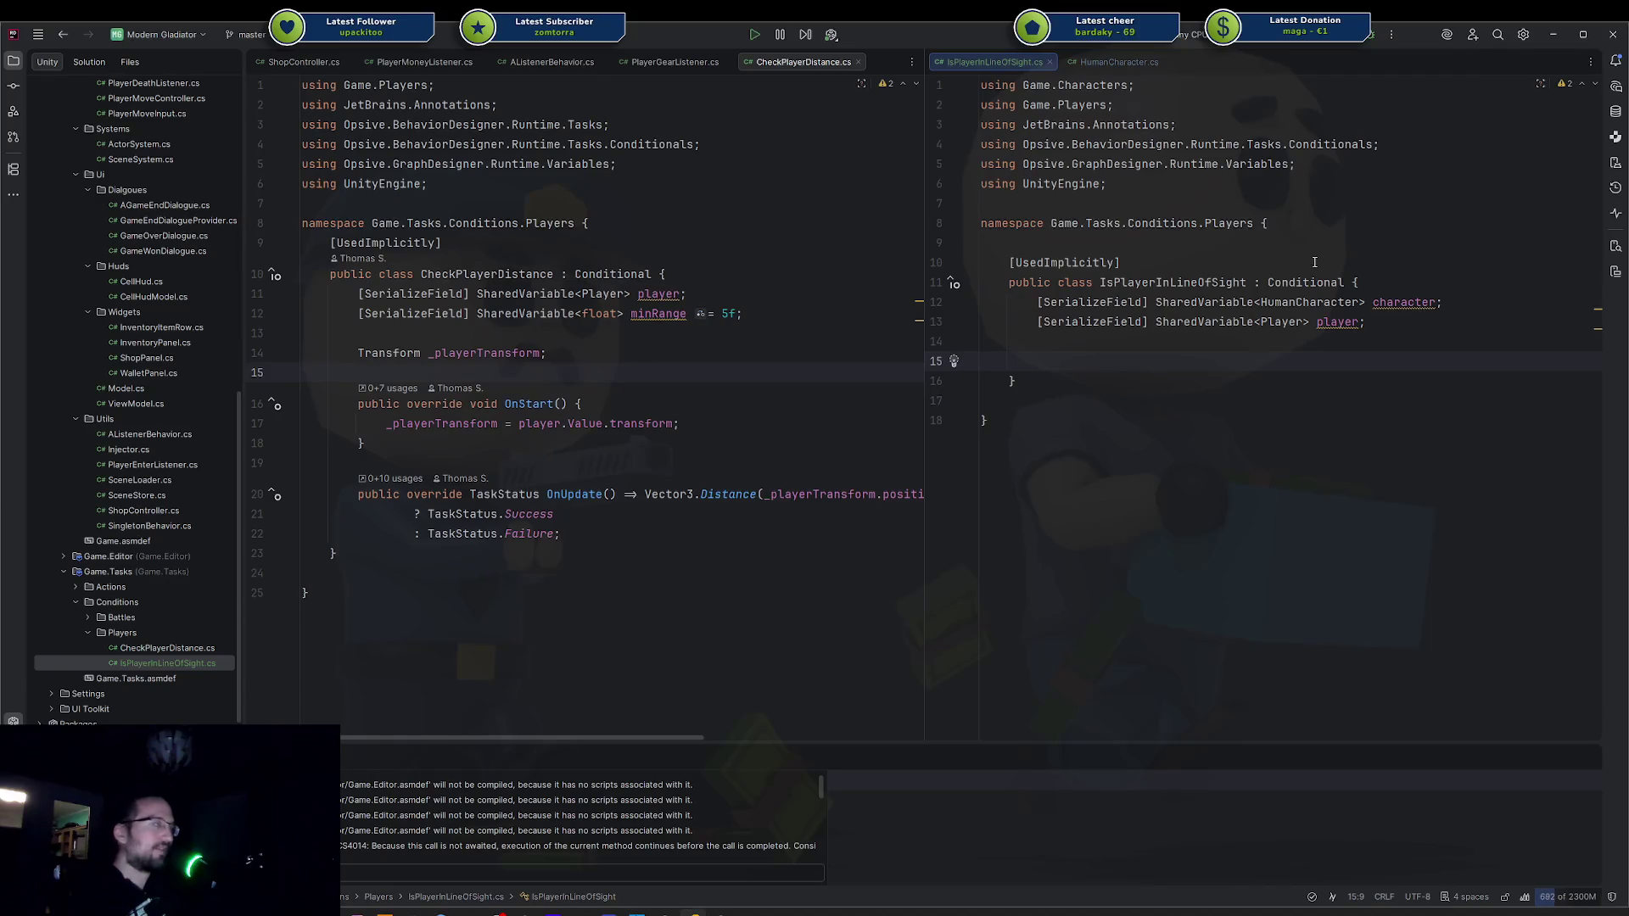
Add an OnStart override to IsPlayerInLineOfSight and delete its generated base.OnStart() call.
mouse_move(1252, 294)
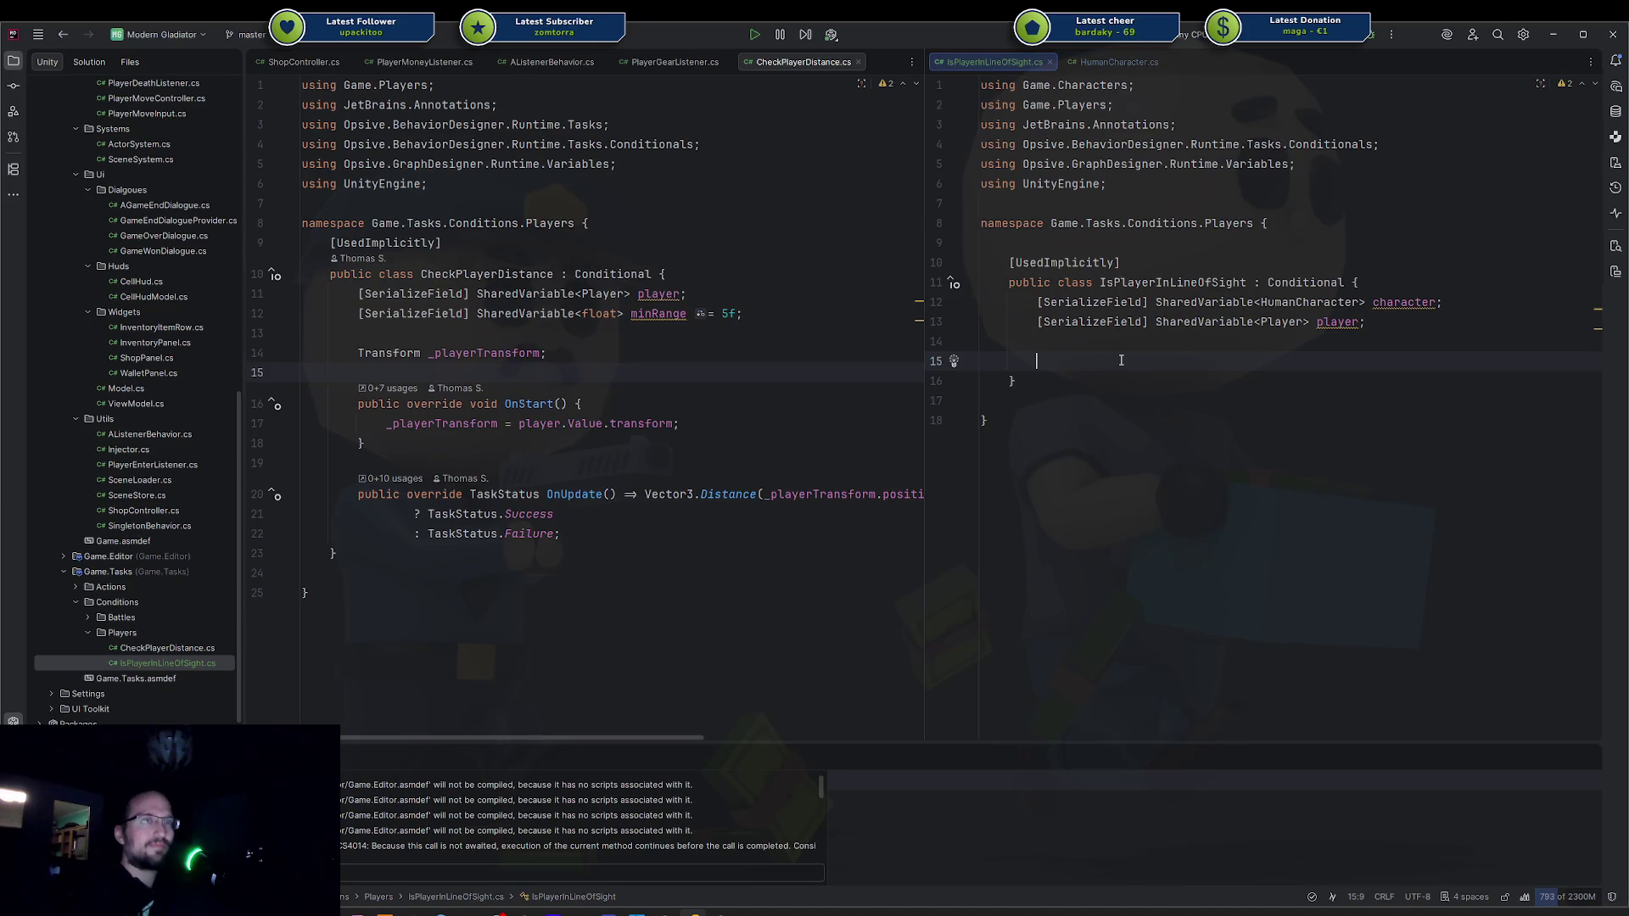
text(s)
key(BackSpace)
text(onstart)
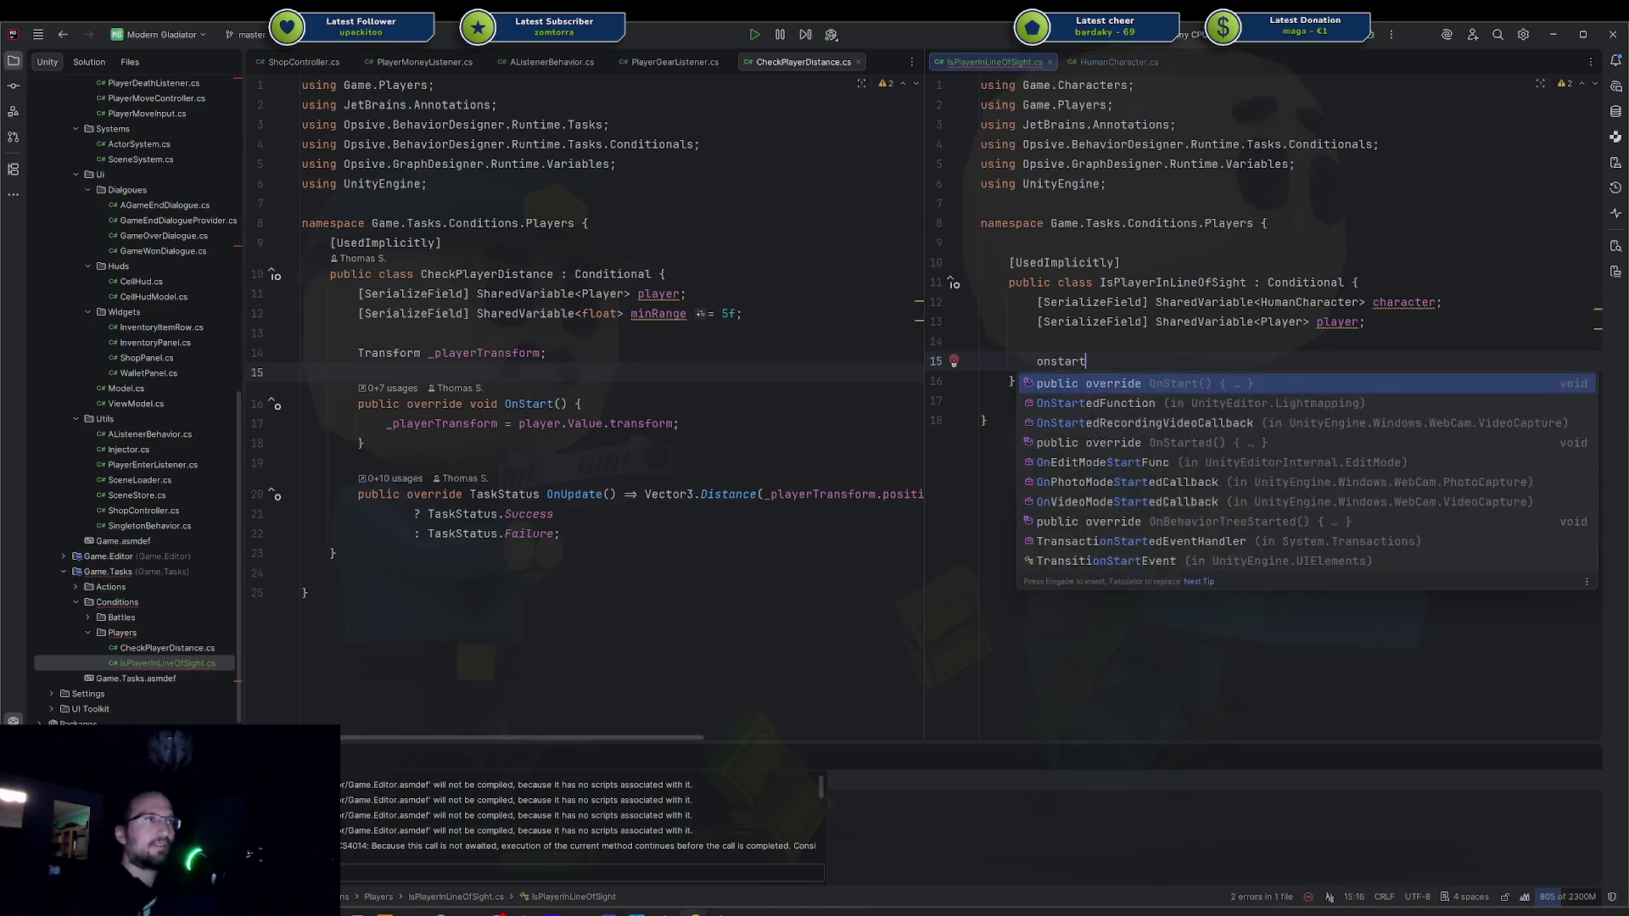
key(Return)
key(BackSpace)
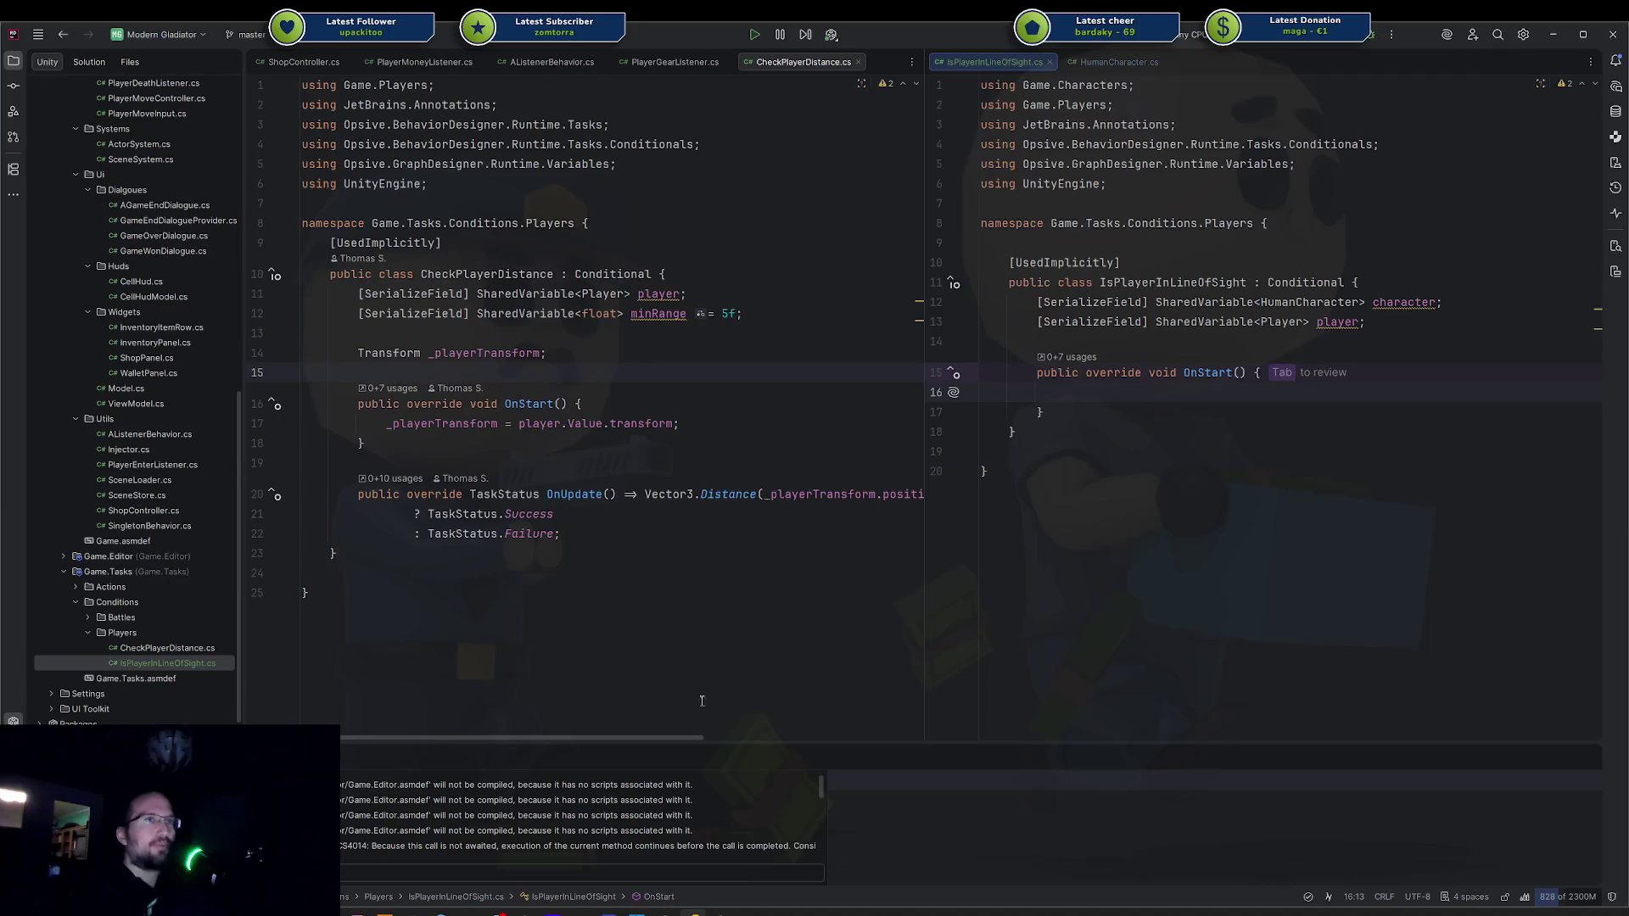
In Unity, expand the Enemy object's Enemy (Script) and Init foldout to view its Actor System.
mouse_move(717, 906)
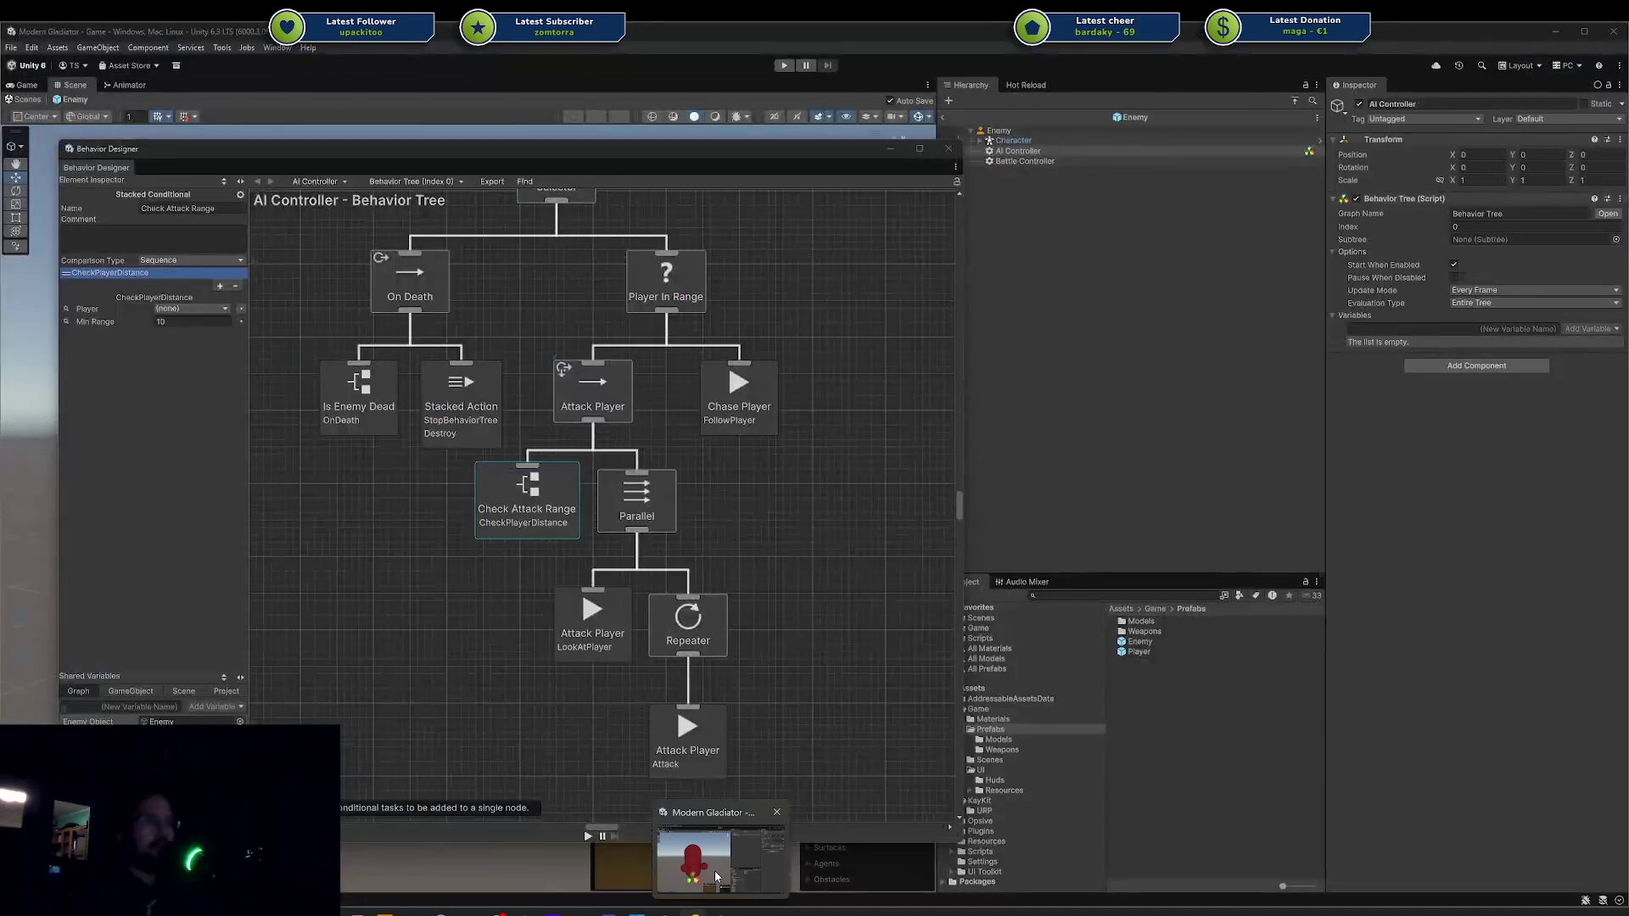
click(714, 871)
click(998, 130)
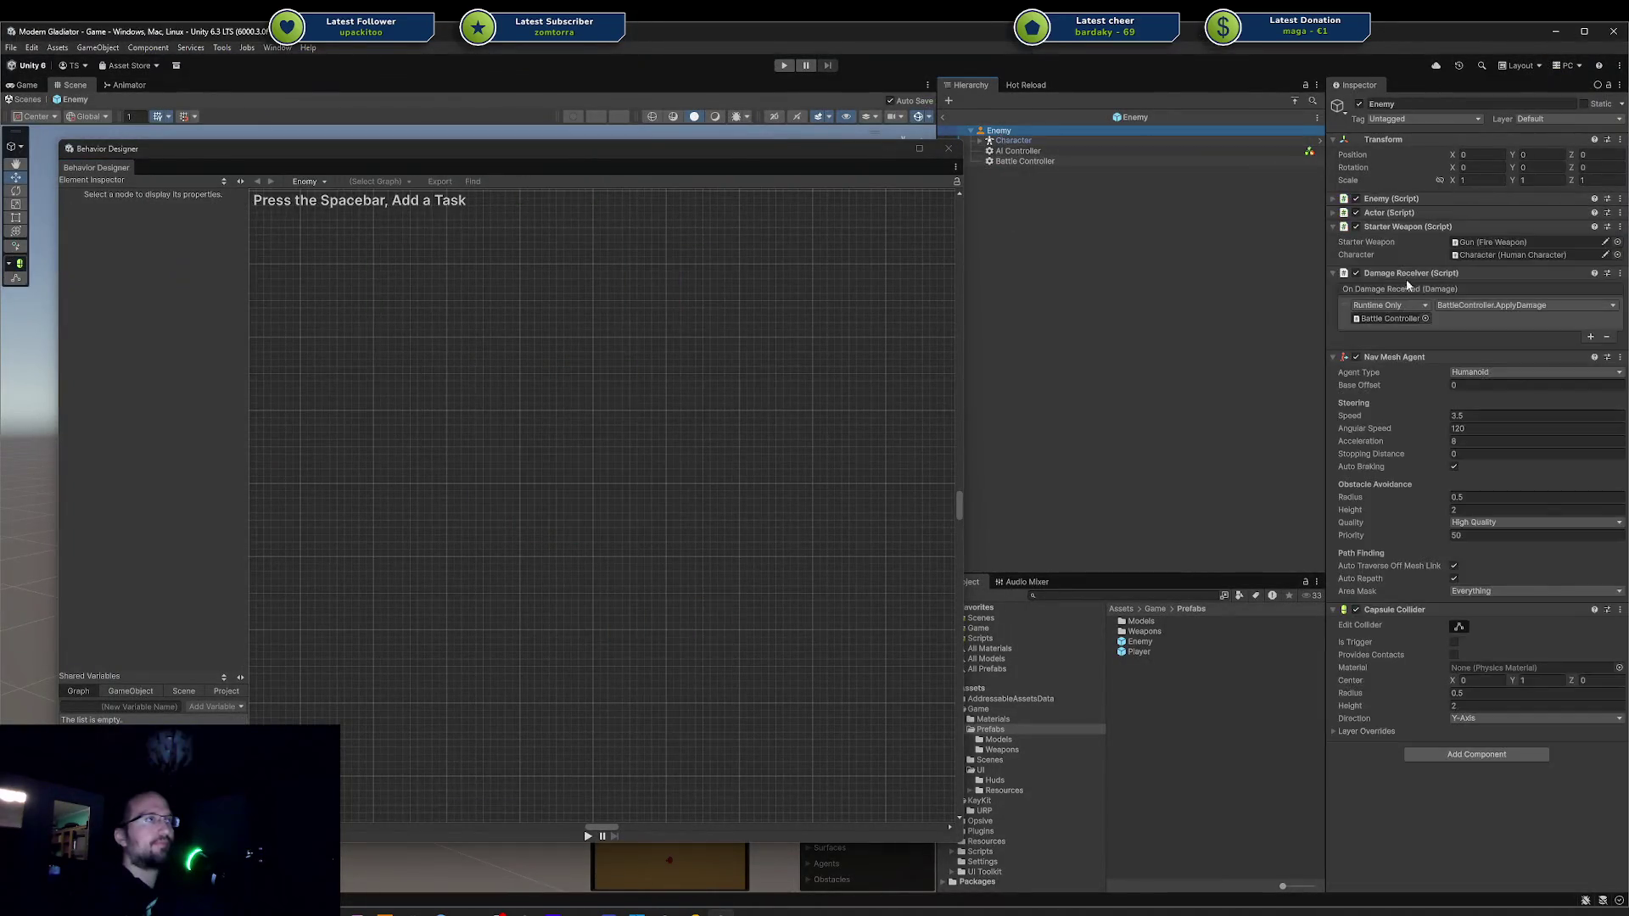
click(1349, 200)
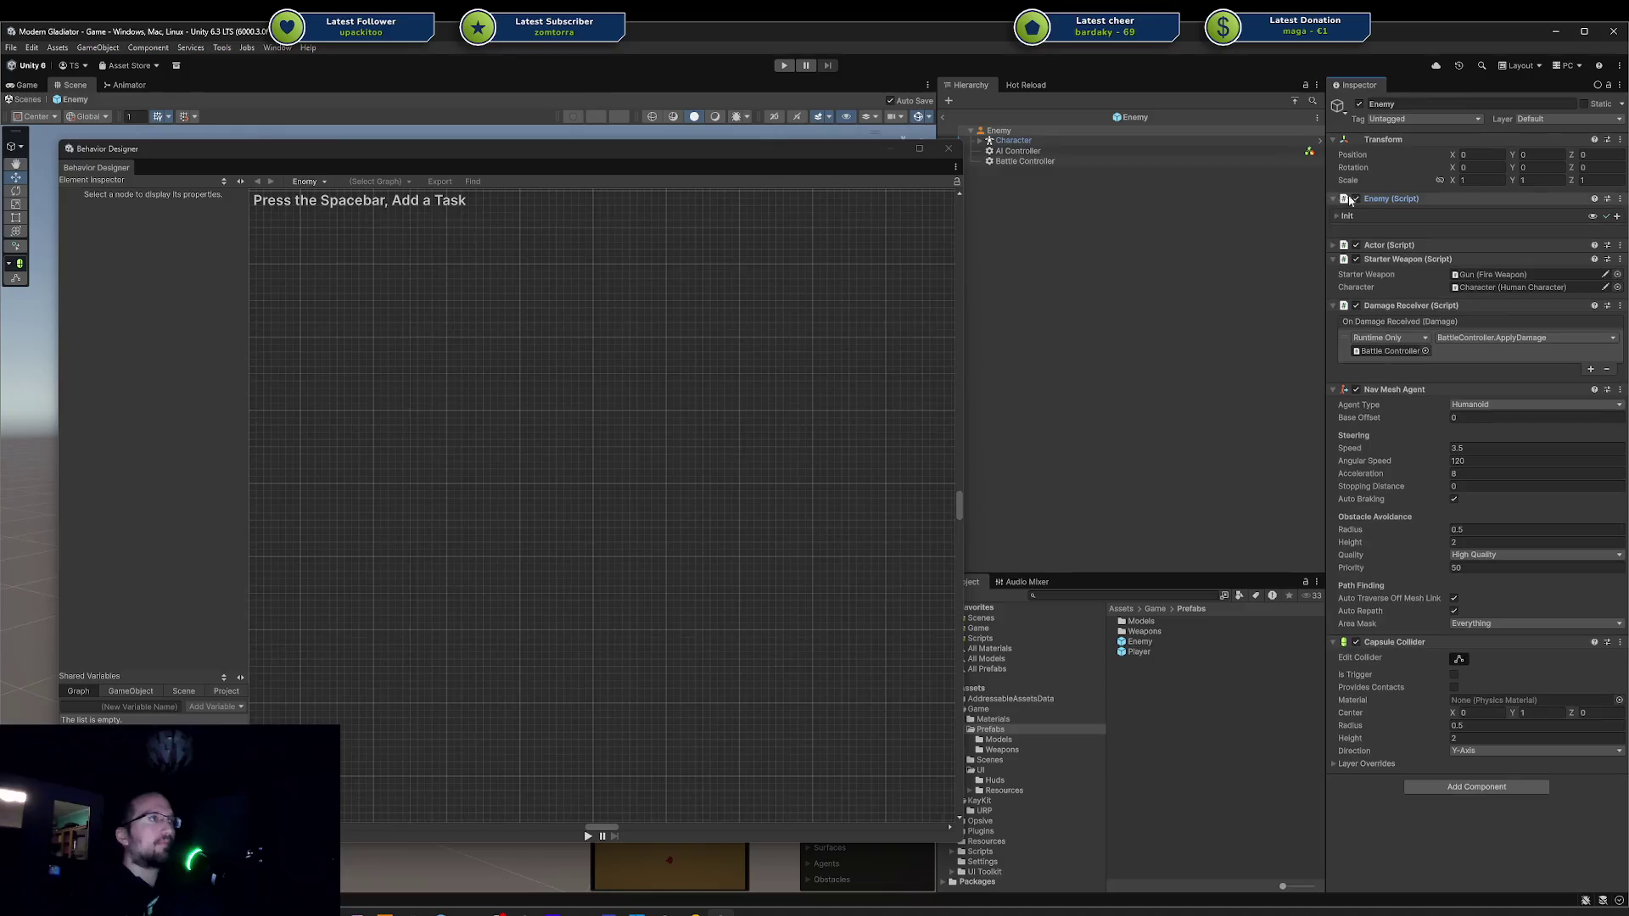
click(1345, 215)
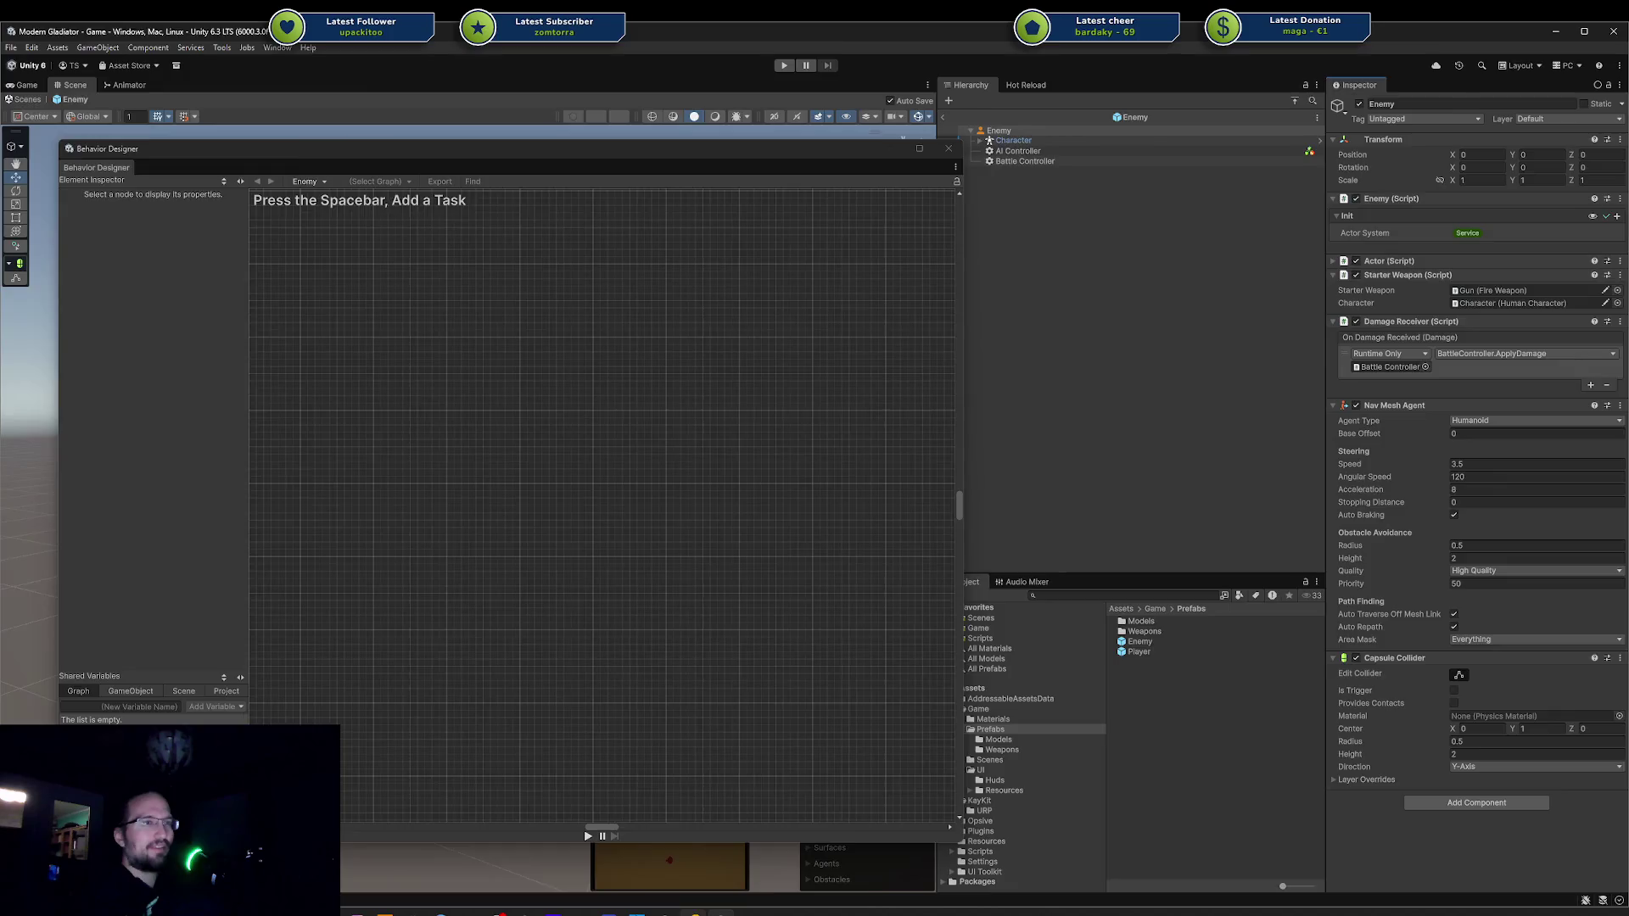
key(alt+Tab)
double_click(1282, 303)
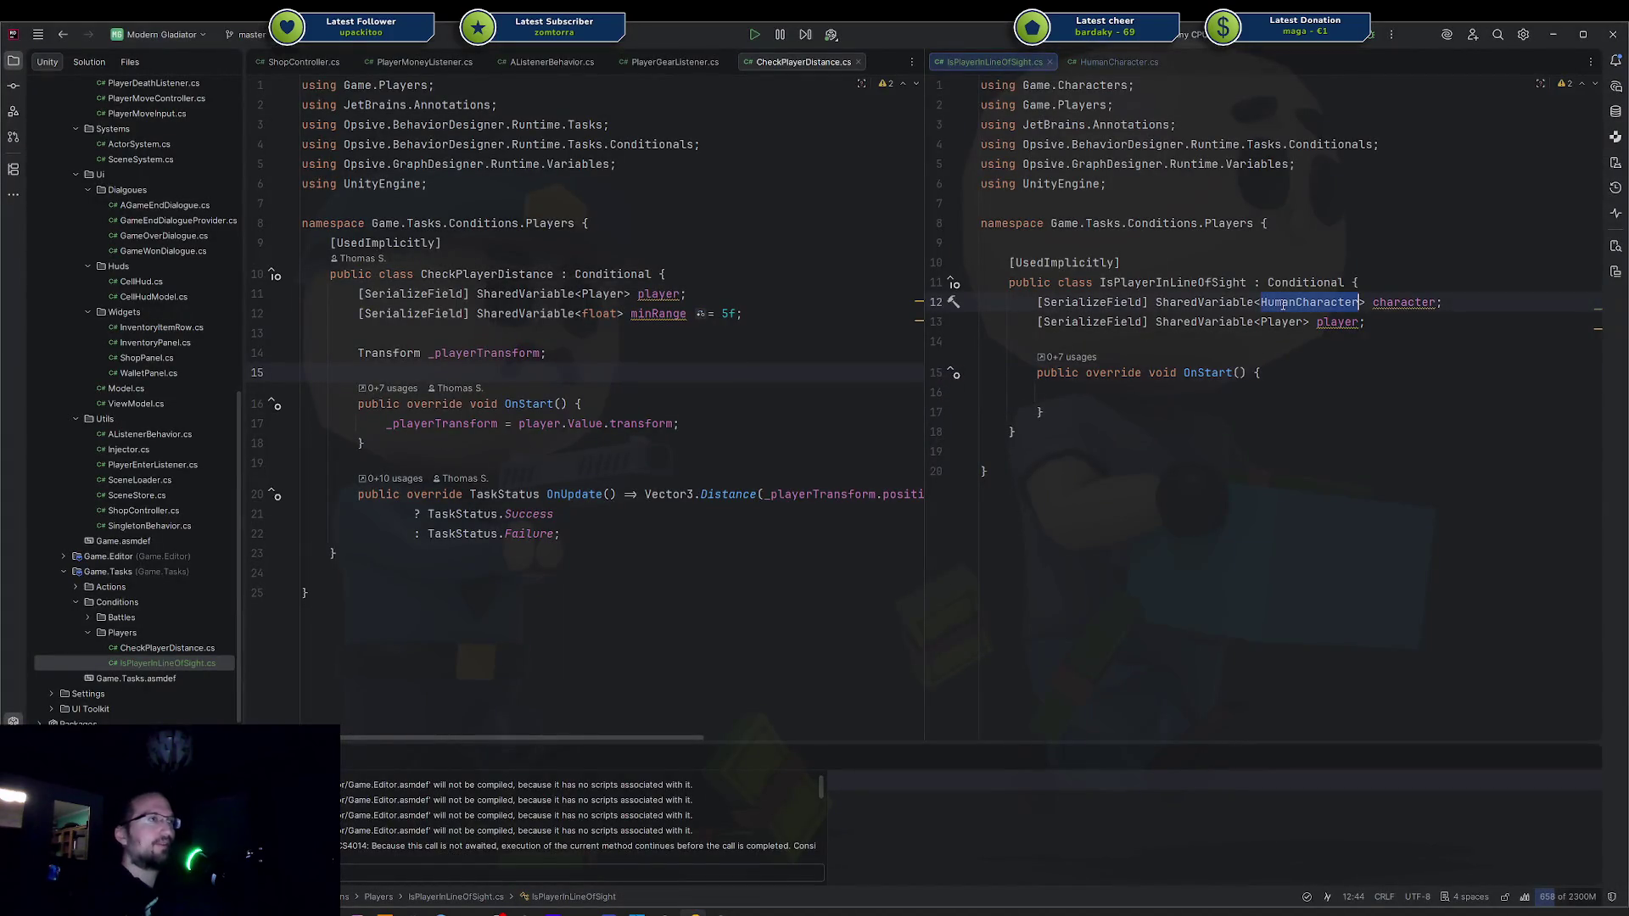
Change the field to SharedVariable<Enemy> enemy and delete the player field line.
text(Enemy)
key(Return)
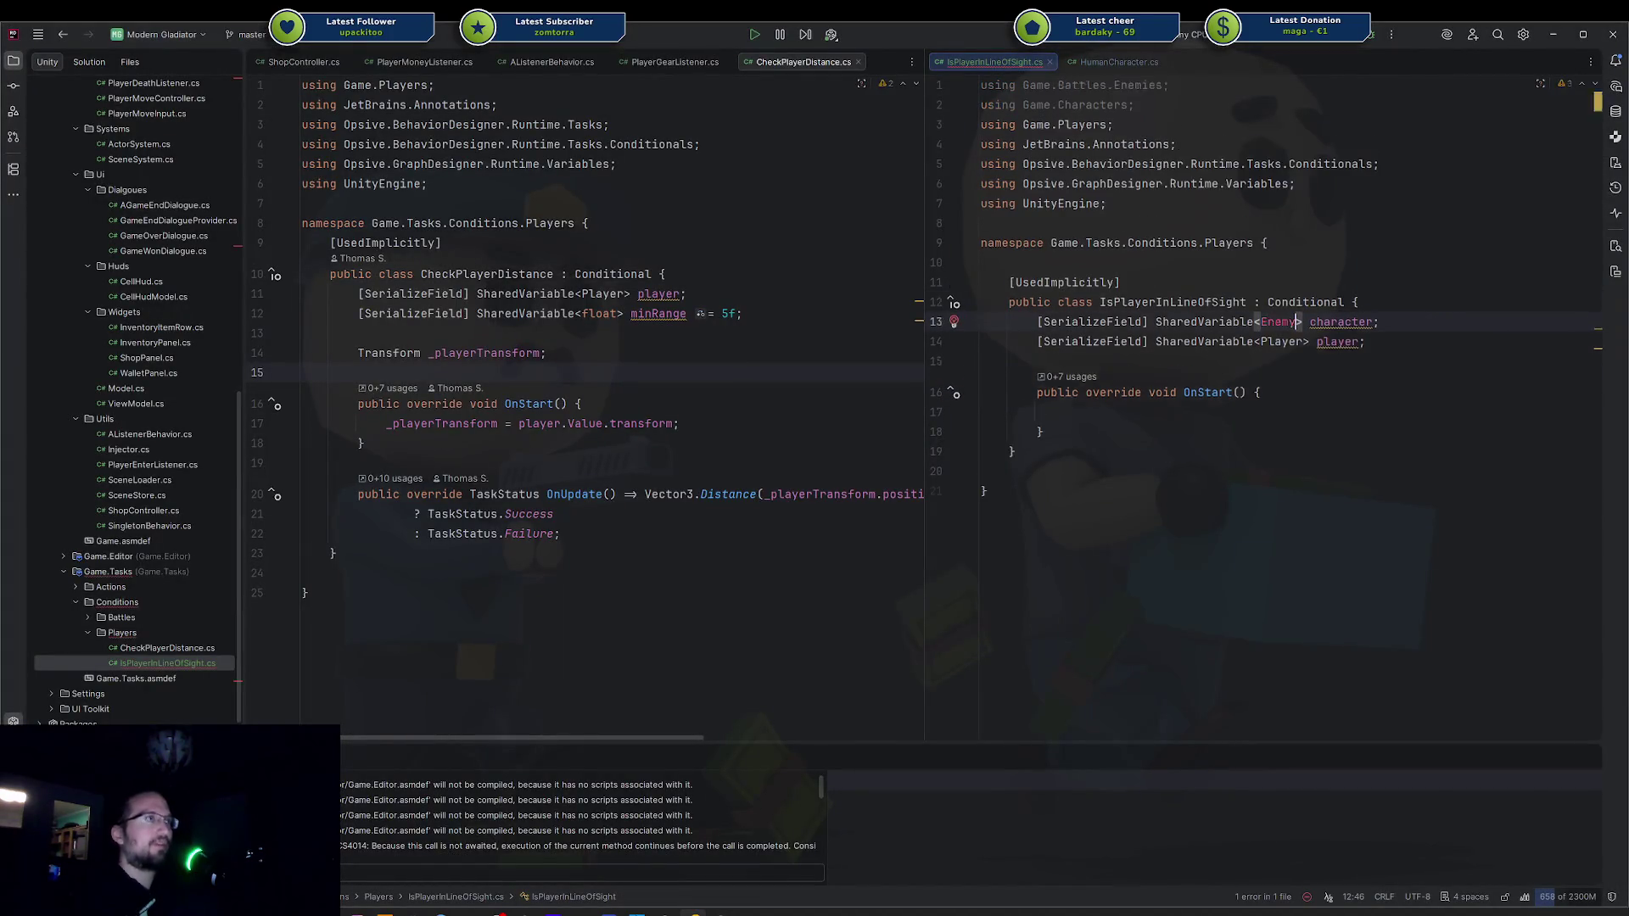
double_click(1343, 322)
key(BackSpace)
text(enemy)
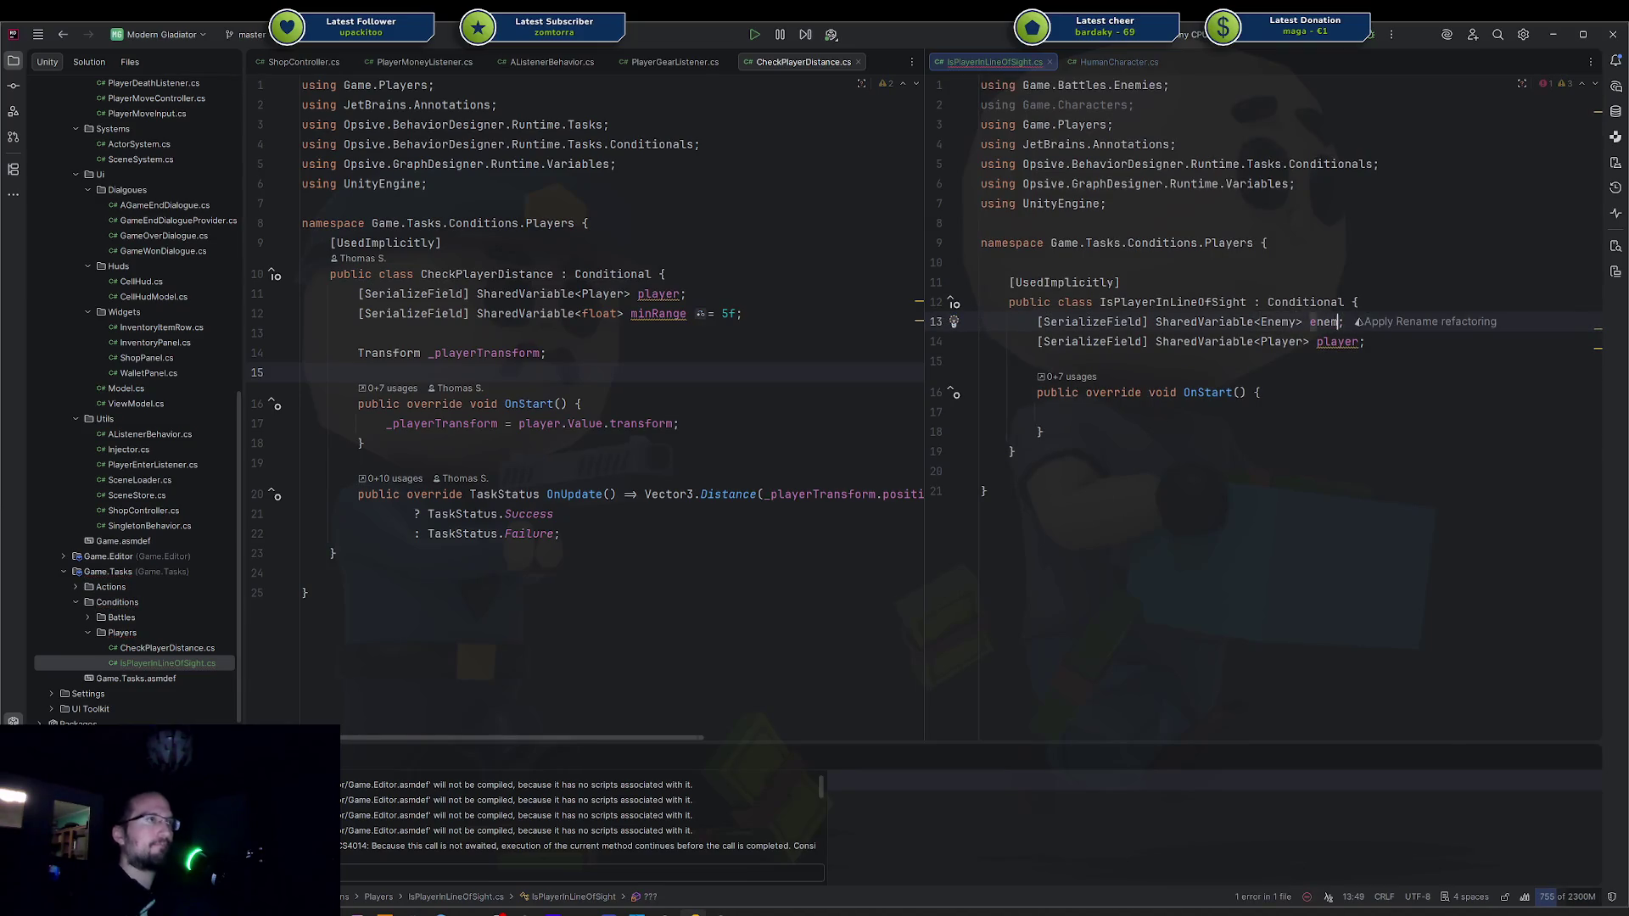
key(Down)
key(ctrl+x)
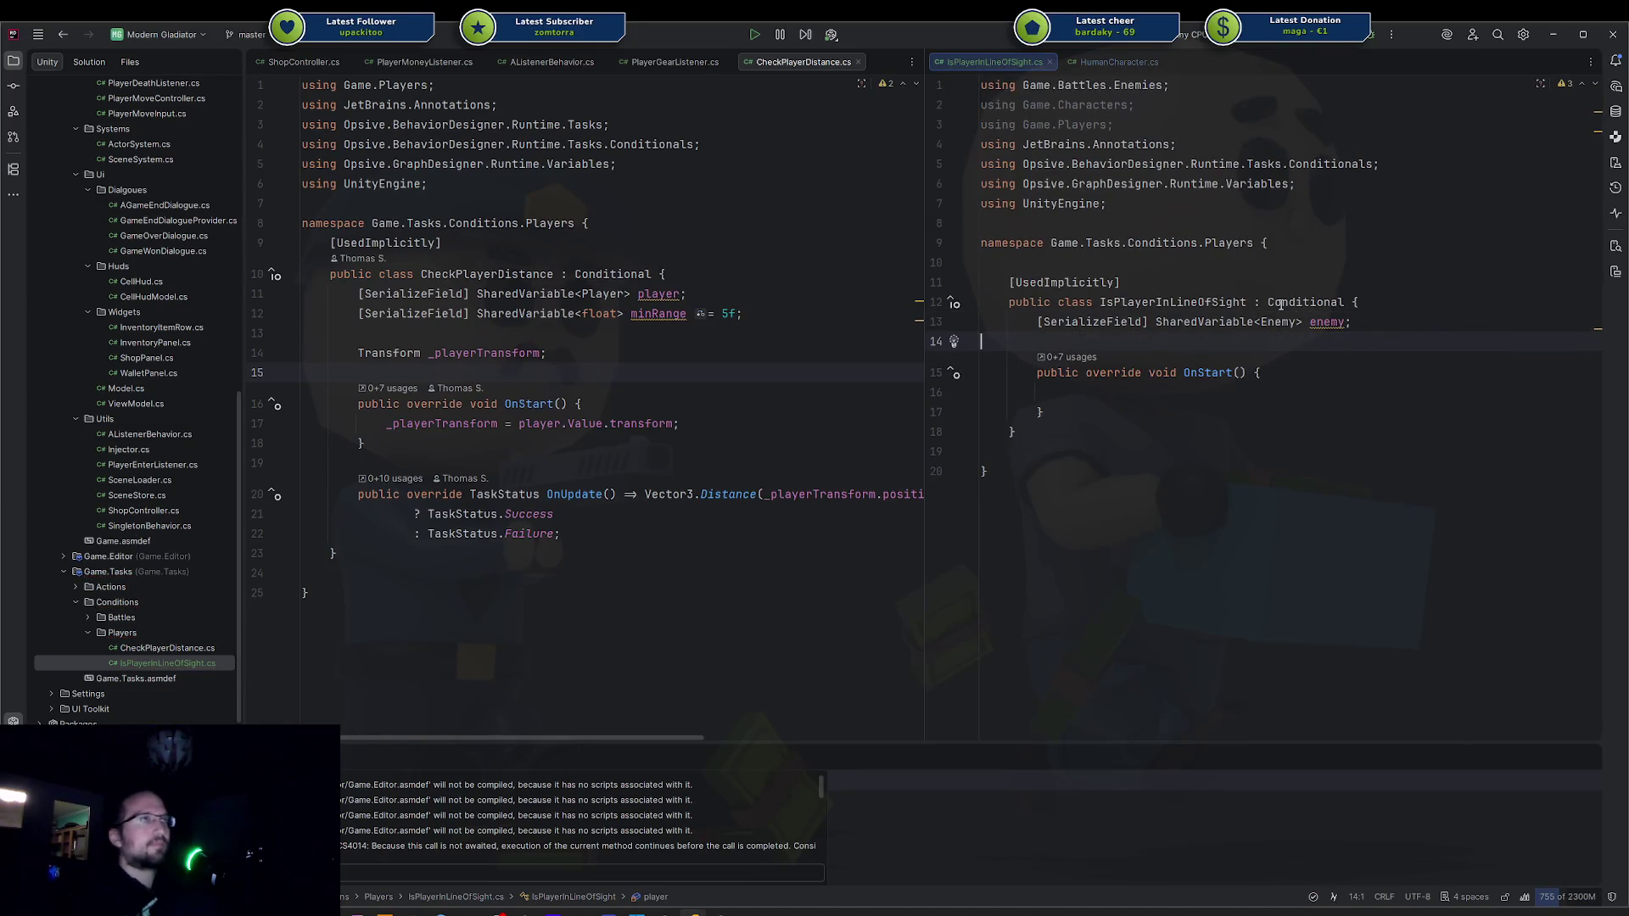
Search the project for the Enemy class.
click(789, 301)
key(ctrl+t)
text(Enemy)
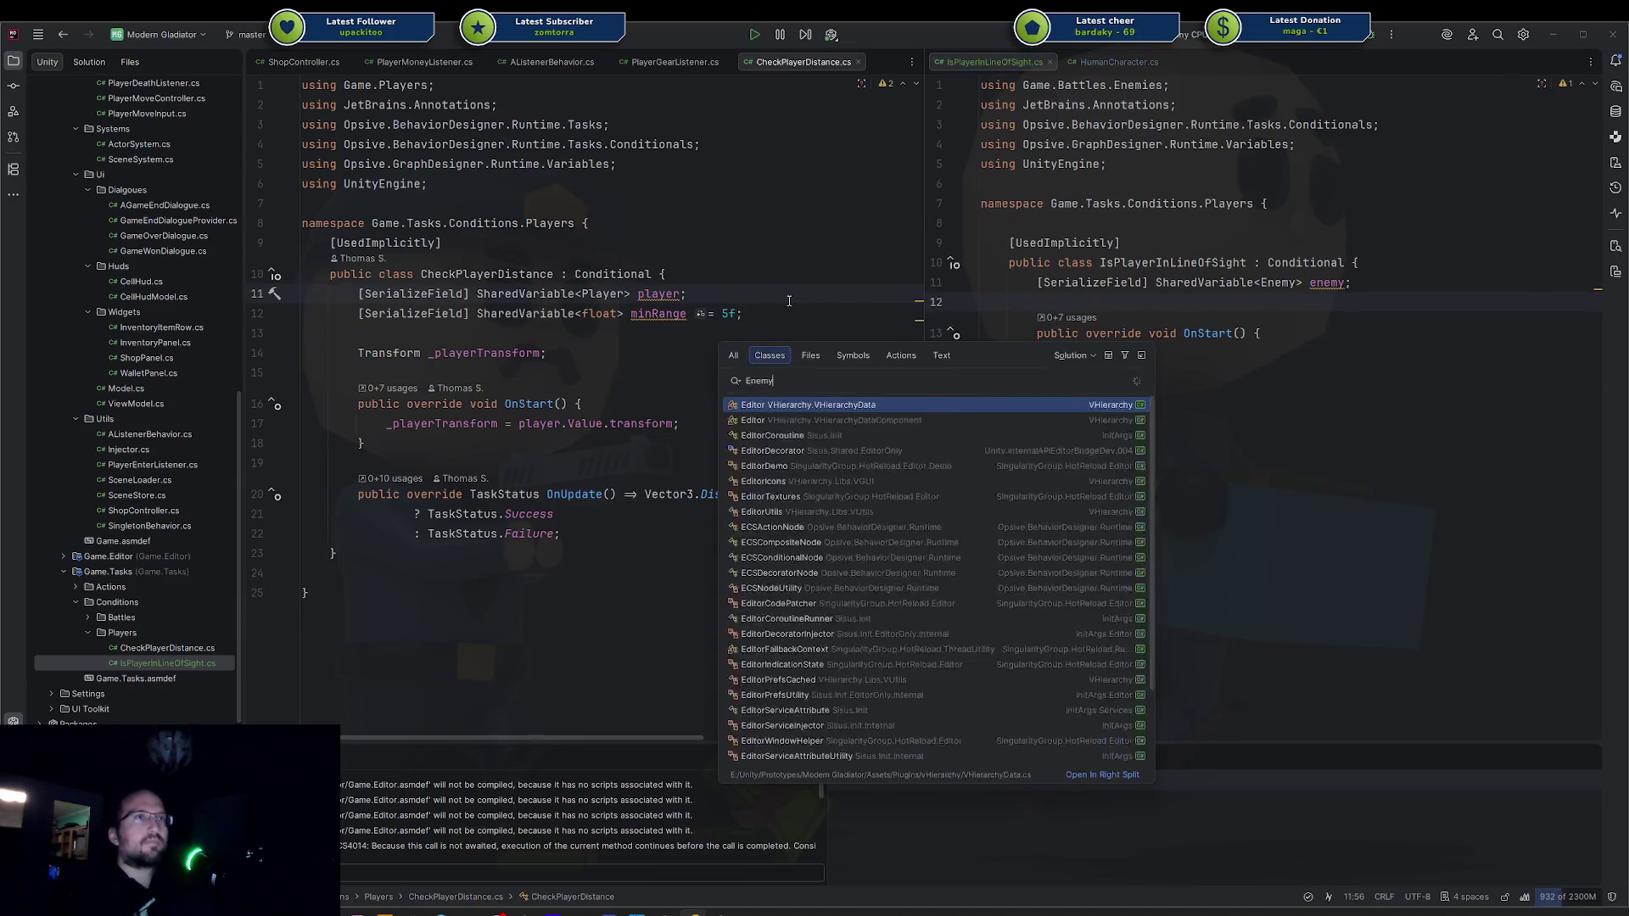
key(Escape)
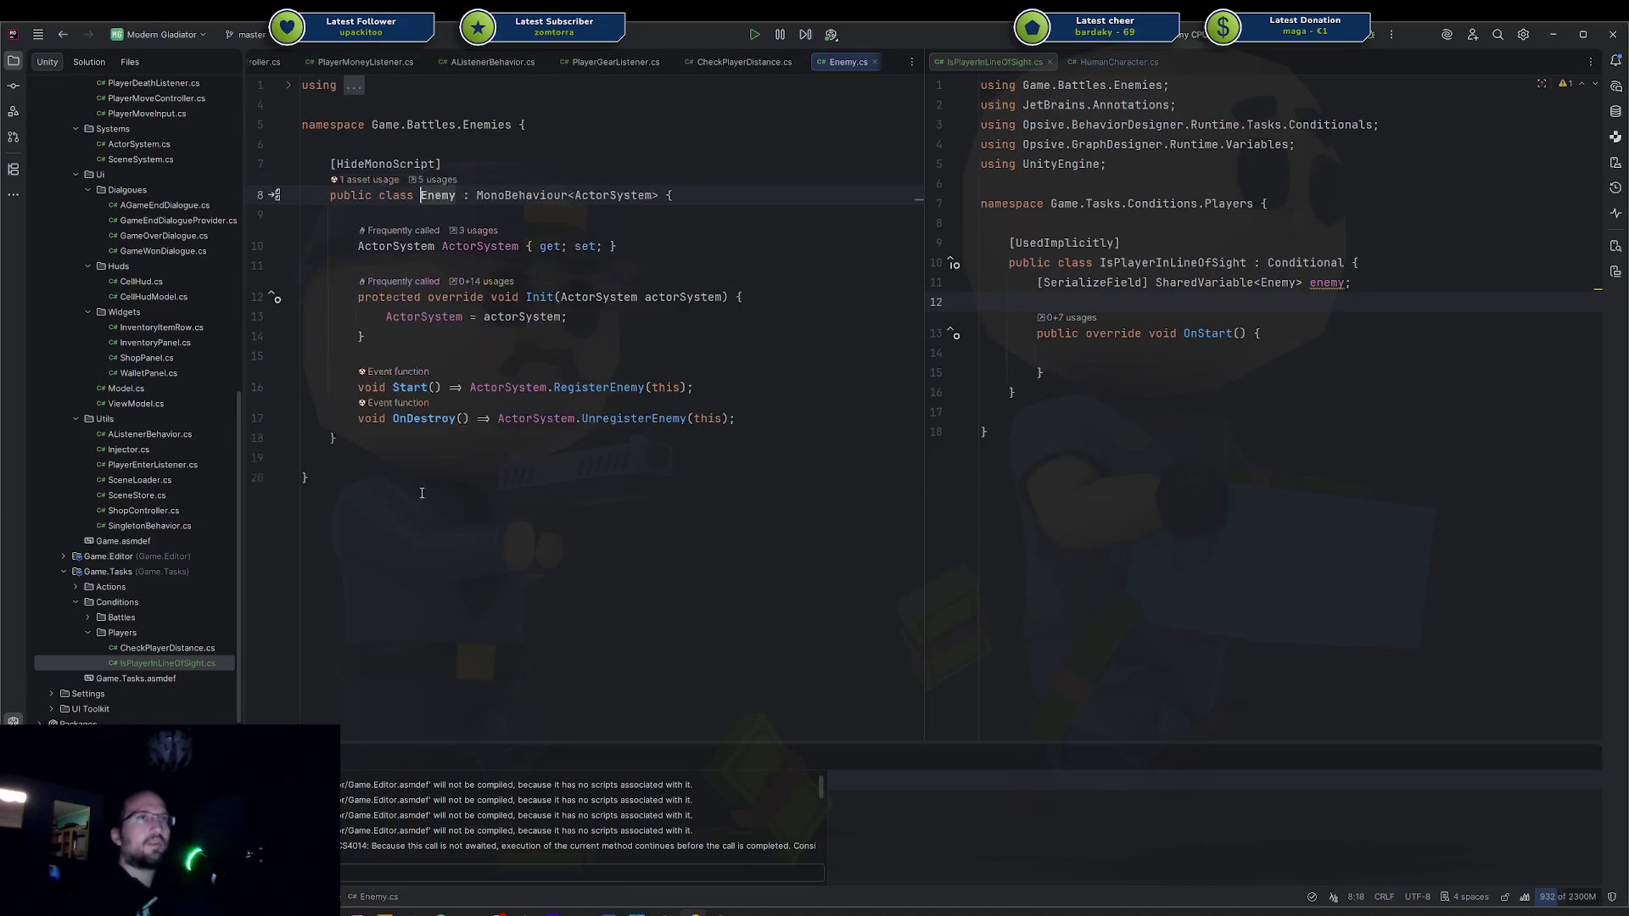
Add public bool CheckCanSeePlayer() returning false after OnDestroy in Enemy.cs.
click(798, 410)
key(Return)
key(Return)
text(public void C)
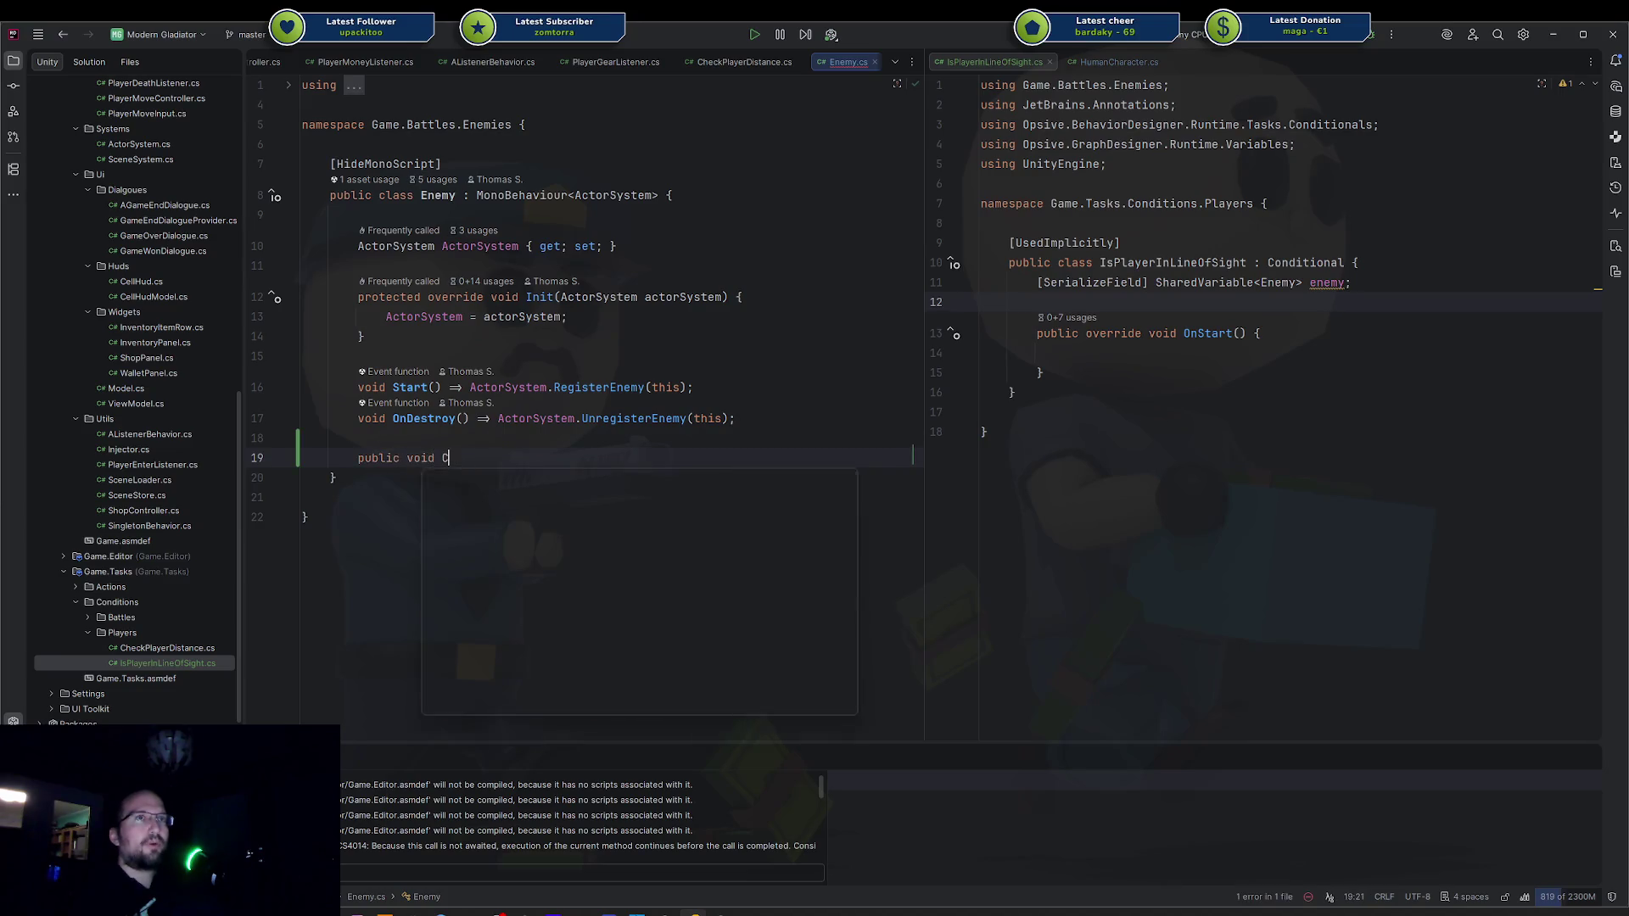
key(BackSpace)
key(BackSpace)
key(BackSpace)
key(BackSpace)
key(BackSpace)
key(BackSpace)
text(bool CheckCna)
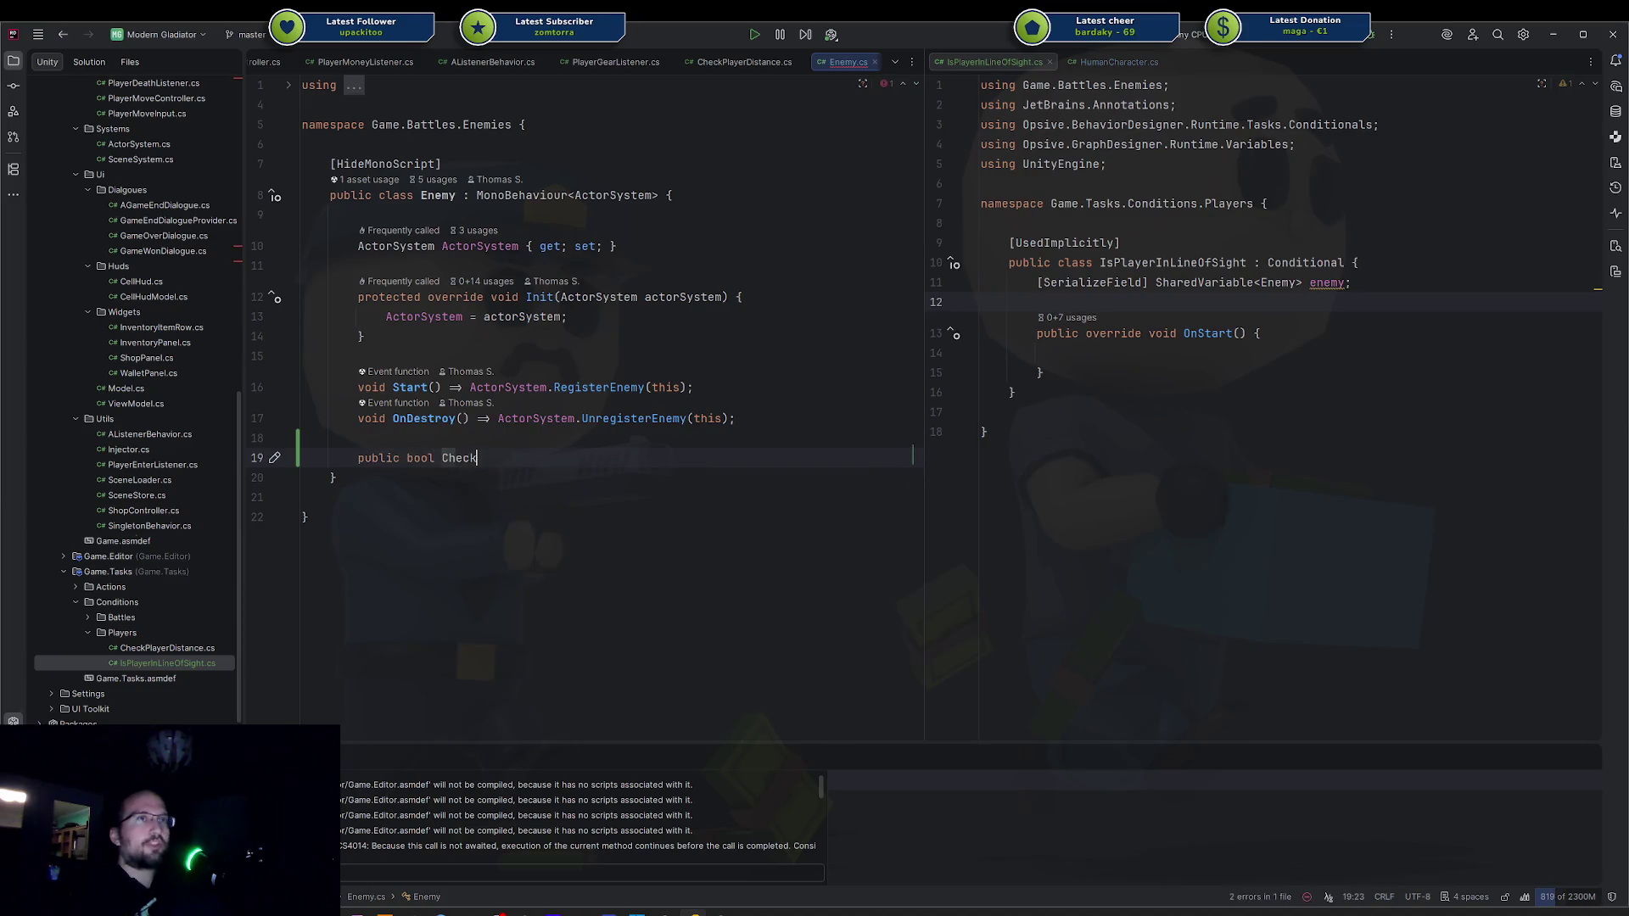
key(BackSpace)
key(BackSpace)
text(anSee)
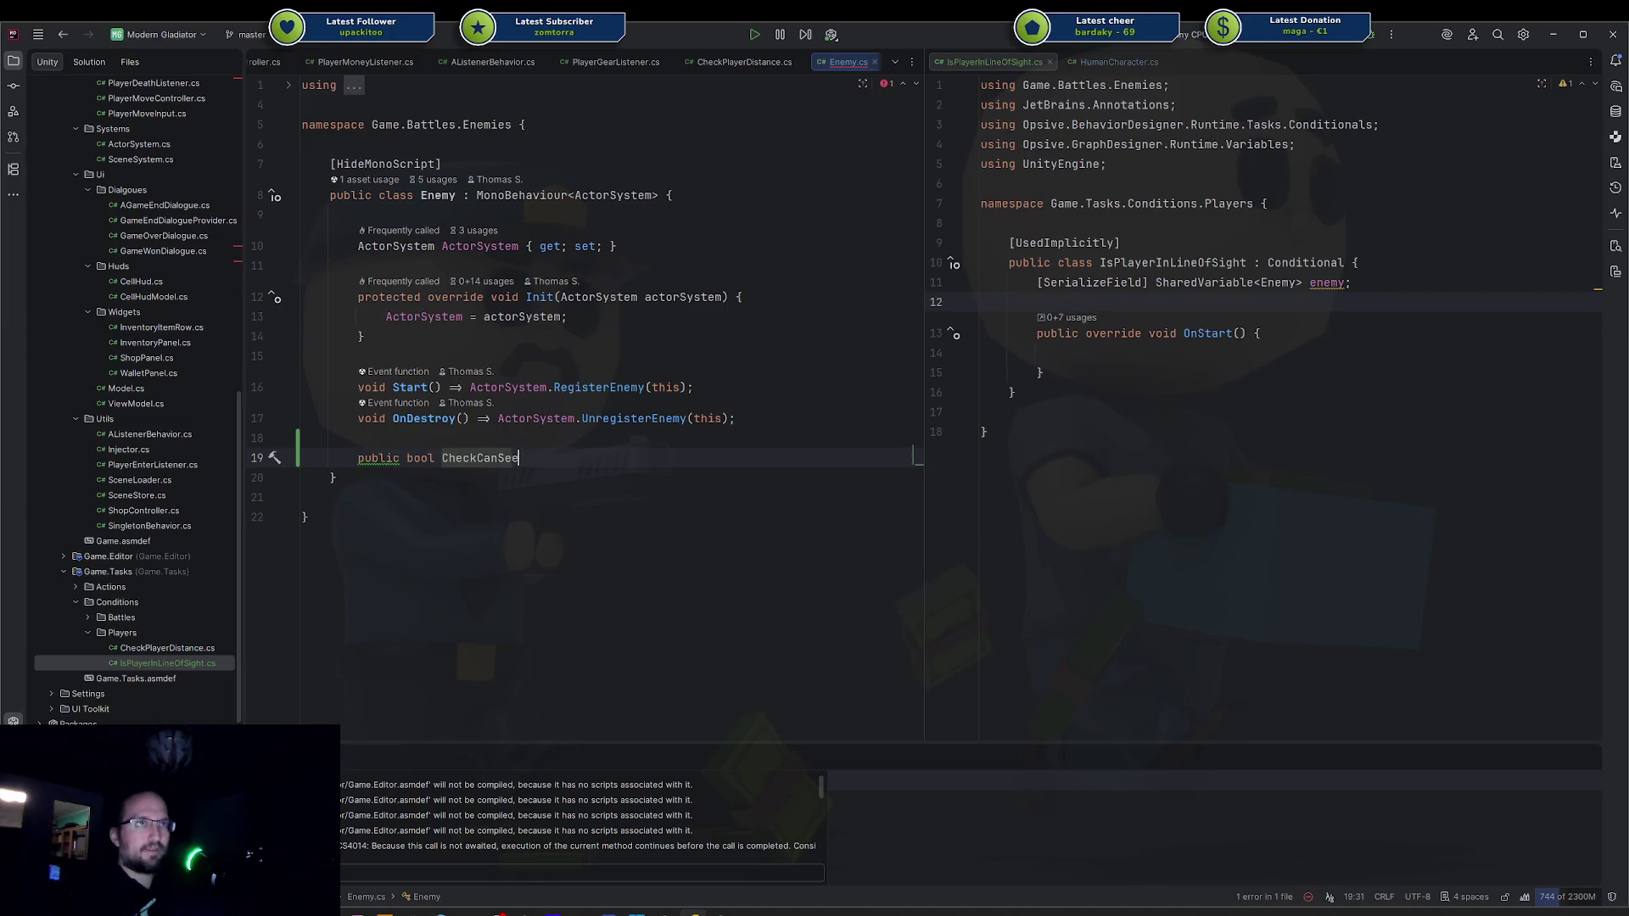
text(Player() {)
key(Return)
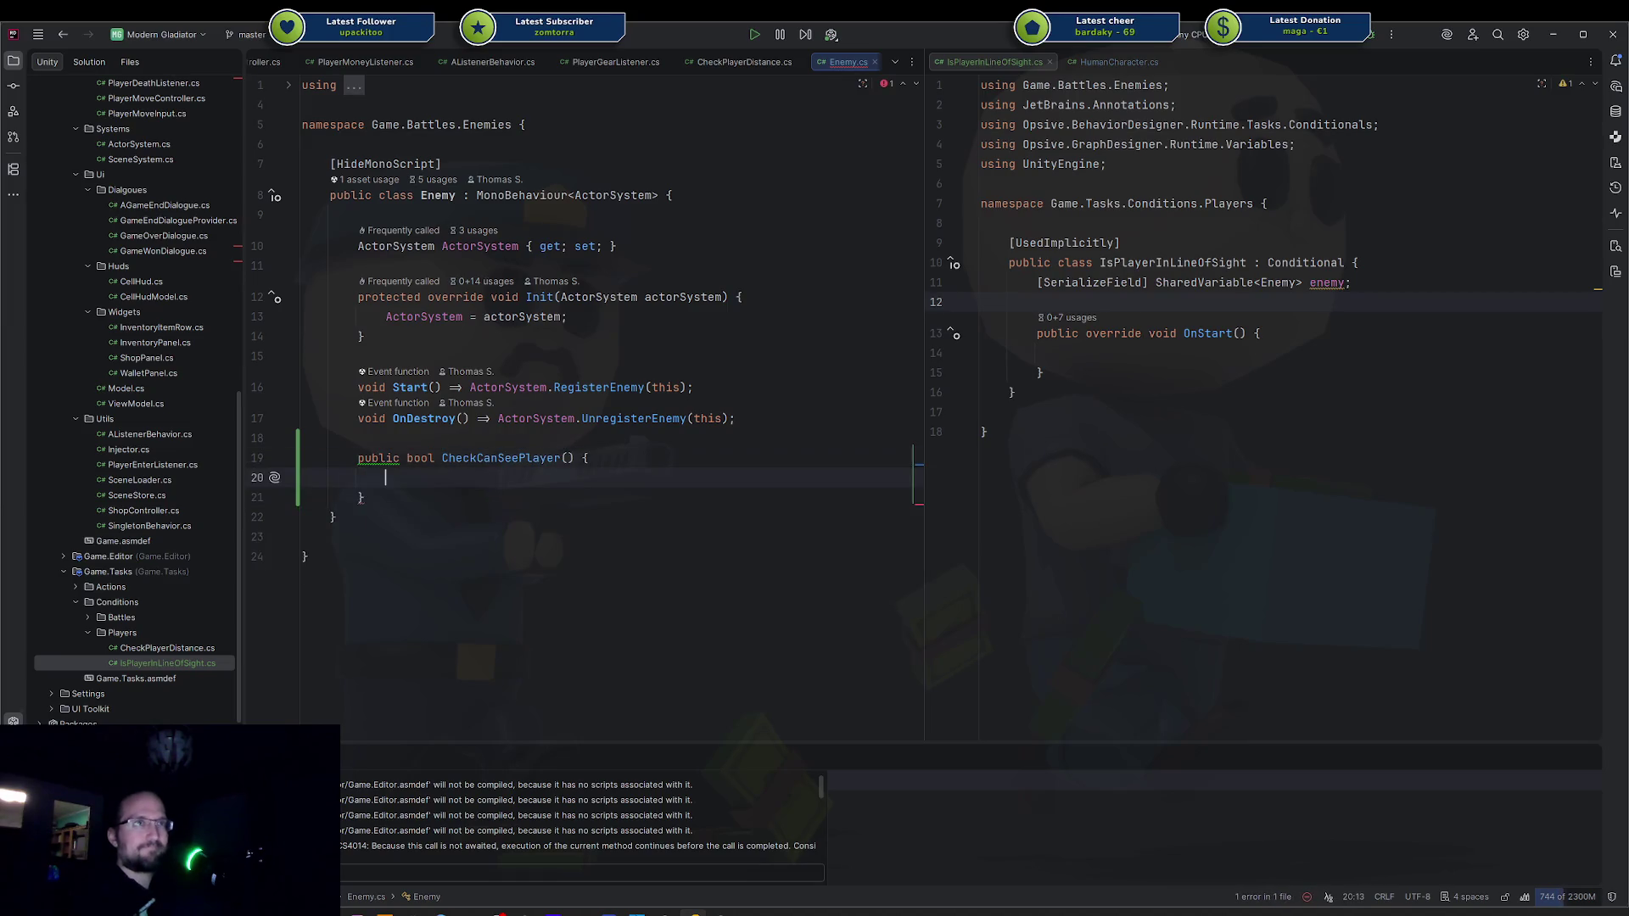
text(return false;)
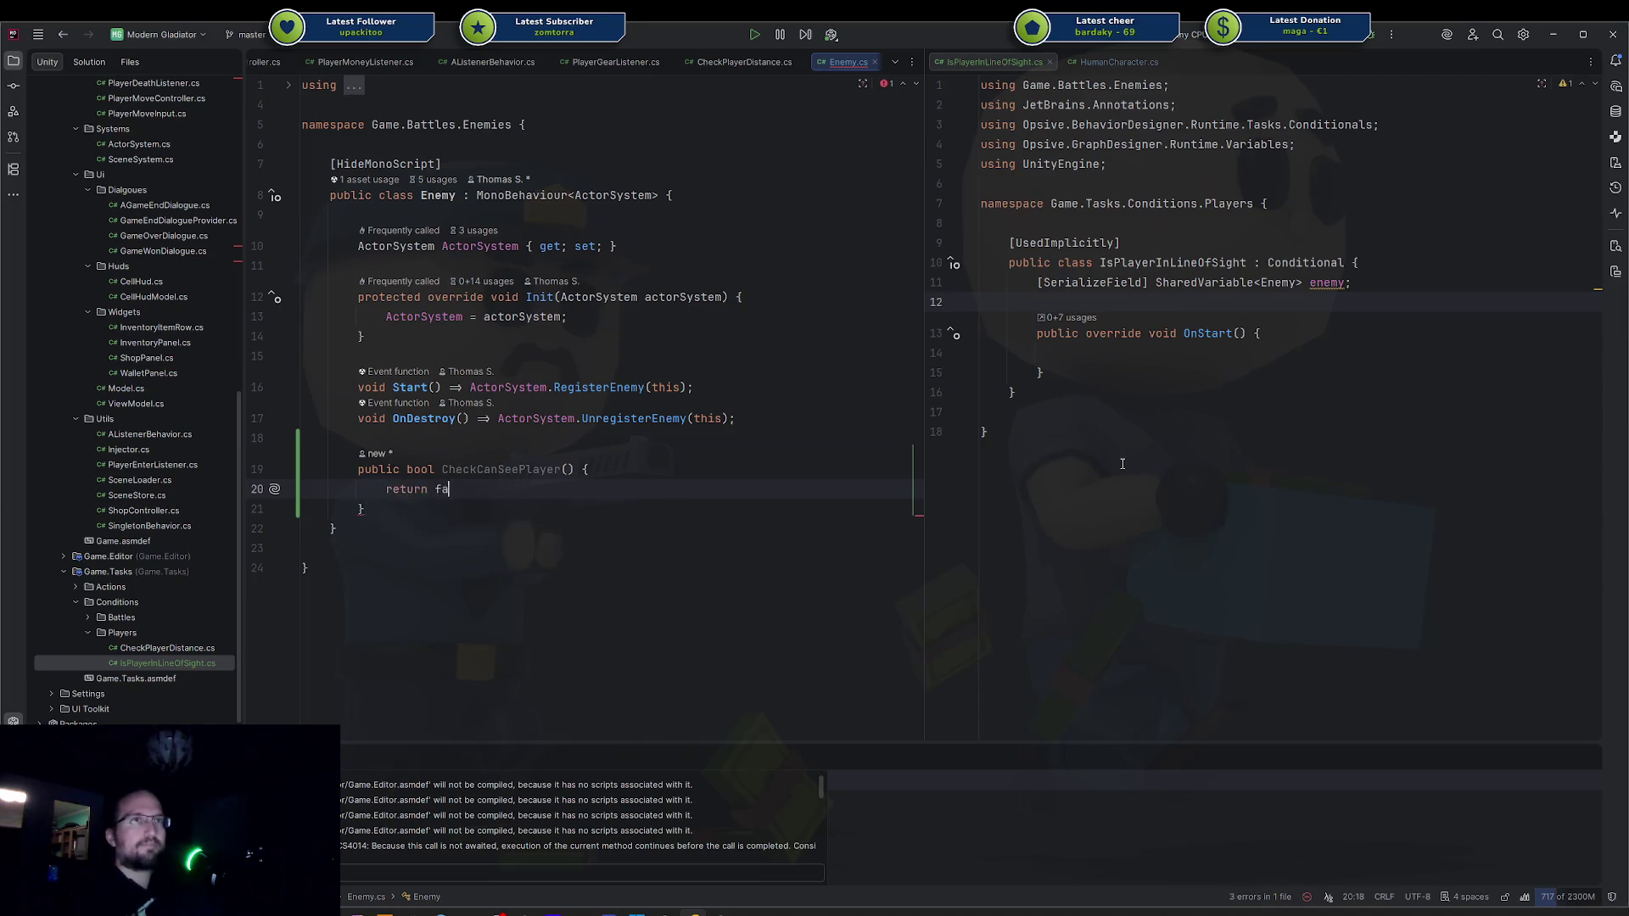
Add a blank line after the OnStart method in IsPlayerInLineOfSight.
click(1265, 354)
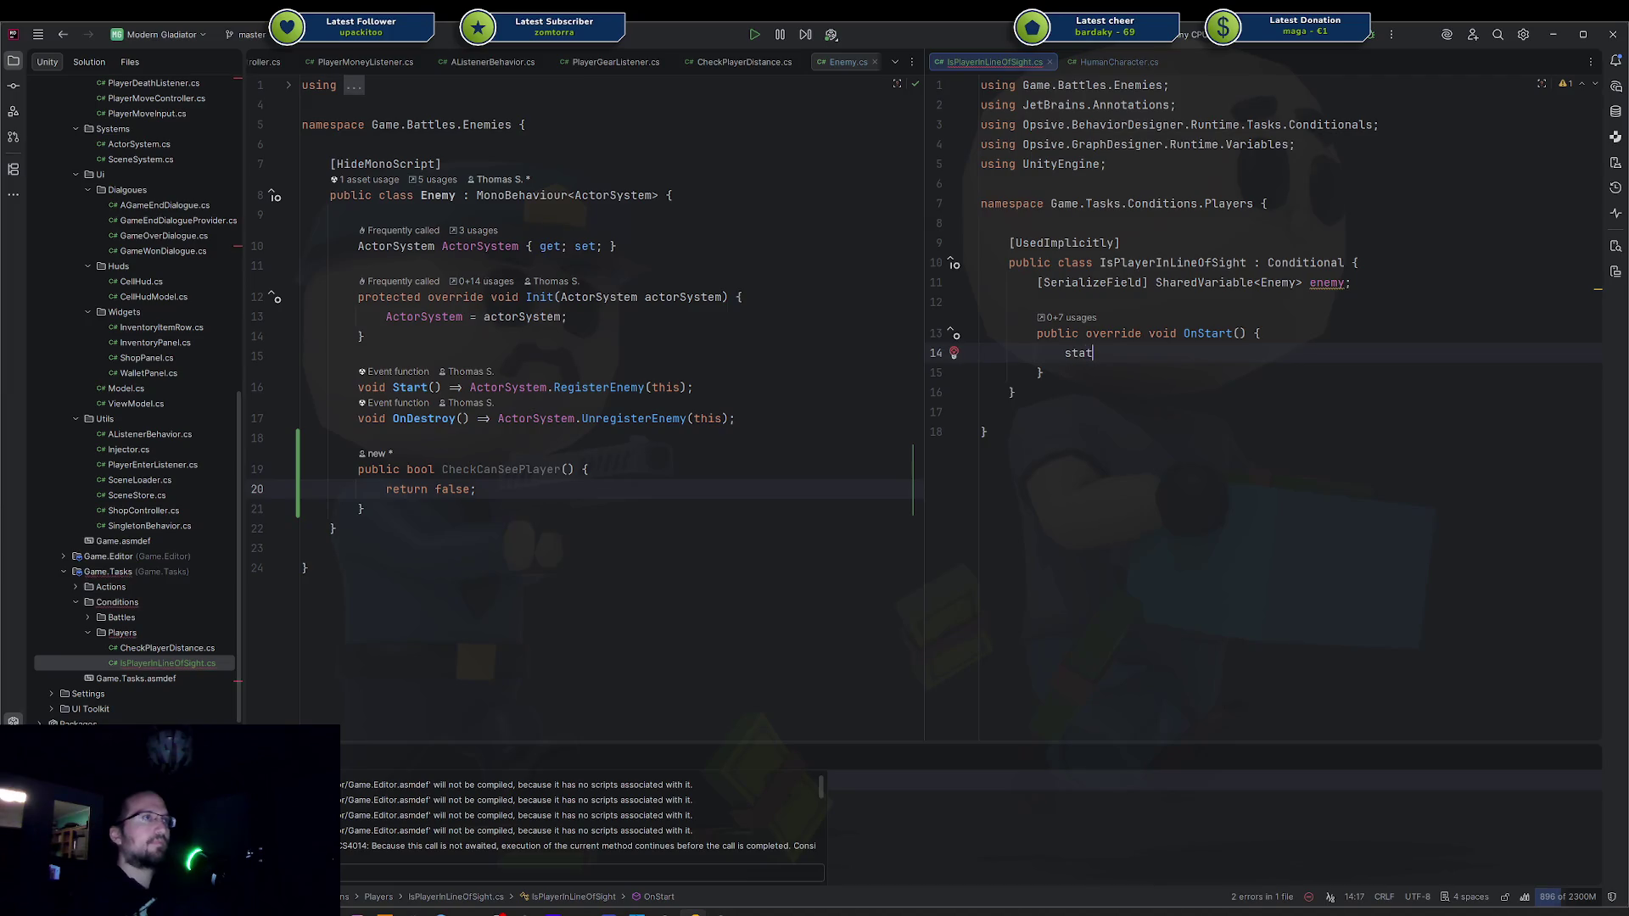
key(Down)
key(End)
key(Return)
key(ctrl+o)
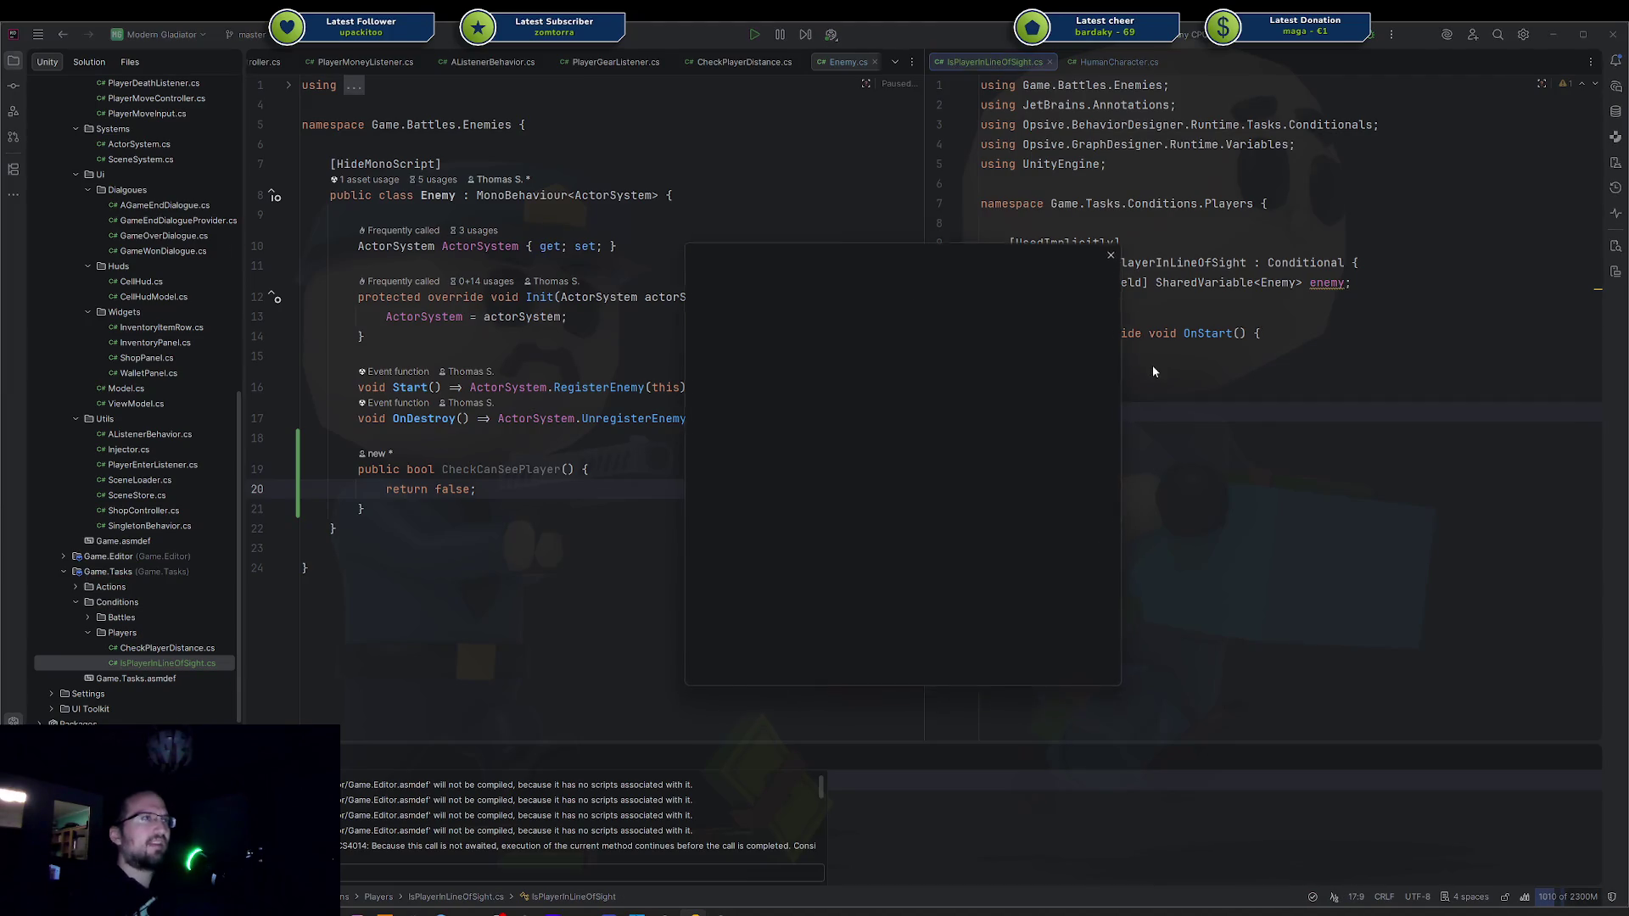
text(check)
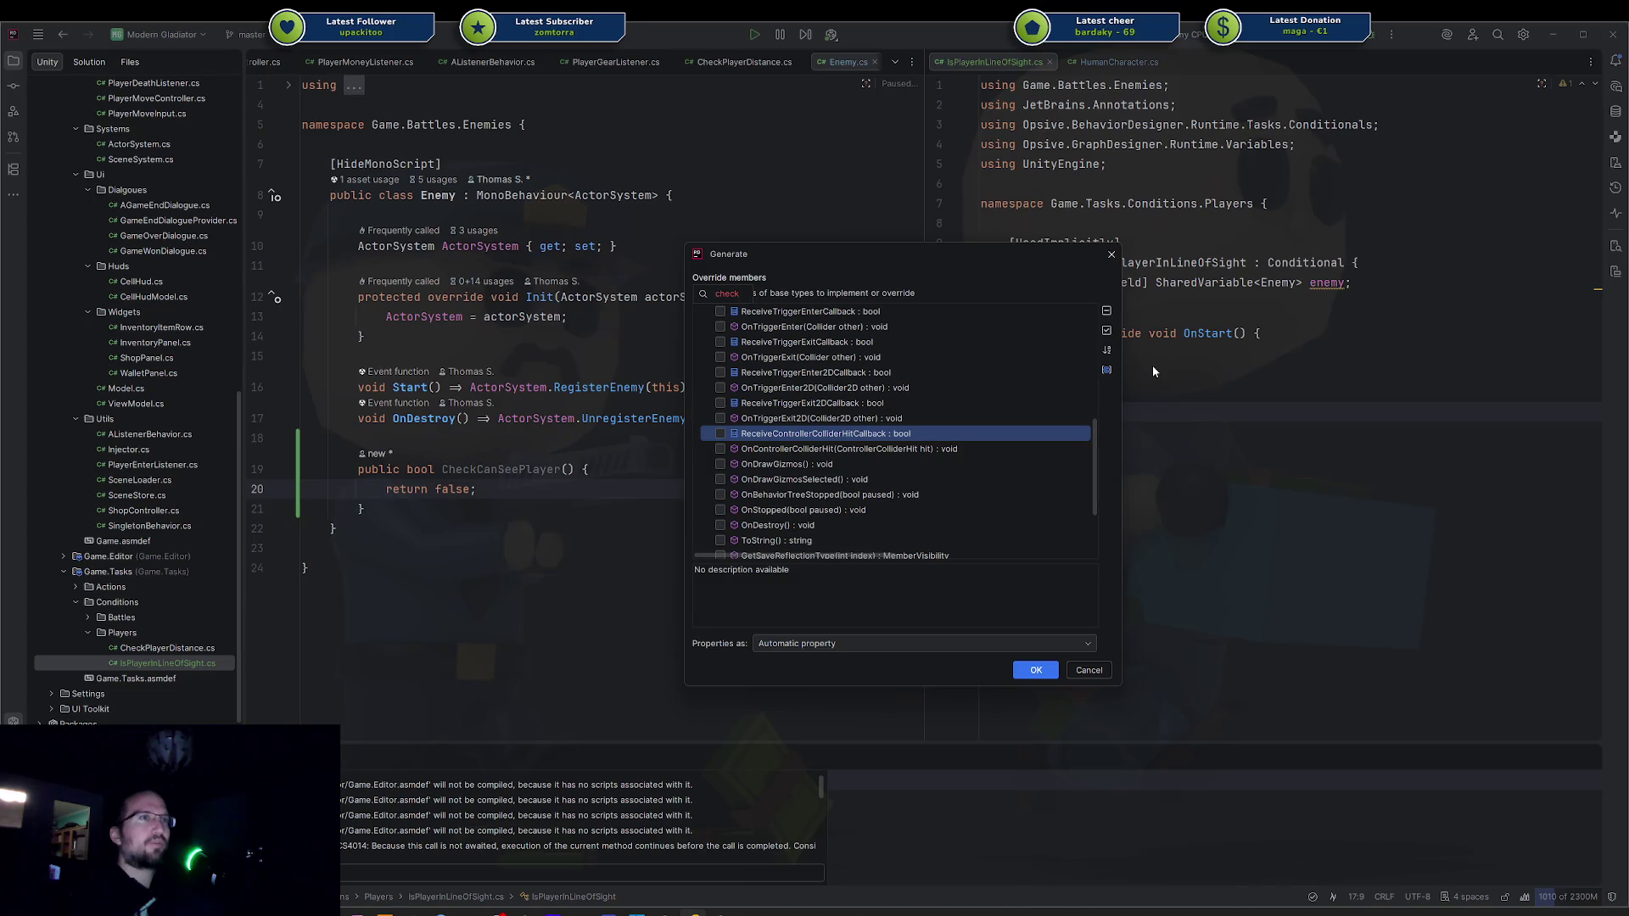
key(Escape)
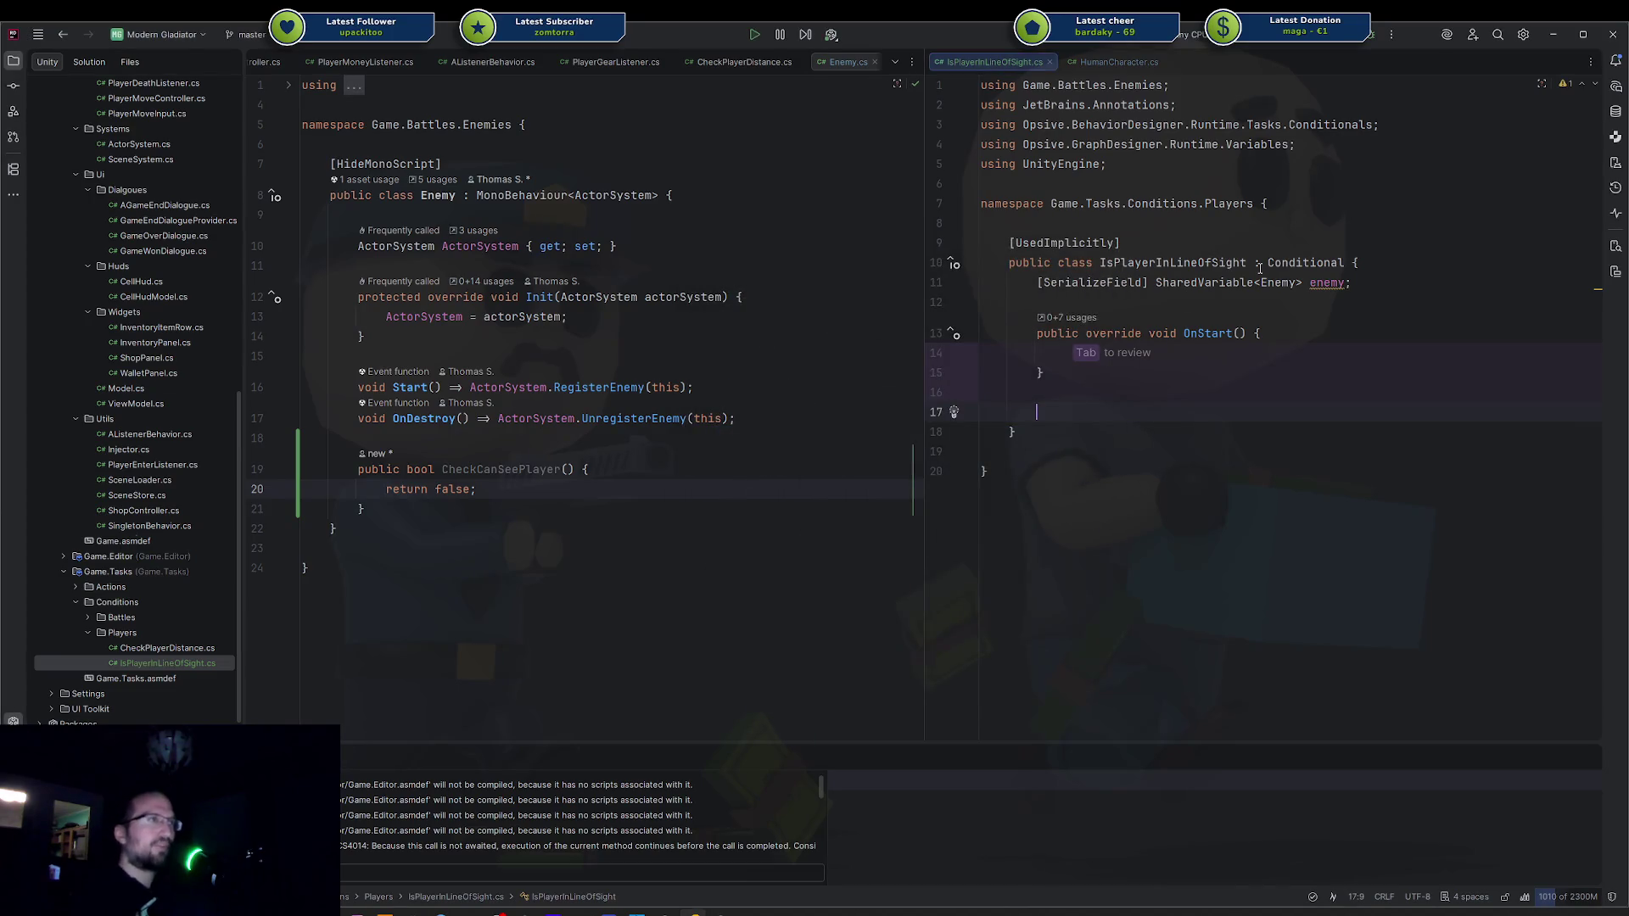
mouse_move(1265, 265)
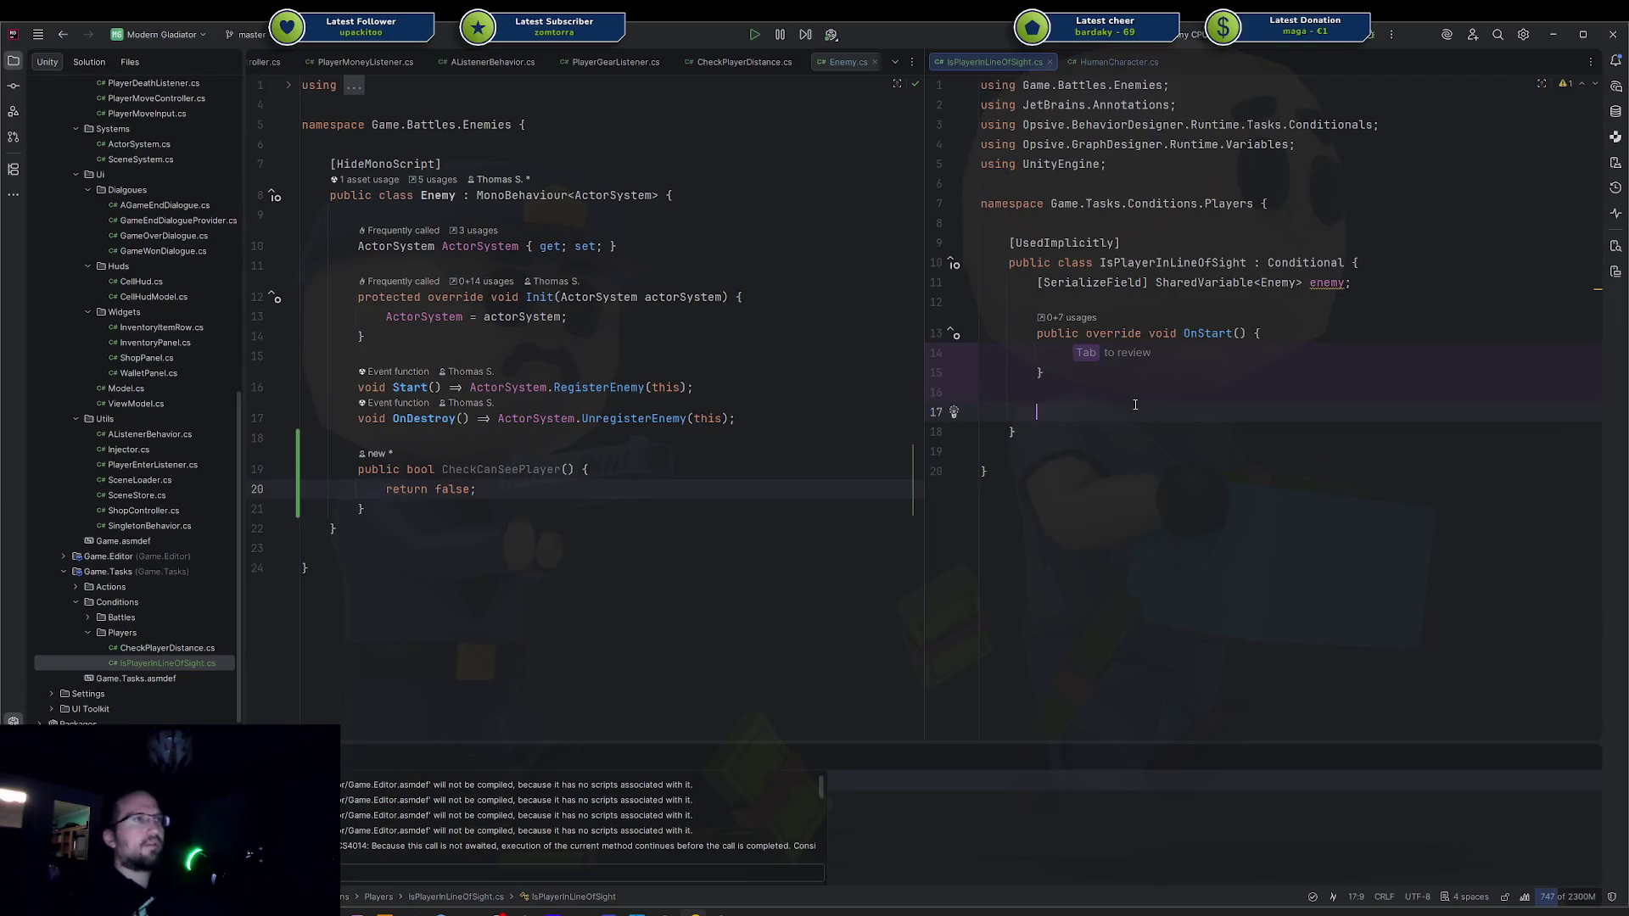
key(ctrl+o)
text(chec)
key(BackSpace)
key(BackSpace)
key(BackSpace)
scroll(1040, 394, up, 5)
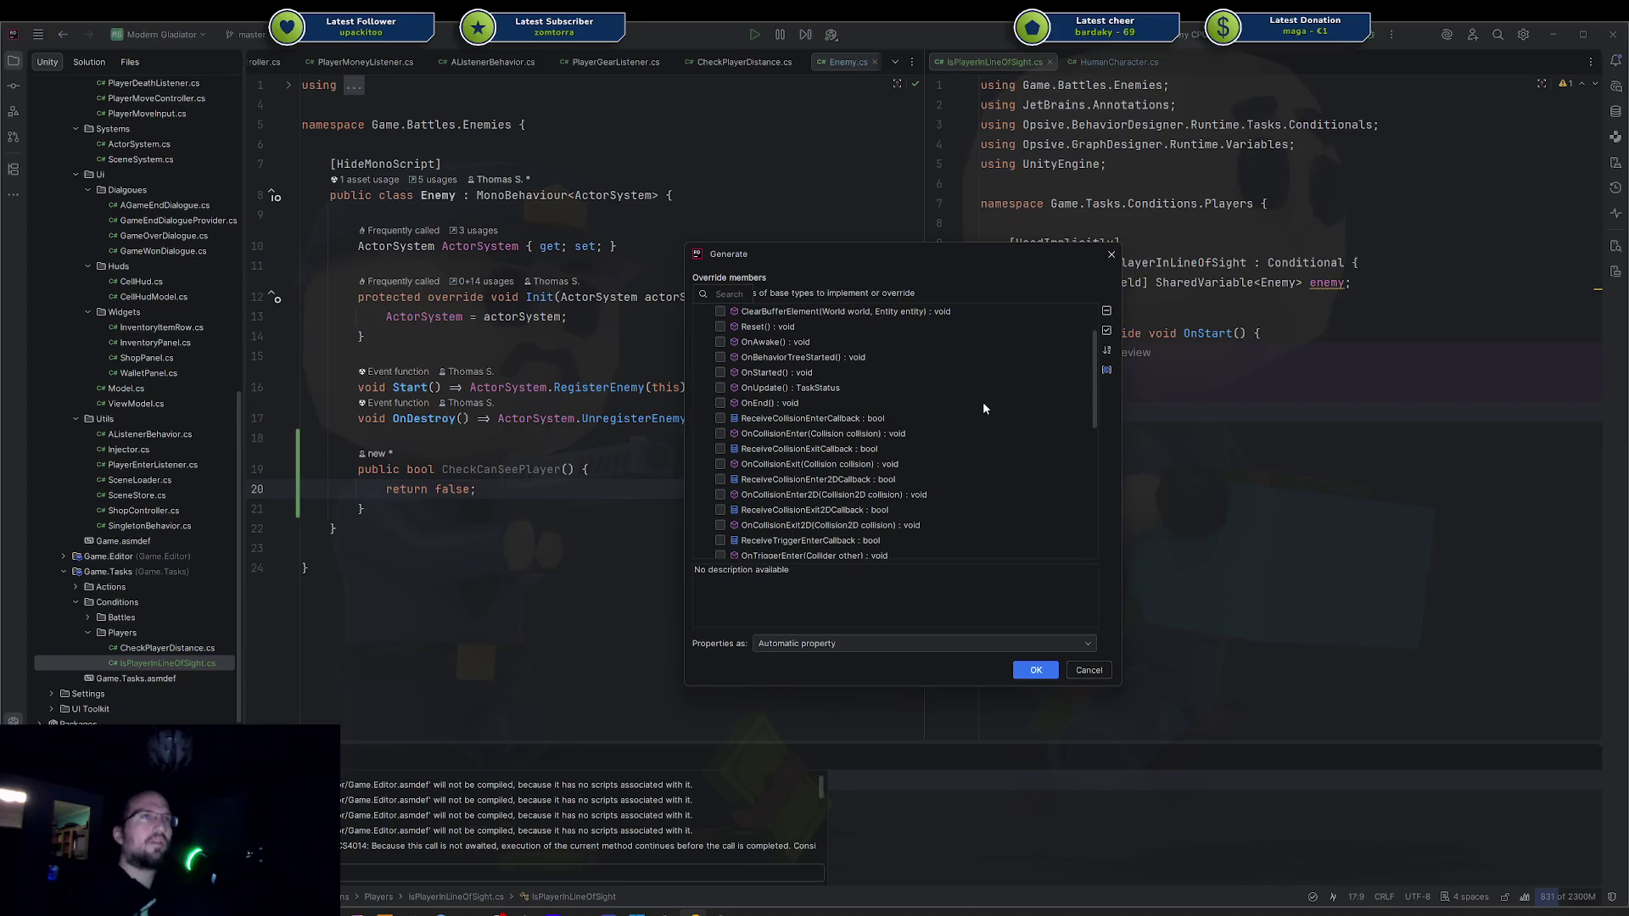
scroll(983, 406, up, 2)
scroll(983, 400, up, 1)
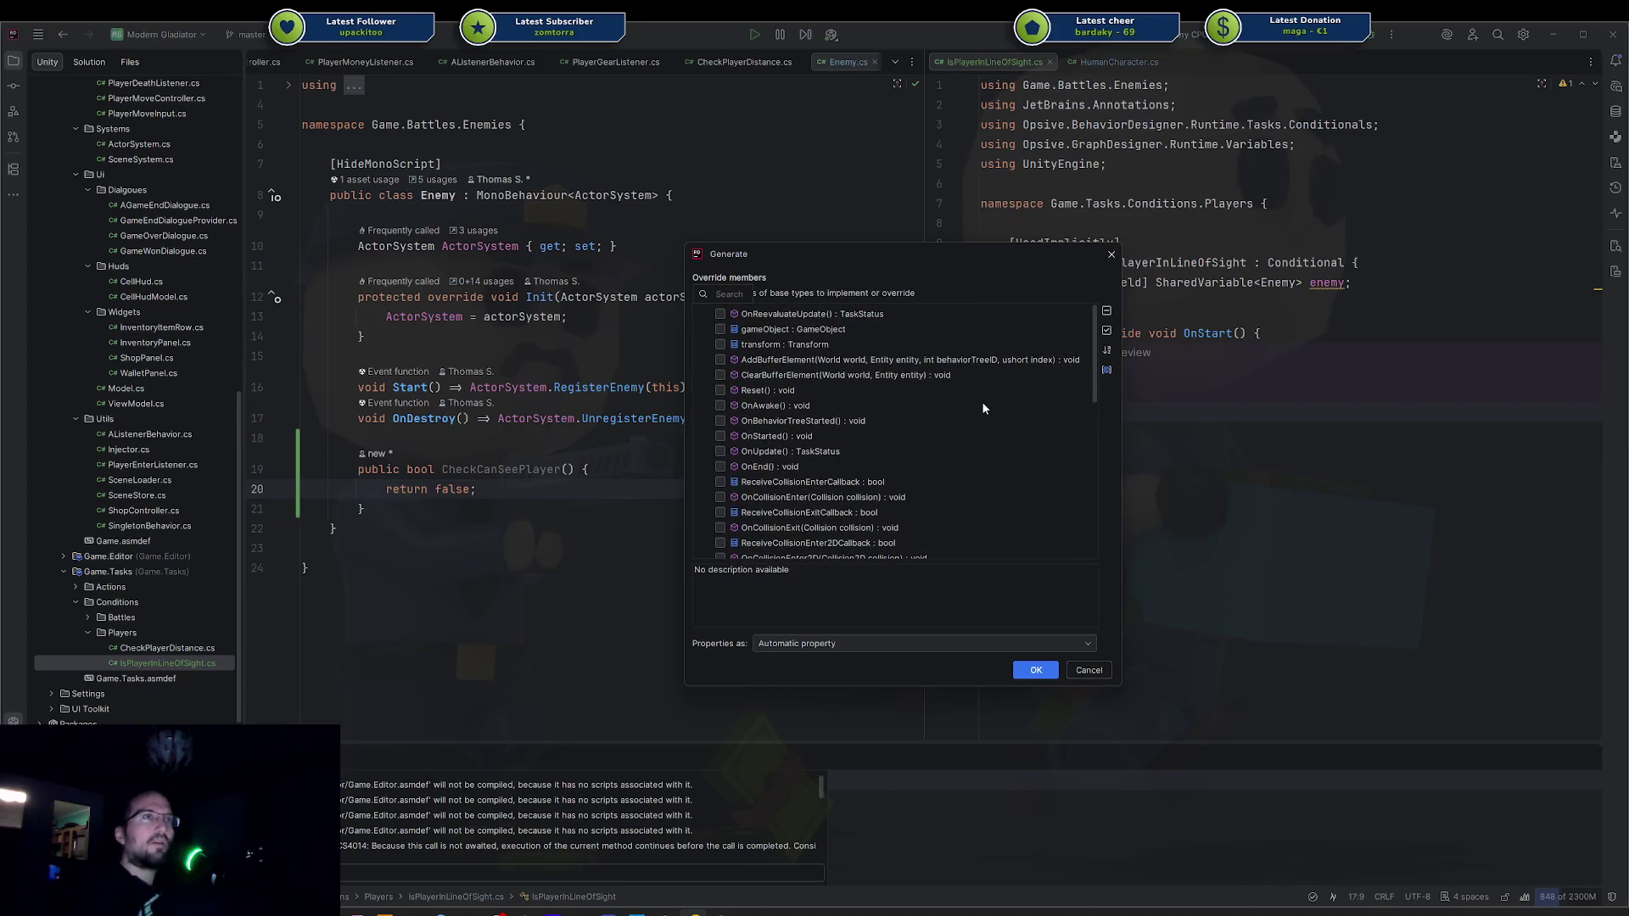
key(Escape)
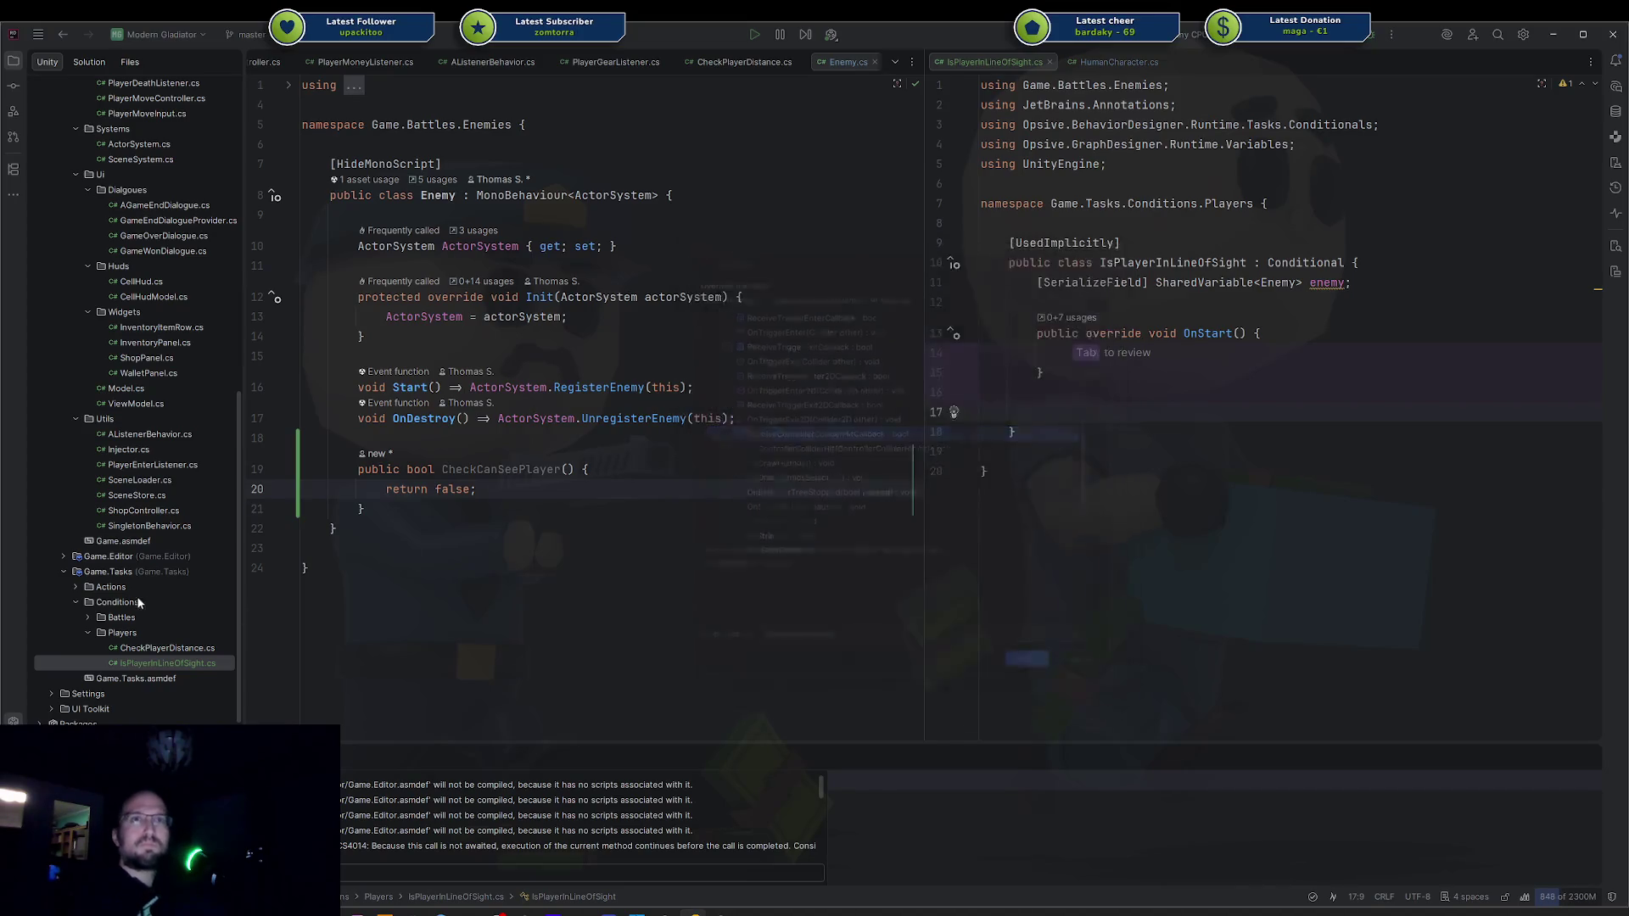
click(87, 618)
Open OnDeath.cs beside Enemy.cs and inspect its health field usages.
click(140, 632)
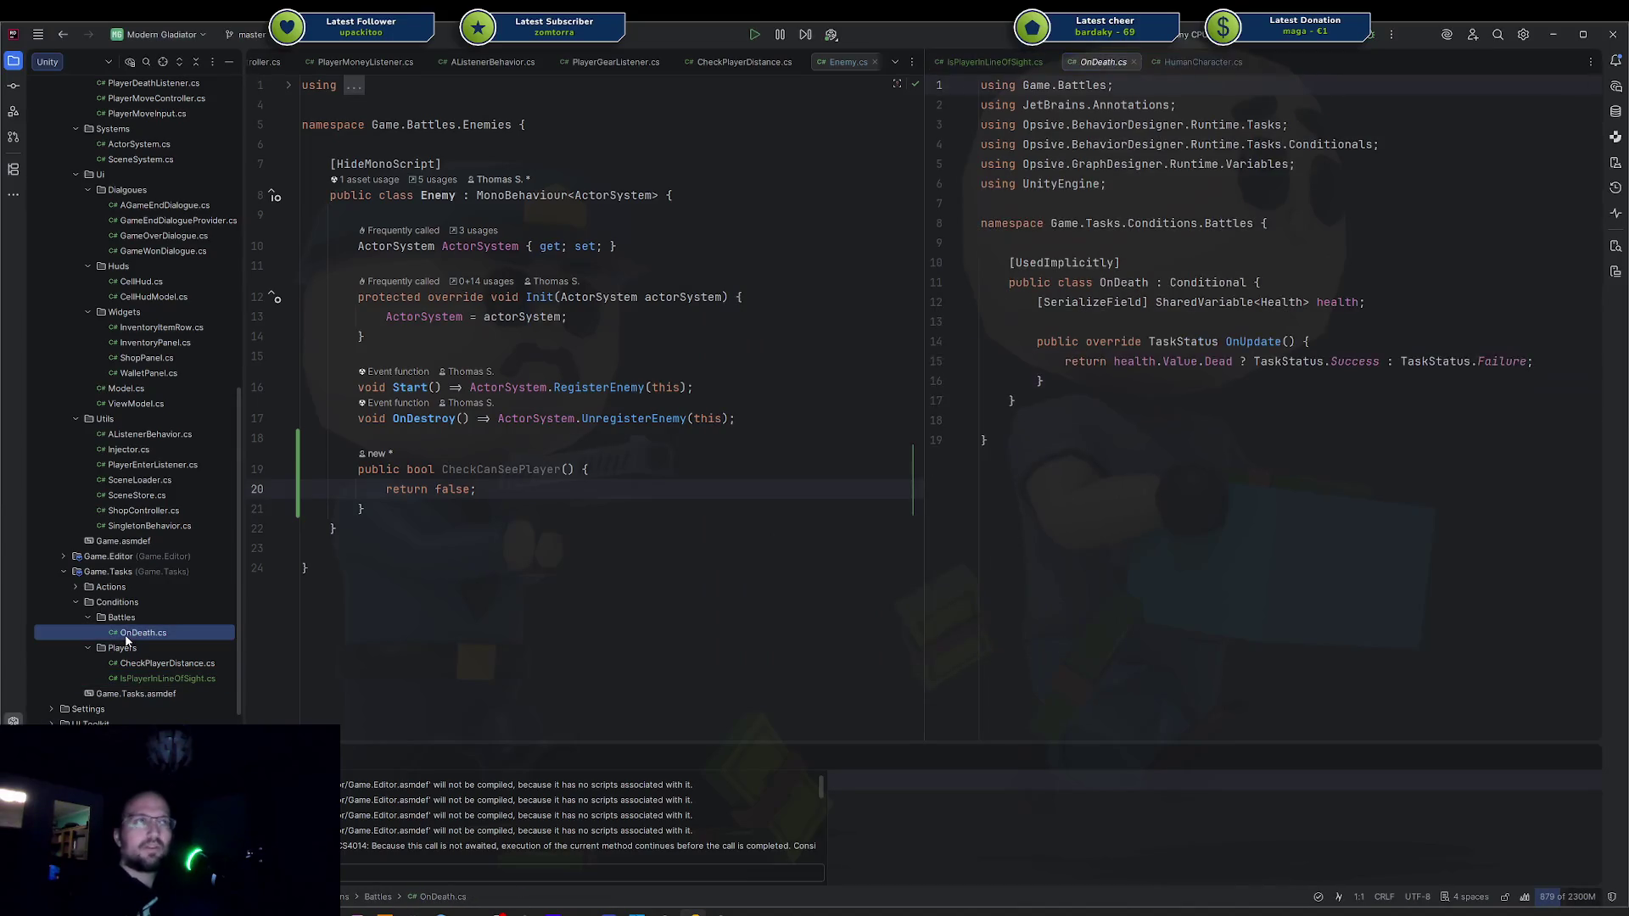
click(1182, 392)
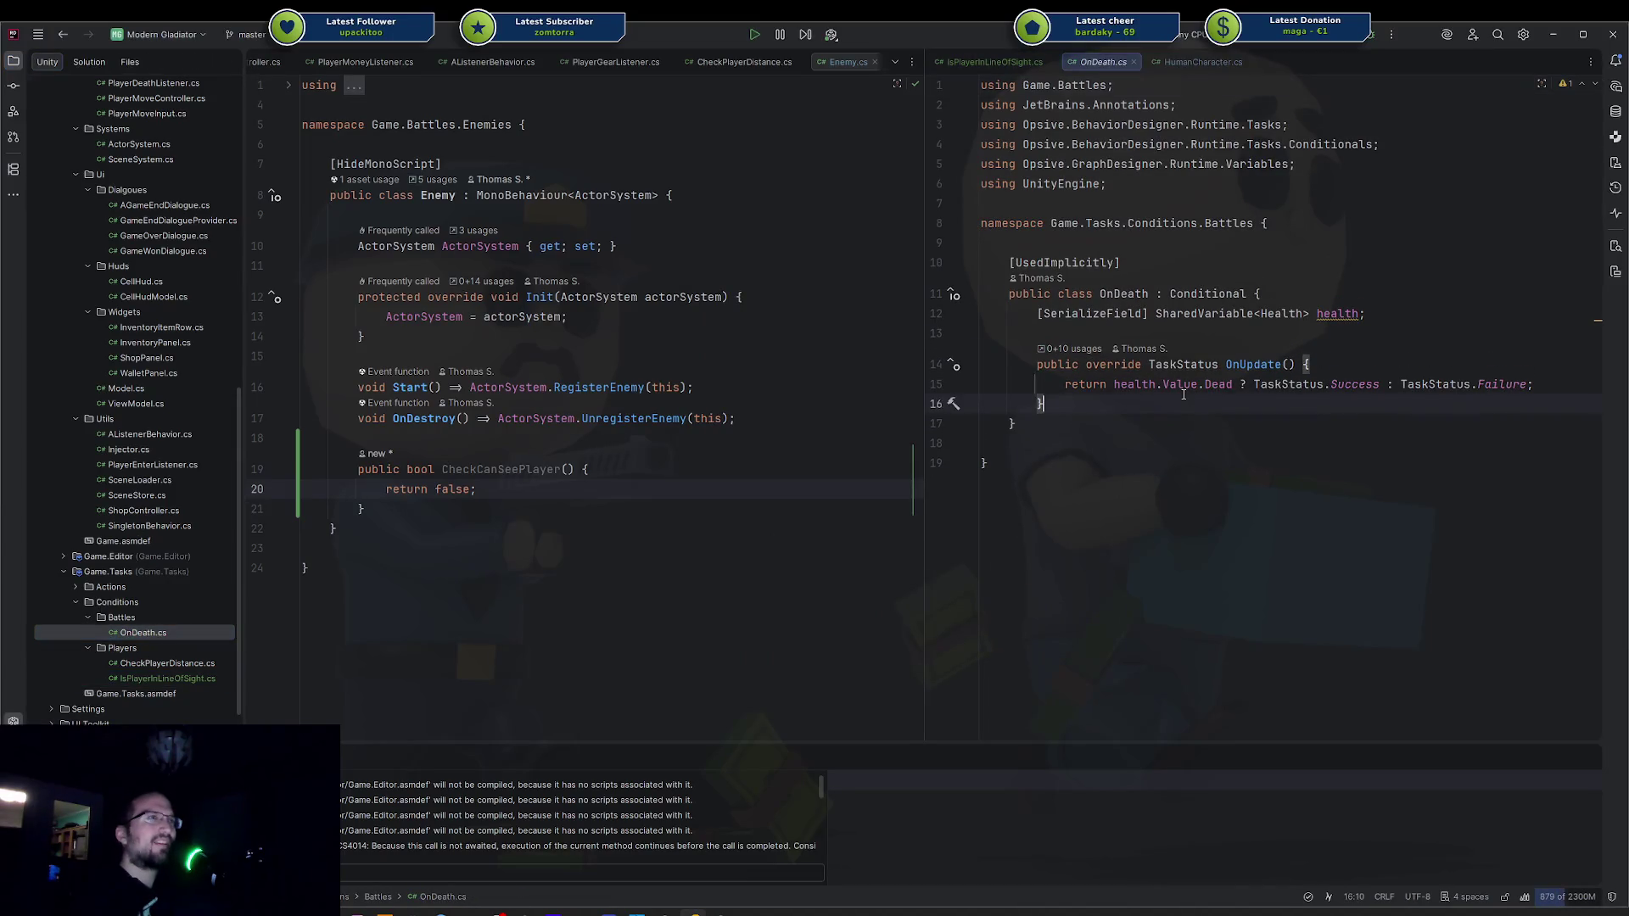
ctrl+click(1135, 384)
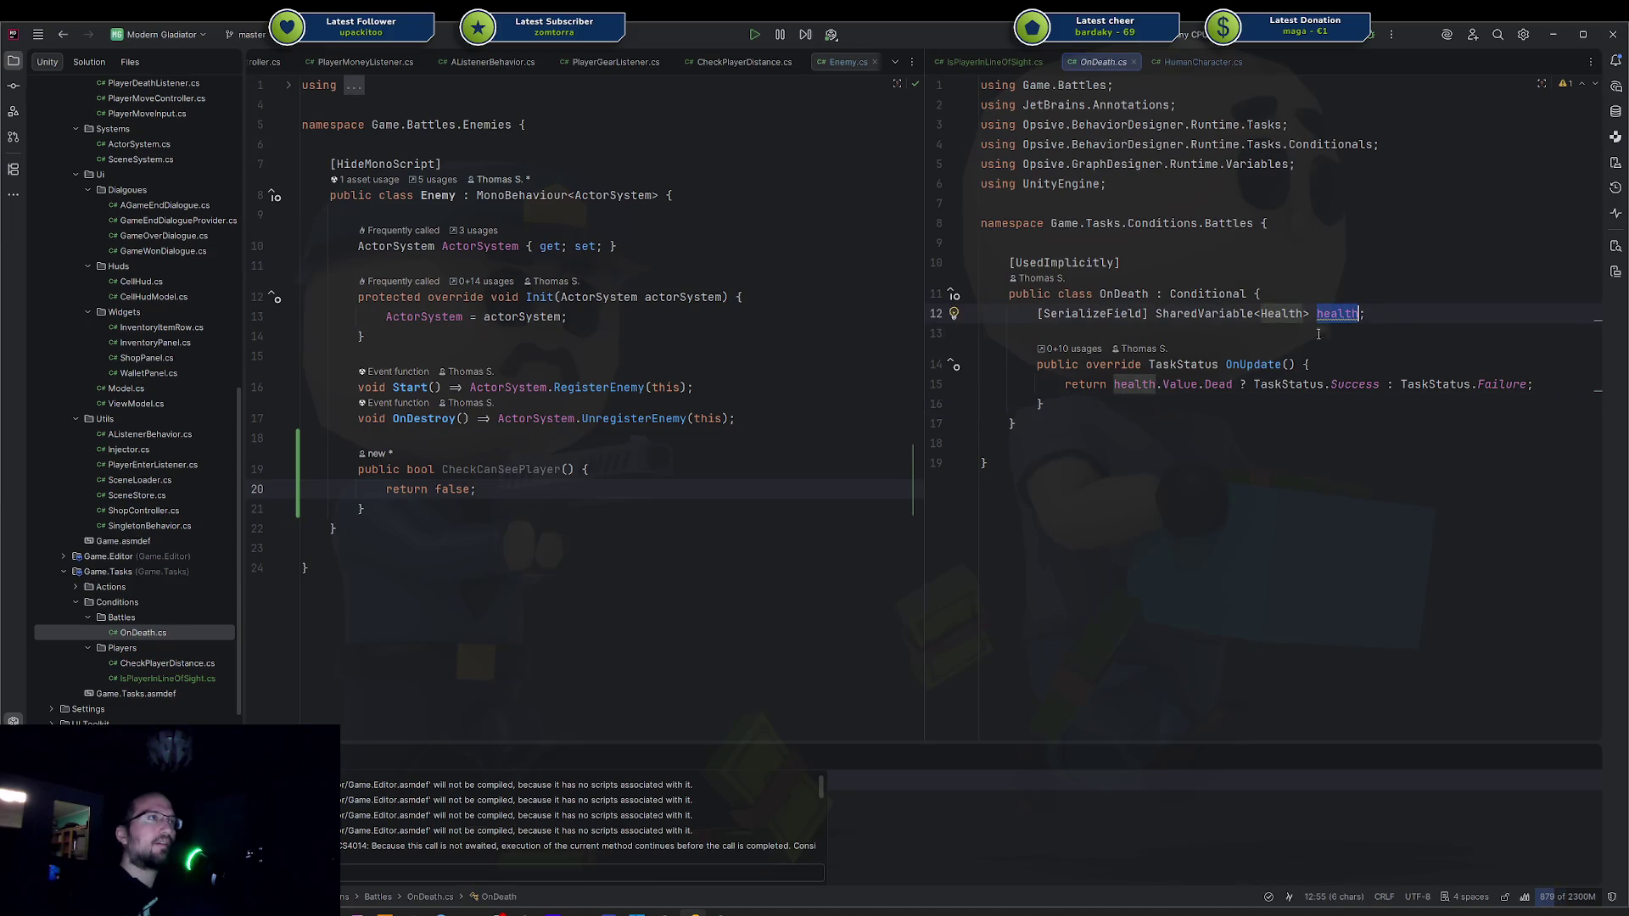
key(ctrl+alt+Left)
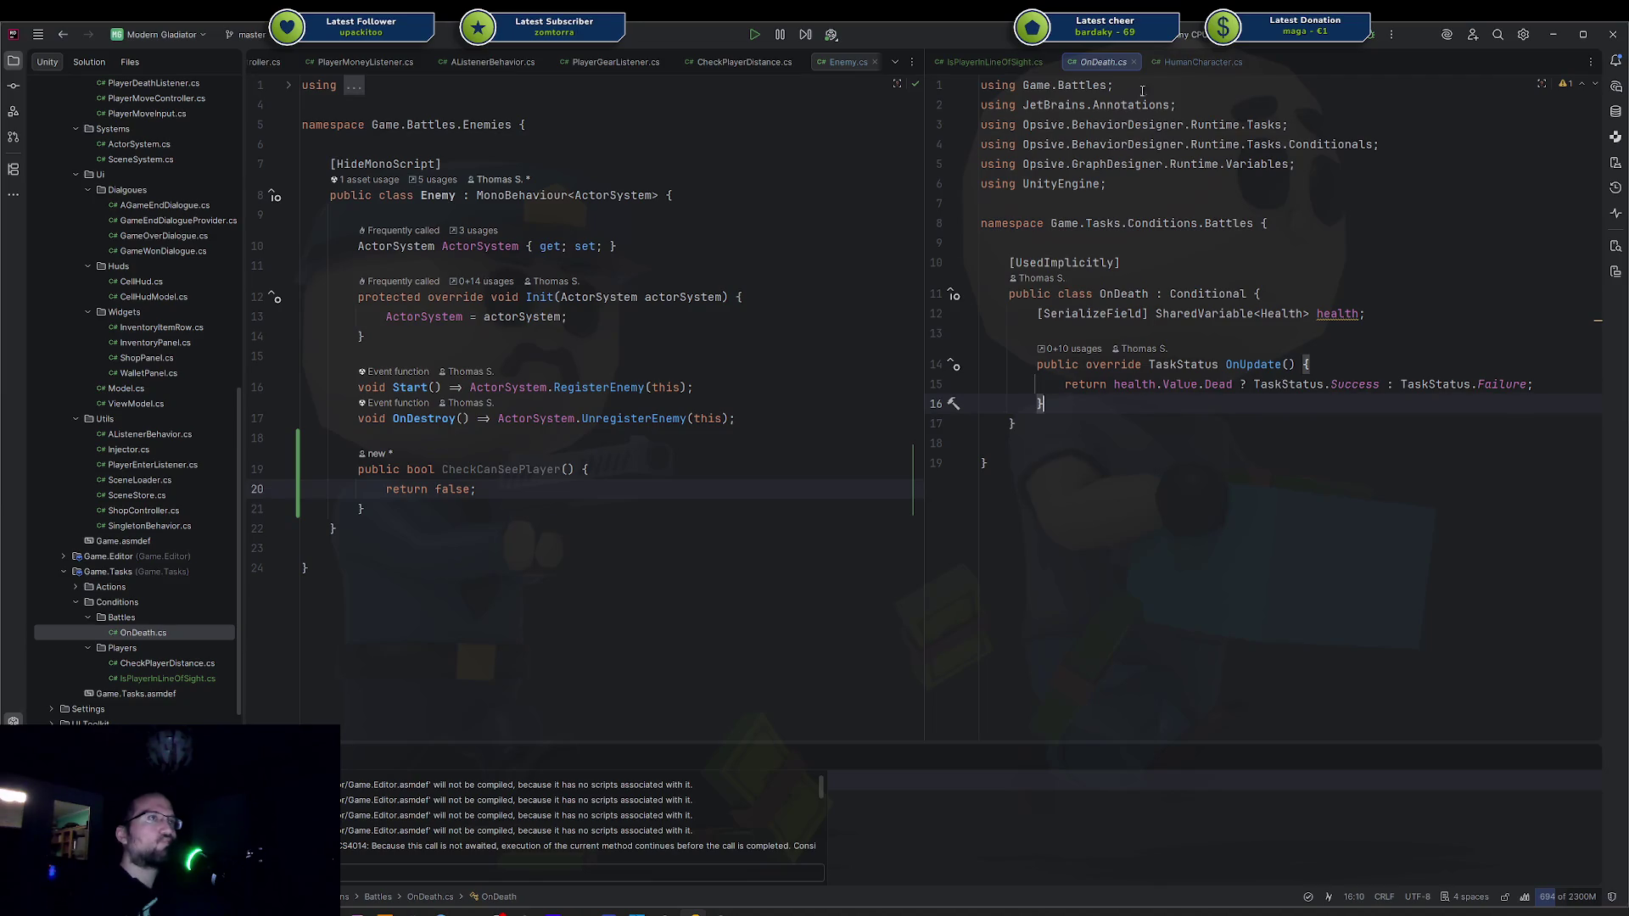
Close OnDeath.cs, open CheckPlayerDistance.cs on the left, and go to its Conditional base class.
middle_click(1114, 67)
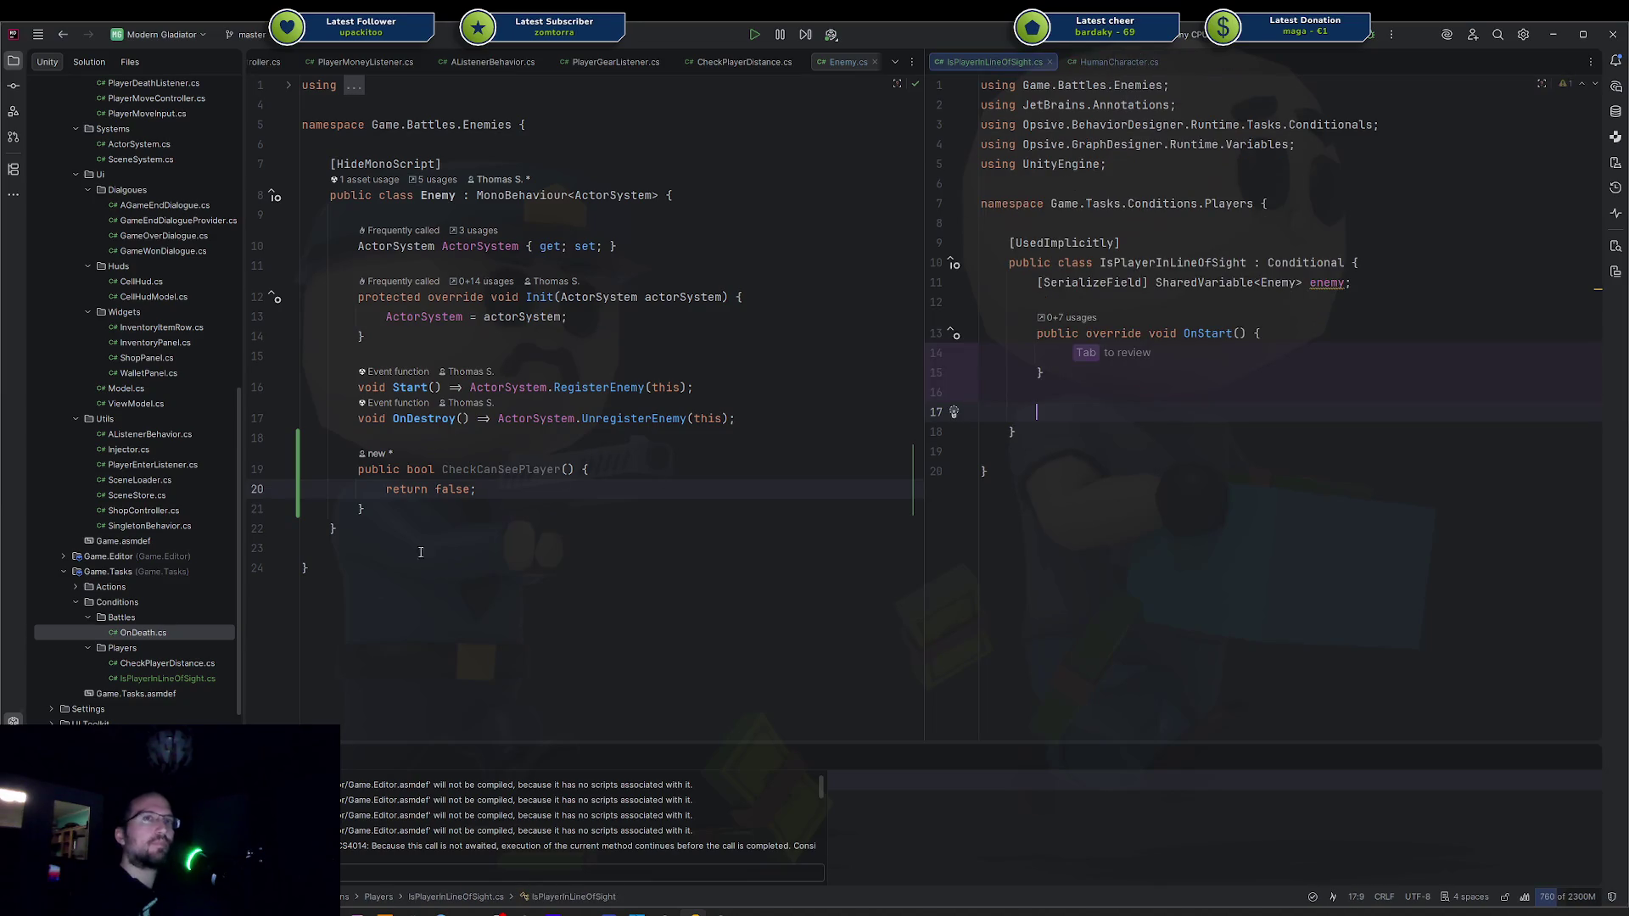
click(594, 545)
double_click(590, 500)
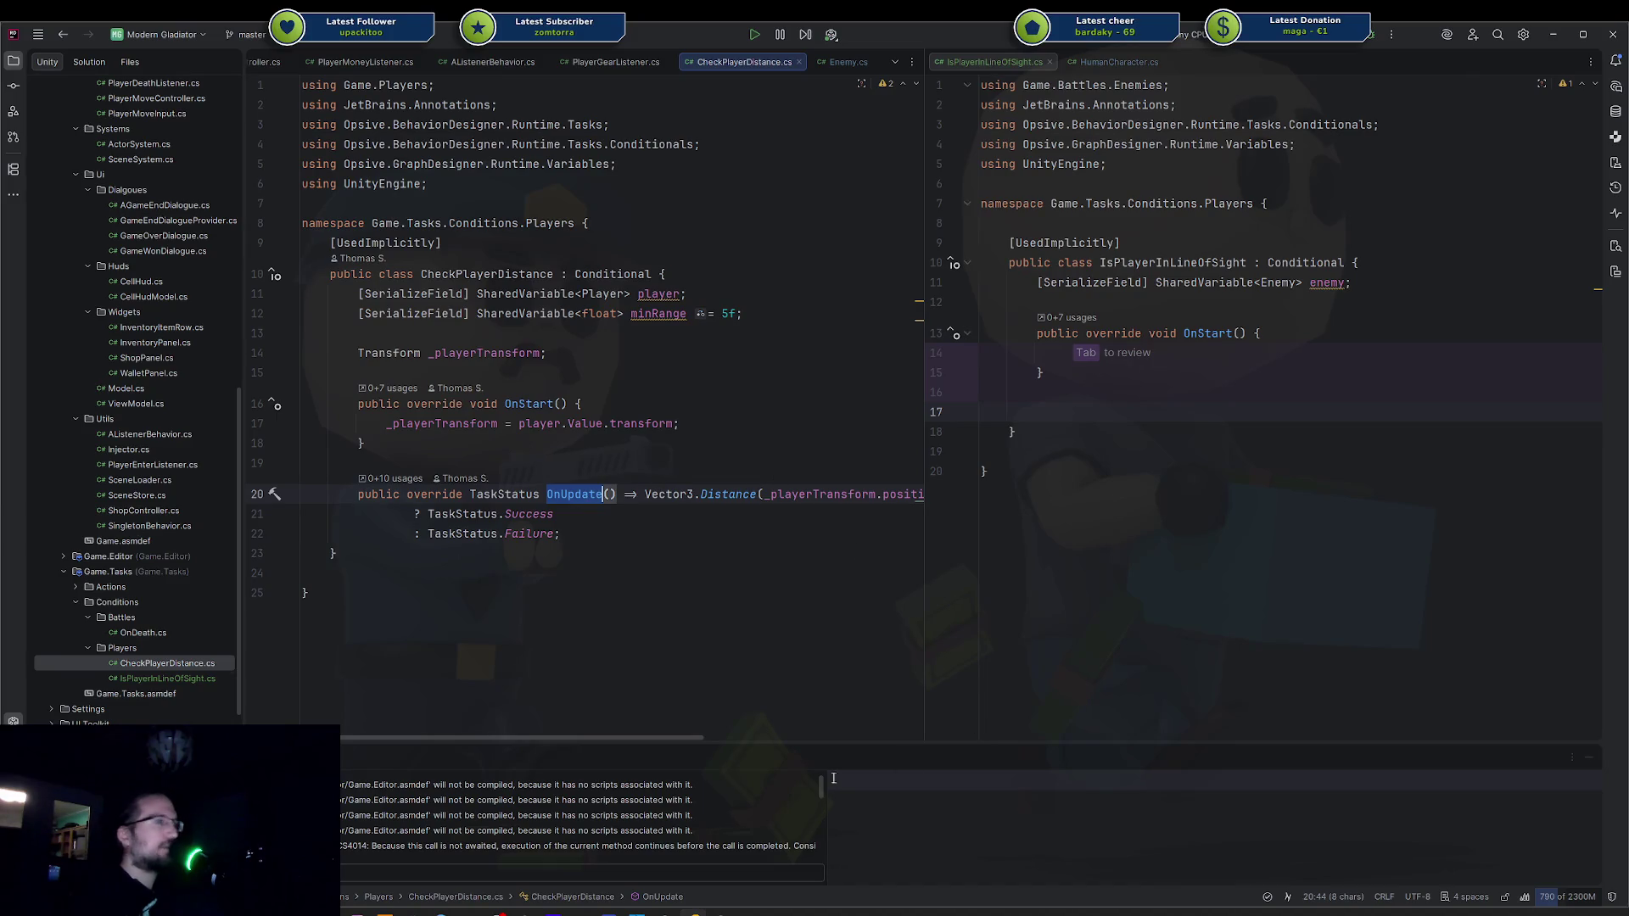
mouse_move(723, 909)
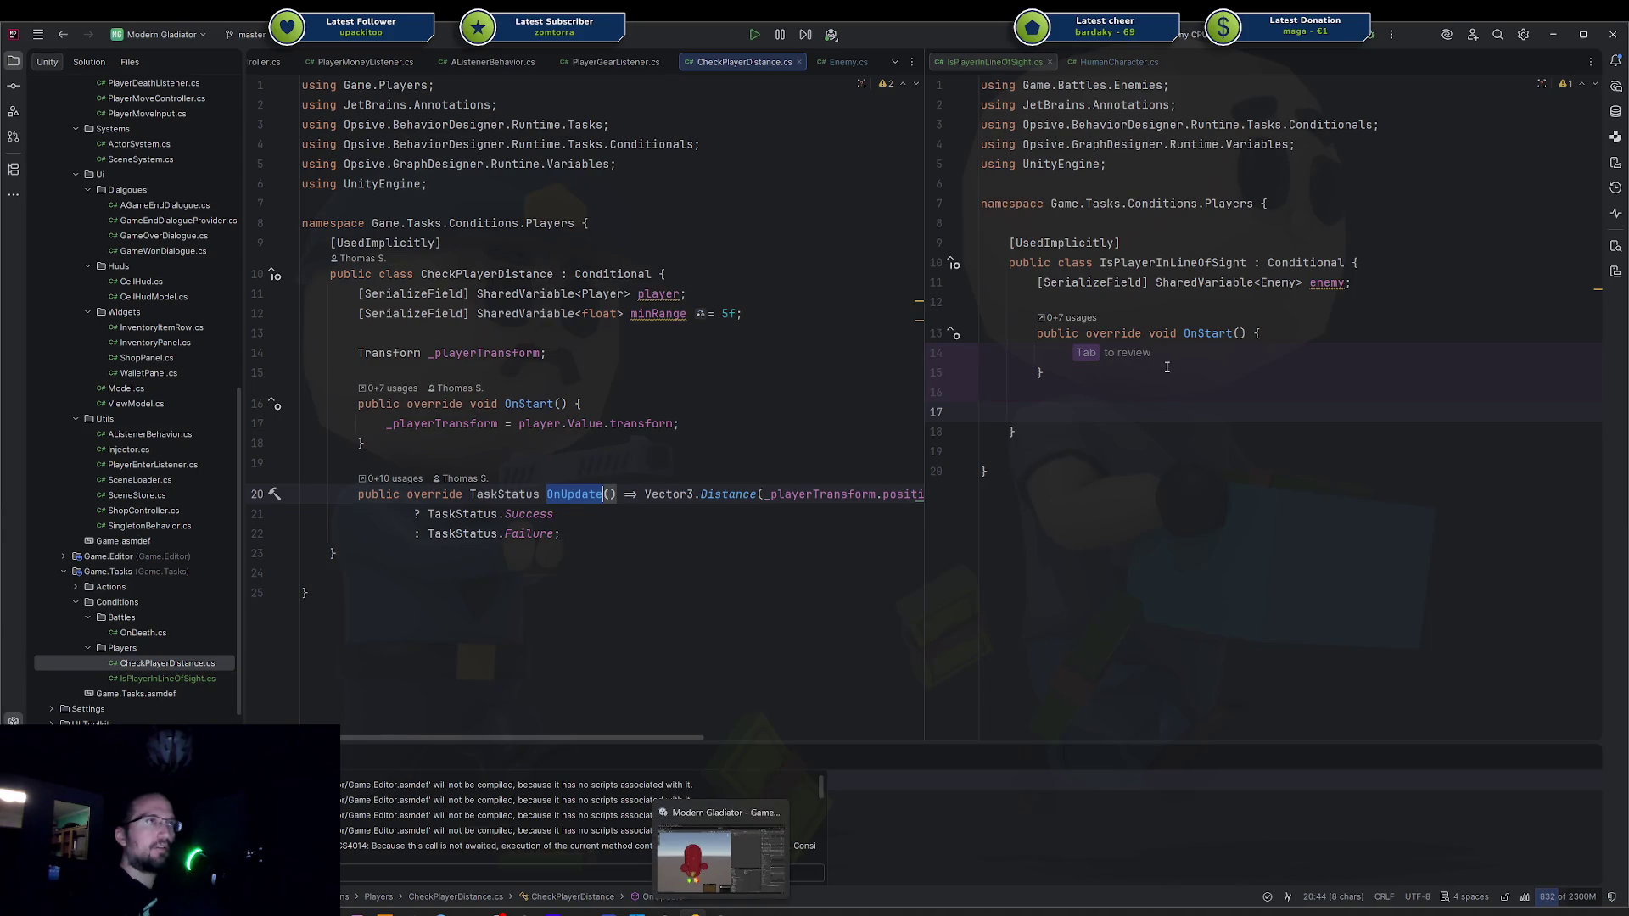
ctrl+click(1281, 263)
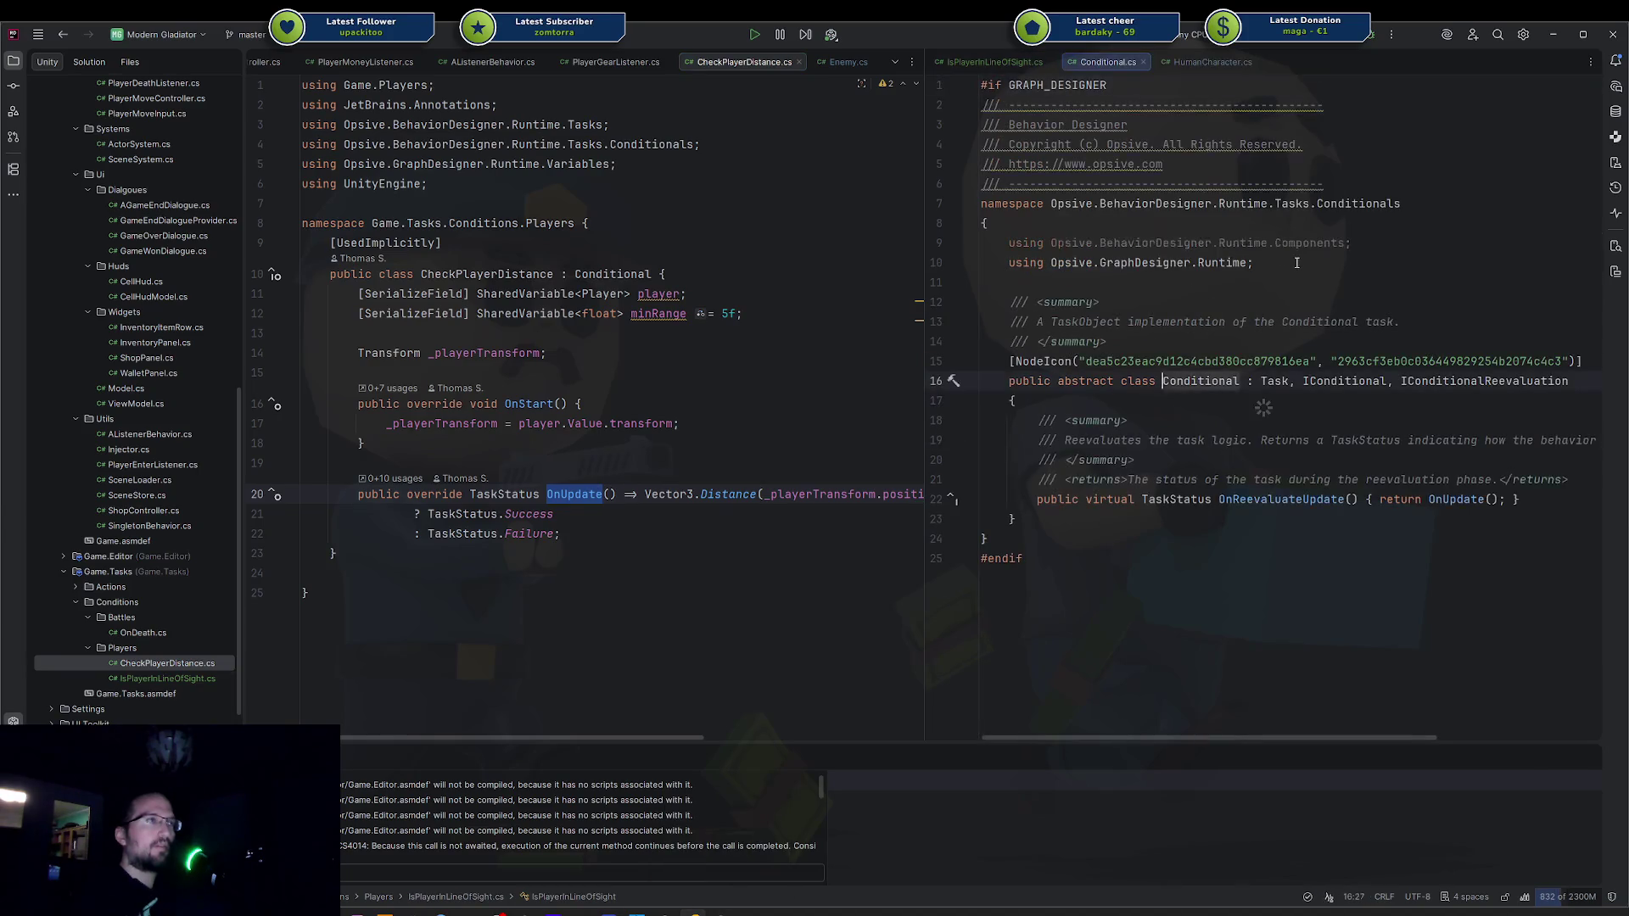
List the classes derived from Conditional, review IntComparison, then close it.
click(954, 373)
click(1018, 411)
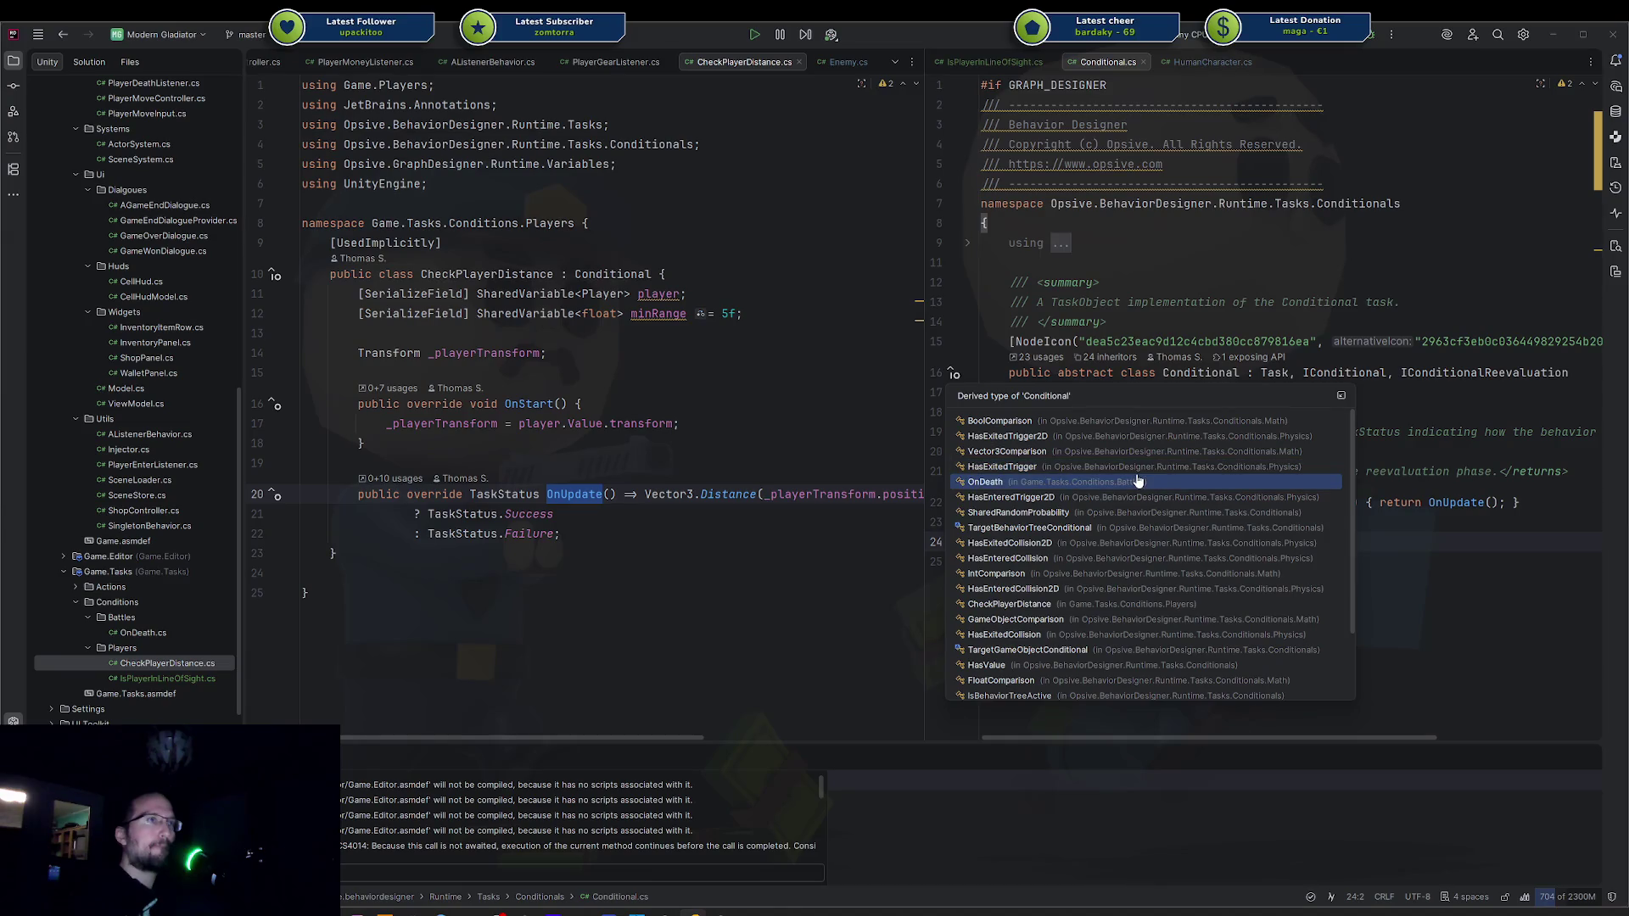
click(1133, 573)
scroll(1298, 469, down, 3)
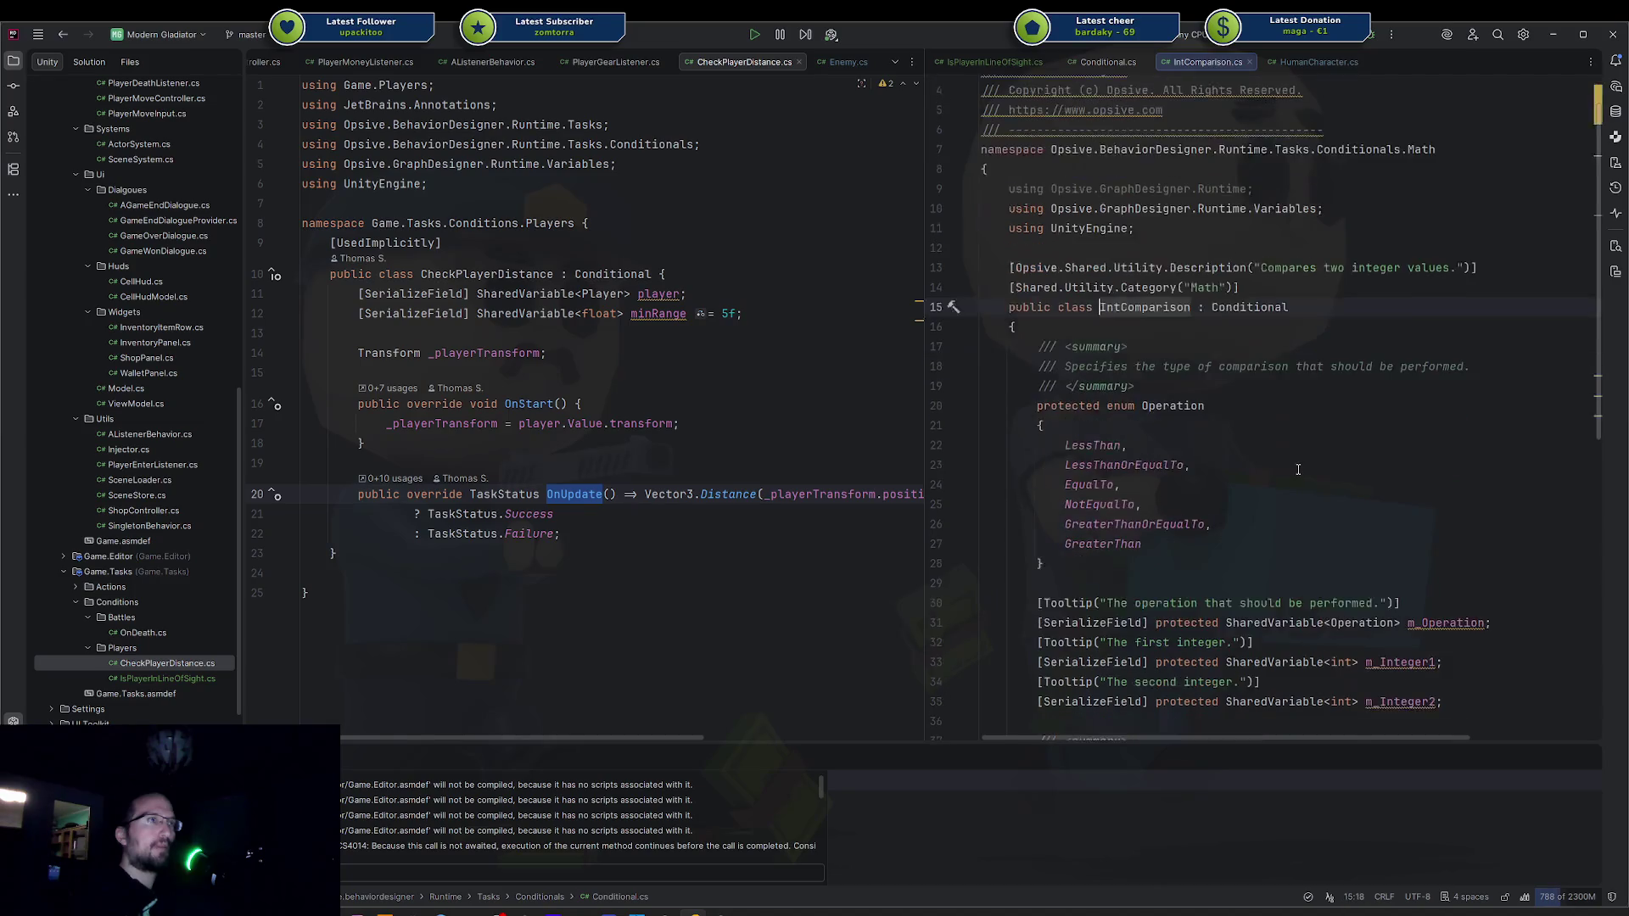
scroll(1298, 469, down, 5)
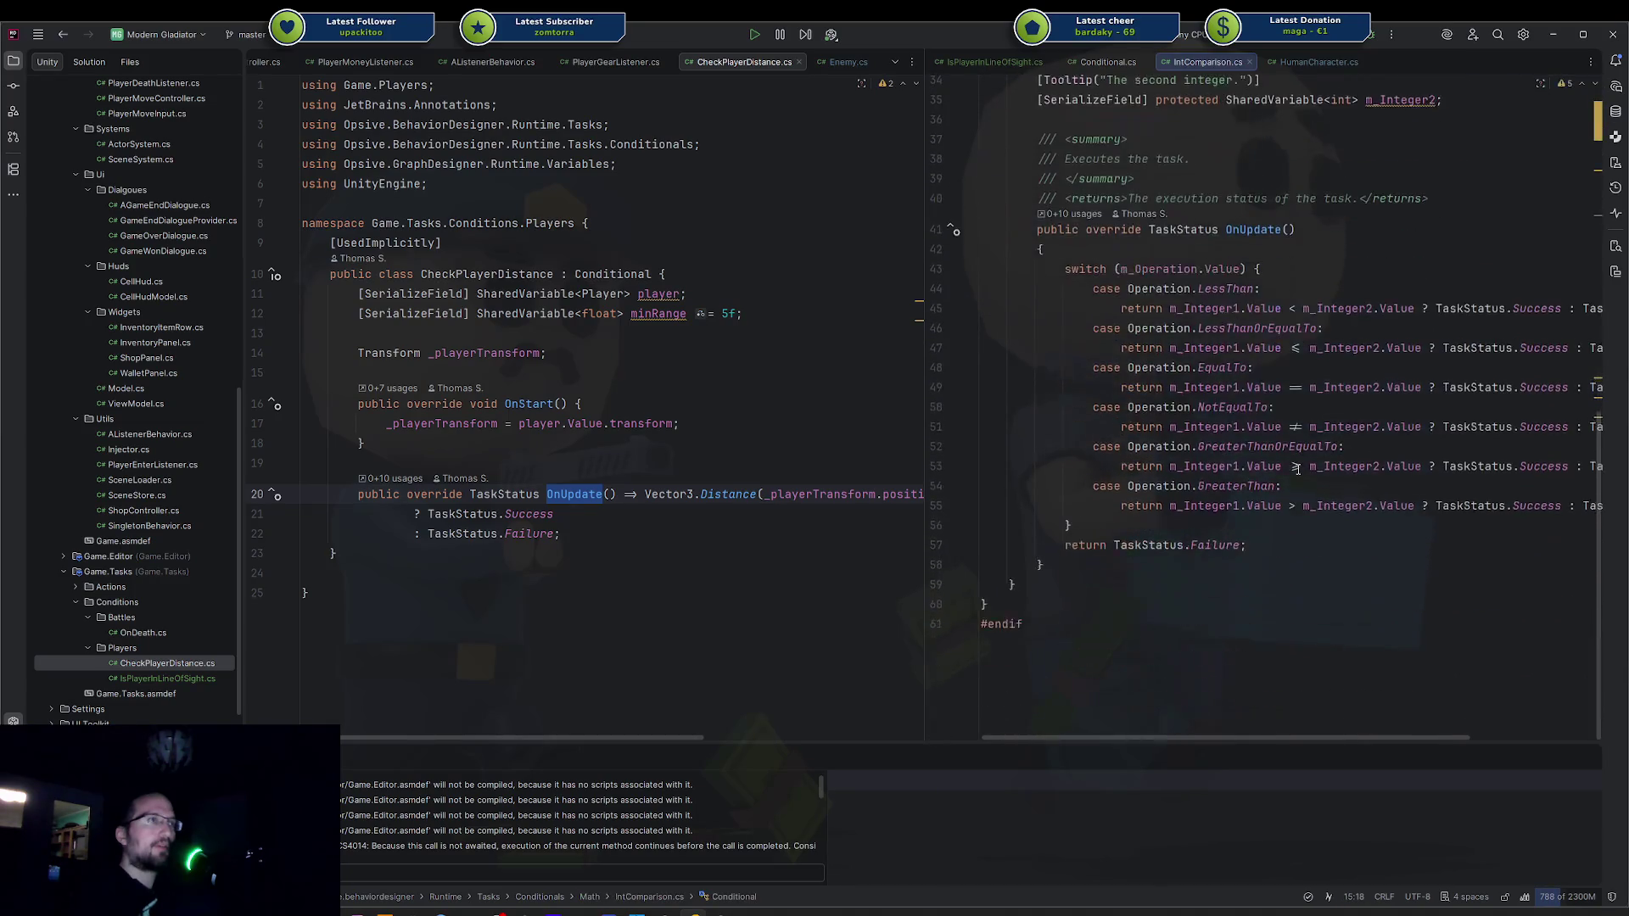
scroll(1297, 470, up, 5)
scroll(1297, 469, down, 3)
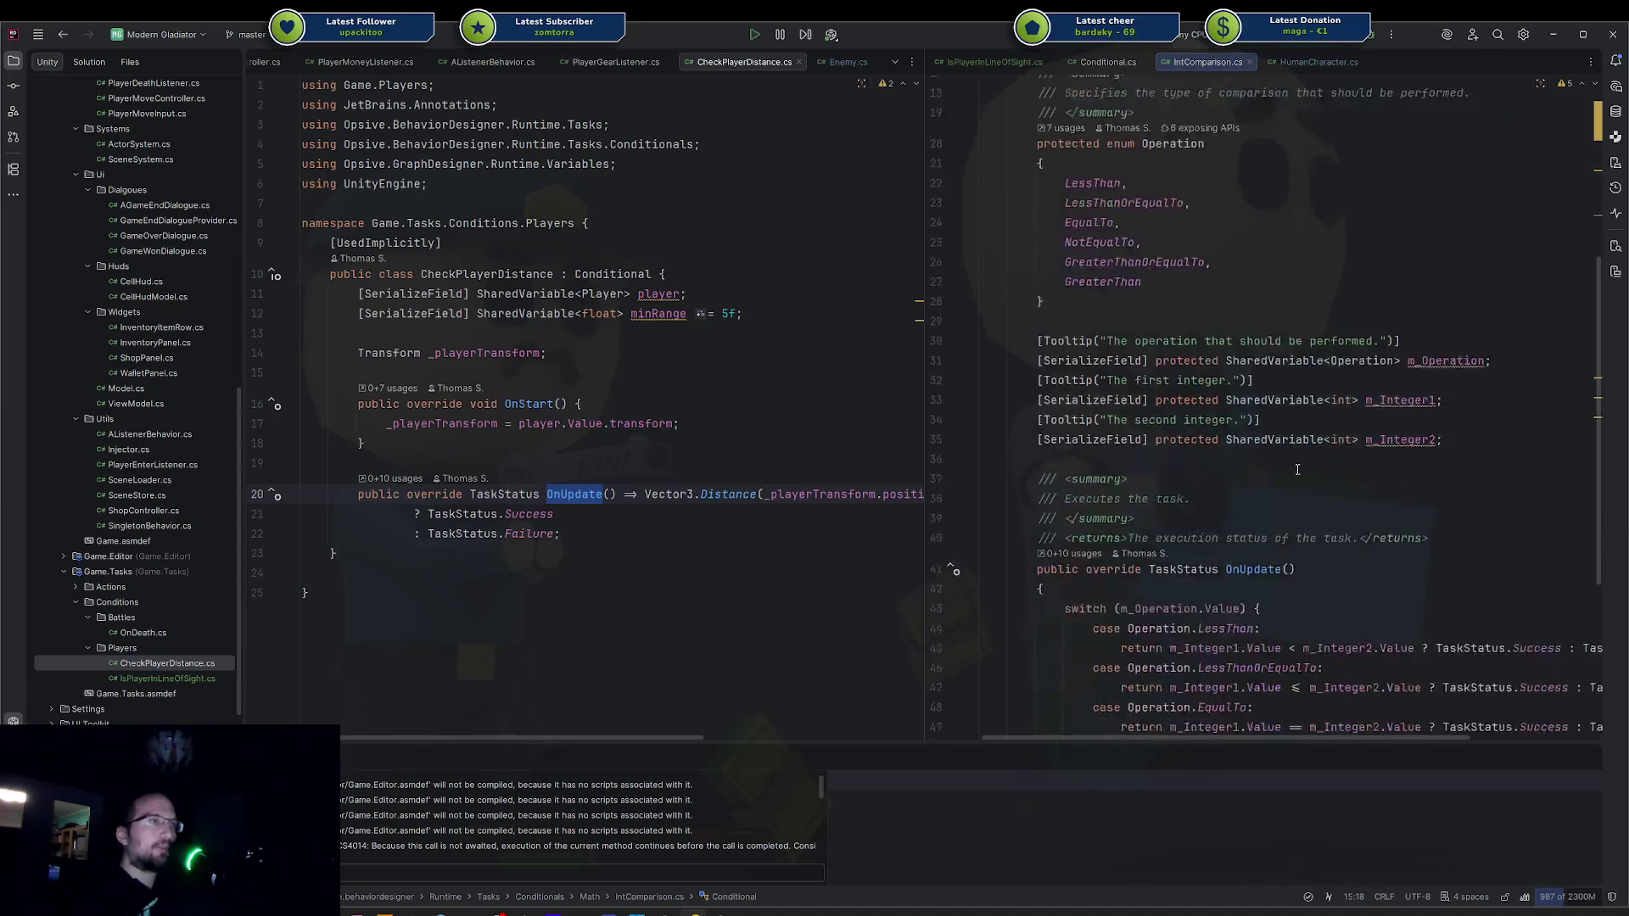
scroll(1297, 469, down, 2)
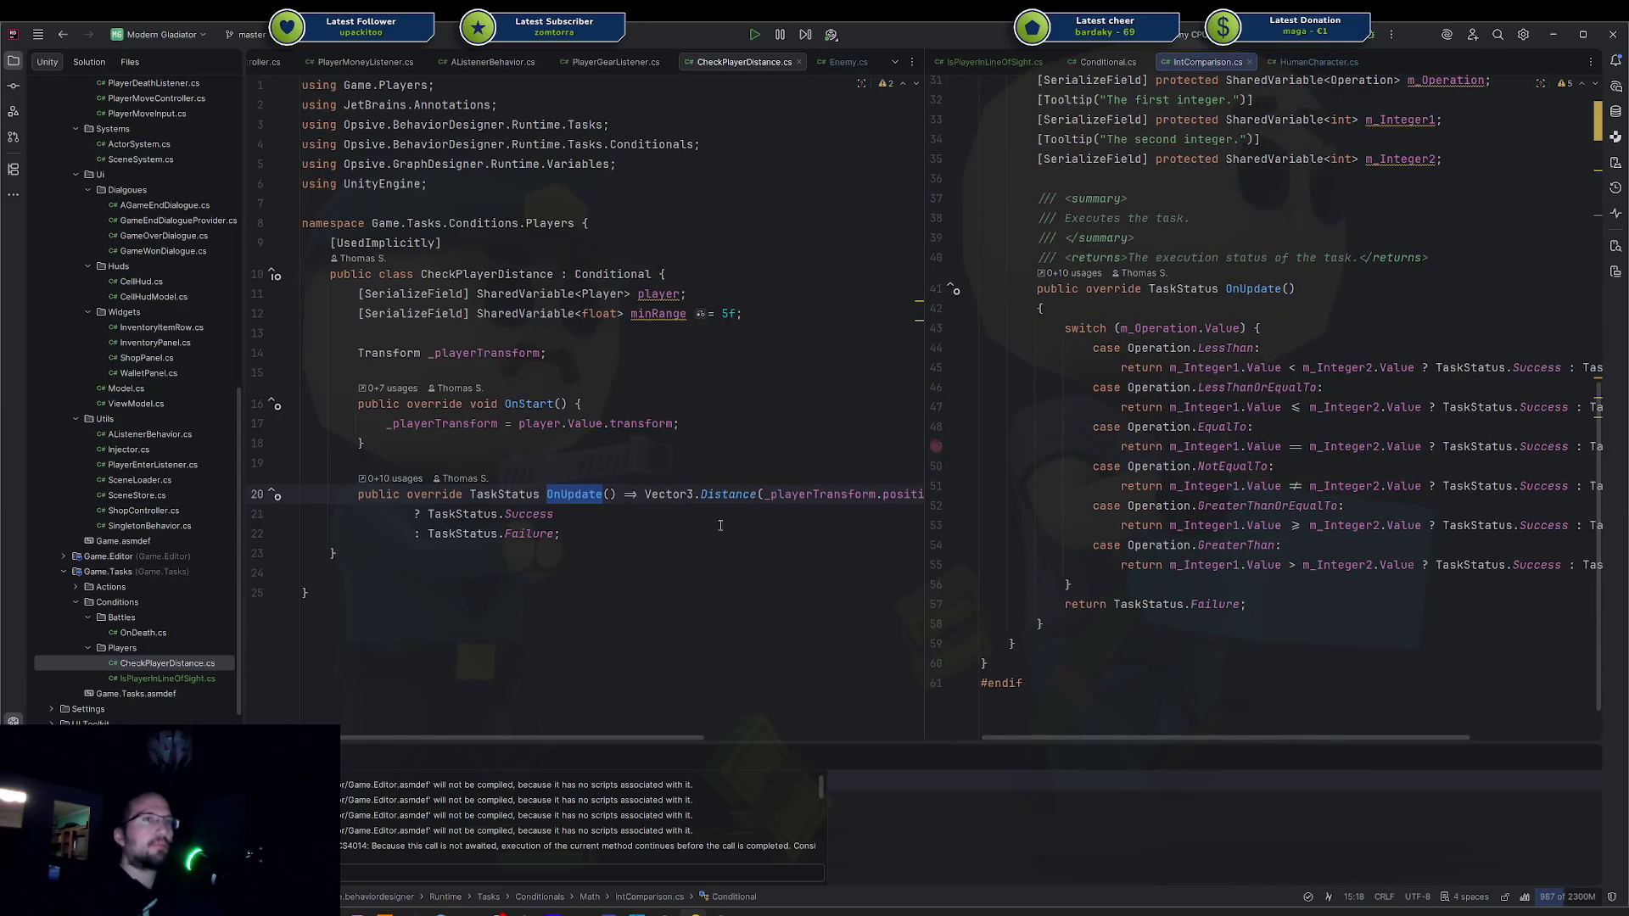
click(1249, 62)
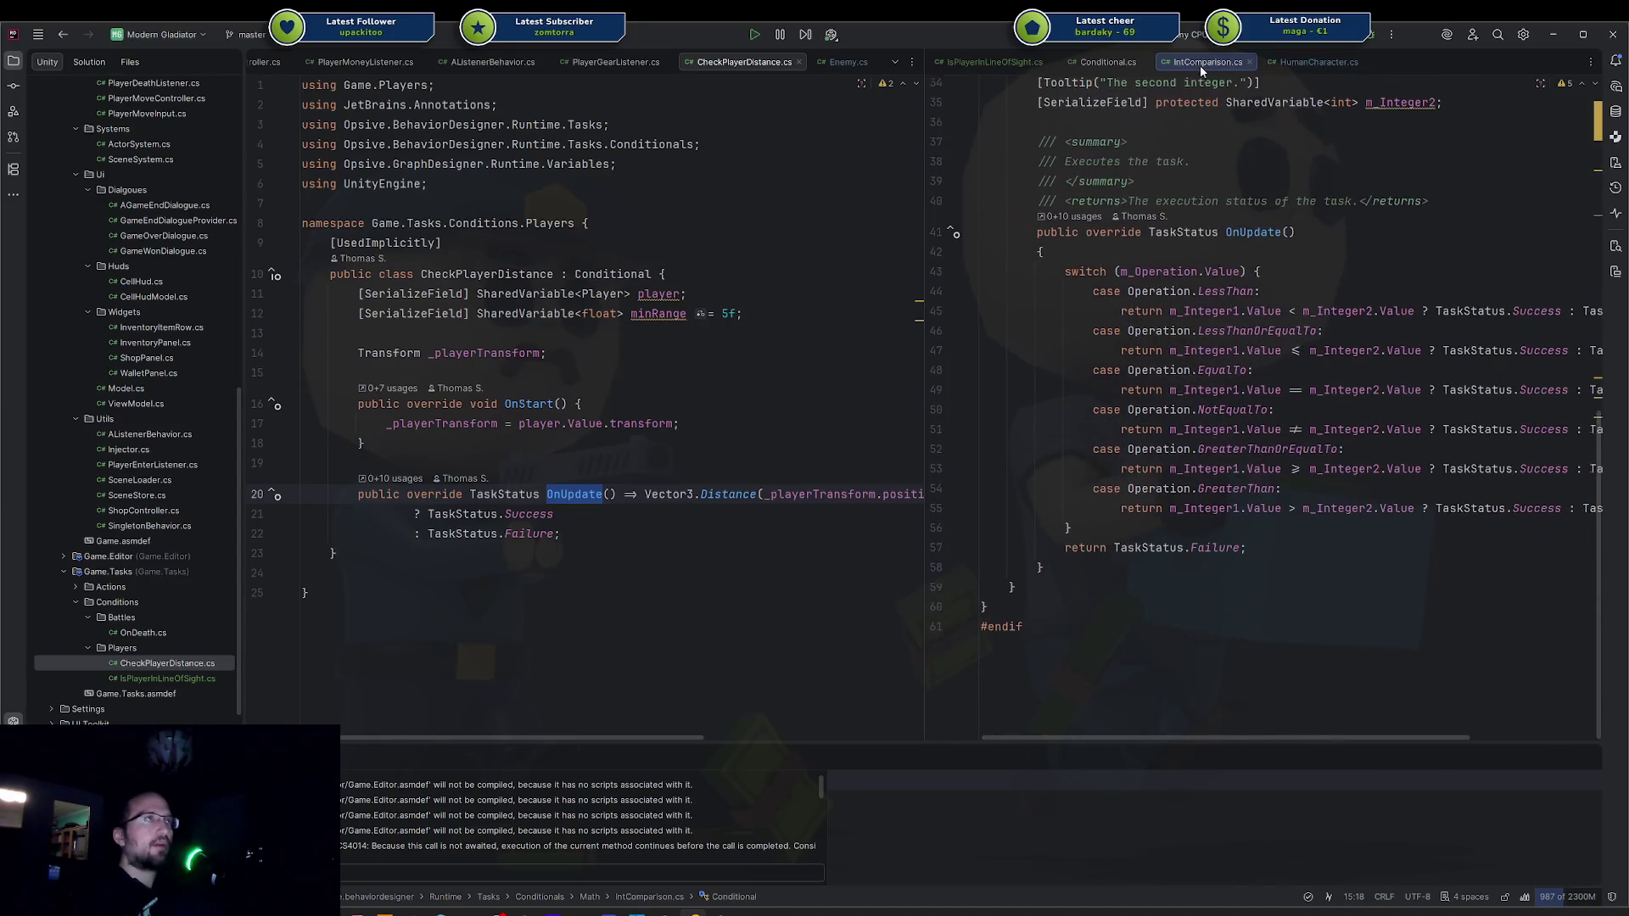
Check CheckPlayerDistance's TaskStatus return, then switch back to IsPlayerInLineOfSight.cs.
click(563, 526)
double_click(529, 534)
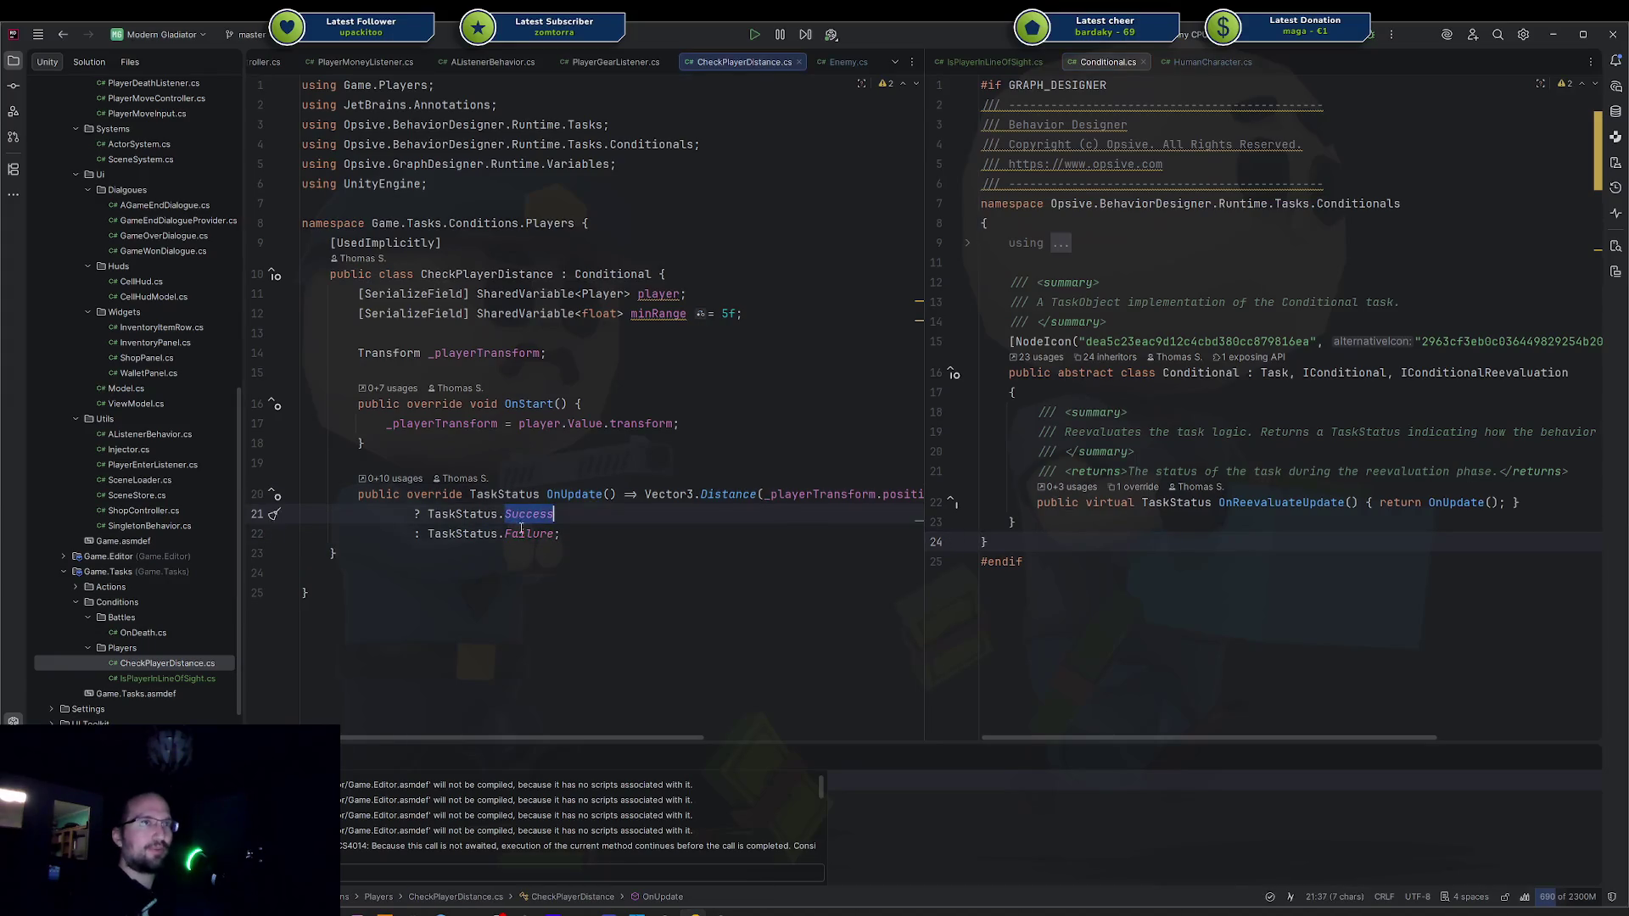
click(522, 533)
key(Up)
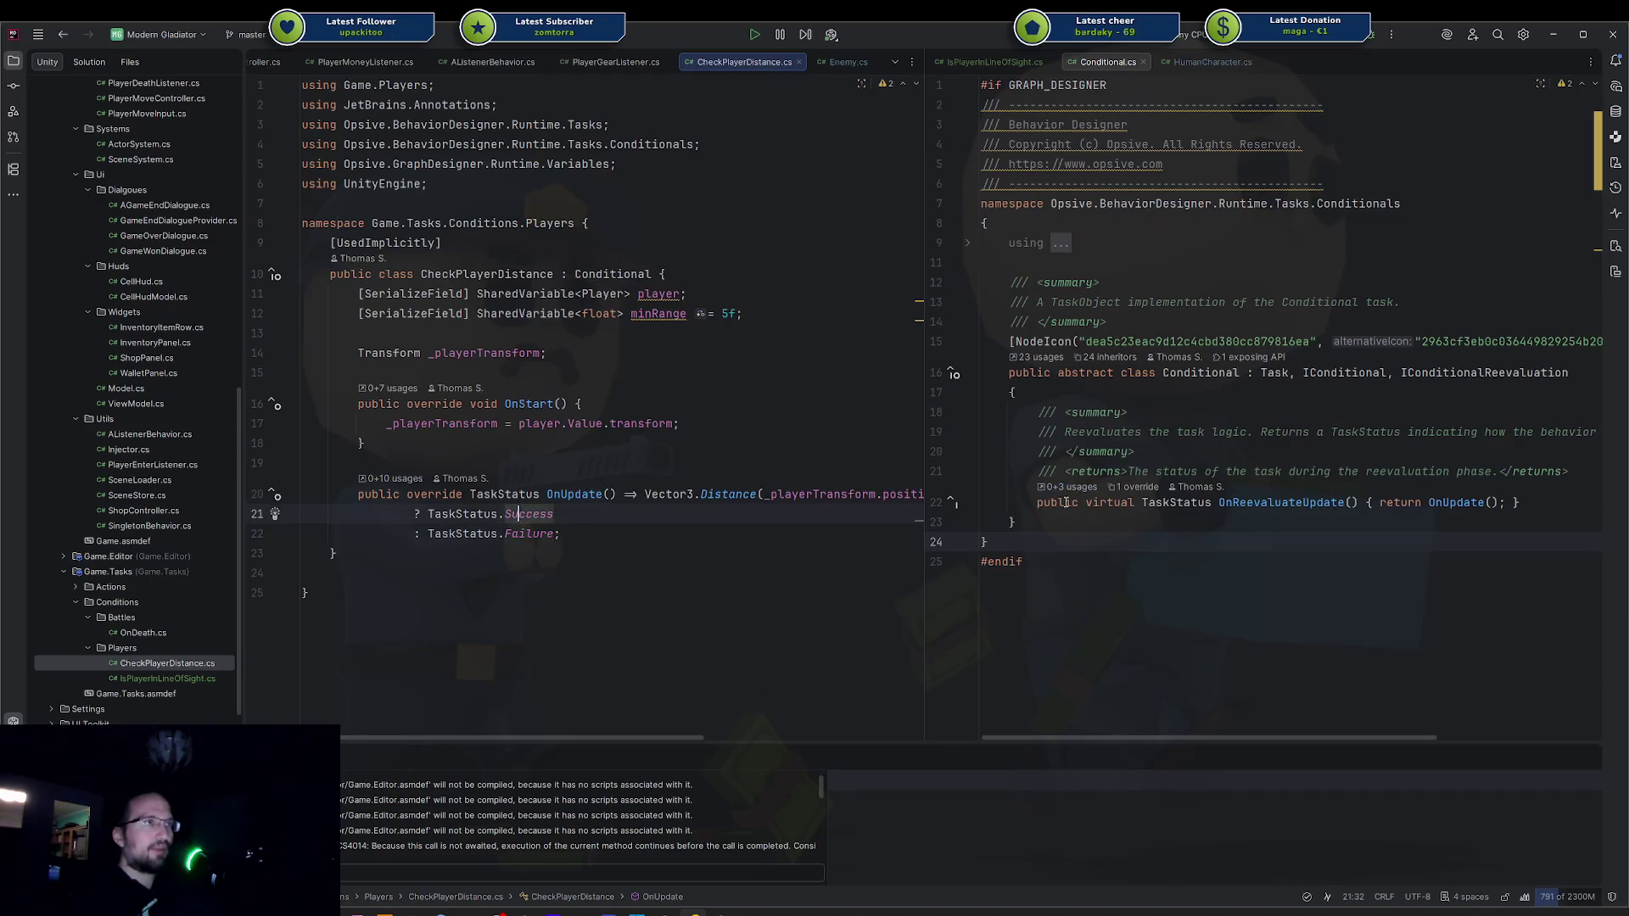
click(1066, 502)
click(993, 62)
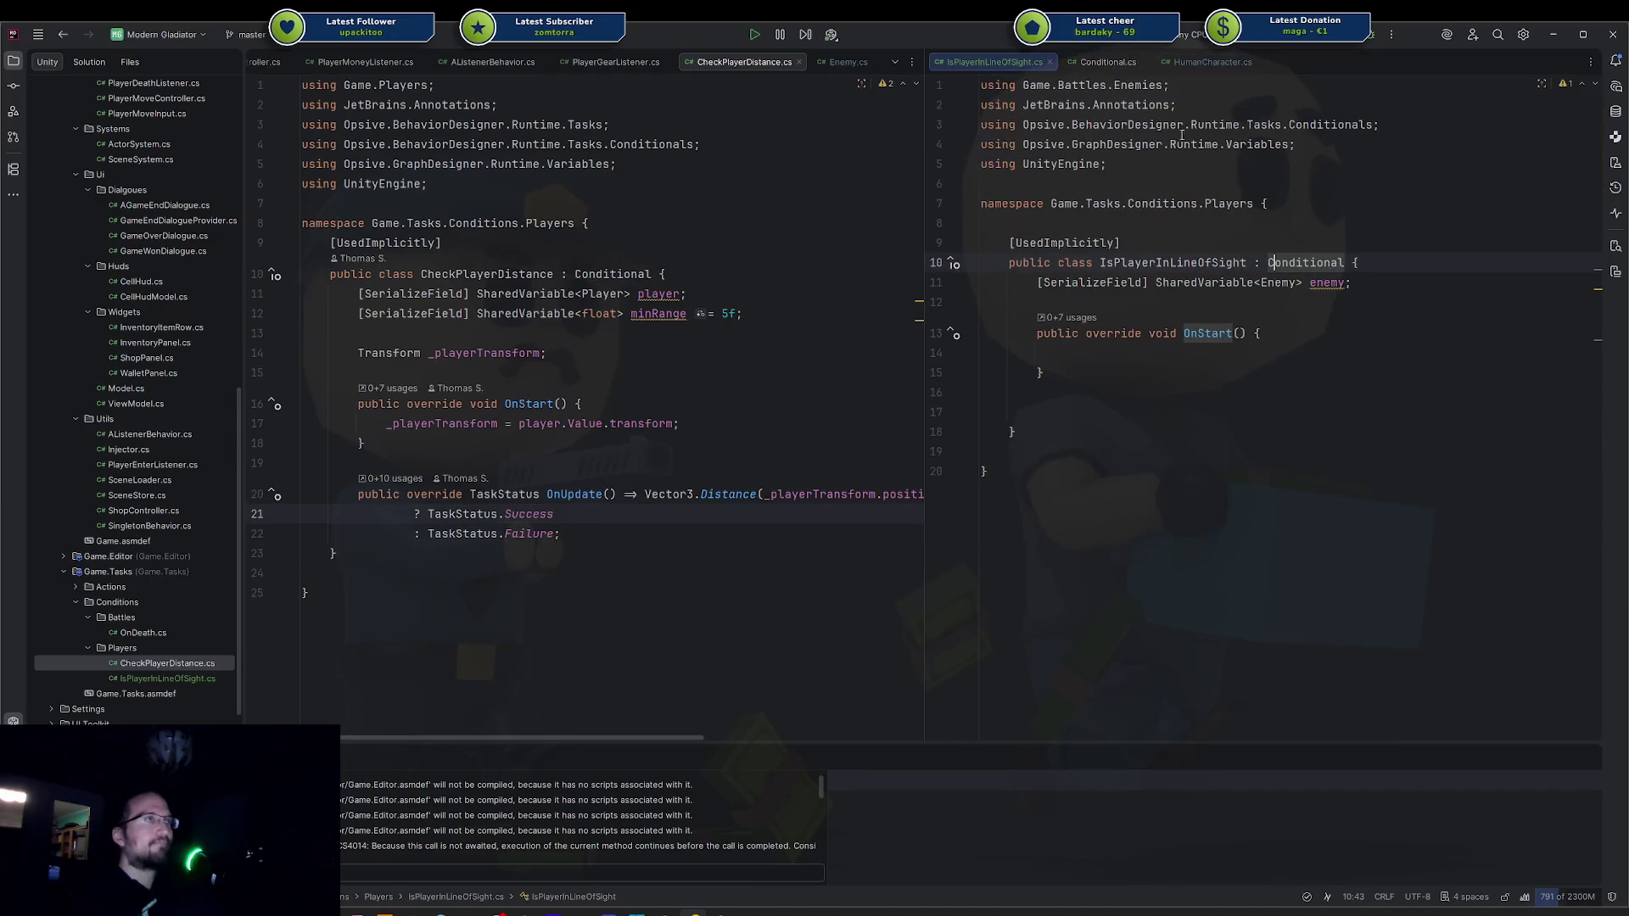
Generate an OnUpdate override in IsPlayerInLineOfSight and delete the OnStart method.
key(Down)
key(End)
key(Return)
key(Return)
text(onu)
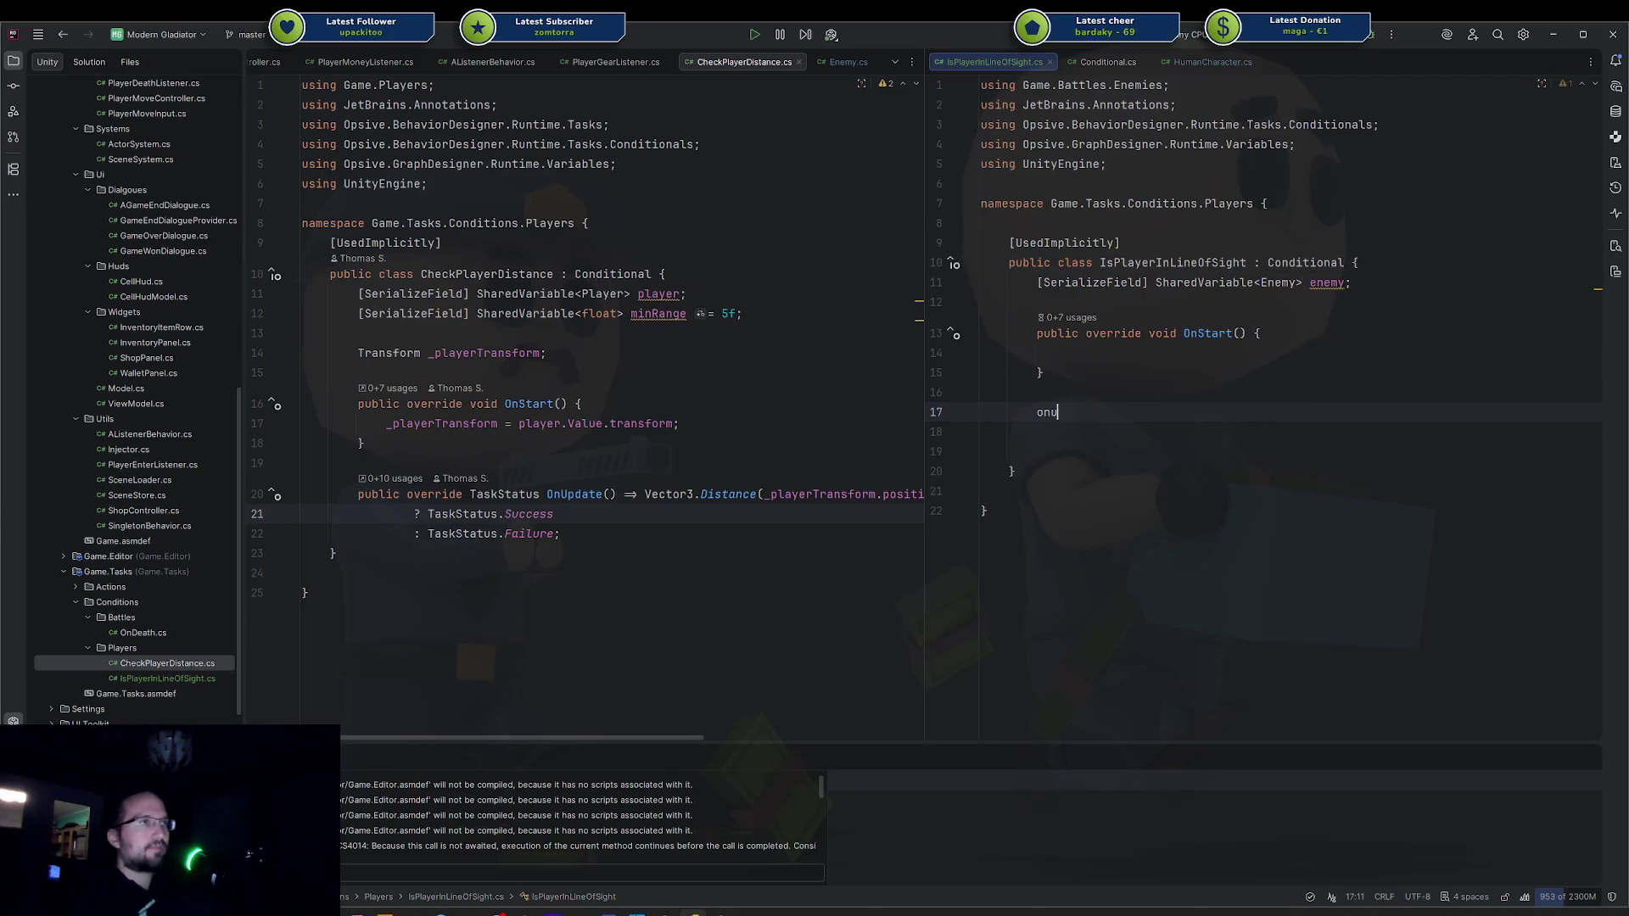
text(pdate)
key(Down)
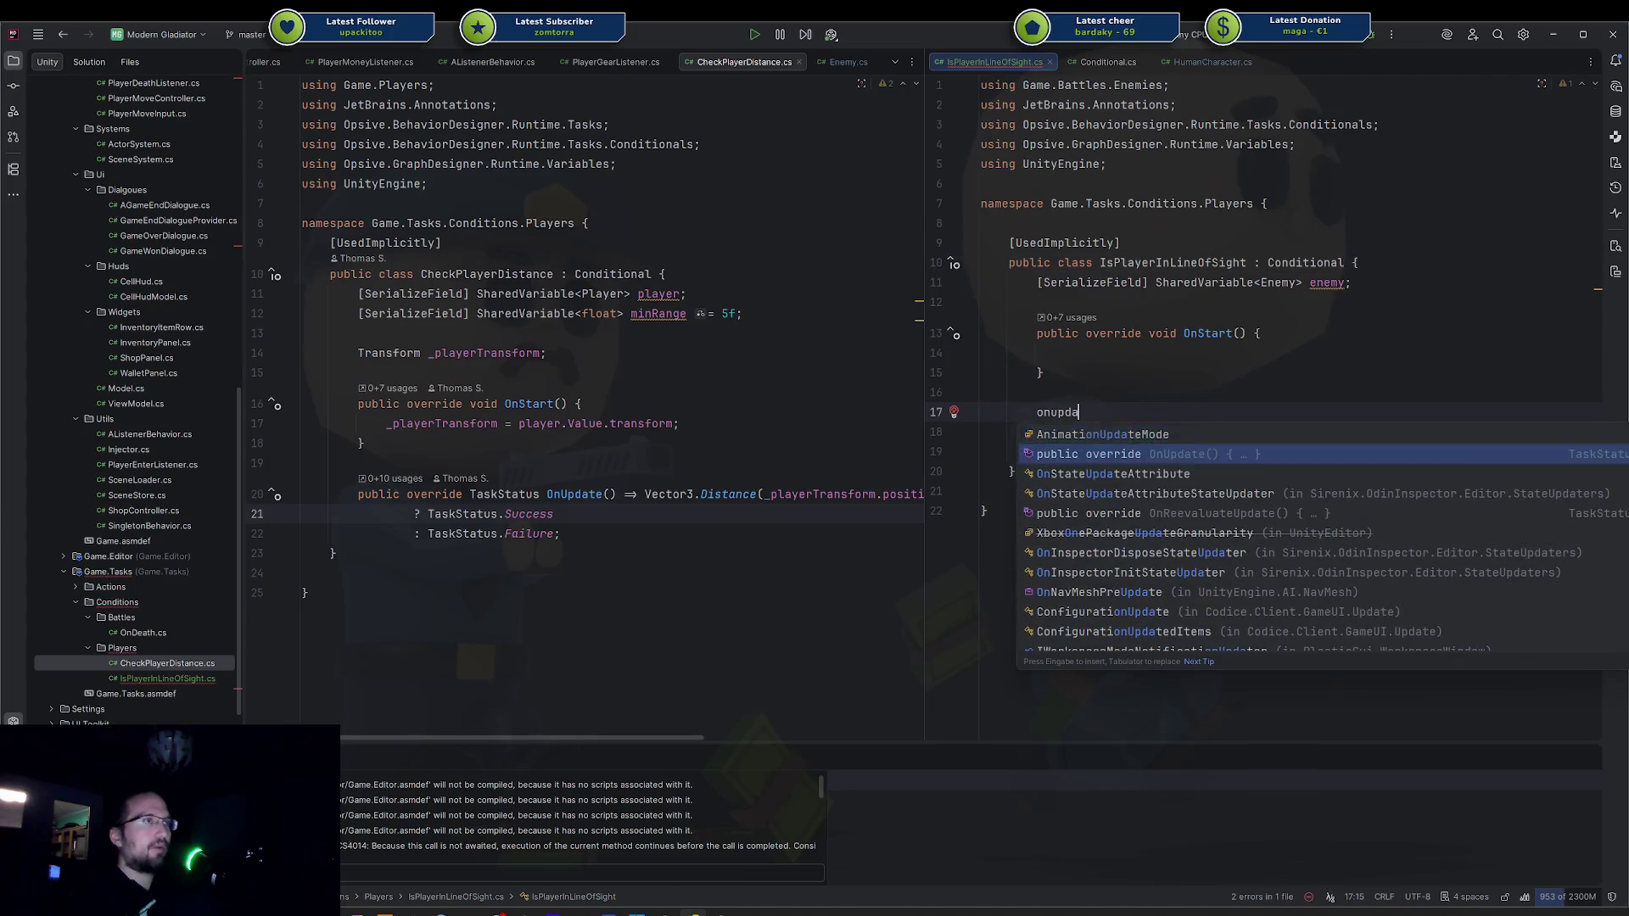
key(Return)
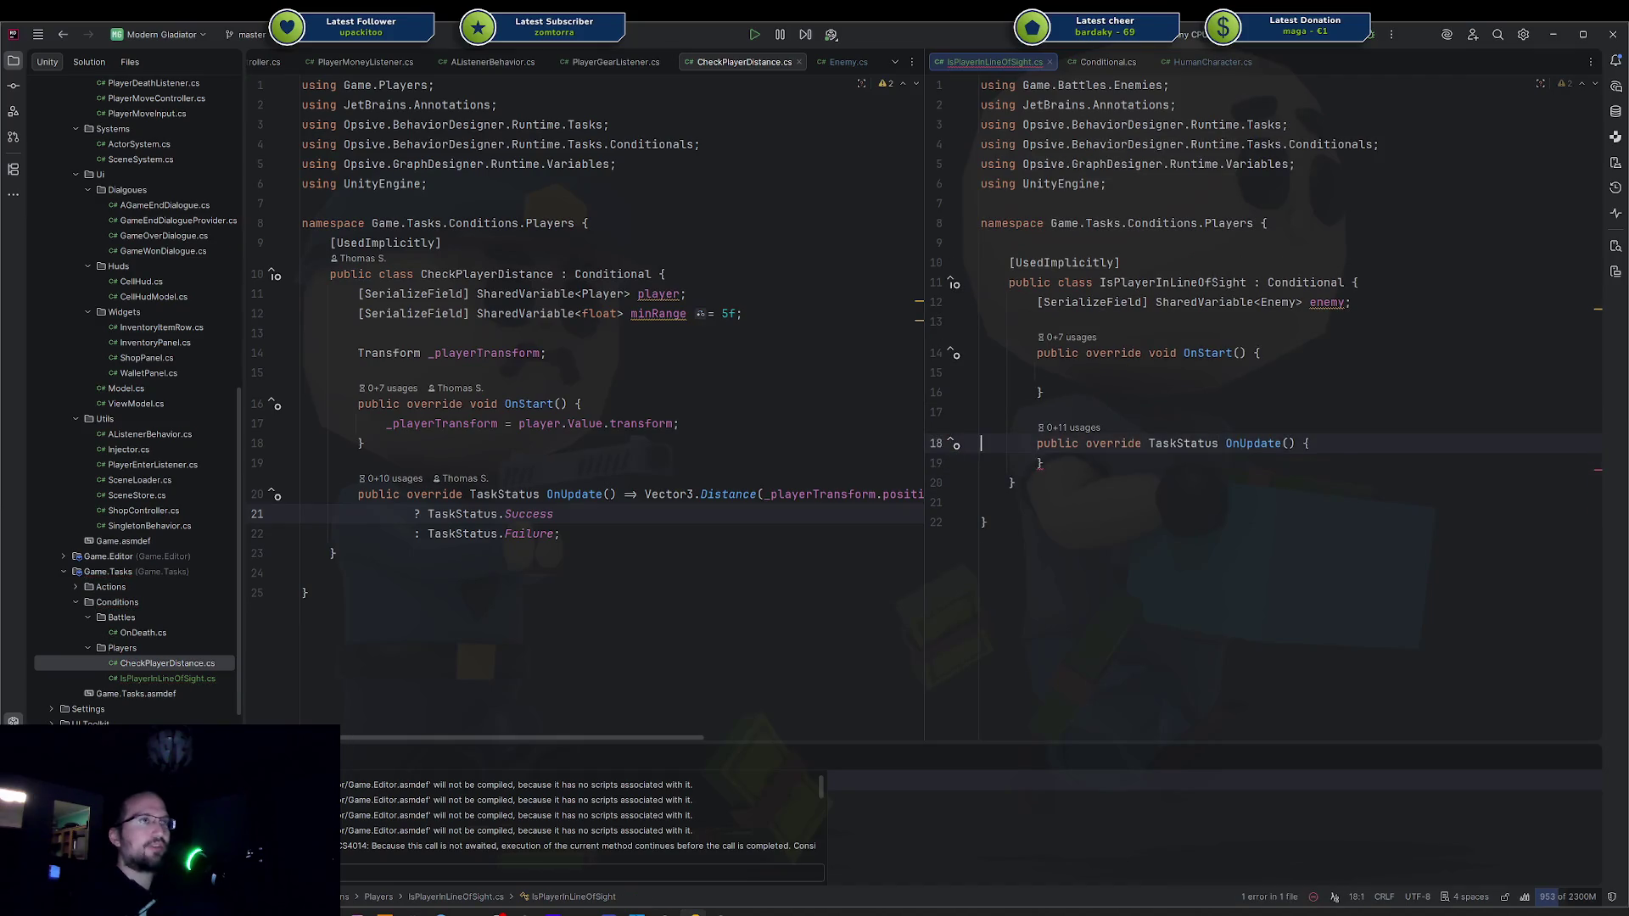
key(shift+Up)
key(shift+Up)
key(shift+Up)
key(Delete)
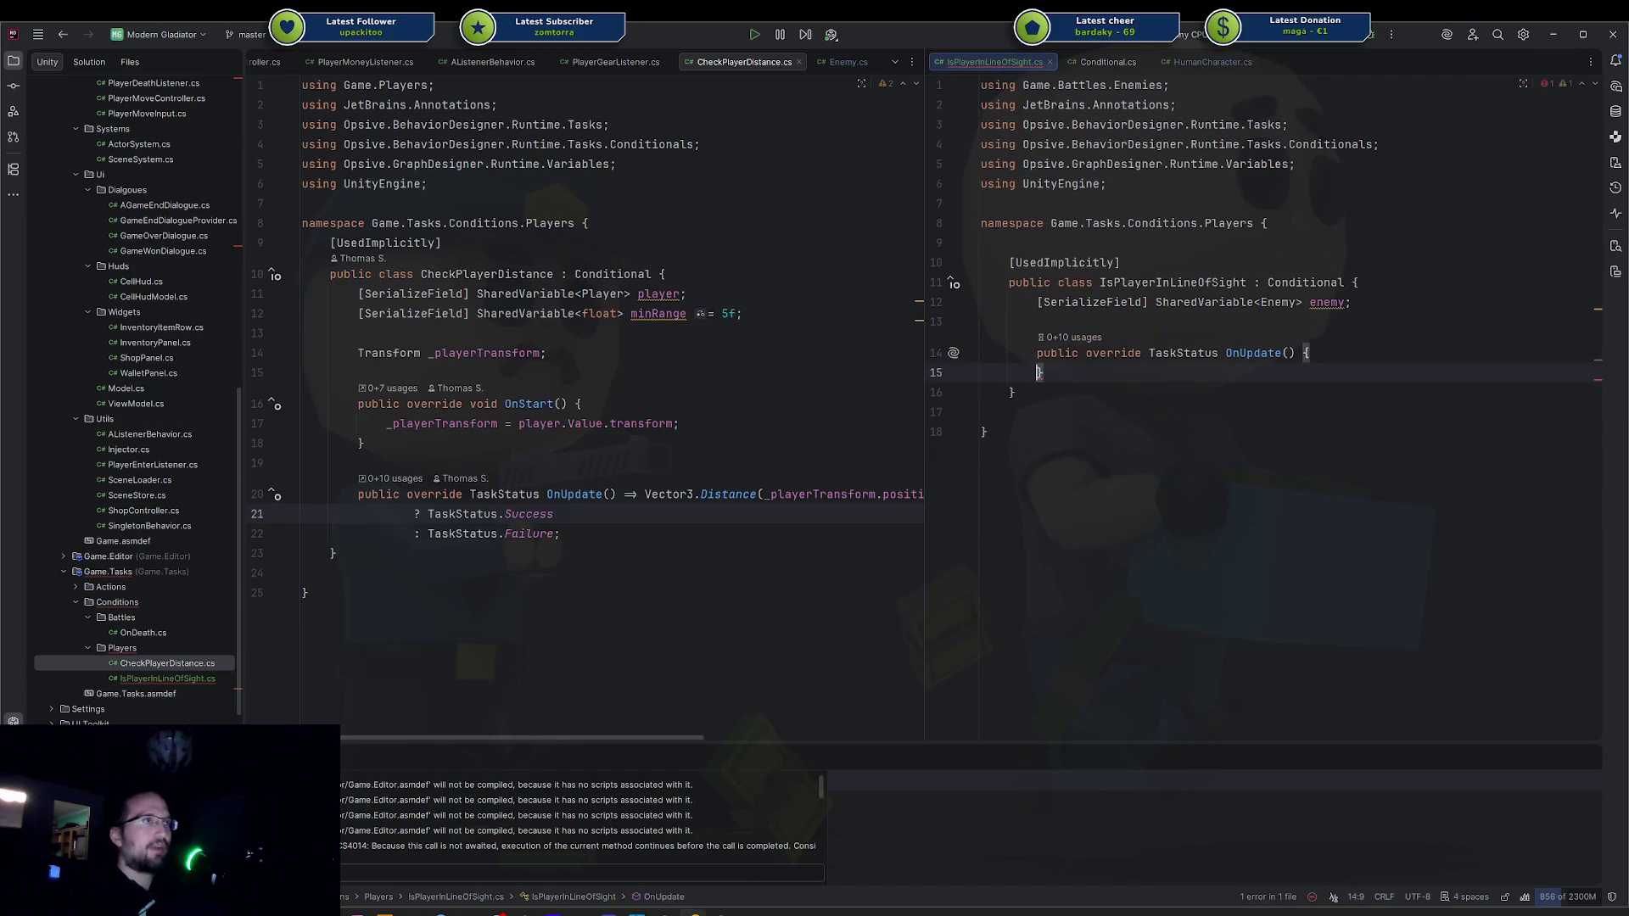
key(Return)
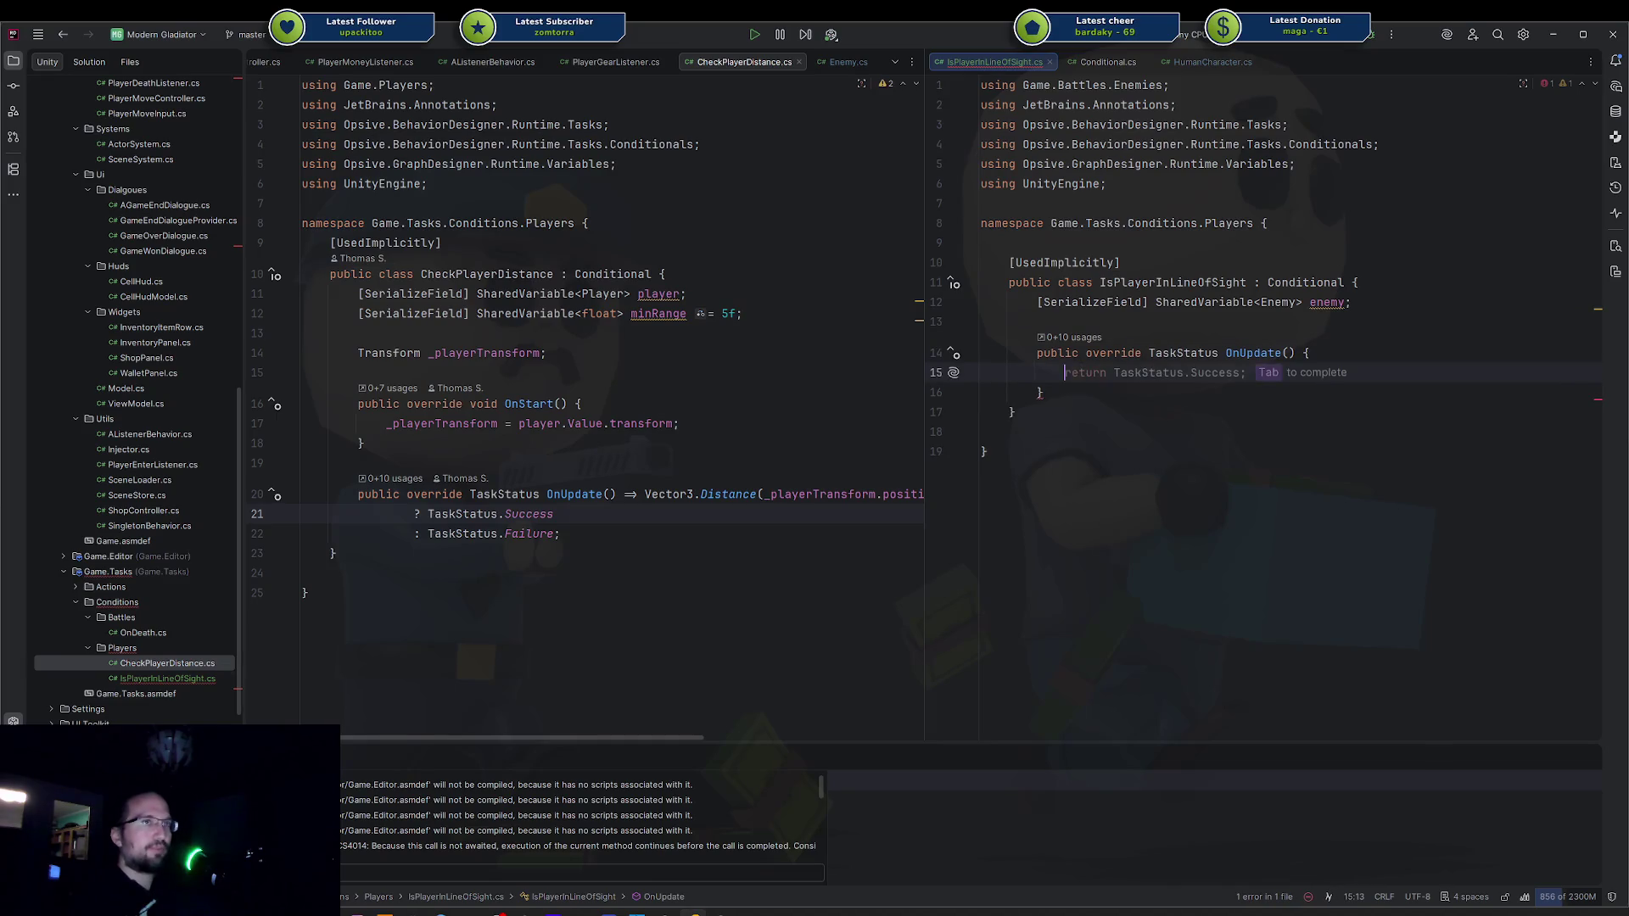
Start OnUpdate's body with return enemy.Value.CheckCanSeePlayer().
text(return enemy.value.c)
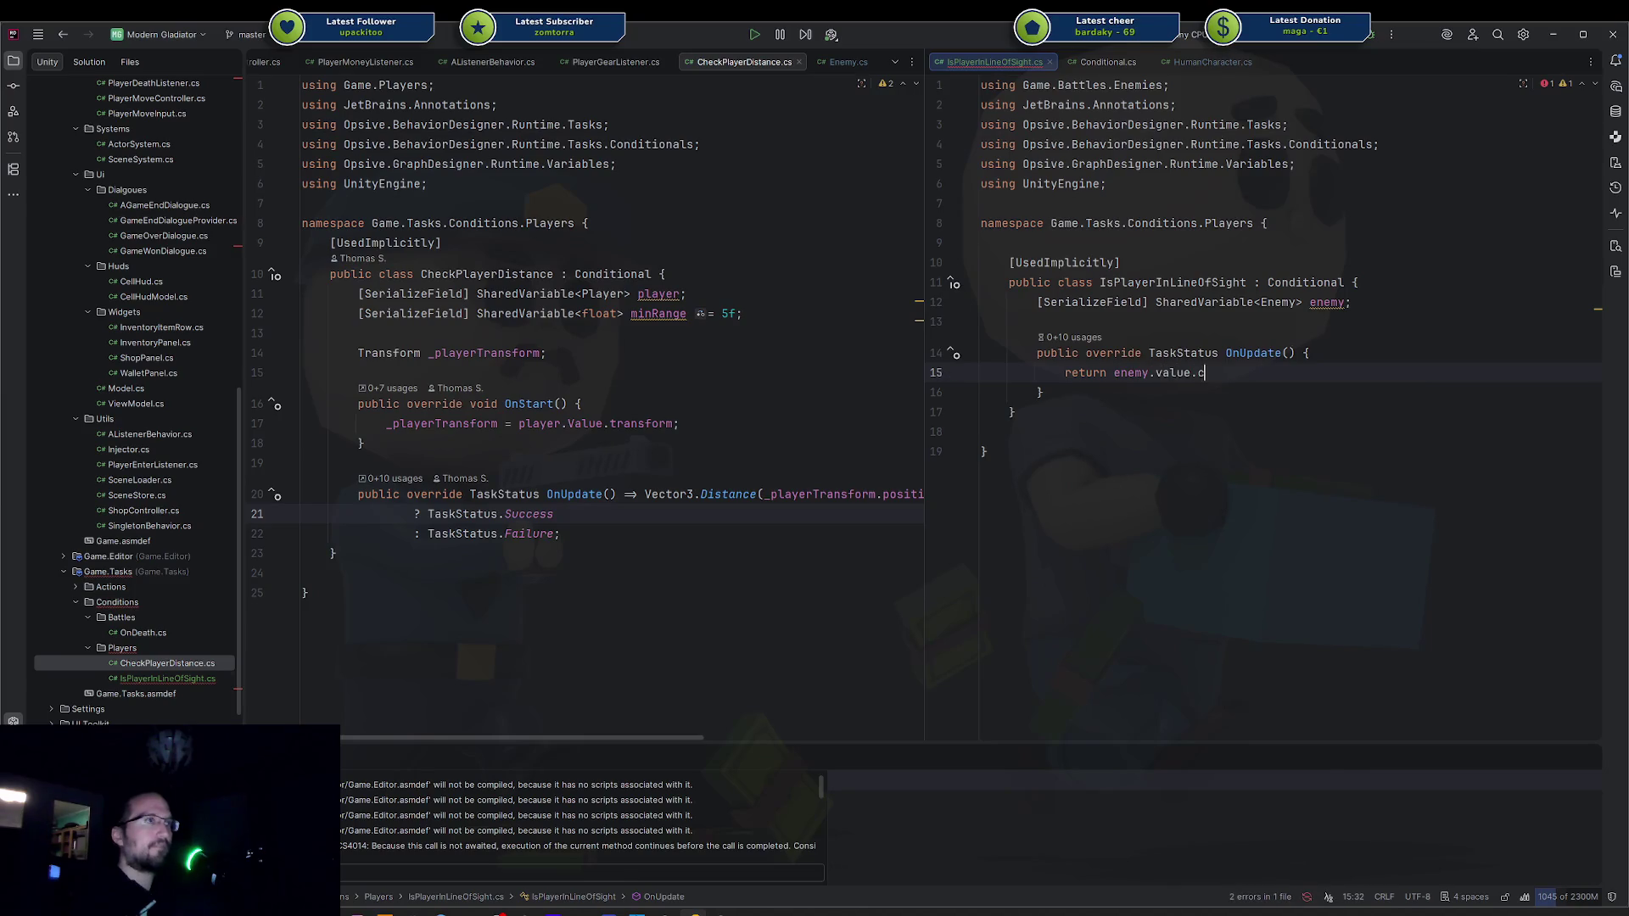
key(BackSpace)
key(BackSpace)
key(BackSpace)
text(V)
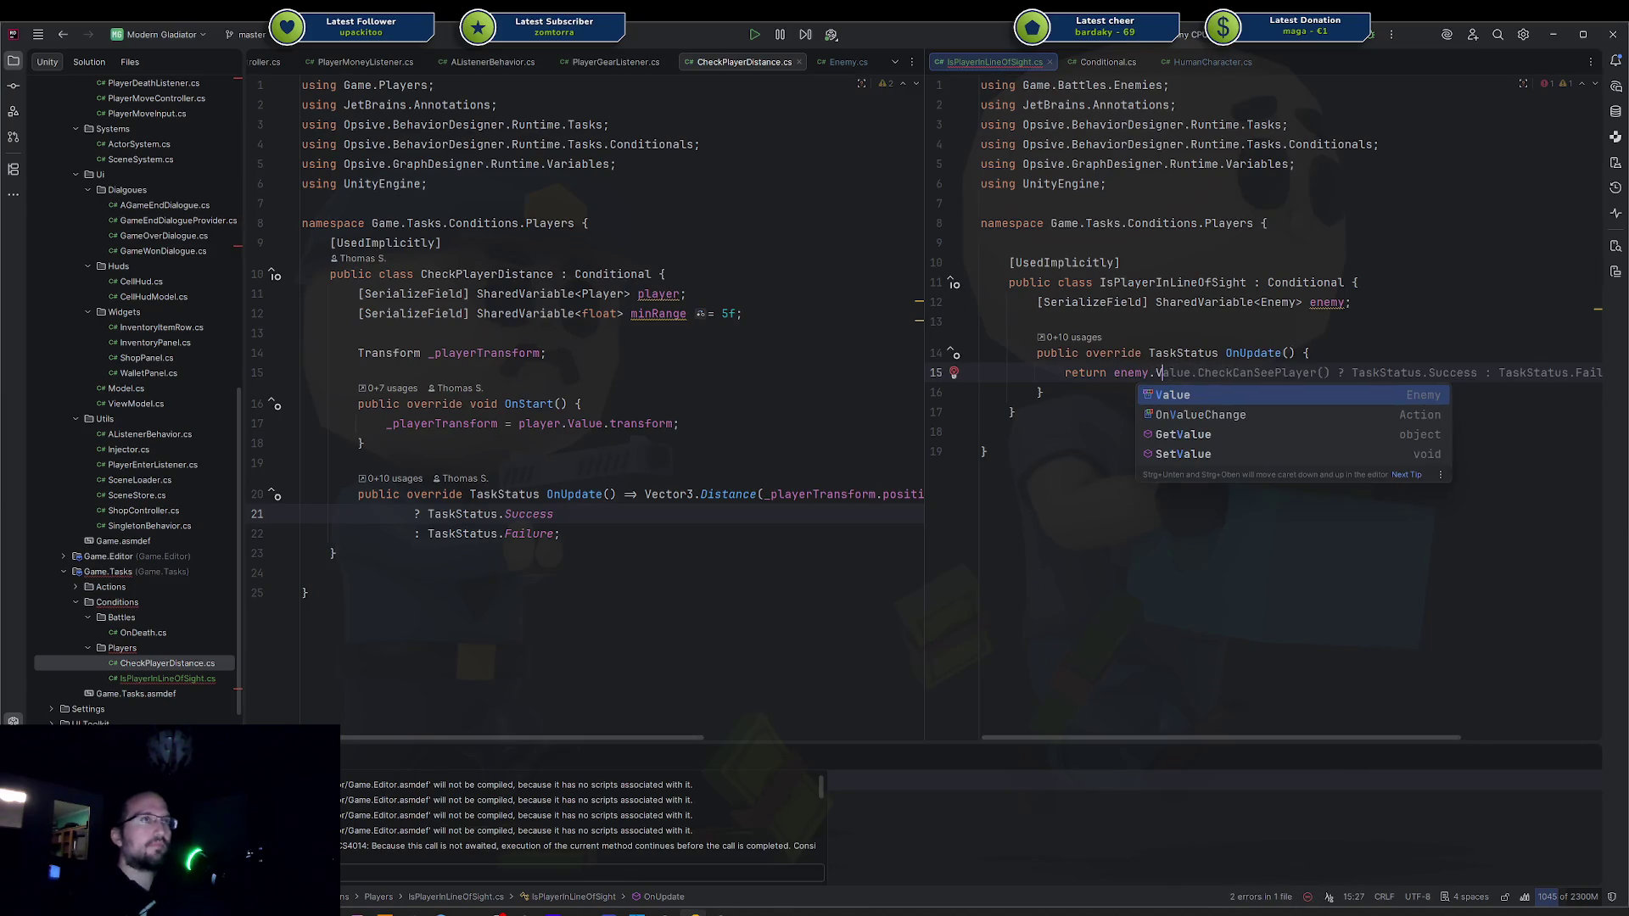
key(Return)
text(.check)
key(Return)
text(.)
key(BackSpace)
Complete the return with ? TaskStatus.Success : TaskStatus.Failure;.
text(? TaskStatus.Success : TaskStatus.Failure;)
key(BackSpace)
key(BackSpace)
key(BackSpace)
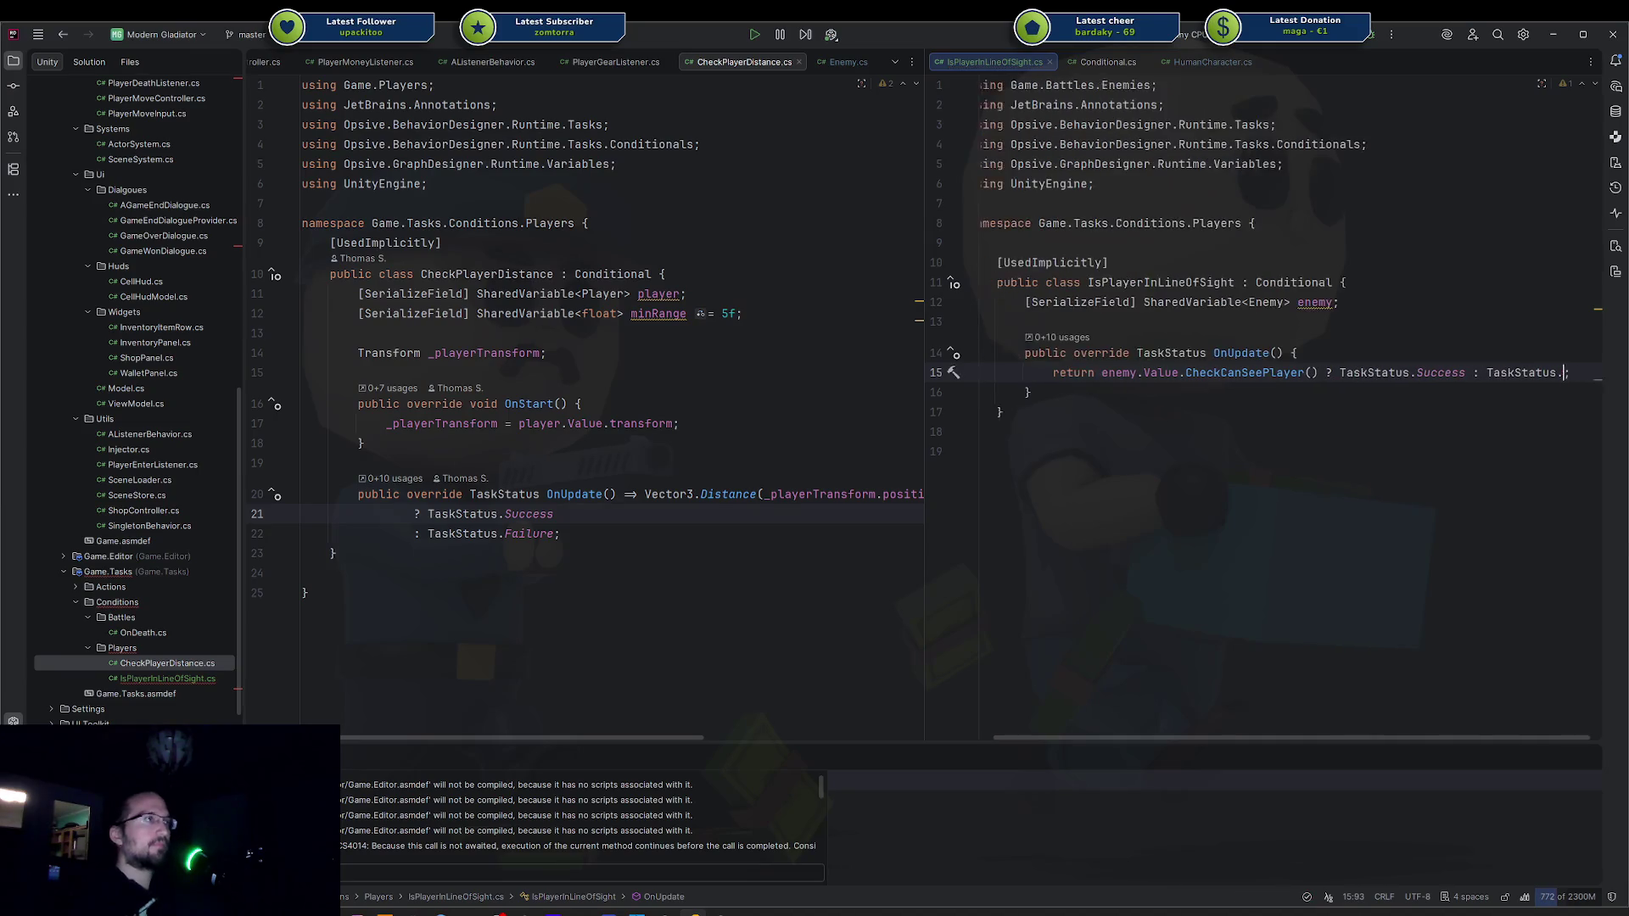
key(ctrl+space)
key(Down)
key(Down)
key(Down)
key(Up)
key(Up)
key(Down)
key(Up)
key(Up)
key(Down)
key(Down)
key(Down)
key(Down)
key(Up)
key(Up)
key(Up)
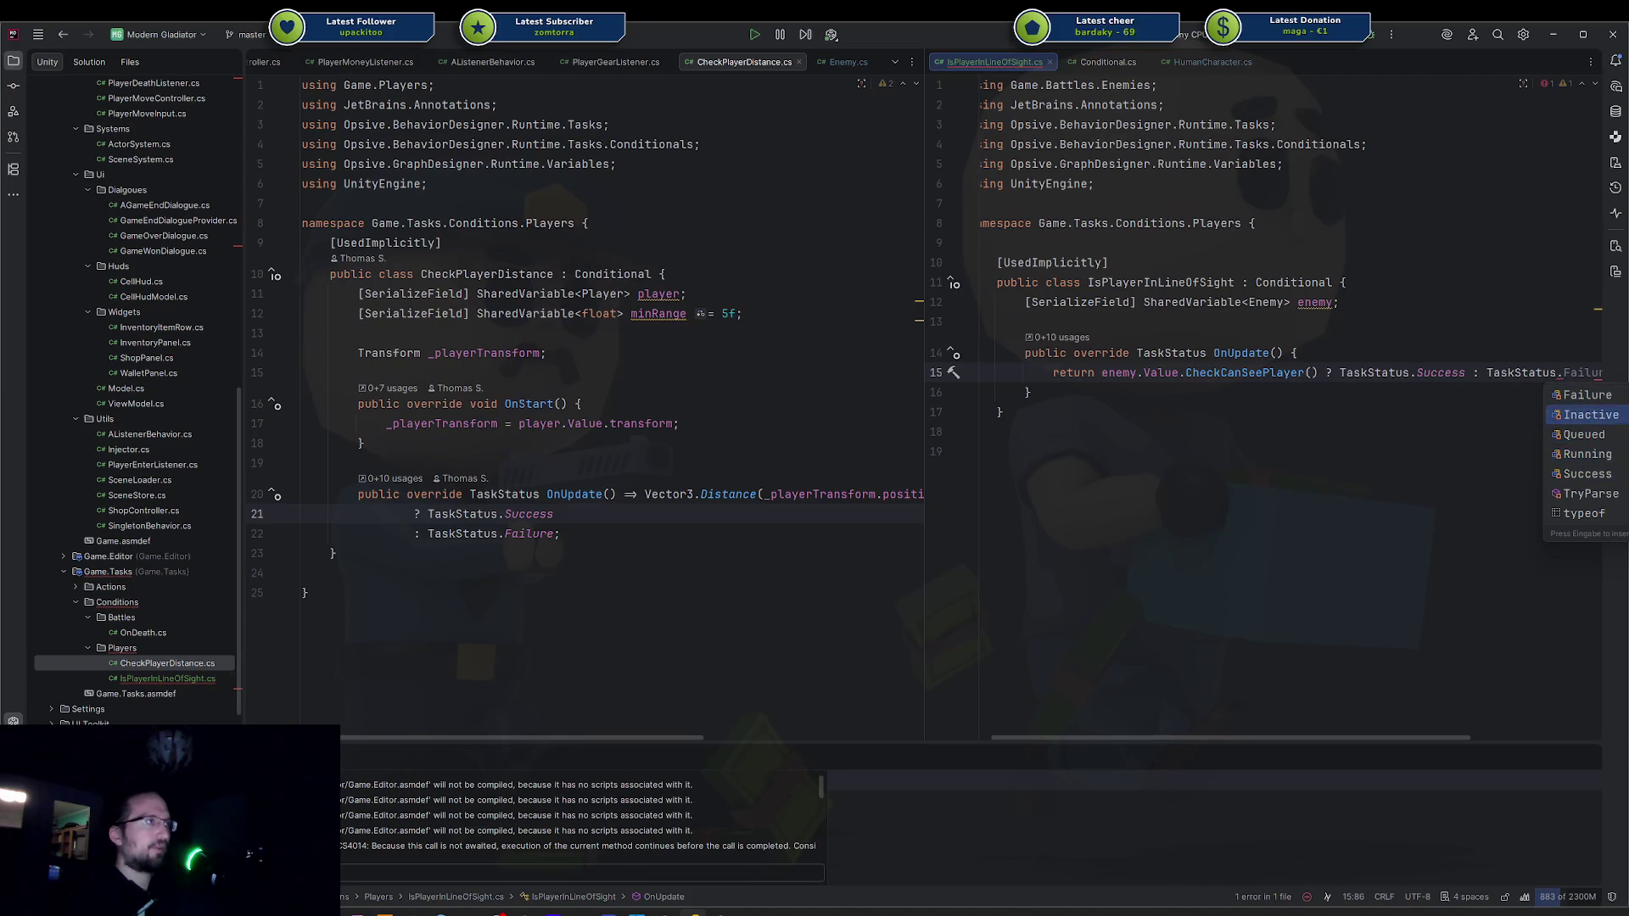
key(Up)
key(Return)
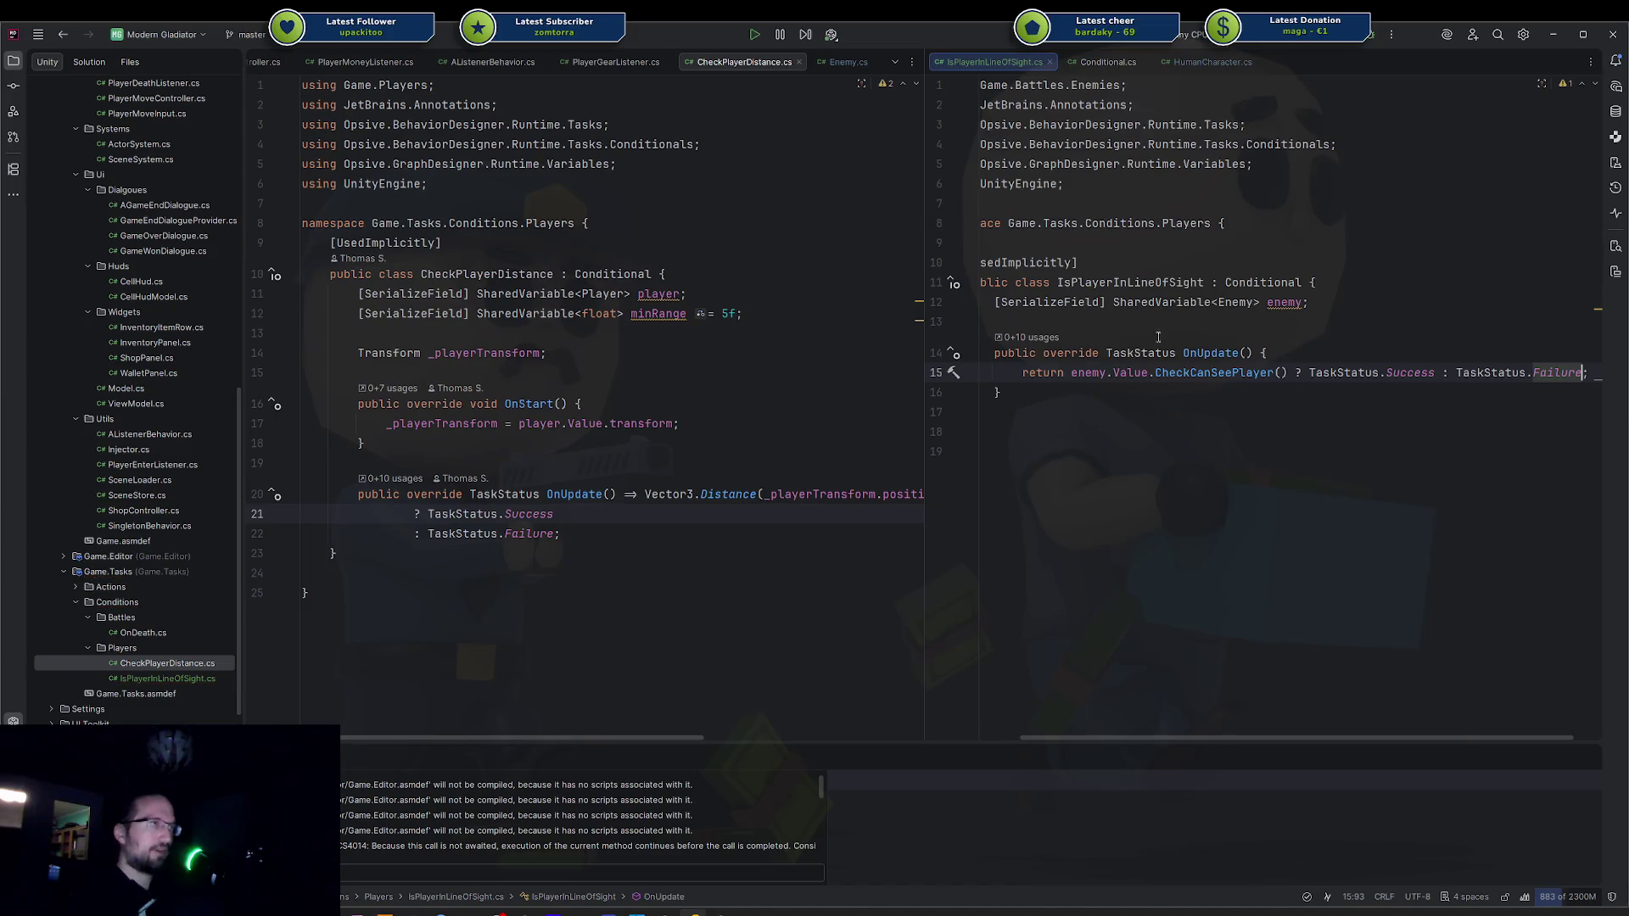
Compare CheckPlayerDistance's code with the finished OnUpdate method.
click(1202, 605)
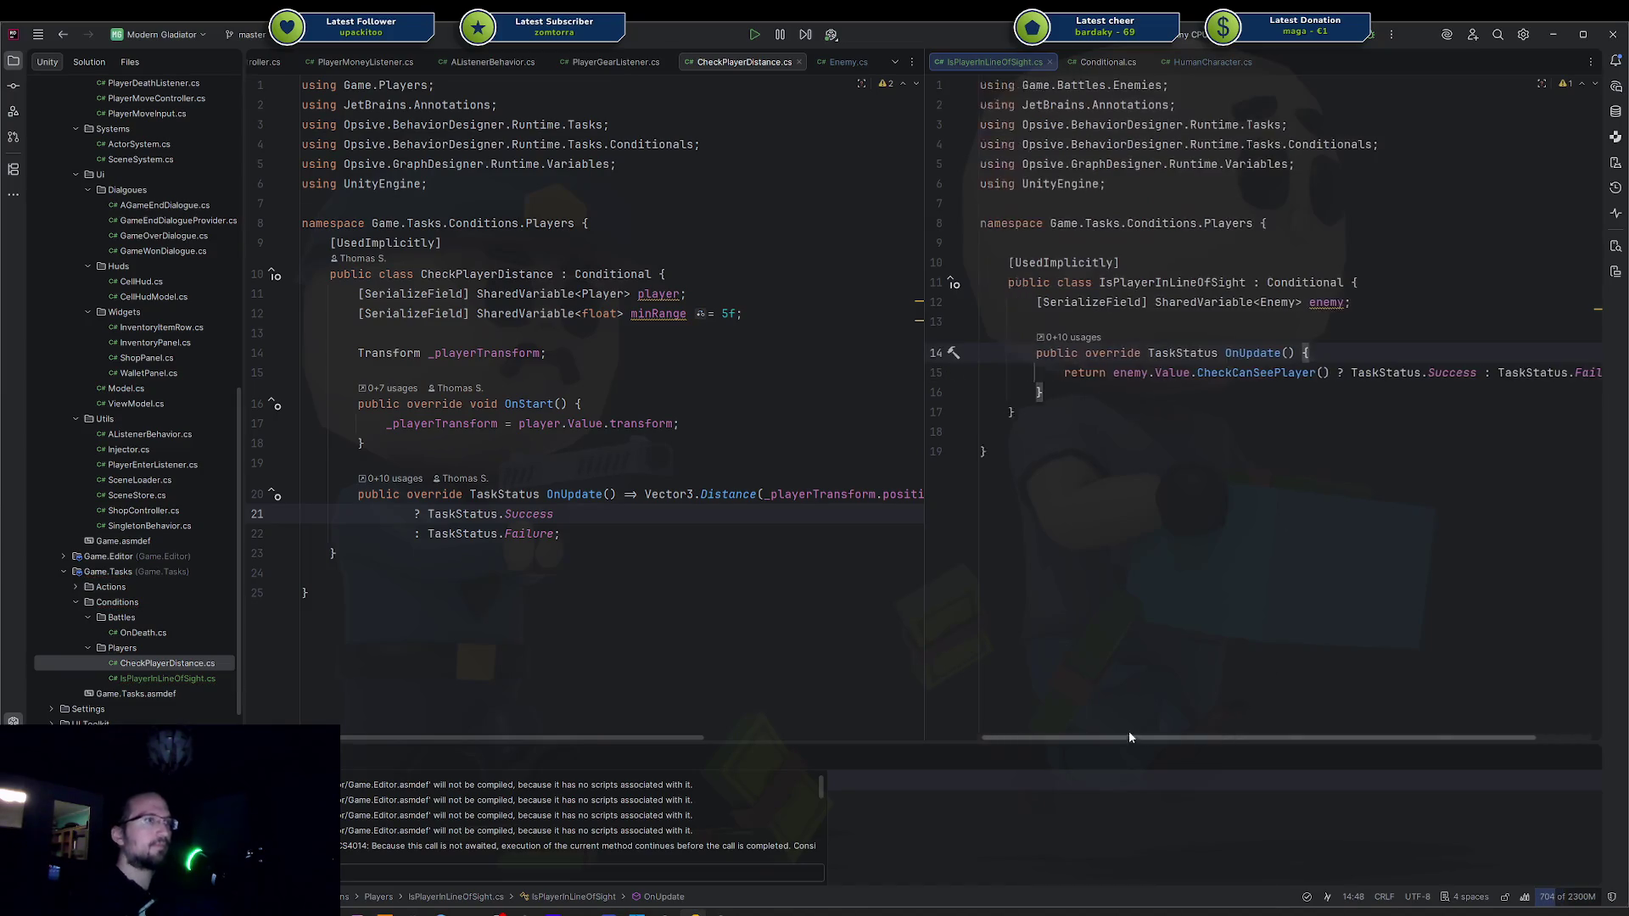
click(702, 515)
mouse_move(666, 737)
mouse_down()
mouse_move(858, 738)
mouse_move(553, 731)
mouse_up()
click(488, 274)
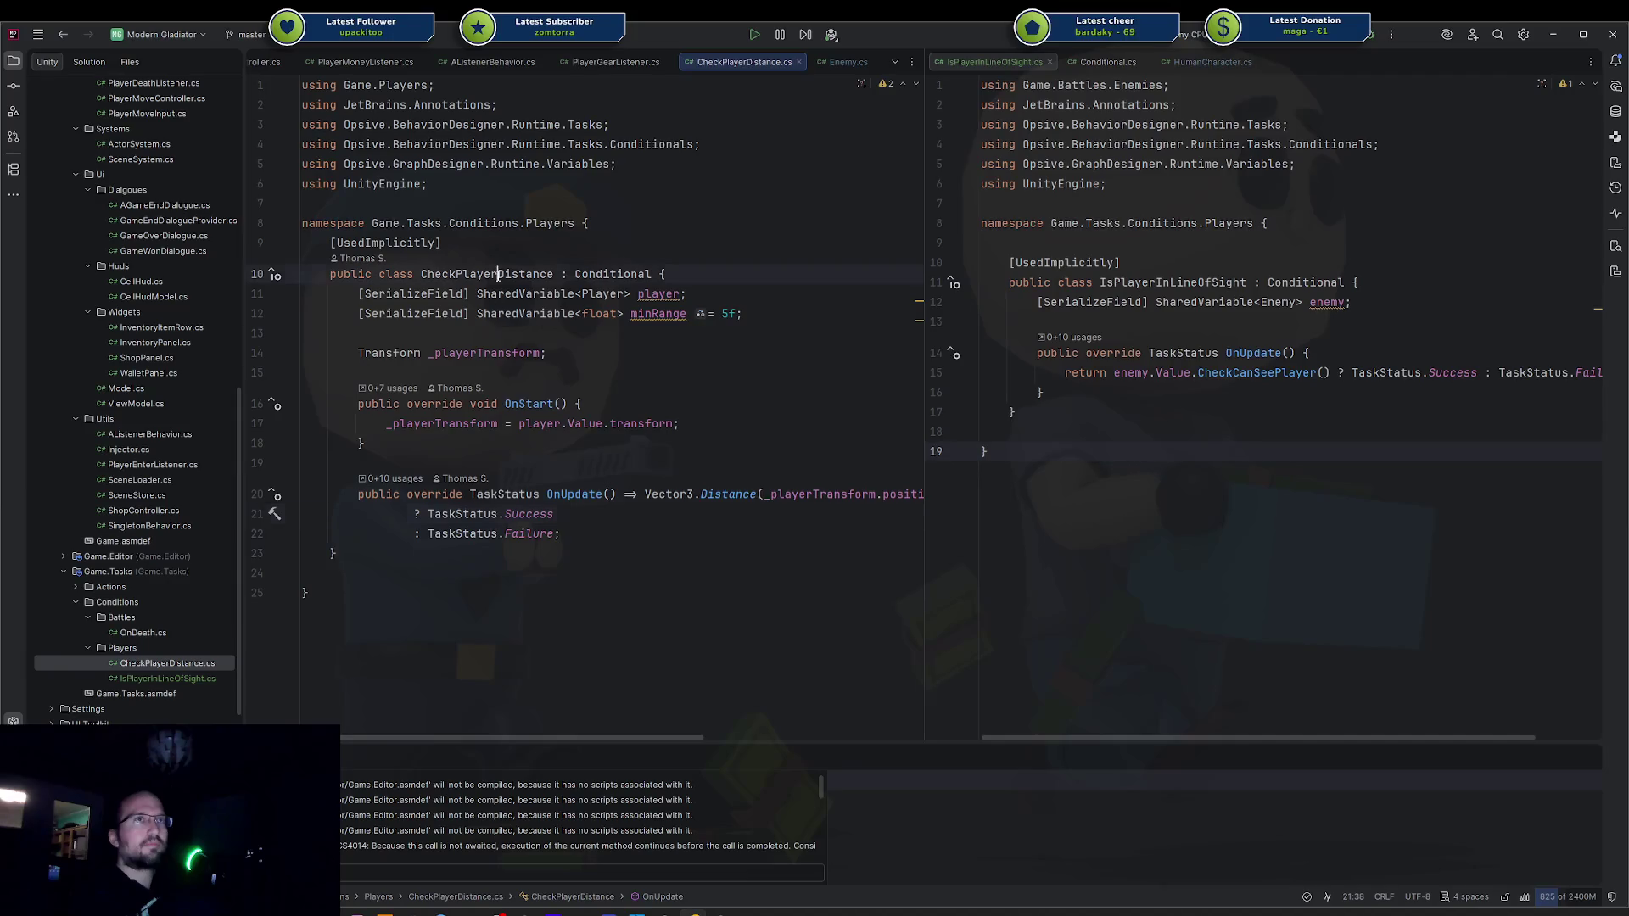
click(616, 373)
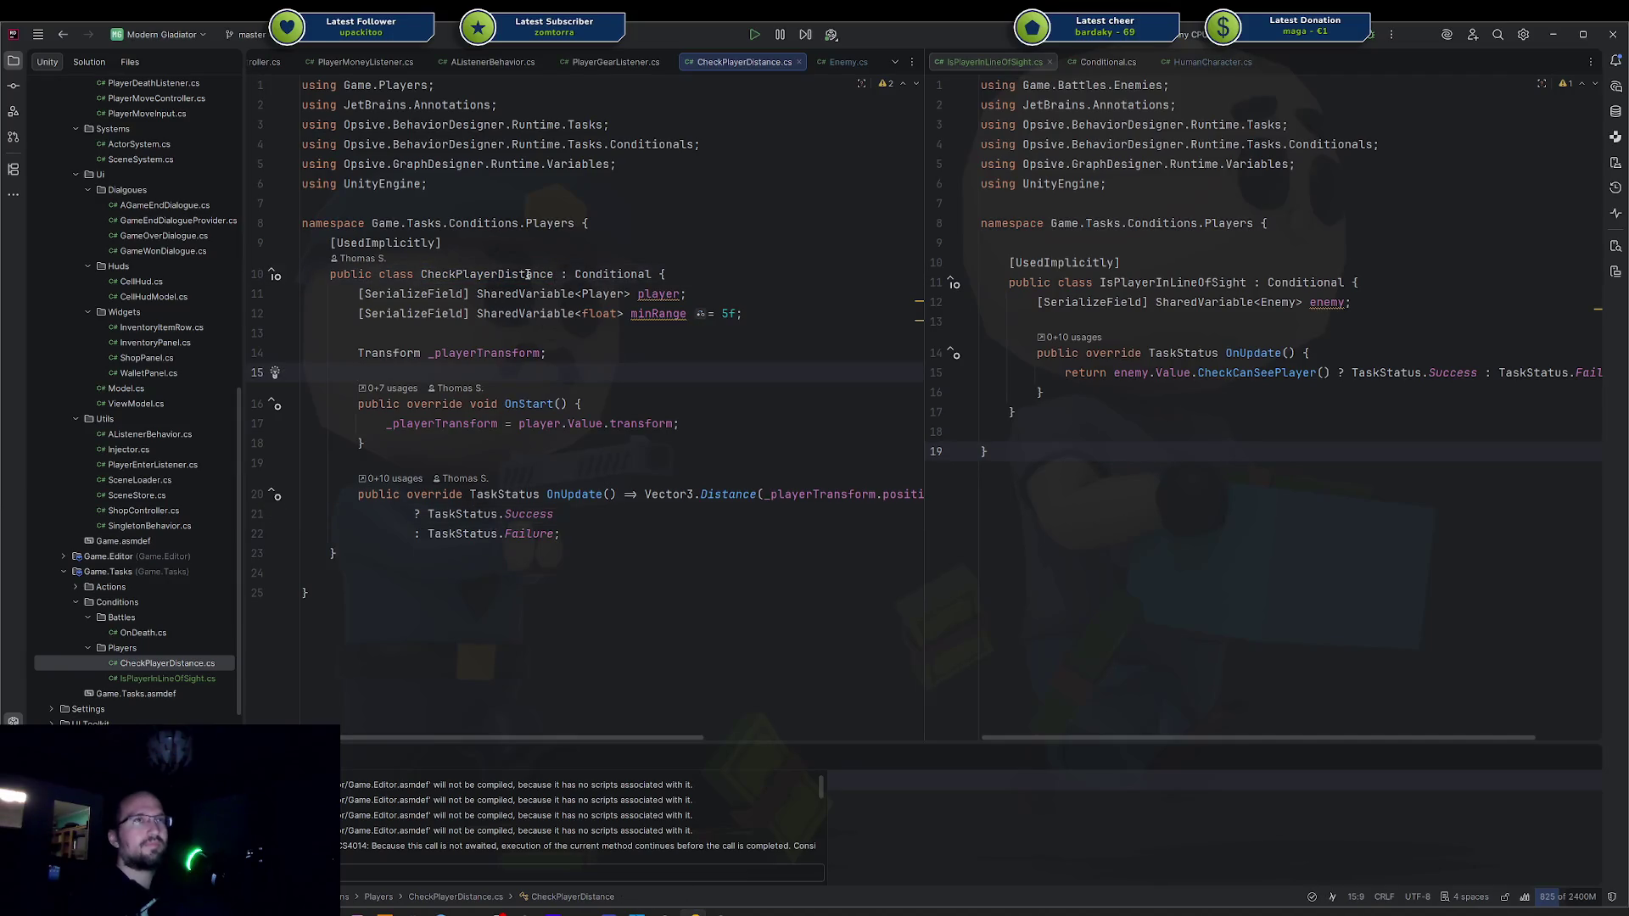
double_click(528, 274)
drag(1045, 392, 1120, 353)
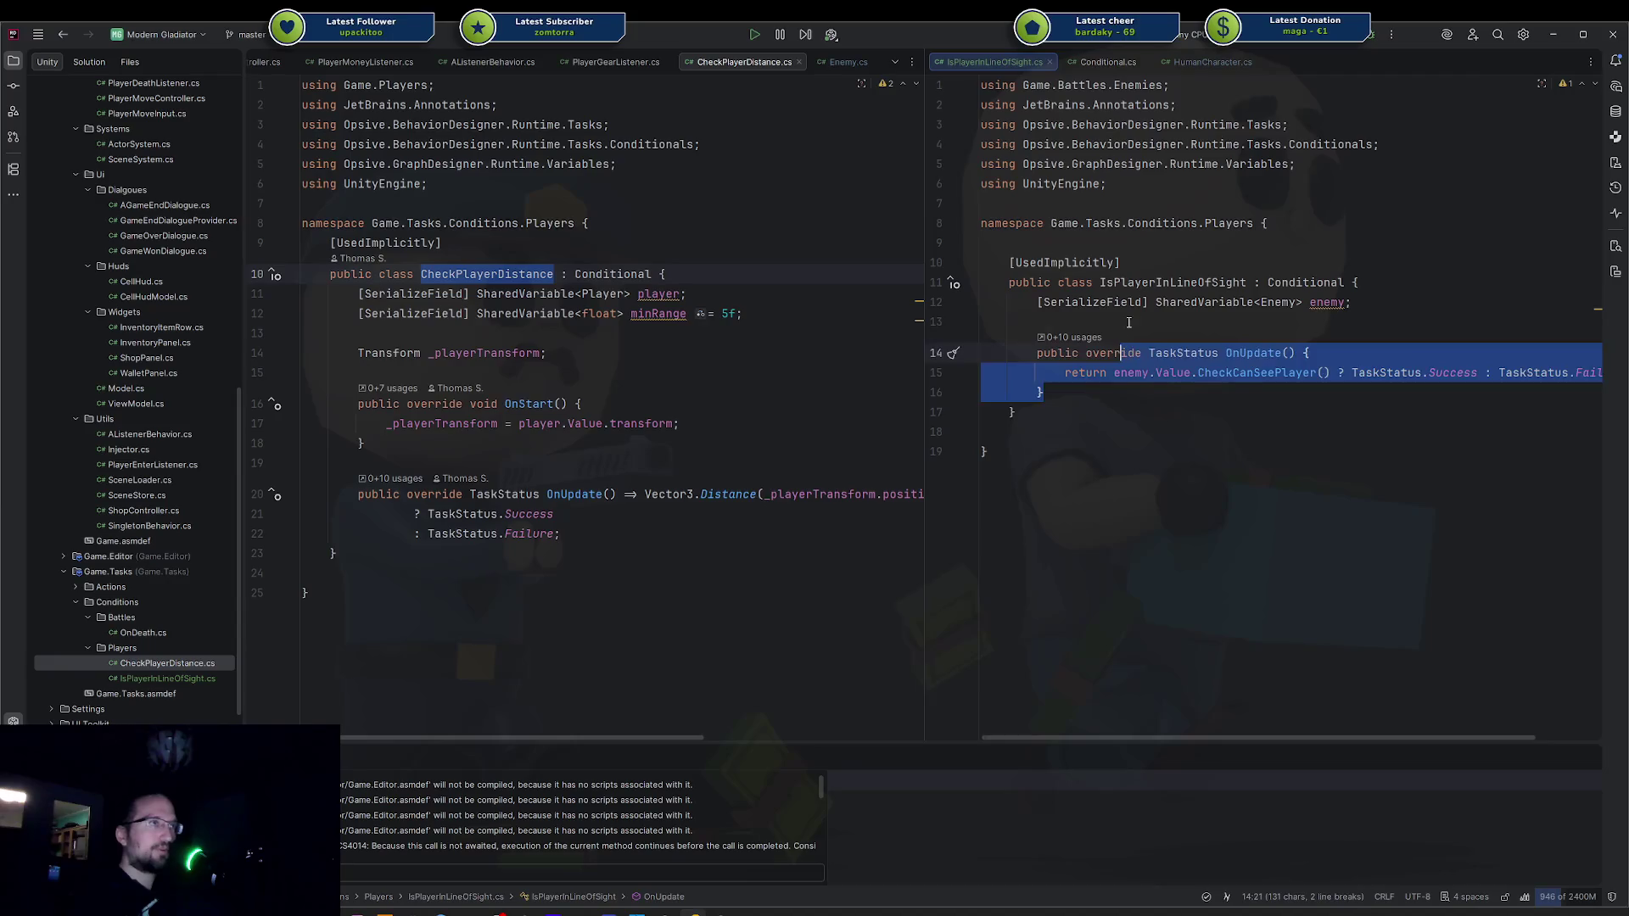
key(alt+Tab)
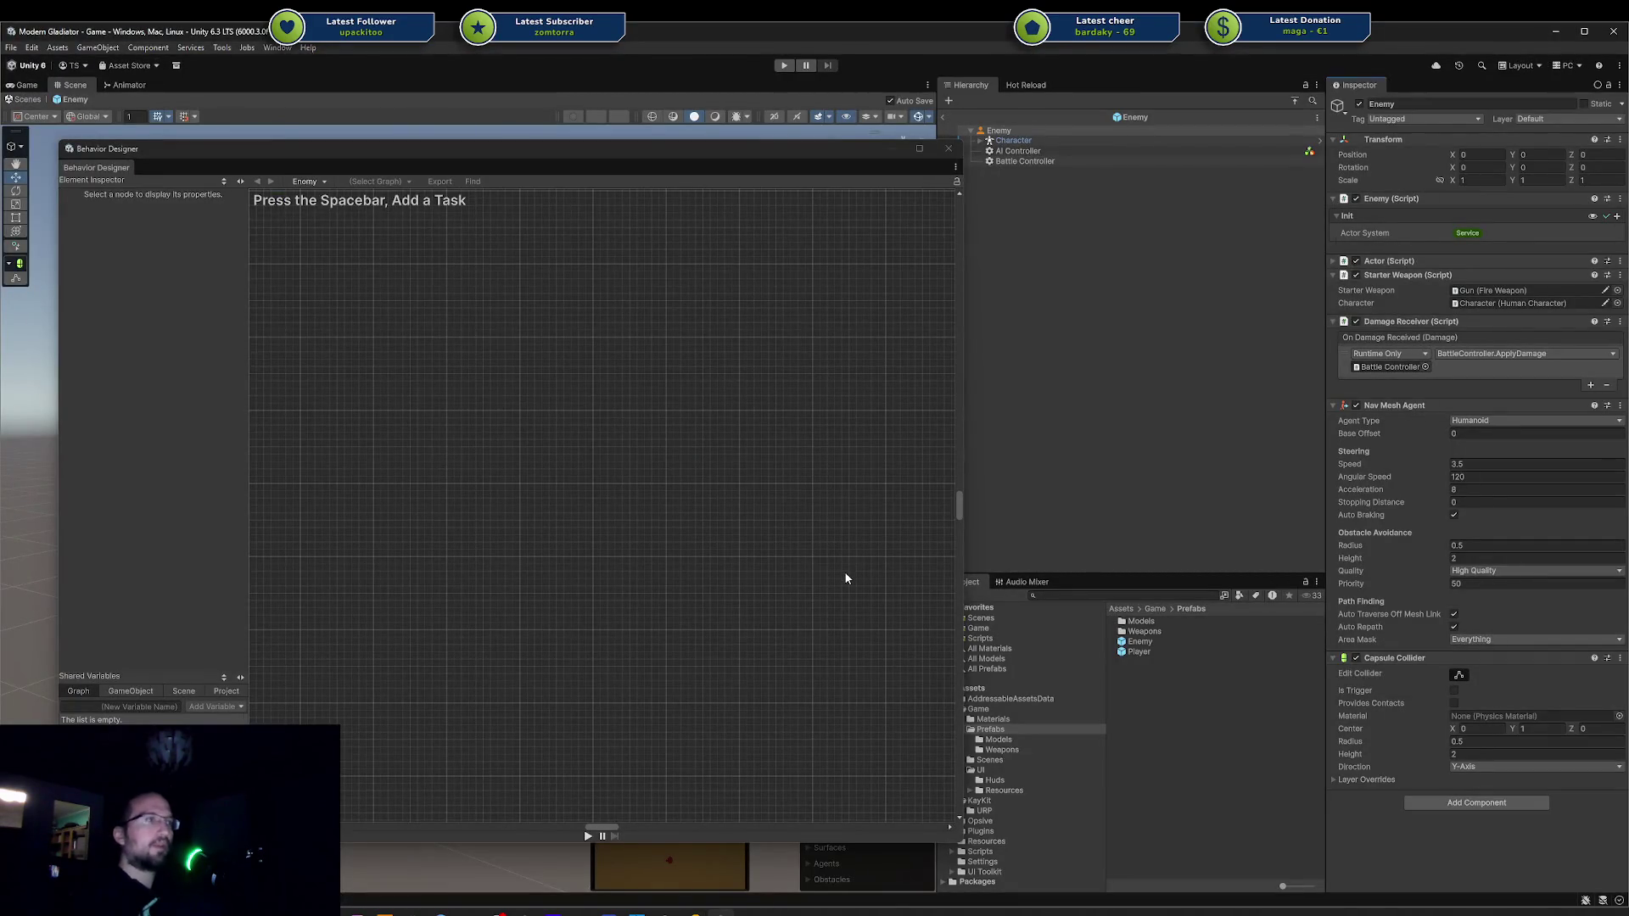
Select AI Controller to load its behavior tree and select the Check Attack Range node.
click(1163, 153)
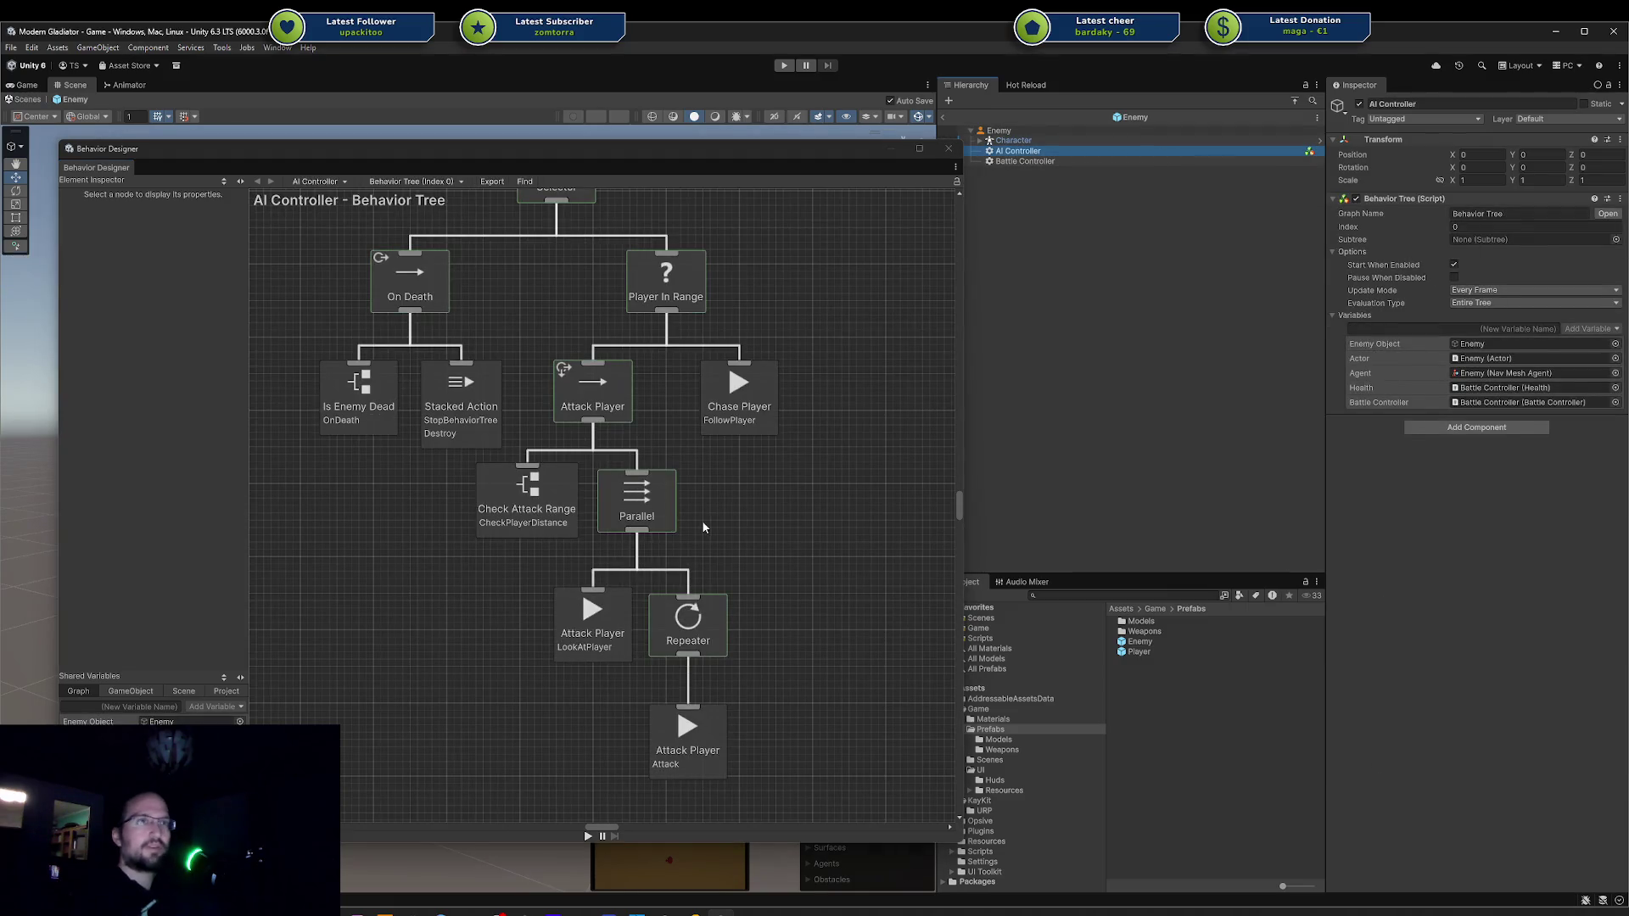
click(559, 487)
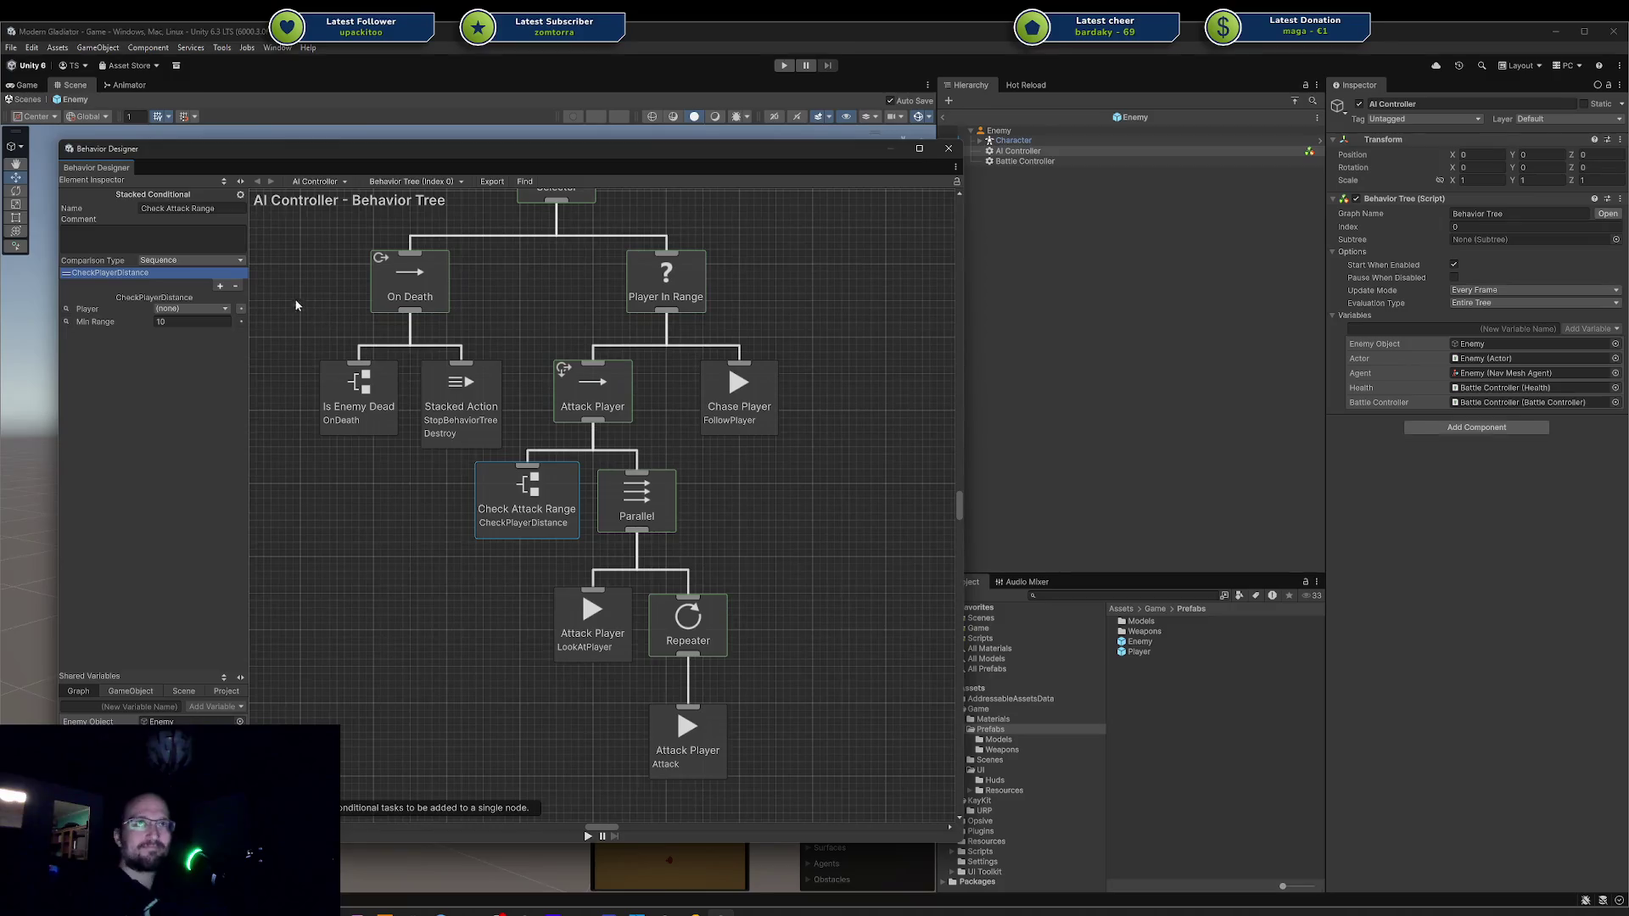
Search the conditional list for 'lineof' and 'Is Player', finding nothing, and check Rider.
click(221, 288)
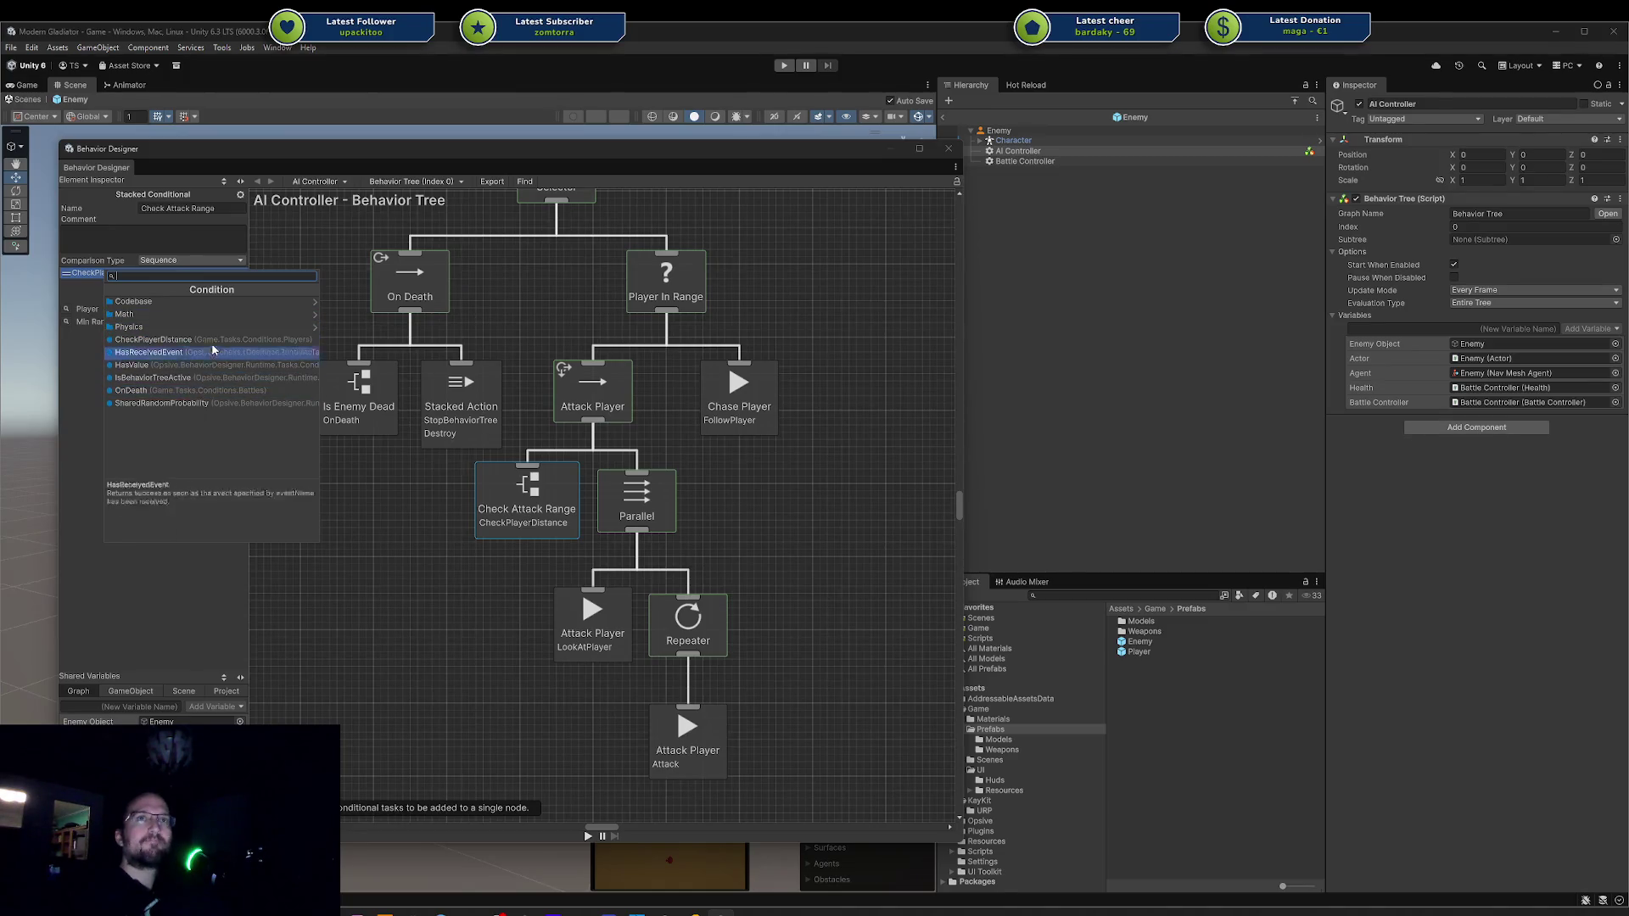
click(155, 588)
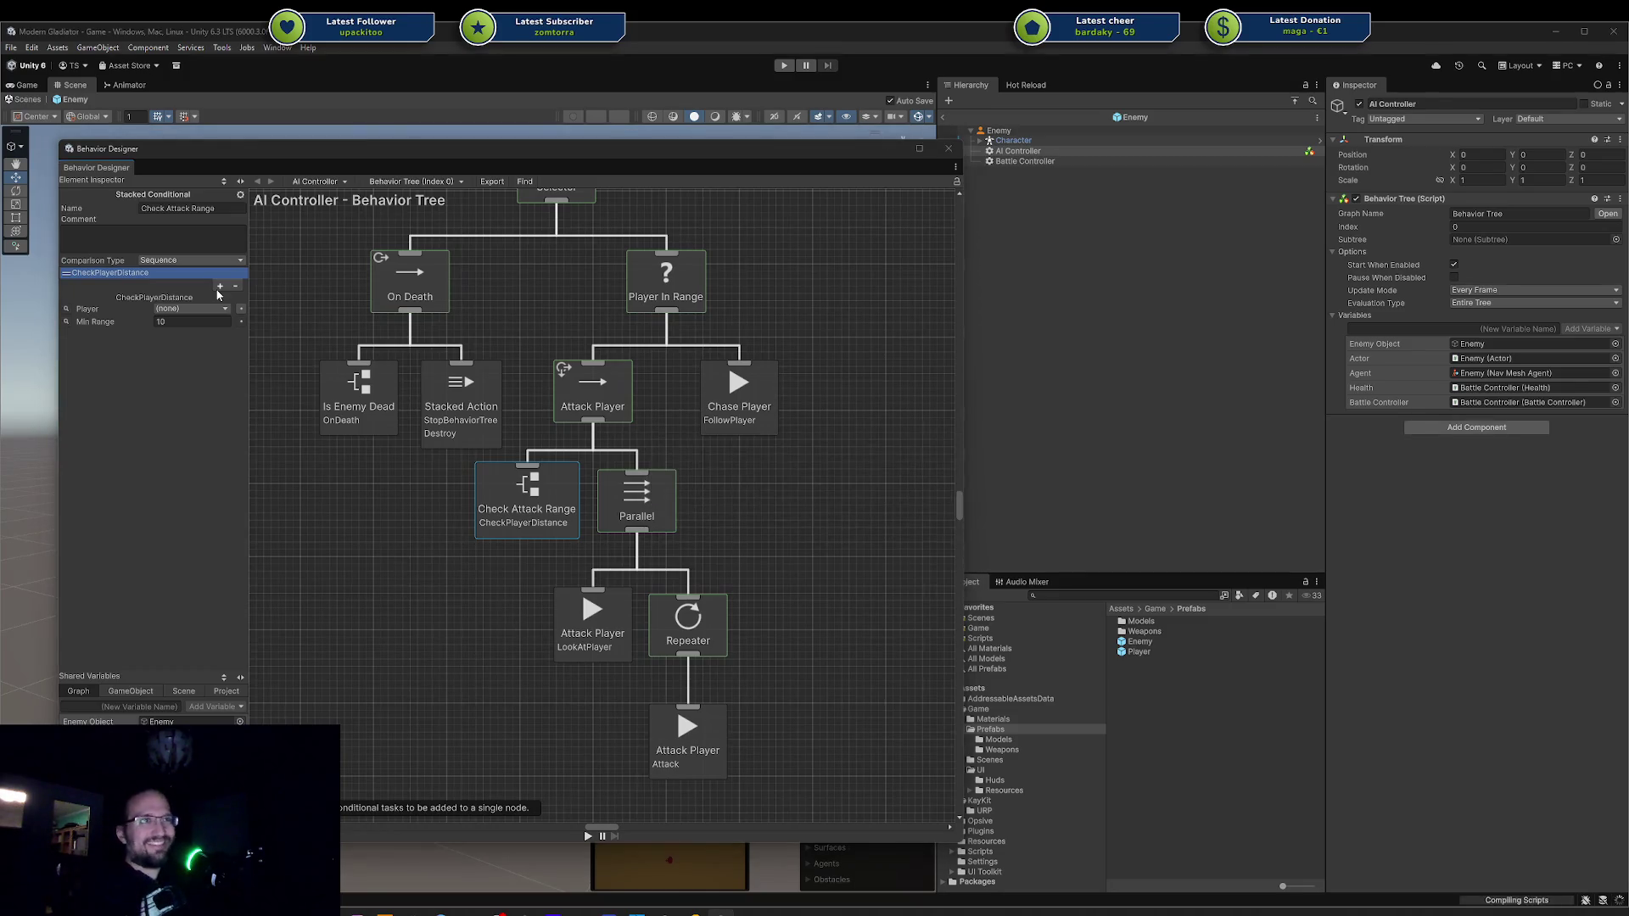
click(217, 291)
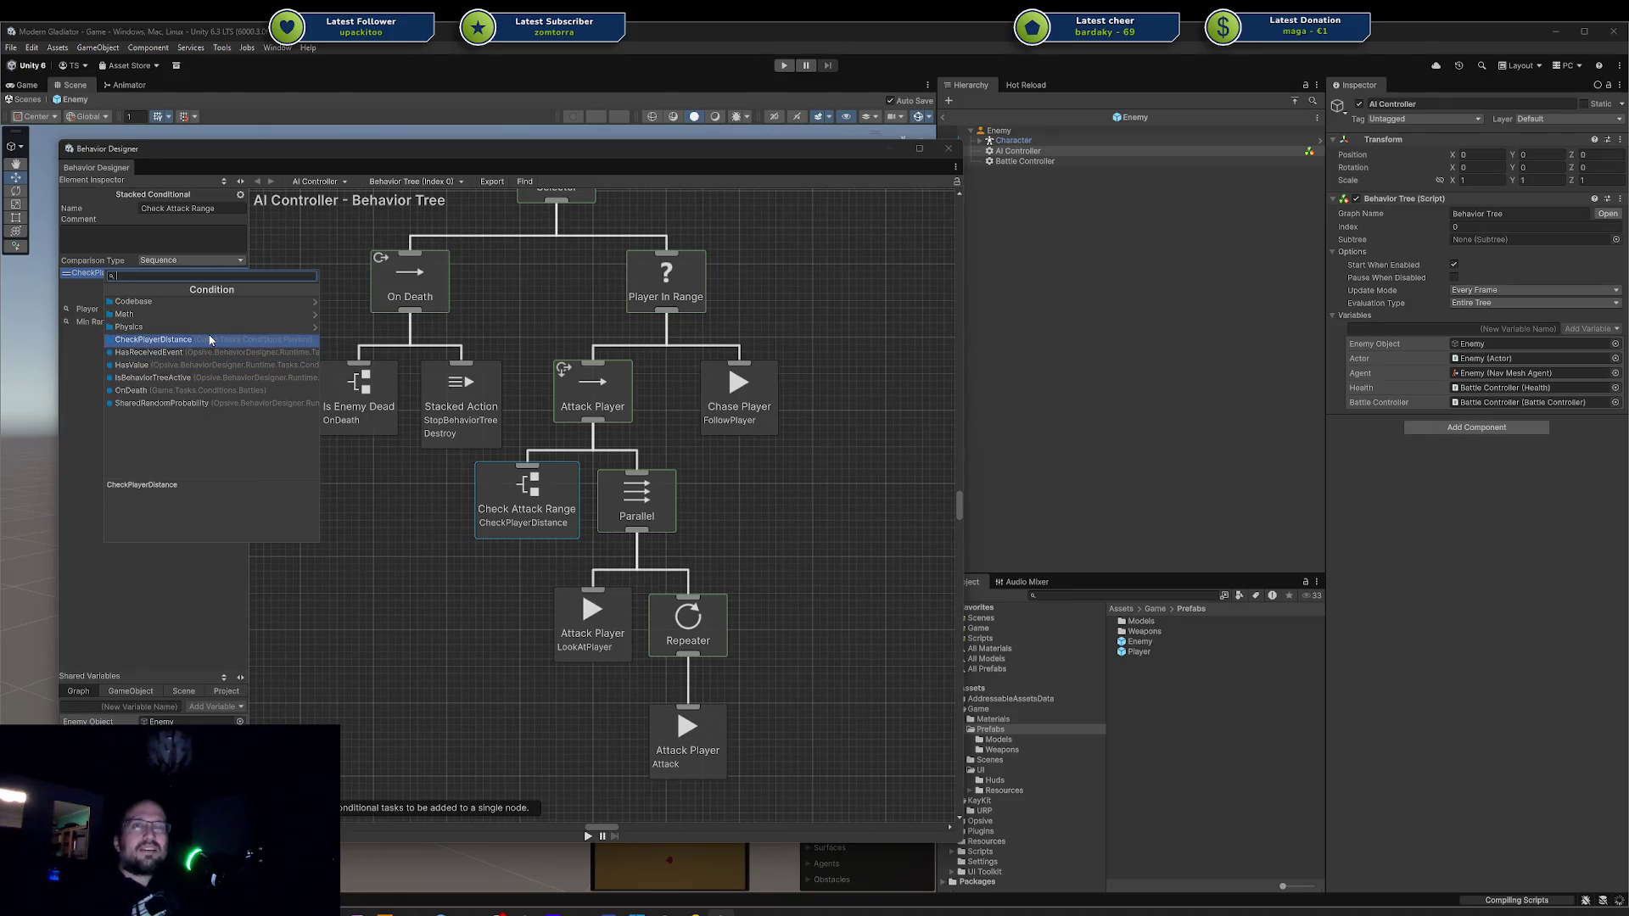
text(lineof)
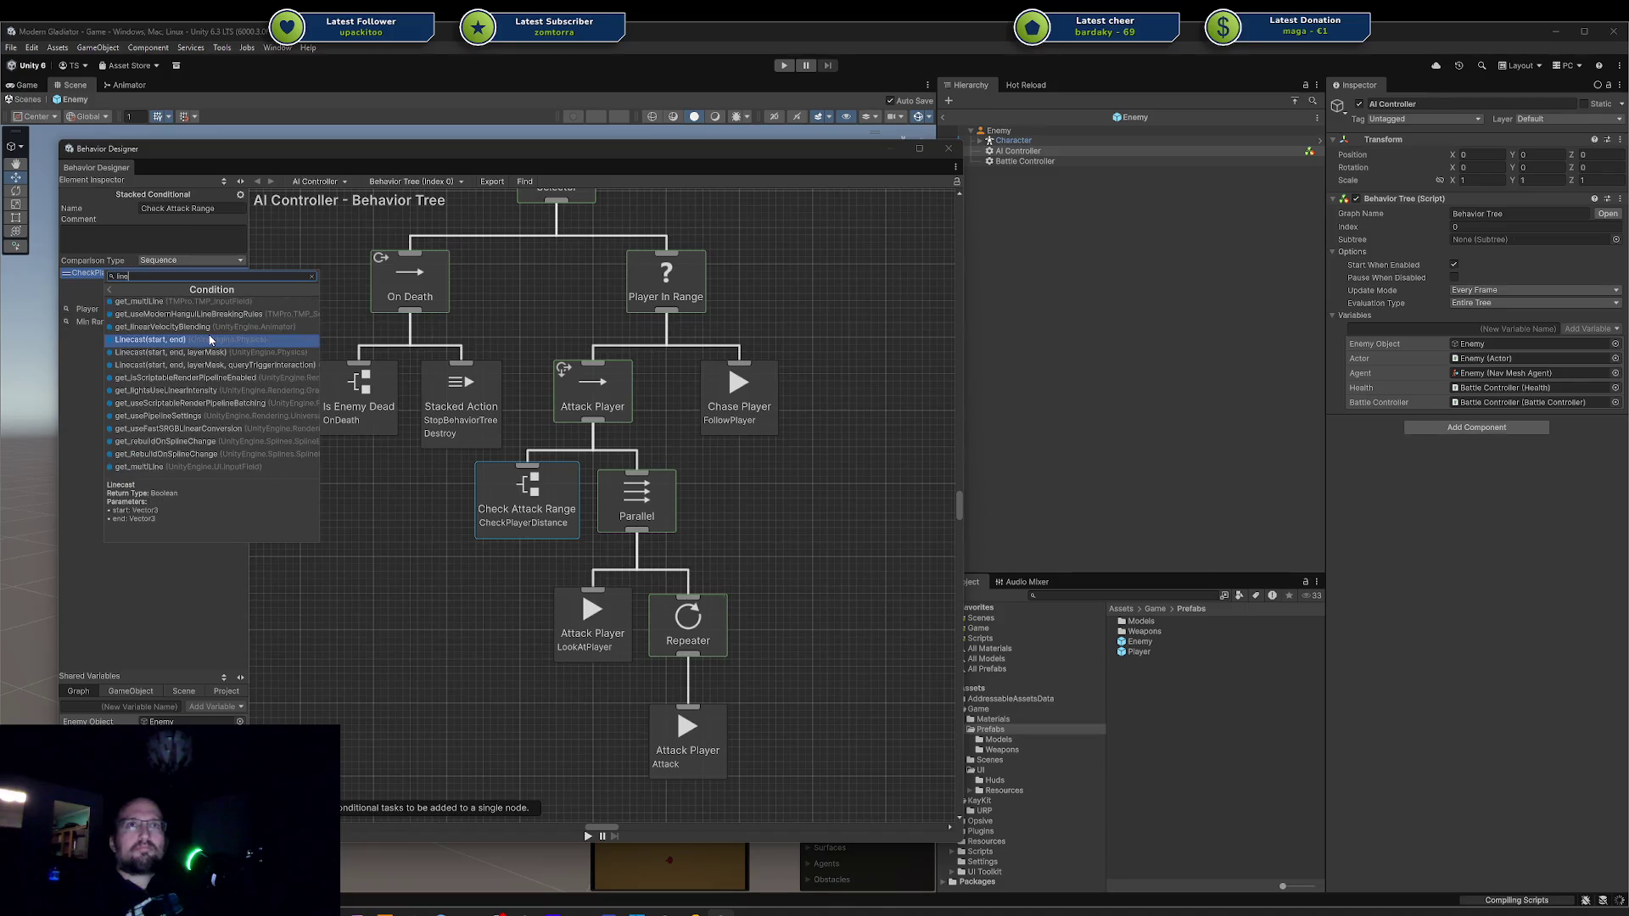
key(BackSpace)
key(BackSpace)
key(BackSpace)
text(Is Player        return base.OnUpdate();)
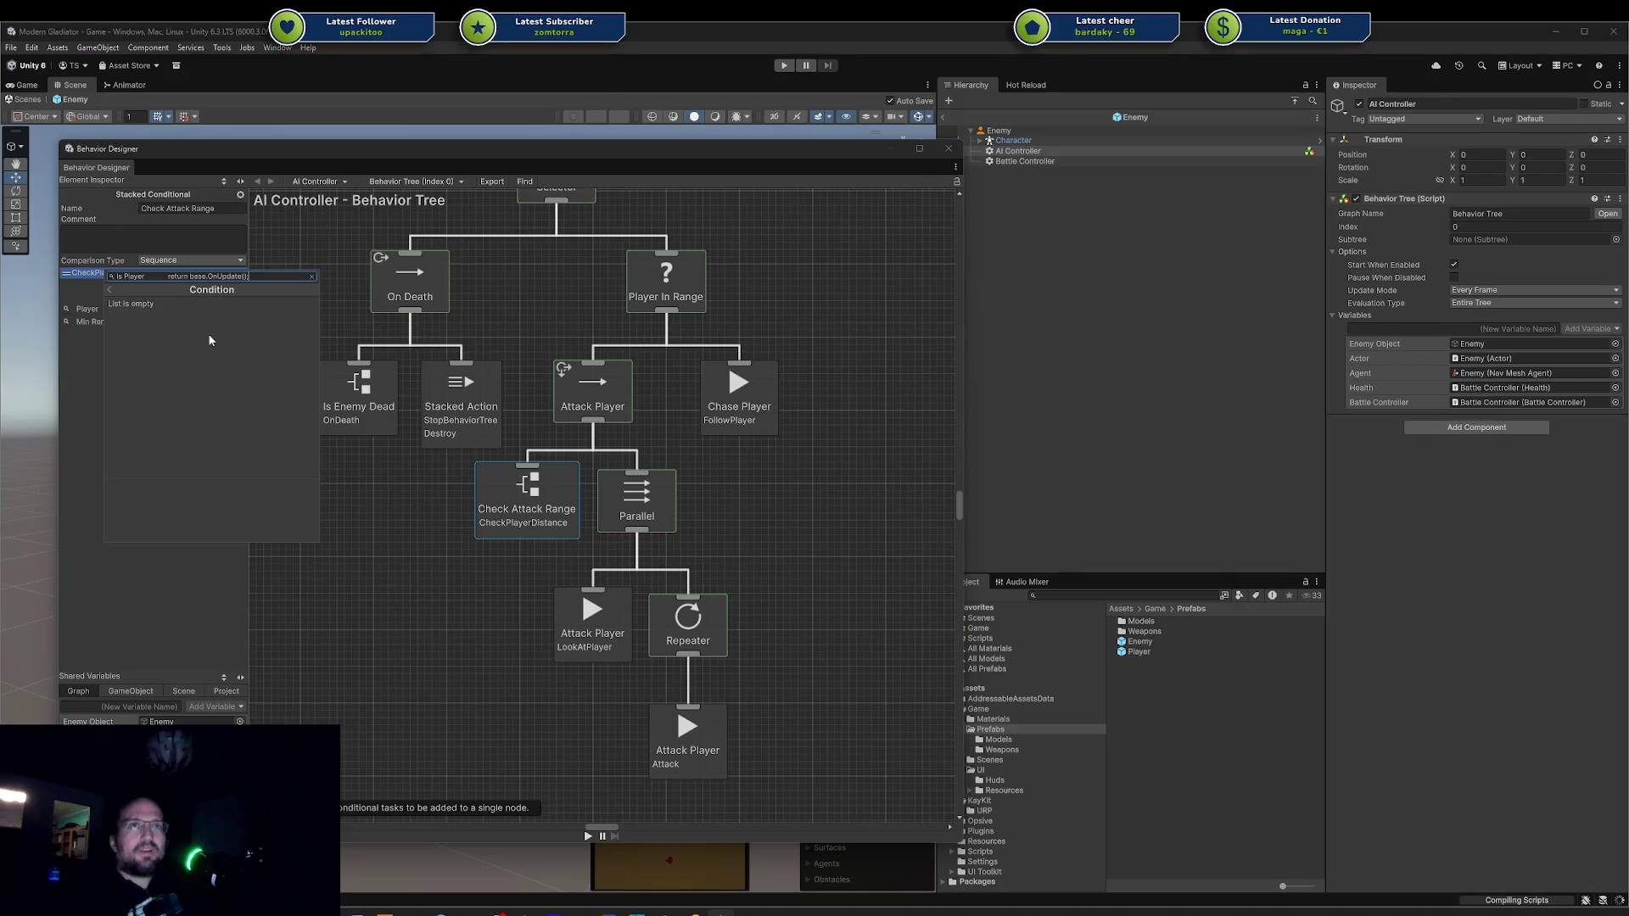
key(Escape)
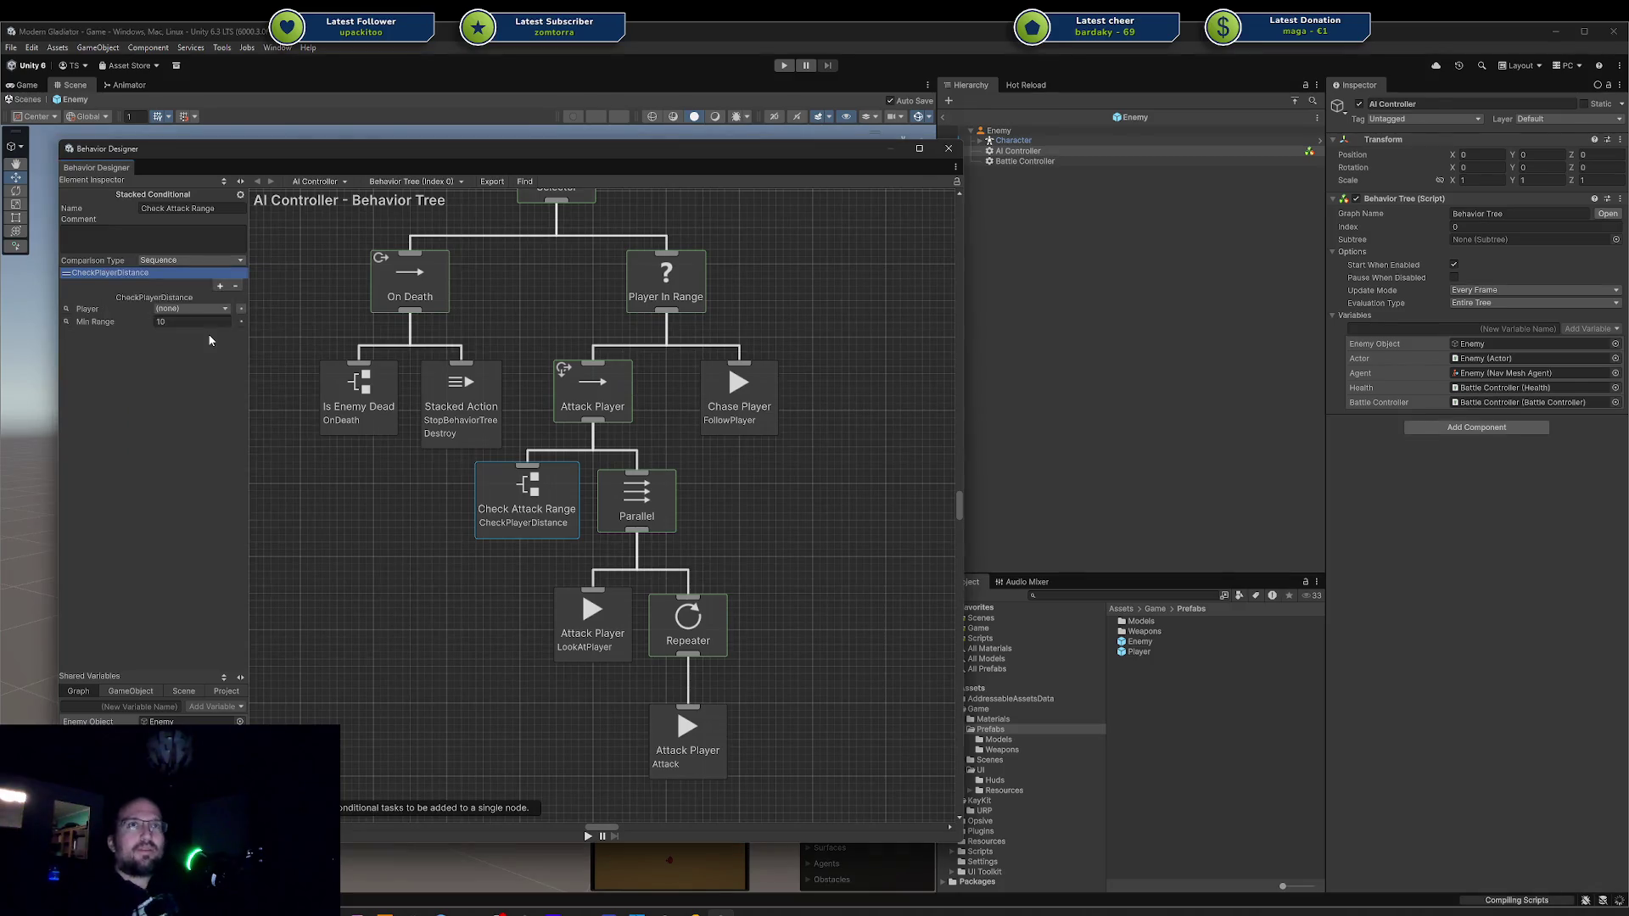
key(alt+Tab)
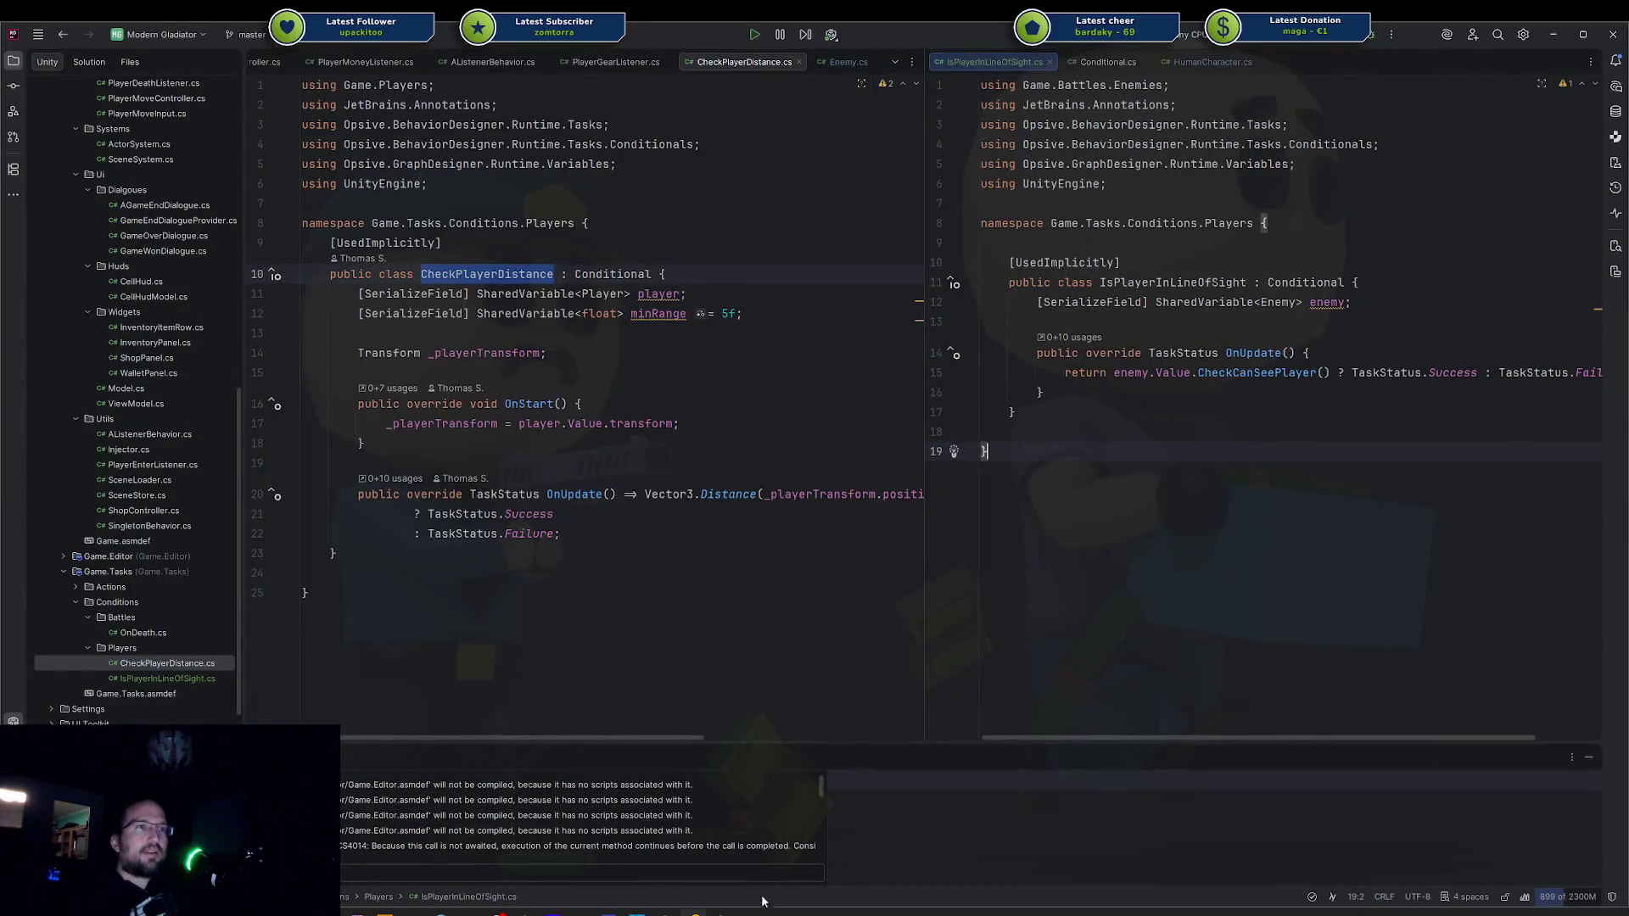
key(alt+Tab)
Search 'Is Player' again, cancel, then close Behavior Designer and select AI Controller.
click(223, 288)
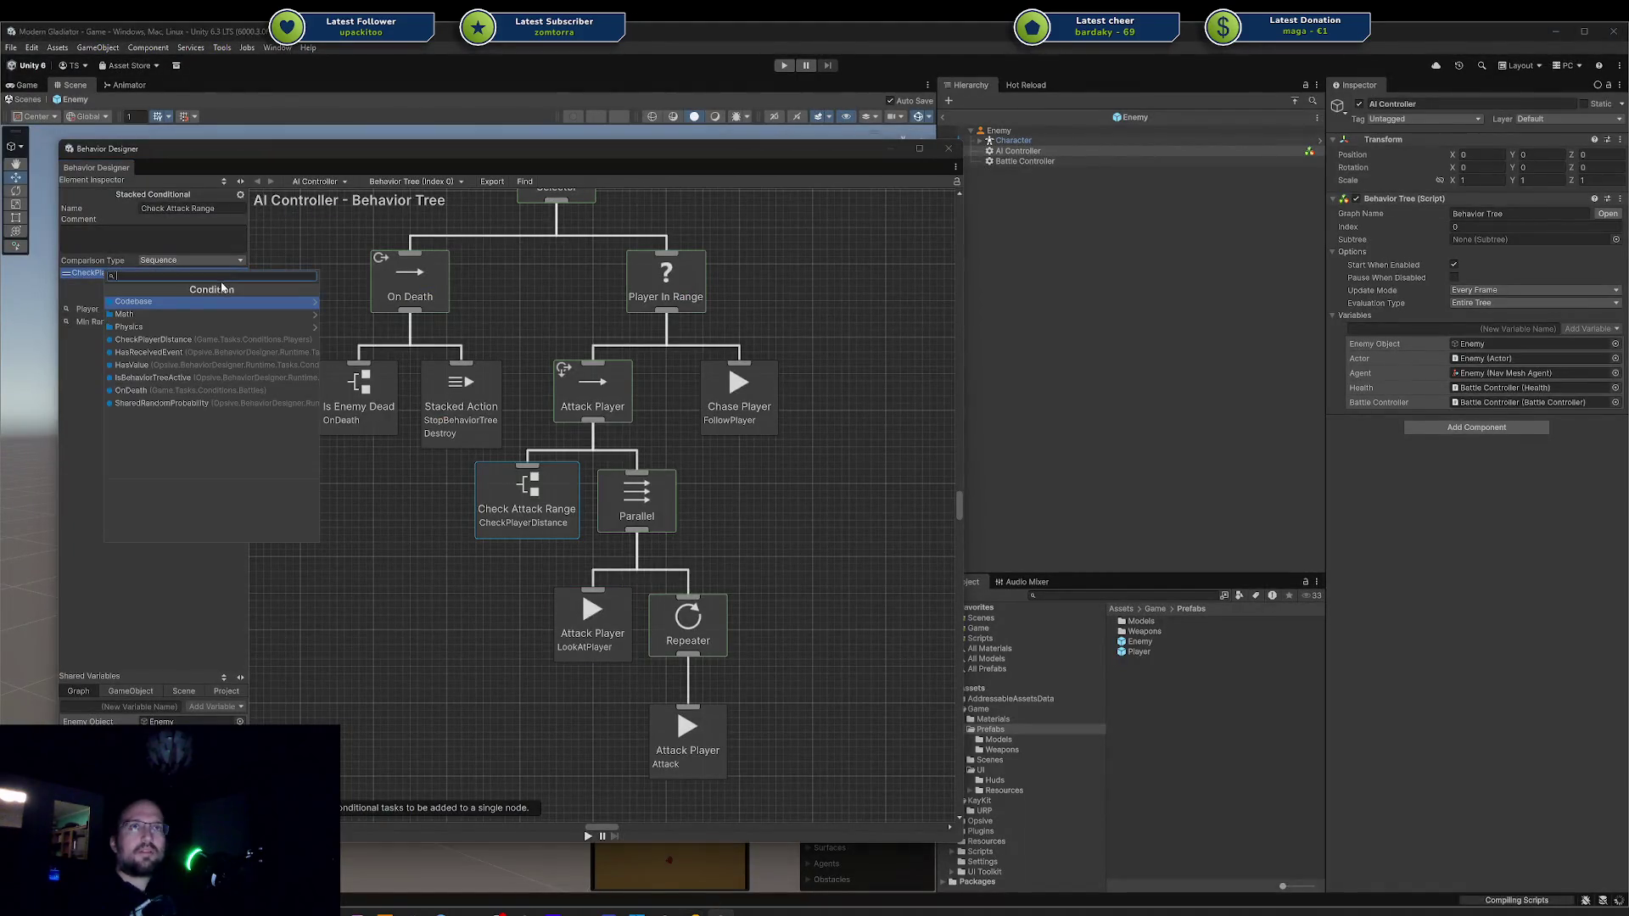
text(Is Player)
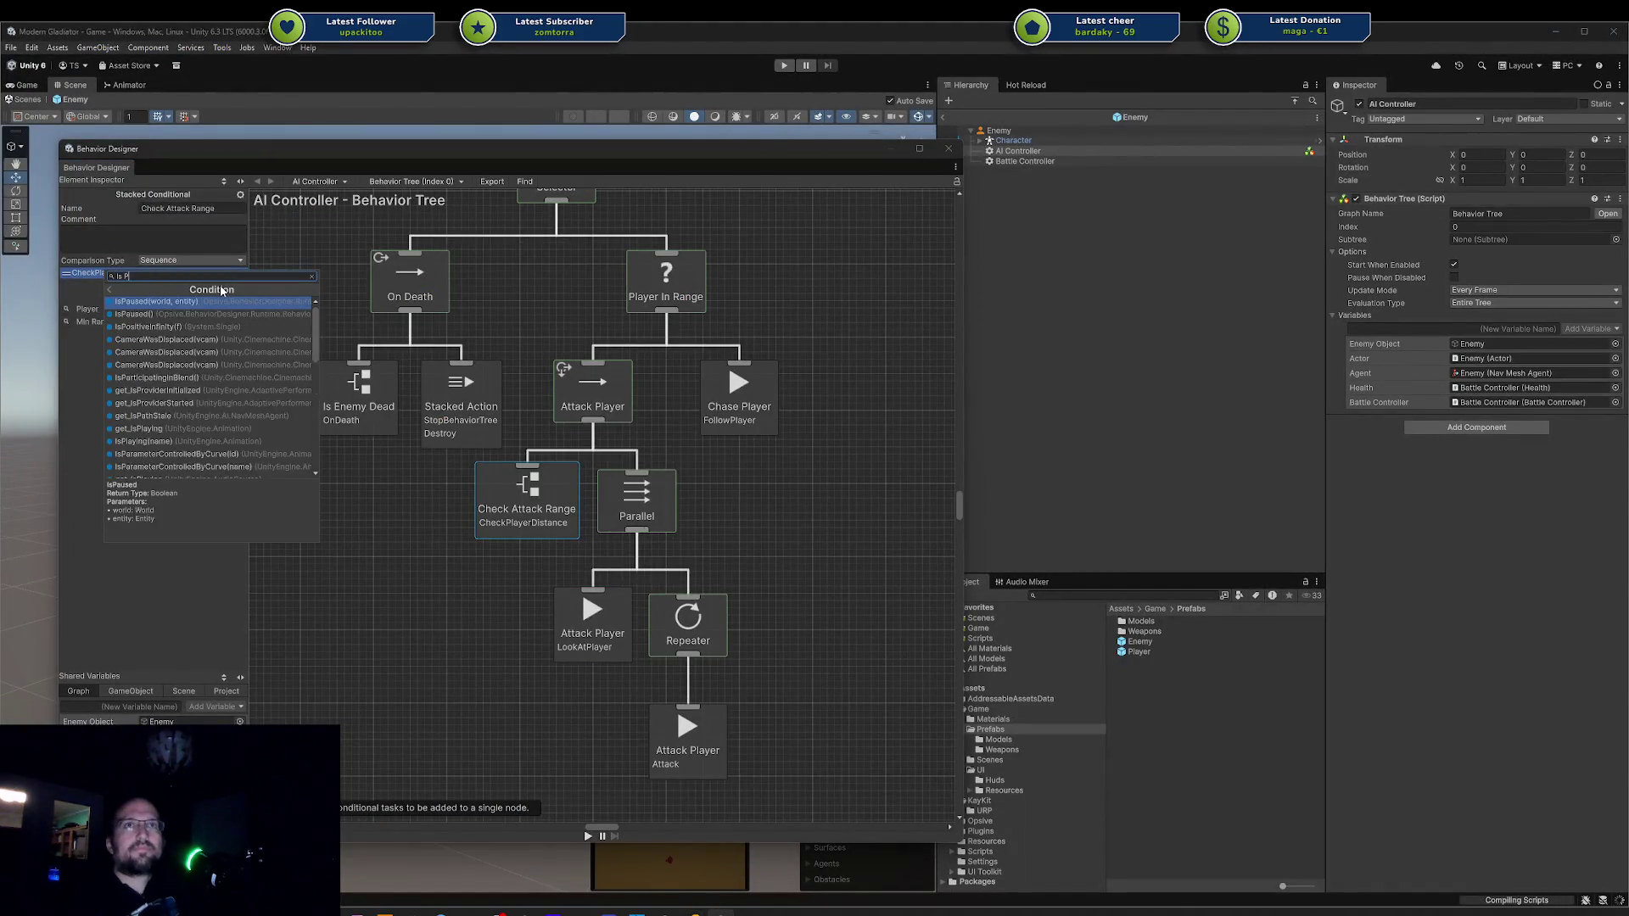
key(ctrl+a)
key(BackSpace)
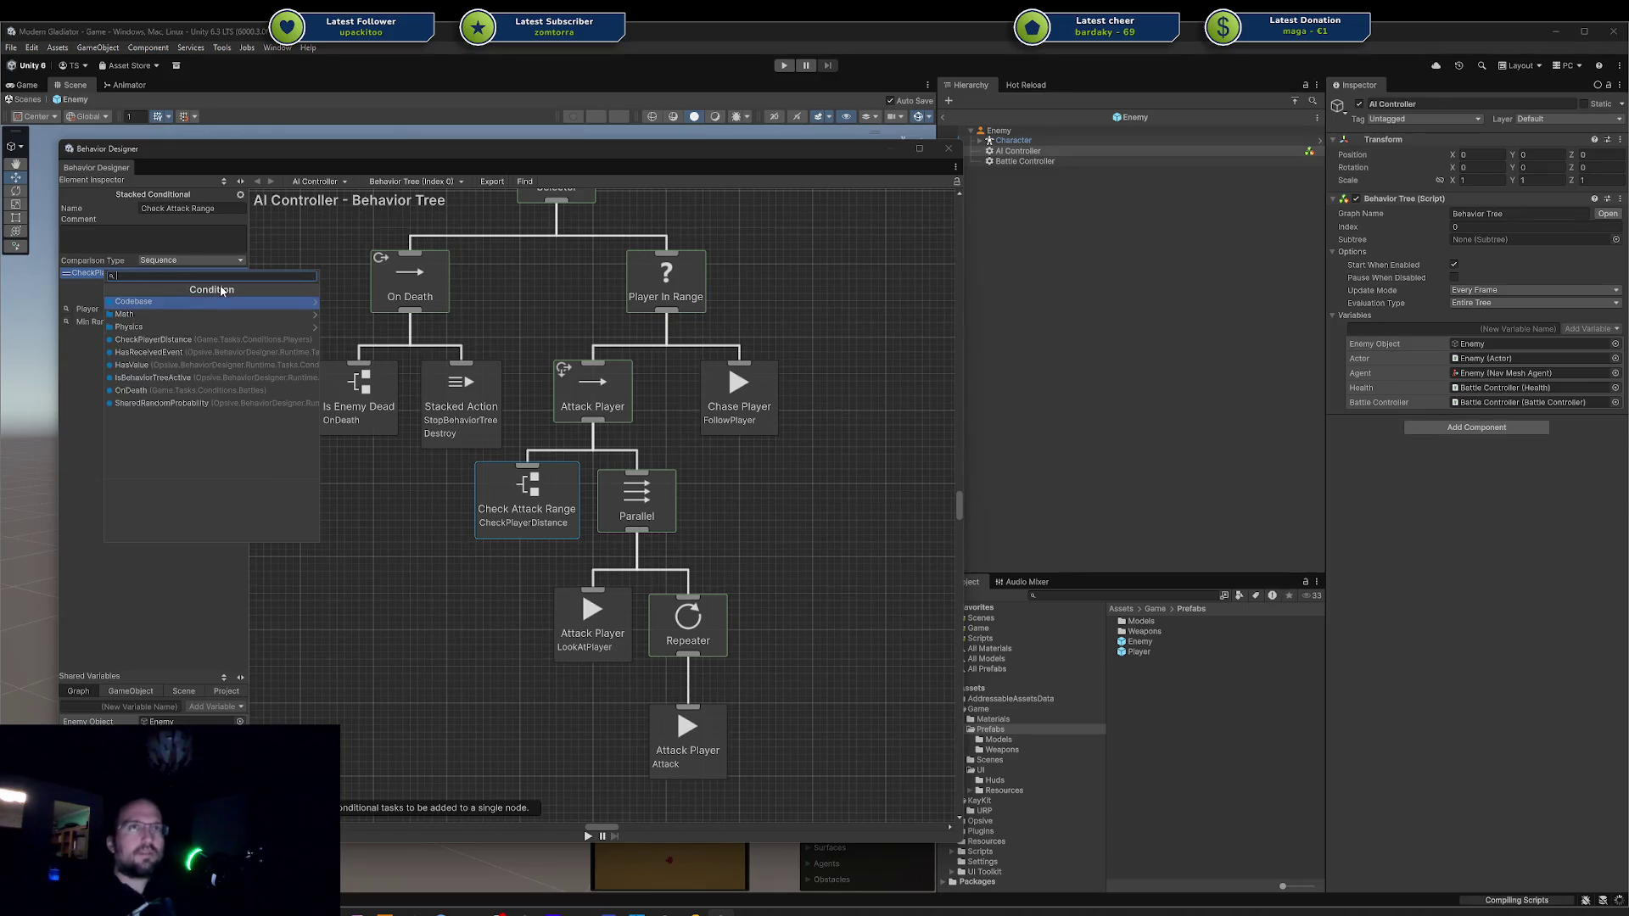
key(Escape)
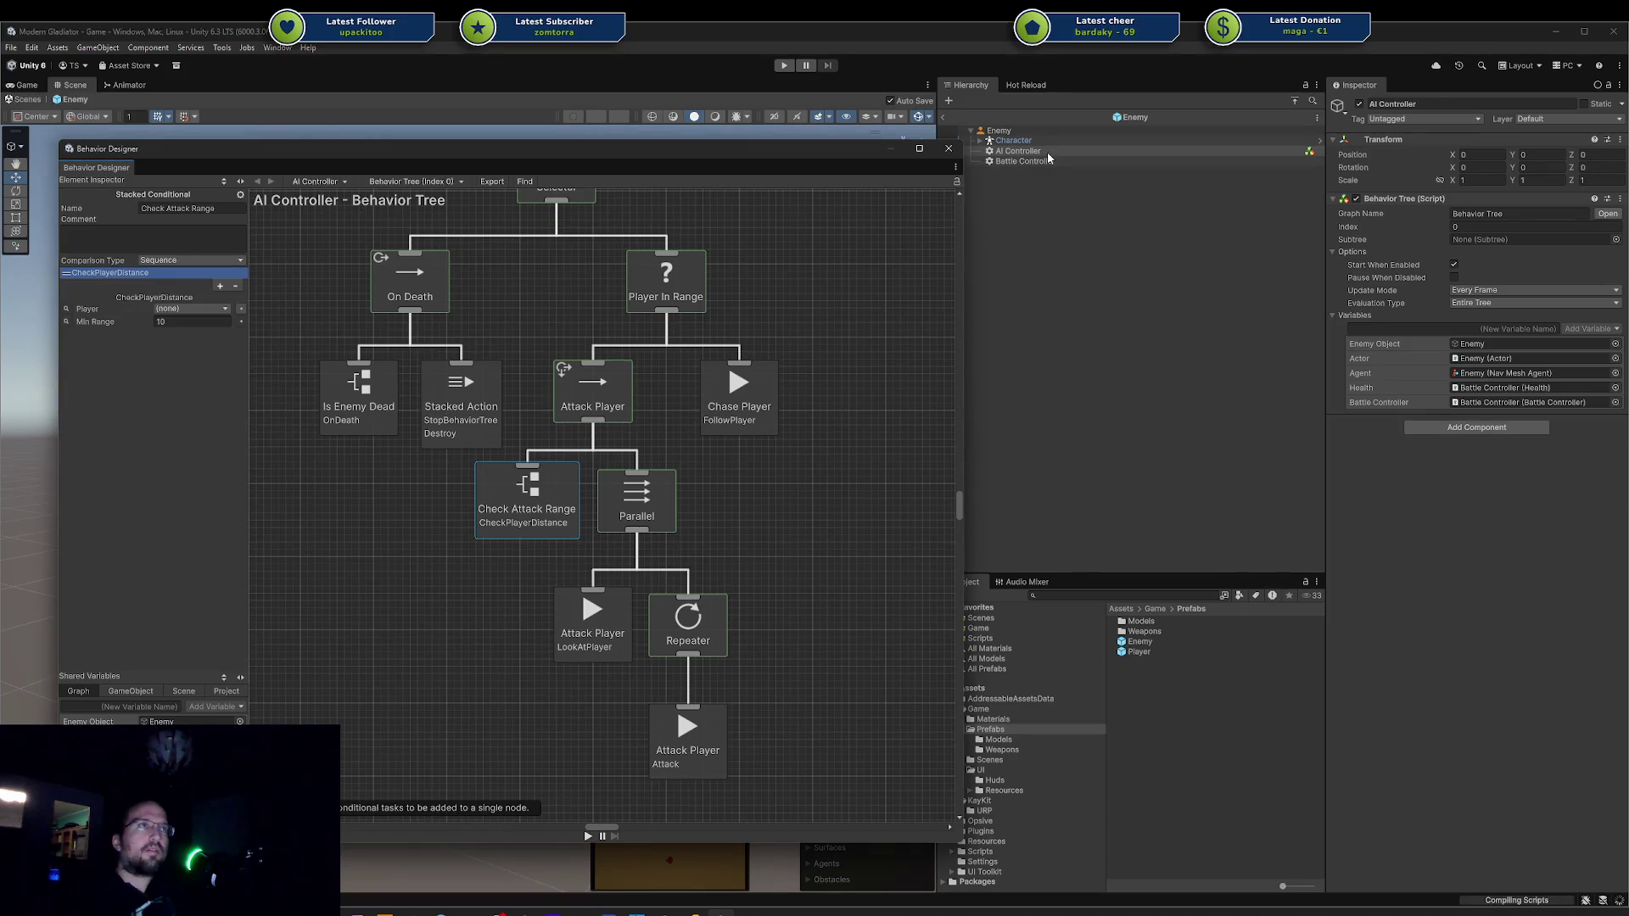
click(1013, 140)
click(948, 148)
click(1005, 153)
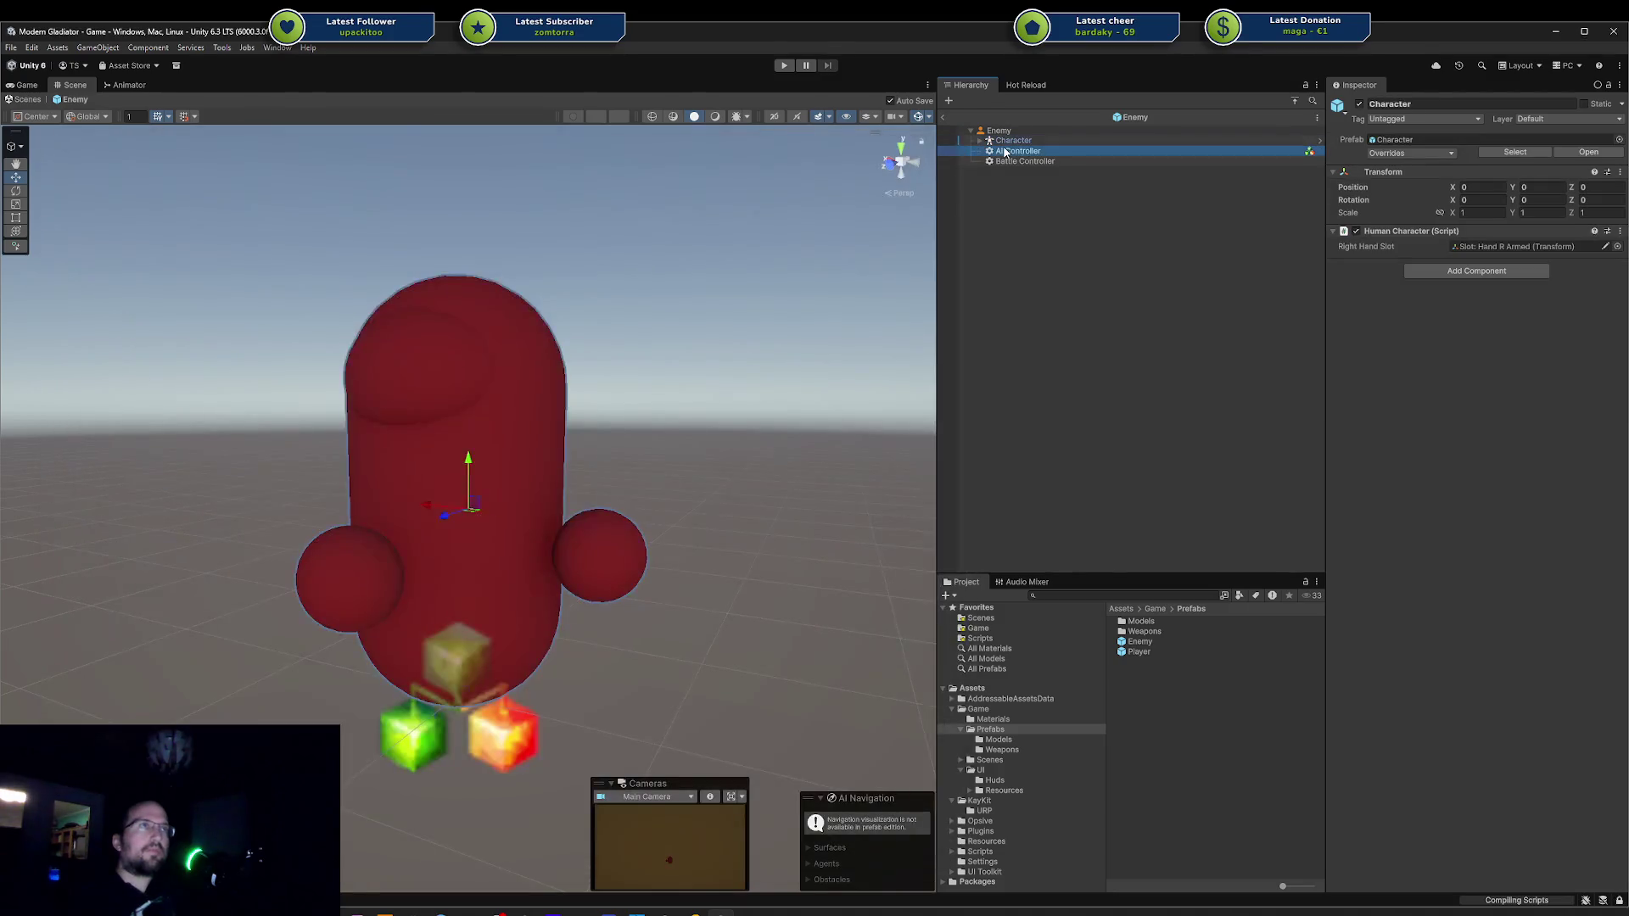
Open AI Controller's behavior tree, select Check Attack Range, and open its conditions list after reimport.
click(1609, 217)
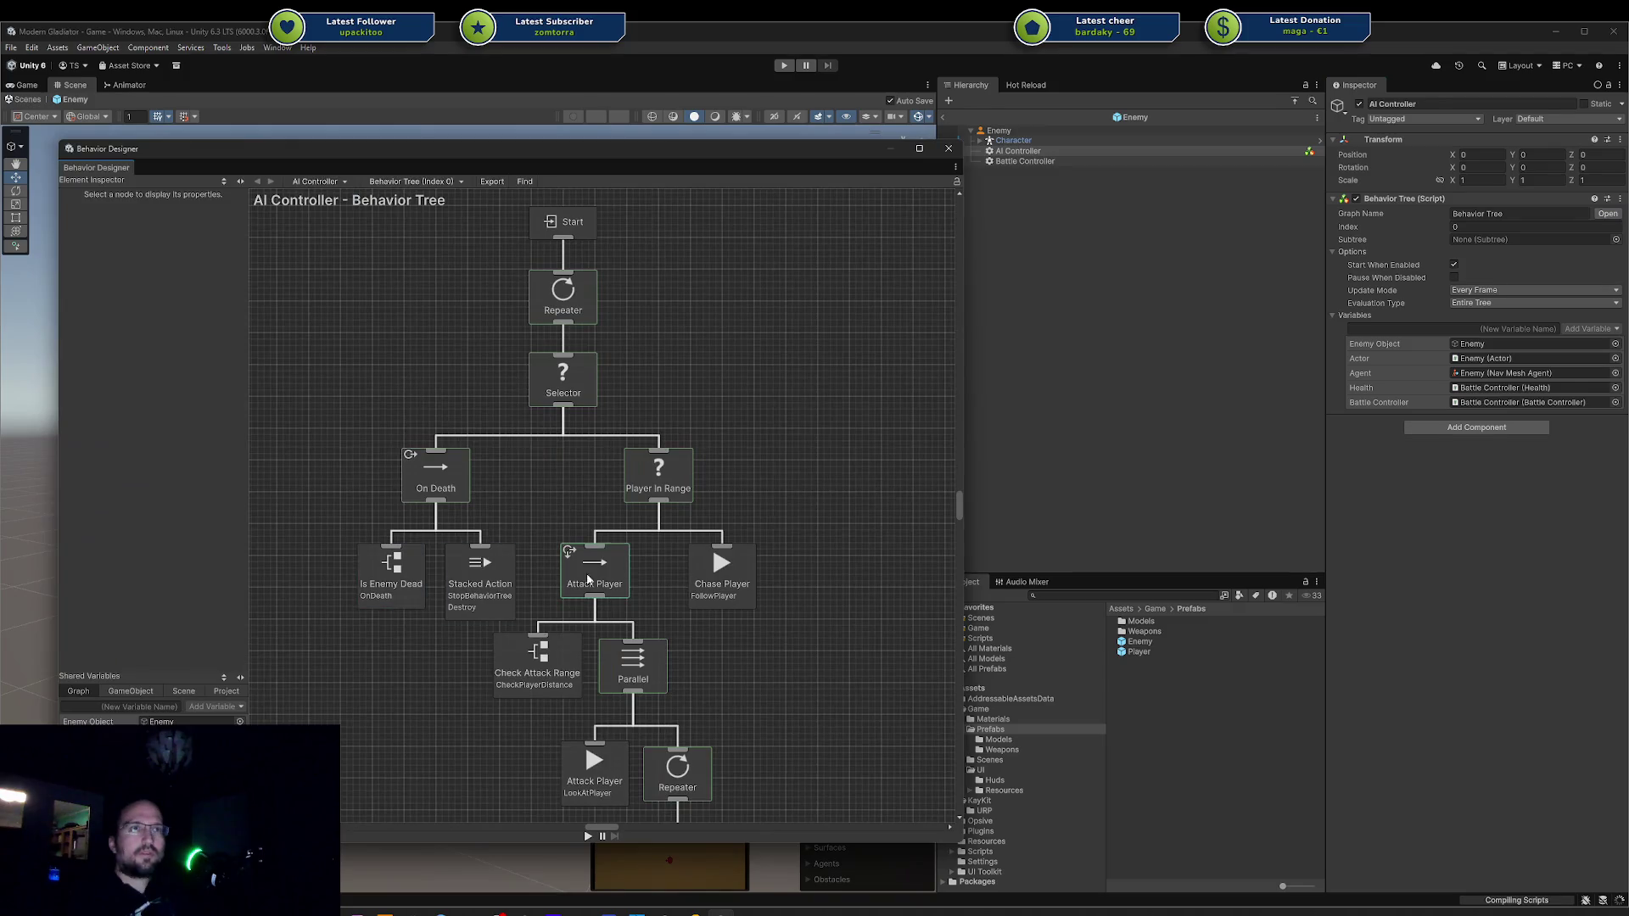
click(604, 574)
click(538, 660)
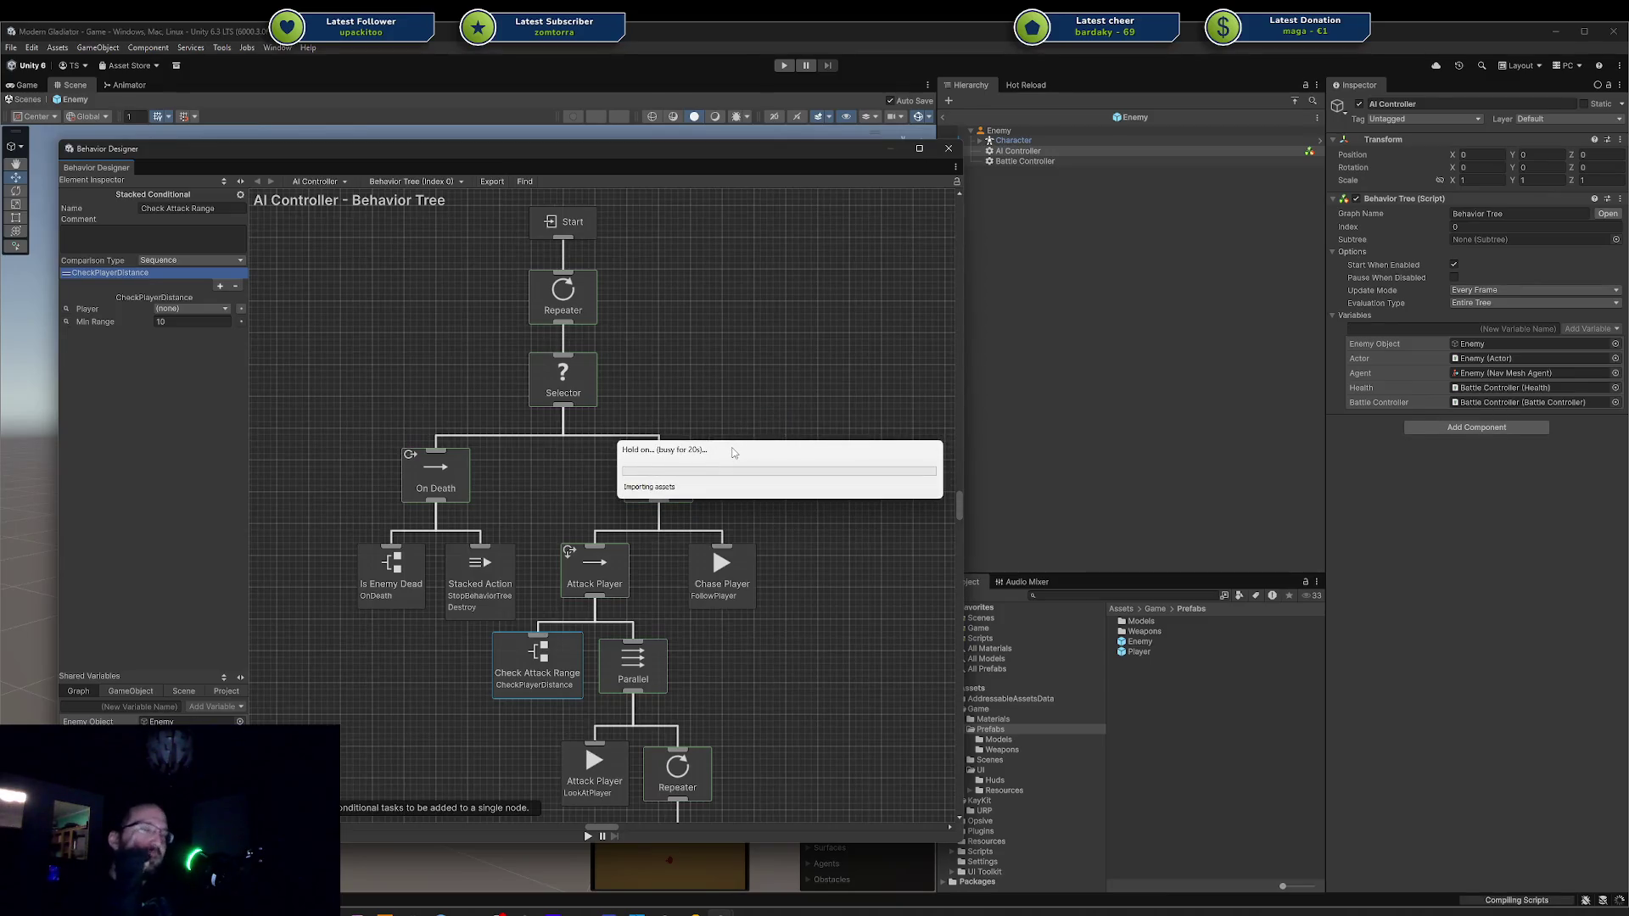
drag(734, 452, 699, 522)
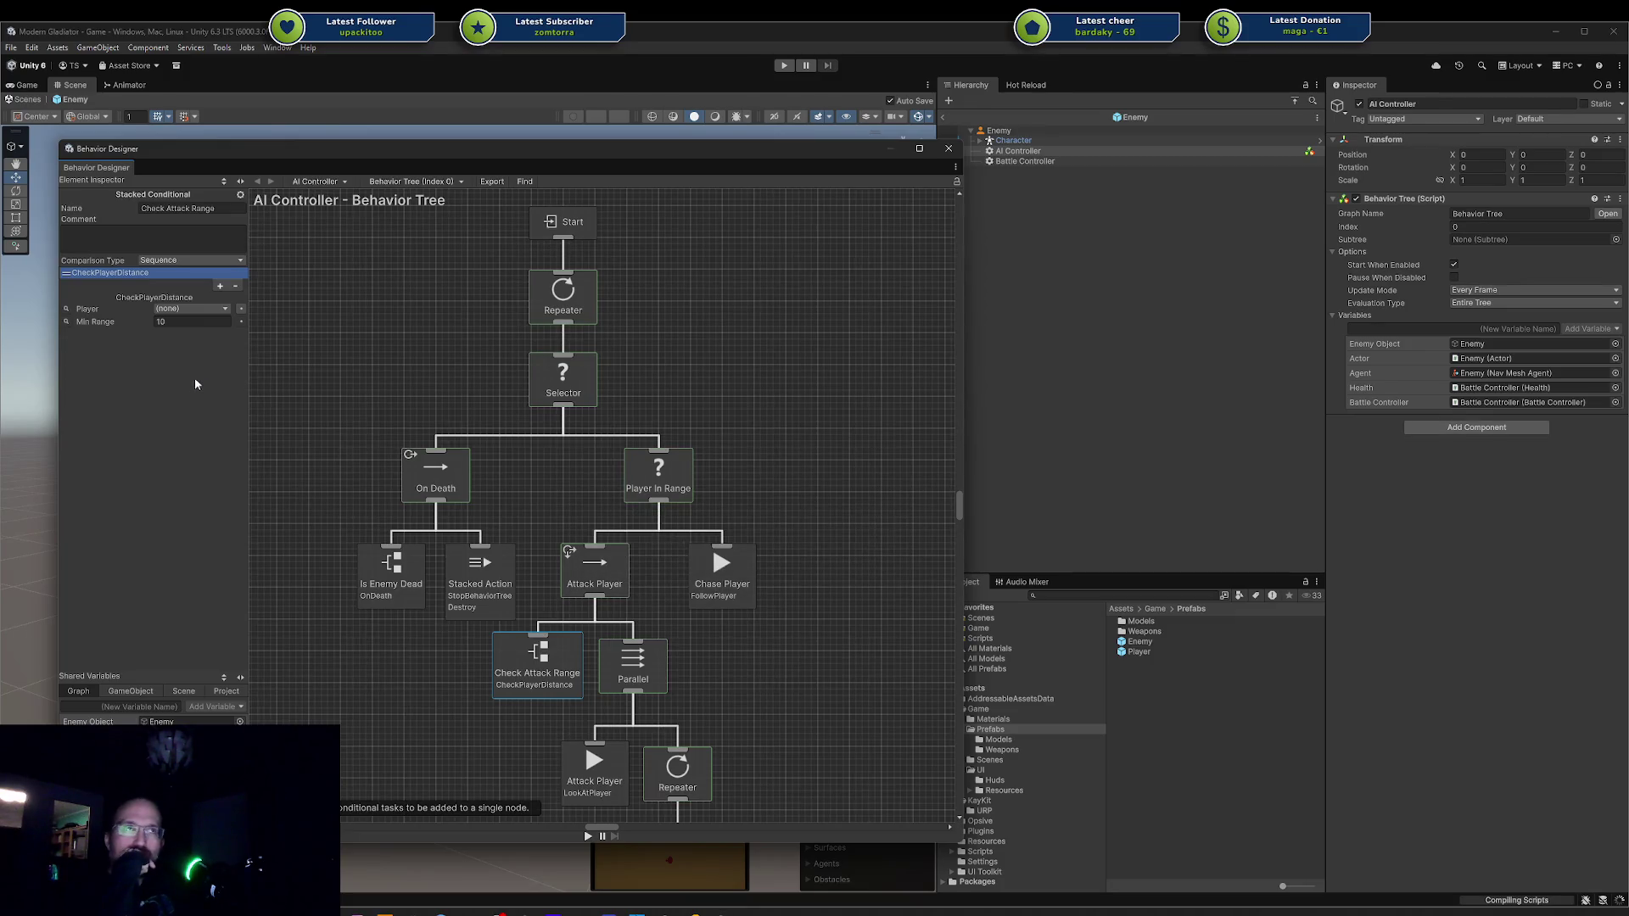
click(221, 289)
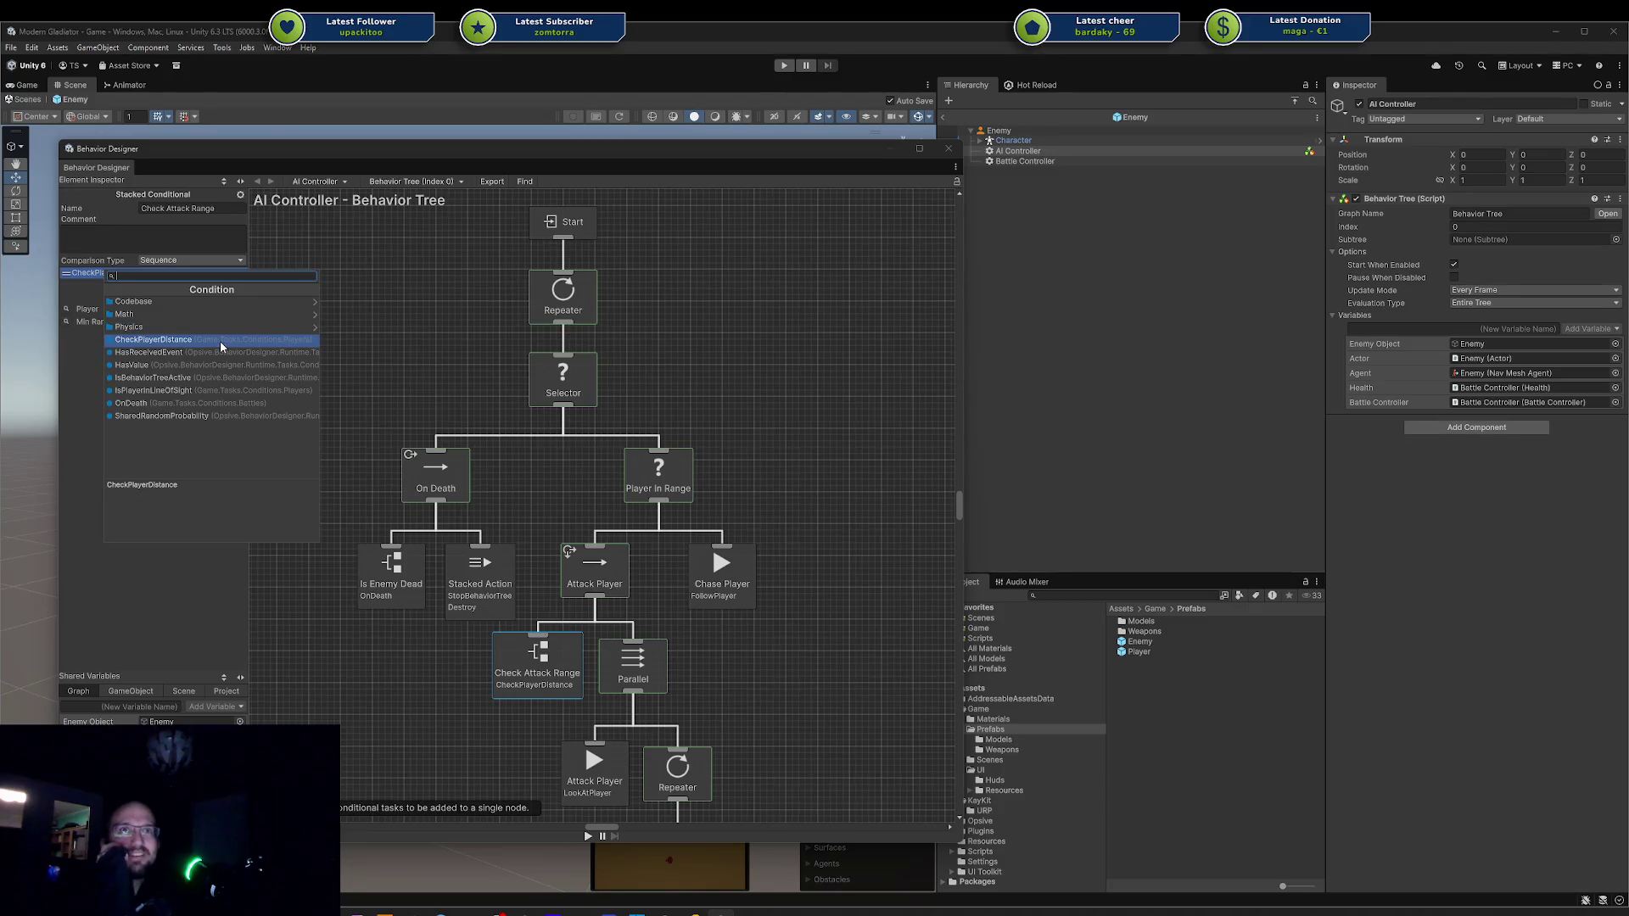
Create a shared variable named Enemy of type Enemy.
click(207, 391)
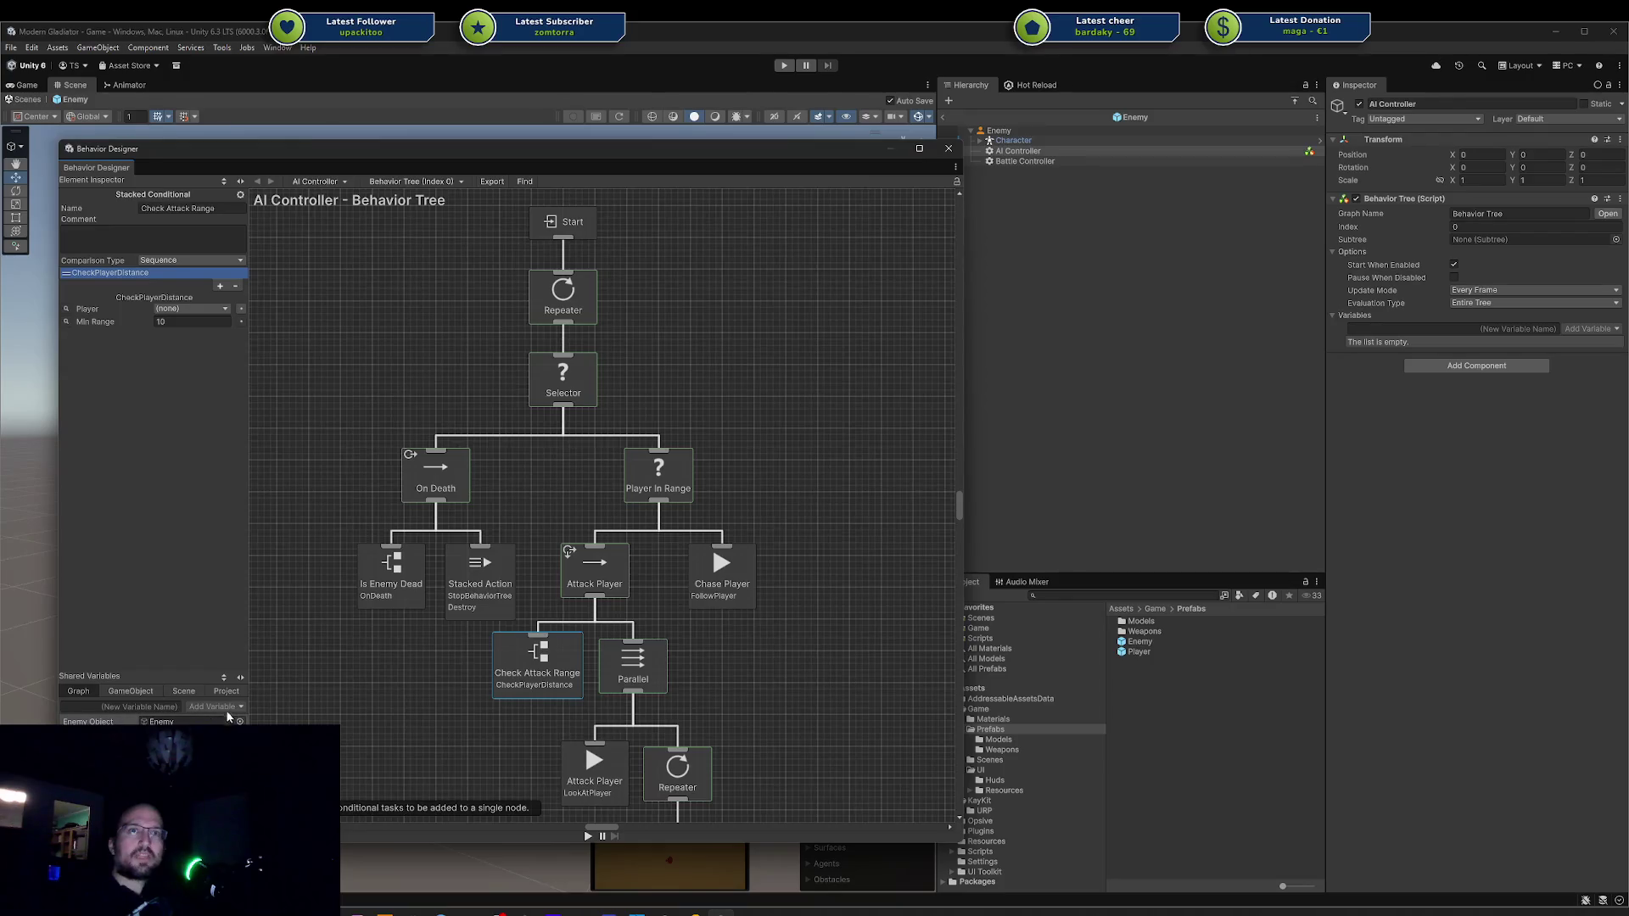
click(175, 706)
text(Enemy)
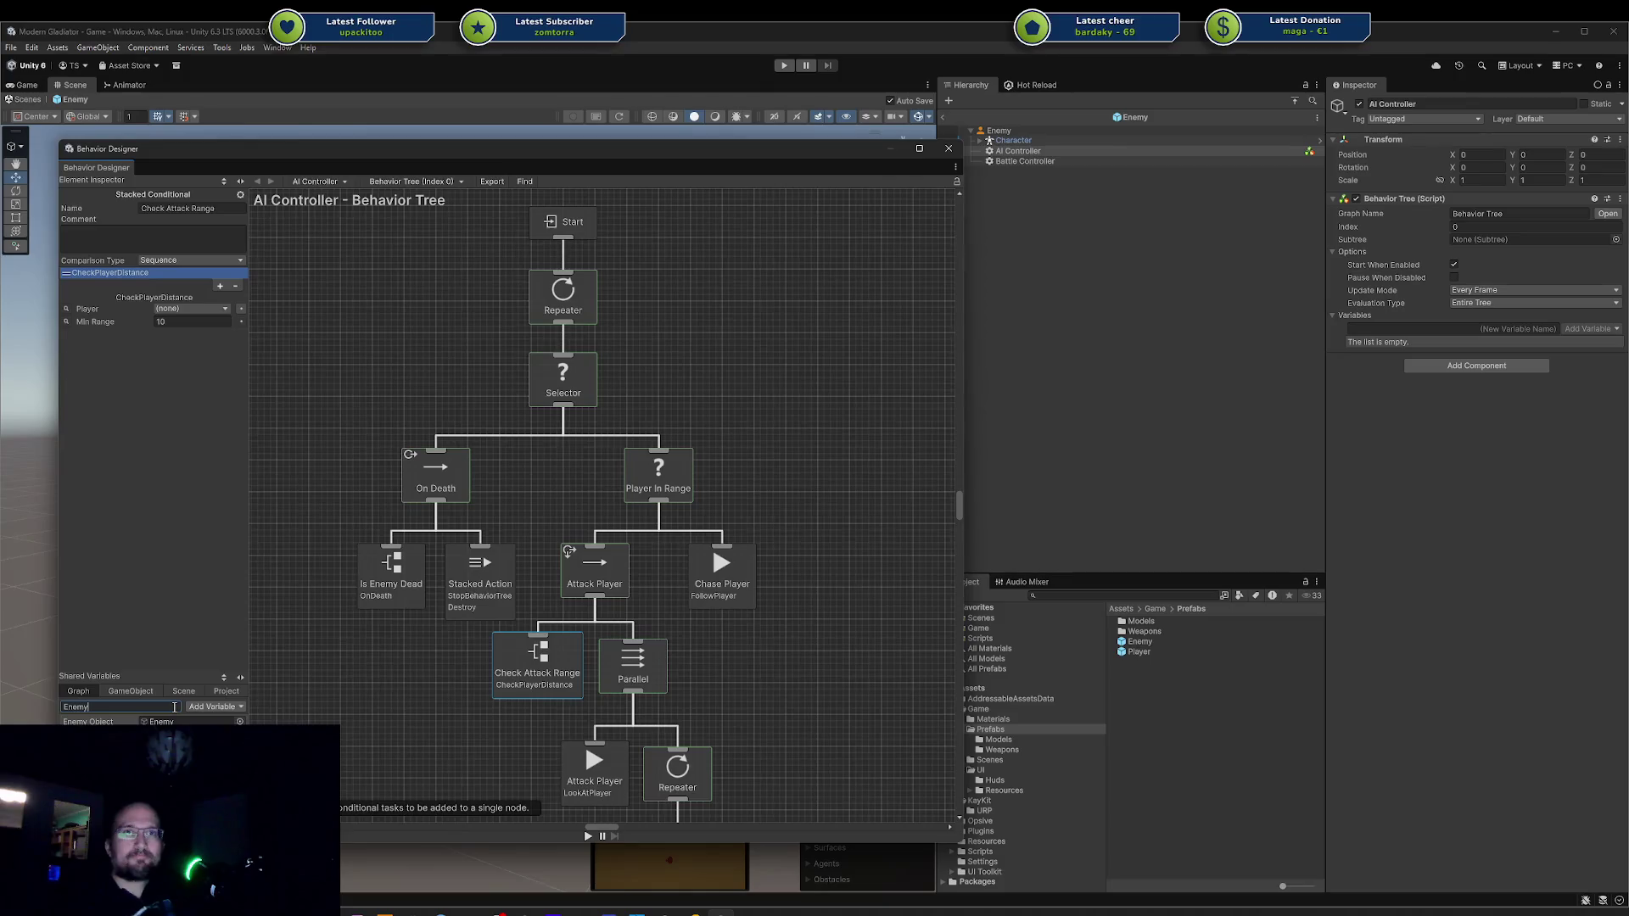
click(212, 707)
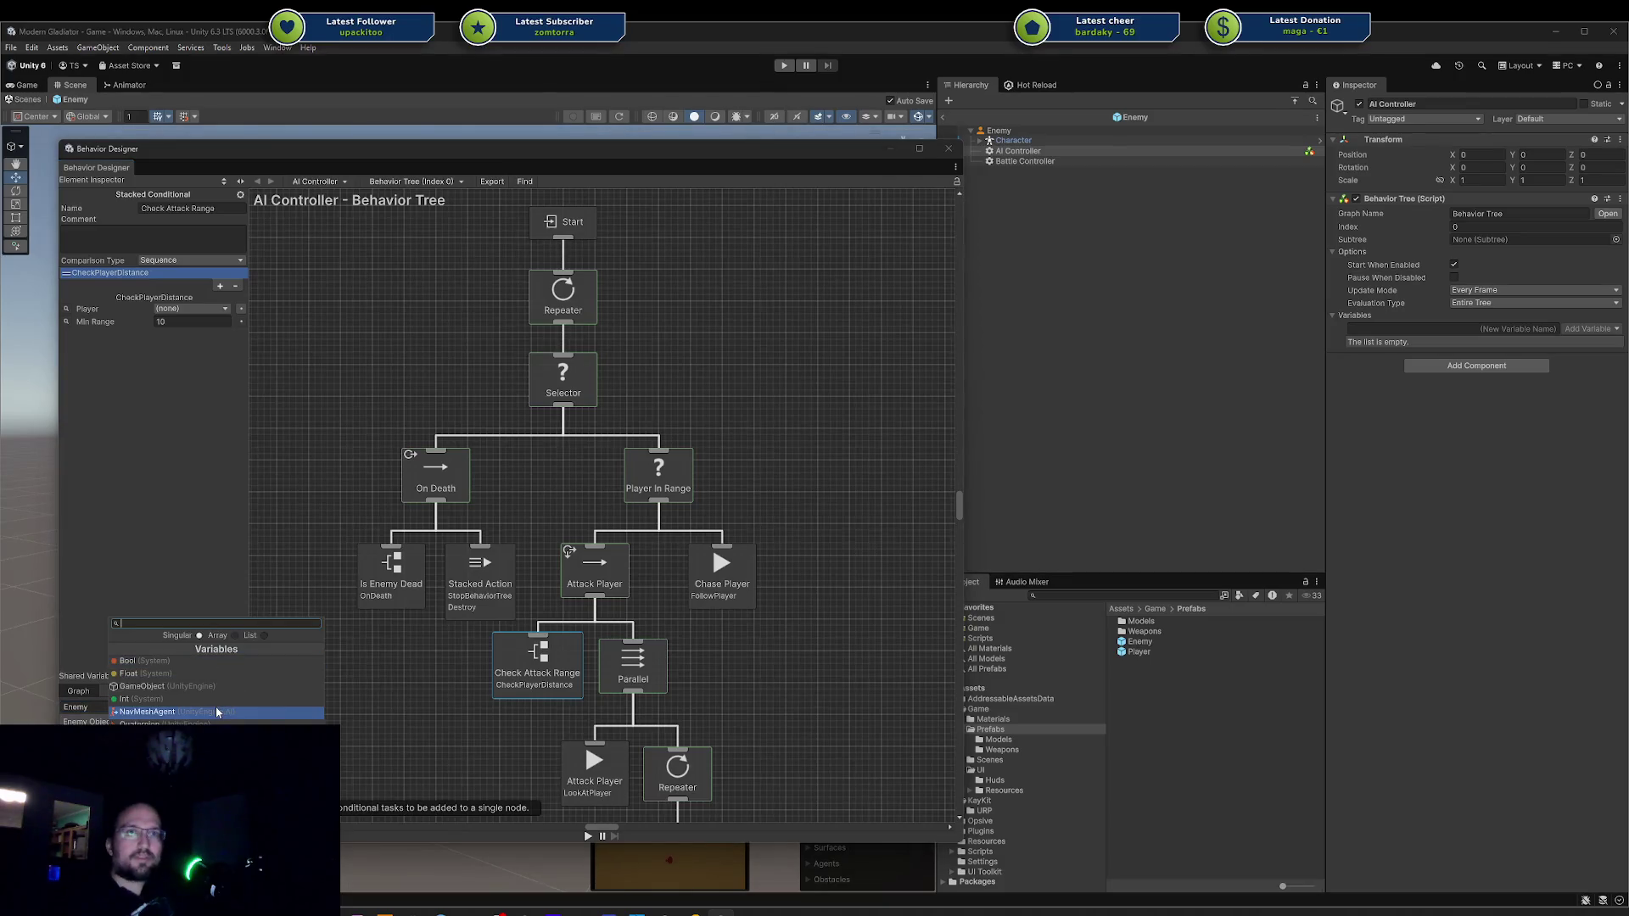
text(Enemy)
key(Return)
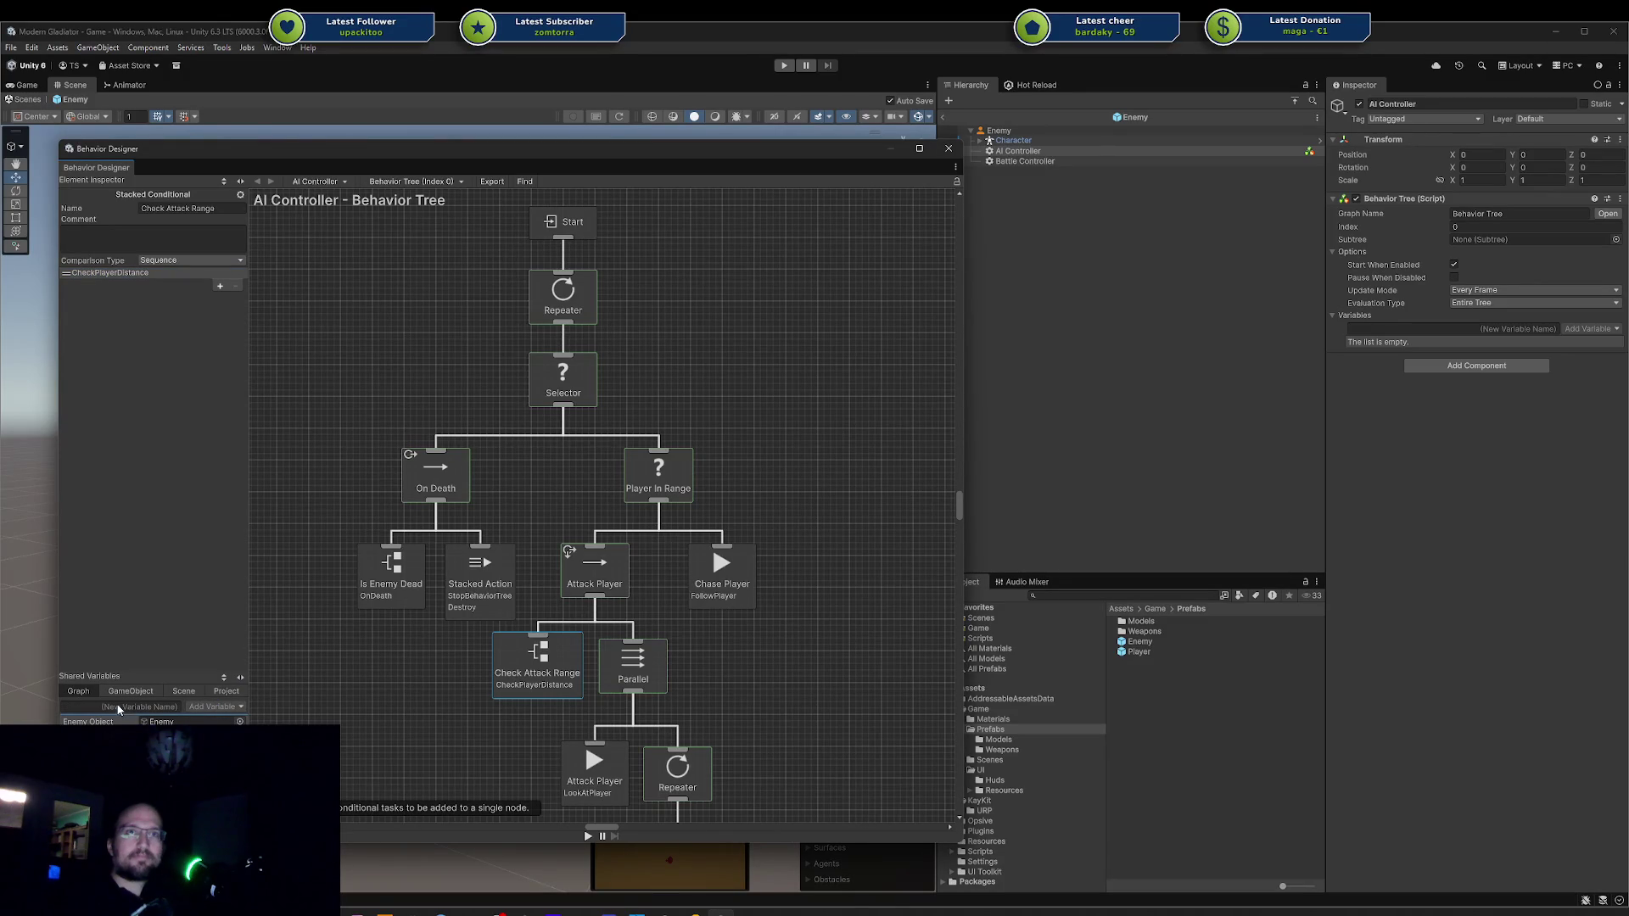
Assign the scene's Enemy object as the Enemy variable's value.
scroll(115, 704, down, 1)
click(240, 722)
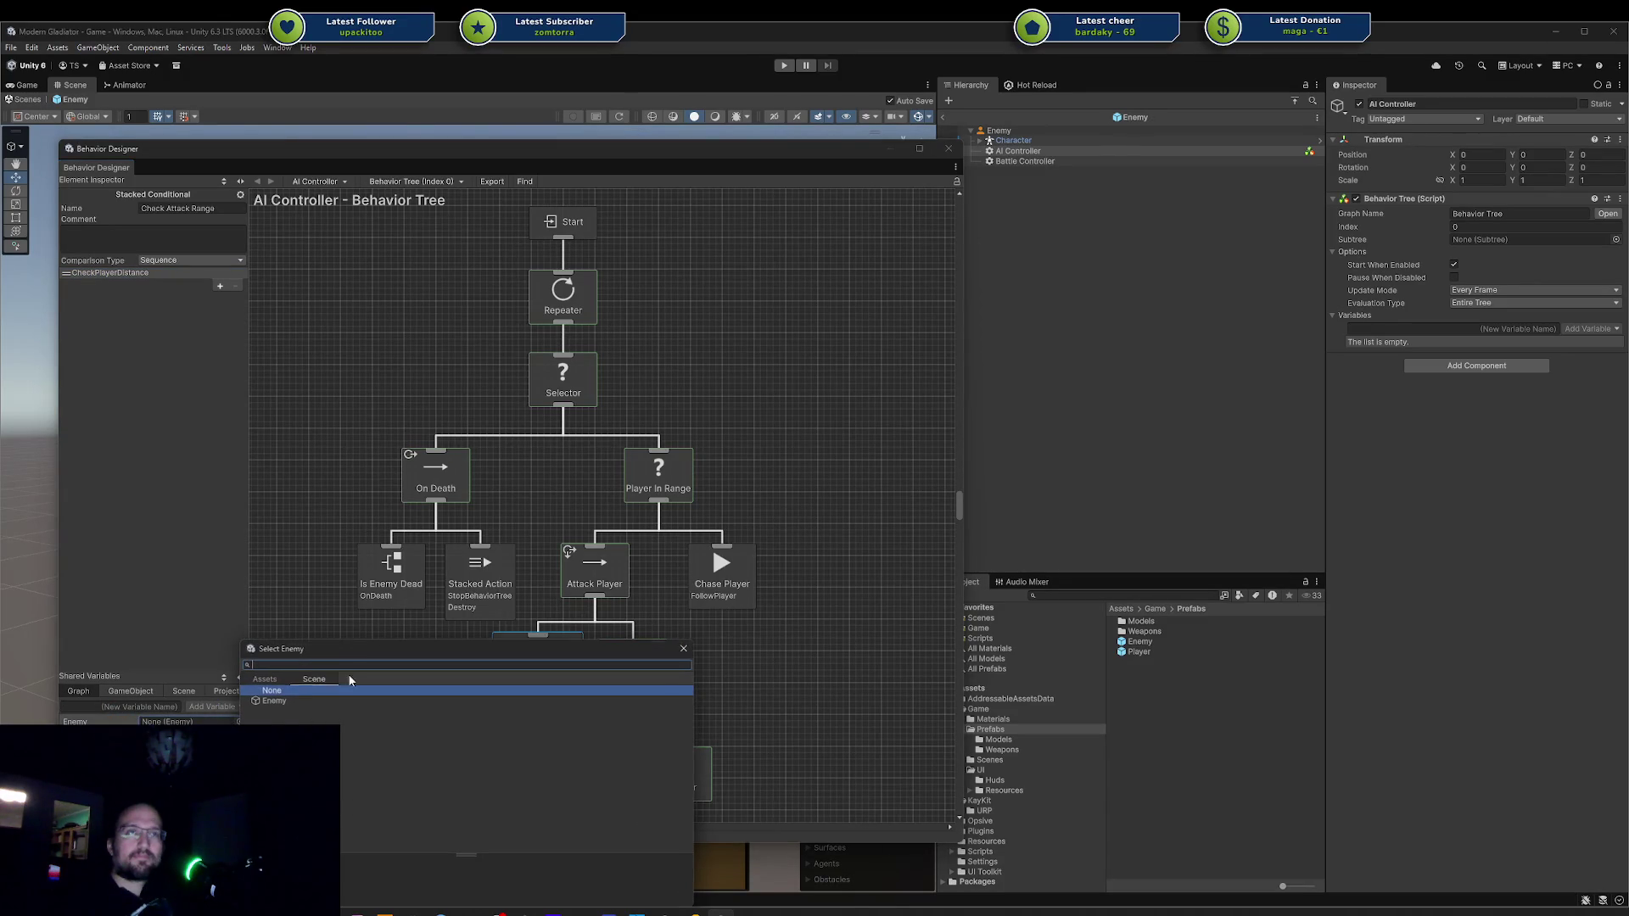
double_click(308, 700)
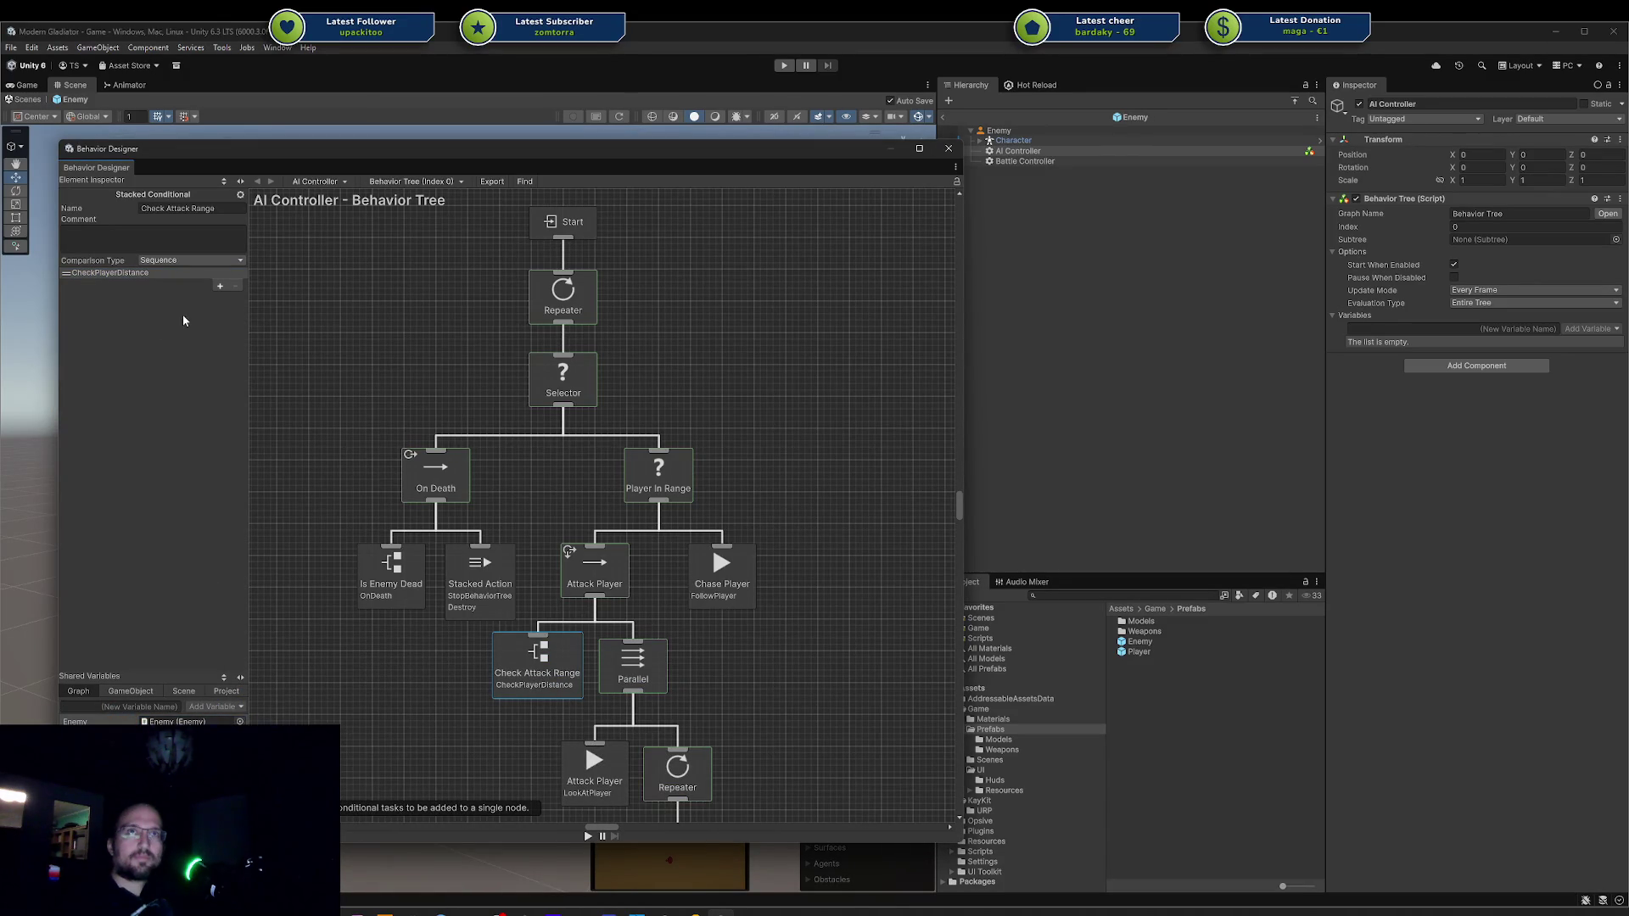
click(166, 272)
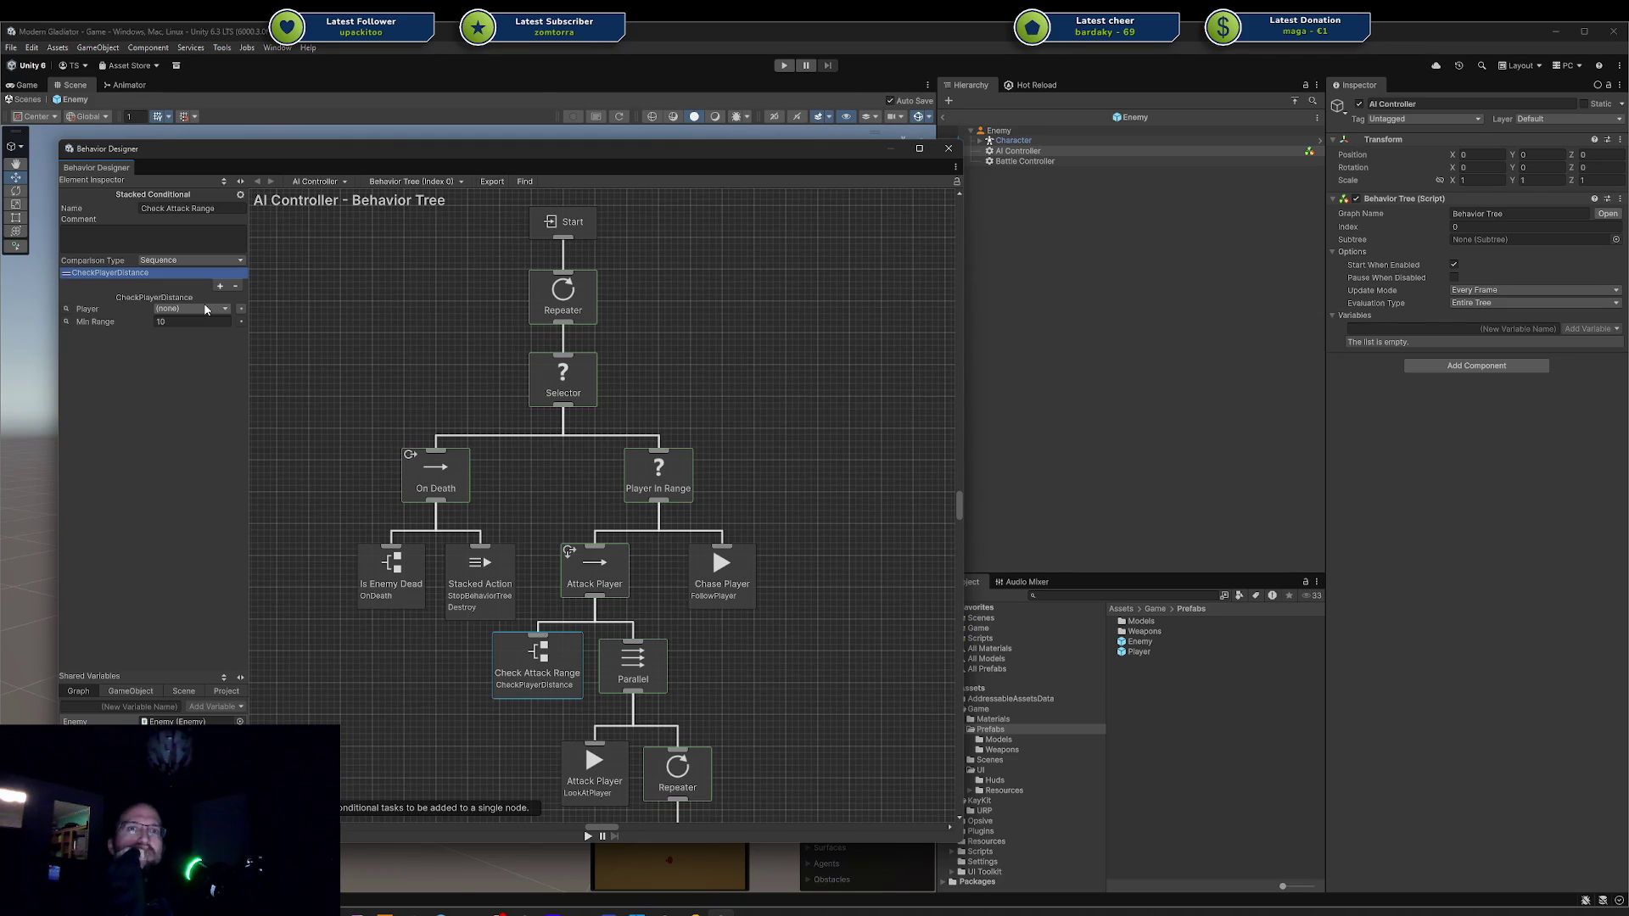
Keep CheckPlayerDistance's Min Range at 10 and leave its Player value unchanged.
click(161, 321)
key(Return)
click(202, 310)
click(99, 371)
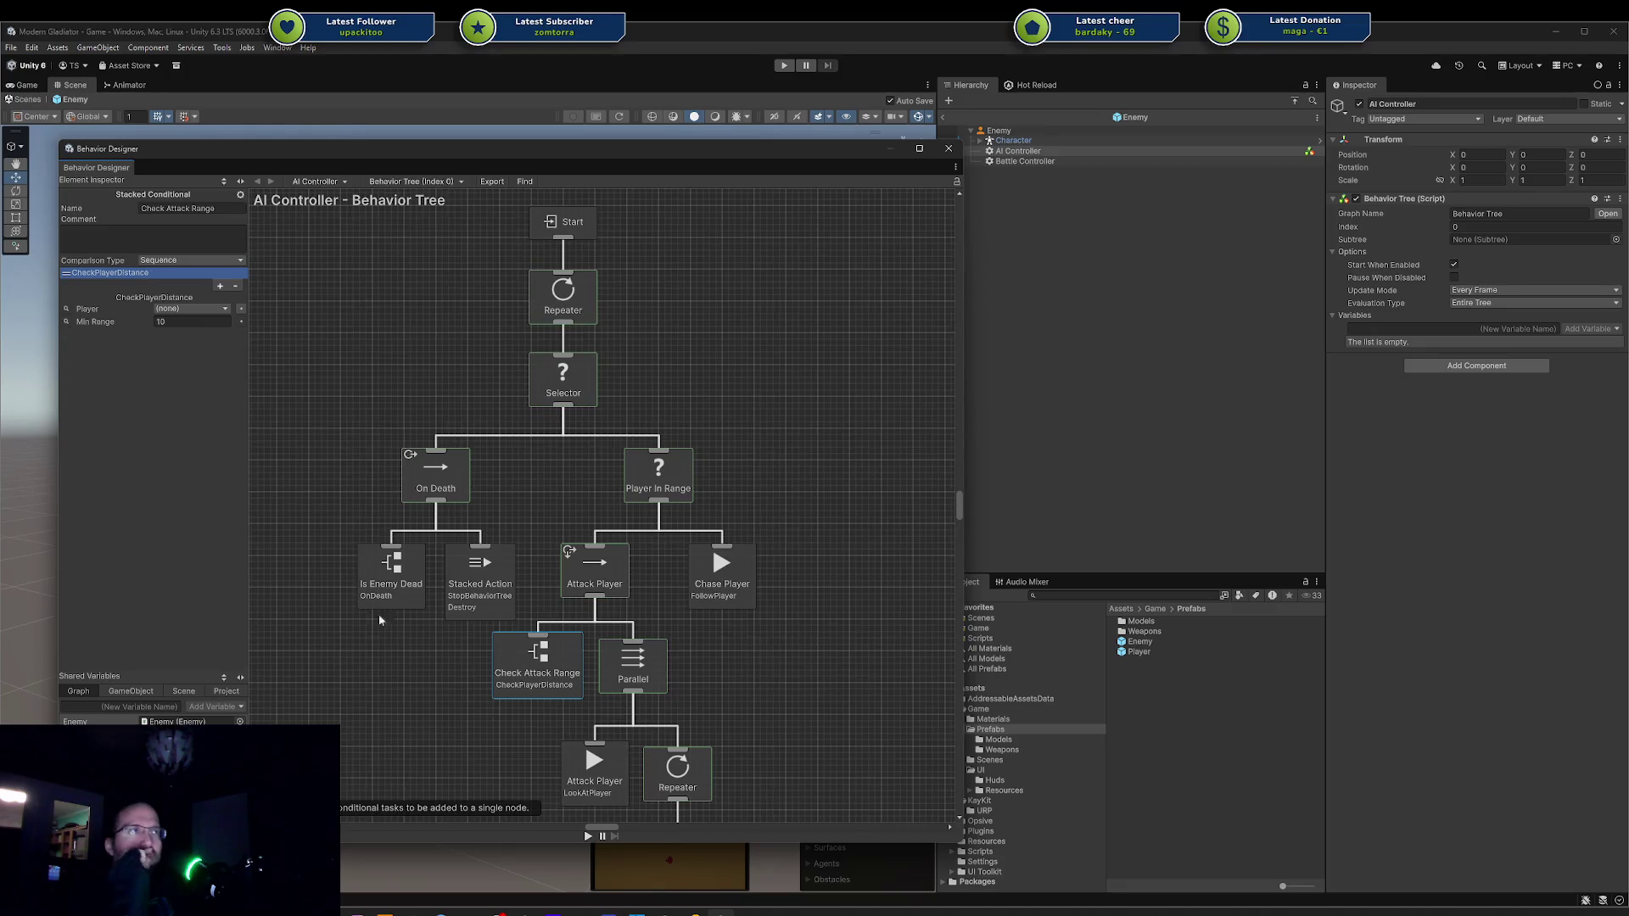
Check the Player type of the player field in CheckPlayerDistance.cs.
key(alt+Tab)
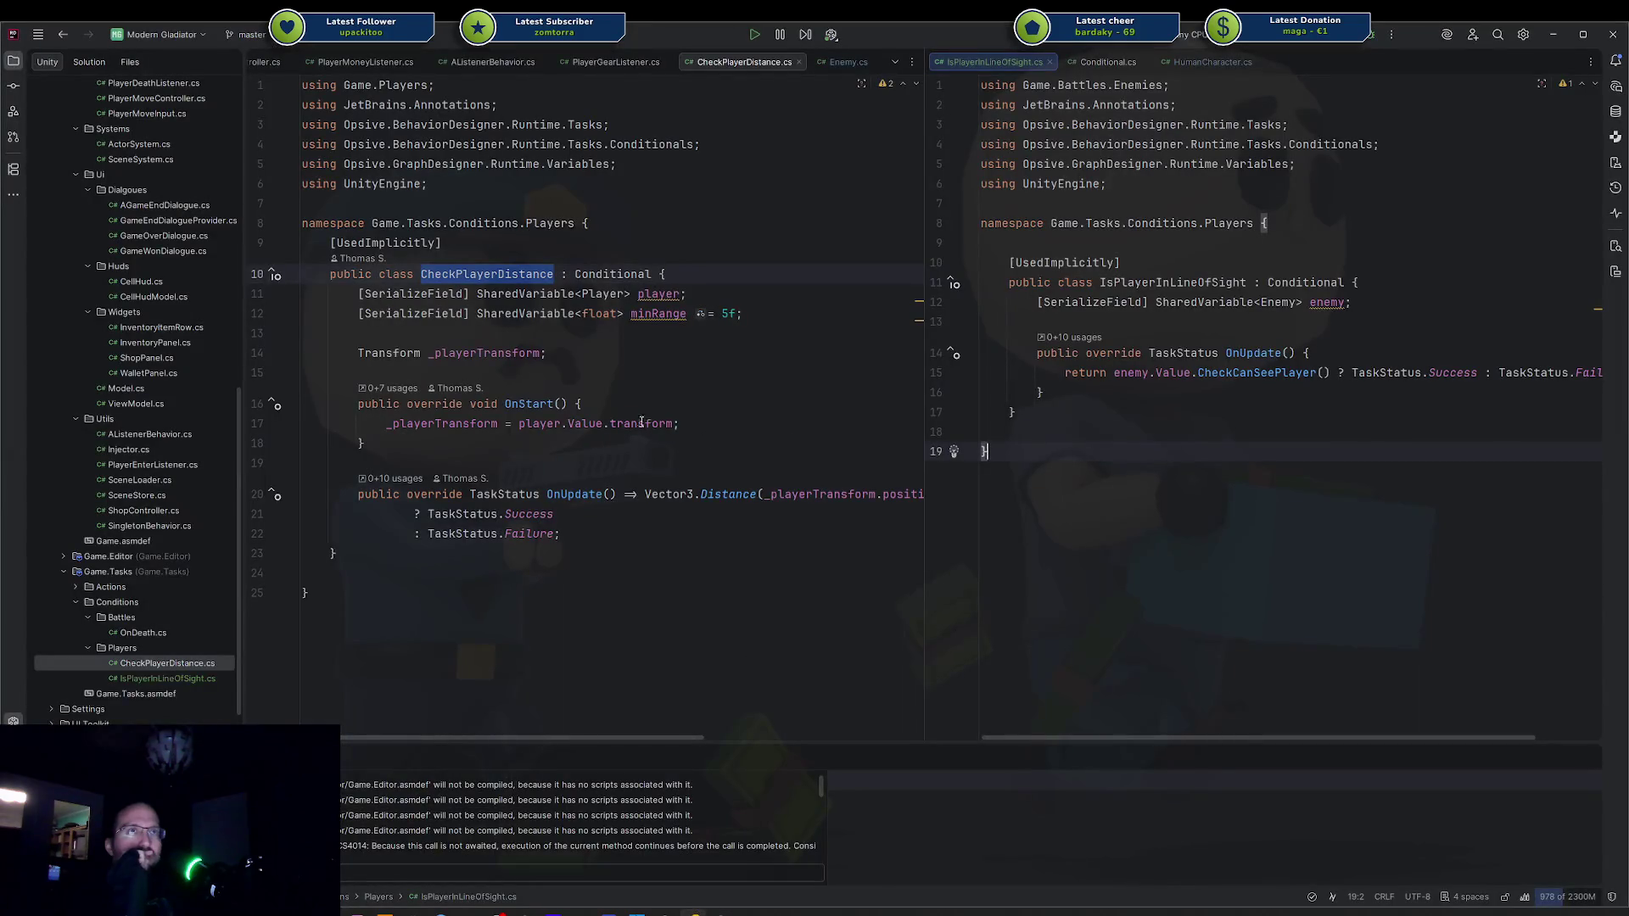
double_click(606, 294)
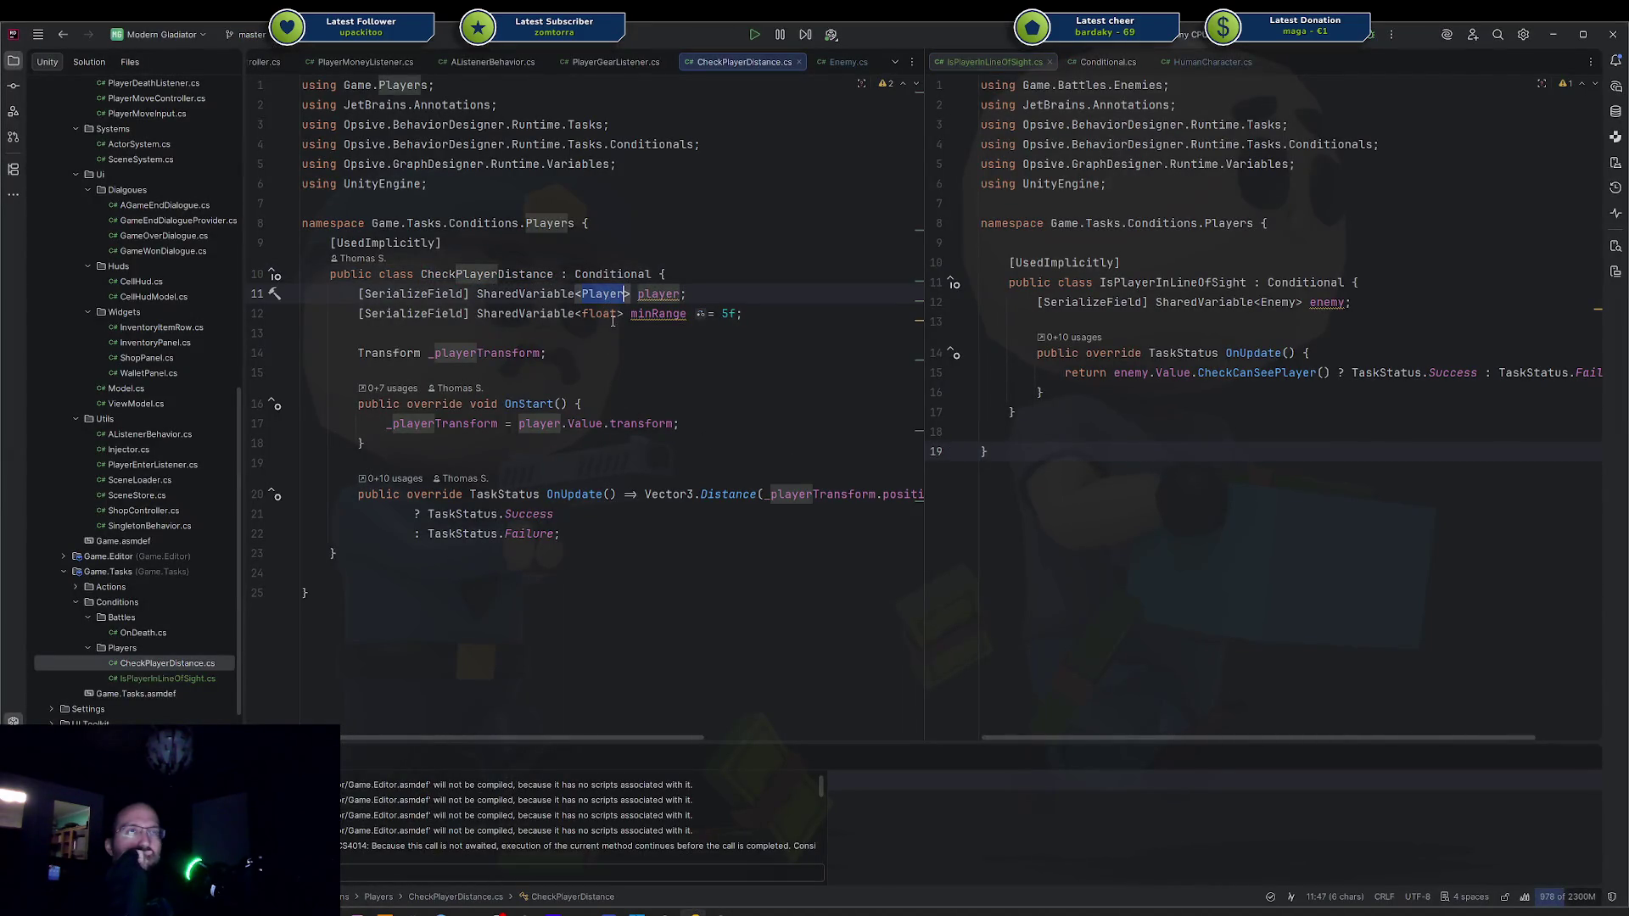
mouse_move(612, 320)
click(717, 909)
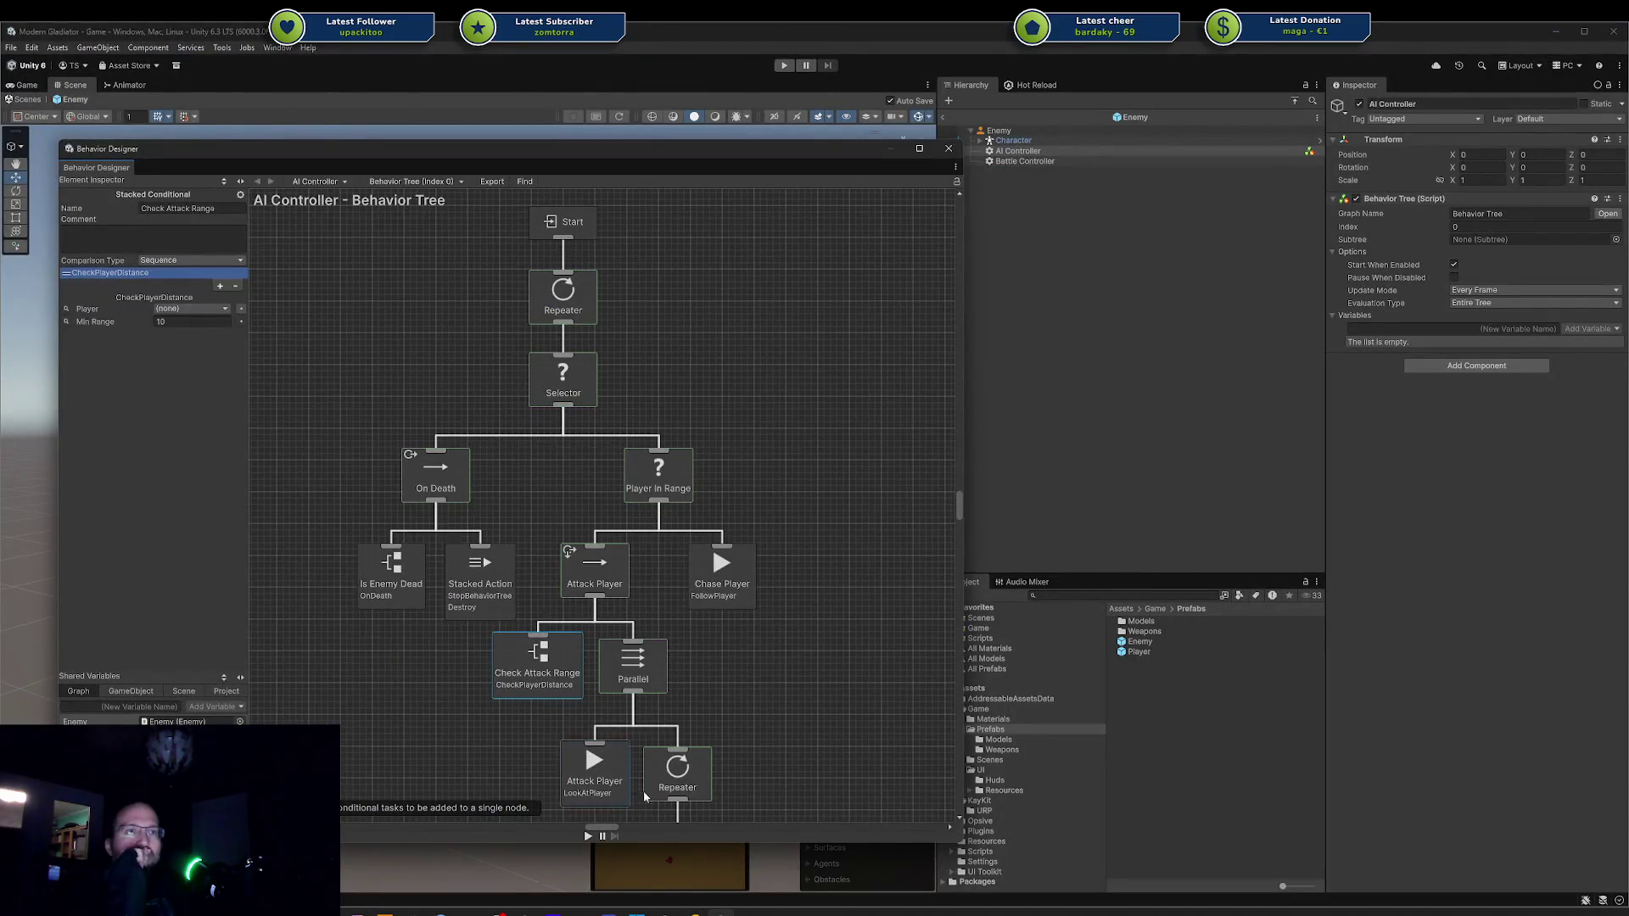
Review the _playerTransform field on line 14 and the player reference on line 17.
key(alt+Tab)
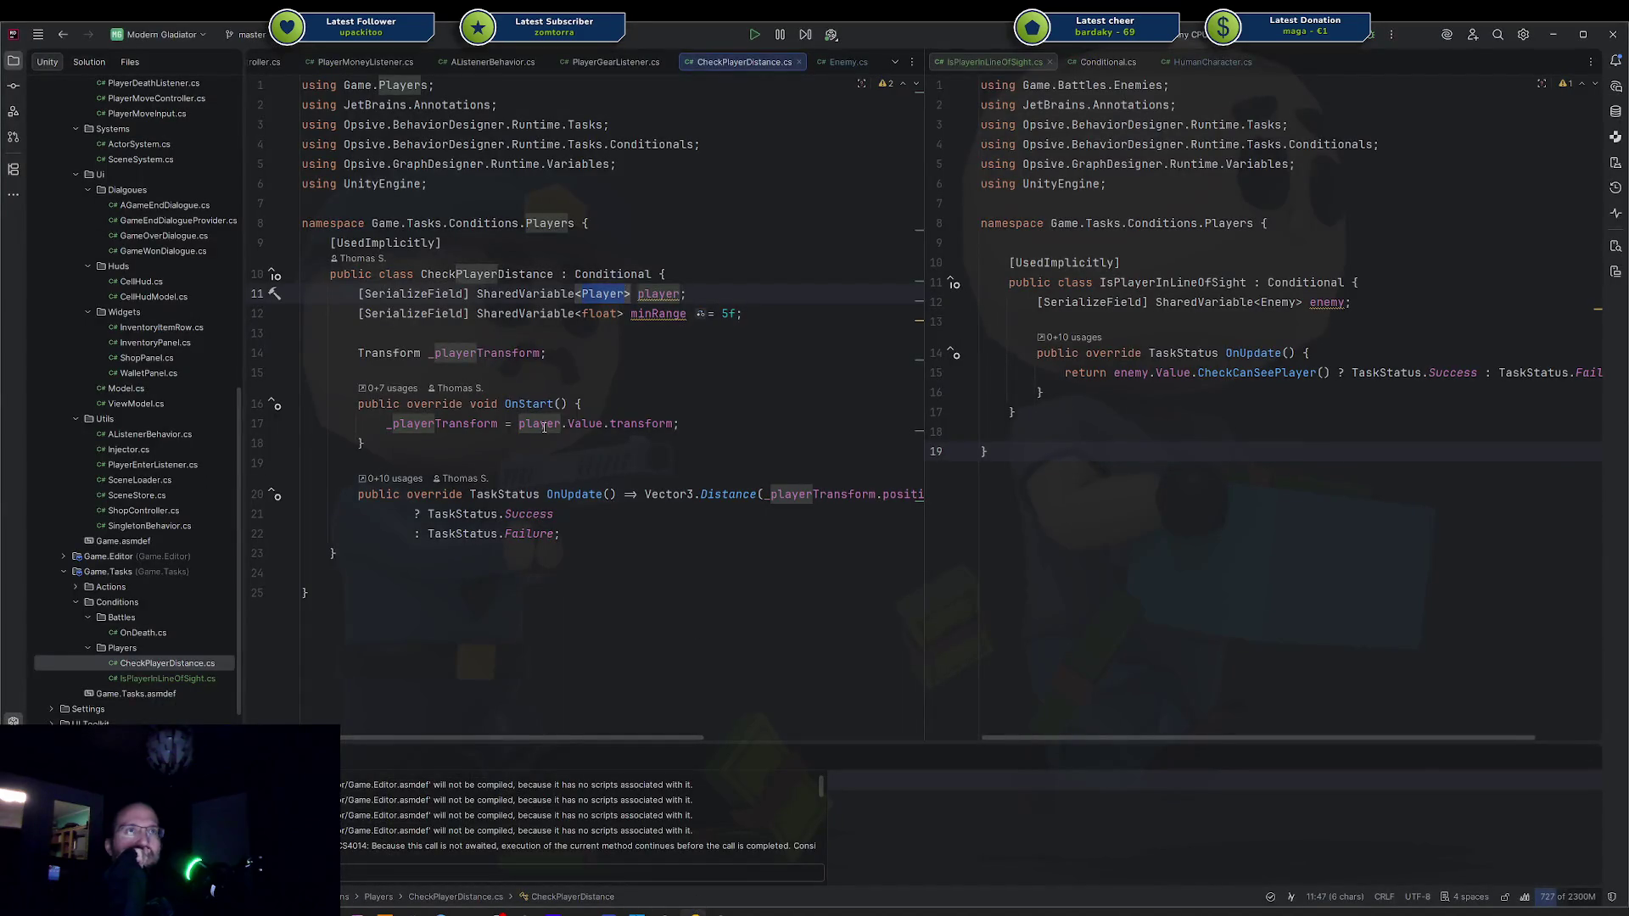
double_click(485, 354)
double_click(540, 423)
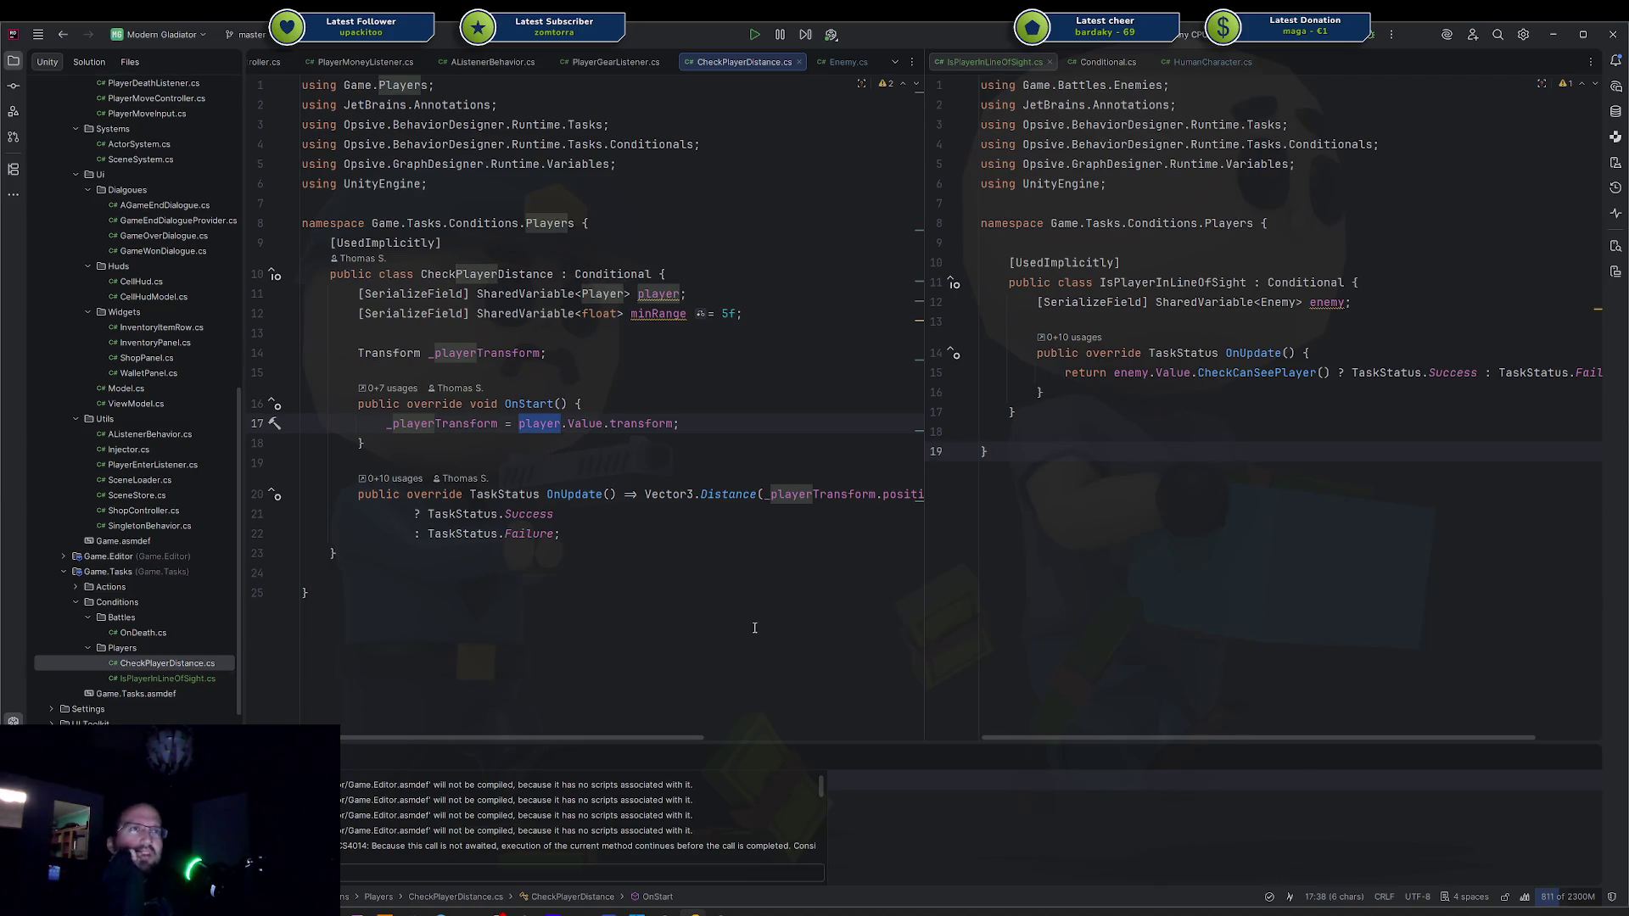
mouse_move(721, 913)
click(722, 859)
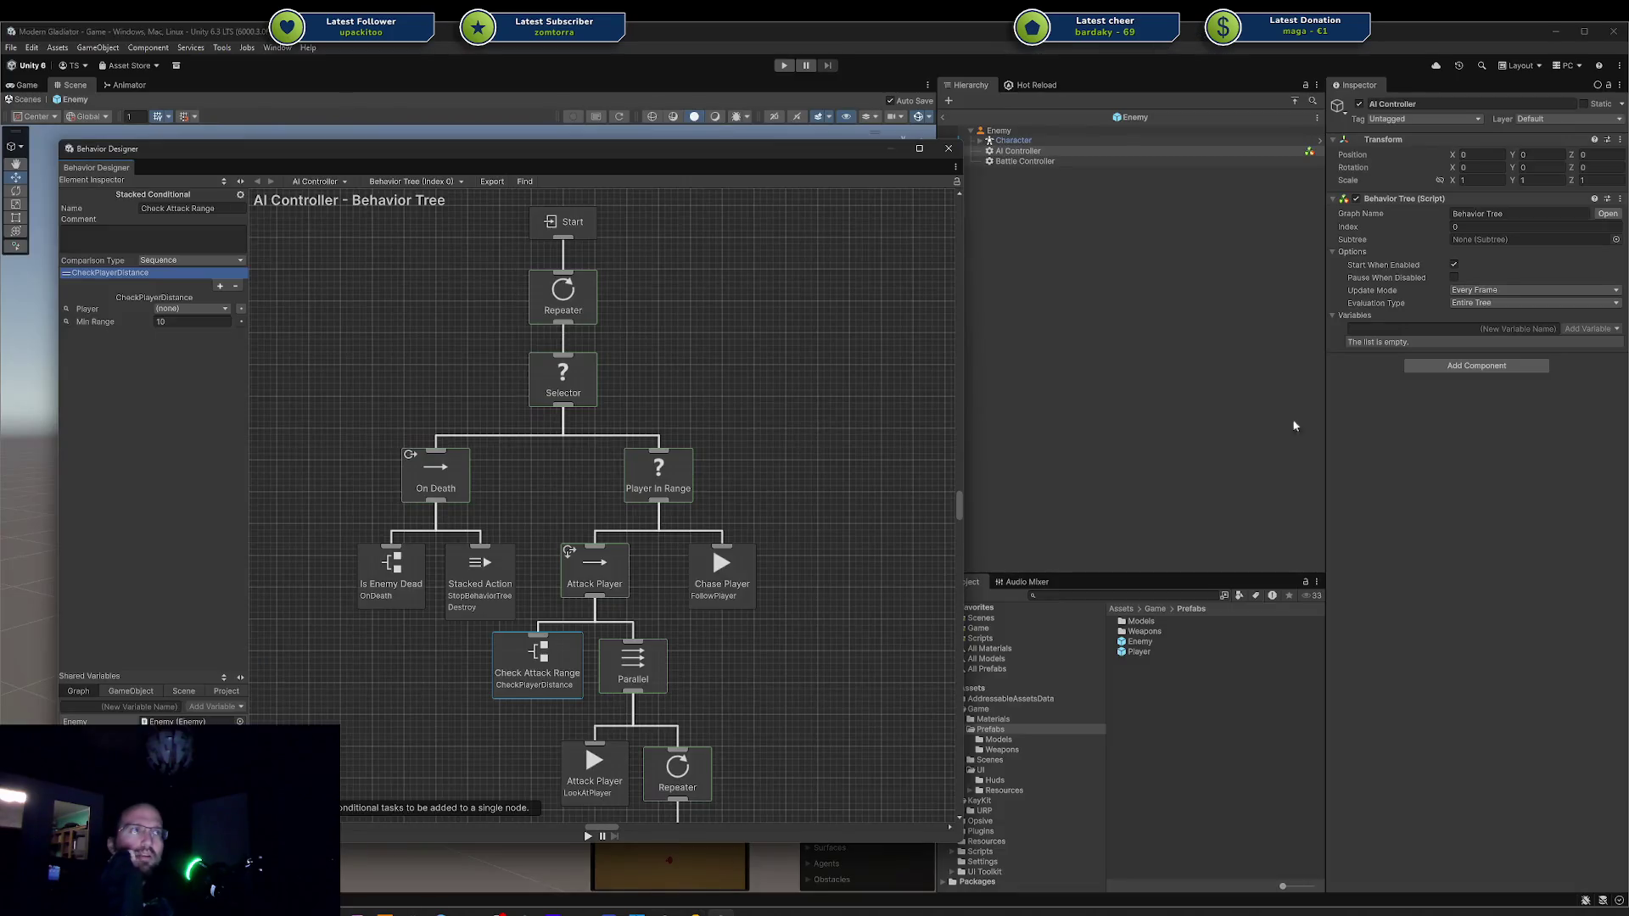
Inspect the Enemy root's Actor component and reload AI Controller's behavior tree.
click(1054, 131)
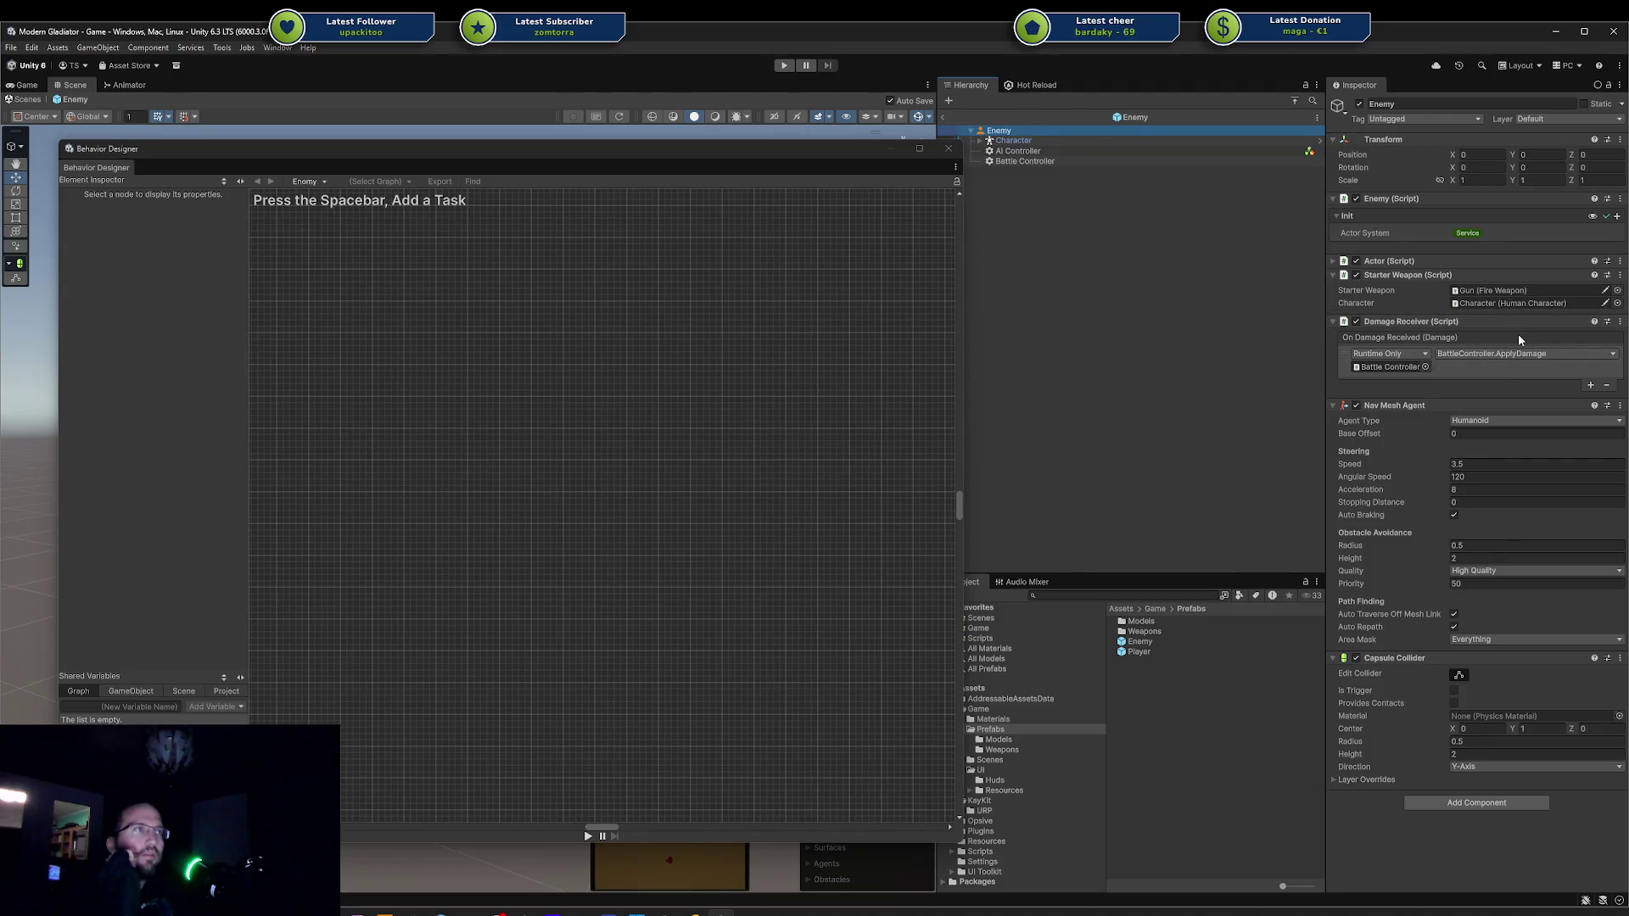
click(1333, 262)
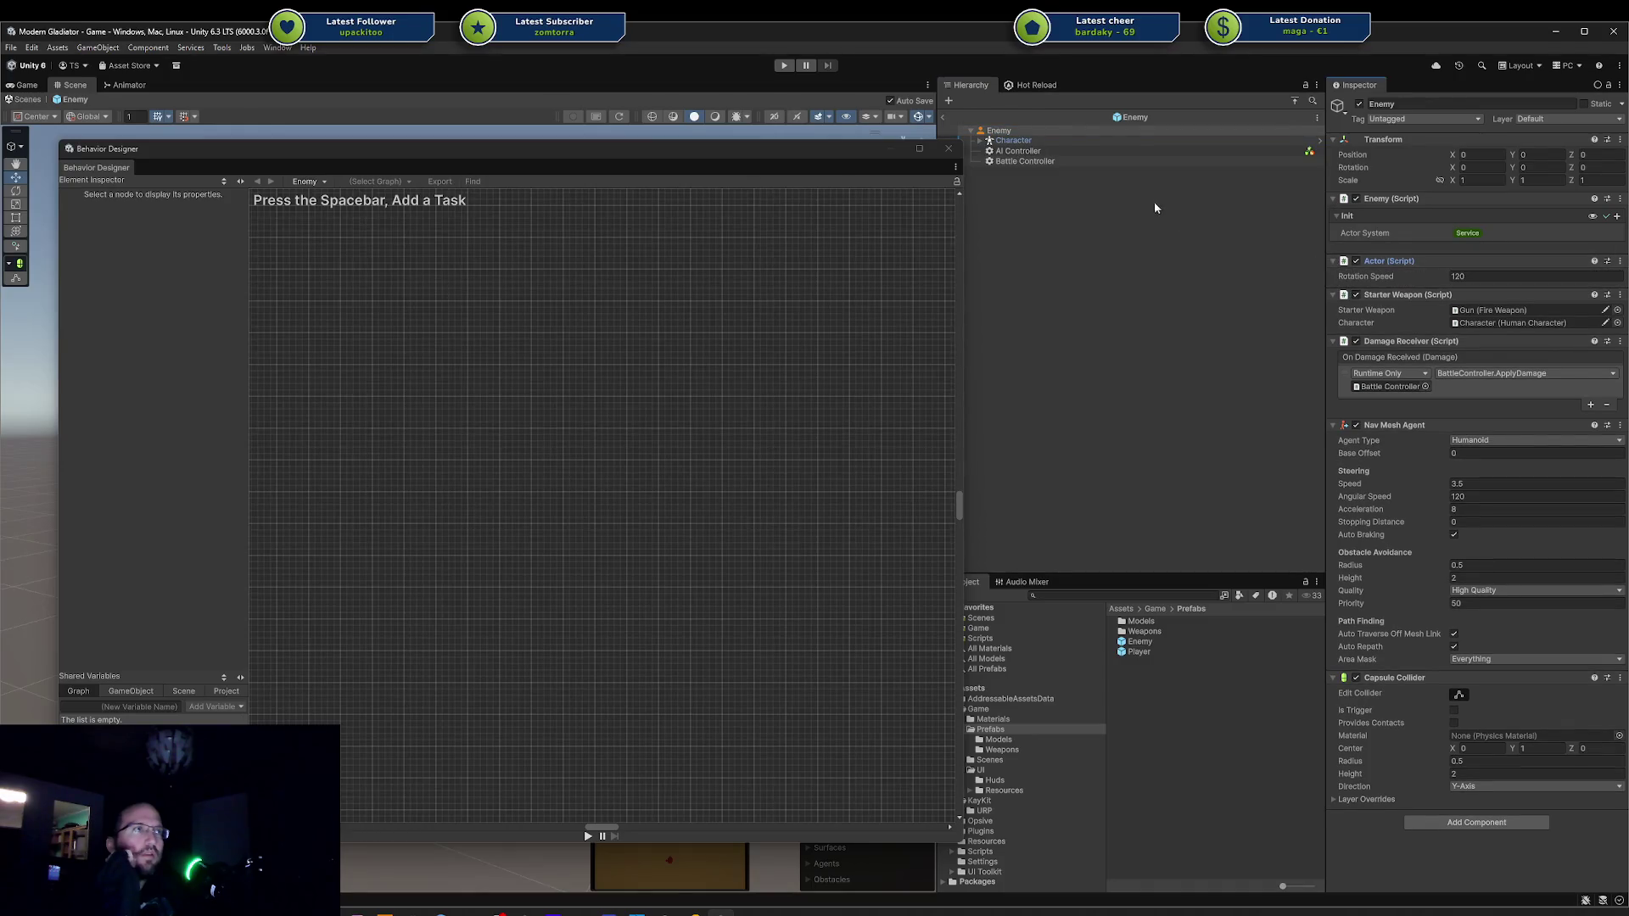
click(1060, 152)
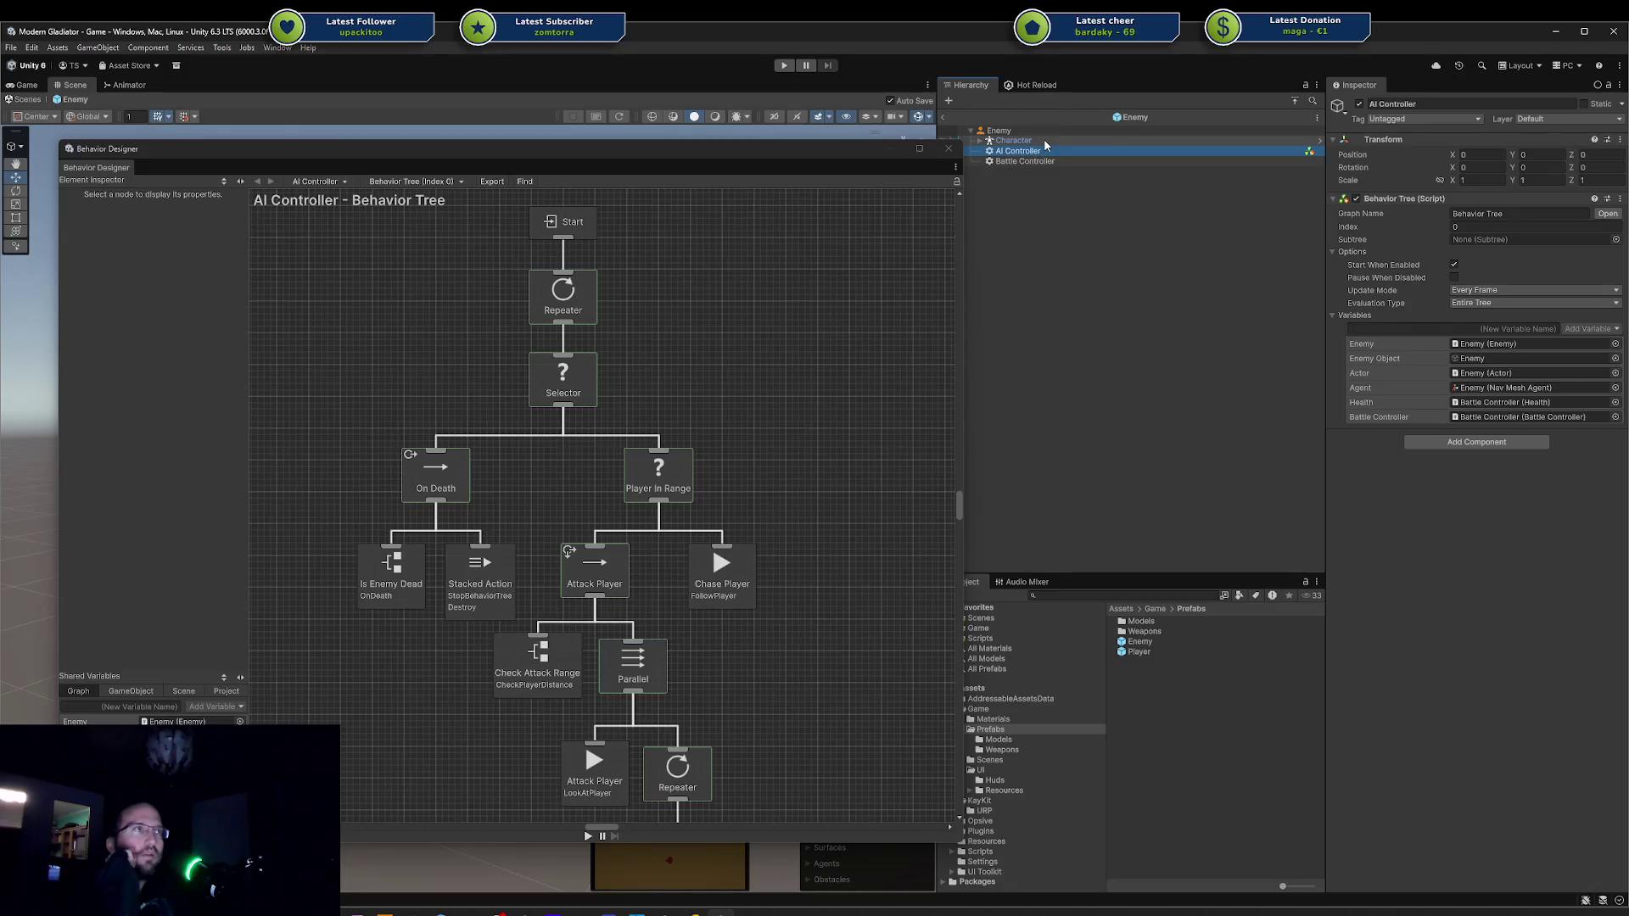
click(1044, 140)
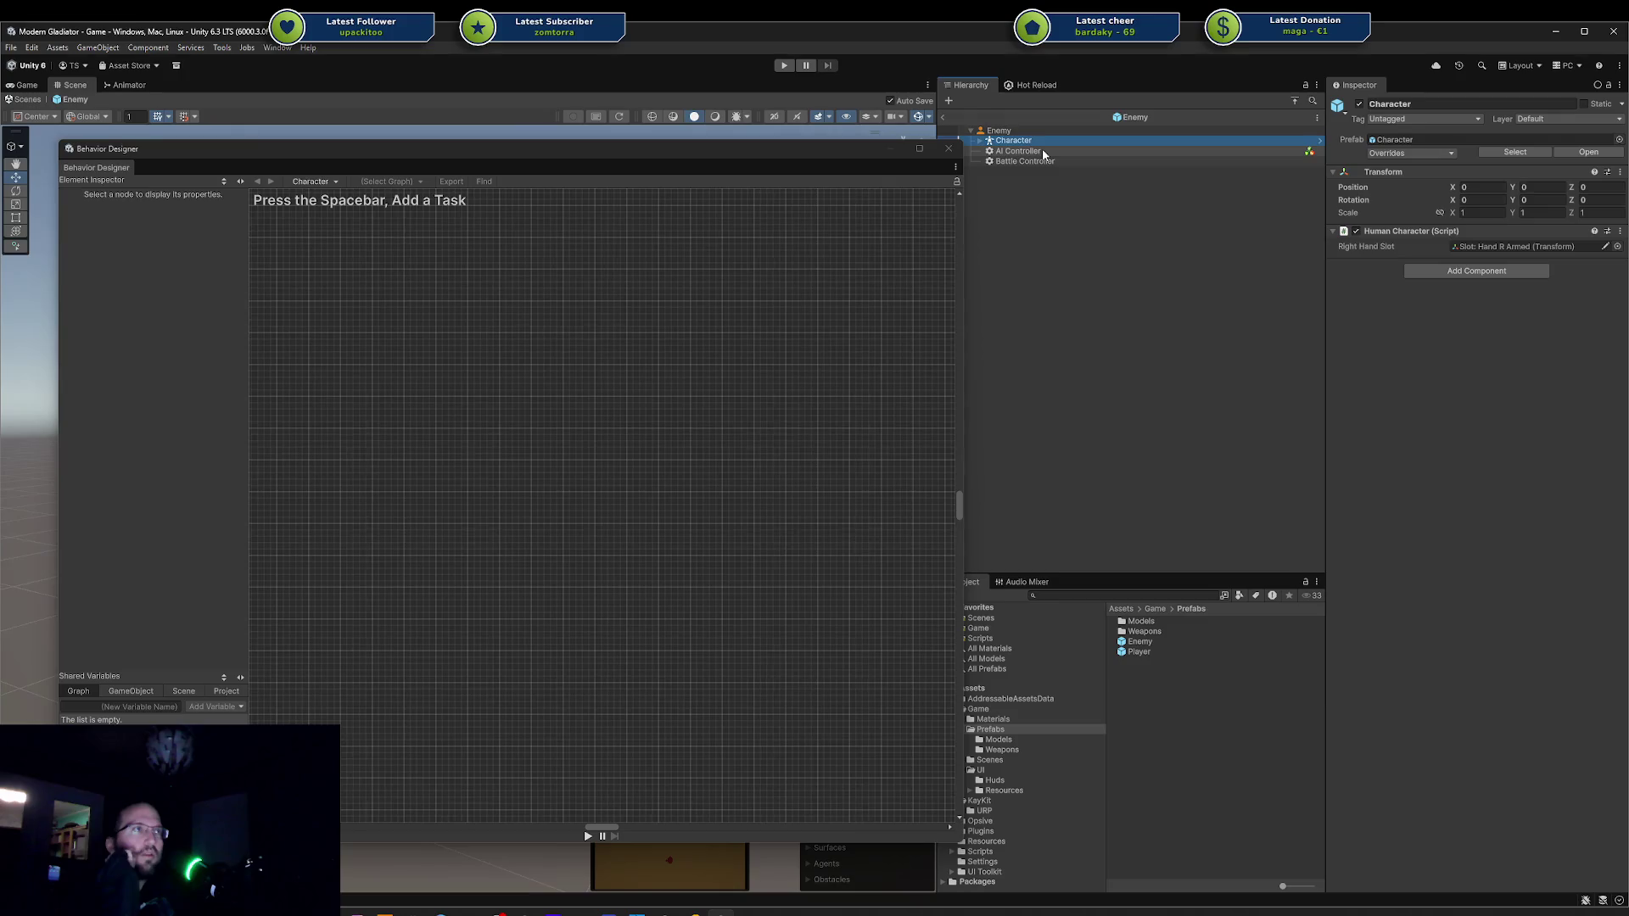
click(1042, 150)
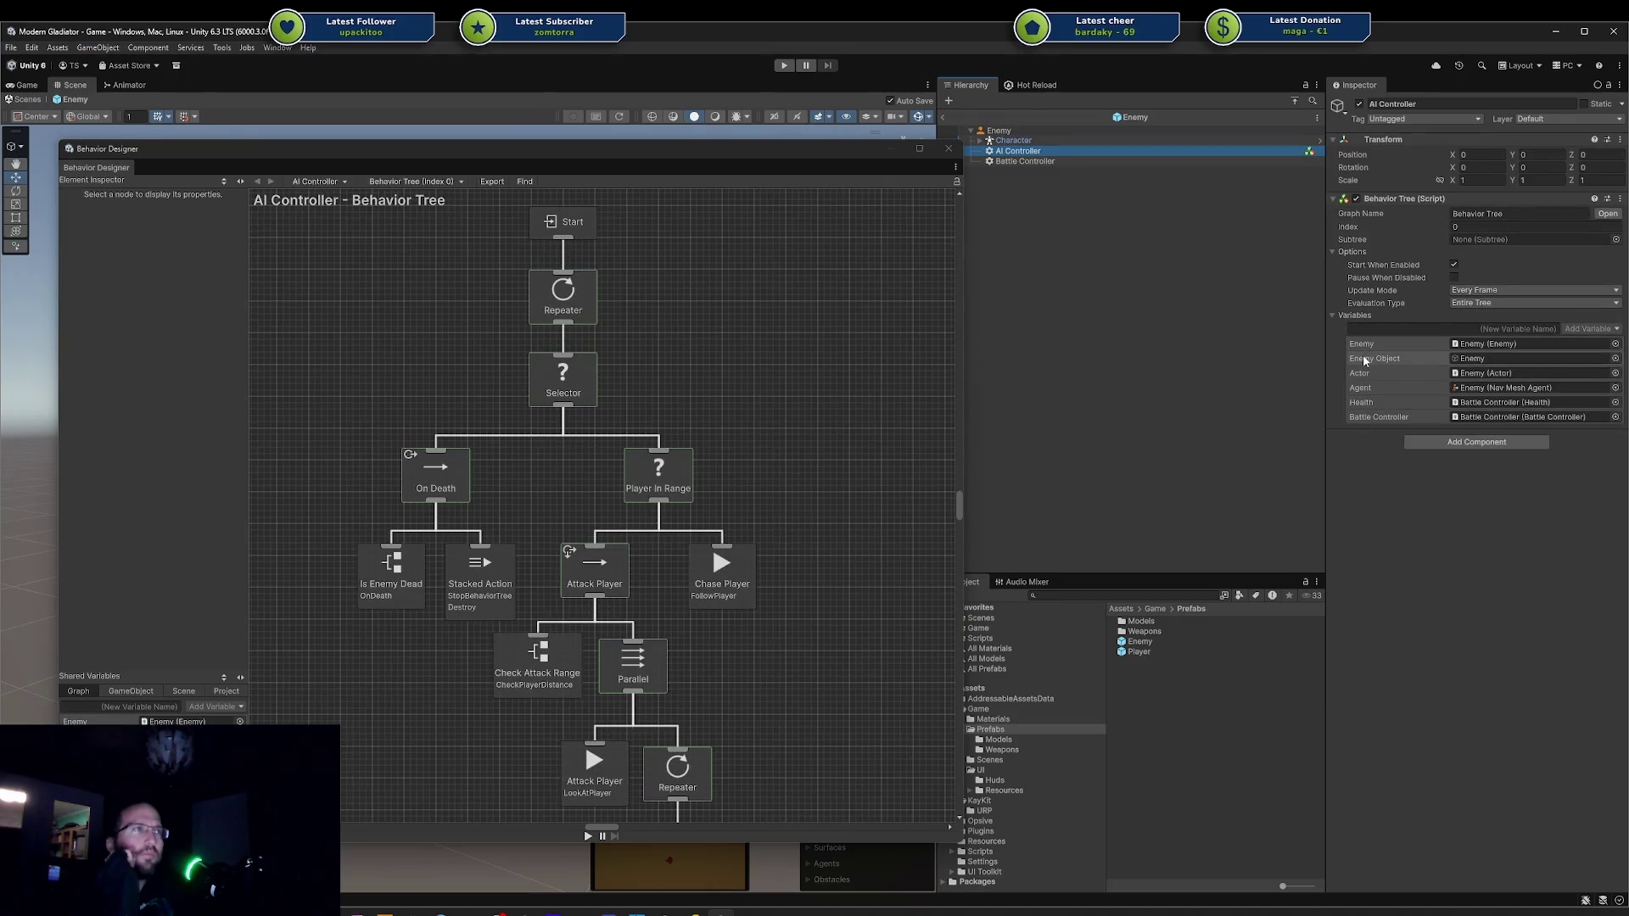
Move the Enemy Object variable above Enemy, close Behavior Designer, and exit the prefab.
drag(1365, 361, 1366, 339)
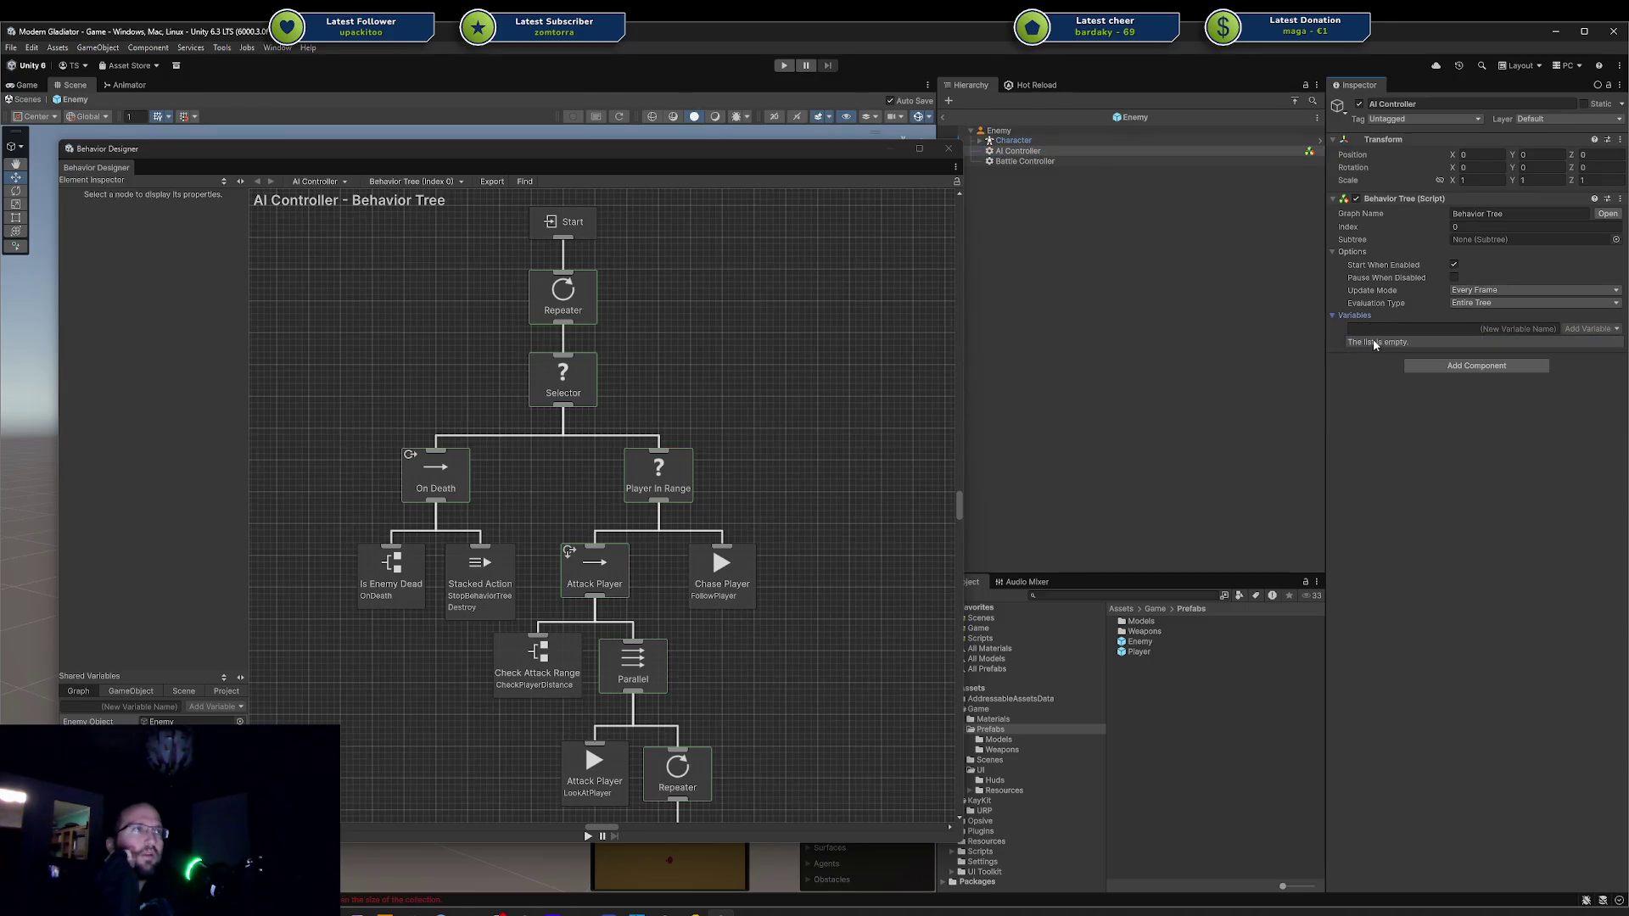
click(948, 149)
click(943, 117)
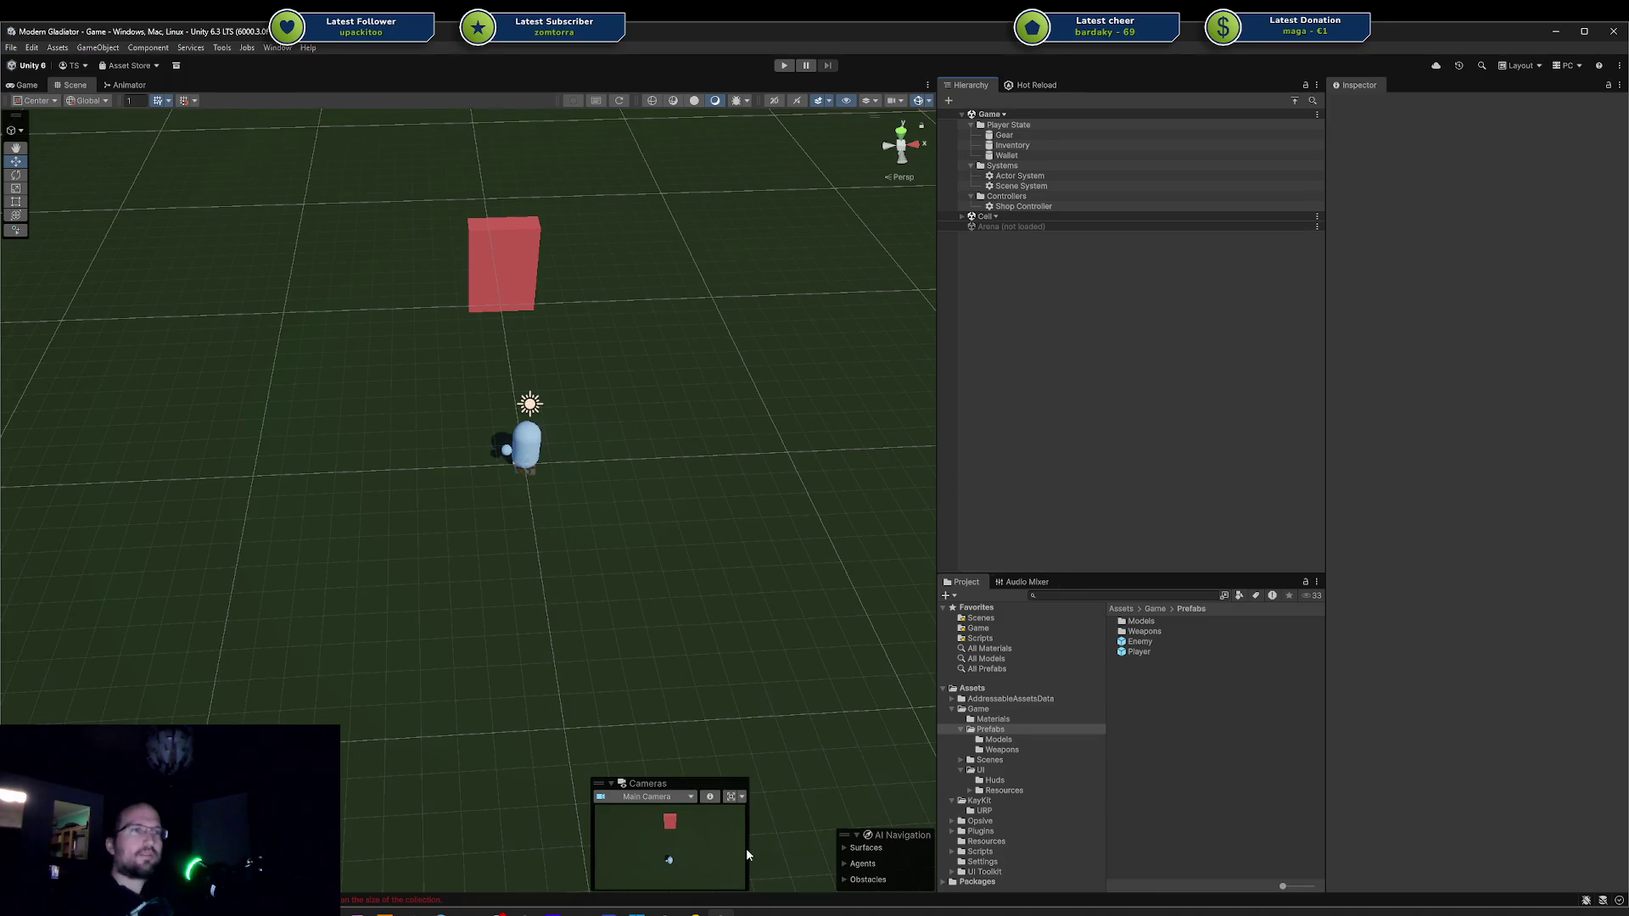
key(alt+Tab)
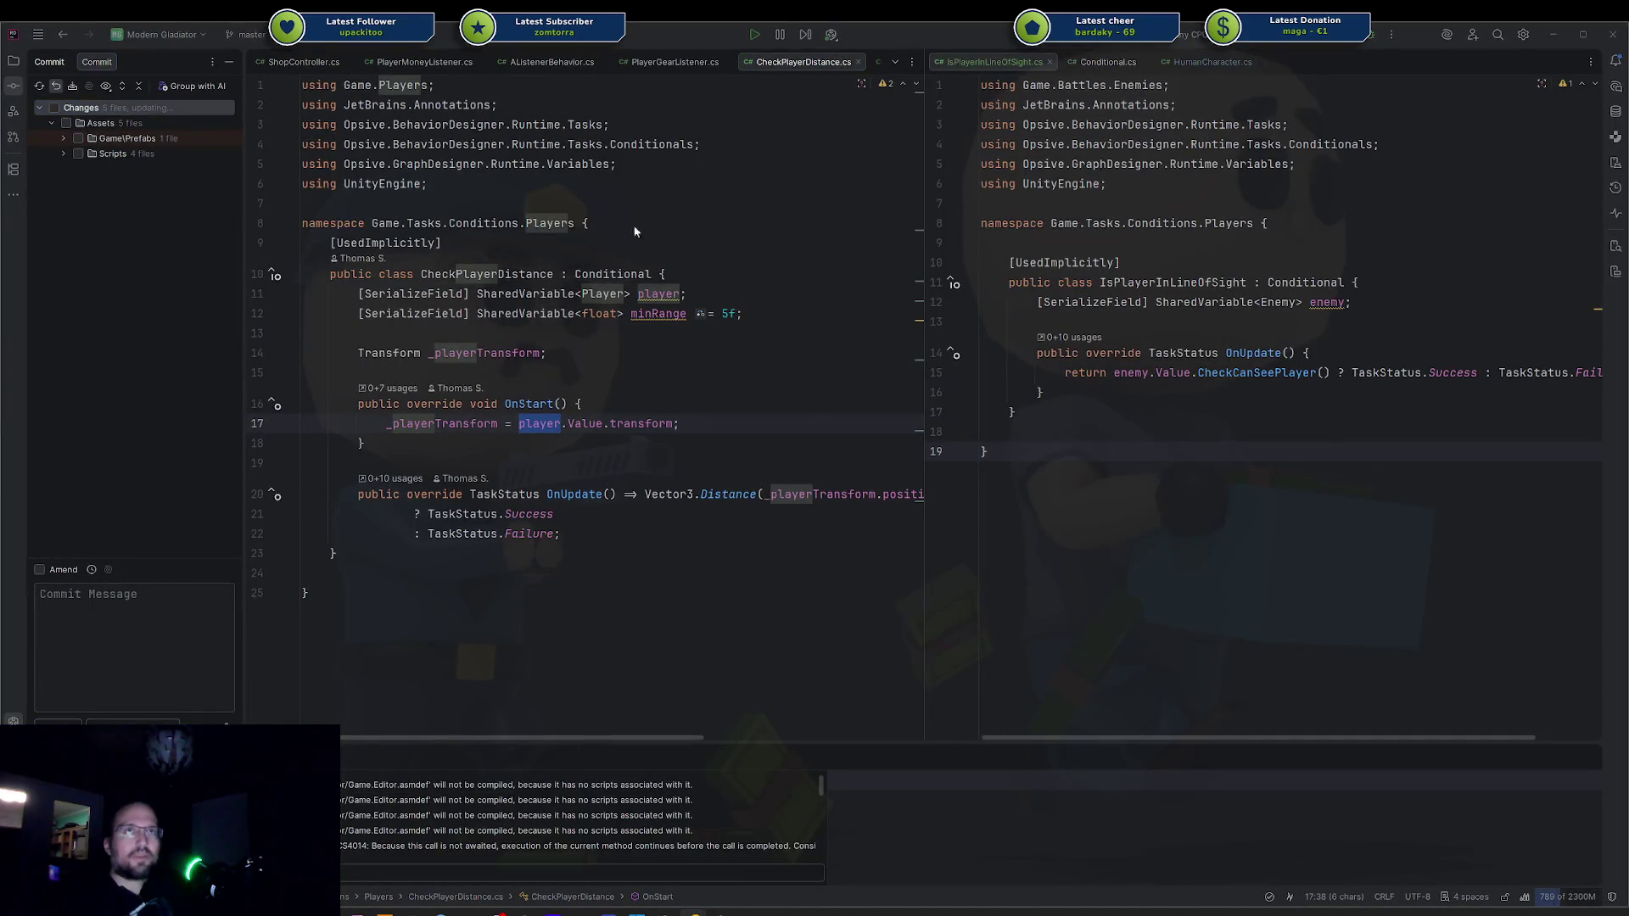
Use Rollback Changes (Ctrl+Alt+Z) to revert only Enemy.prefab, then return to Unity.
key(ctrl+alt+z)
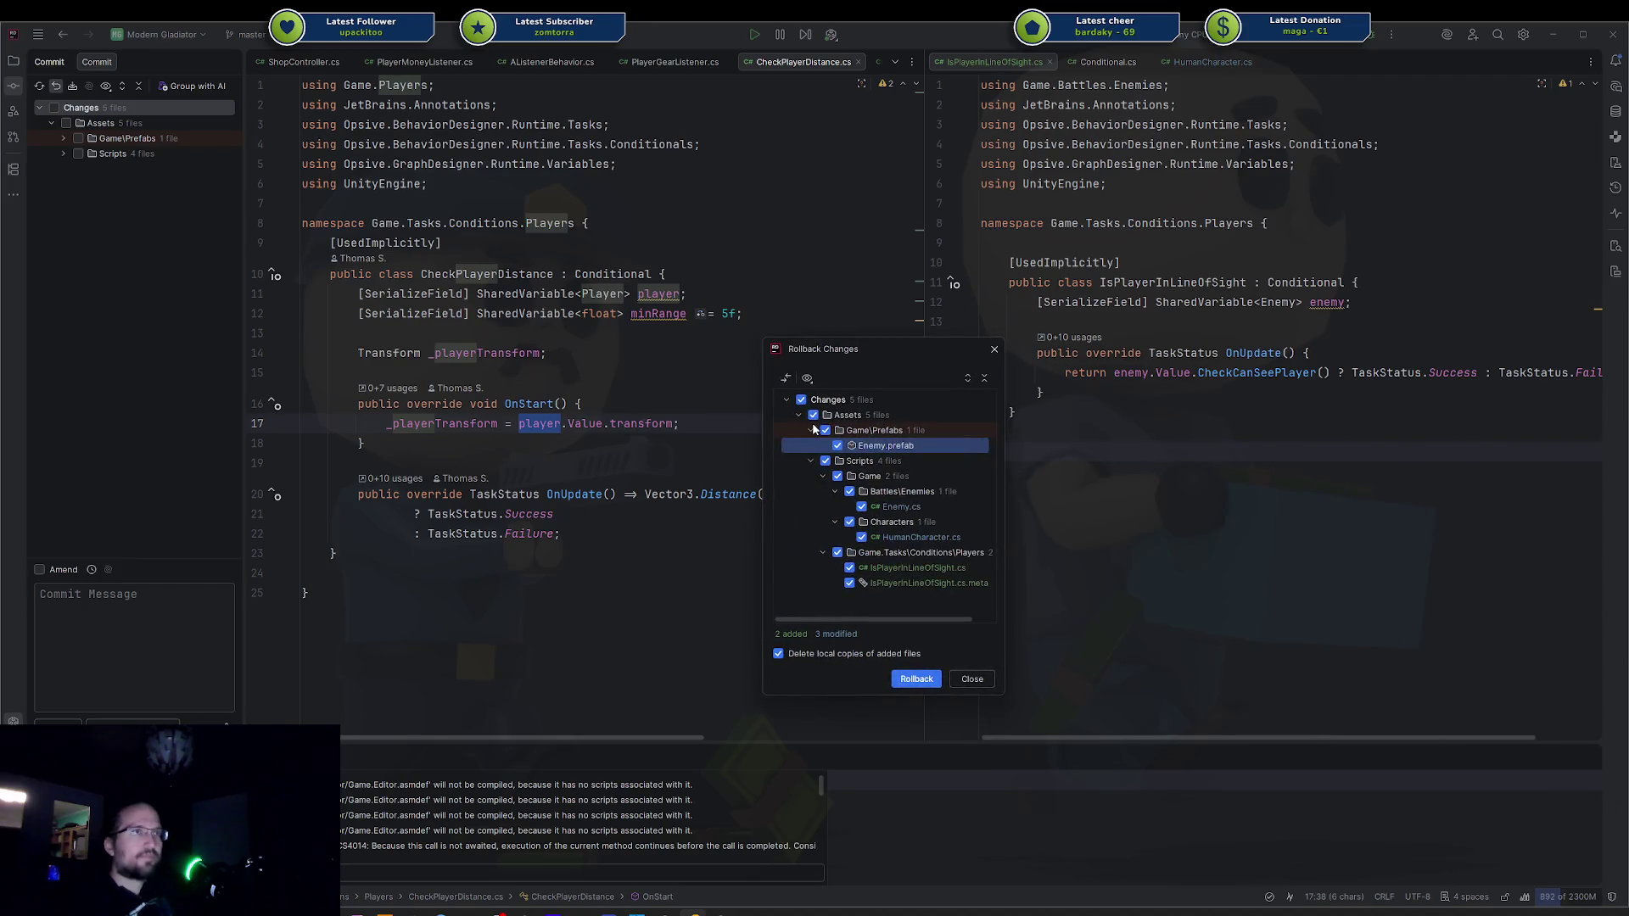
click(801, 400)
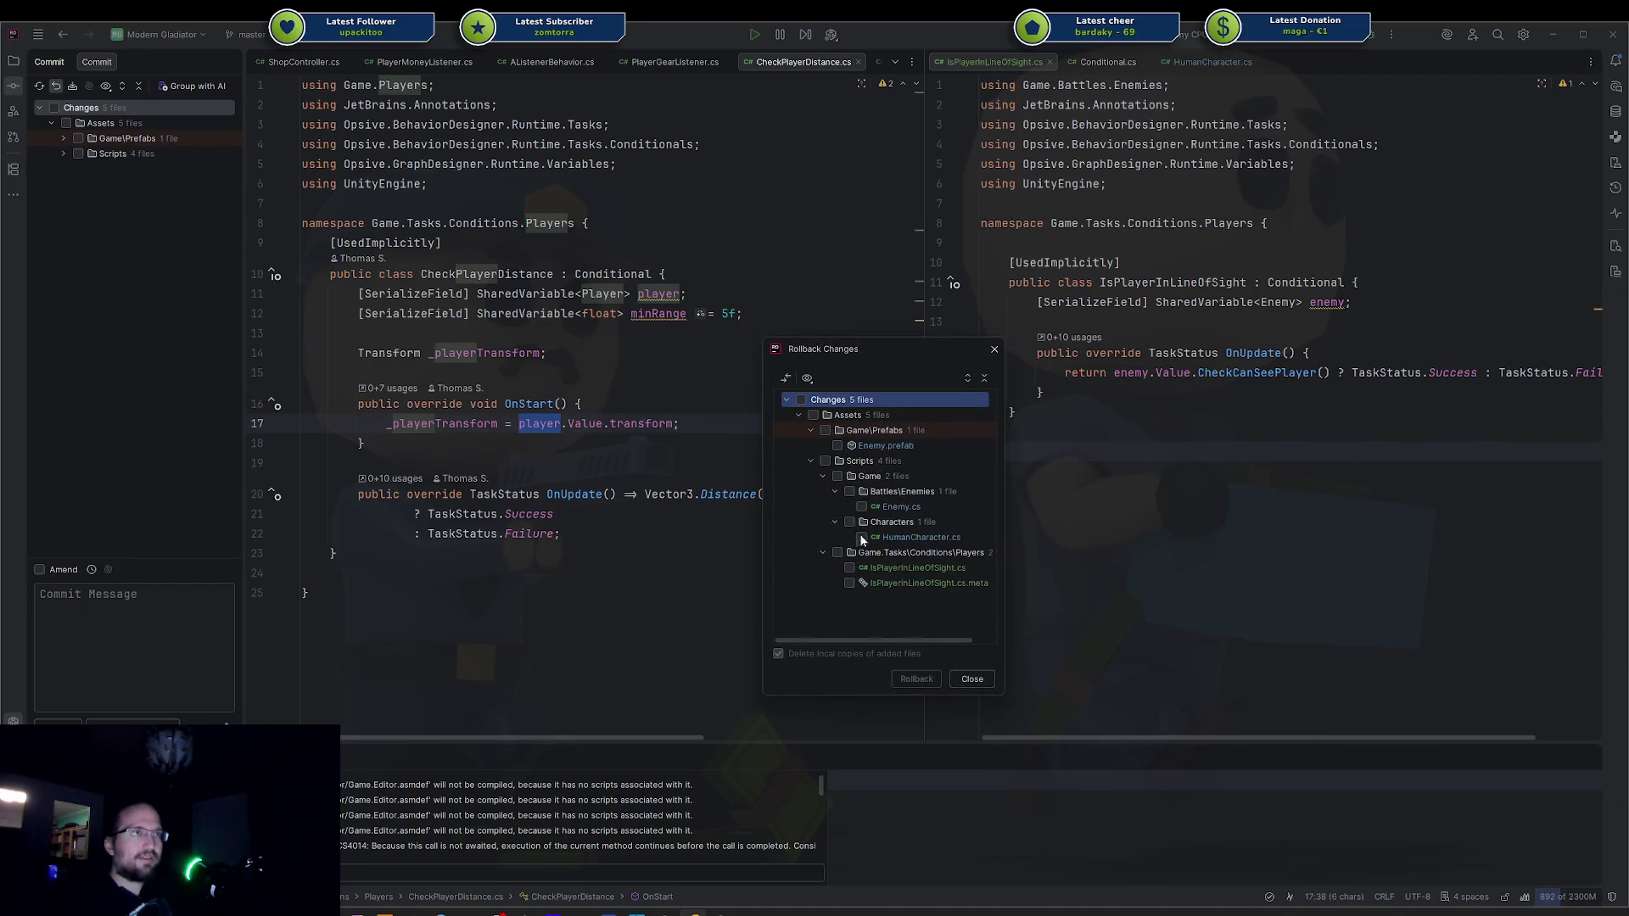
click(837, 446)
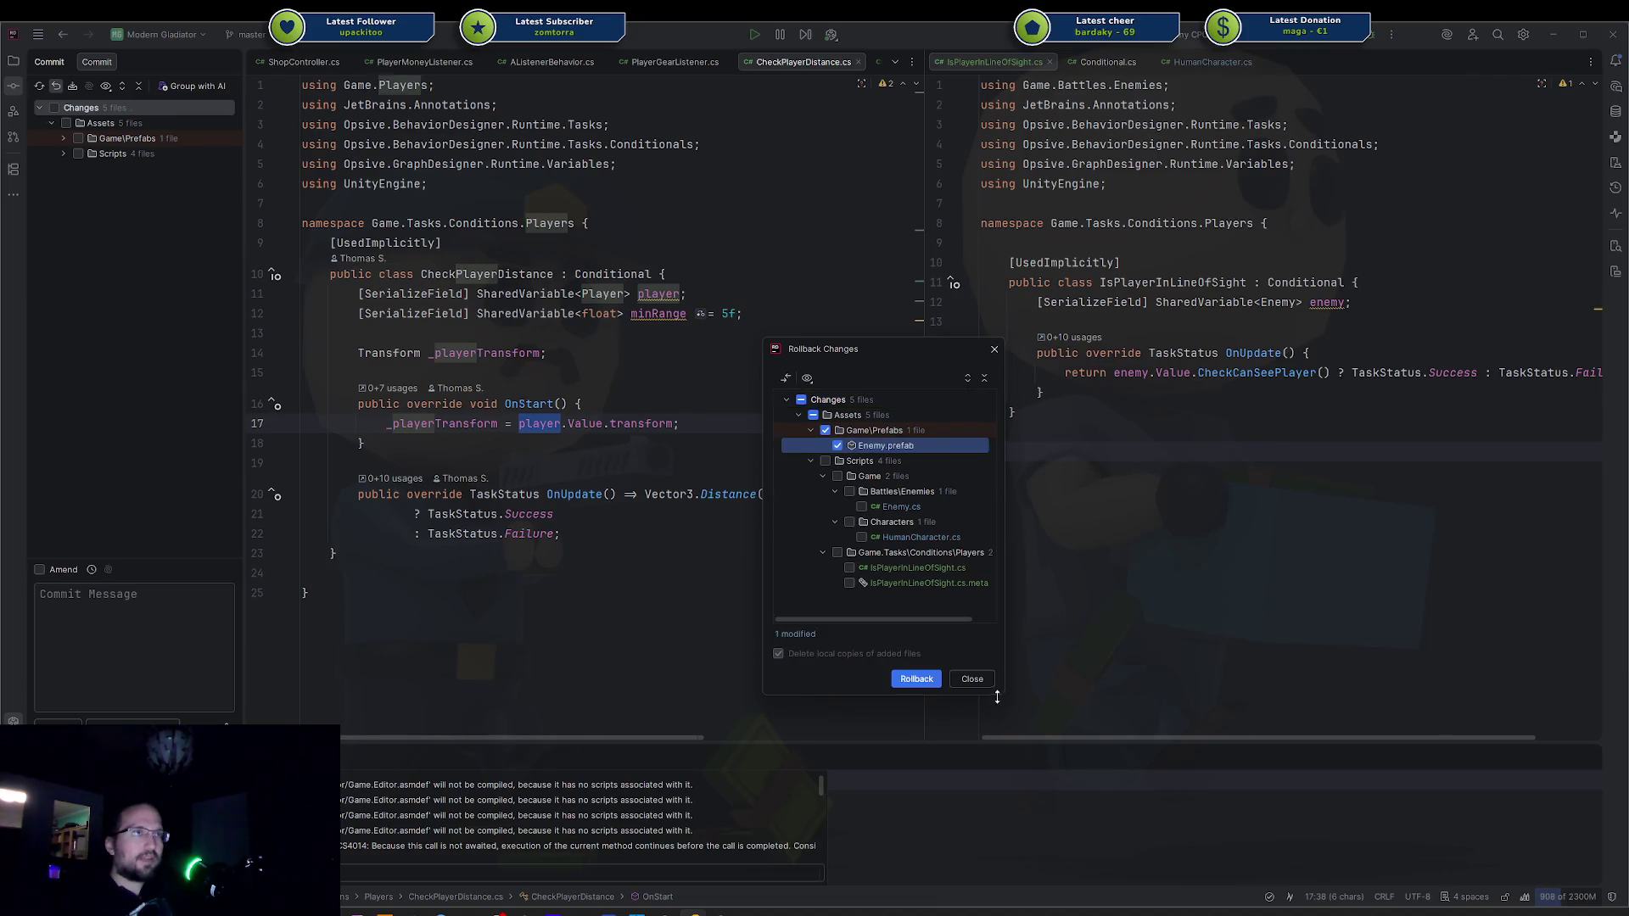
click(917, 678)
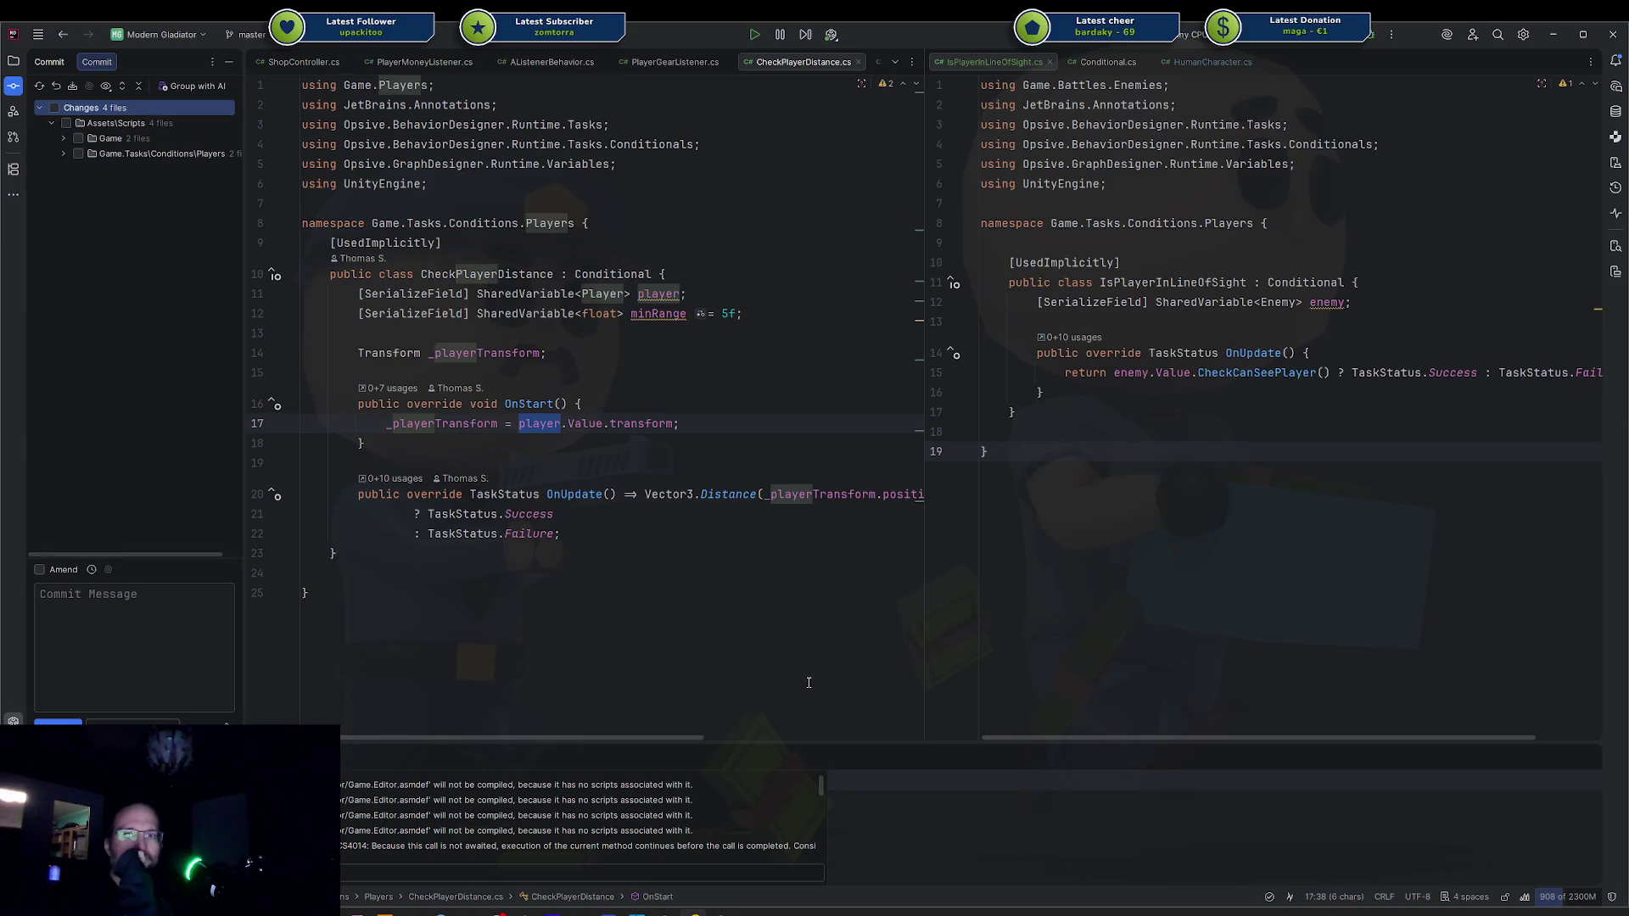
key(alt+Tab)
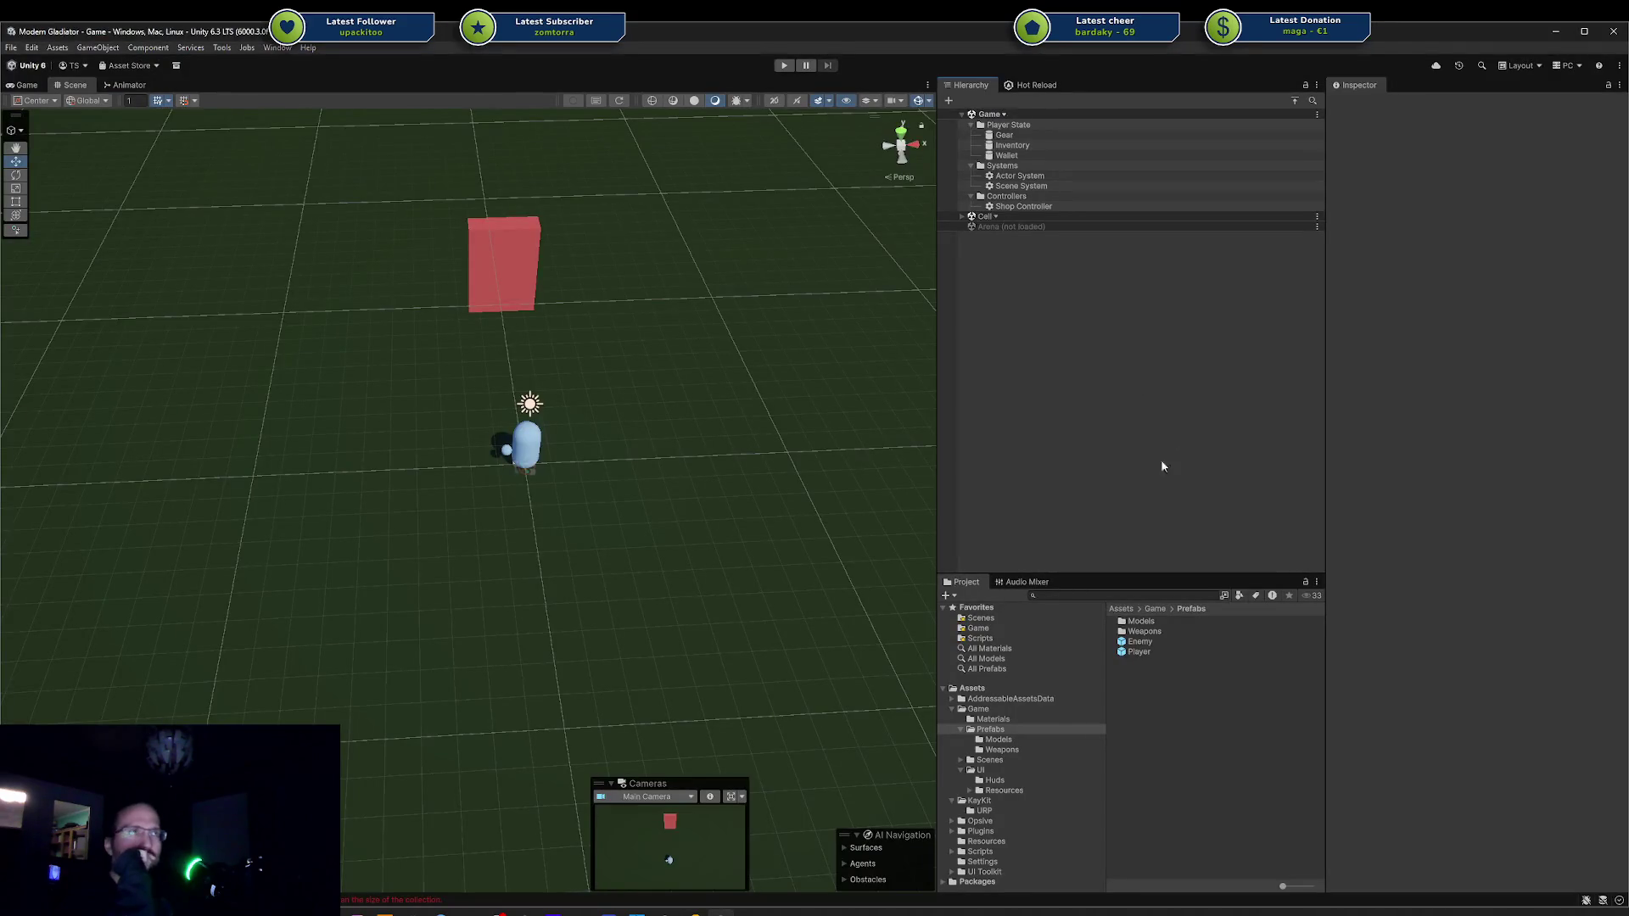
Open the Enemy prefab and load AI Controller's behavior tree in the graph editor.
click(1159, 650)
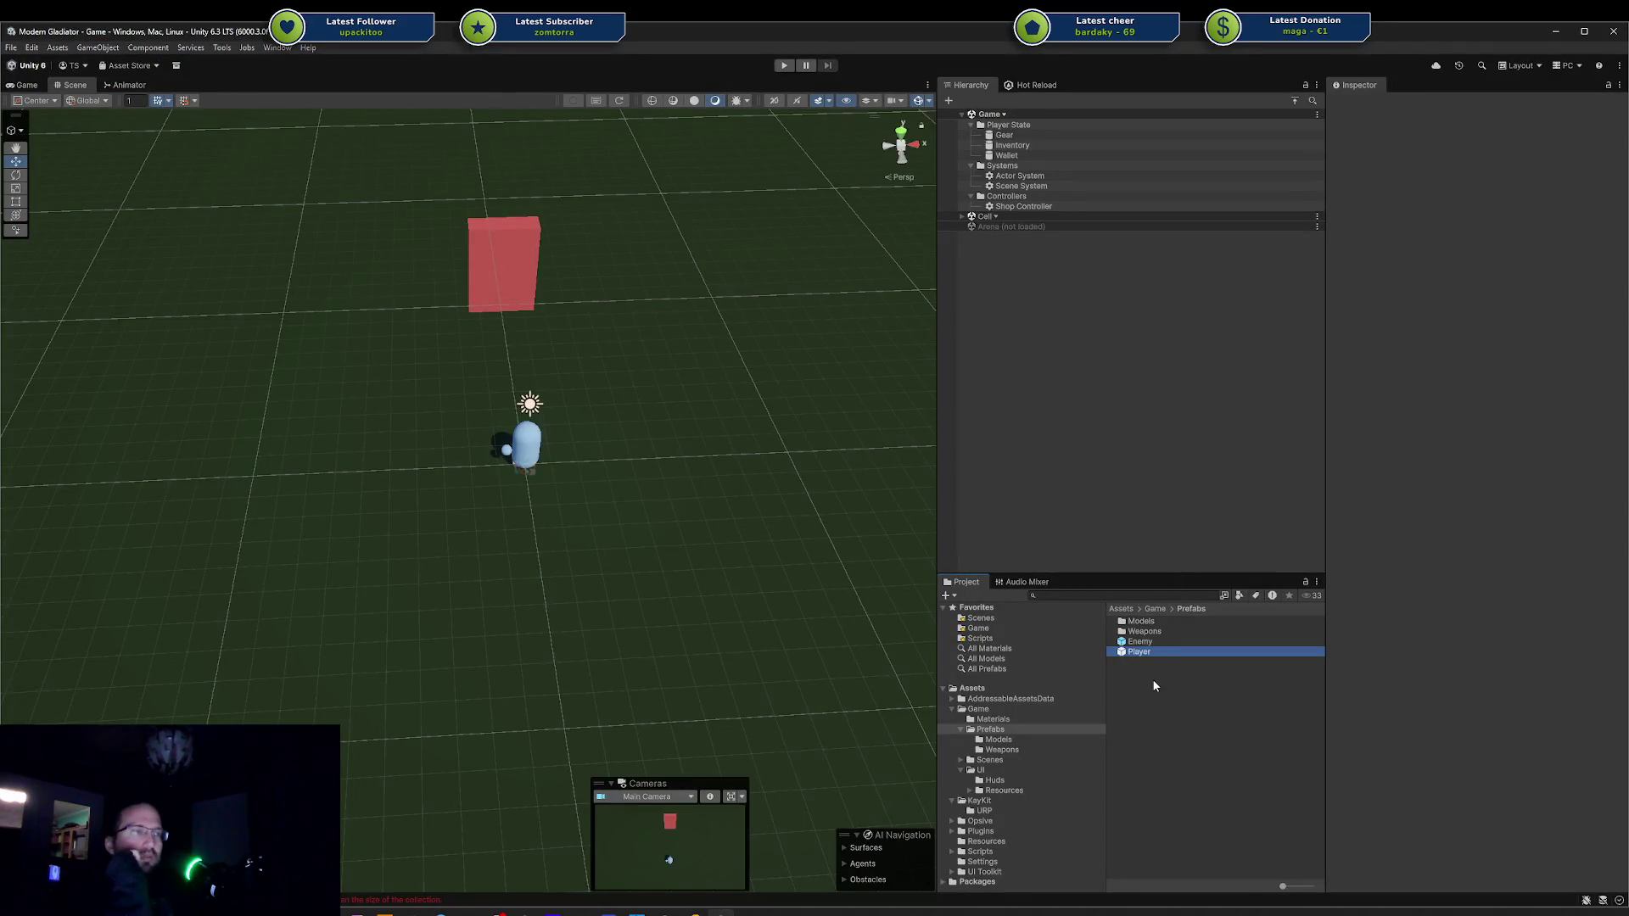
key(Up)
key(Return)
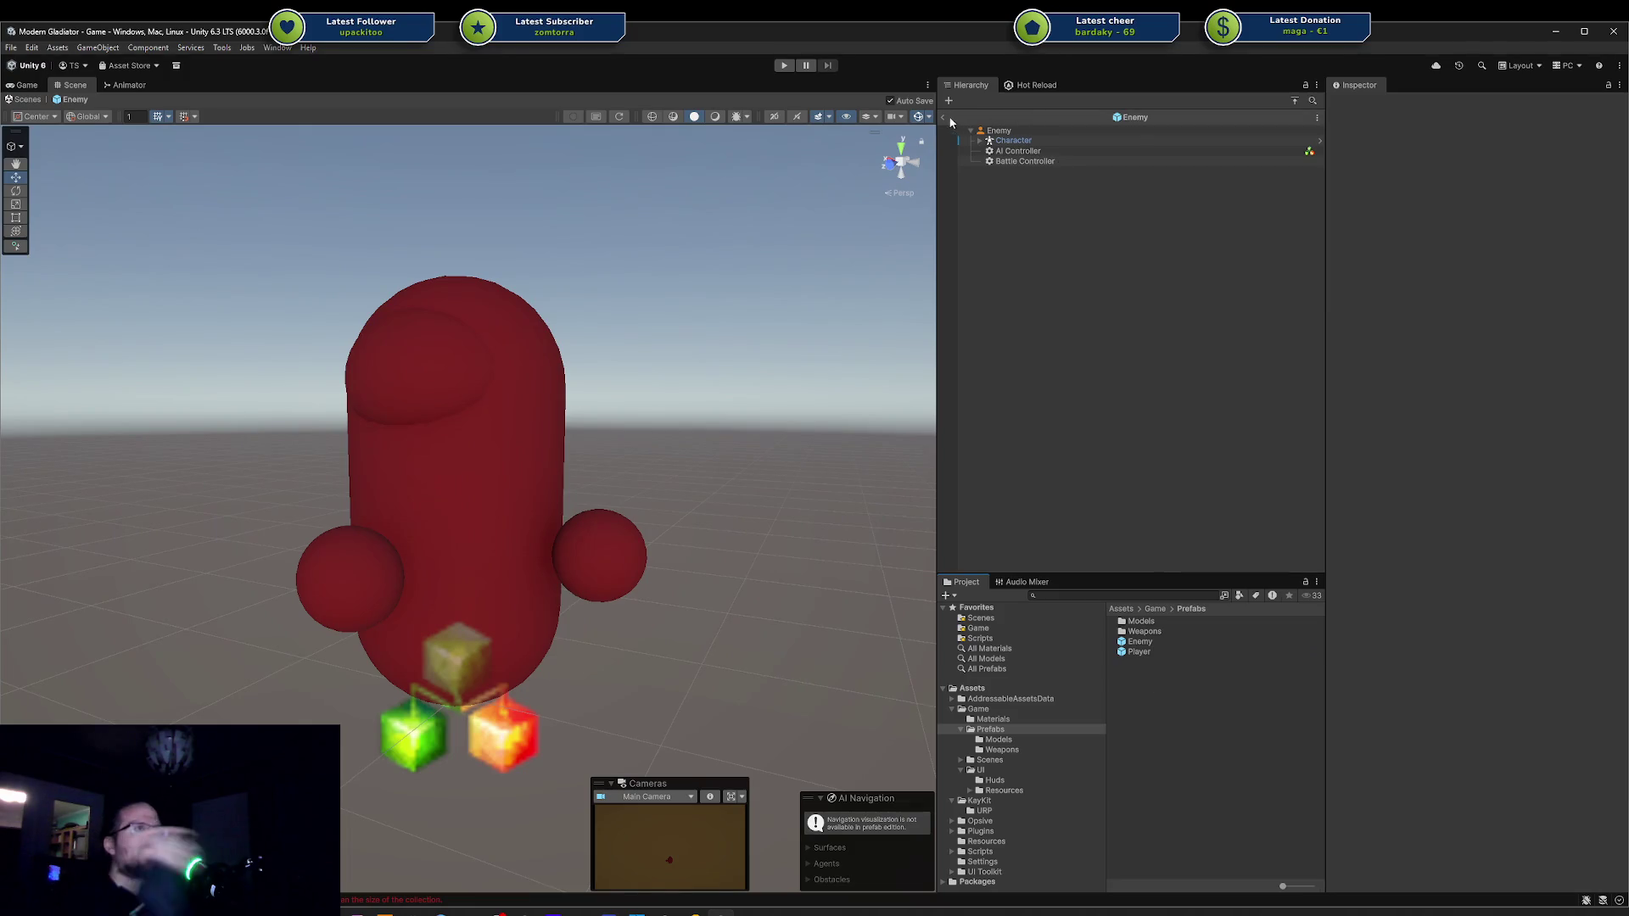
click(1009, 151)
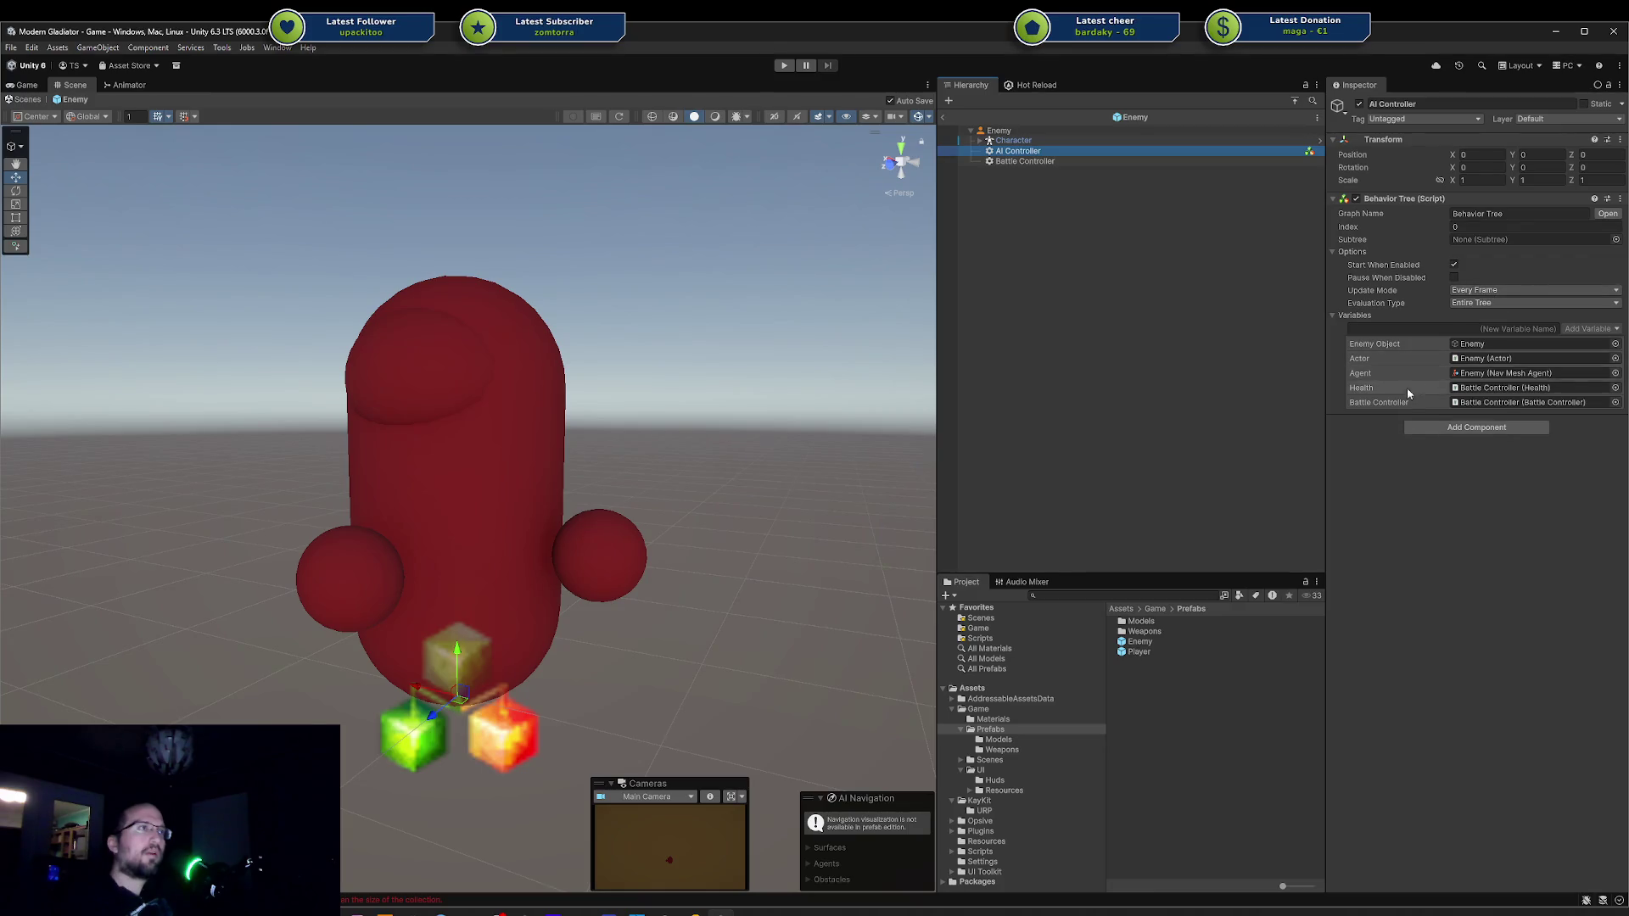
click(1608, 214)
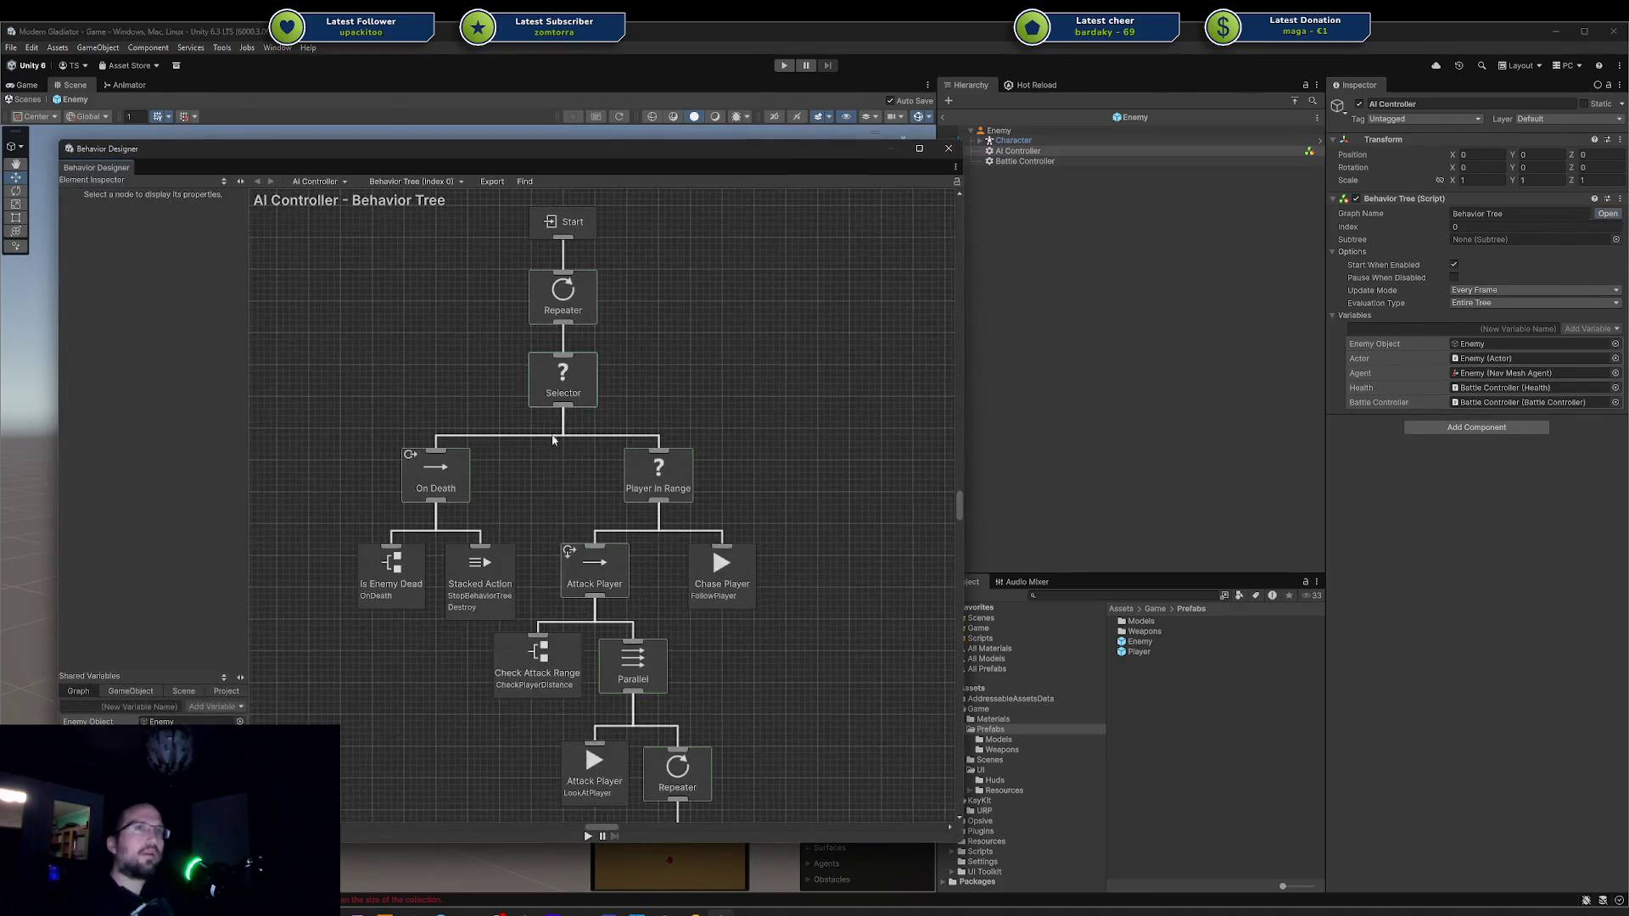
Inspect the Attack Player and Check Attack Range nodes, then open the Console.
click(596, 567)
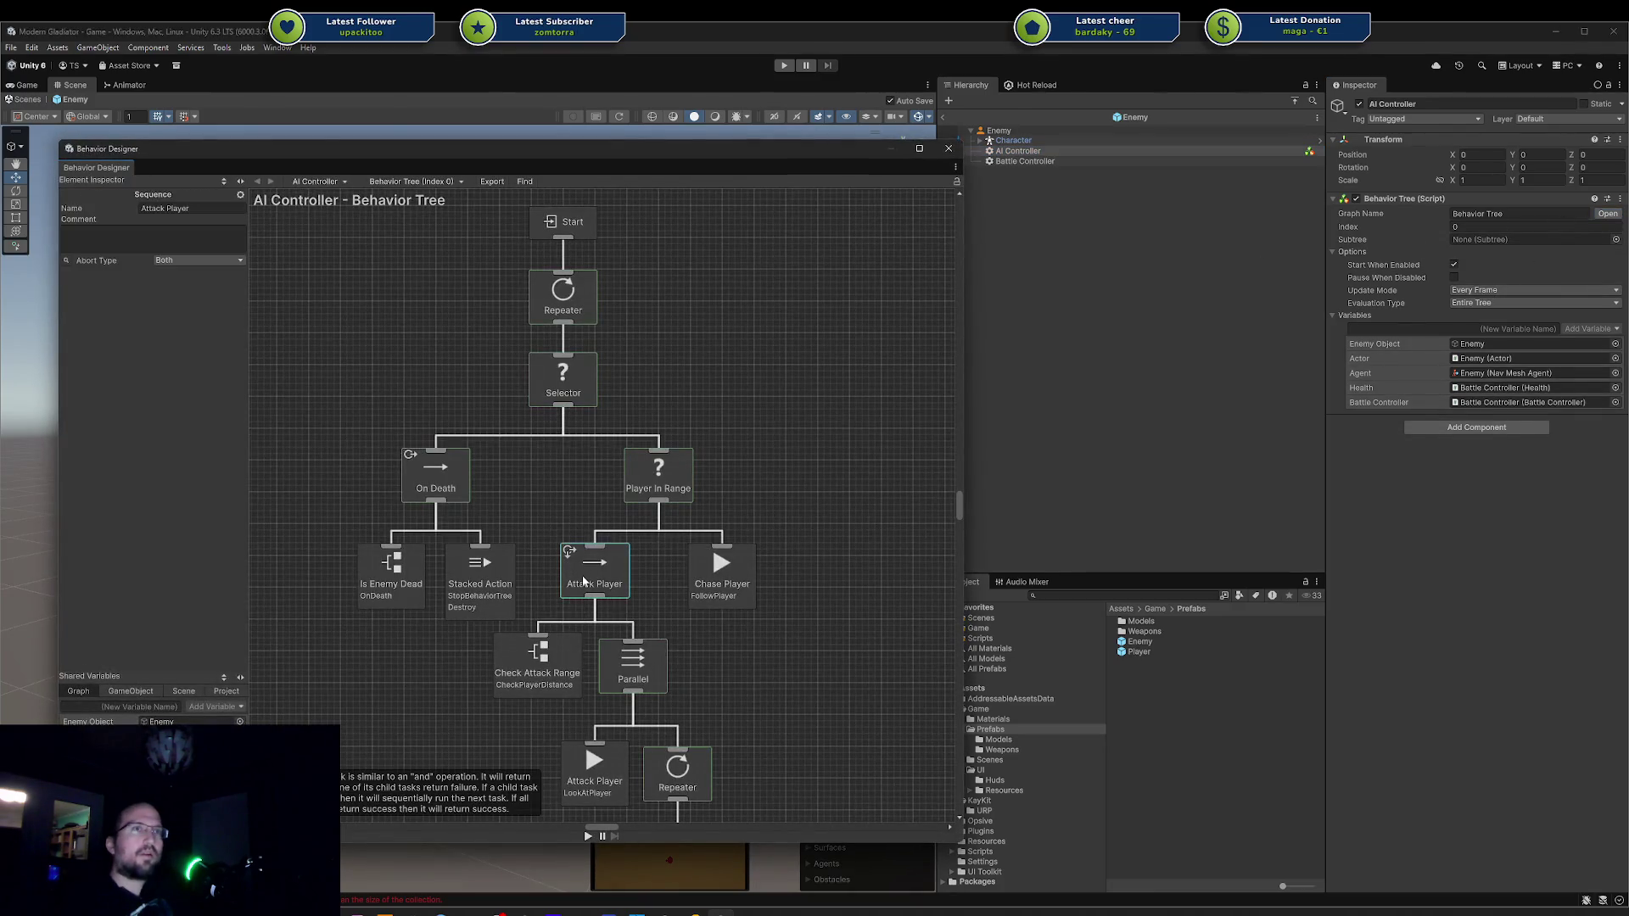
click(531, 668)
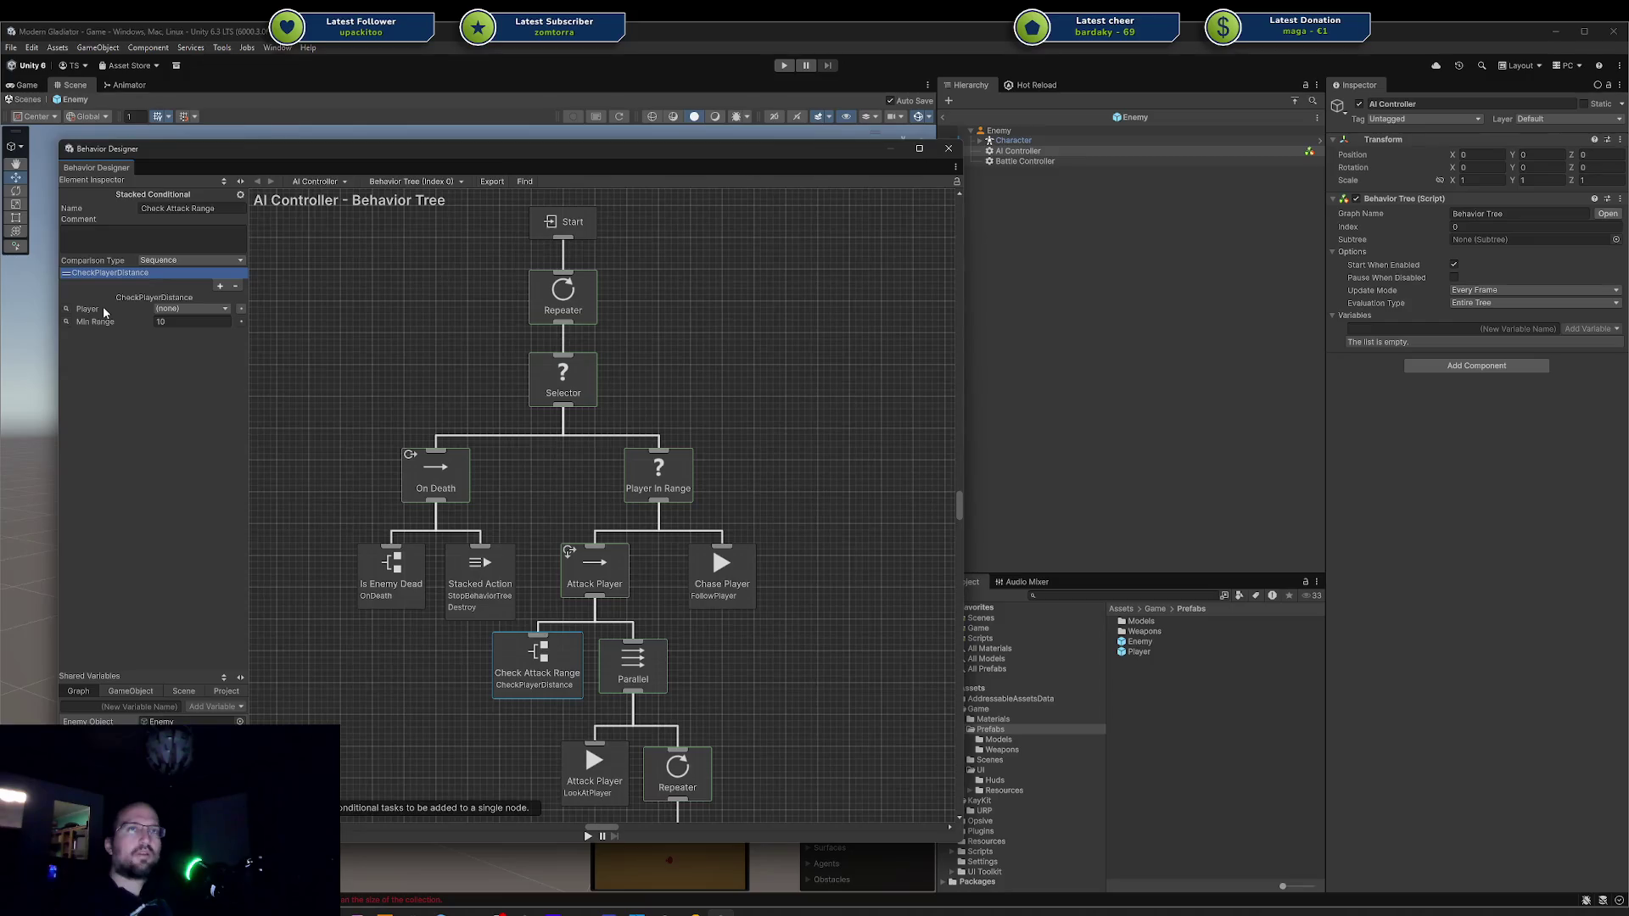
mouse_move(694, 911)
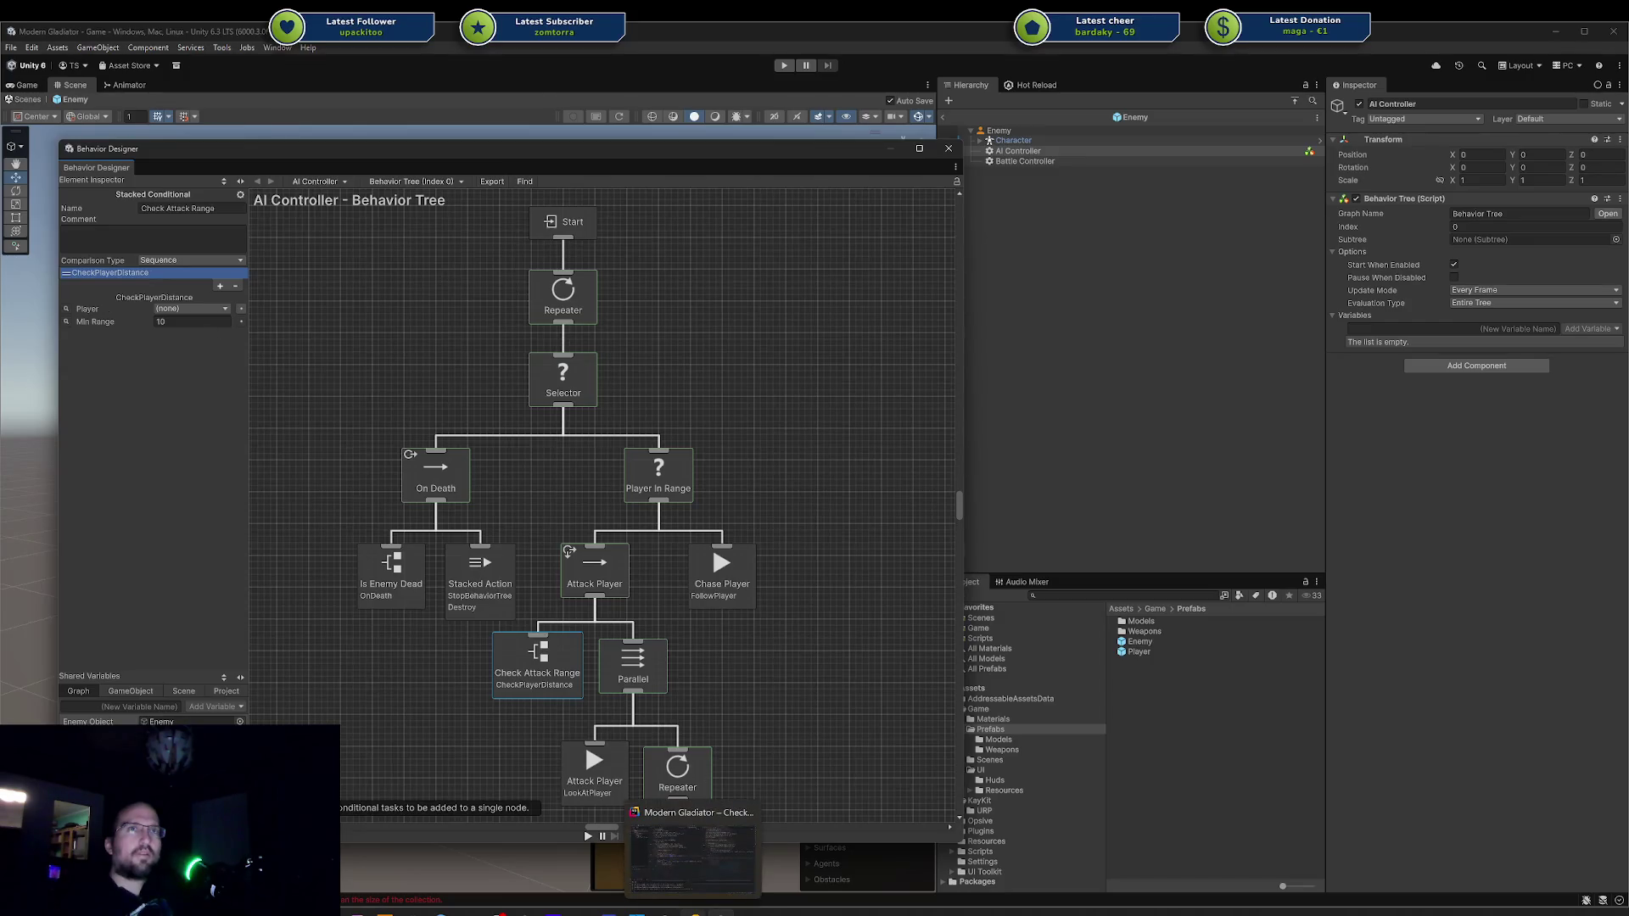
click(424, 899)
Trace the ArgumentOutOfRangeException to its source, then clear and close the Console.
click(545, 426)
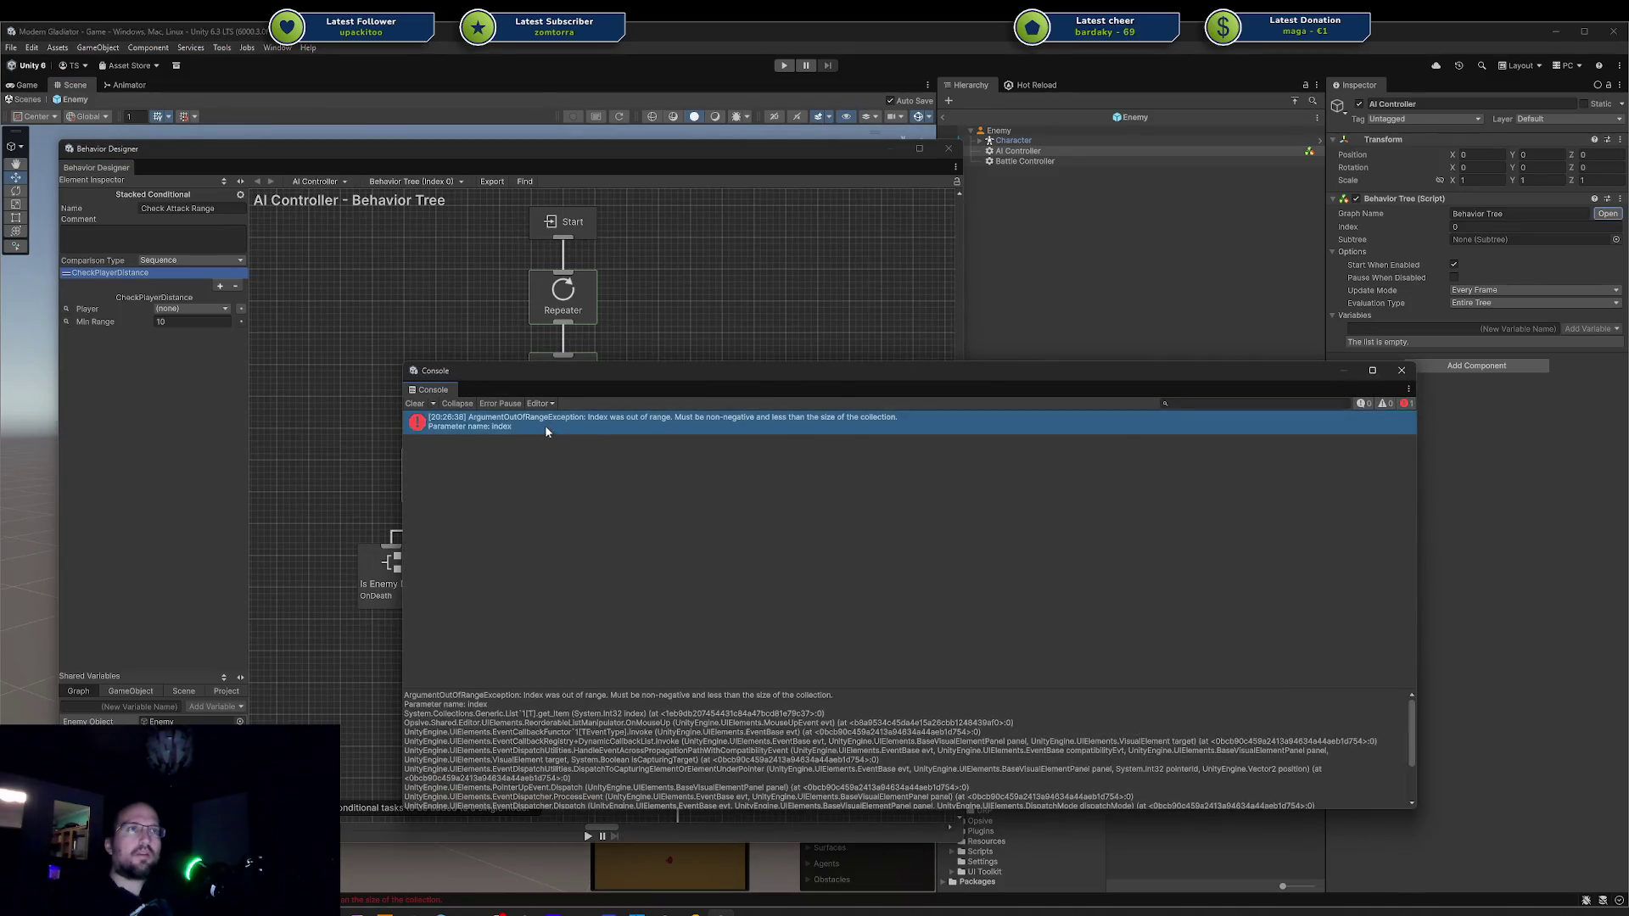
double_click(540, 434)
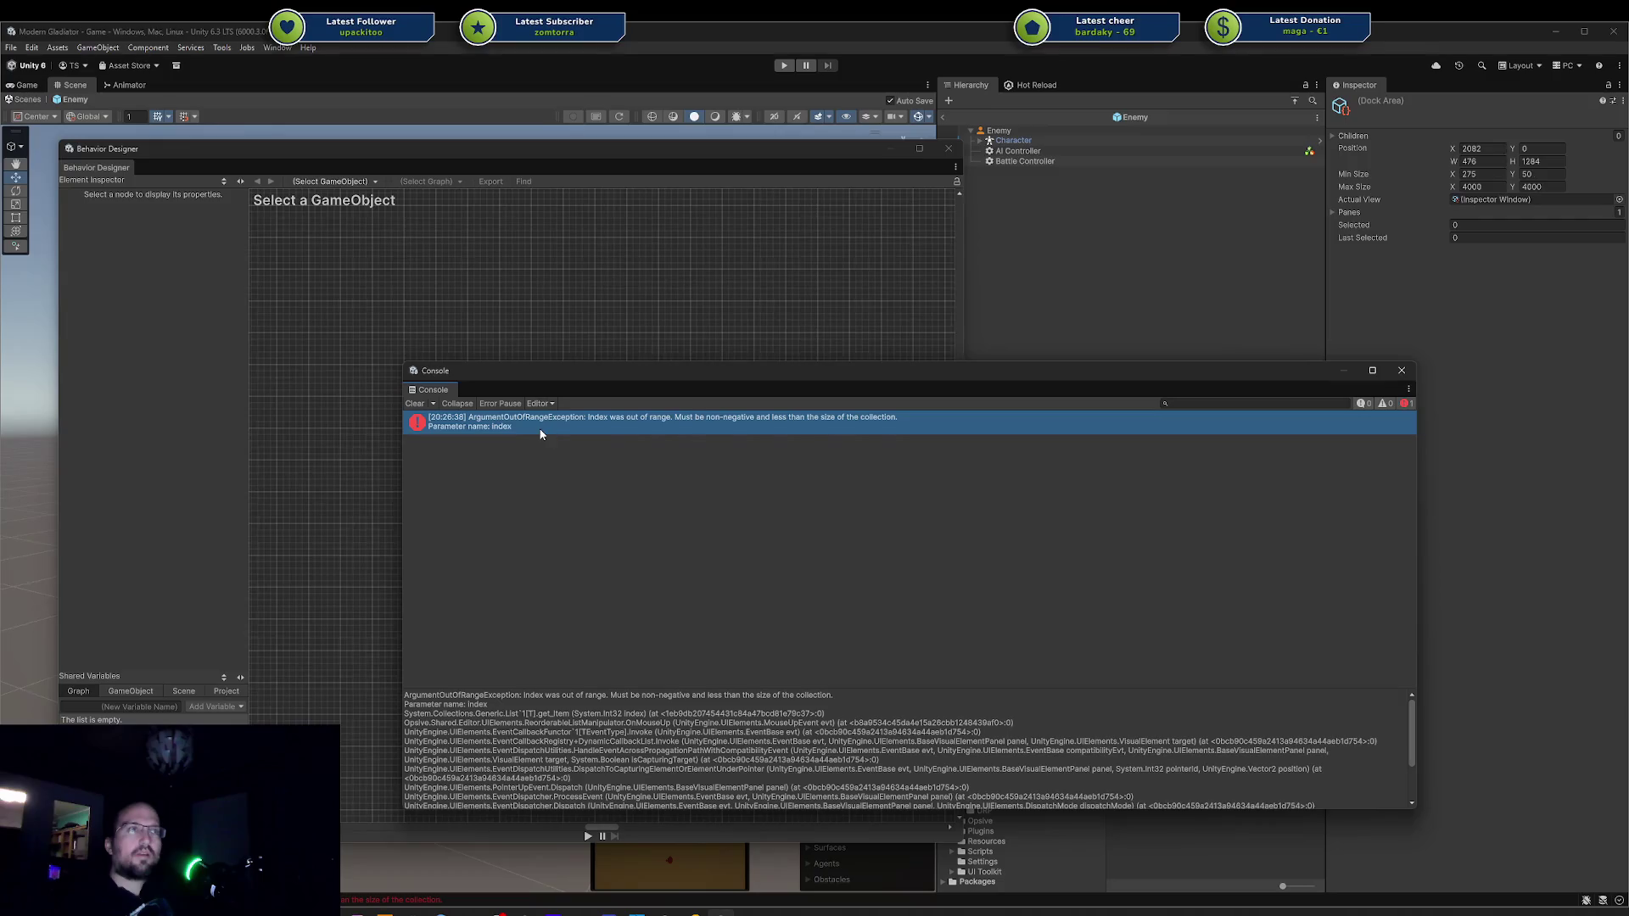
scroll(899, 751, down, 5)
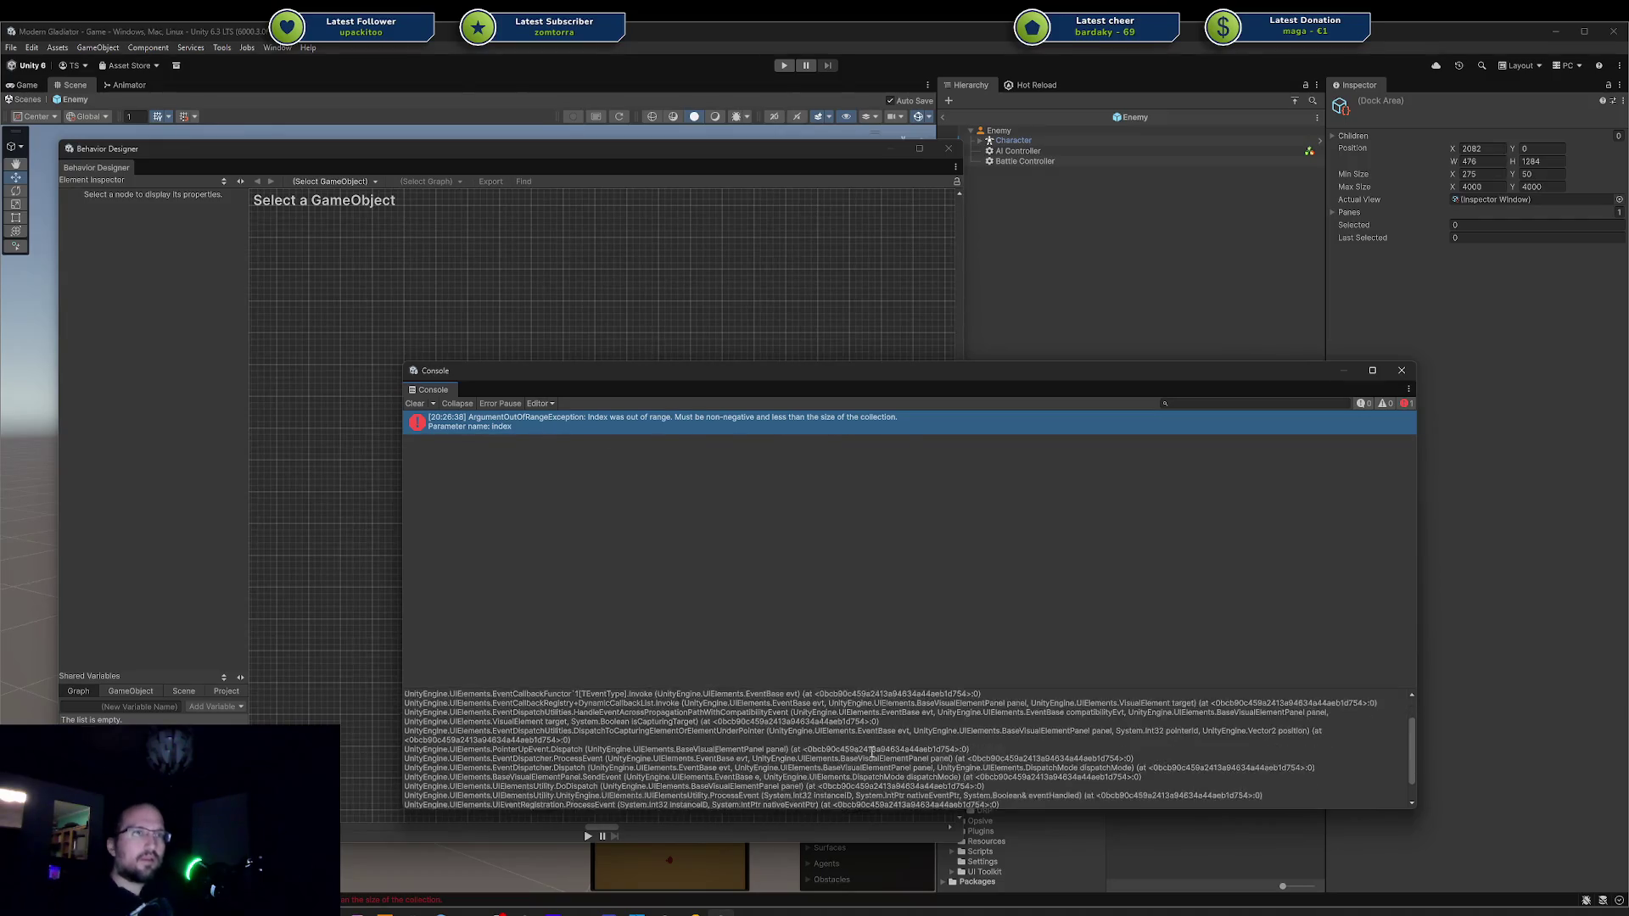
scroll(873, 751, up, 5)
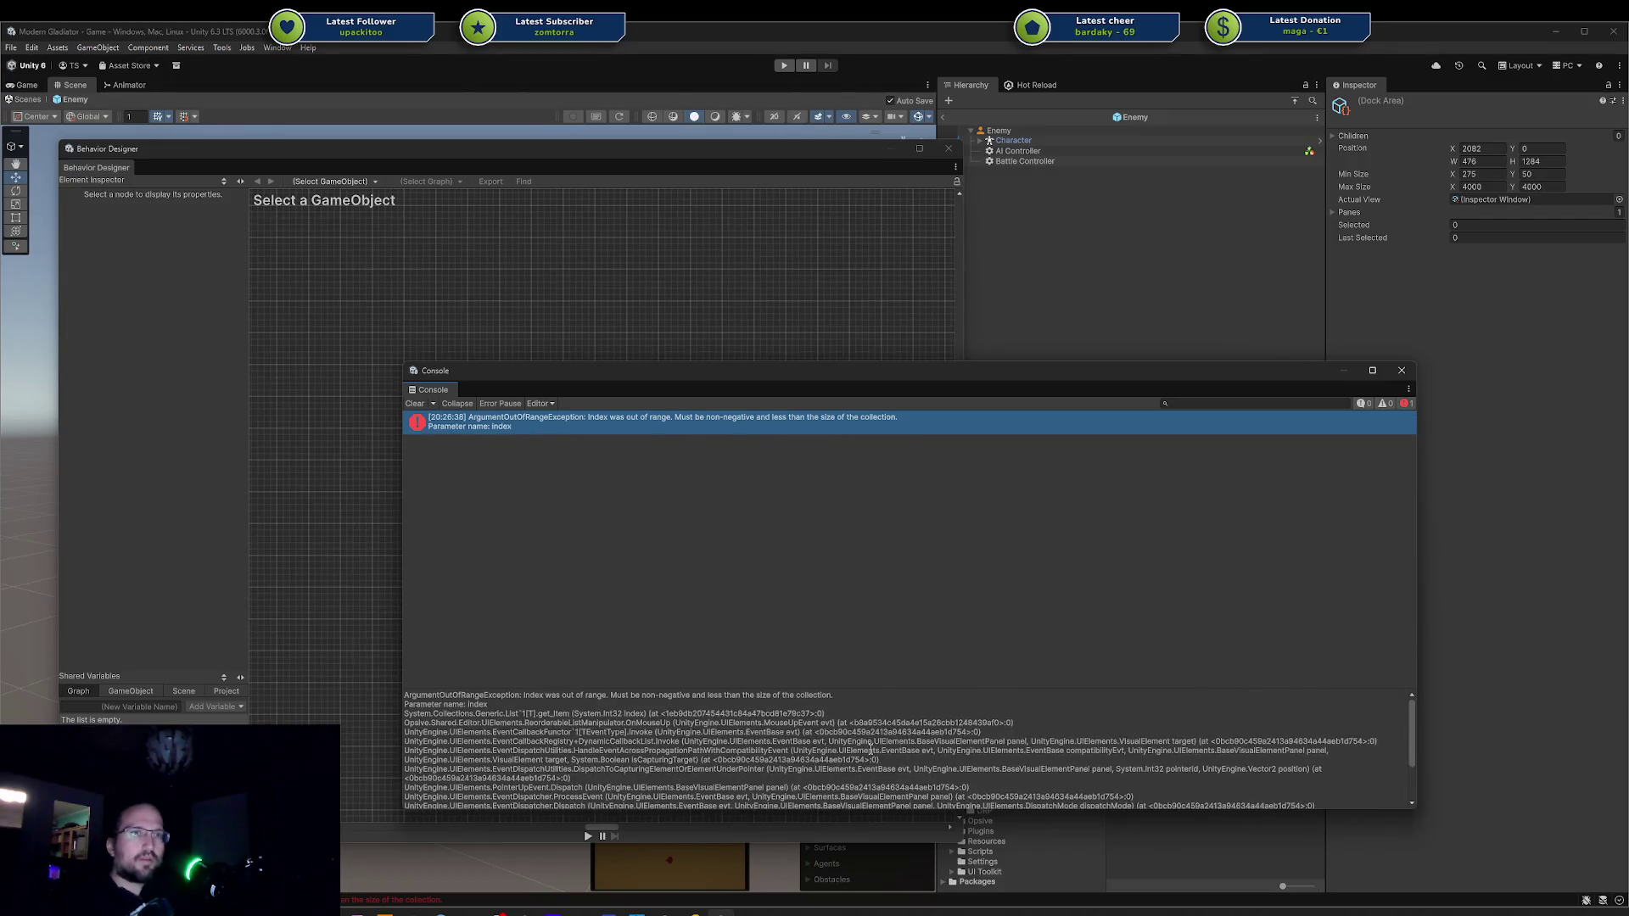
click(415, 403)
click(1398, 375)
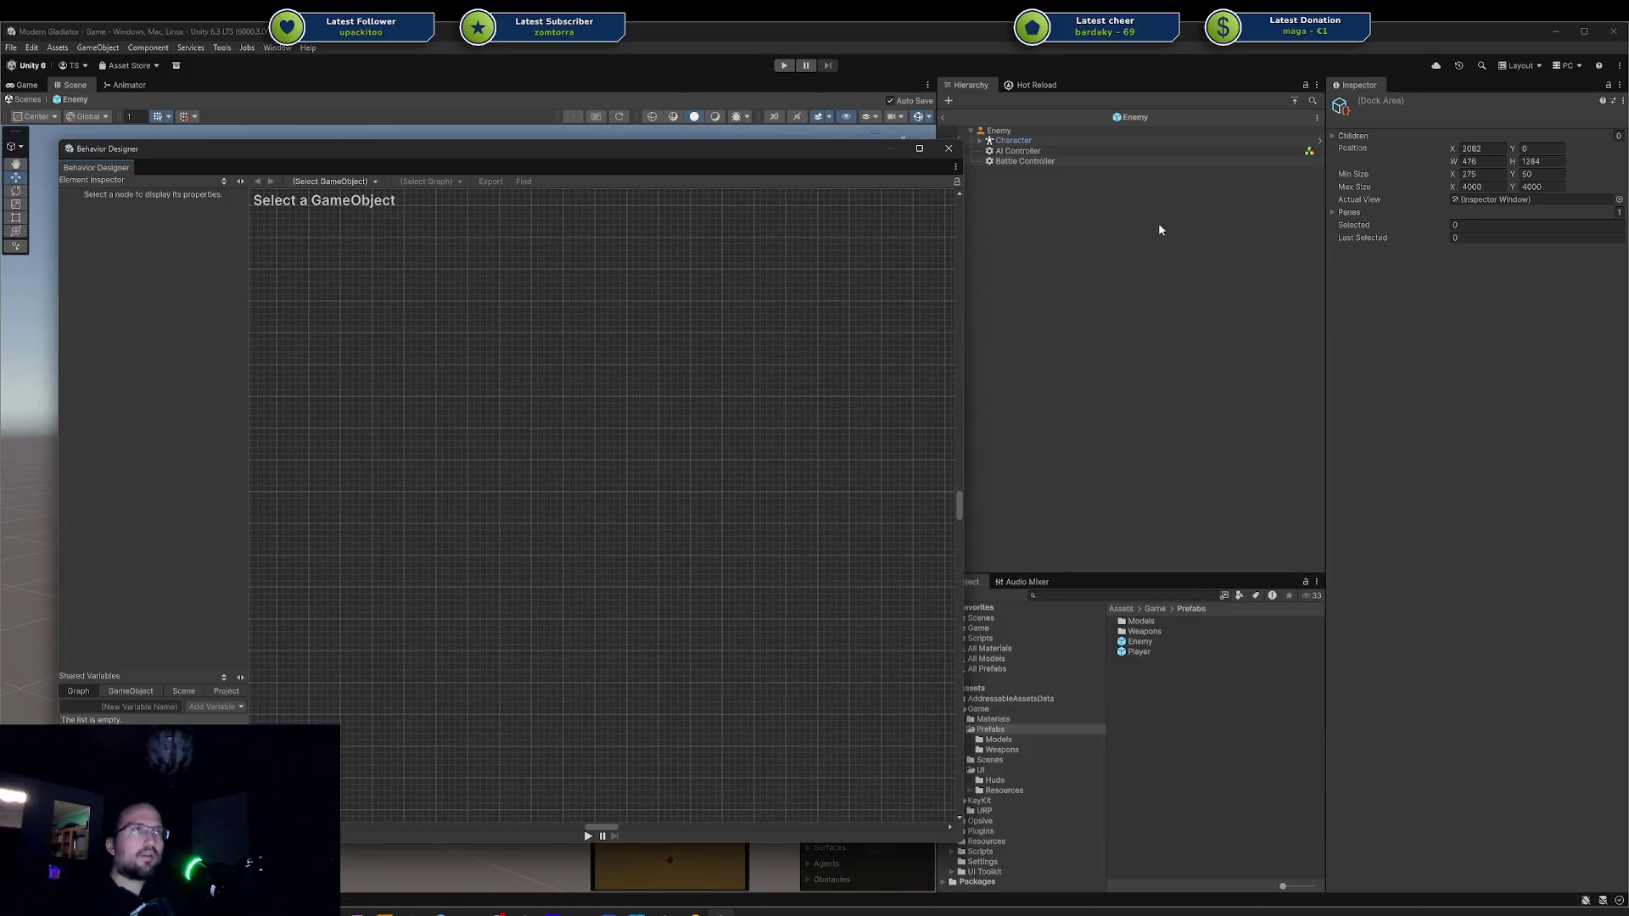
click(1040, 152)
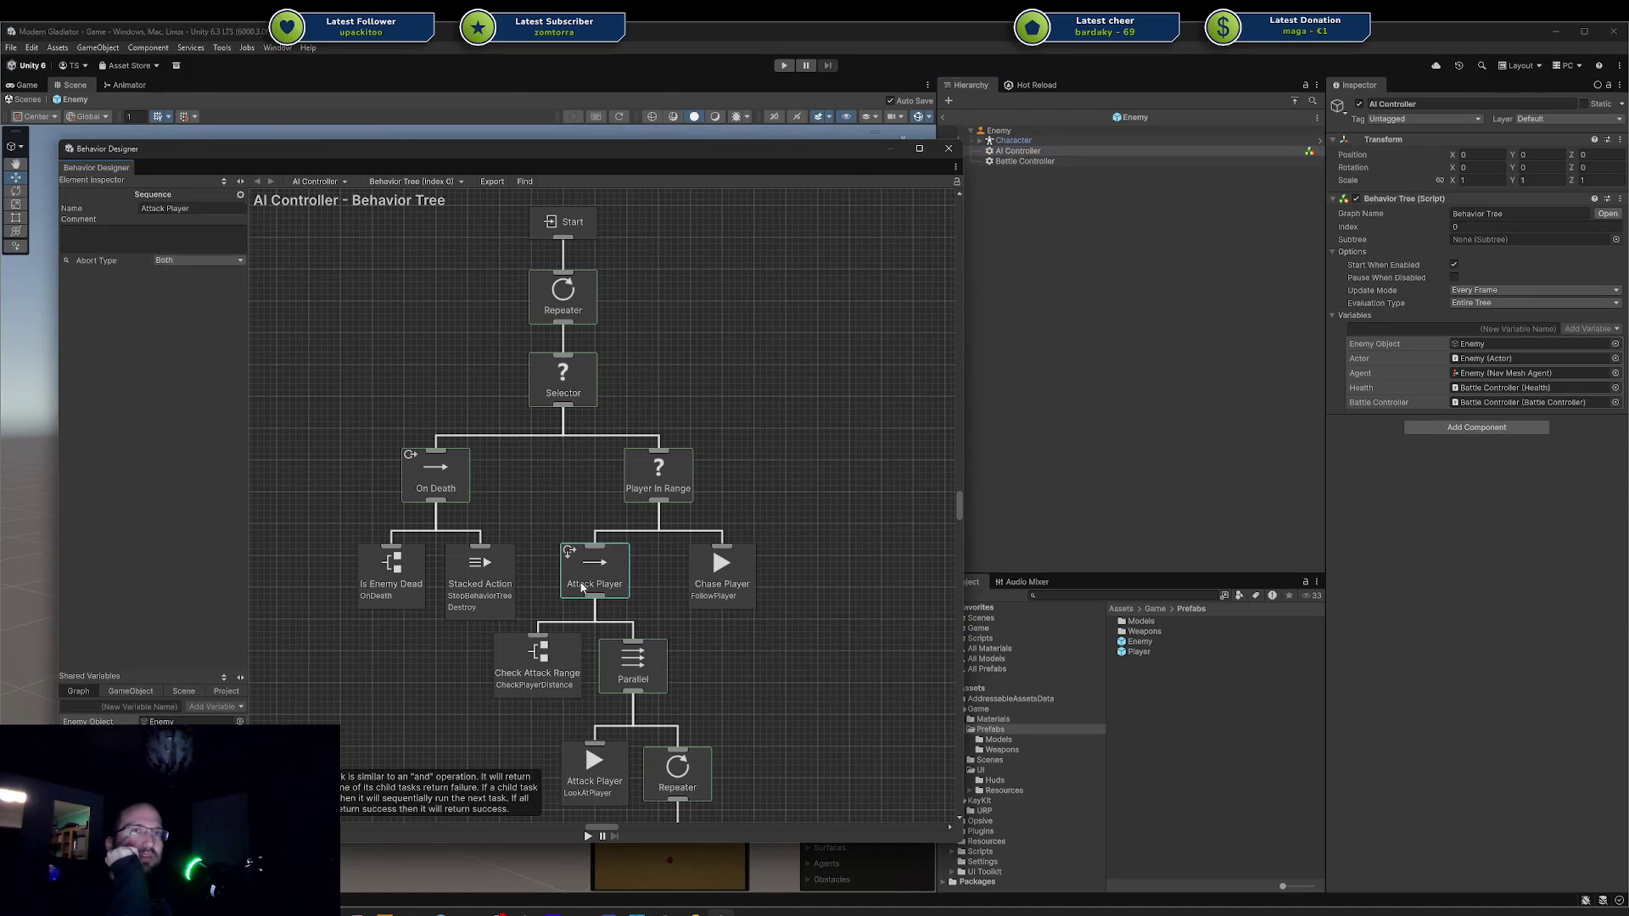
View the lower Attack Player node, then exit Enemy prefab mode.
click(571, 780)
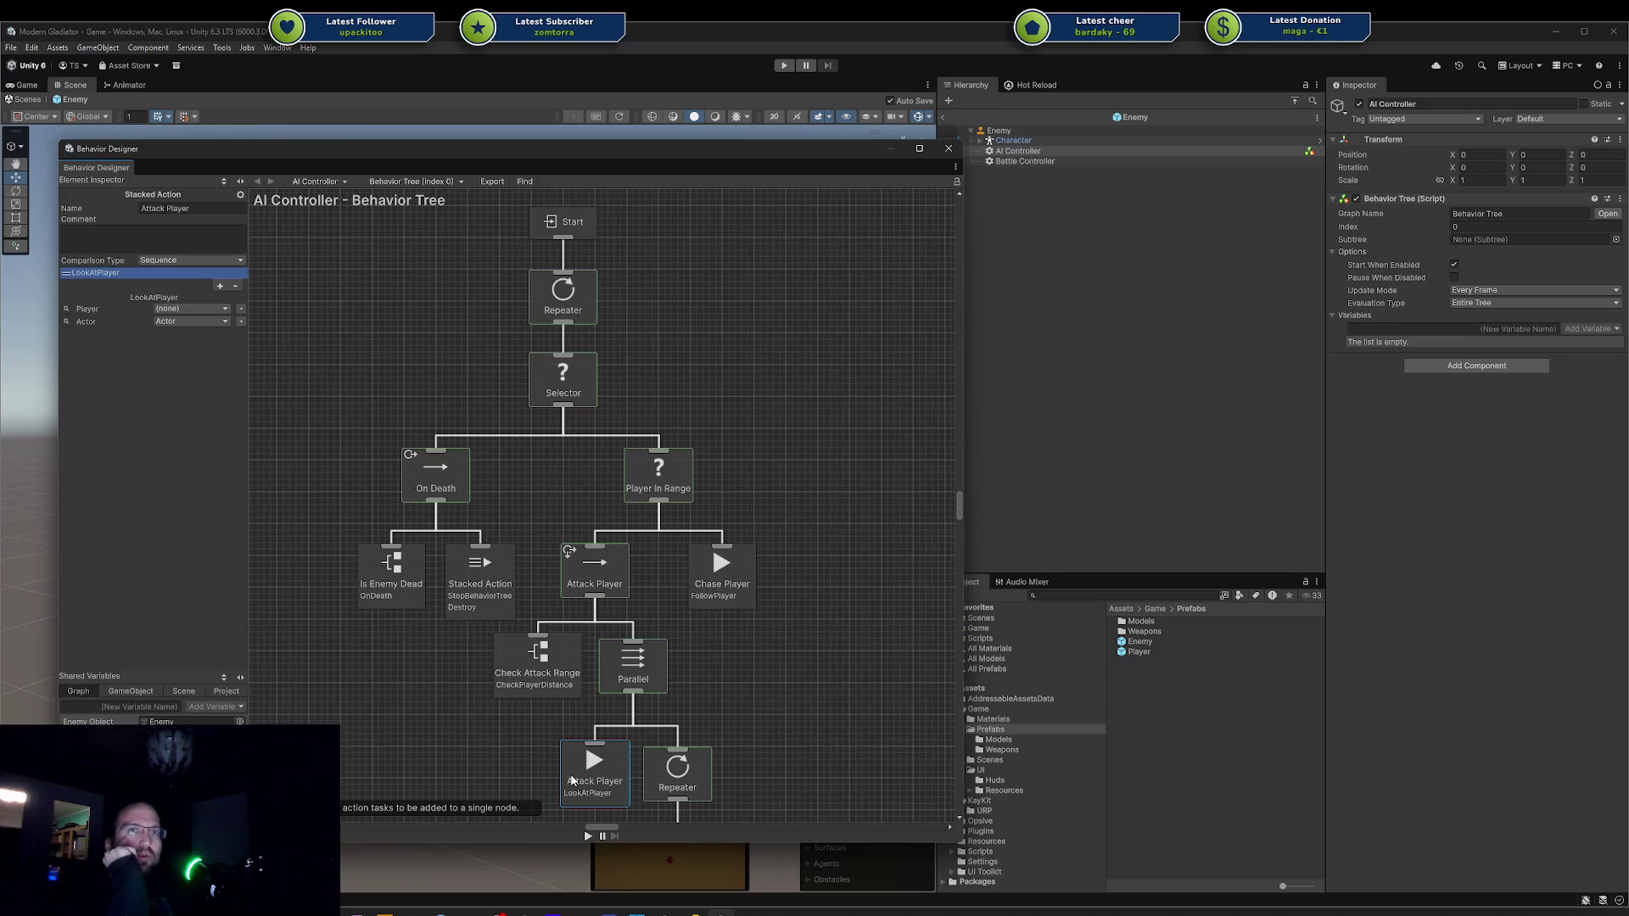
scroll(679, 594, down, 4)
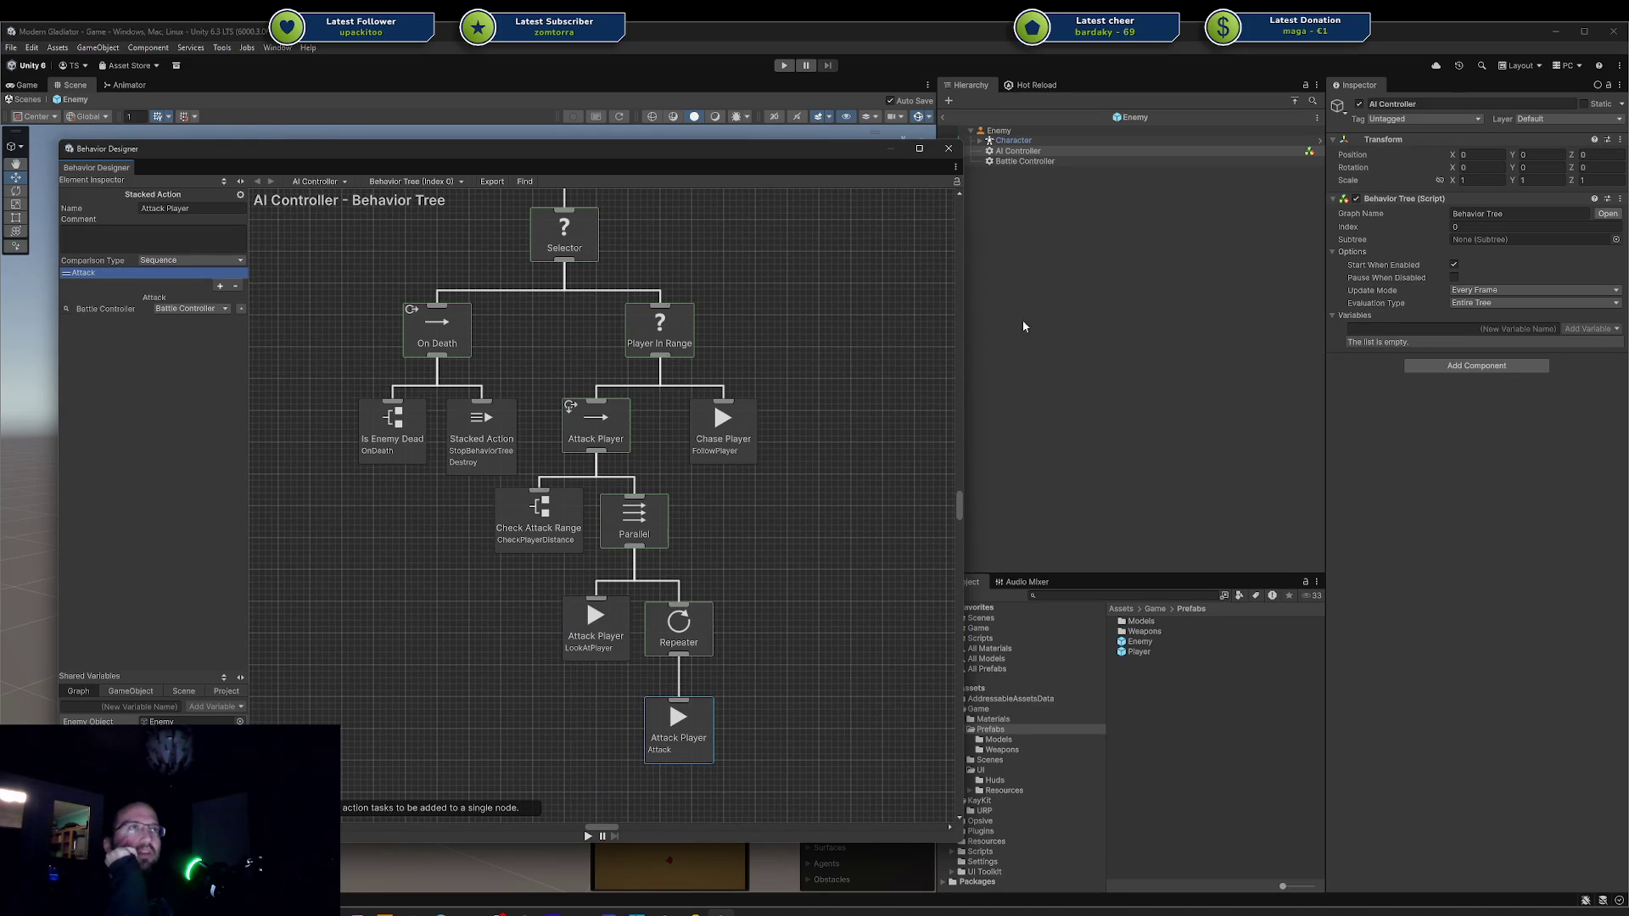
click(942, 117)
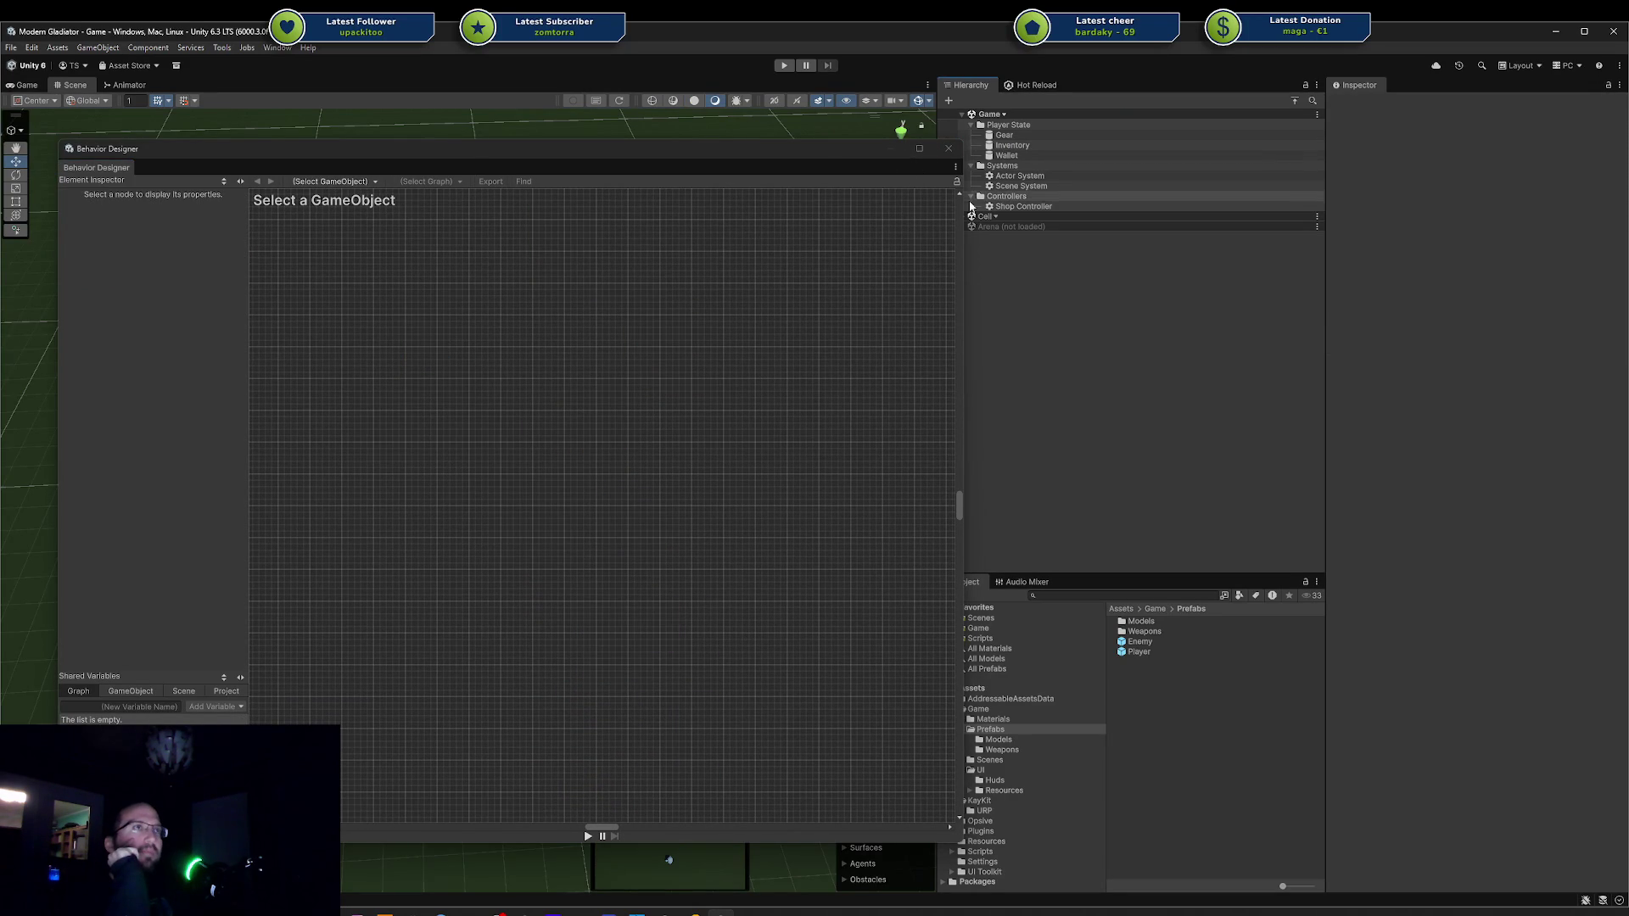
Move Behavior Designer aside and load the Arena scene.
drag(859, 163, 802, 128)
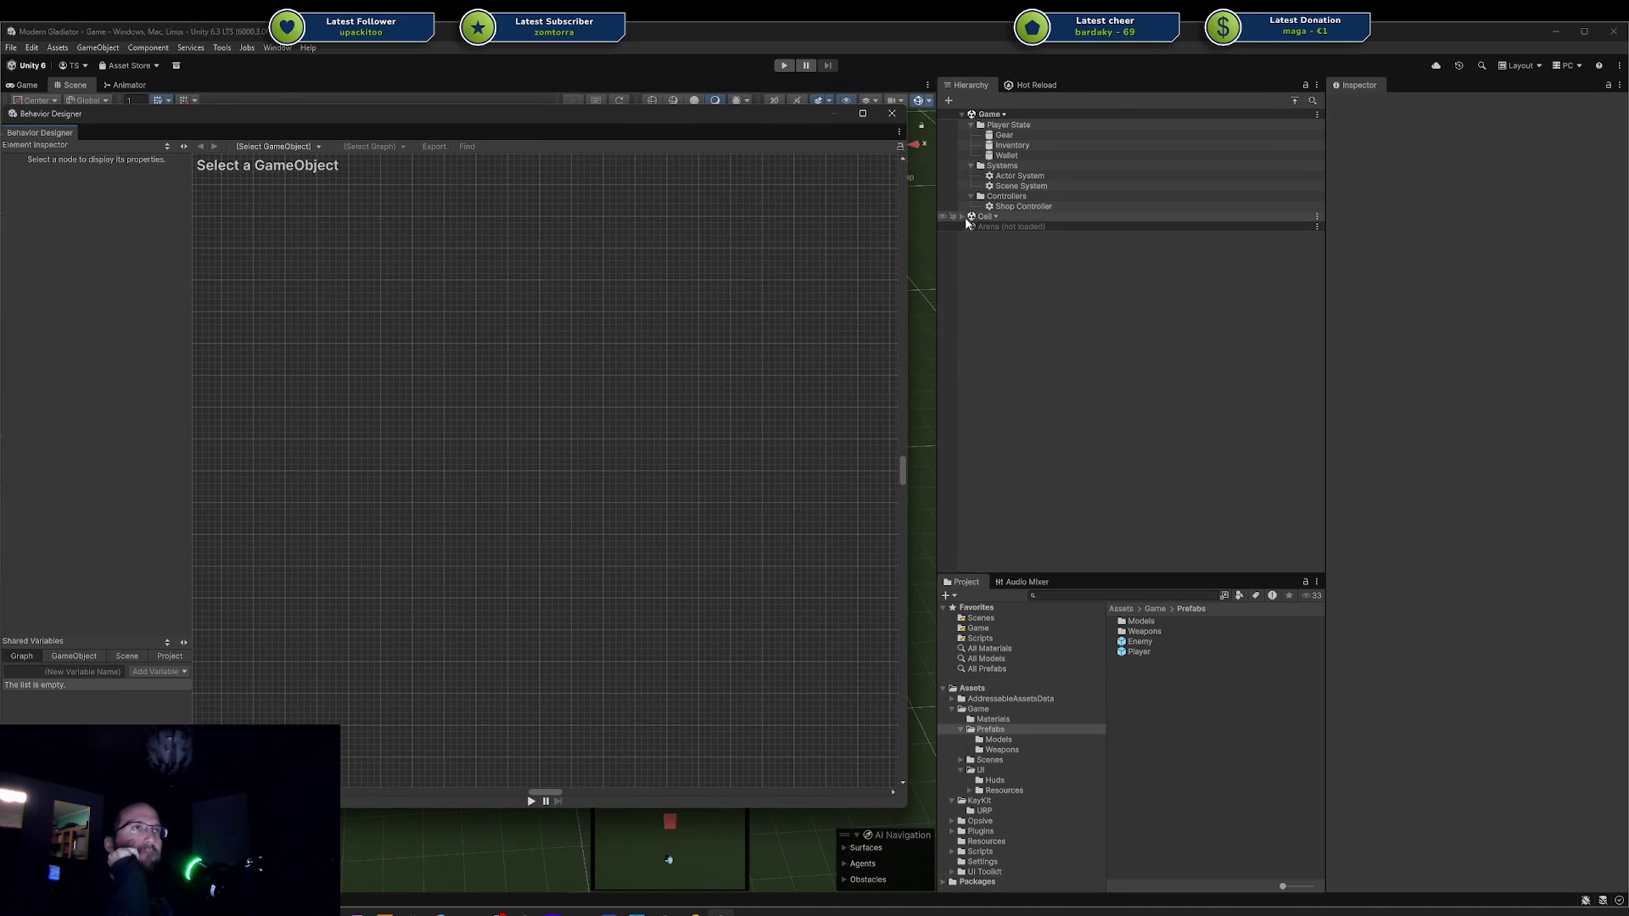
right_click(984, 226)
click(1028, 232)
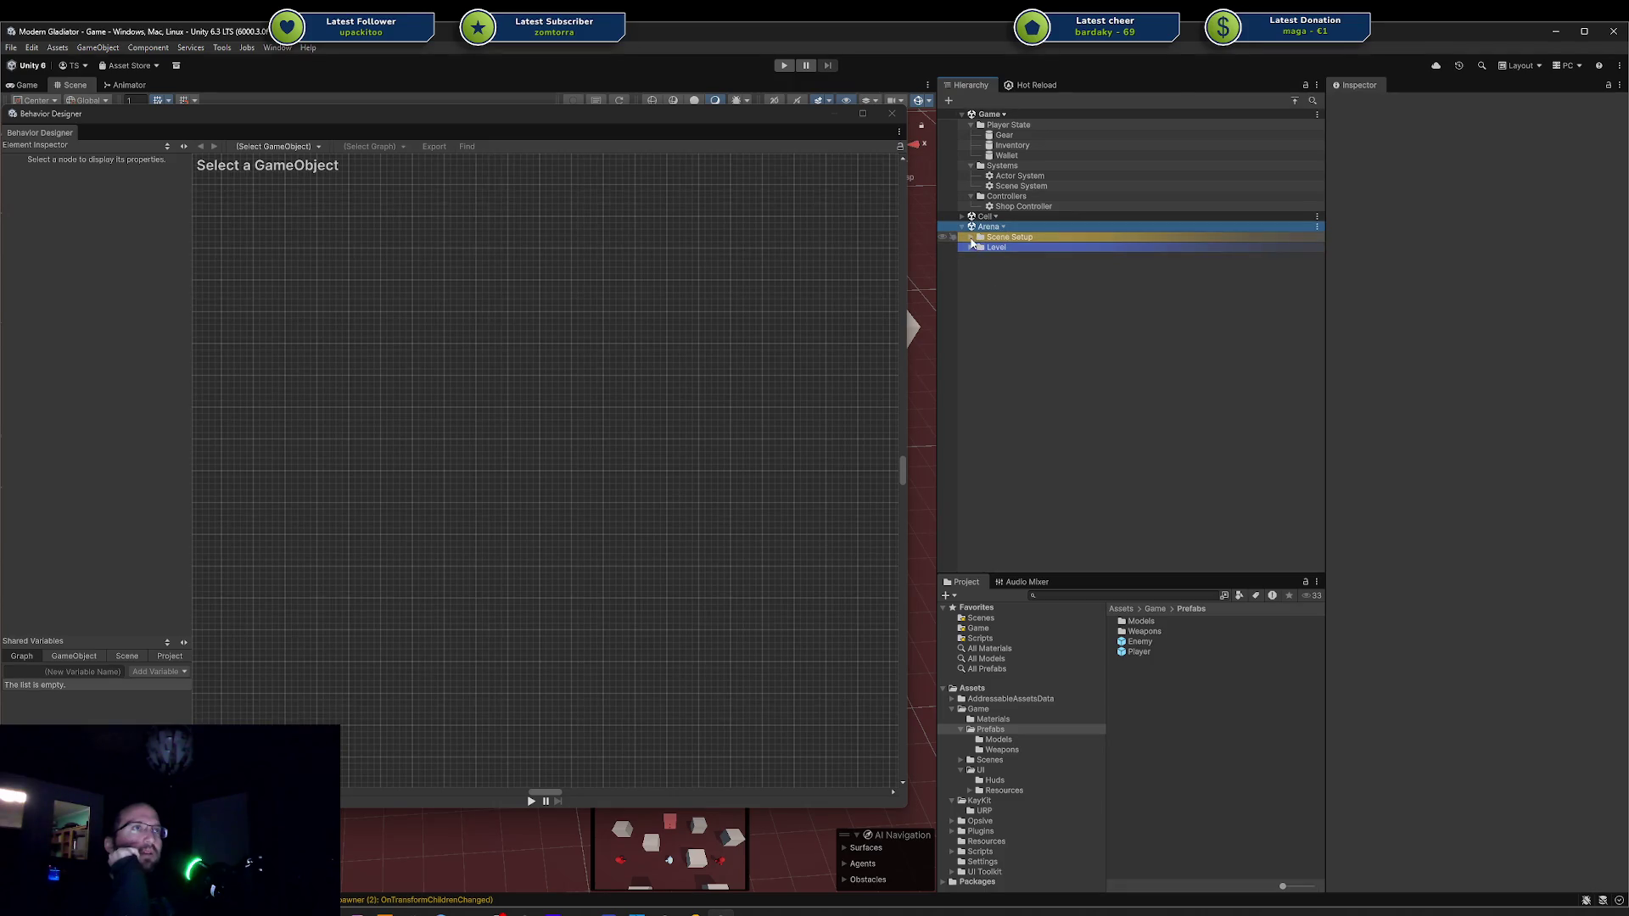
Check BT Blackboard's shared variables under Level, then open the Enemy prefab.
click(972, 247)
click(986, 289)
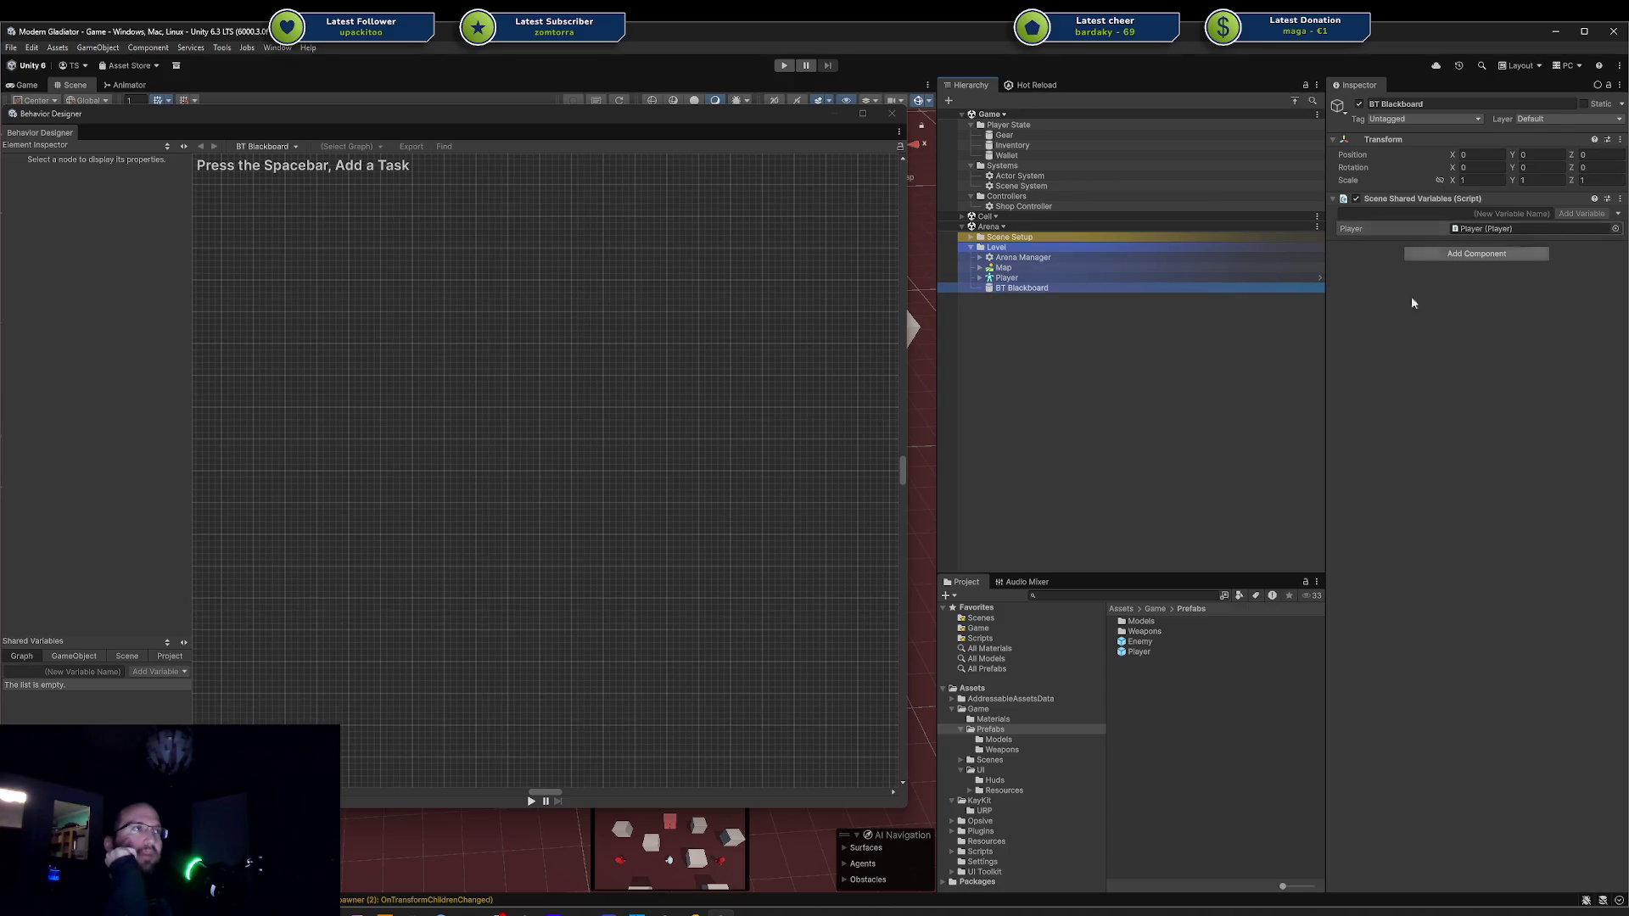
click(1142, 652)
double_click(1141, 644)
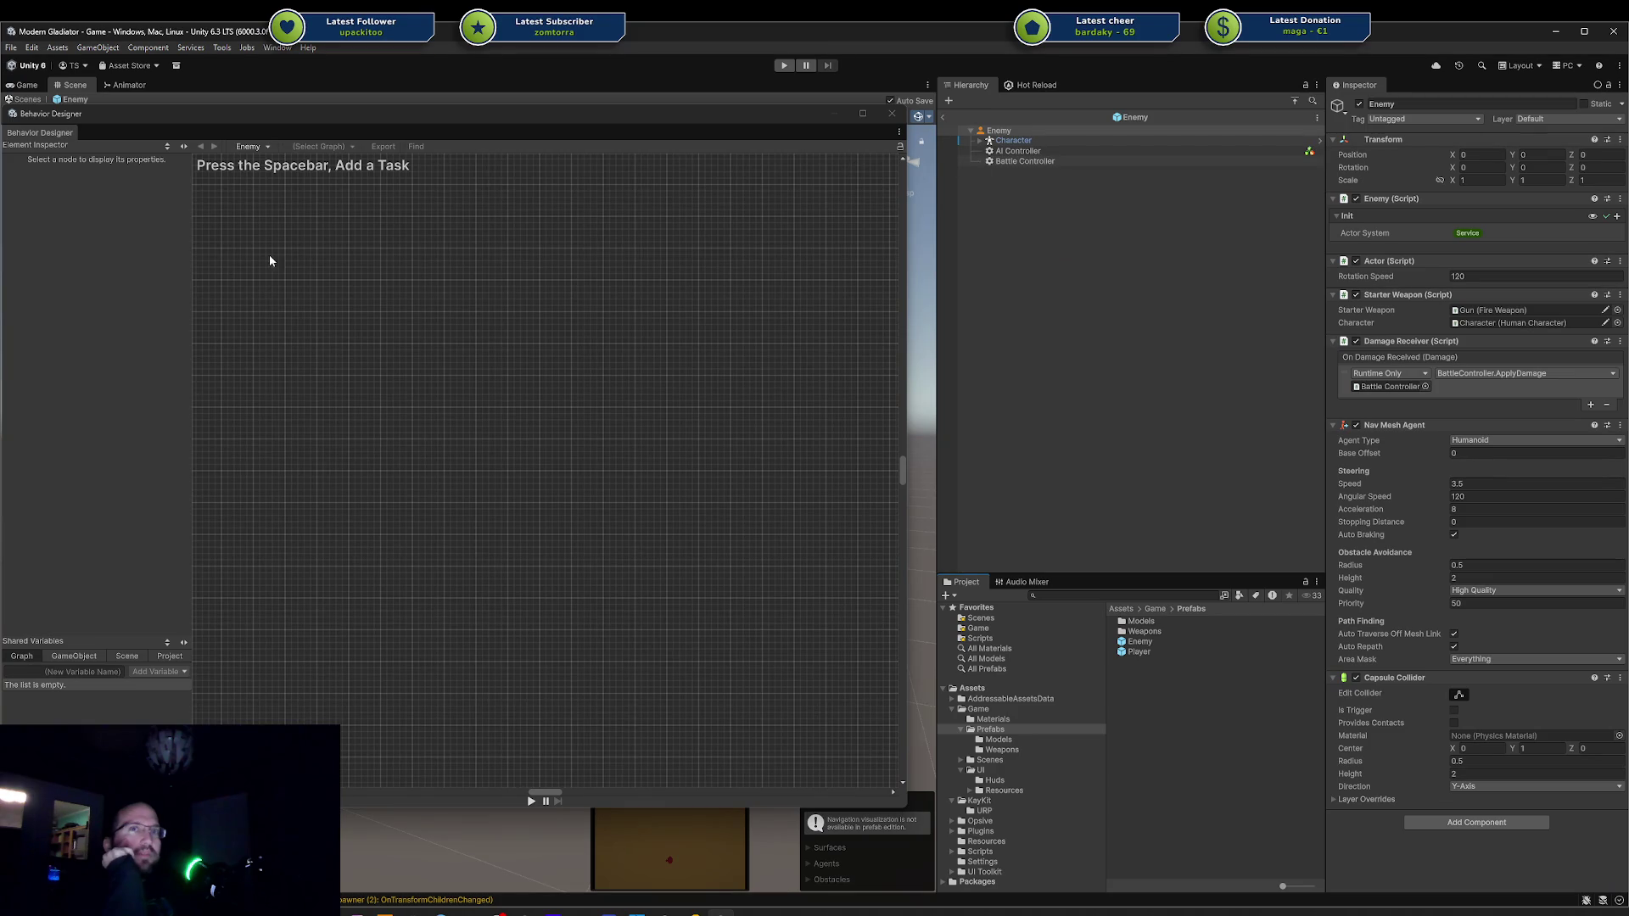
Set Check Attack Range's Player field to the scene's Player variable.
click(1019, 151)
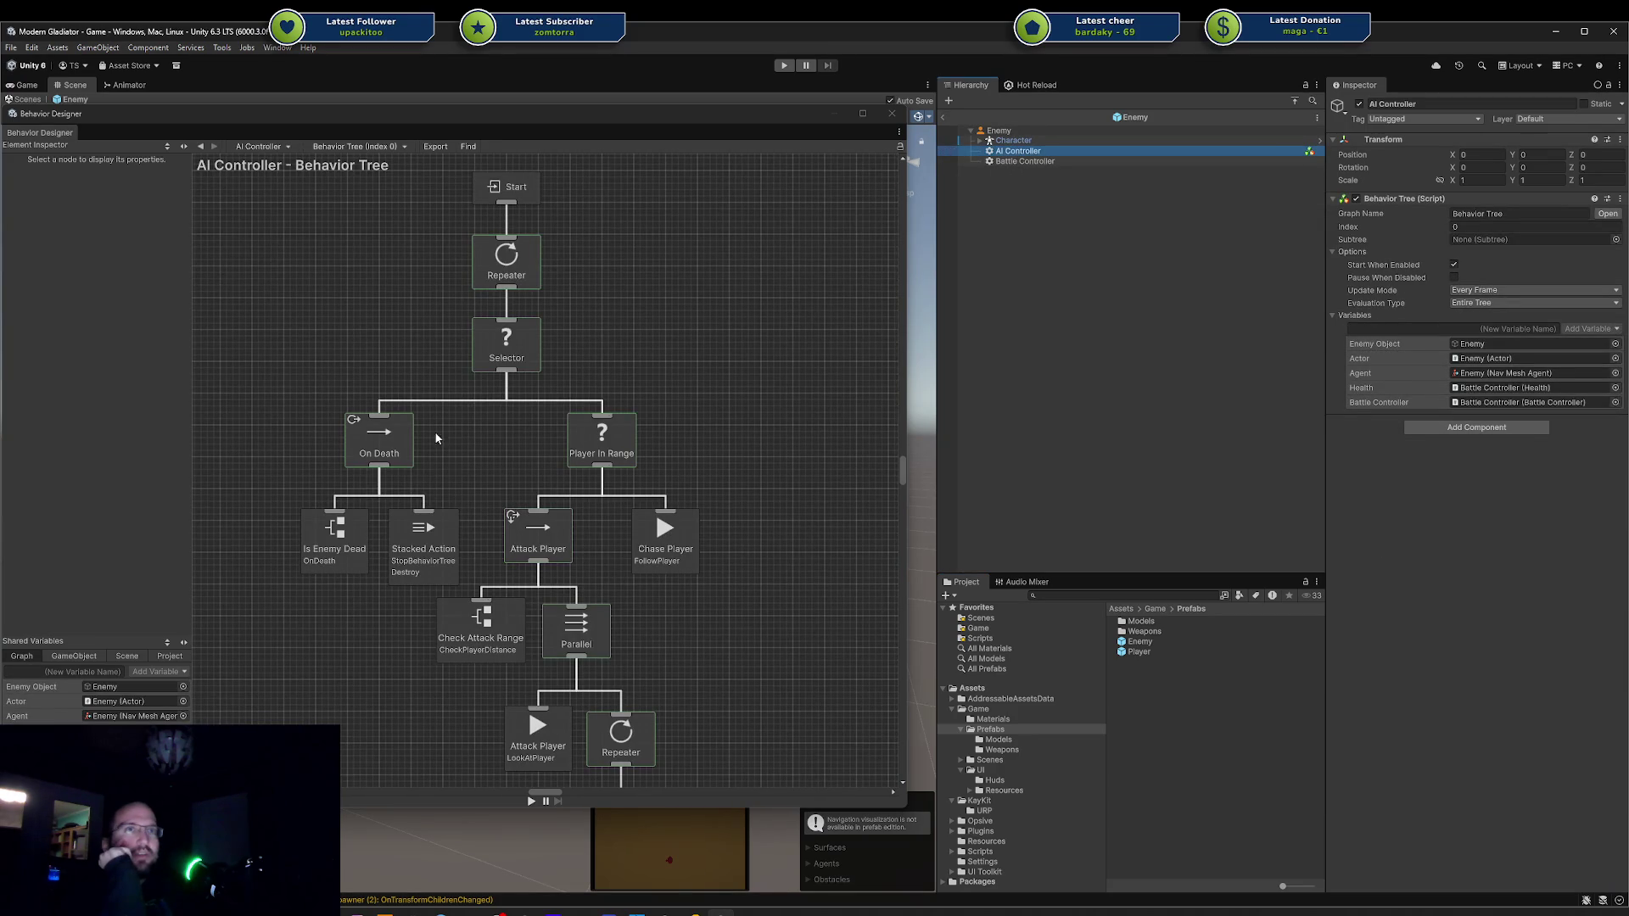
click(531, 551)
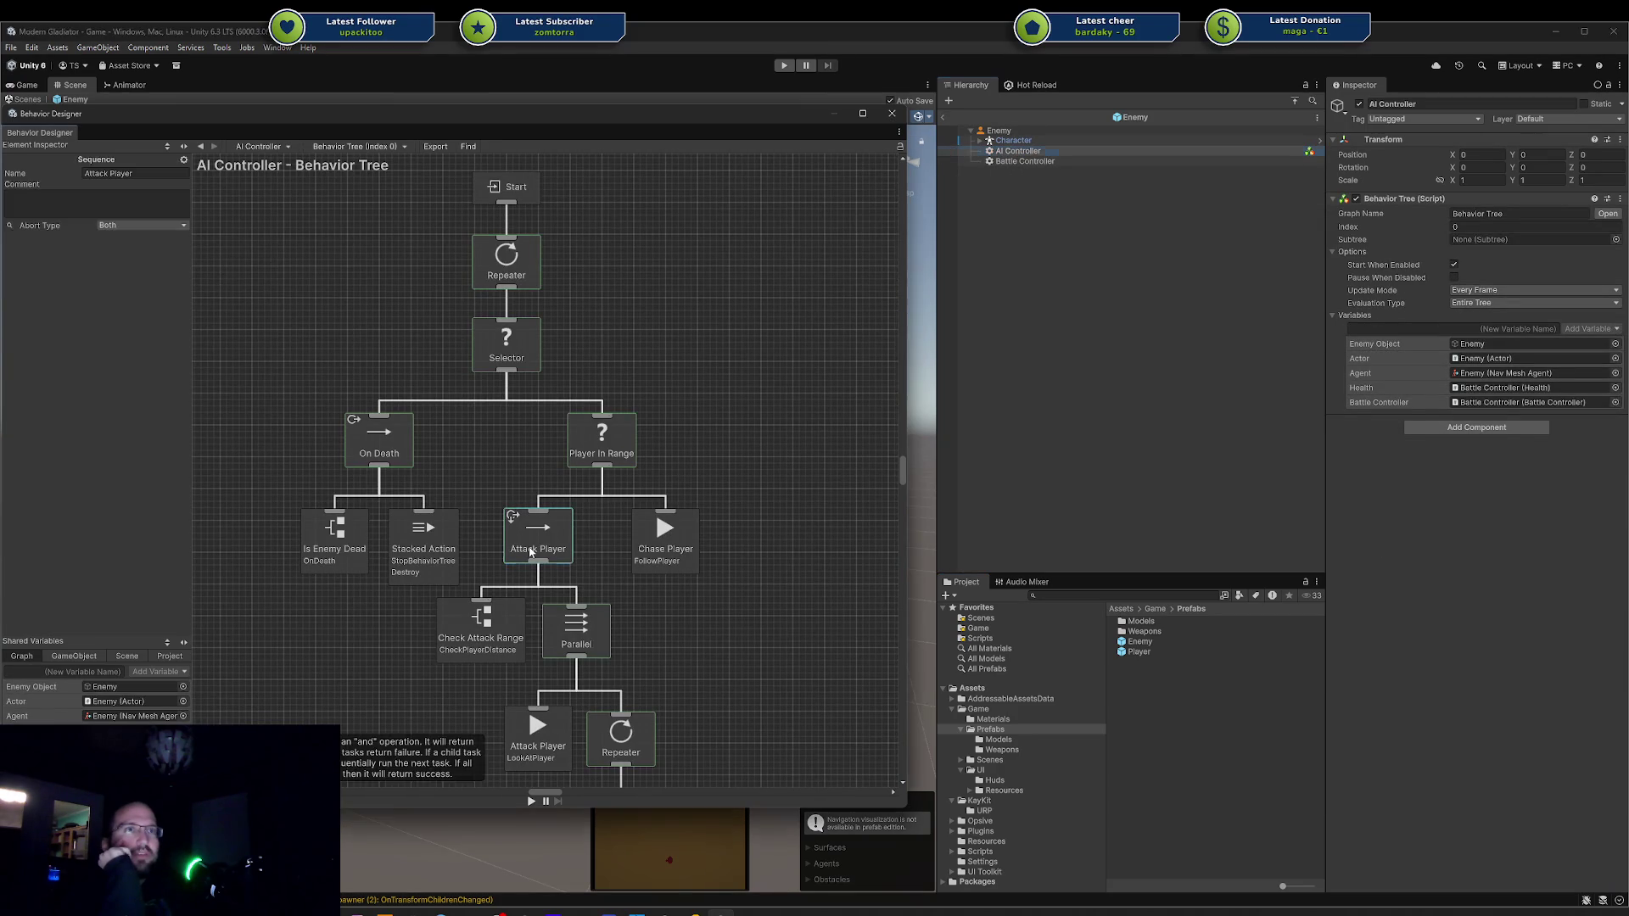
click(505, 606)
click(146, 273)
mouse_move(174, 303)
click(224, 302)
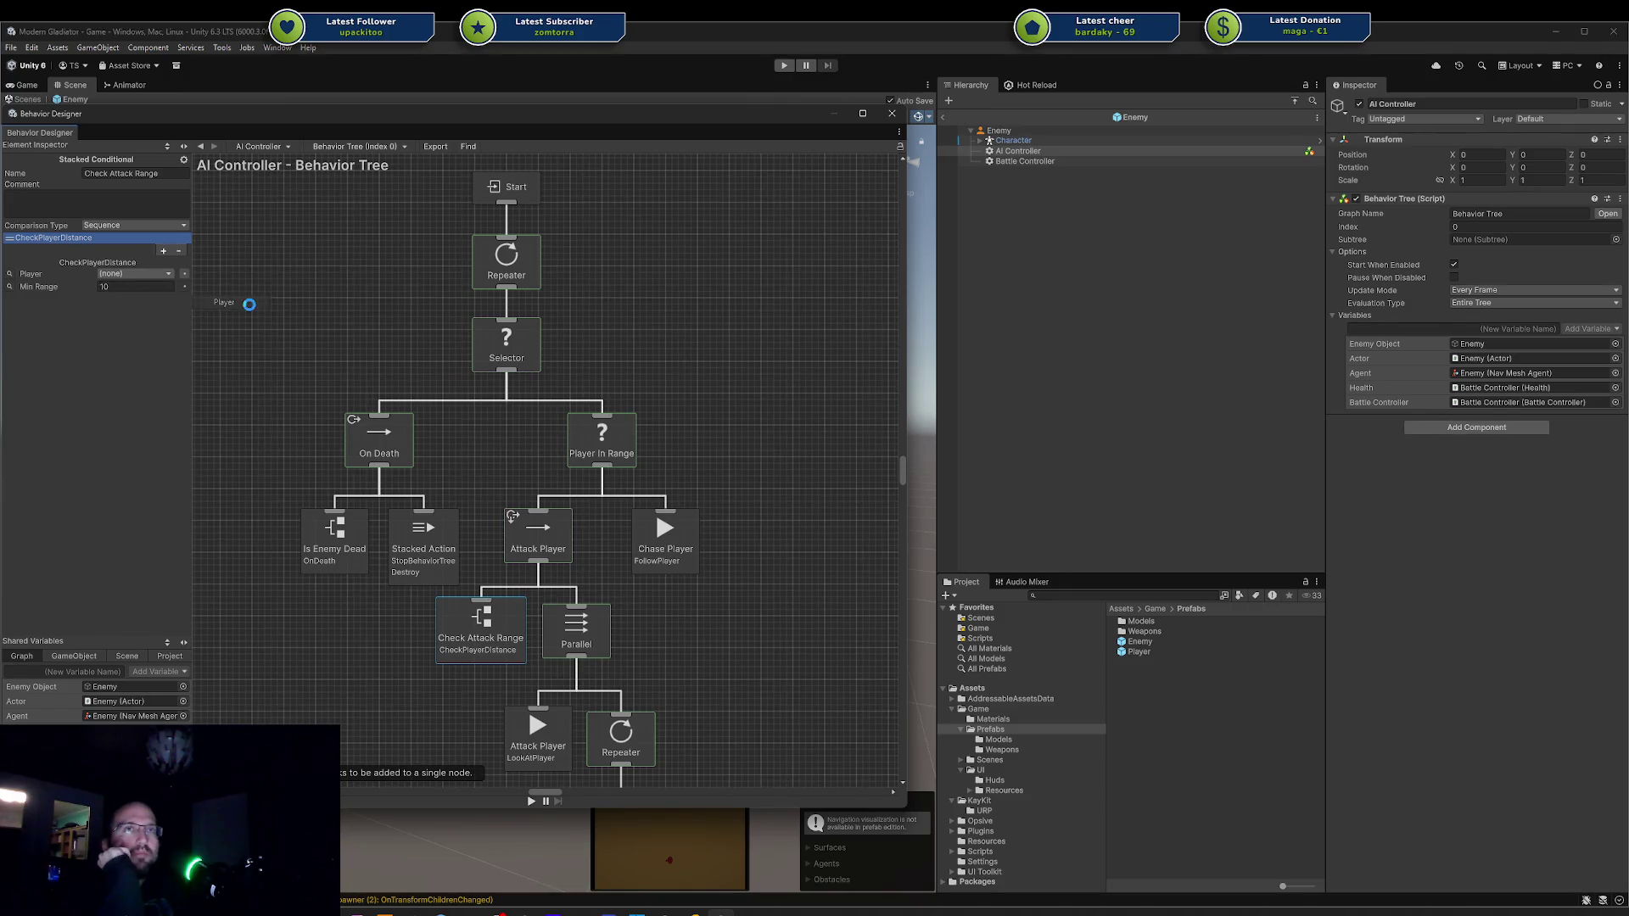
Set the LookAtPlayer task's Player field to the scene's Player variable.
scroll(492, 480, down, 2)
click(543, 653)
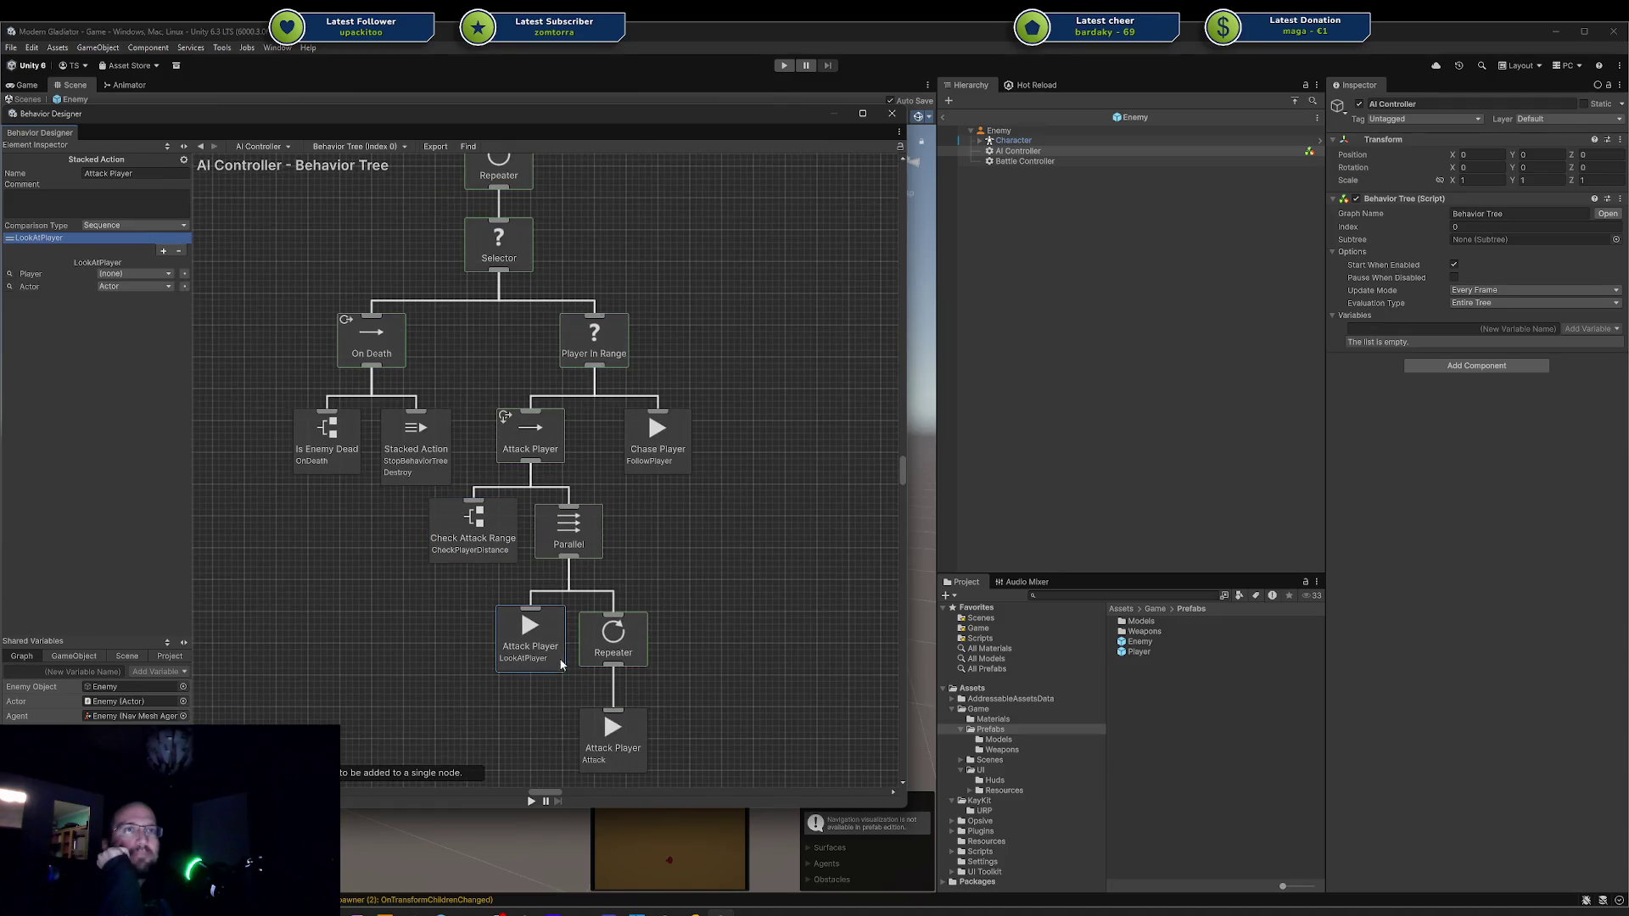
click(132, 275)
mouse_move(134, 307)
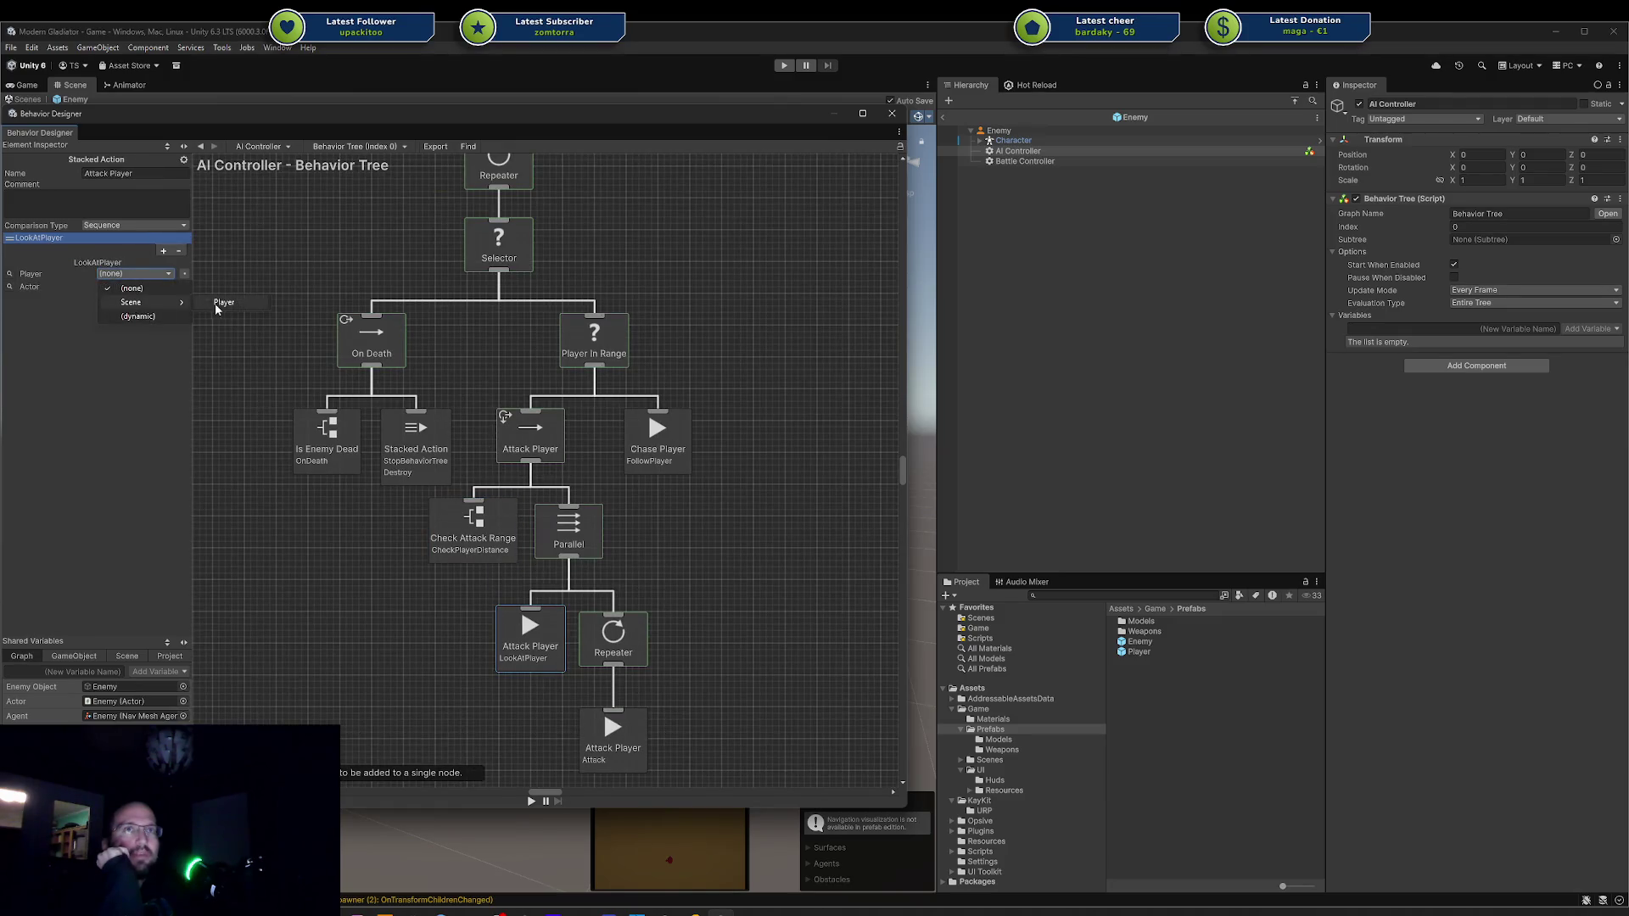
click(226, 302)
drag(638, 606, 669, 492)
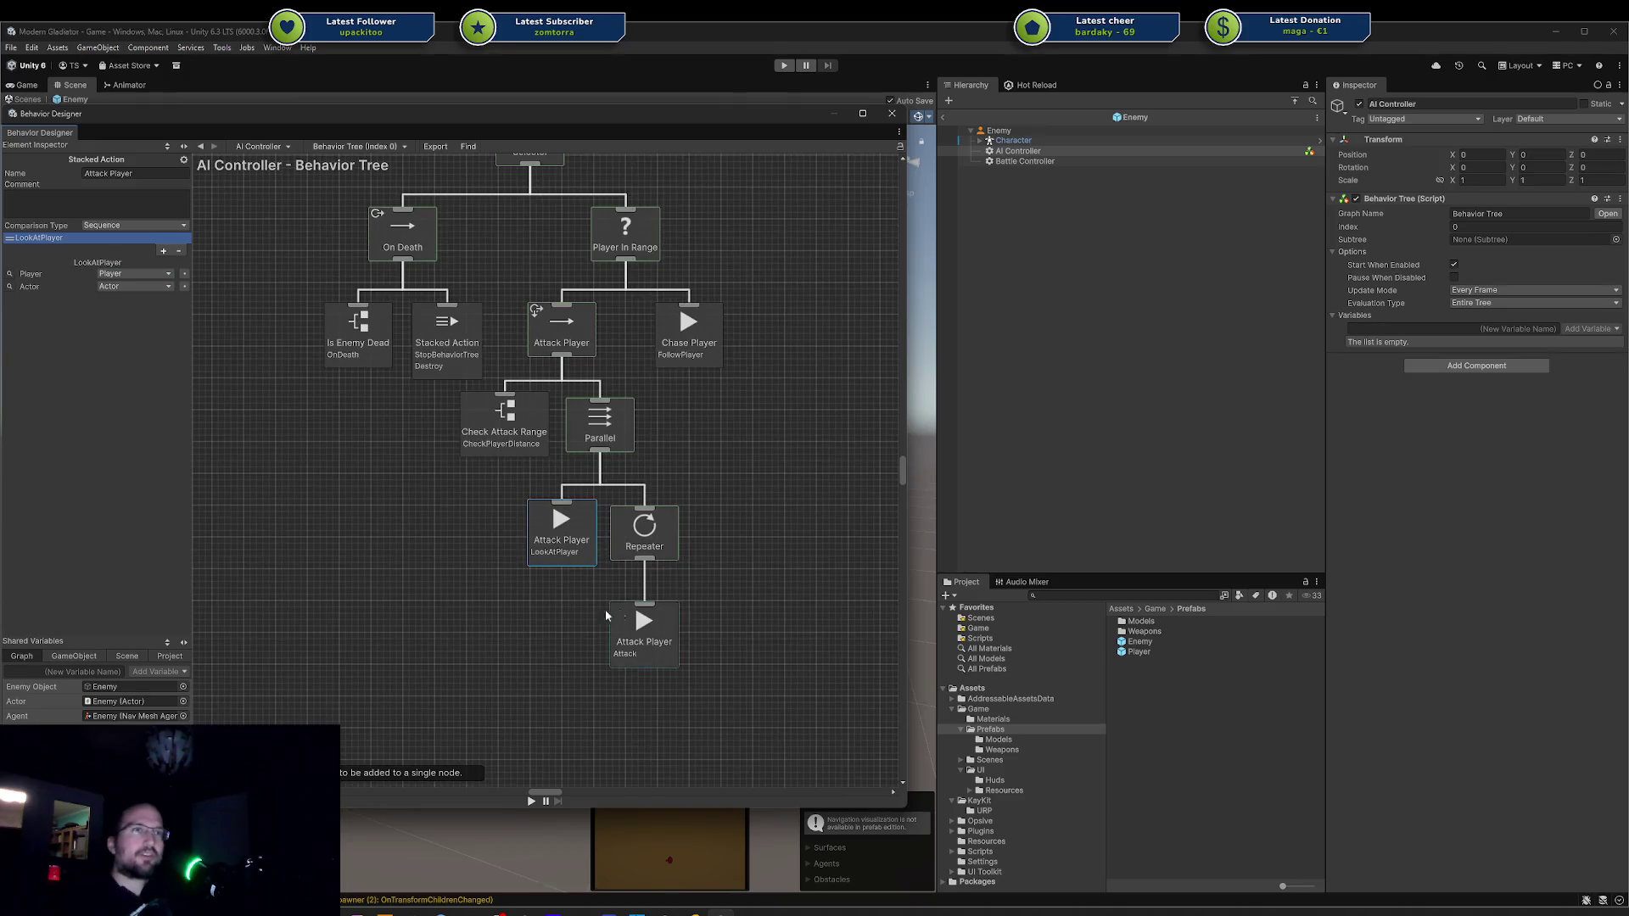
click(647, 577)
click(587, 556)
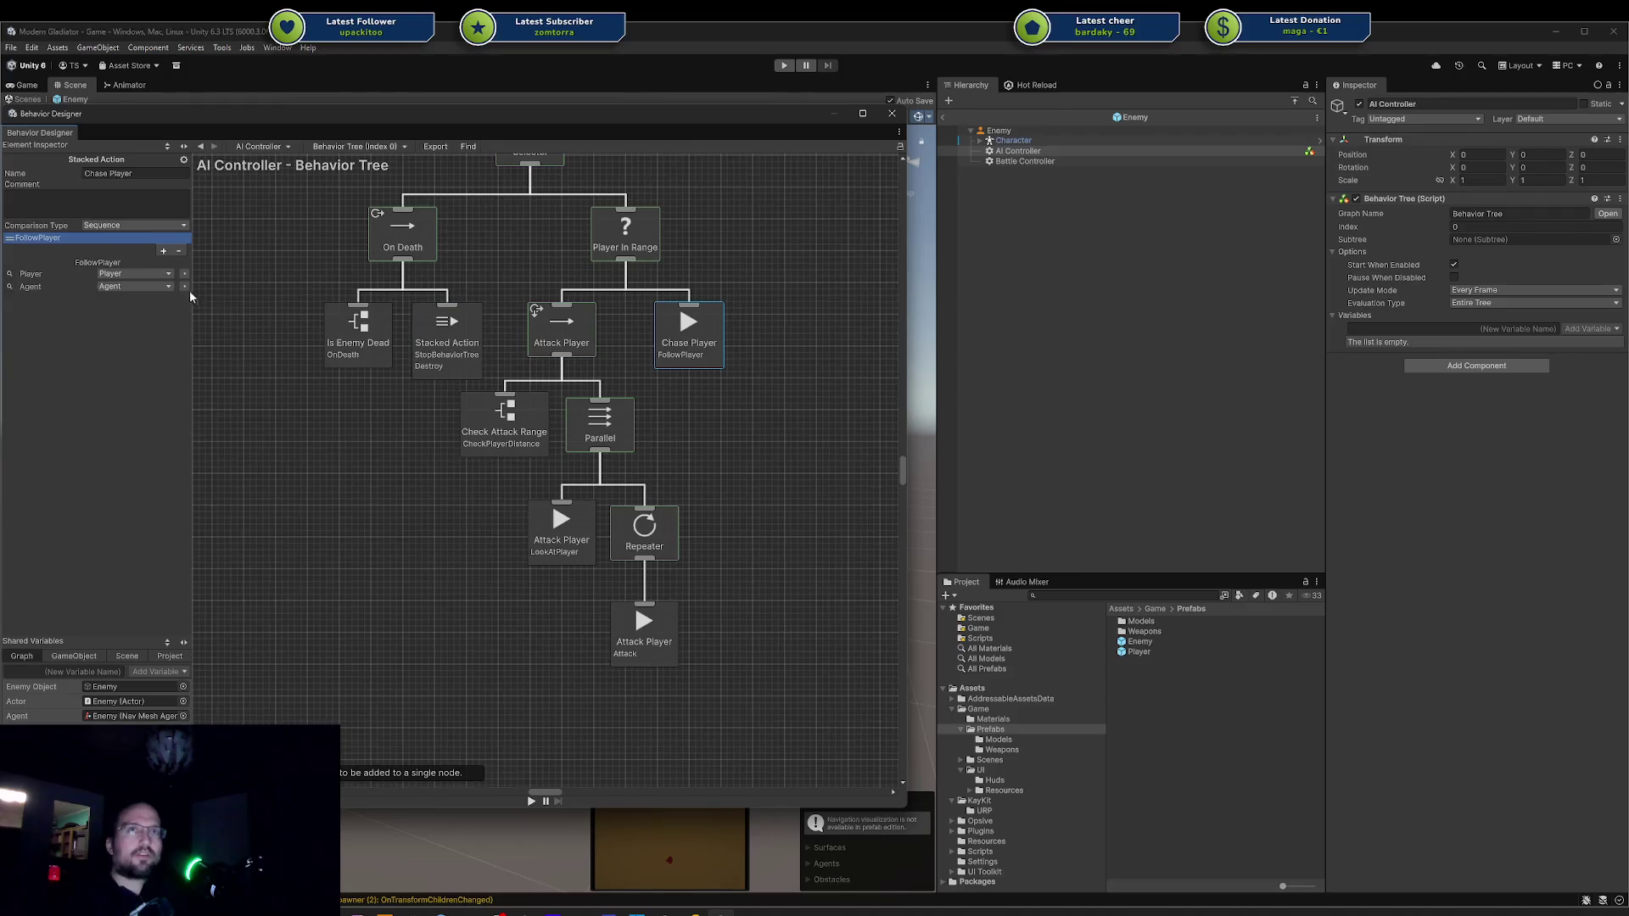
Select Chase Player and create a shared Enemy variable of type Enemy.
click(627, 348)
click(684, 352)
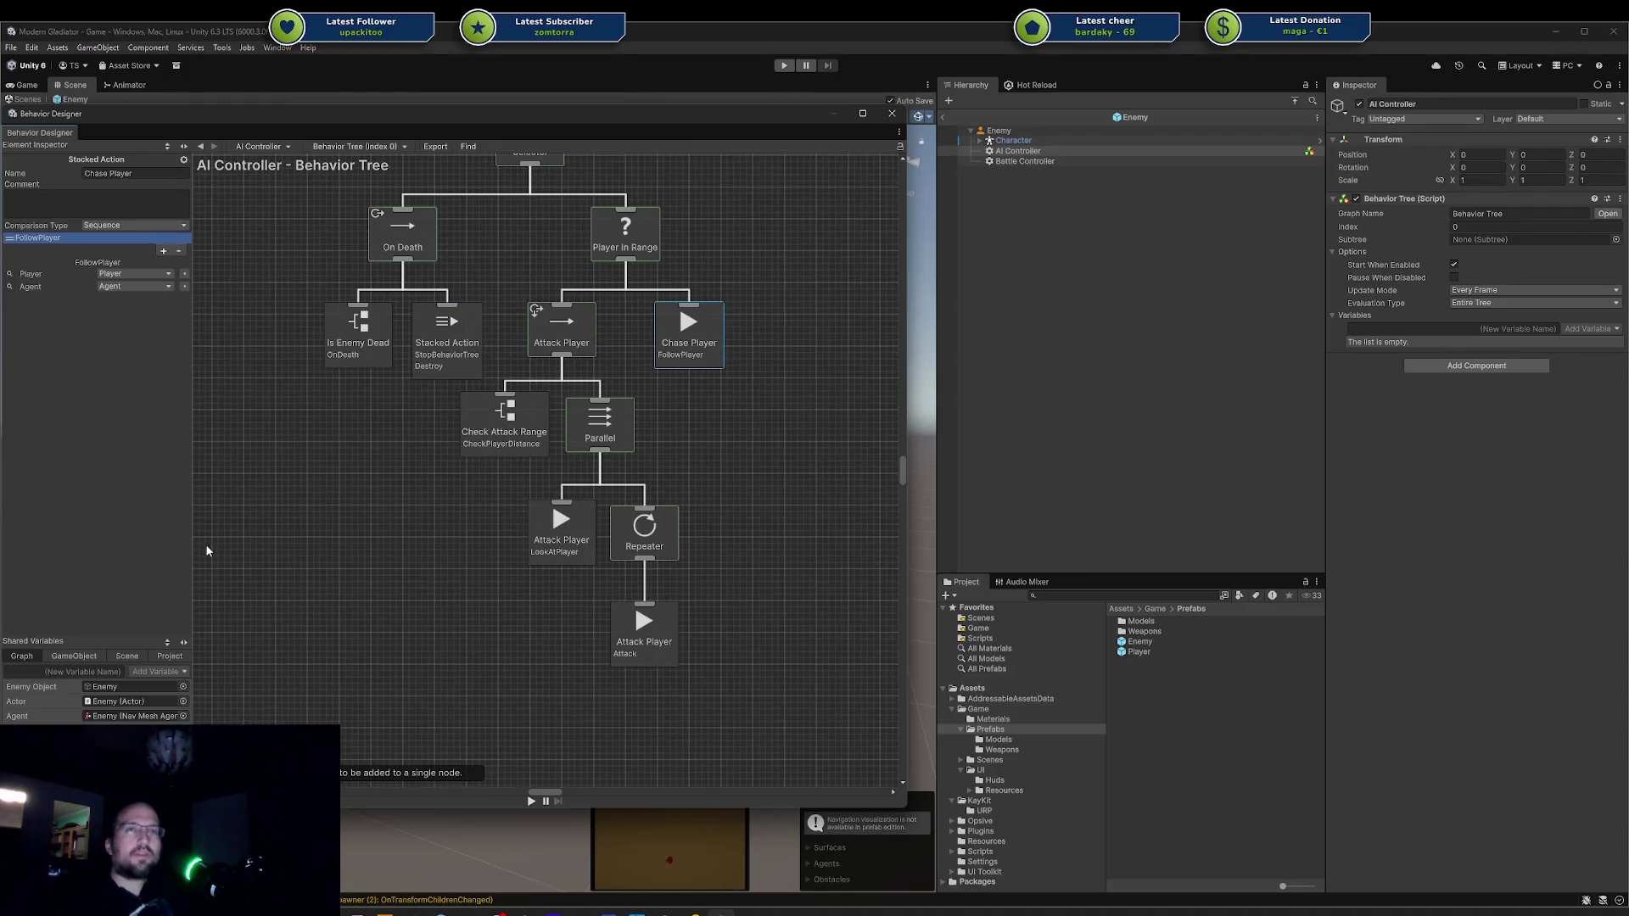
text(Enemy)
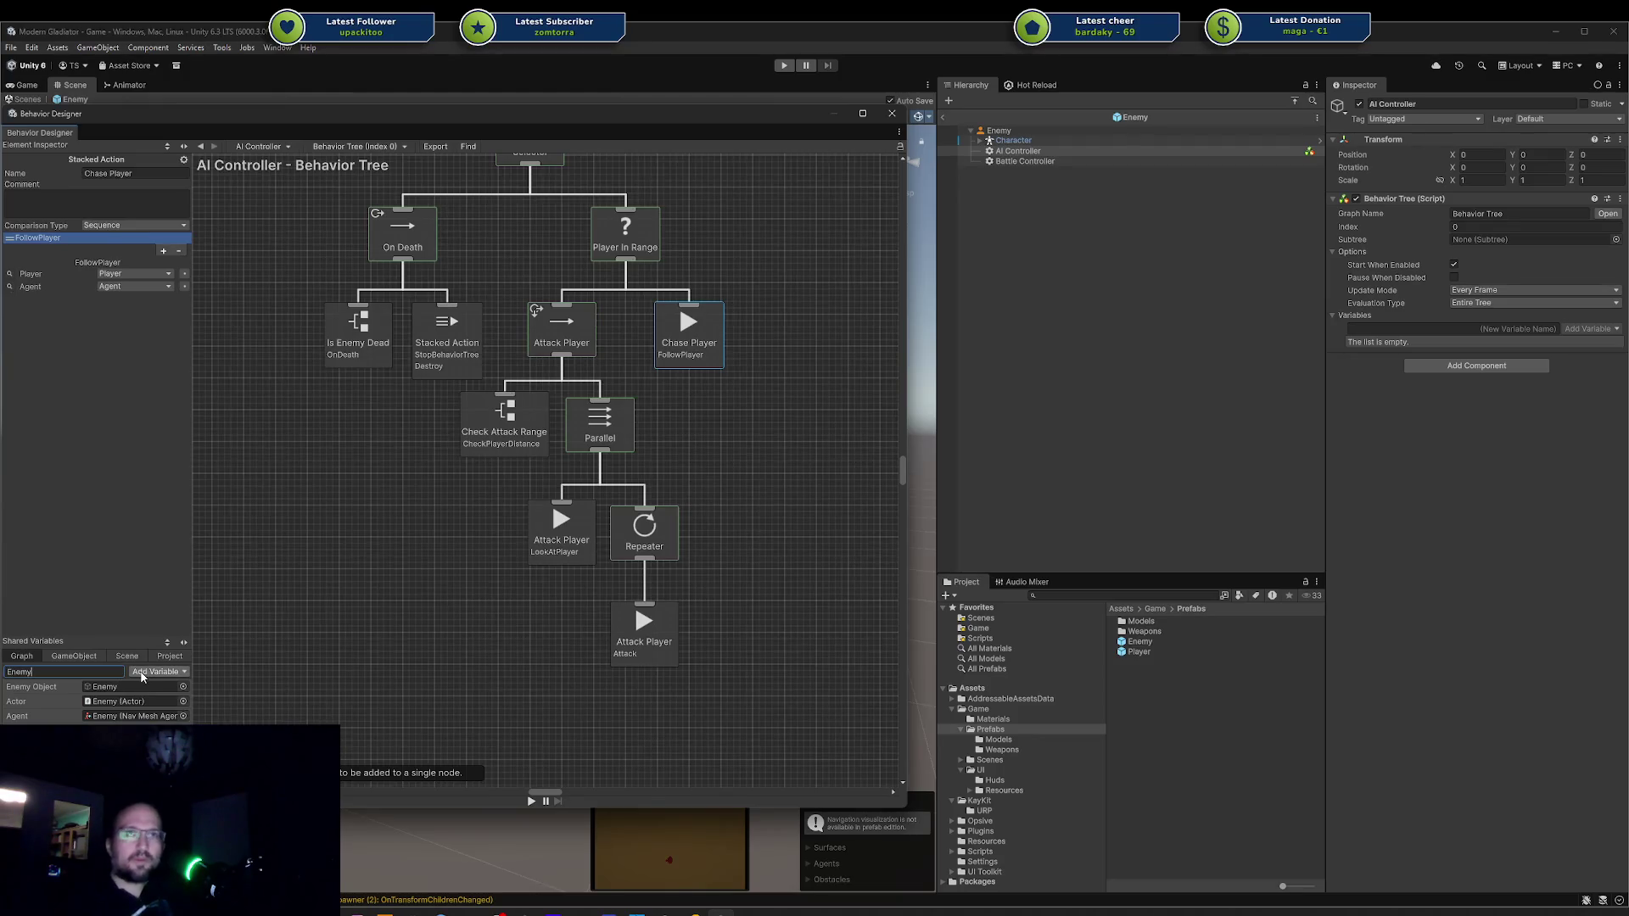
click(154, 672)
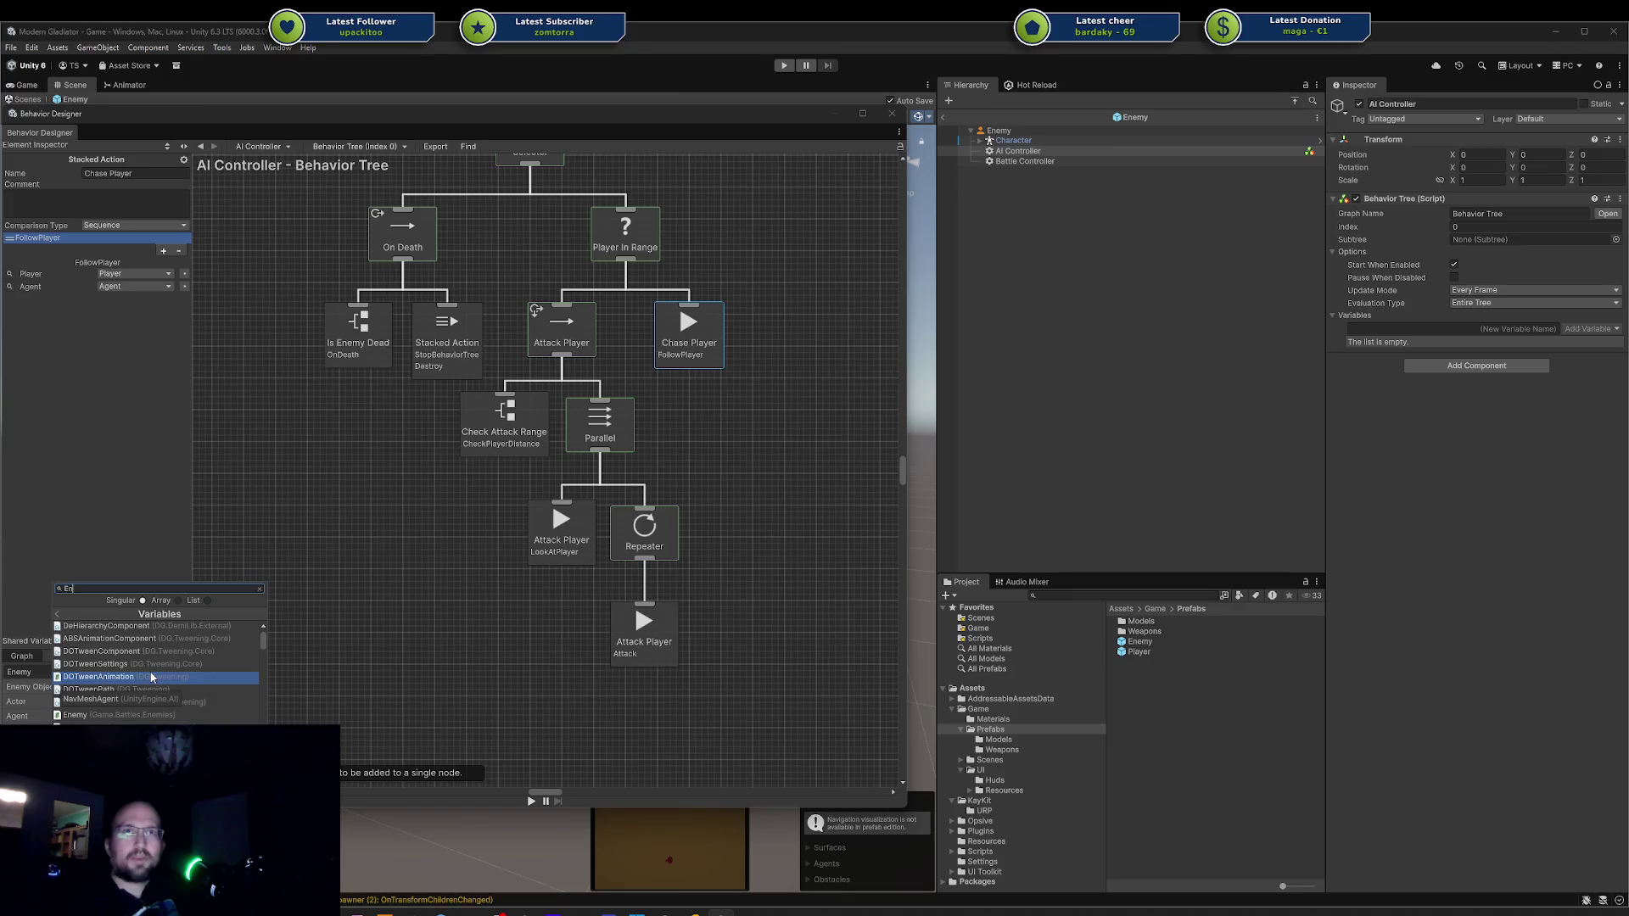
click(141, 688)
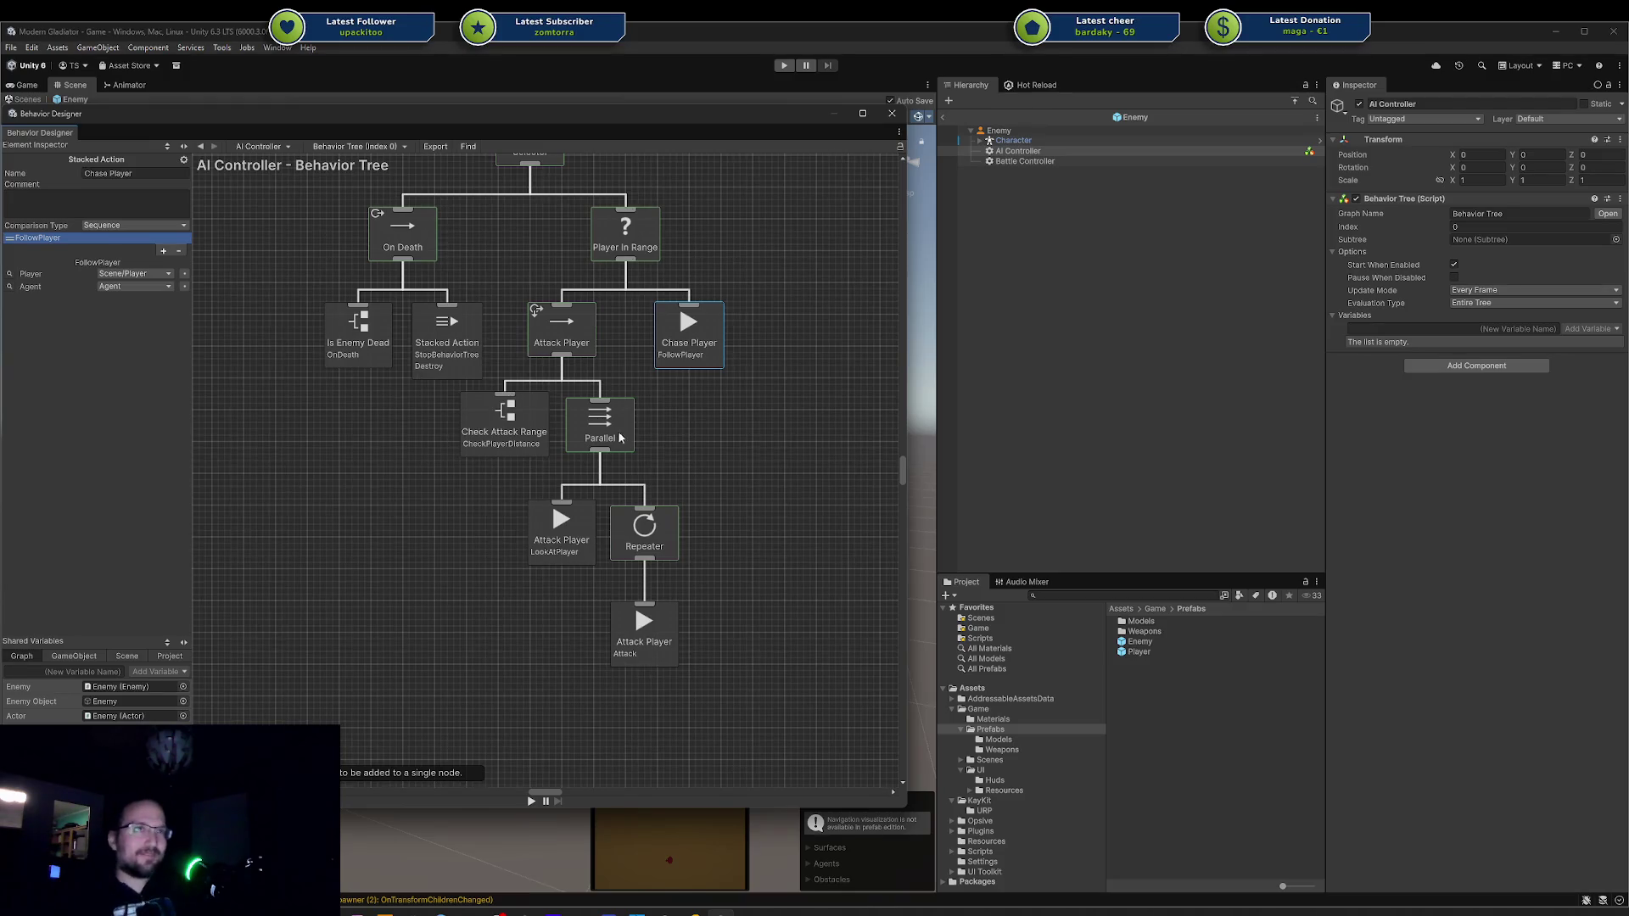
Select the Check Attack Range node to edit its conditions.
click(531, 426)
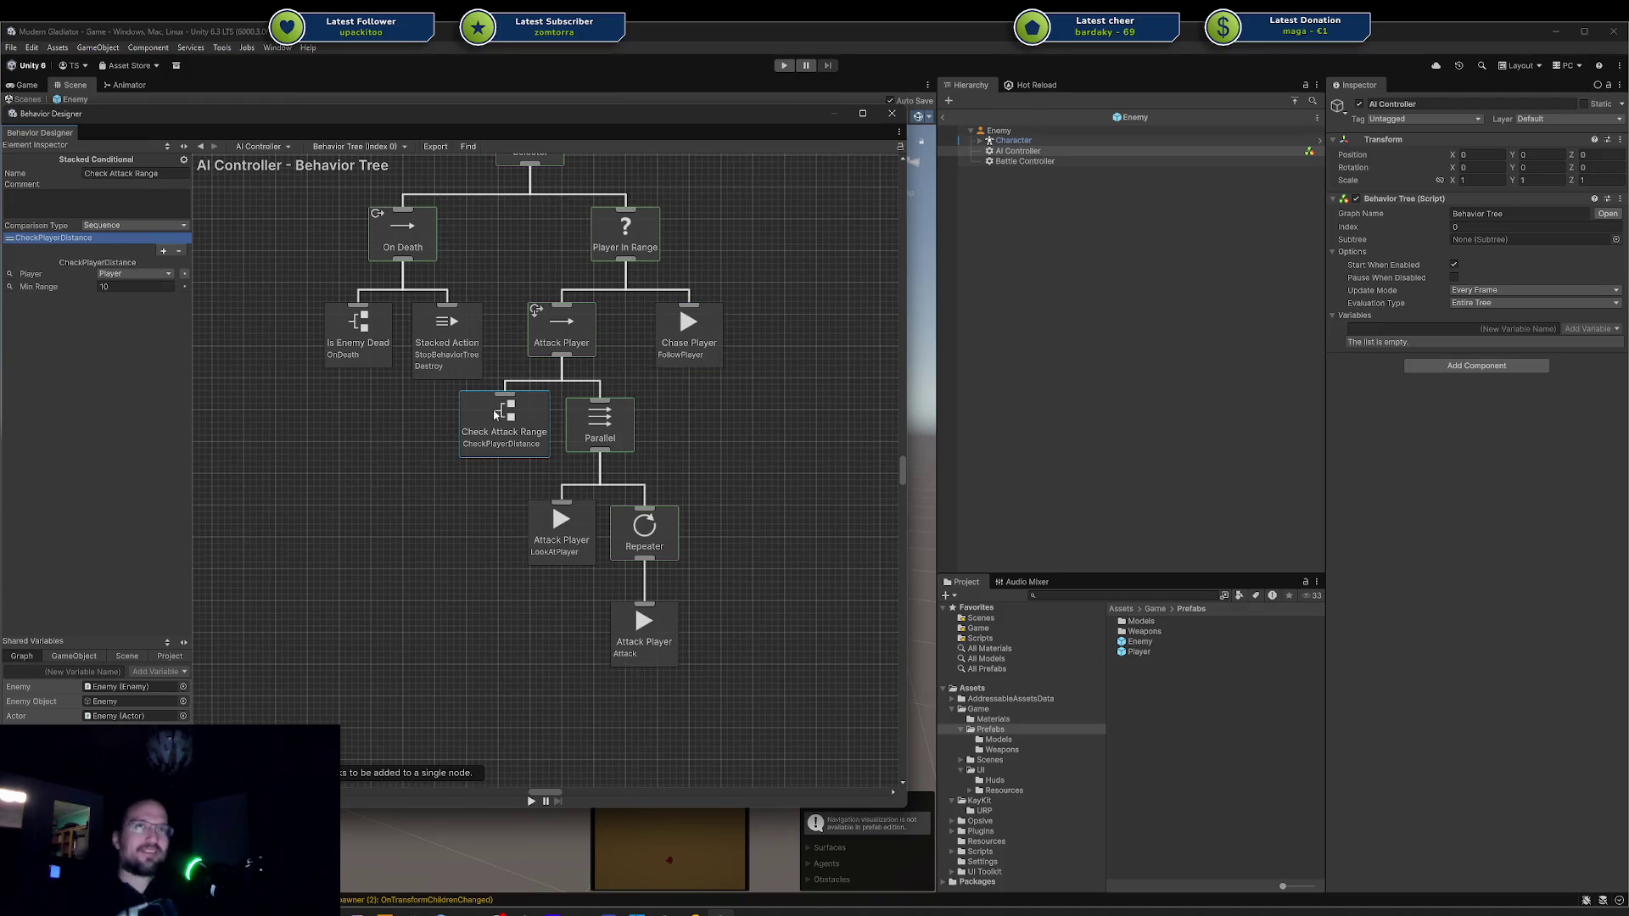
Add an IsPlayerInLineOfSight condition to Check Attack Range with Enemy bound to the Enemy variable.
click(161, 252)
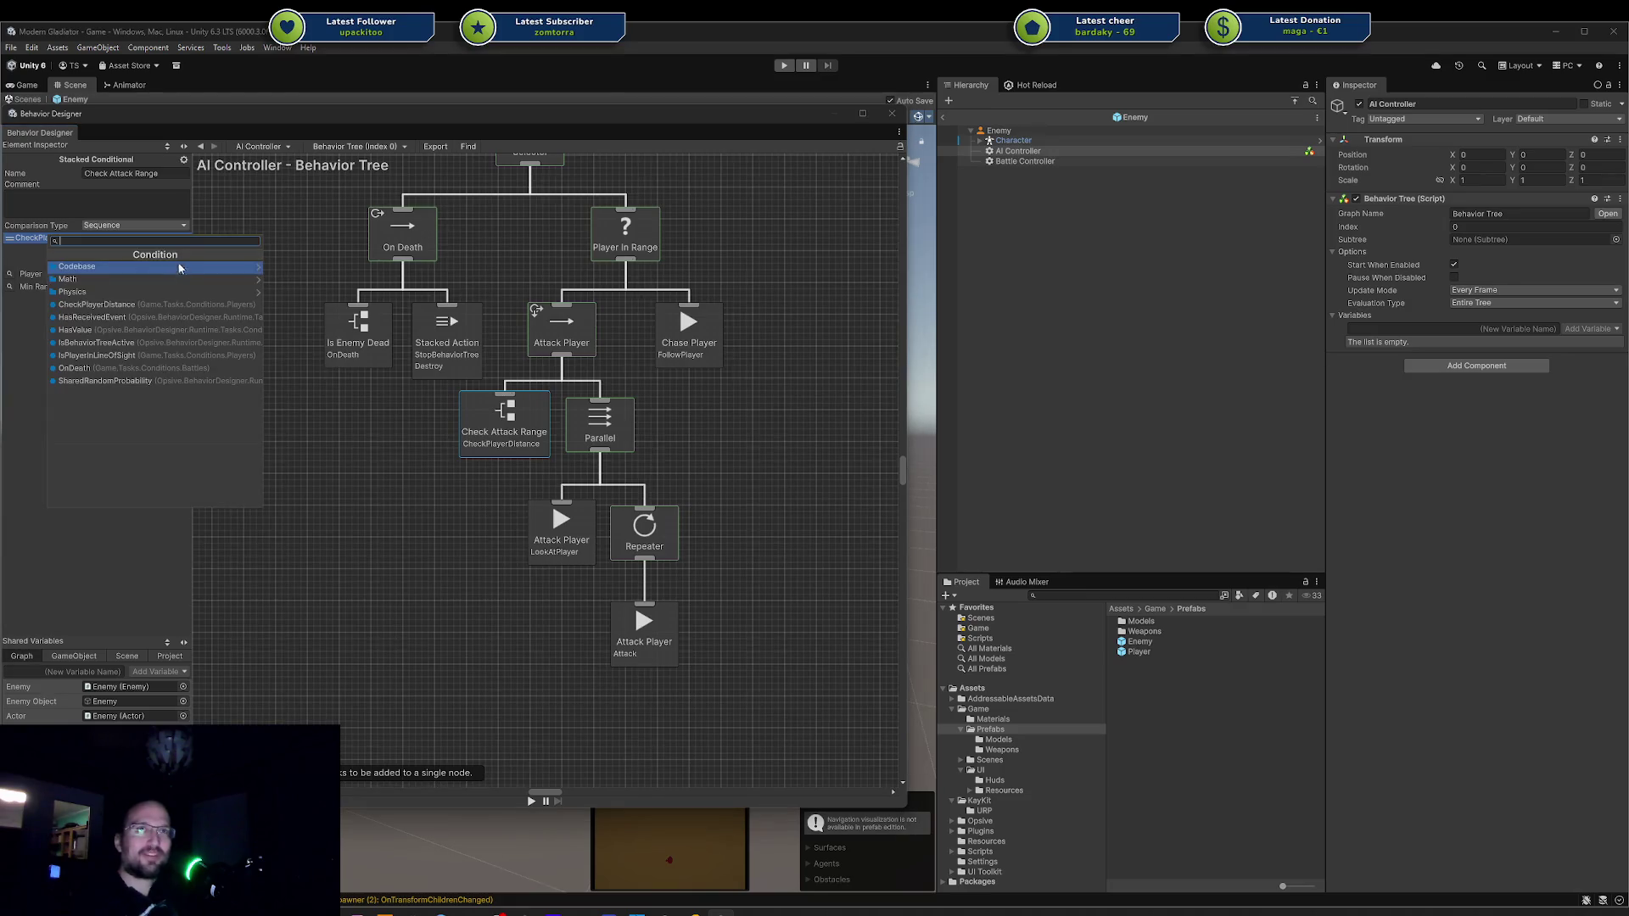
click(161, 353)
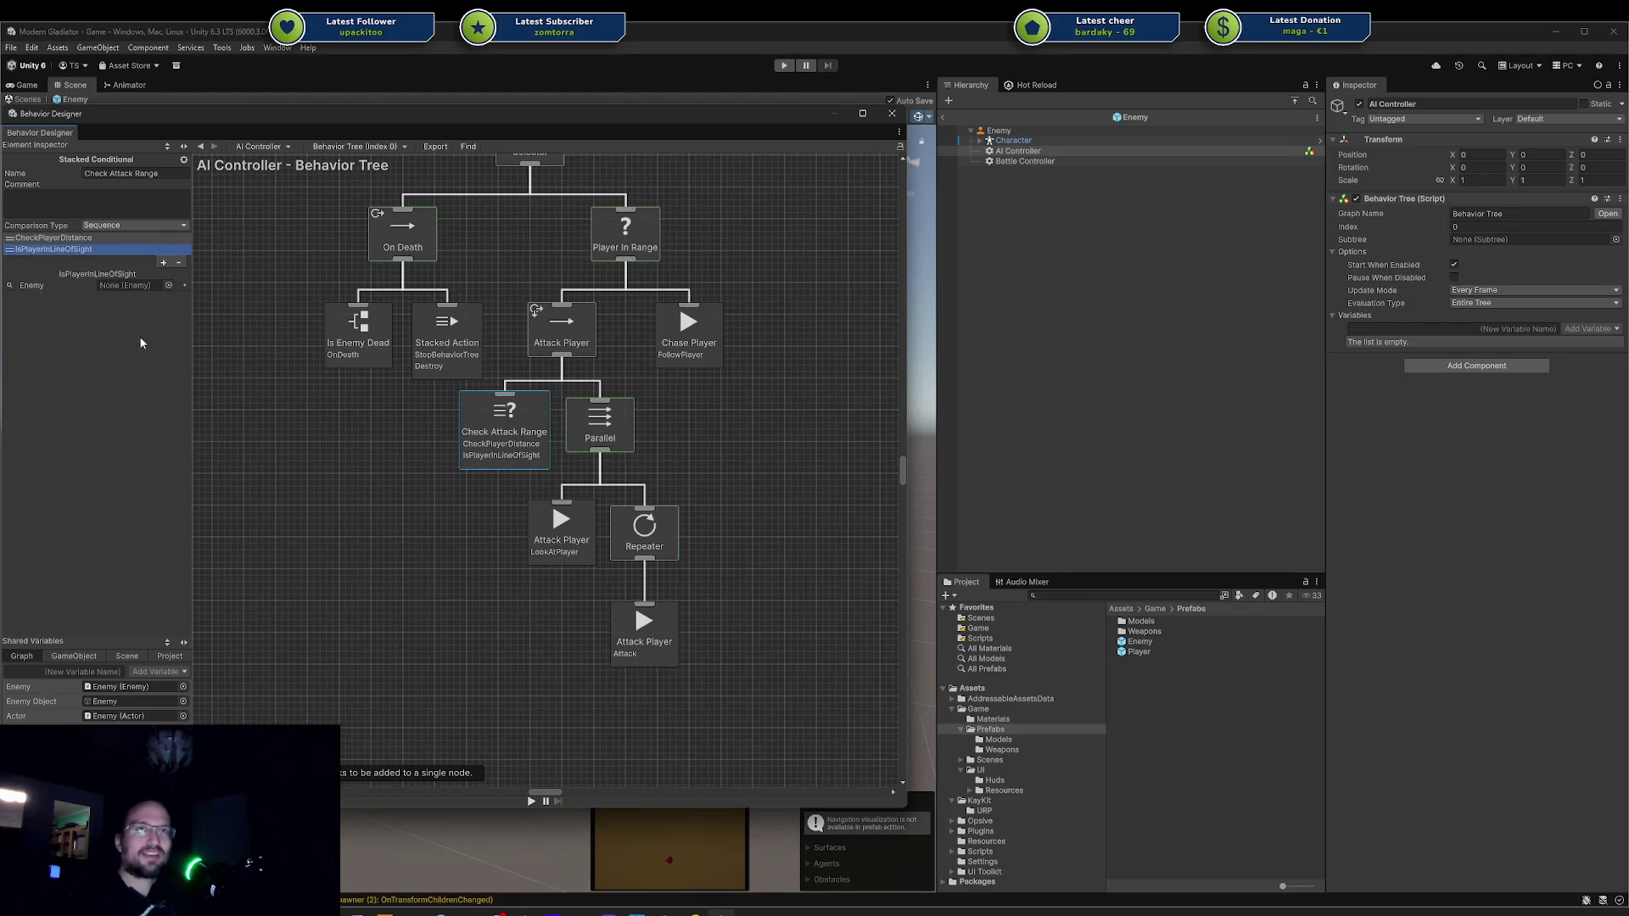
click(169, 288)
click(157, 285)
click(156, 318)
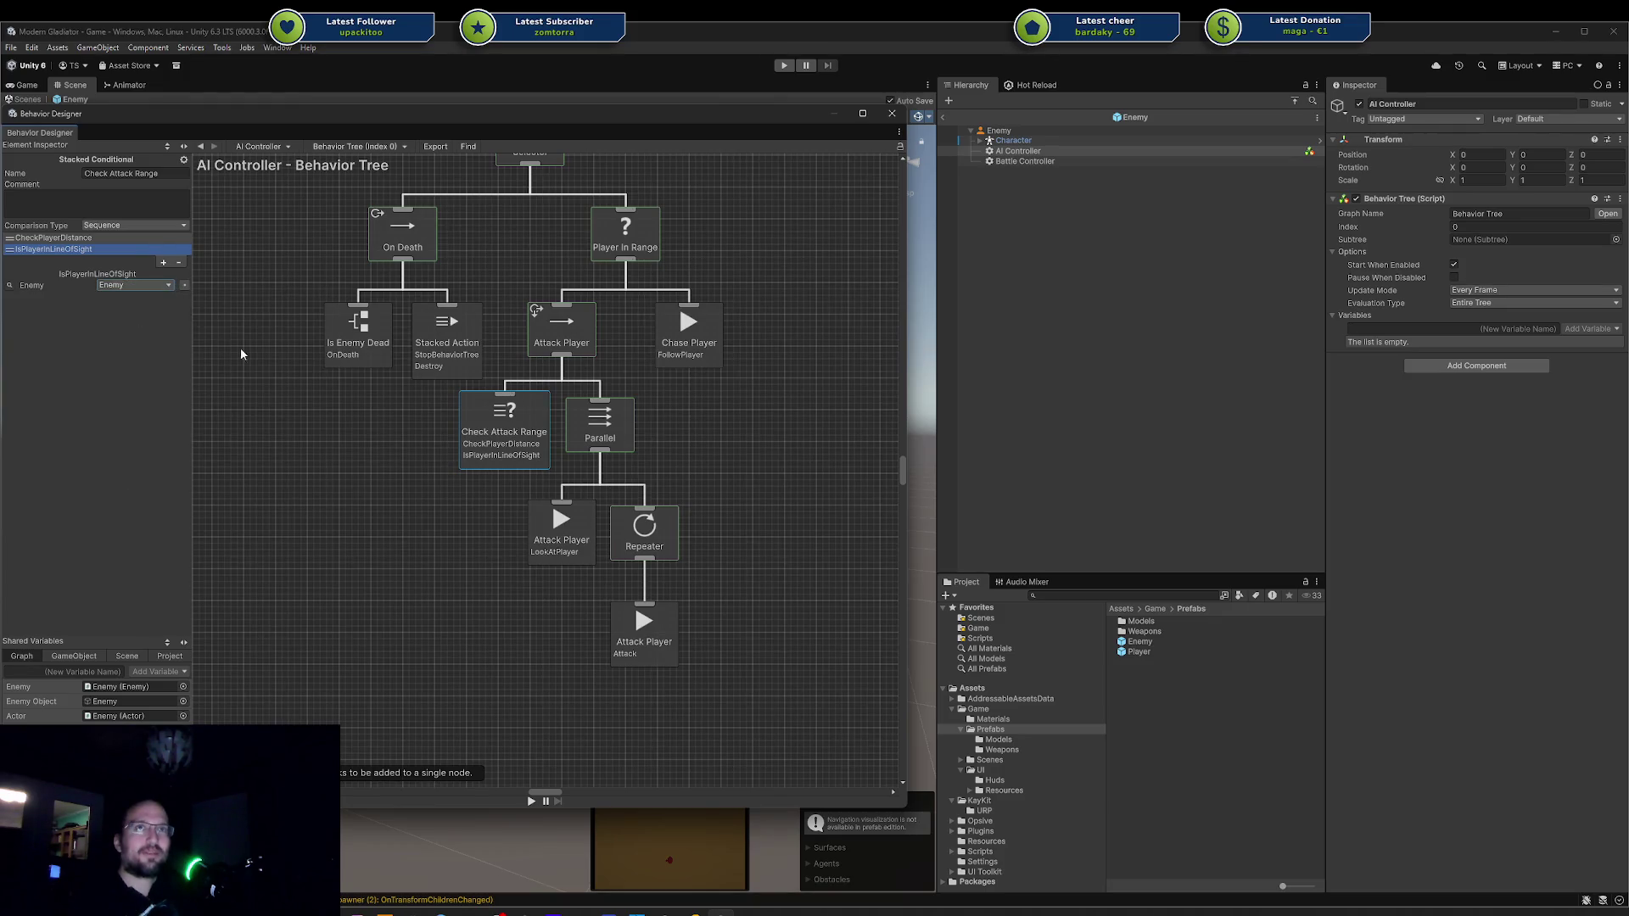
click(339, 451)
click(502, 457)
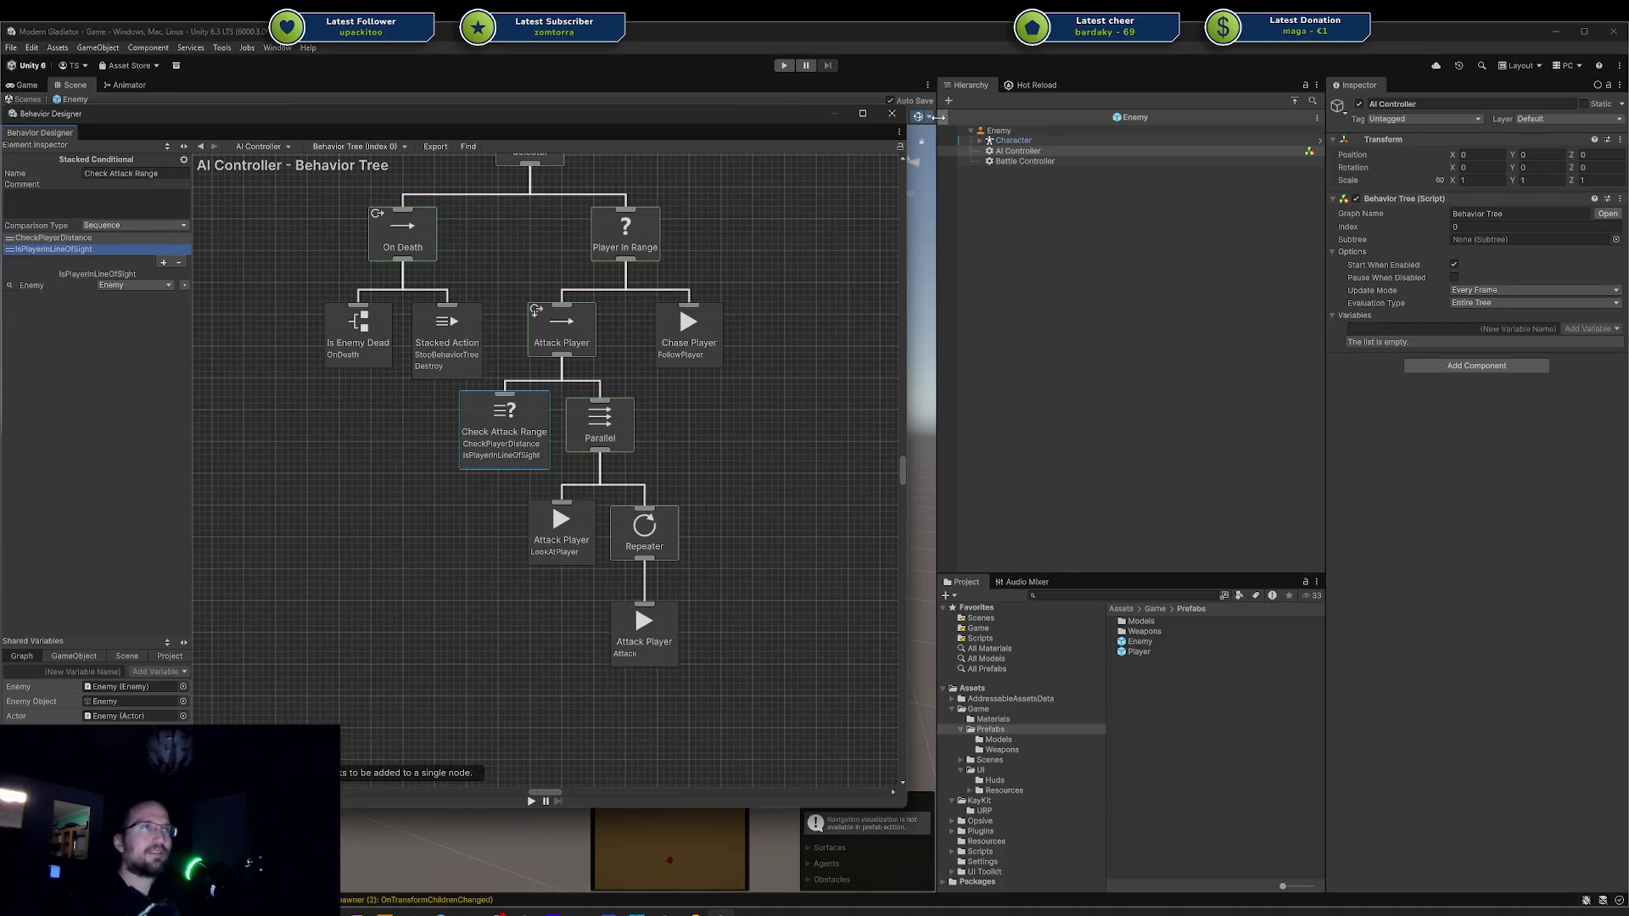
Close Behavior Designer, exit the Enemy prefab, and bring up Enemy.cs in Rider.
click(892, 113)
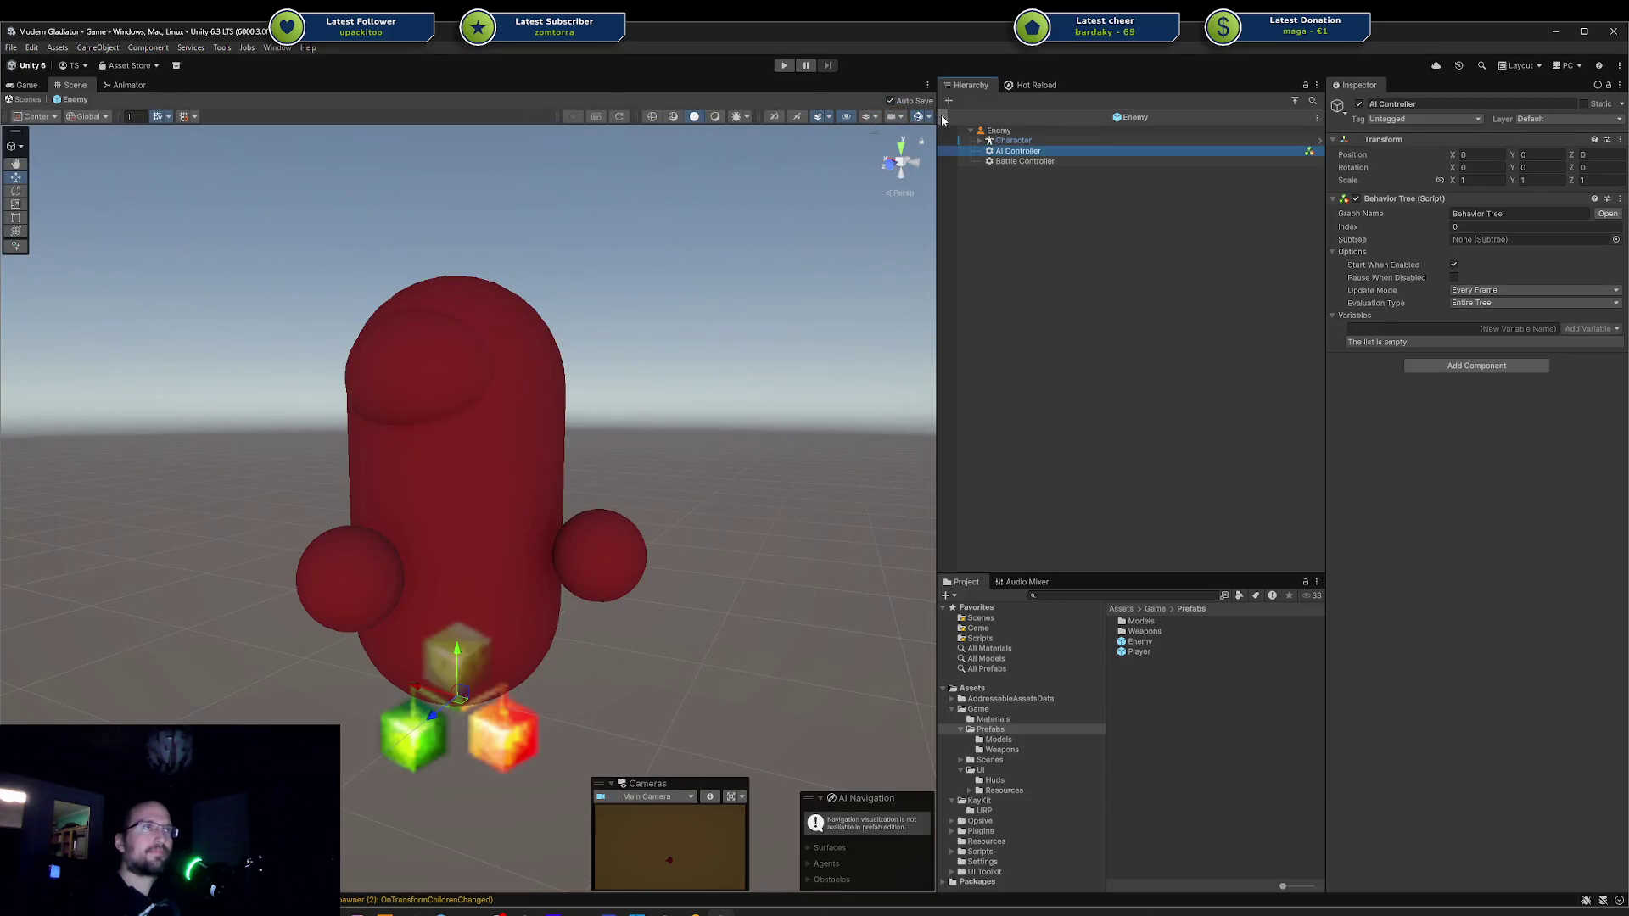
click(943, 118)
key(alt+Tab)
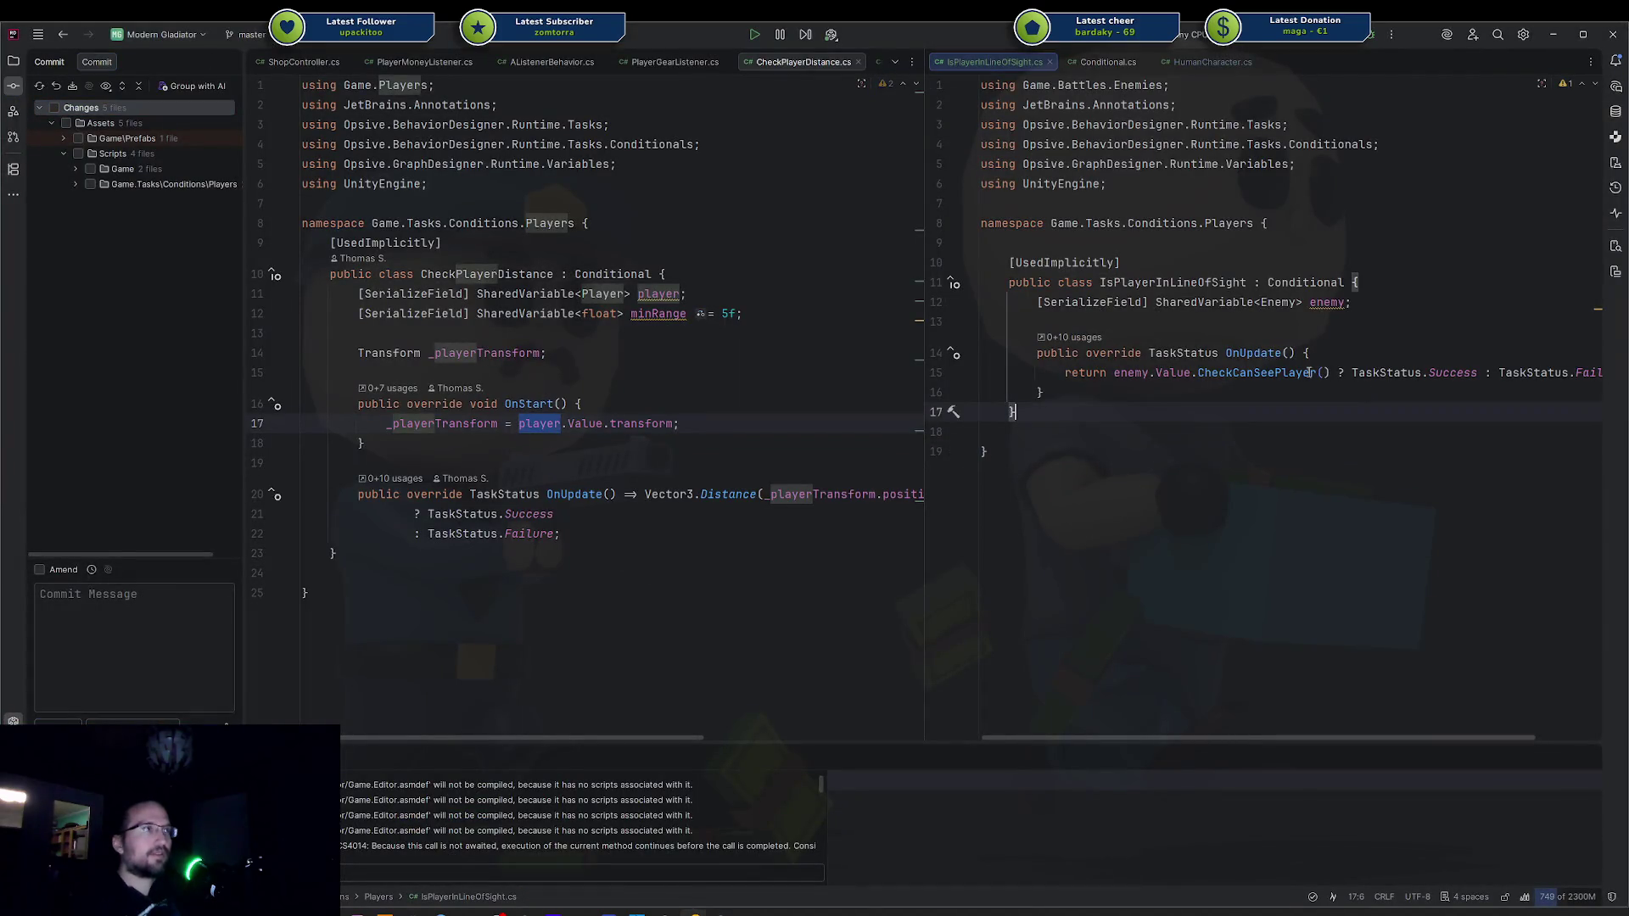
ctrl+click(1264, 373)
Add a blank line inside CheckCanSeePlayer's body.
click(556, 521)
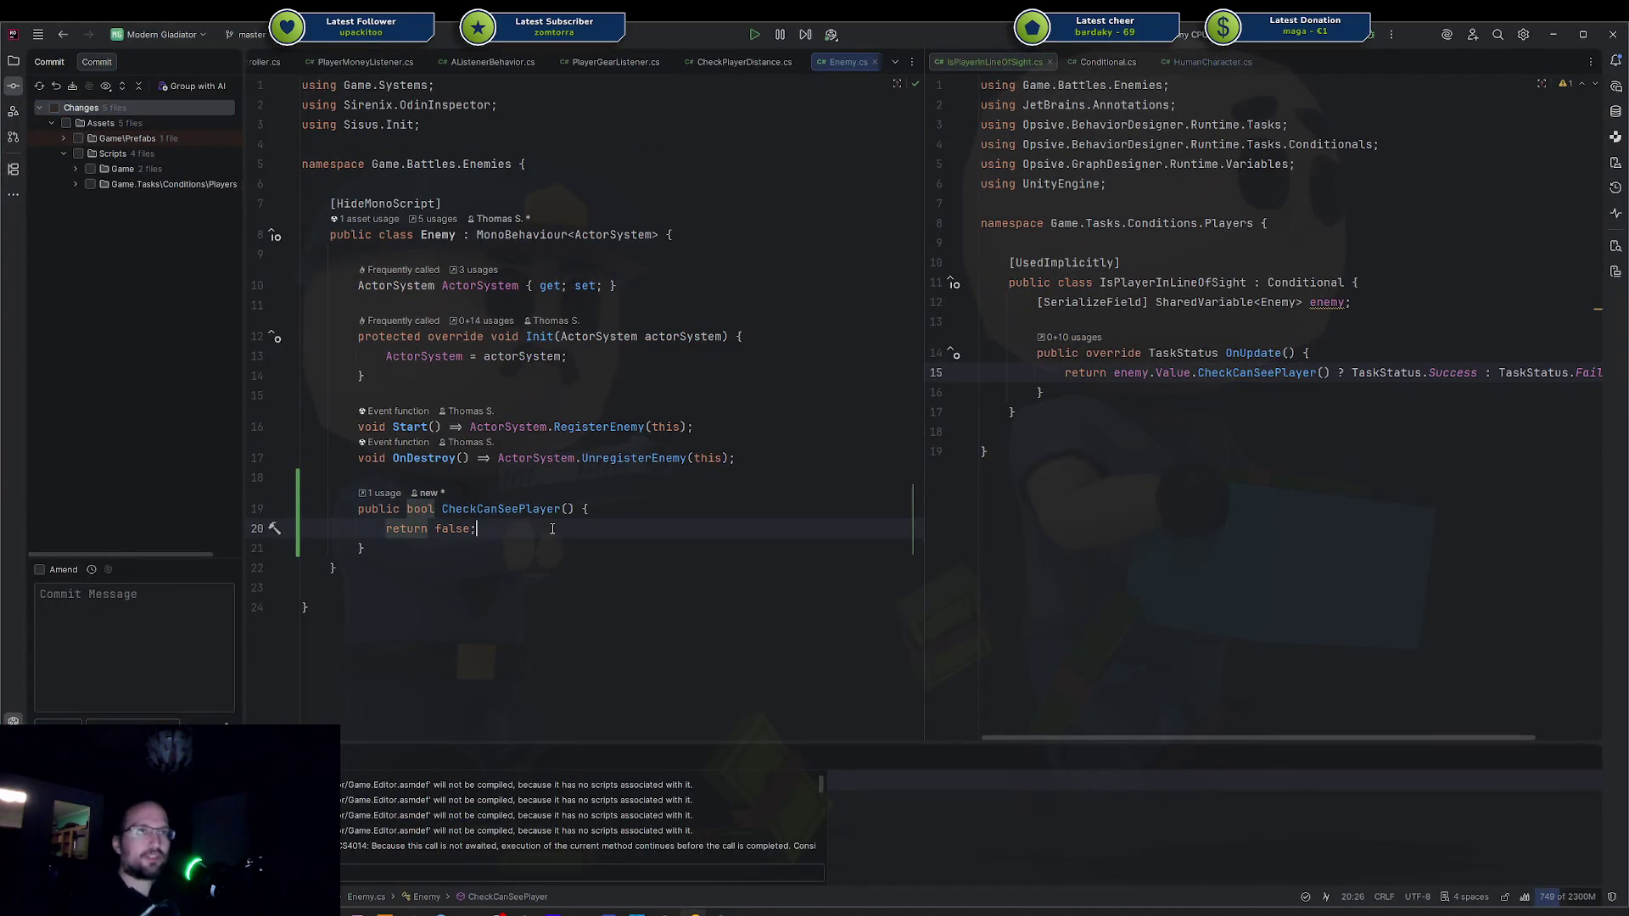
key(Up)
key(End)
key(Return)
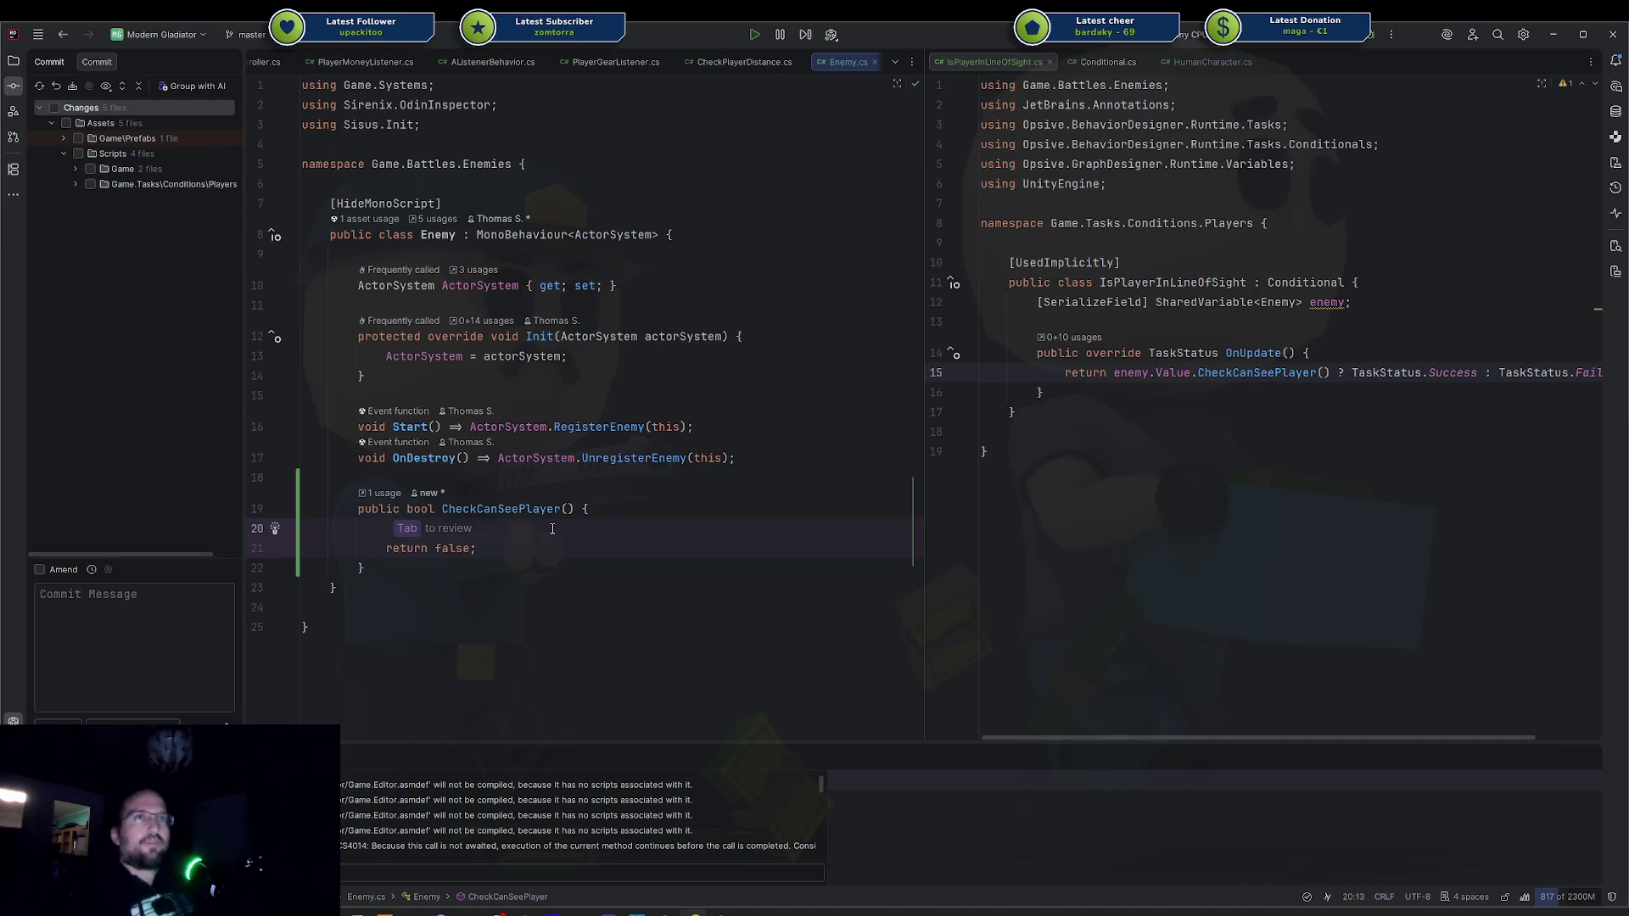
Declare a [SerializeField, ChildGameObjectsOnly] HumanCharacter character field in the Enemy class.
key(Up)
key(Up)
key(Up)
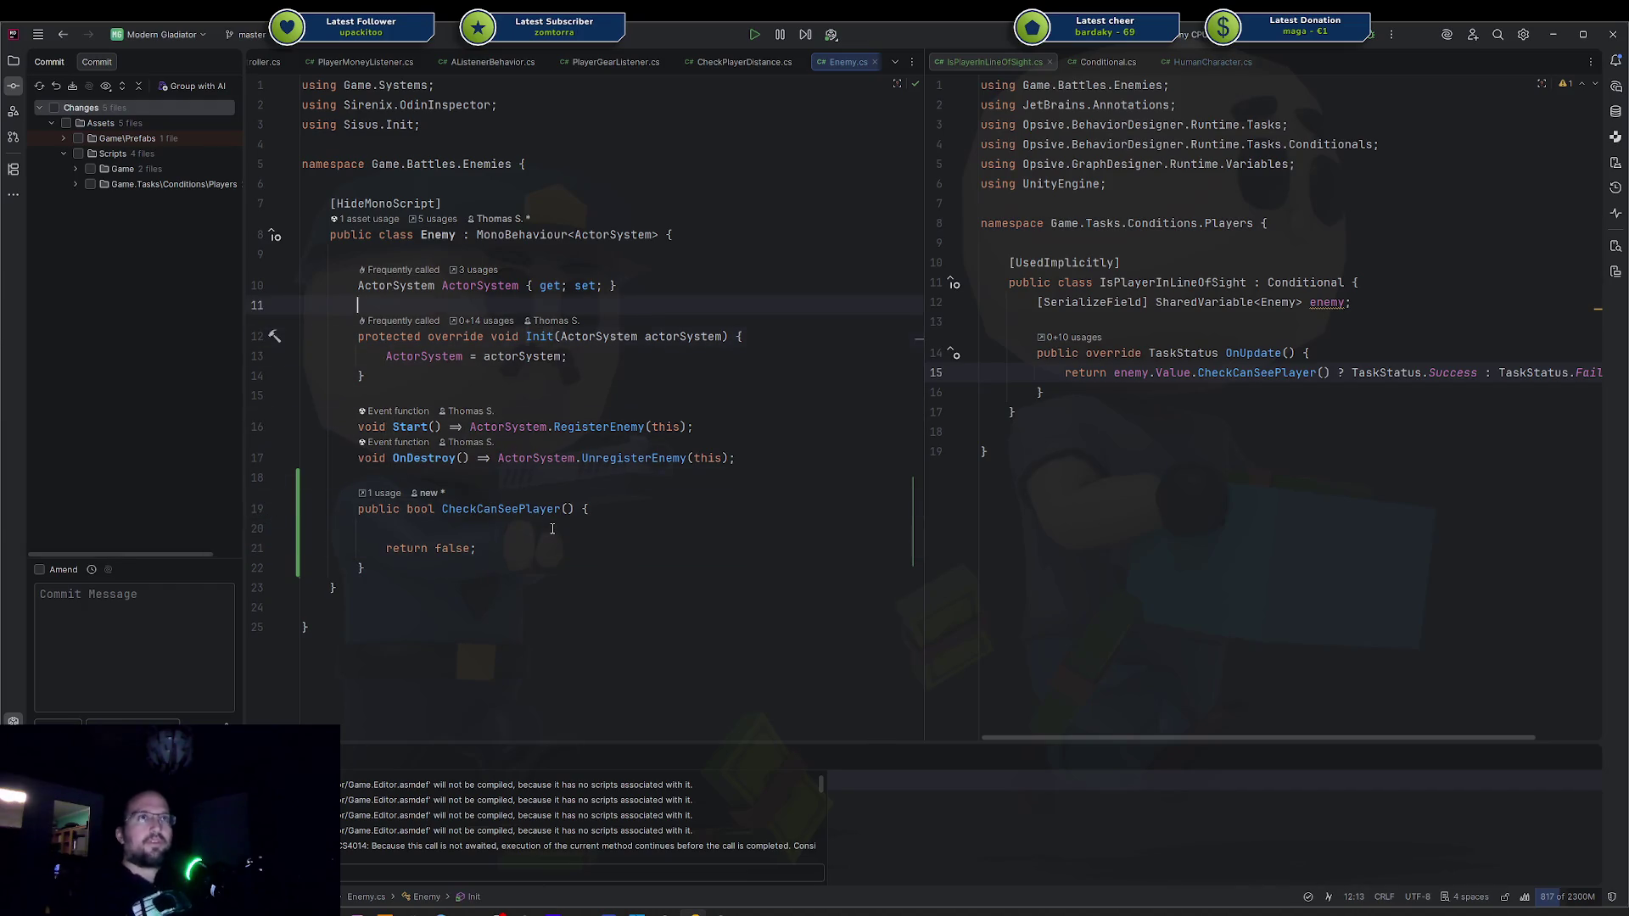
key(Return)
key(Up)
text([S)
text(e)
key(Return)
text(, Child)
key(Return)
text(] HumanC)
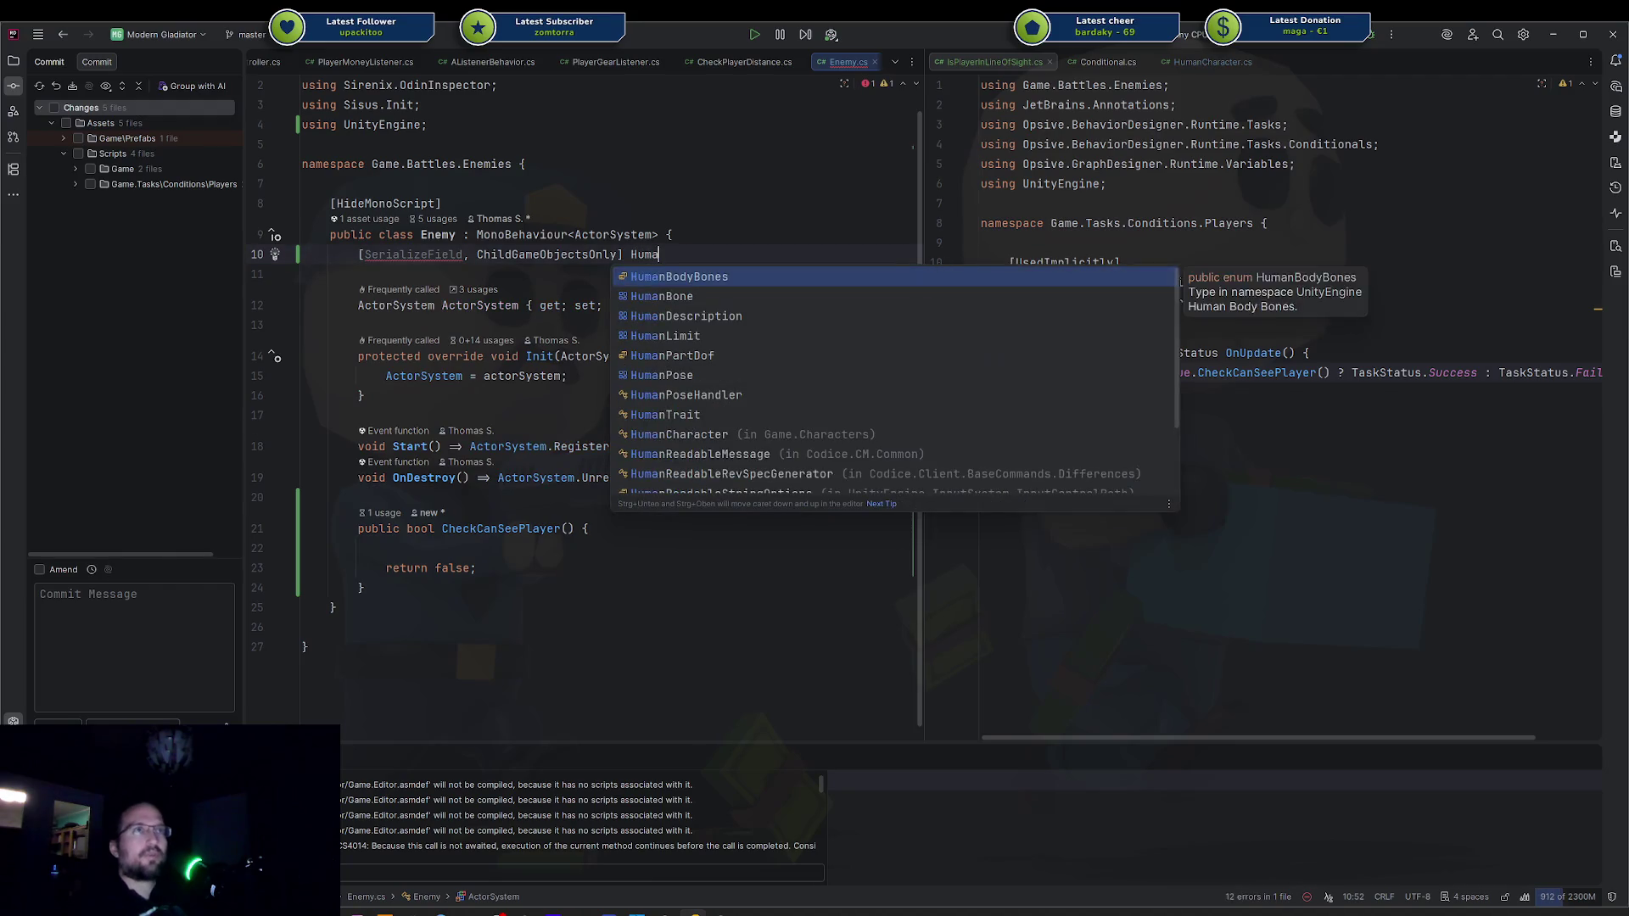
key(Return)
text(char)
key(Return)
text(;)
key(Down)
key(Down)
key(Down)
key(Down)
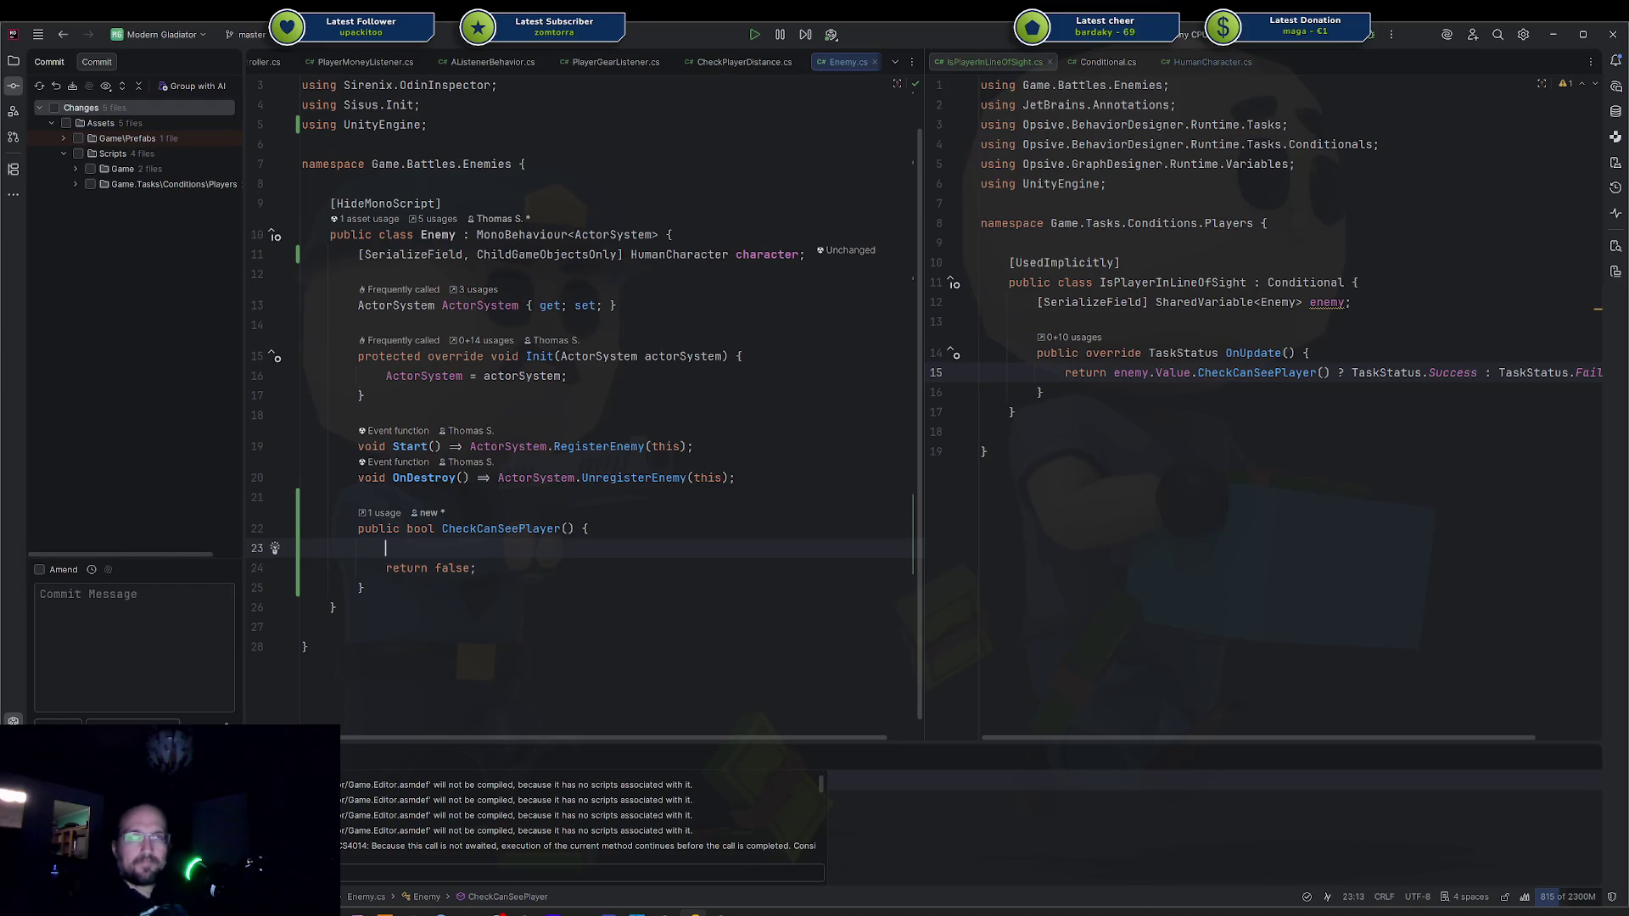
Start a new first statement on line 23 reading 'var startPosition = character.'.
text(v)
key(BackSpace)
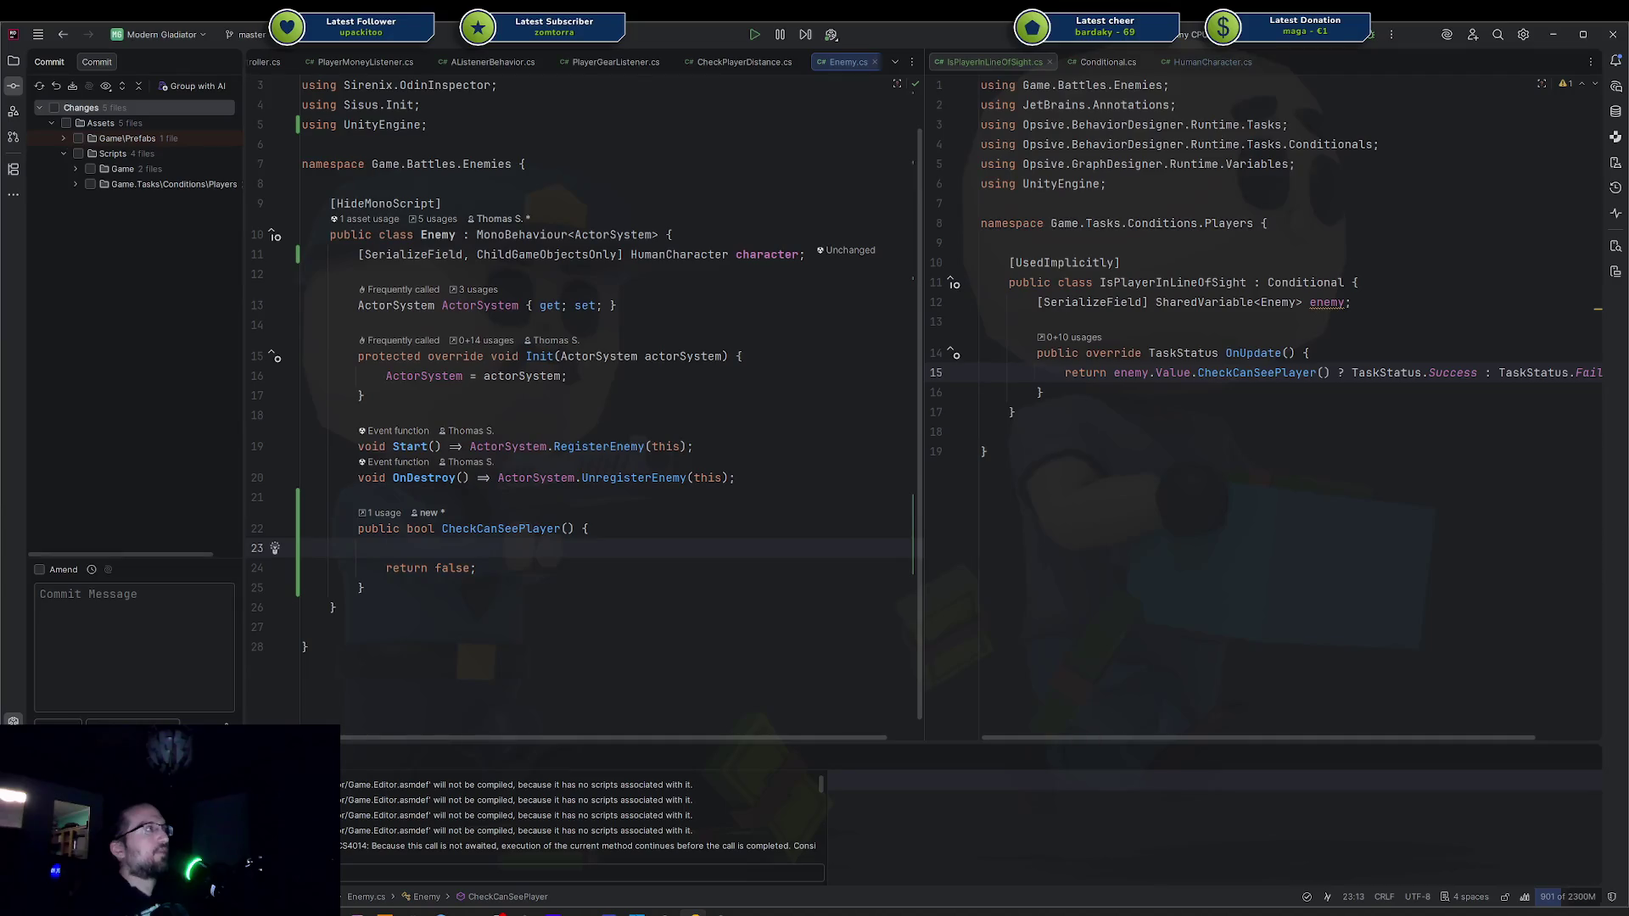
key(Return)
key(Up)
text(var ra)
key(BackSpace)
key(BackSpace)
text(startPosition = character.r)
key(BackSpace)
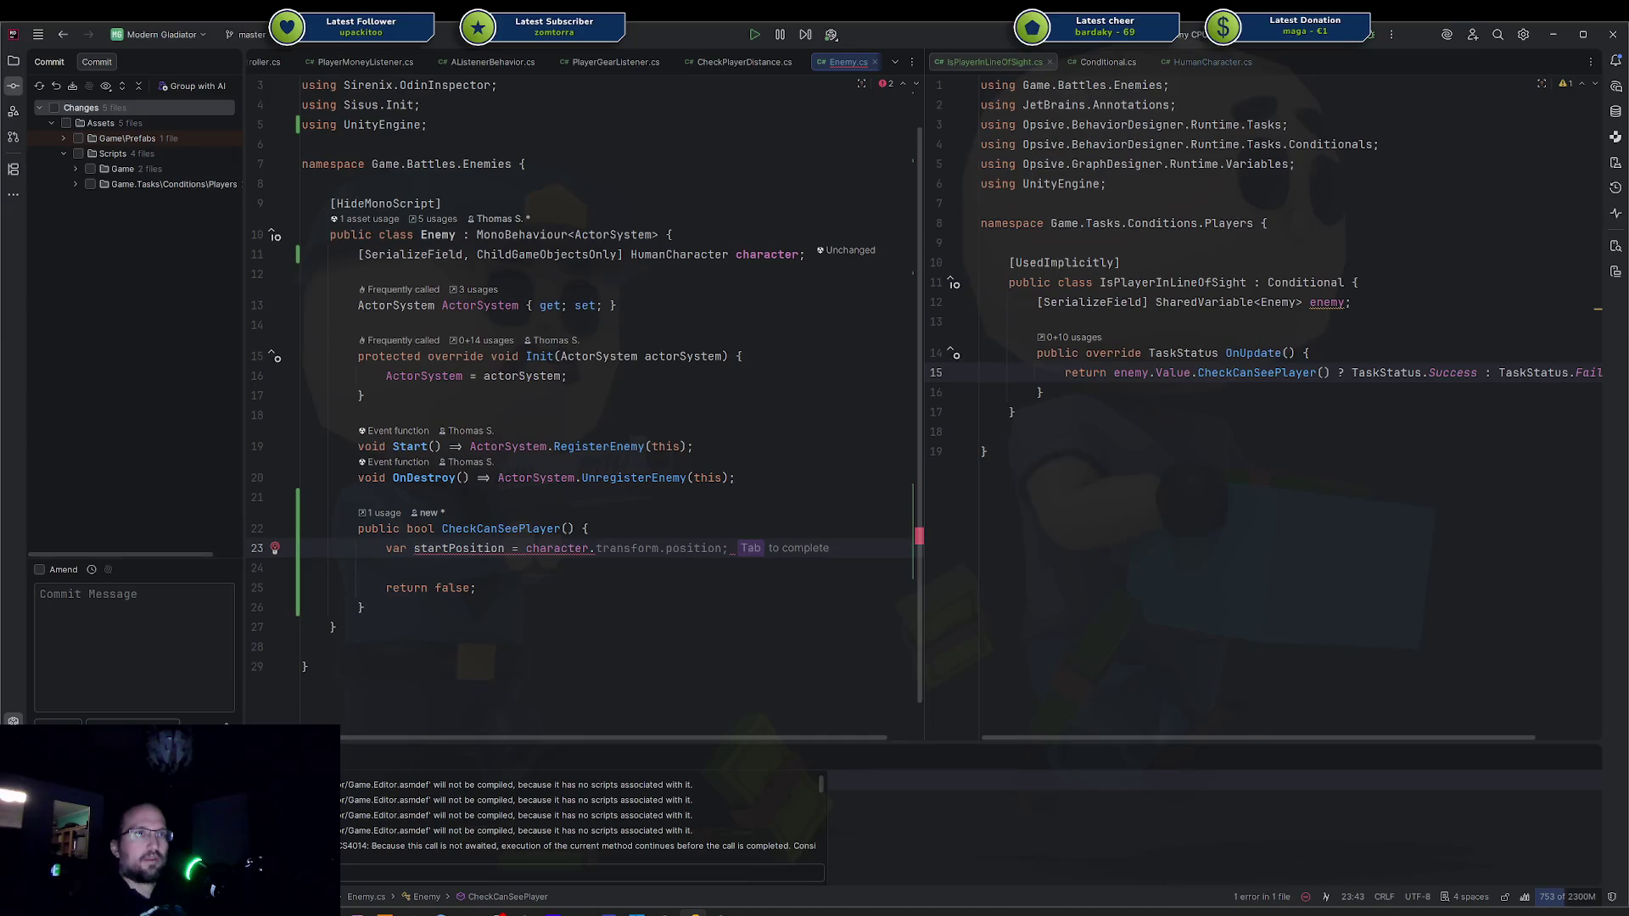
Complete it as character.RightHandSlot.position; and remove the extra blank line.
key(ctrl+space)
key(Down)
key(Escape)
text(RightHandSlot.pos)
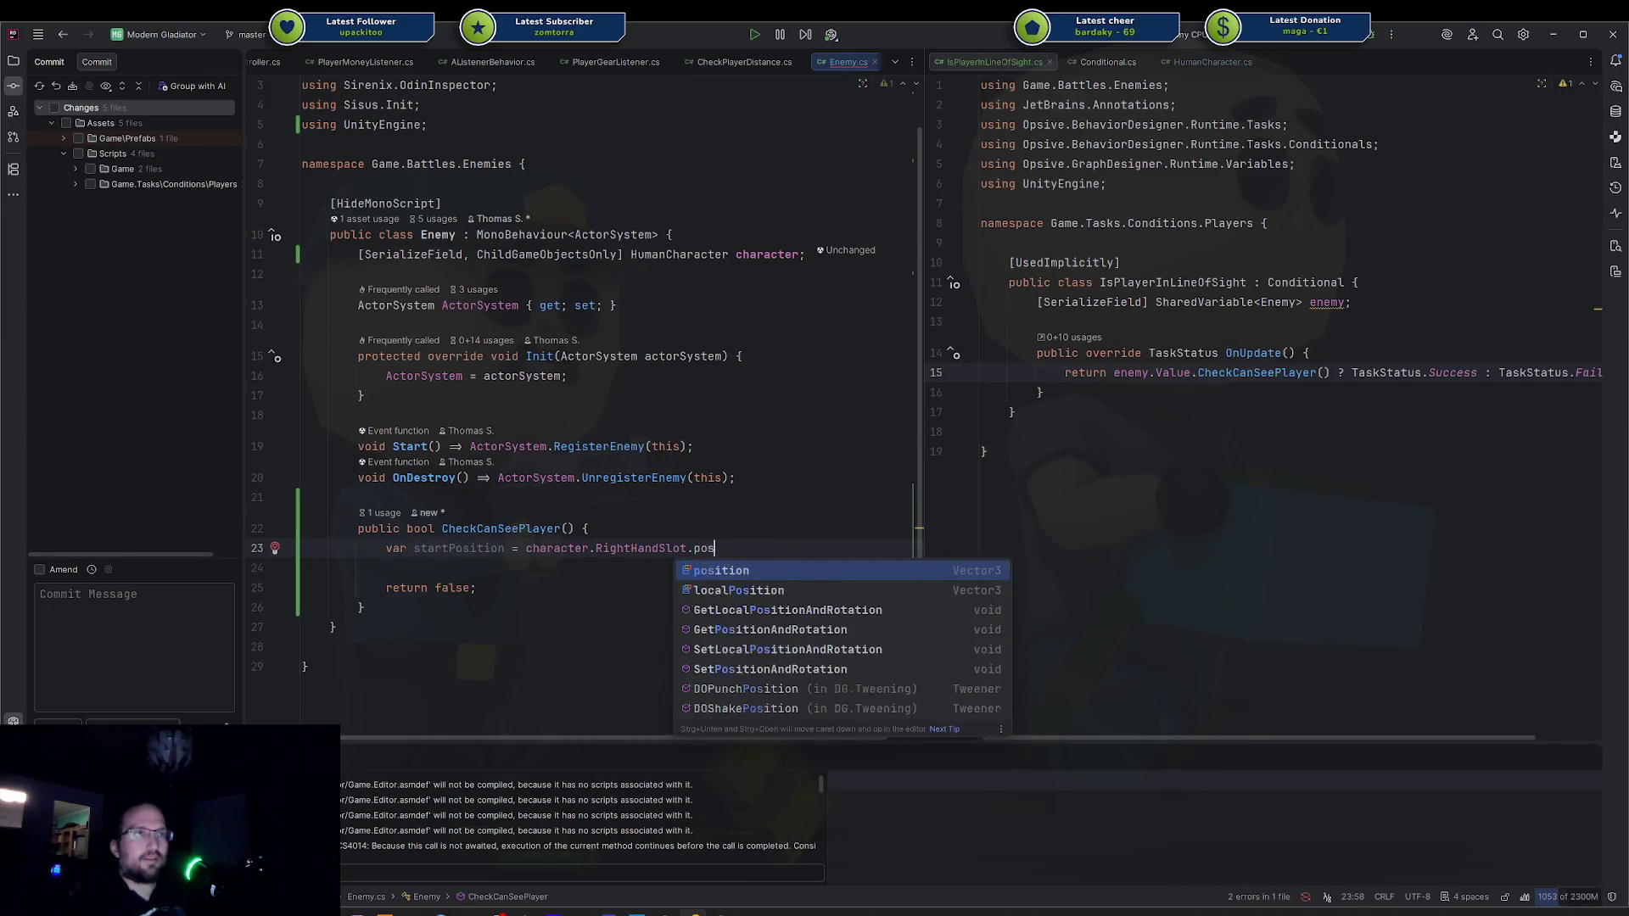
key(Return)
text(;)
key(Return)
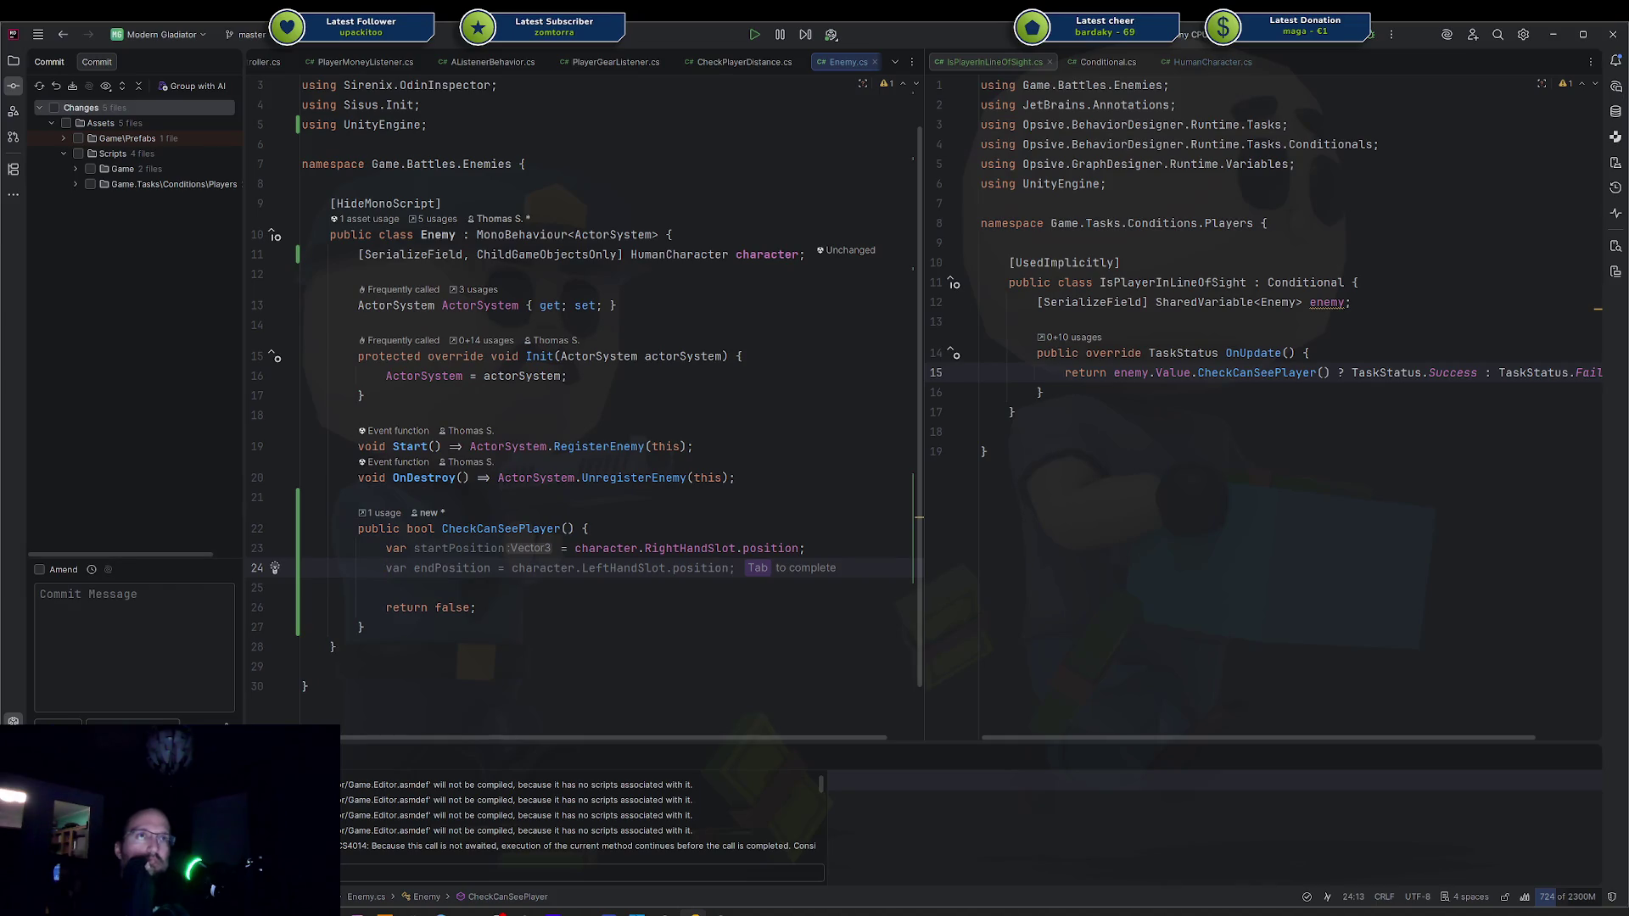
key(ctrl+z)
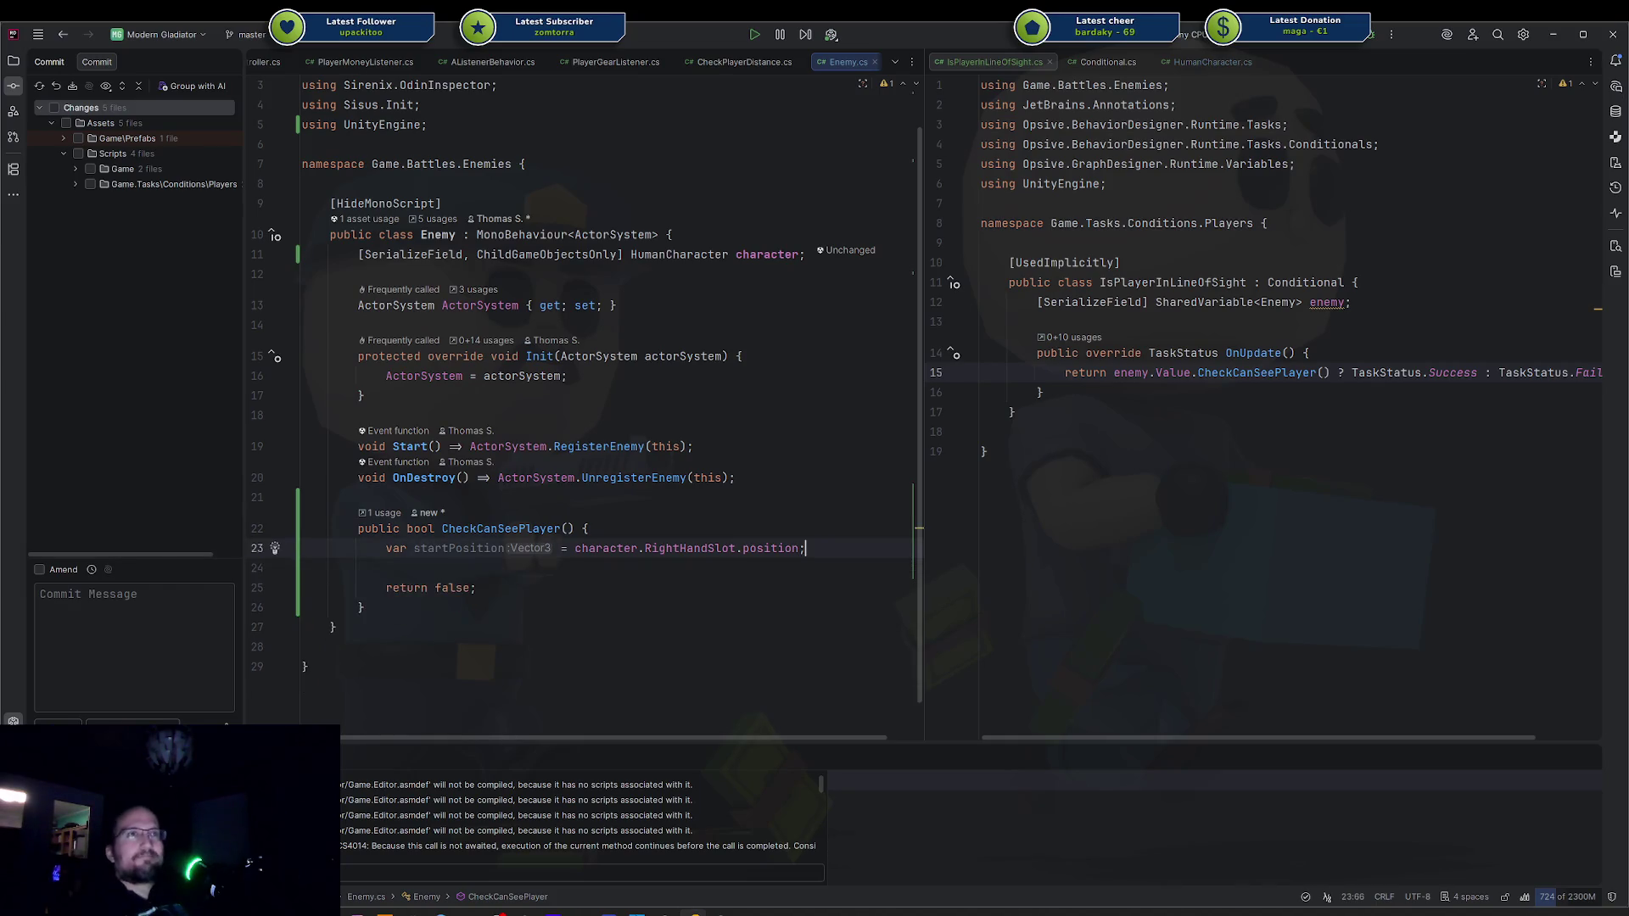
Try partial Player edits in the base type and Init, then discard them.
click(671, 234)
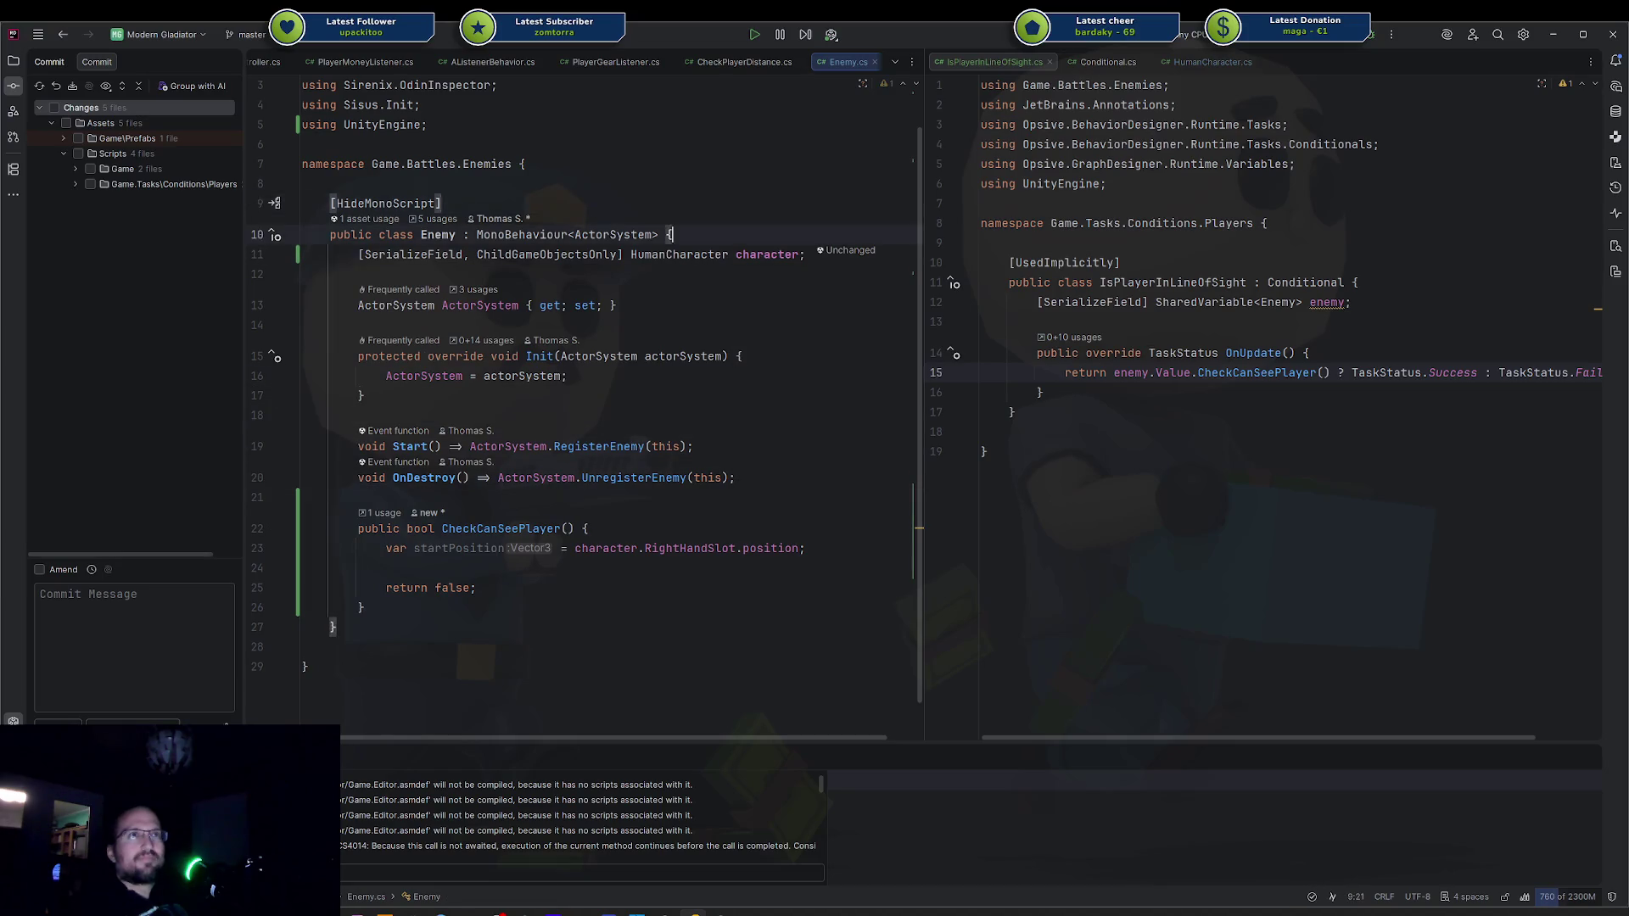
click(575, 234)
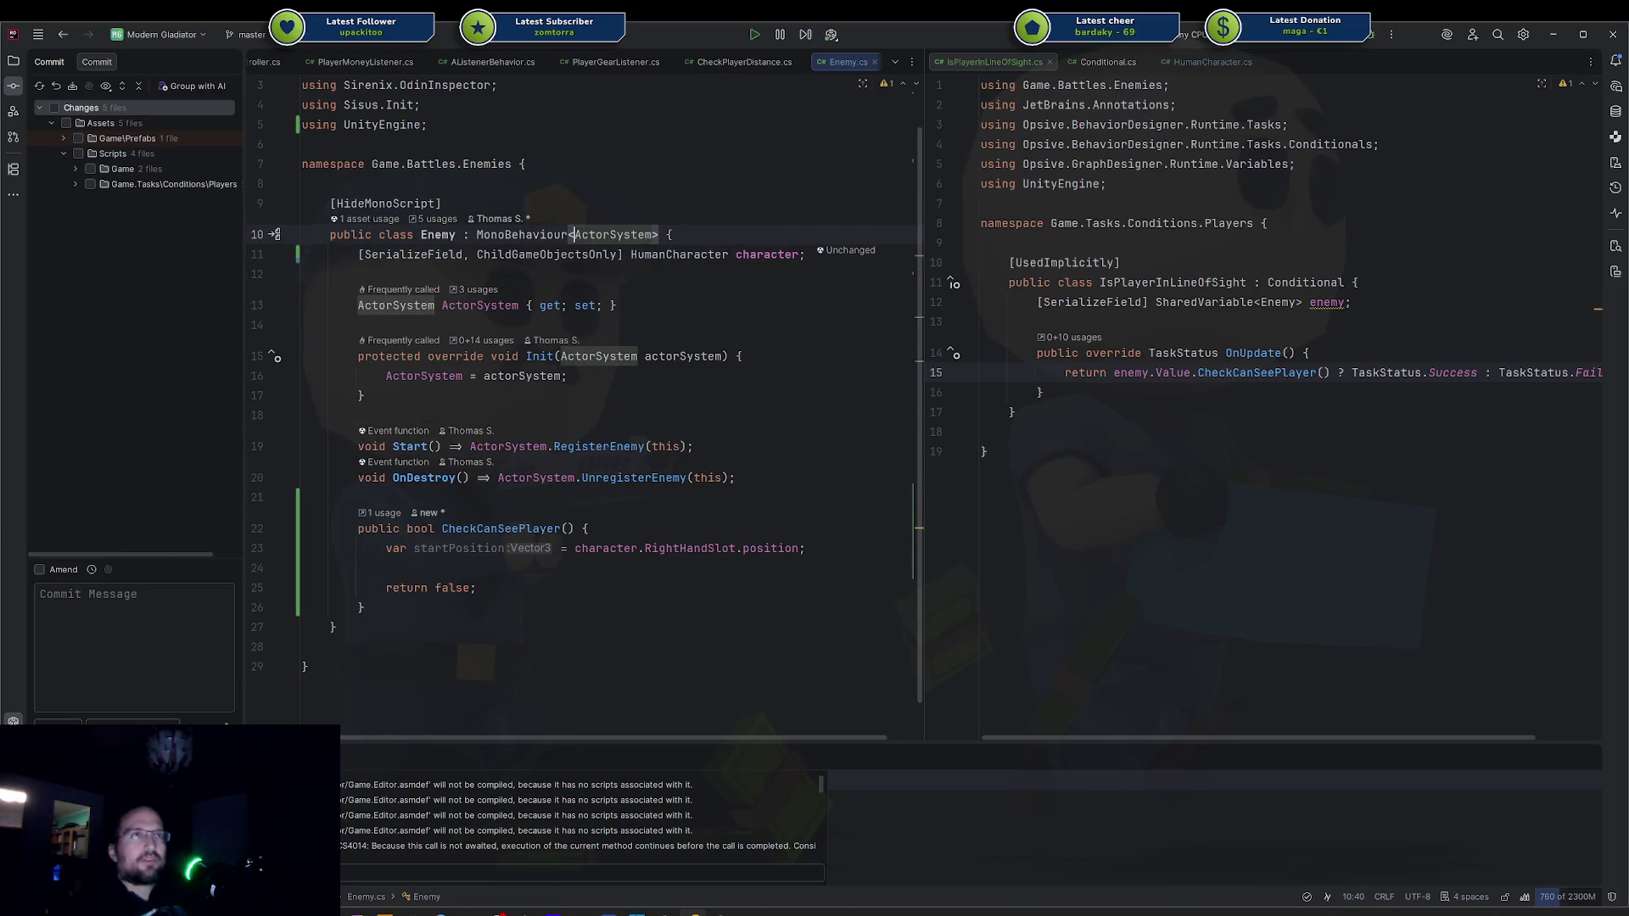
text(Pl)
key(BackSpace)
key(BackSpace)
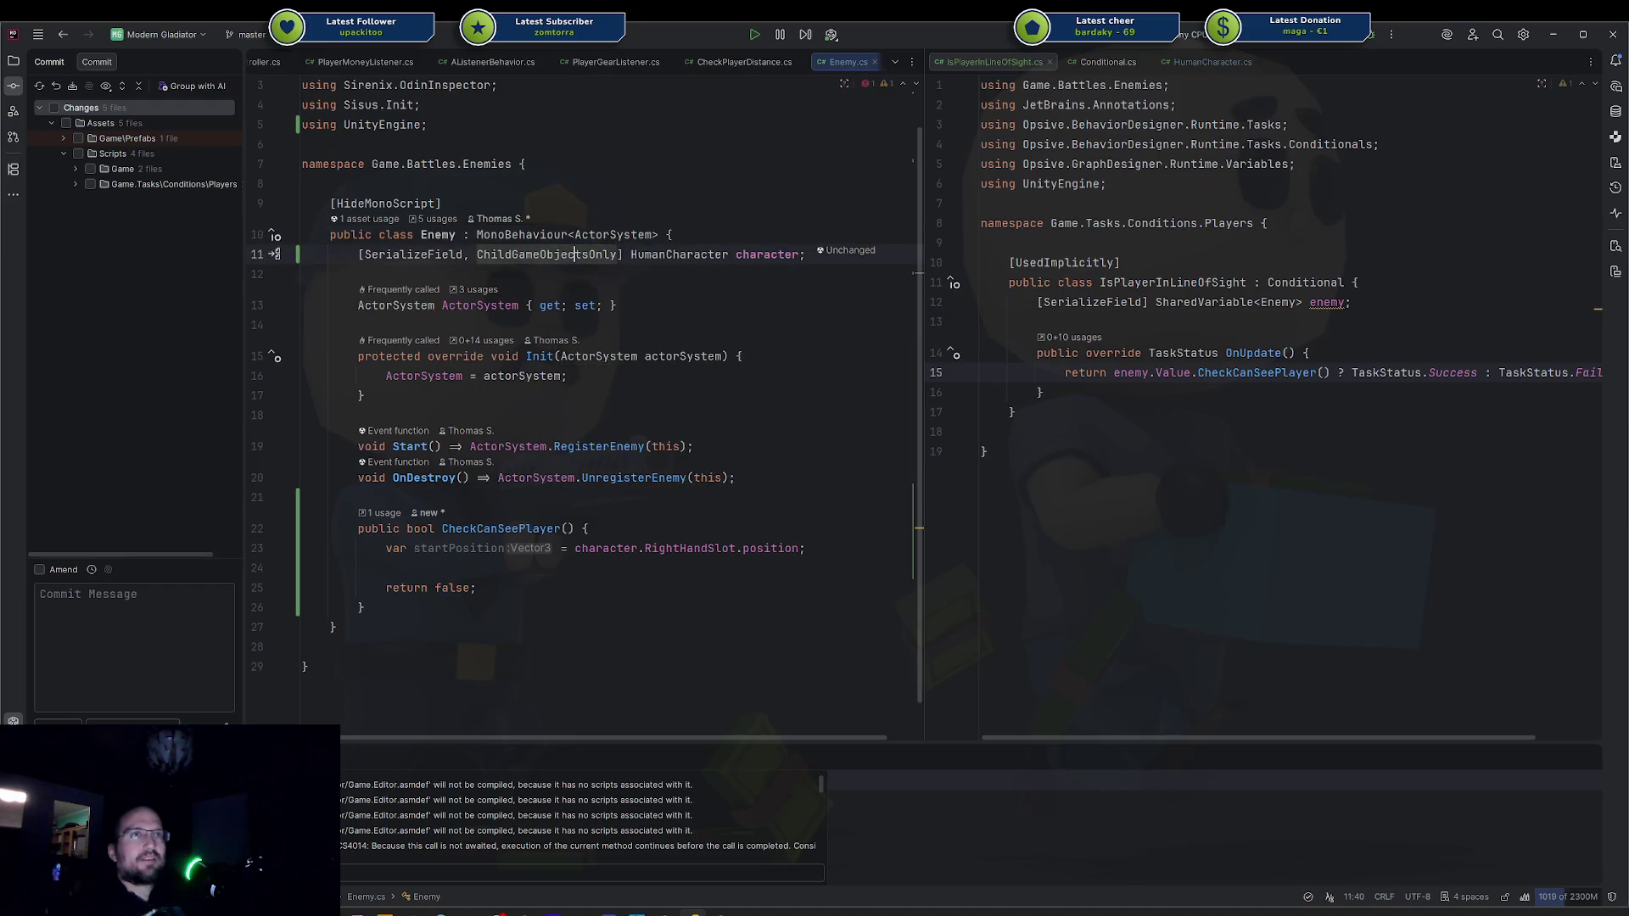
key(Down)
key(Down)
key(Down)
key(End)
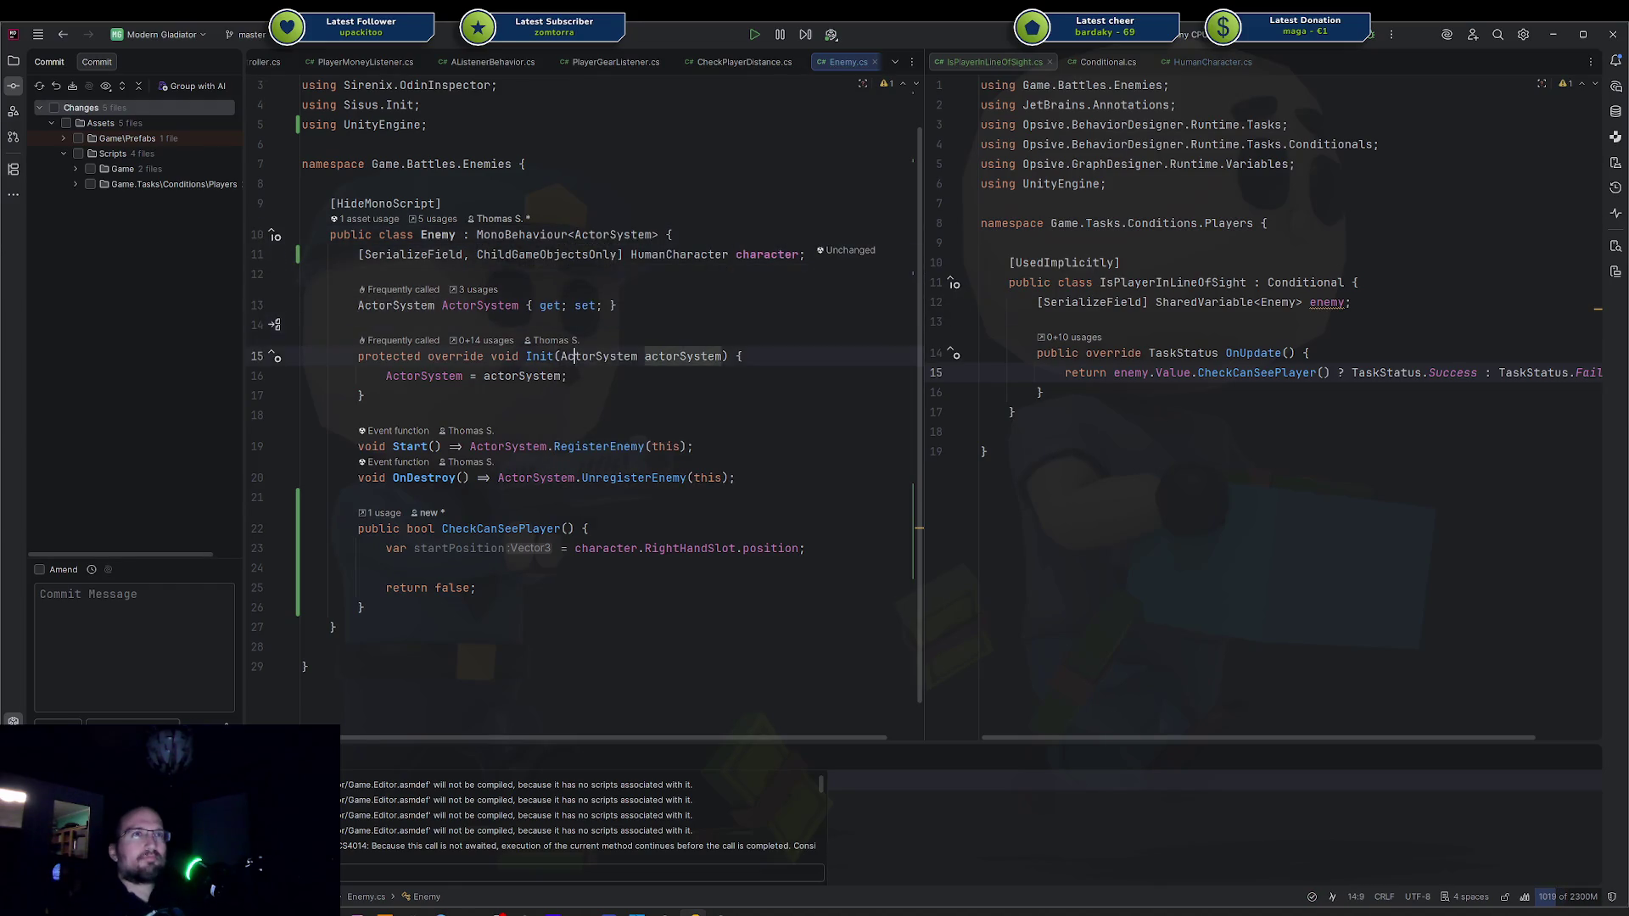
key(Return)
text(ActorSystem.)
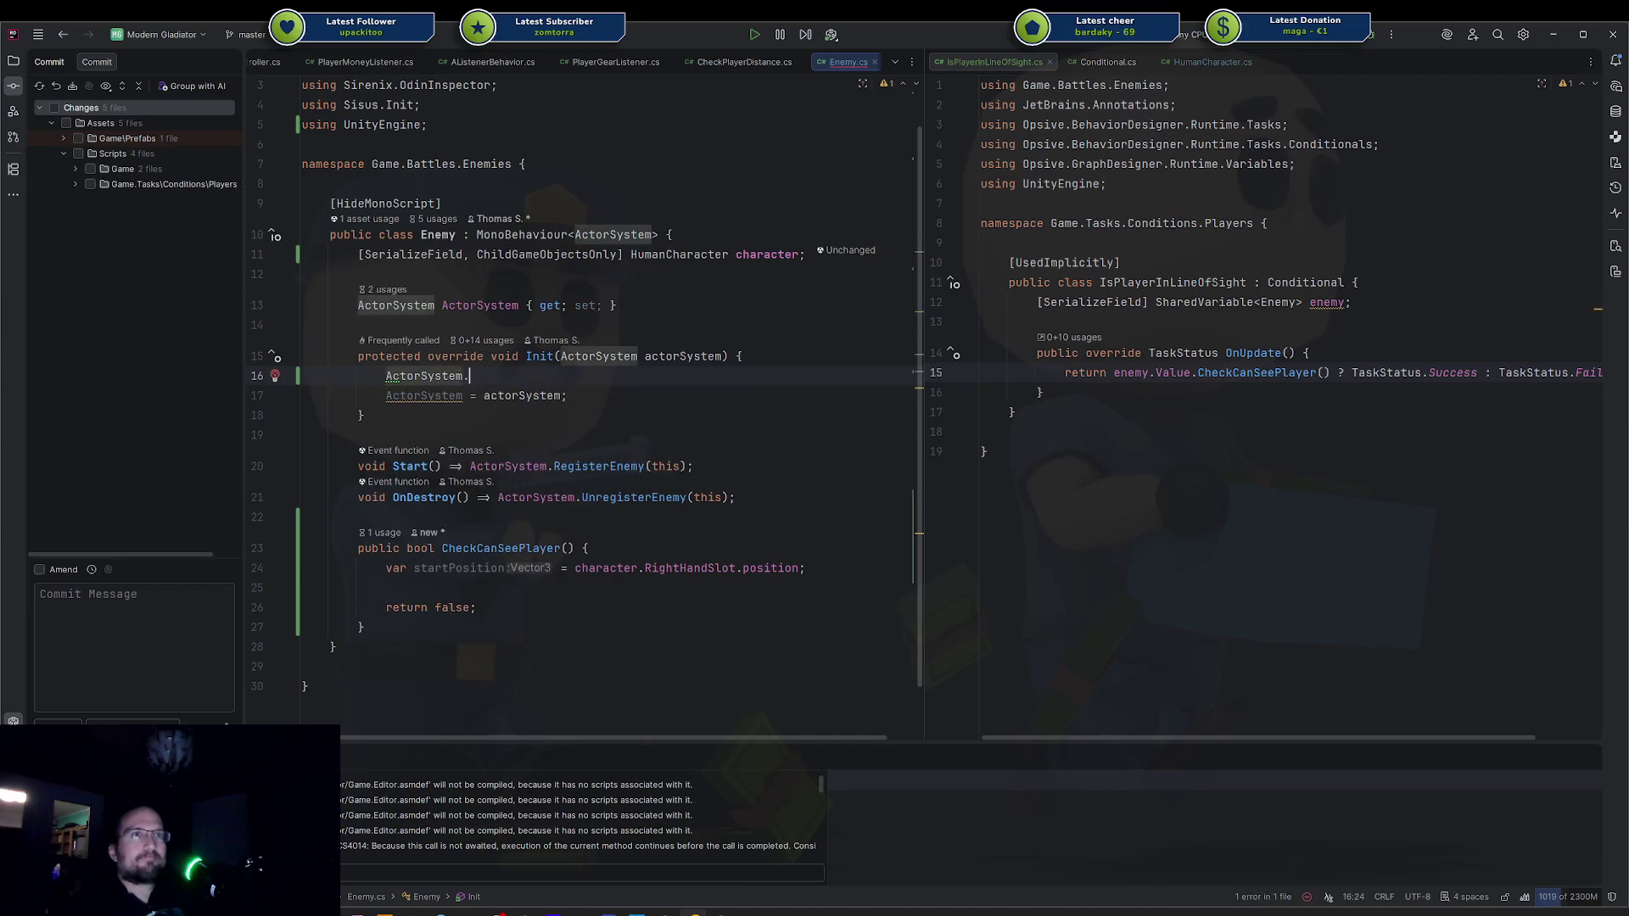
text(Pla)
key(ctrl+z)
key(ctrl+z)
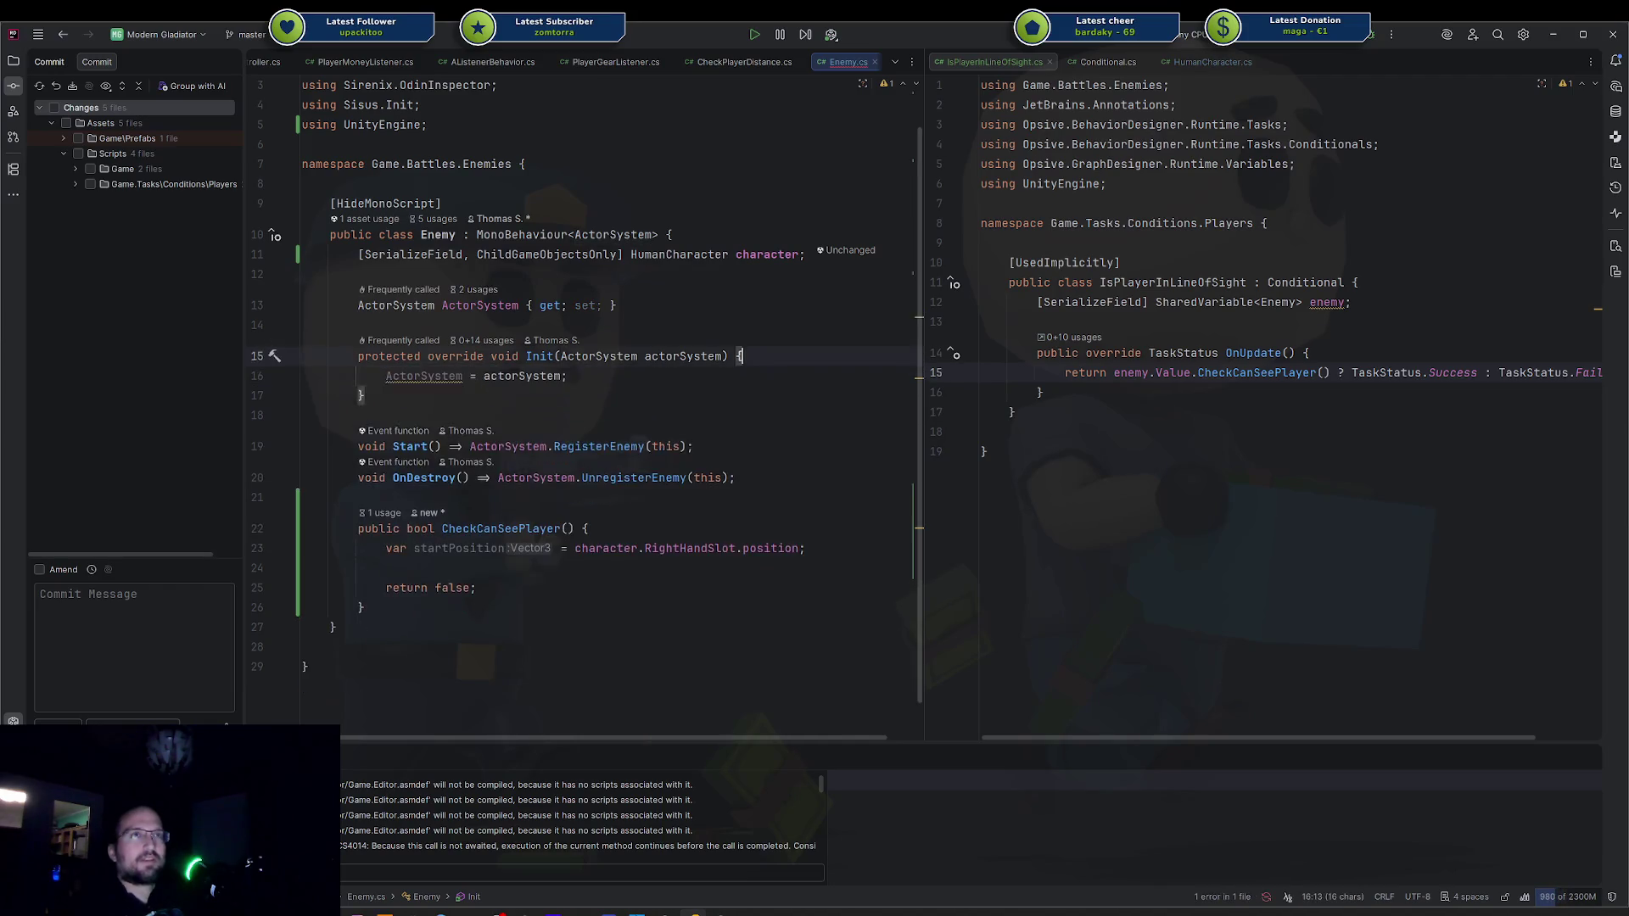
Insert 'Player, ' as the first MonoBehaviour generic argument before ActorSystem.
click(737, 255)
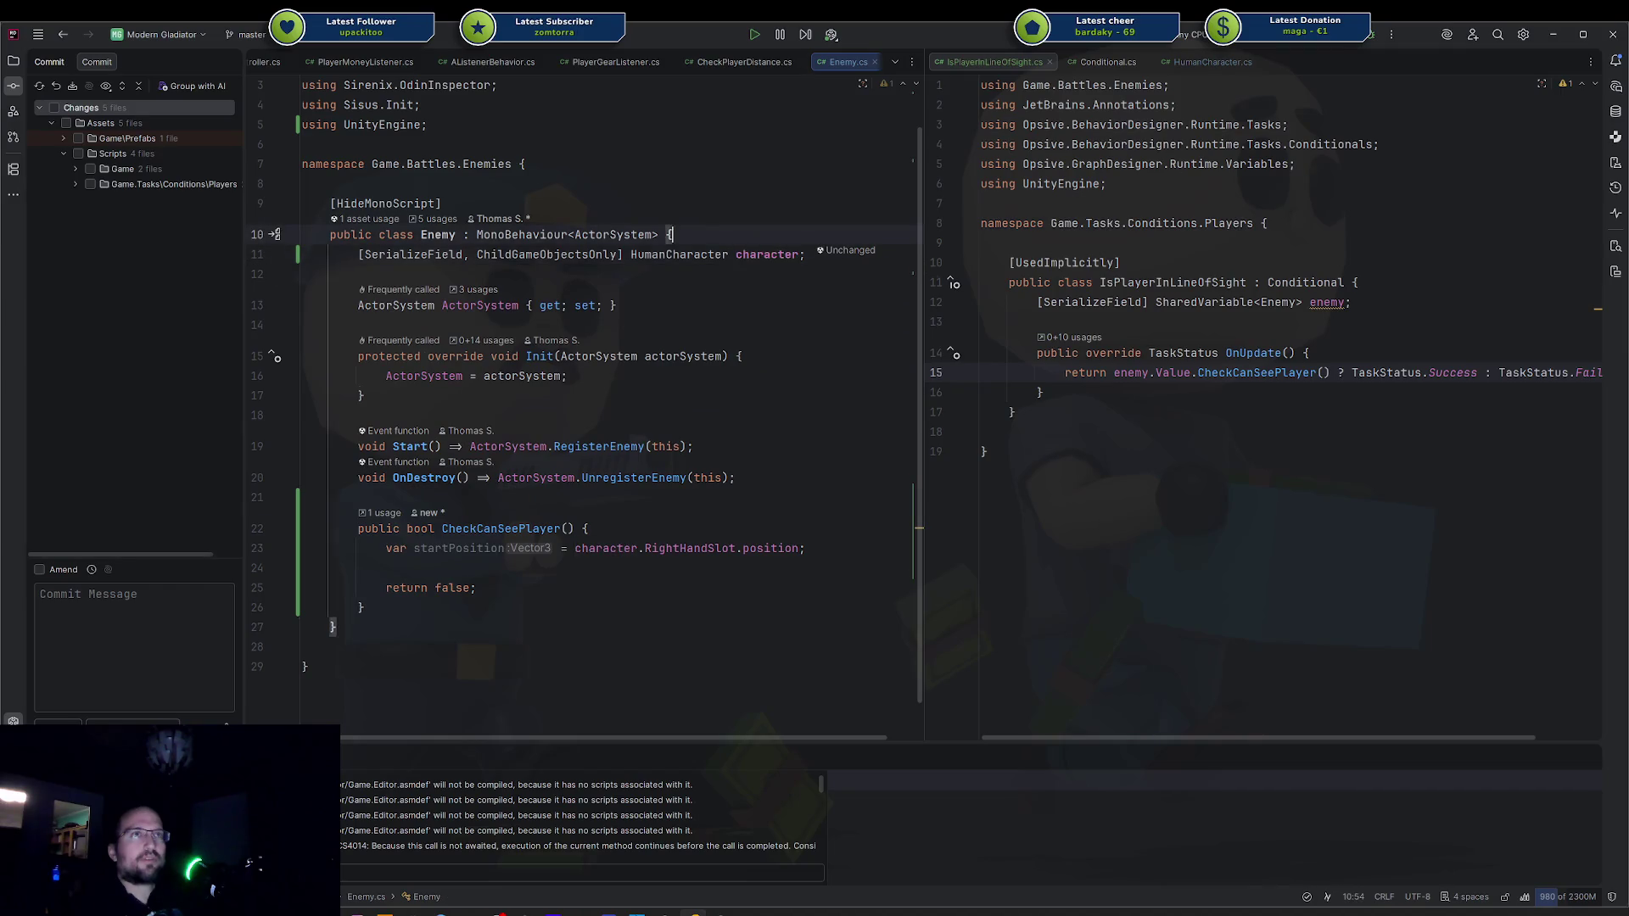
click(656, 235)
key(Return)
key(ctrl+z)
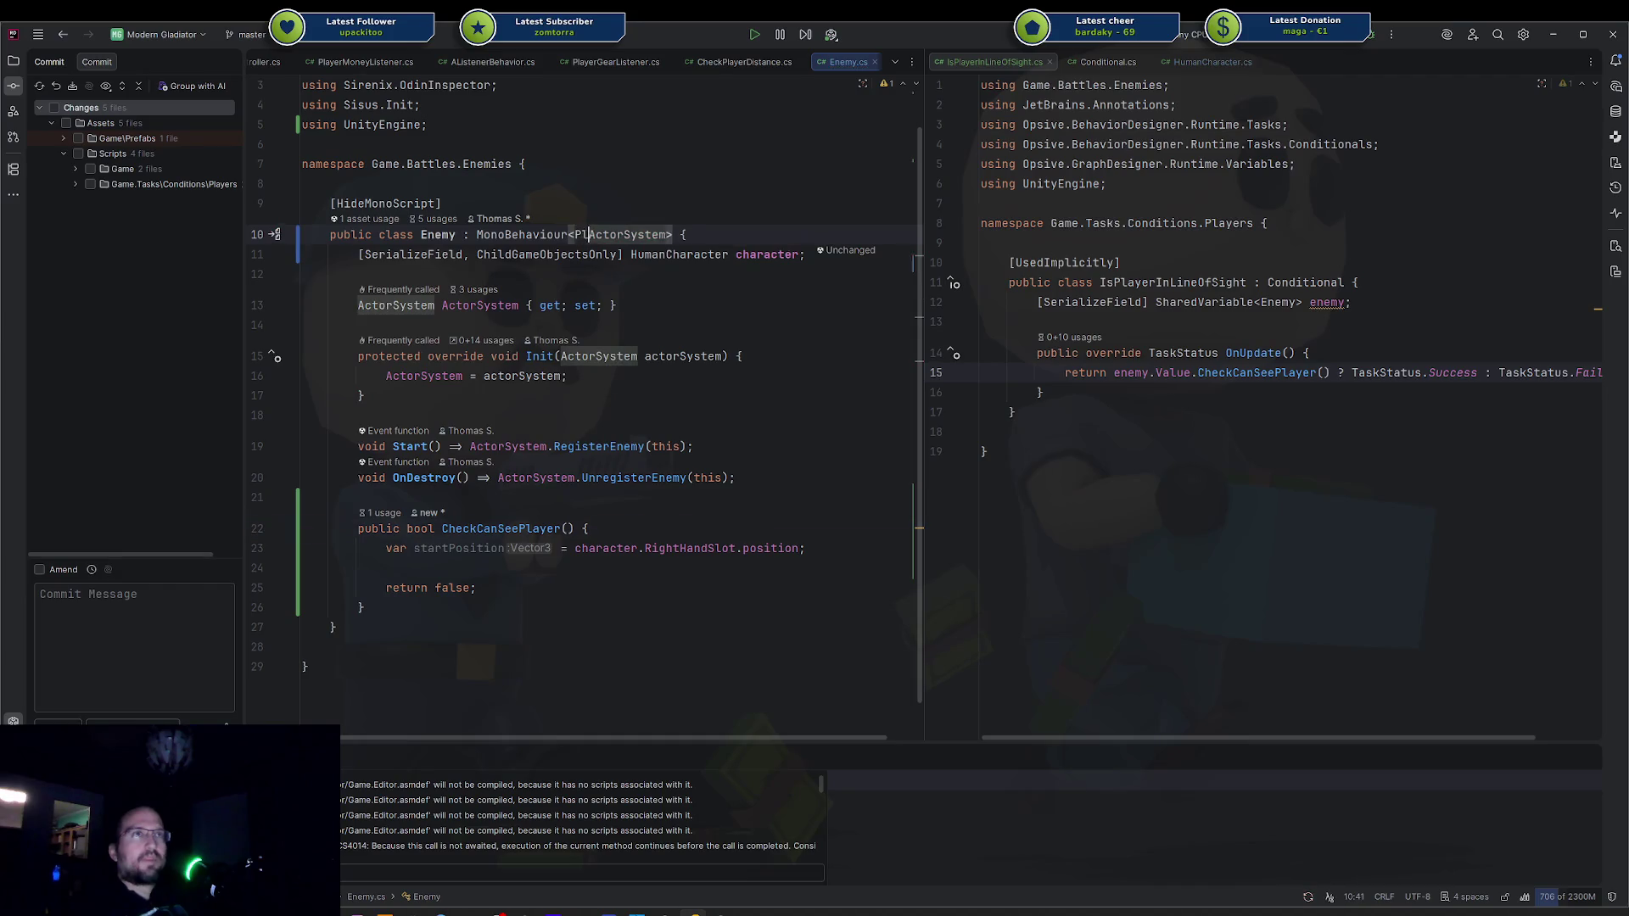
text(Player)
key(Up)
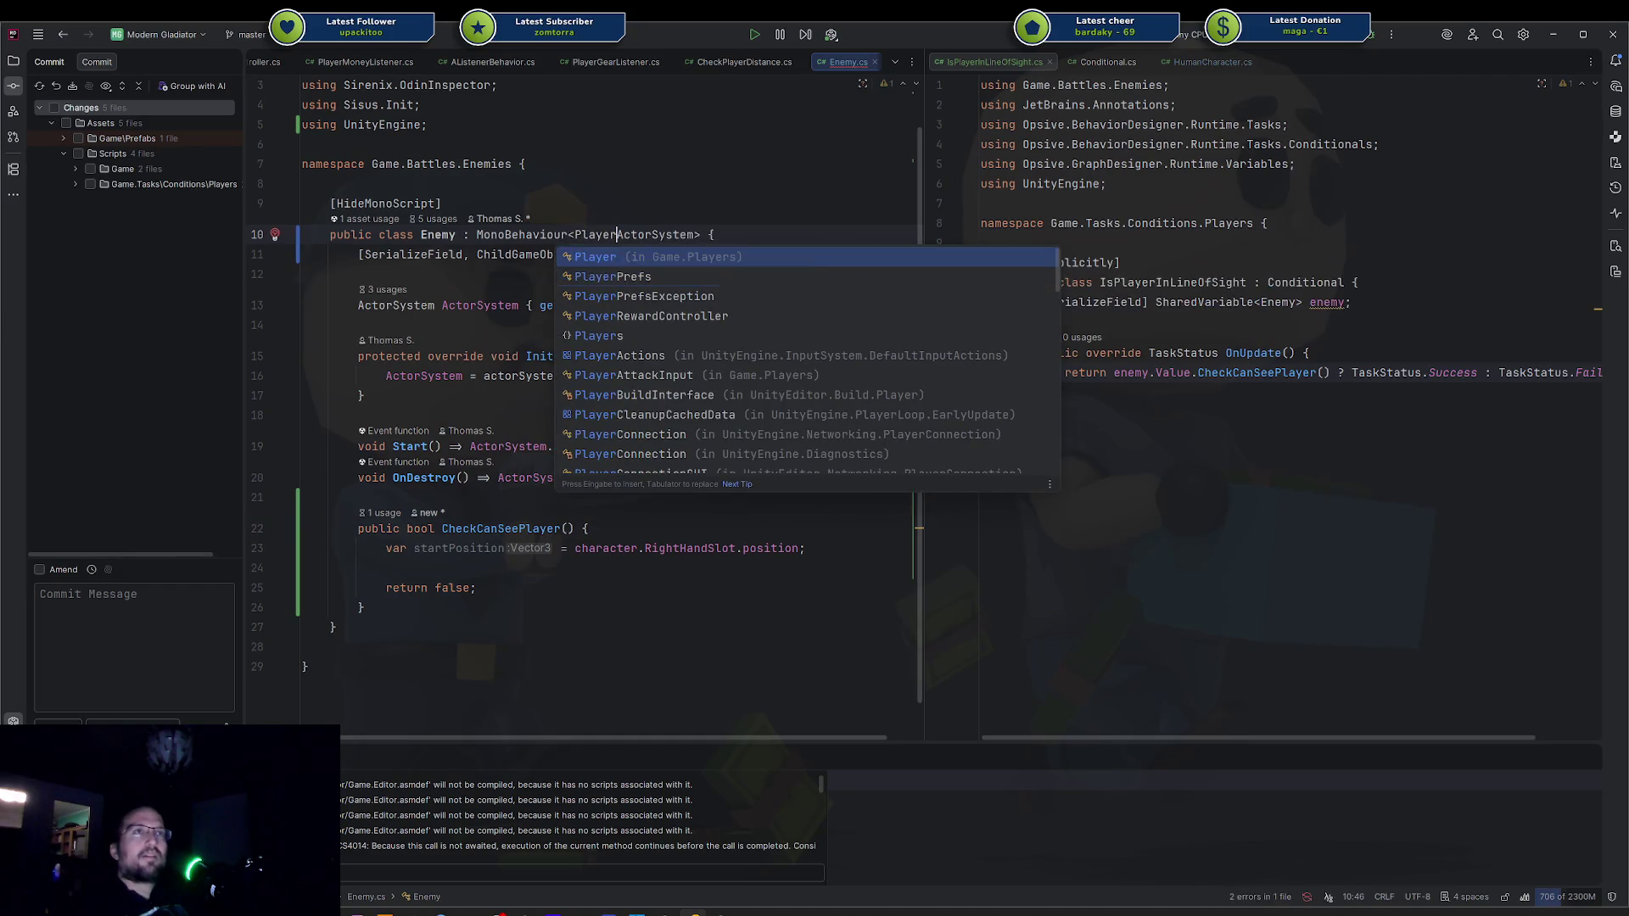
text(,)
key(Escape)
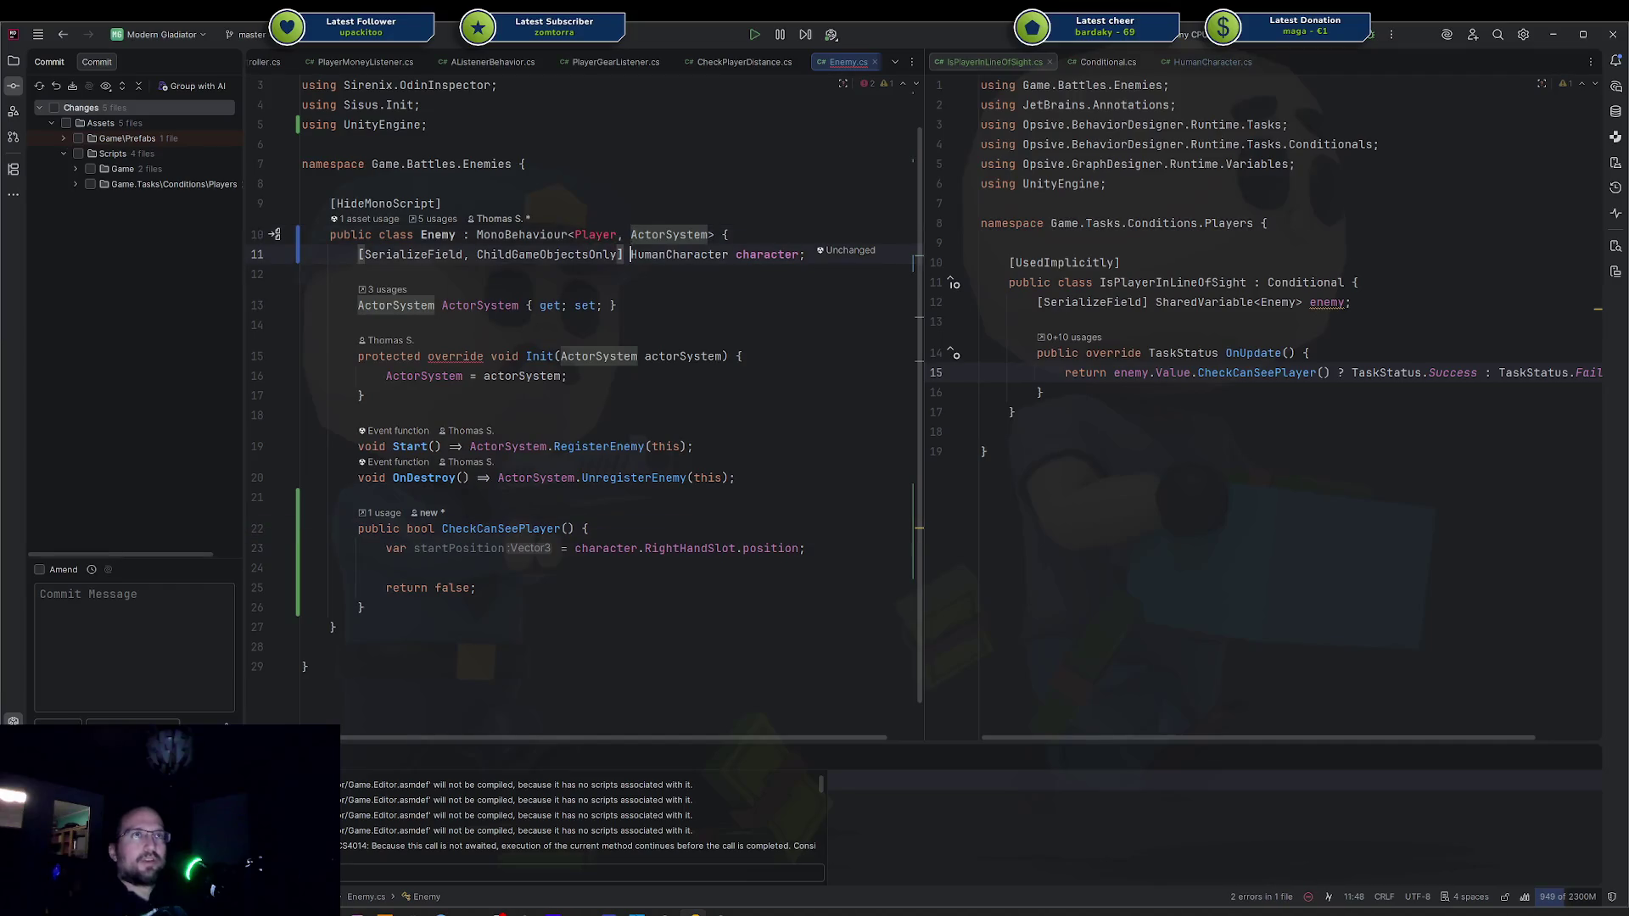
Import the namespace containing Player via the Alt+Enter quick fix.
key(Left)
key(Left)
key(alt+Return)
key(Return)
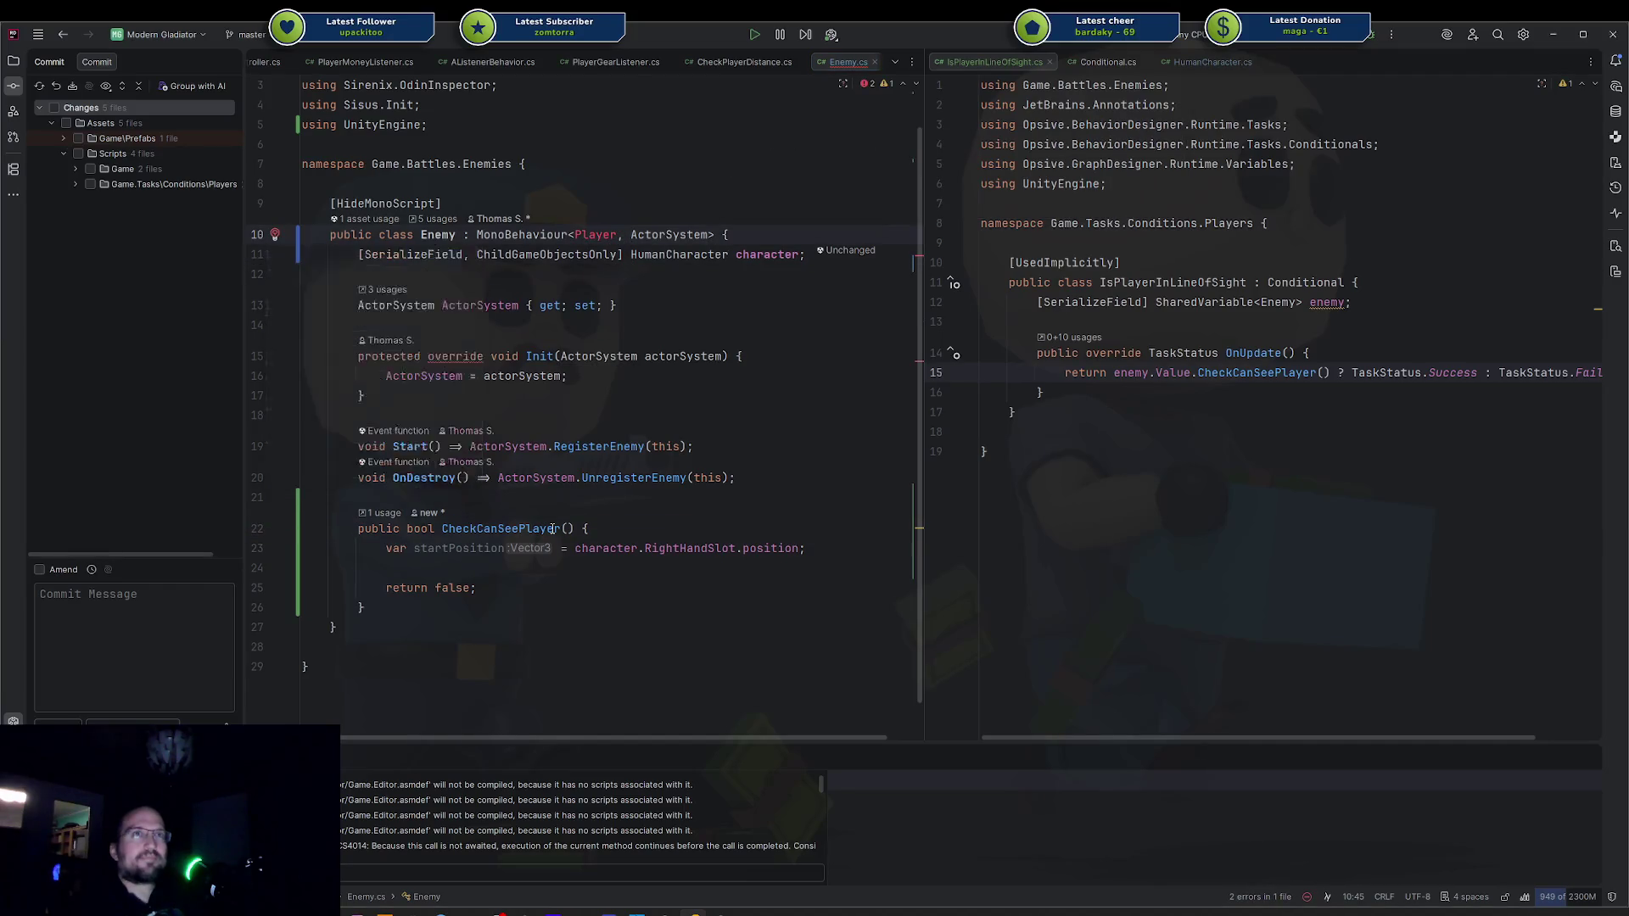
Generate the missing Init override, then undo the generated stub.
key(alt+Return)
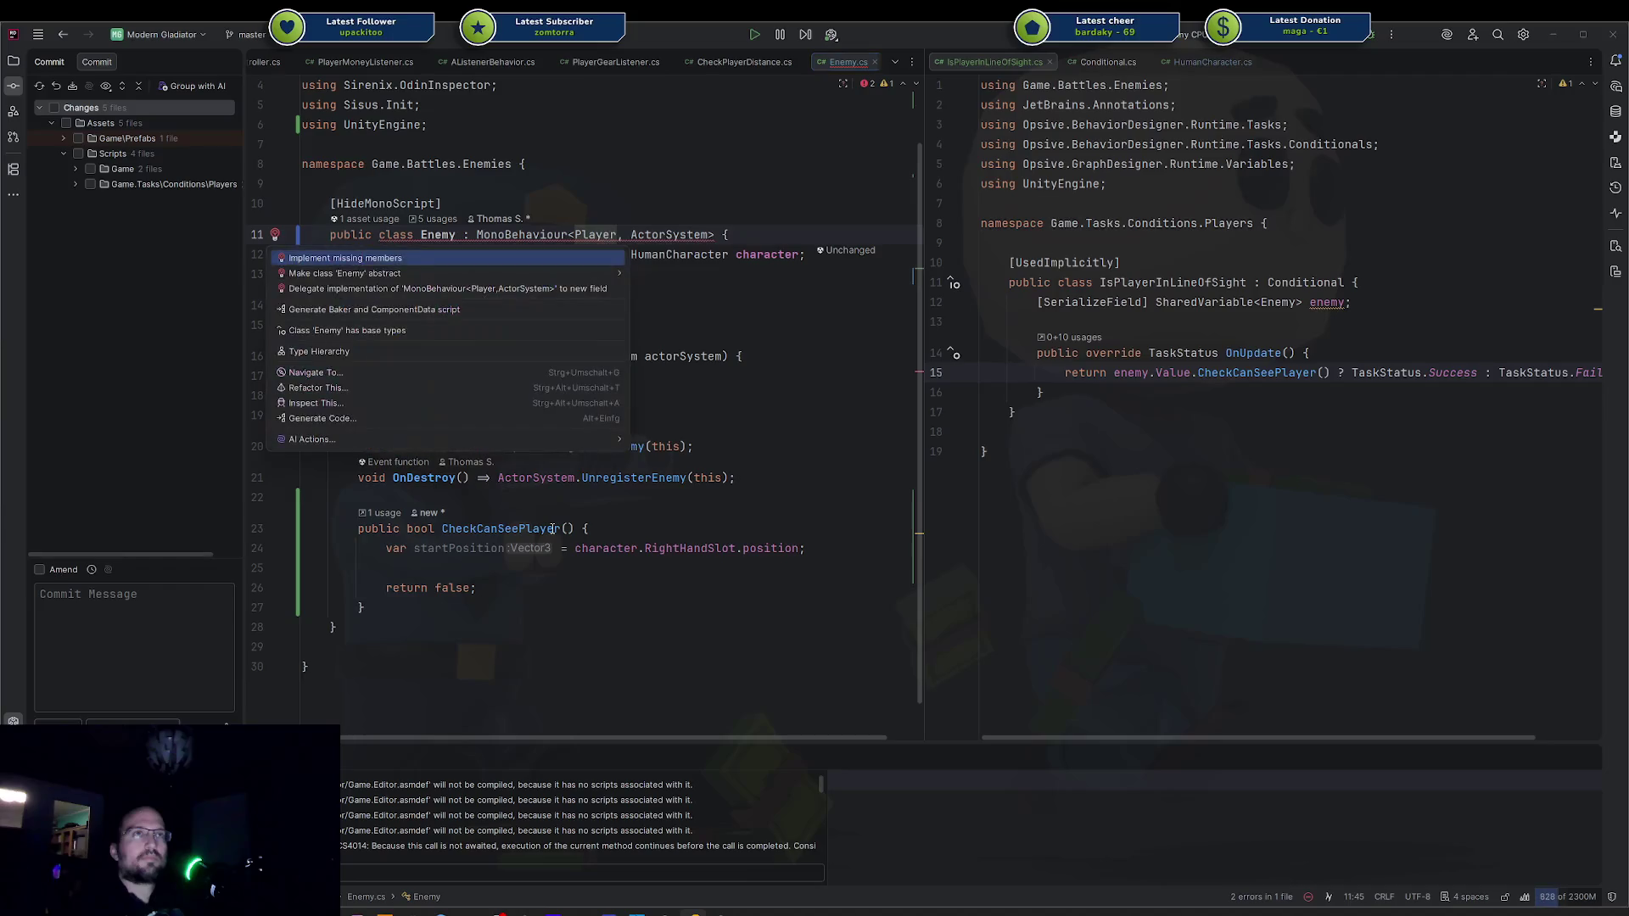
key(Return)
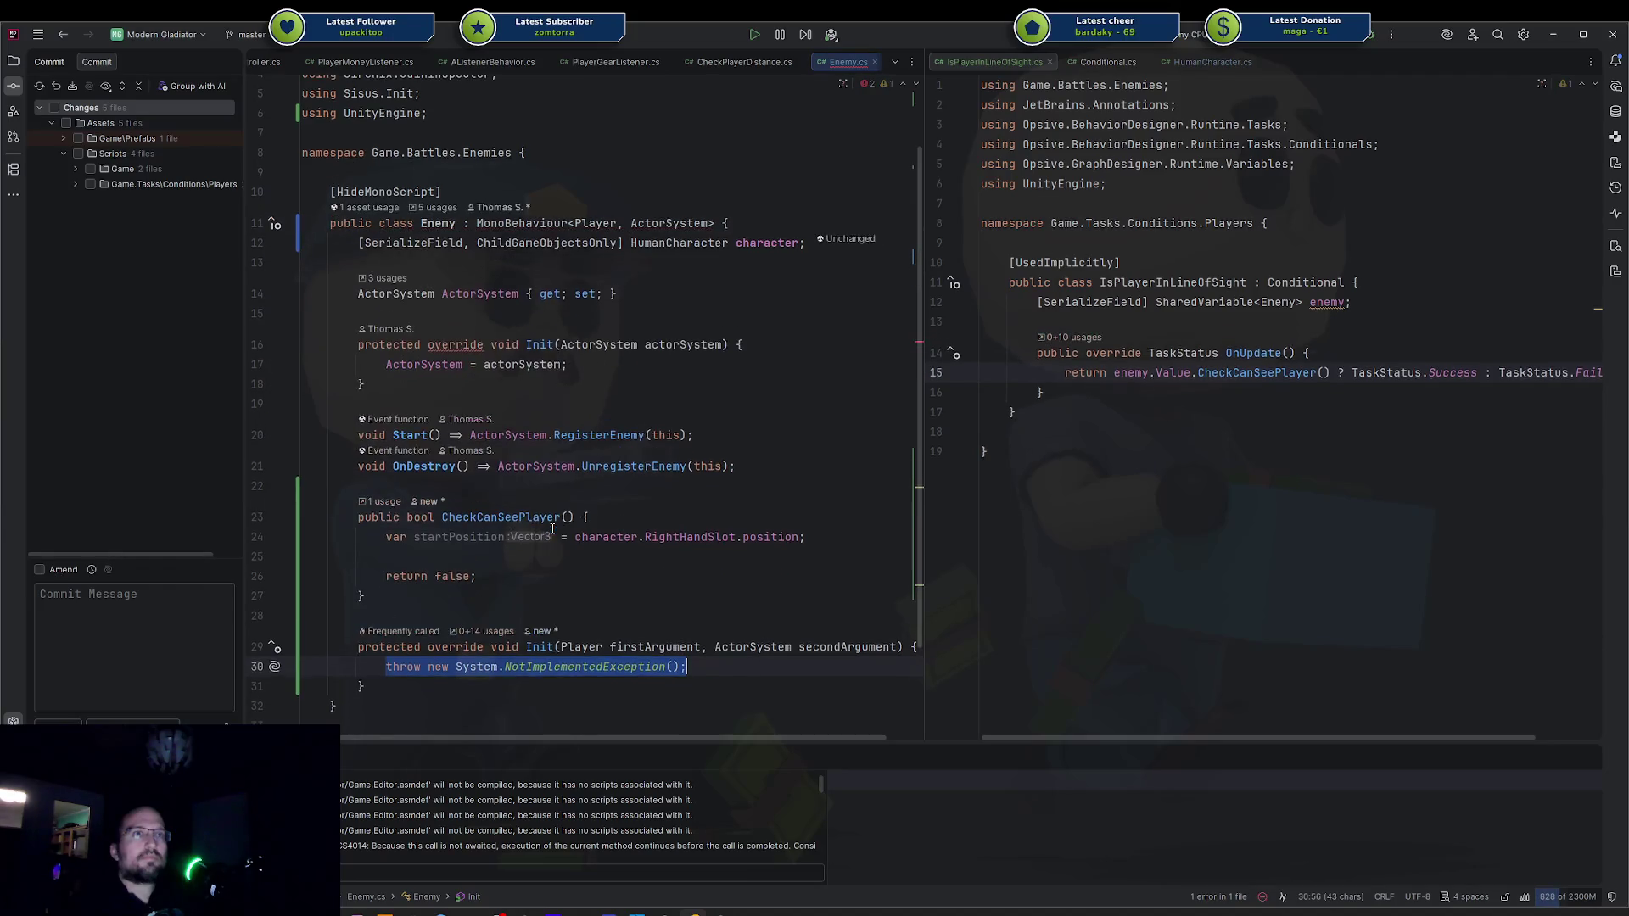
key(Up)
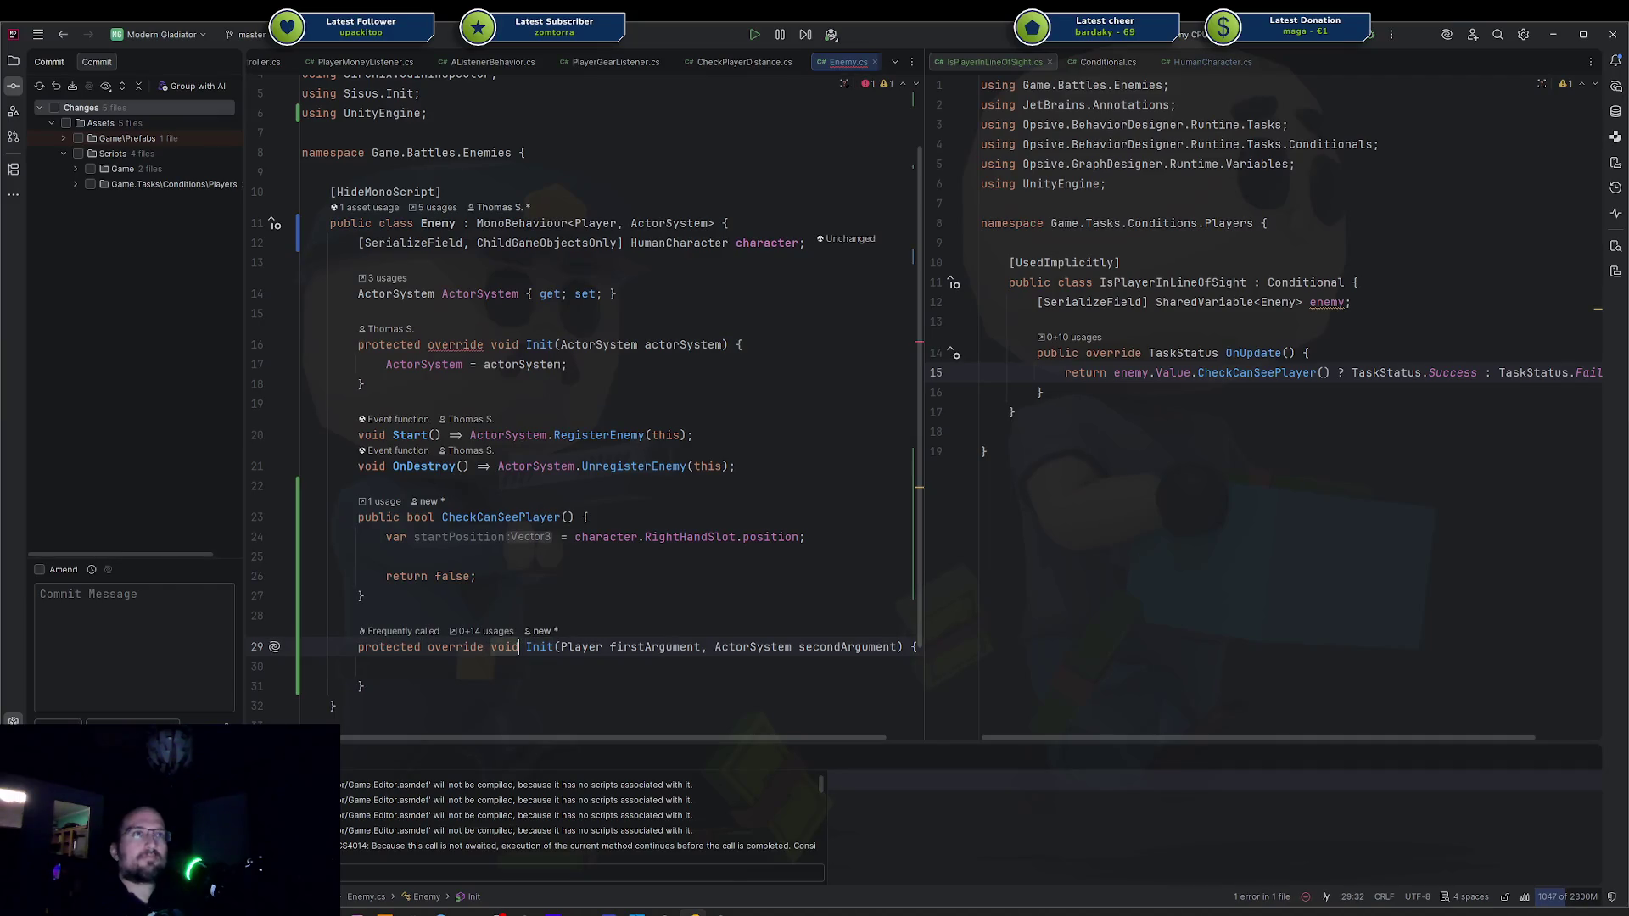
key(ctrl+z)
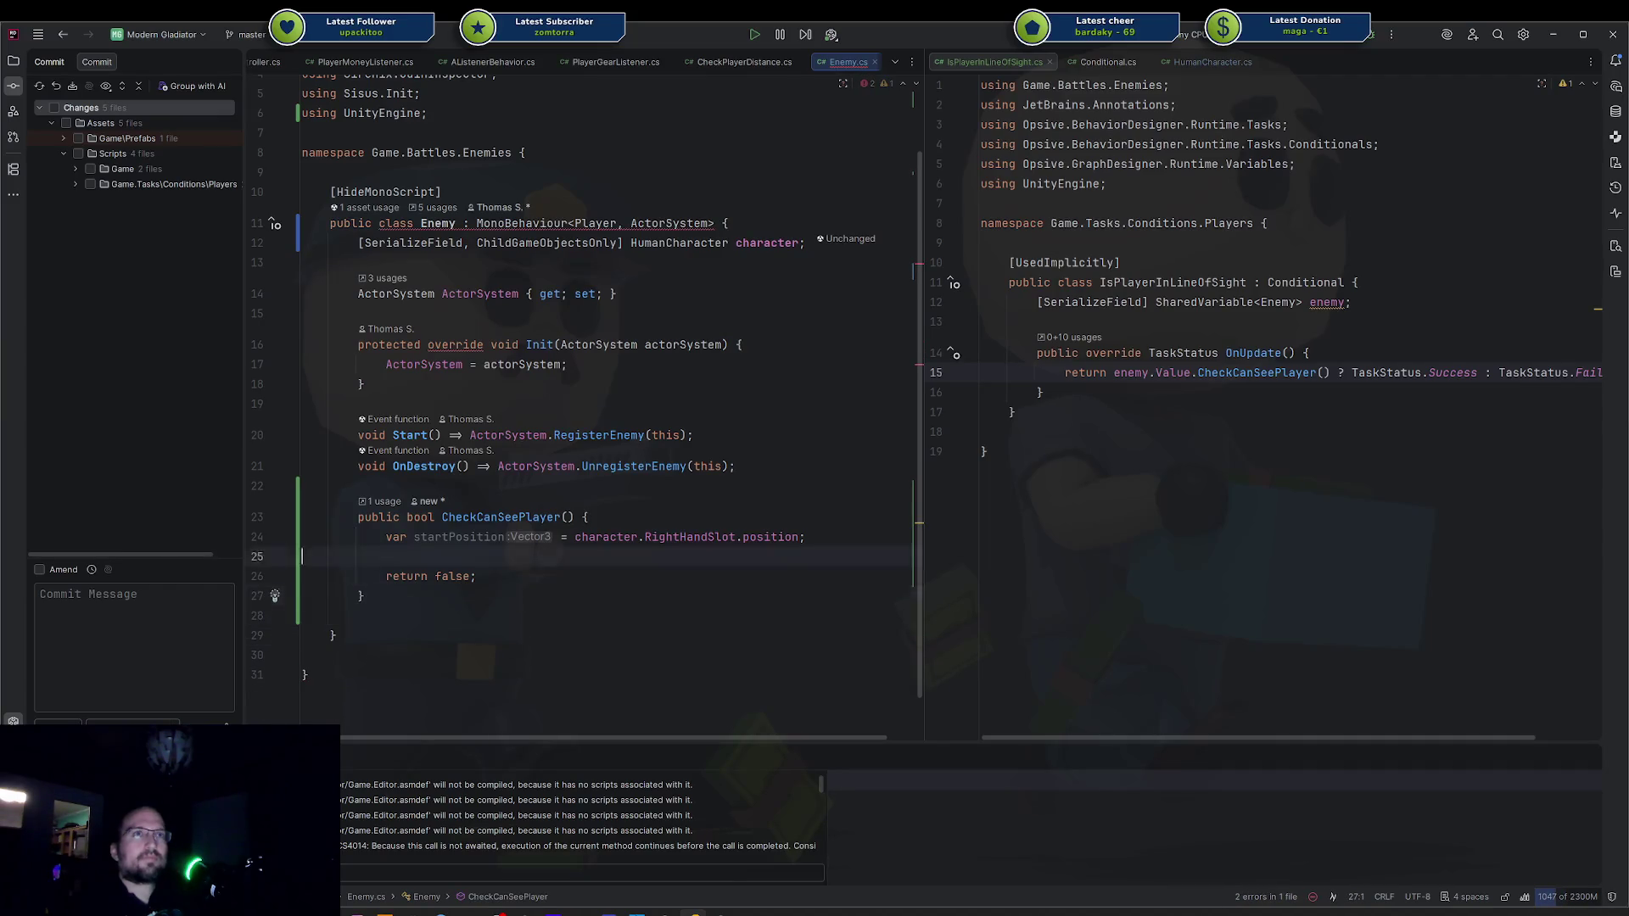
click(740, 345)
Add a 'Player player' parameter before ActorSystem in Init.
click(559, 344)
text(Player player,)
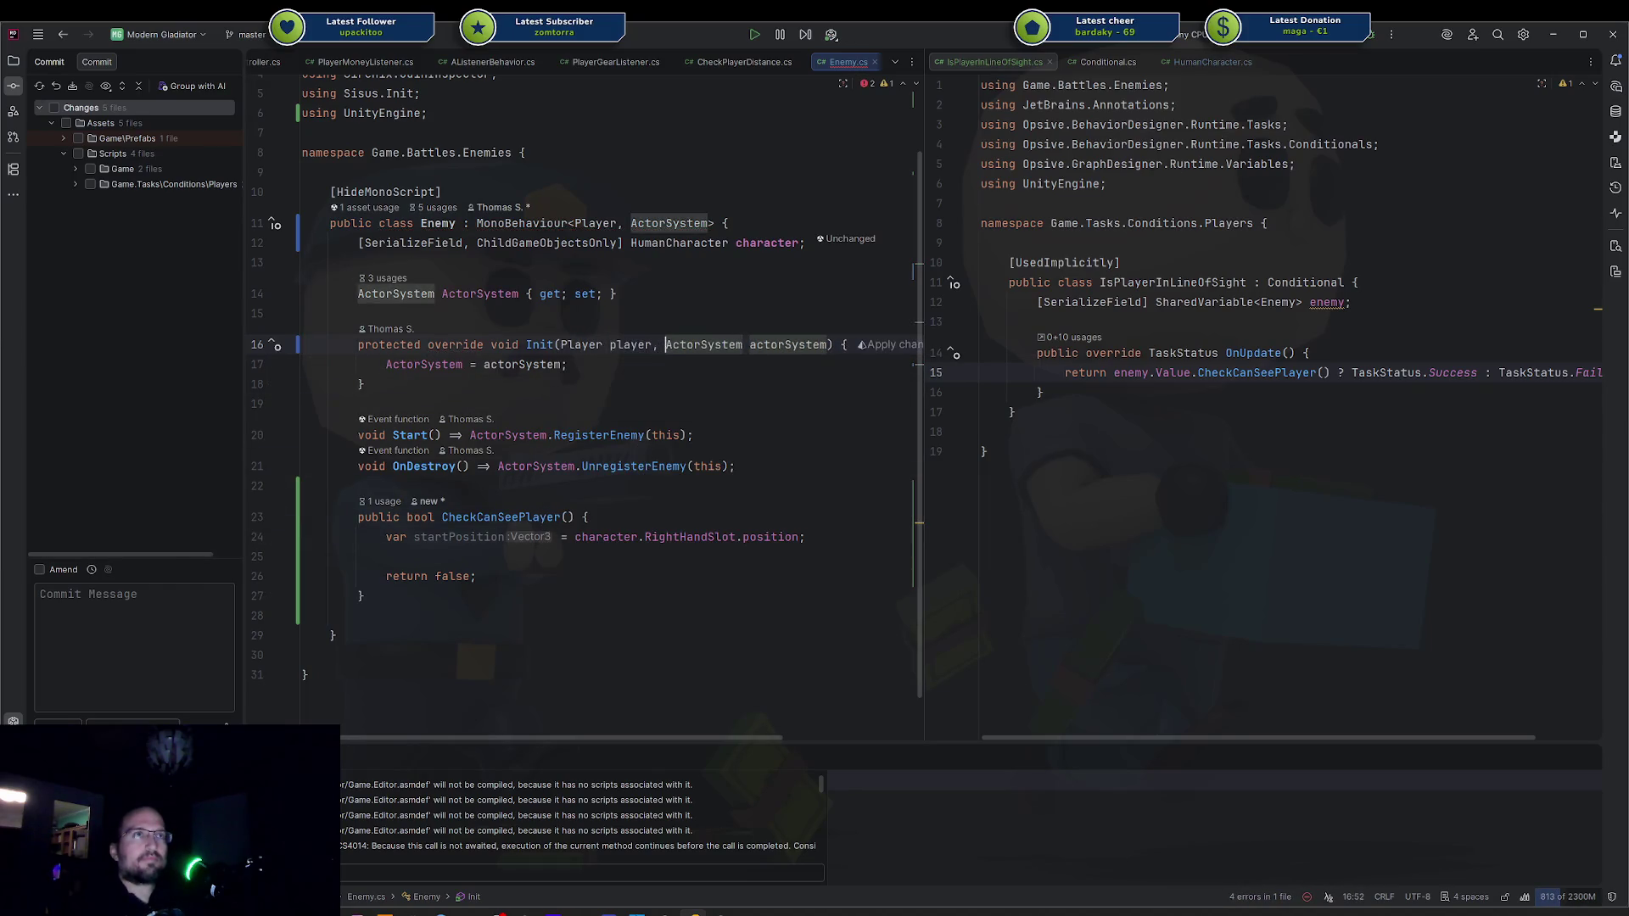
key(Escape)
Declare a 'Player Player { get; set; }' property.
key(Up)
key(Return)
key(Up)
text(Player {)
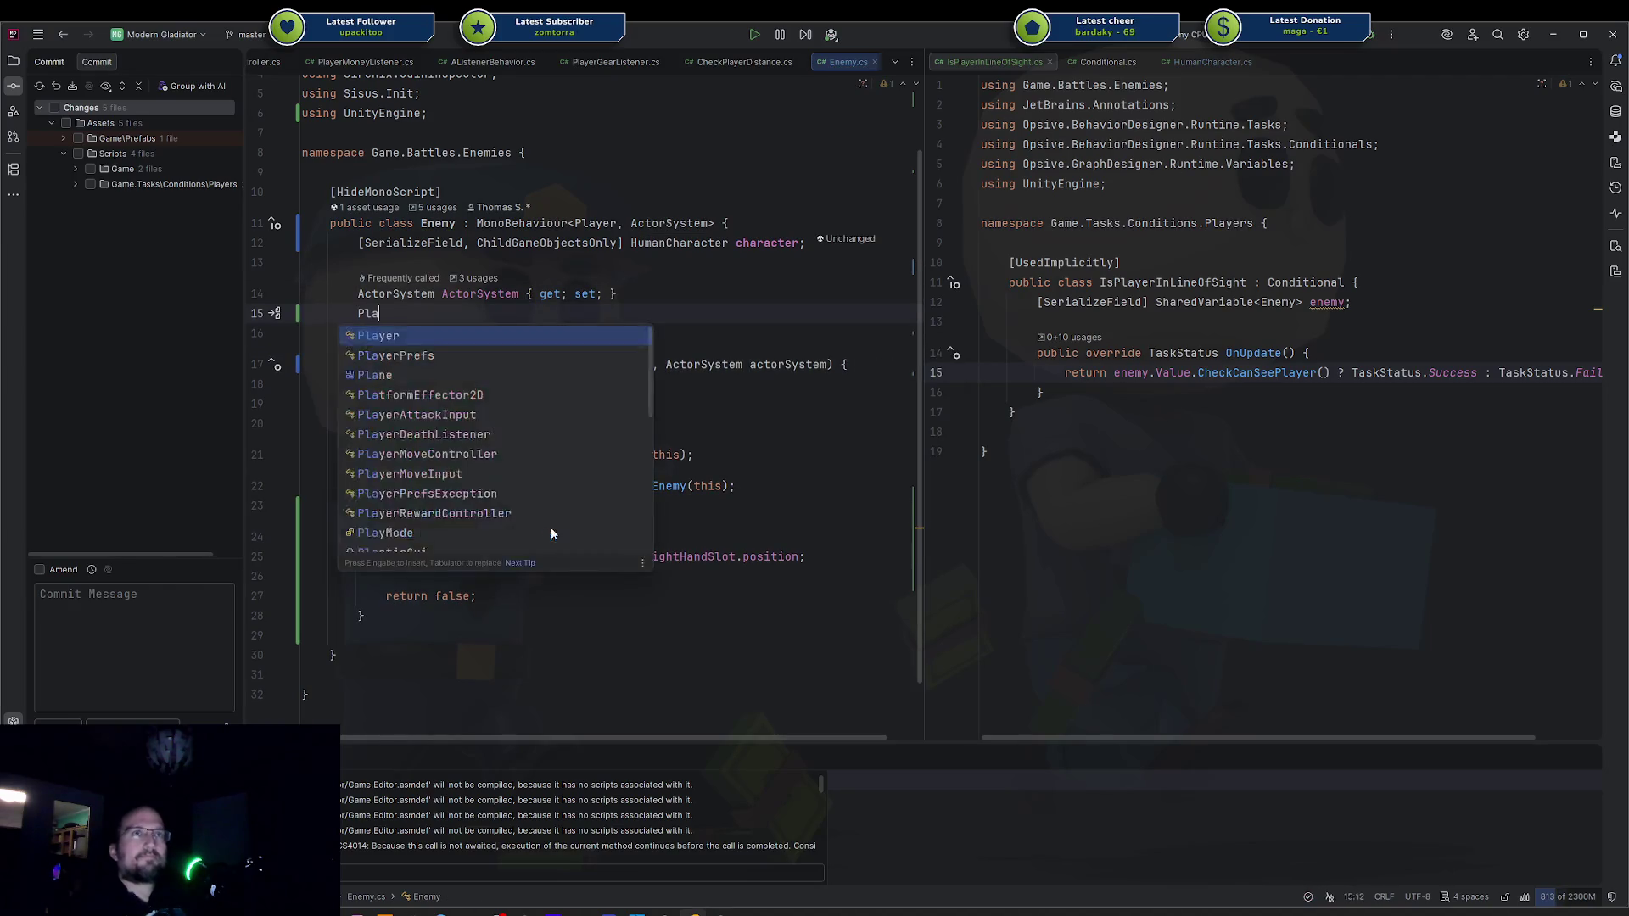
key(BackSpace)
text(Player)
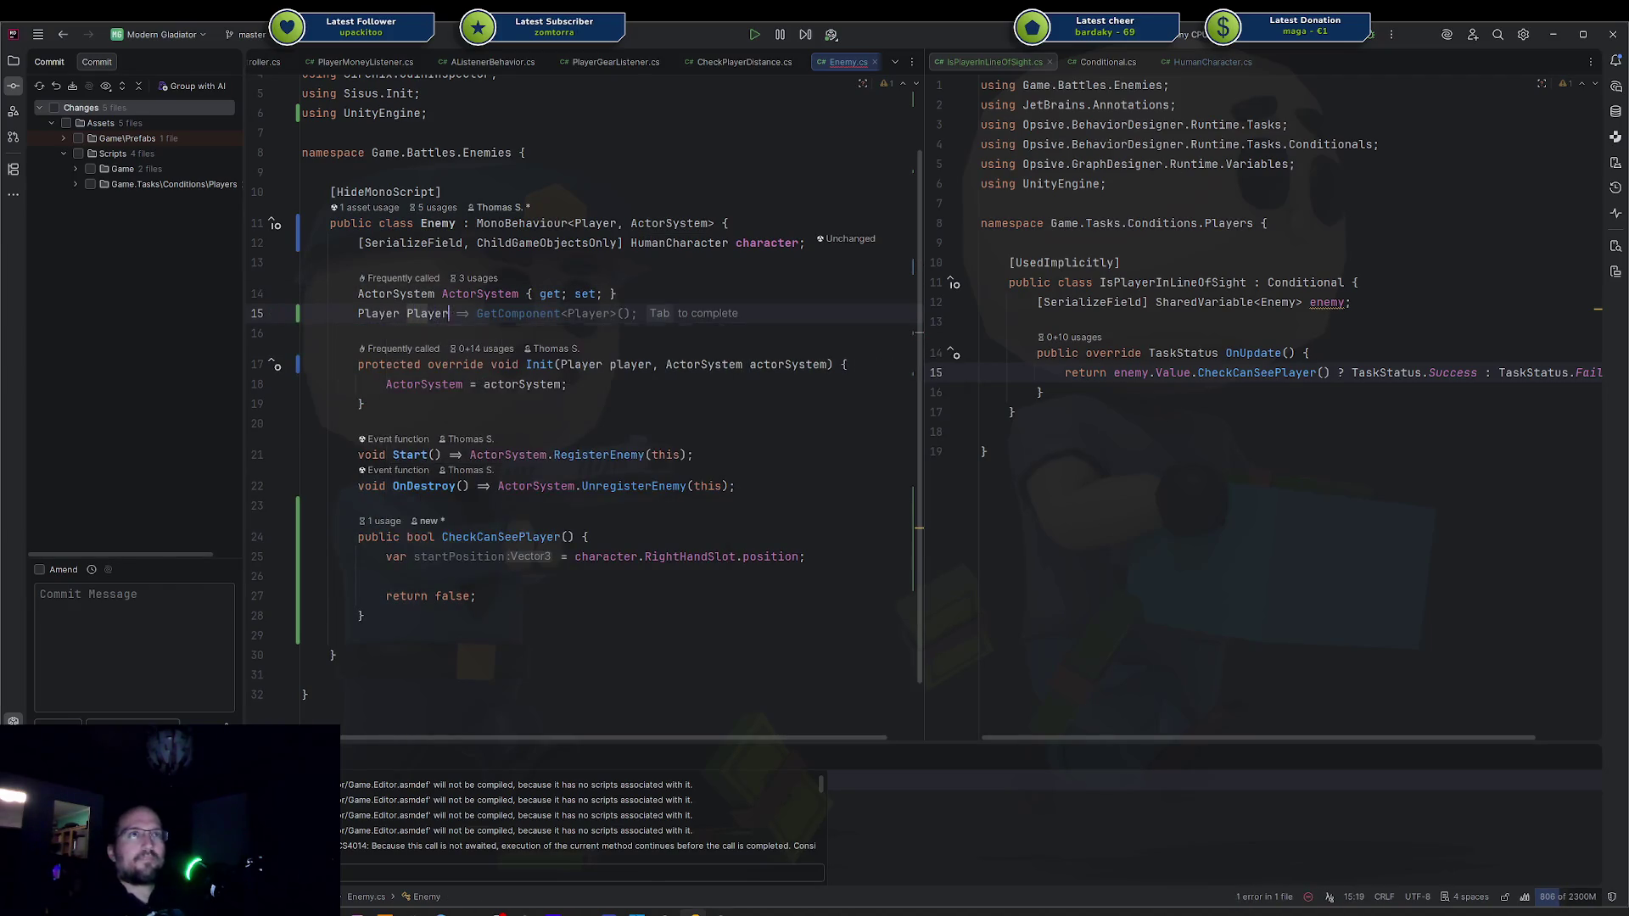
text( { get; set;)
key(Down)
key(Down)
Assign 'Player = player;' at the start of Init.
key(End)
key(Return)
text(Player = player;)
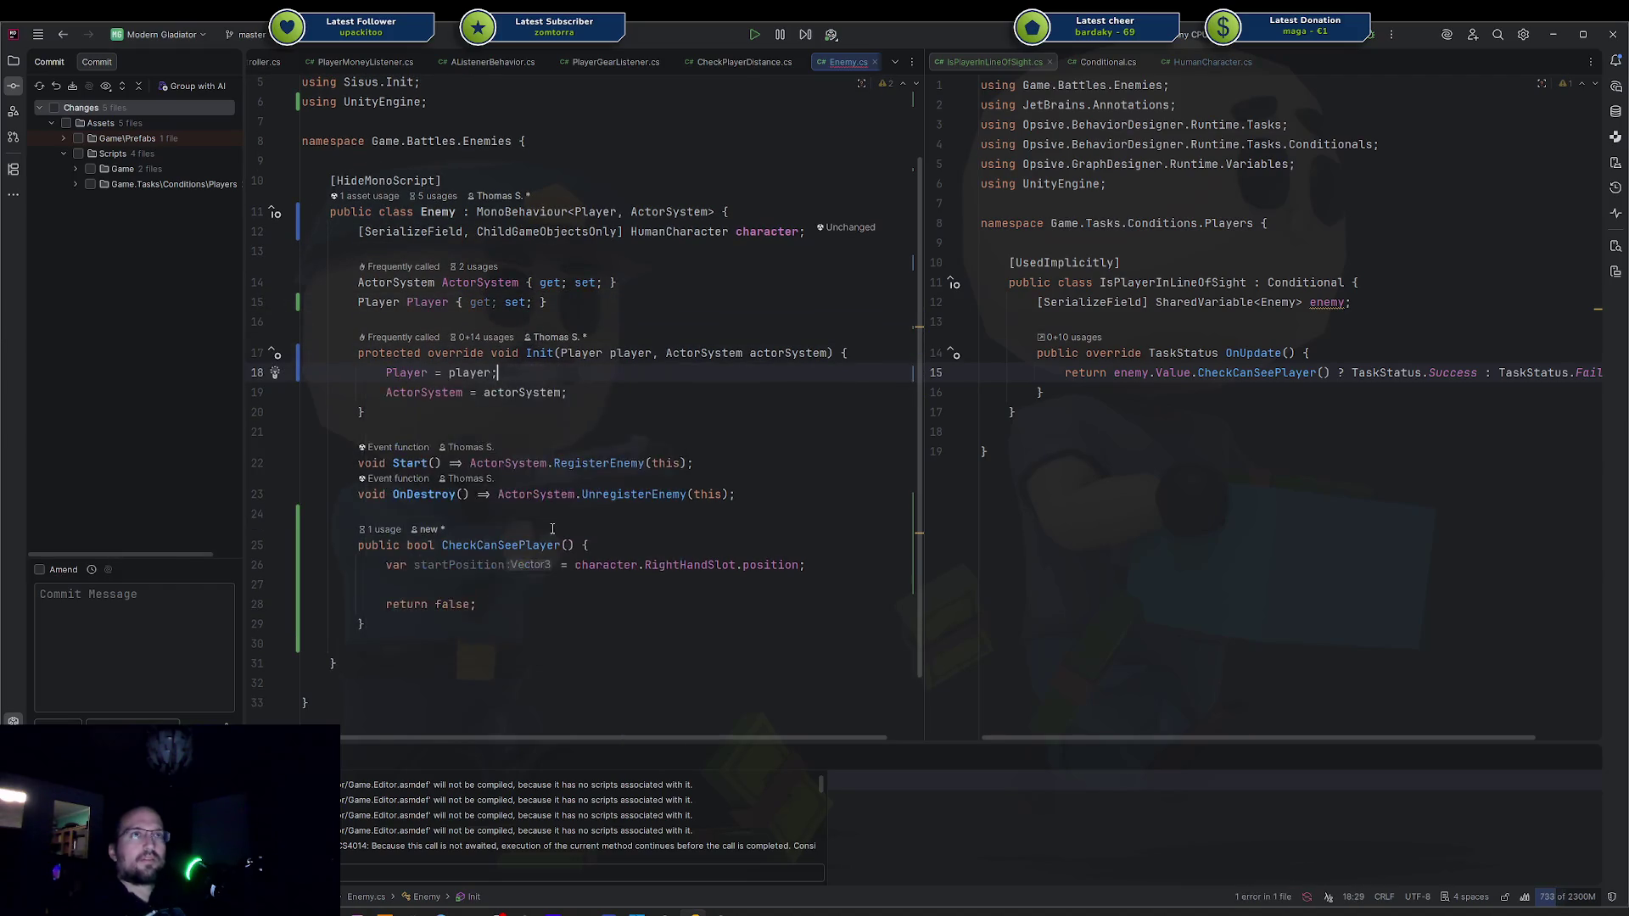
Move the Player property above ActorSystem and open a line below startPosition.
key(Up)
key(Up)
key(Up)
key(Up)
key(alt+shift+Down)
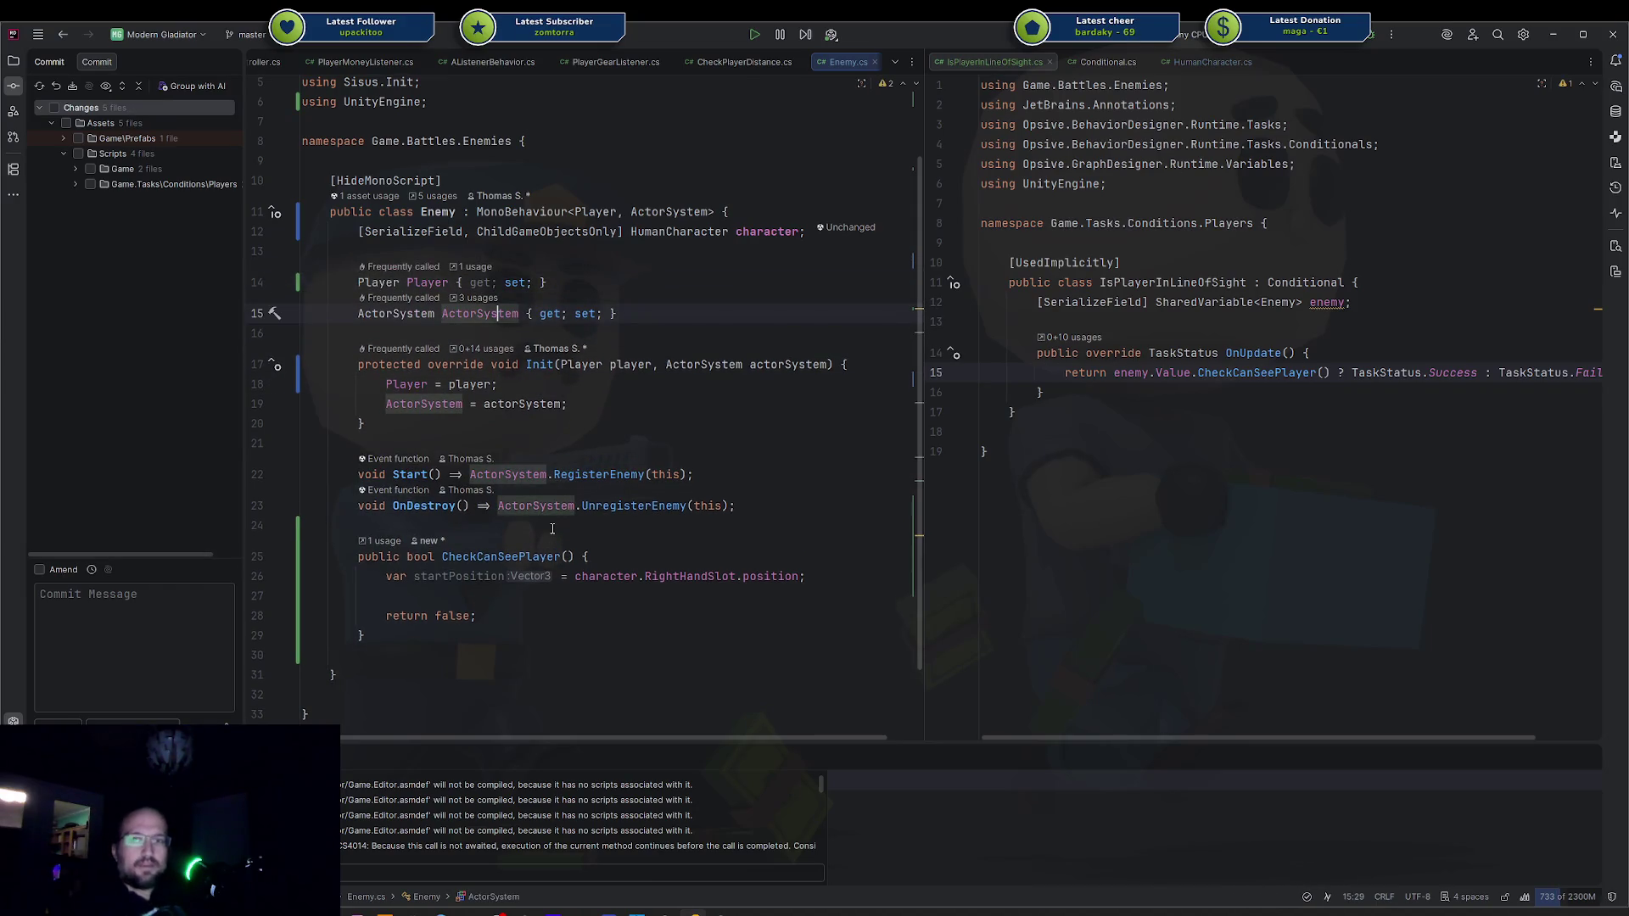
key(Down)
key(Down)
key(Down)
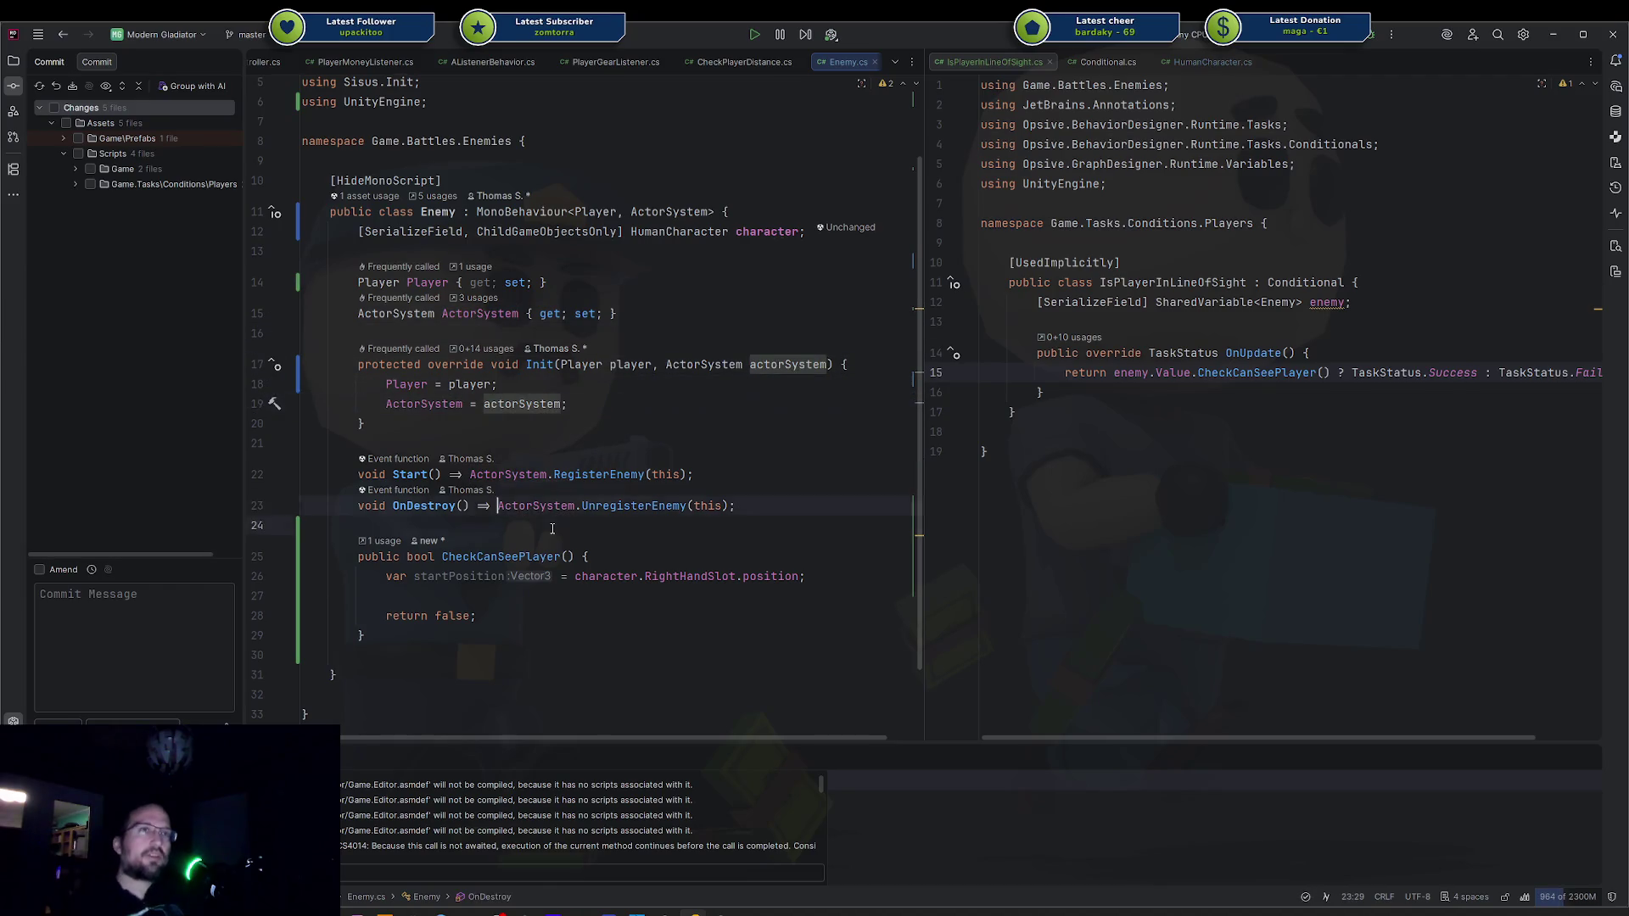
key(End)
key(Return)
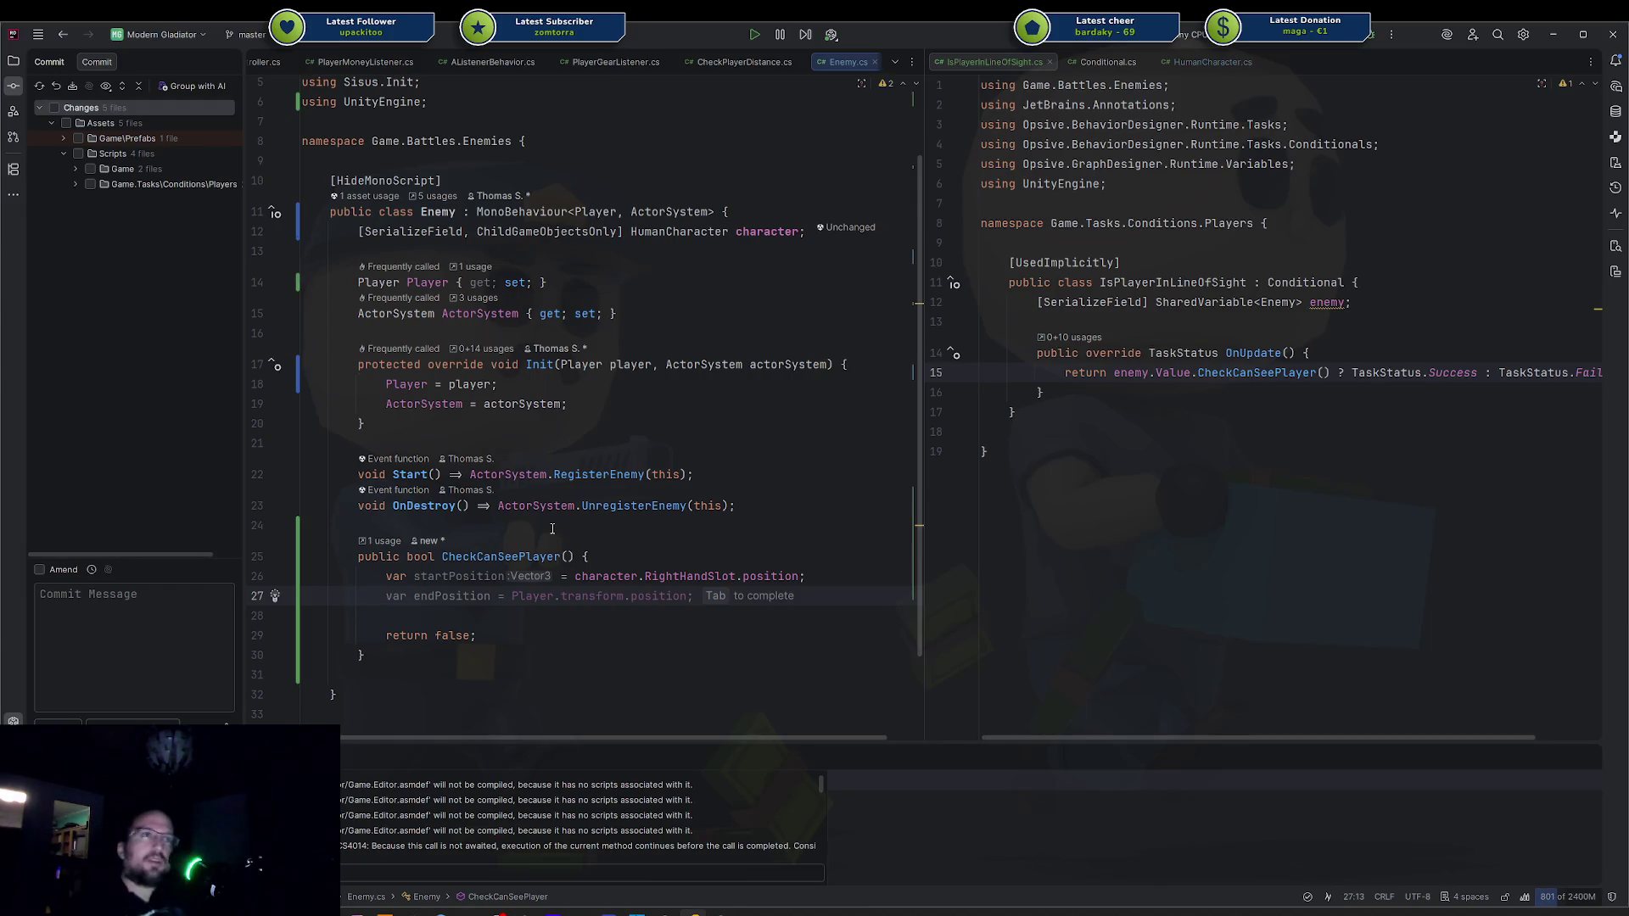
Accept the suggested endPosition line and add 'endPosition.y = startPosition.y'.
key(Tab)
key(Return)
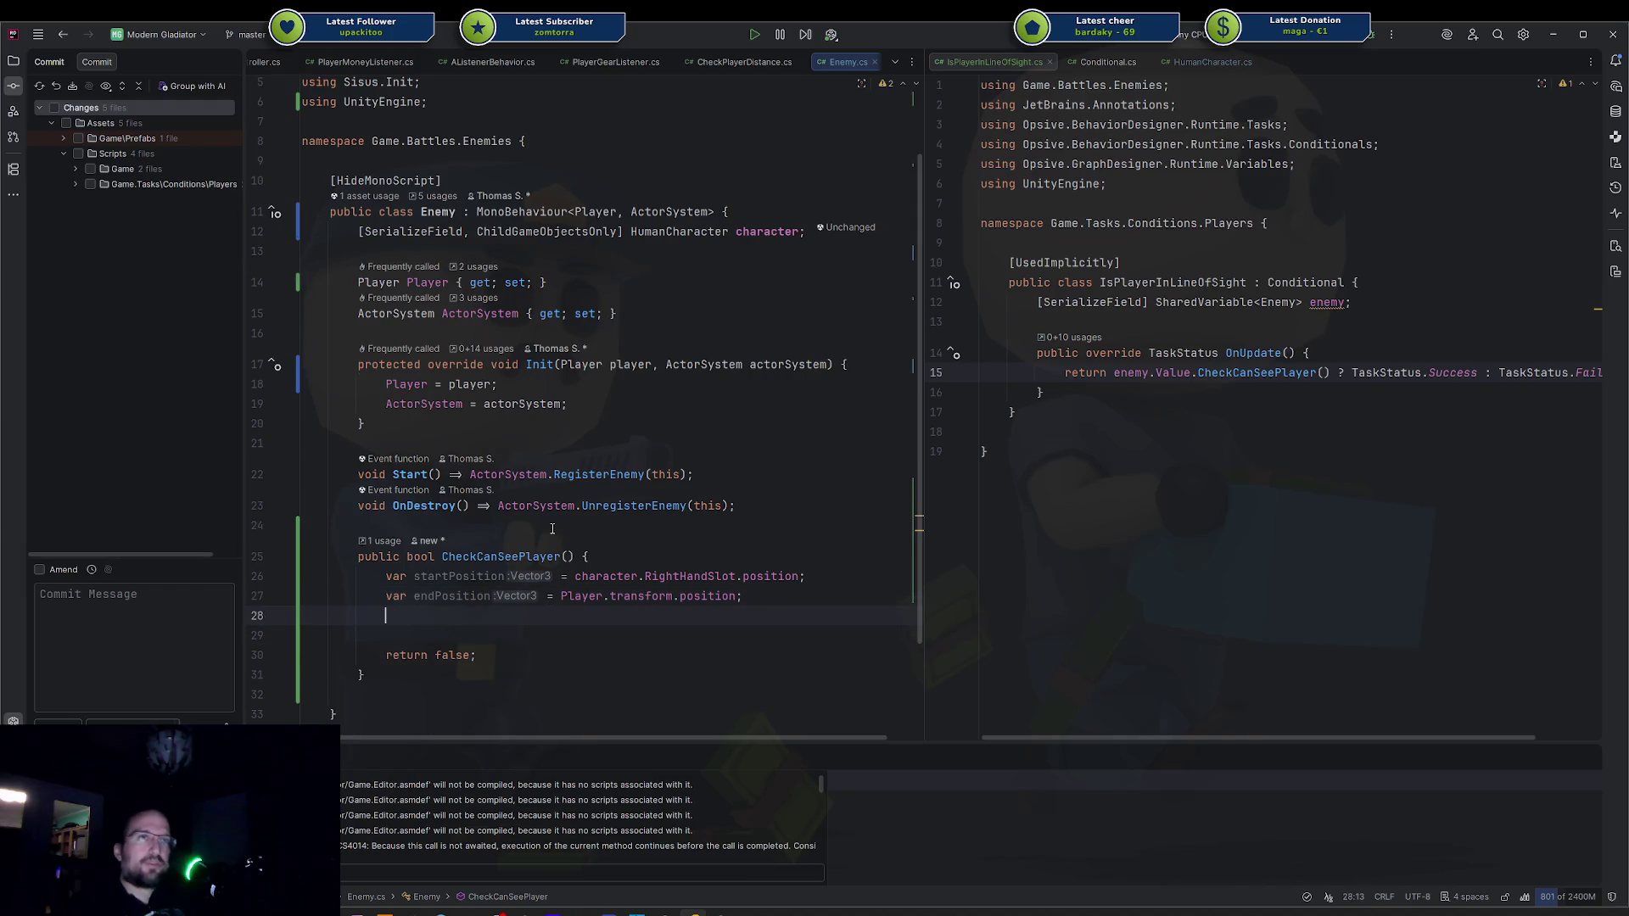
text(e)
key(Return)
text(.)
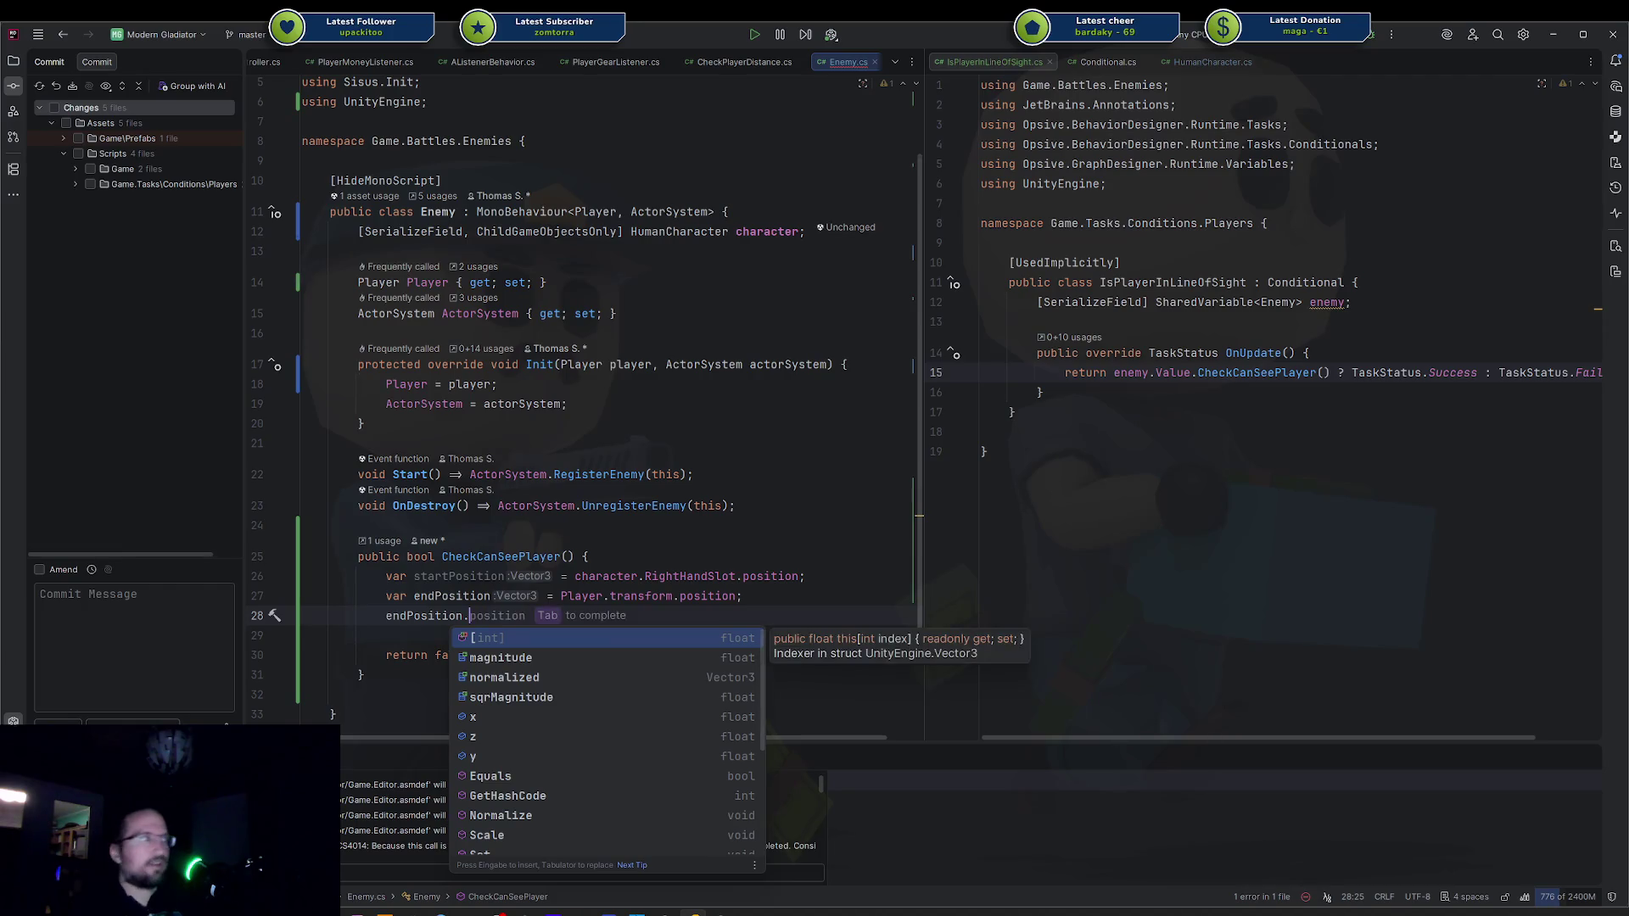
text(y)
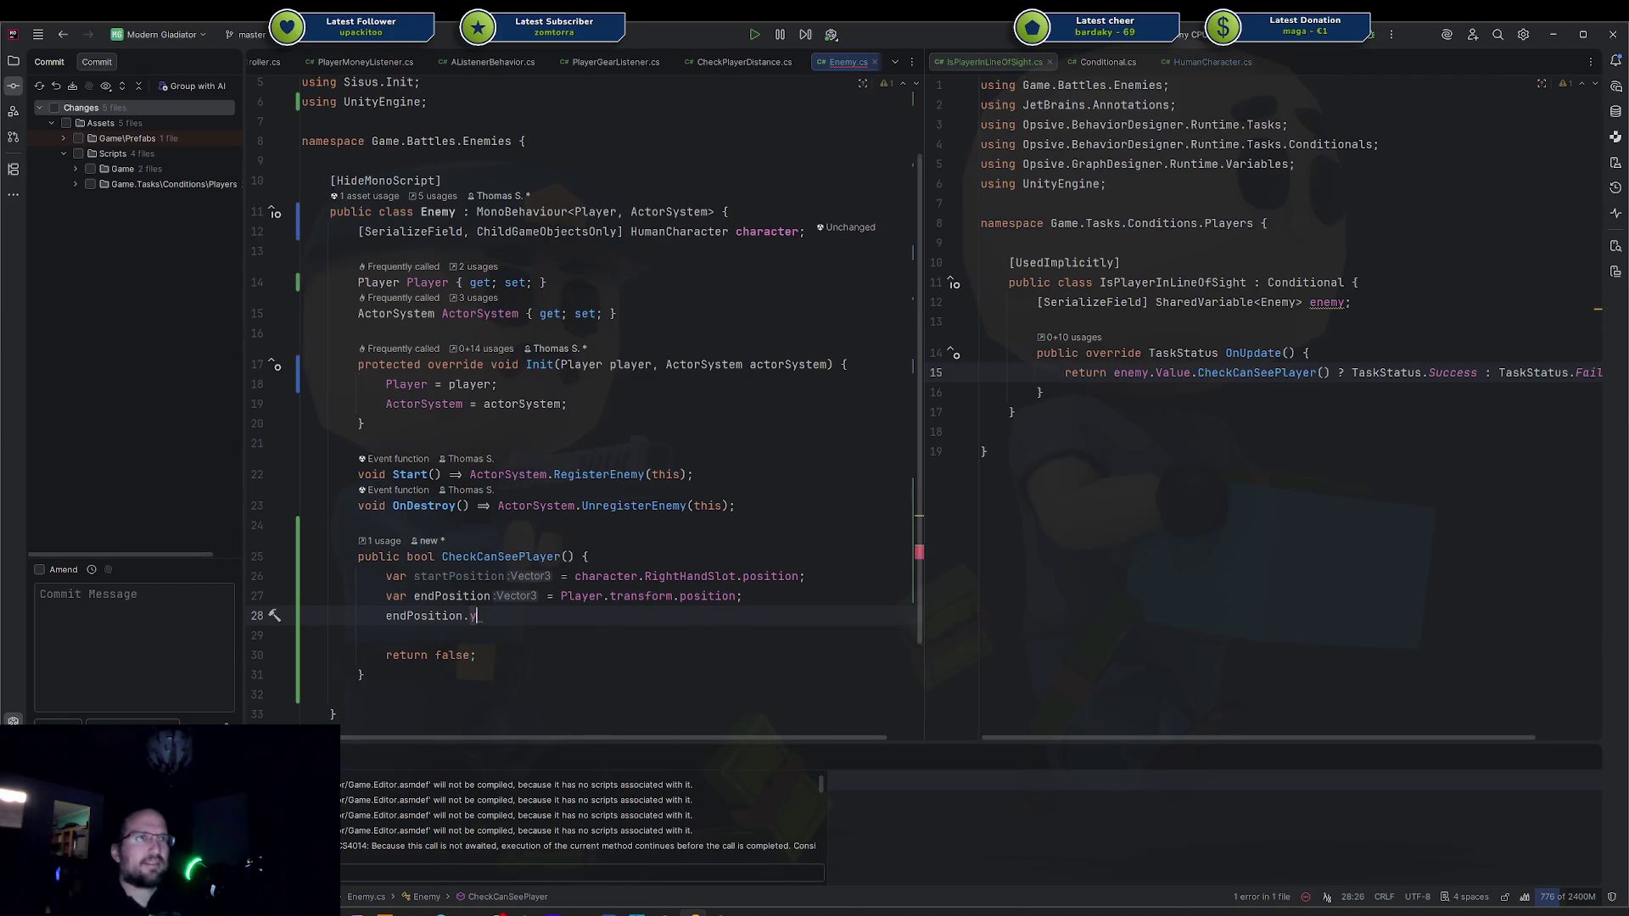
key(Tab)
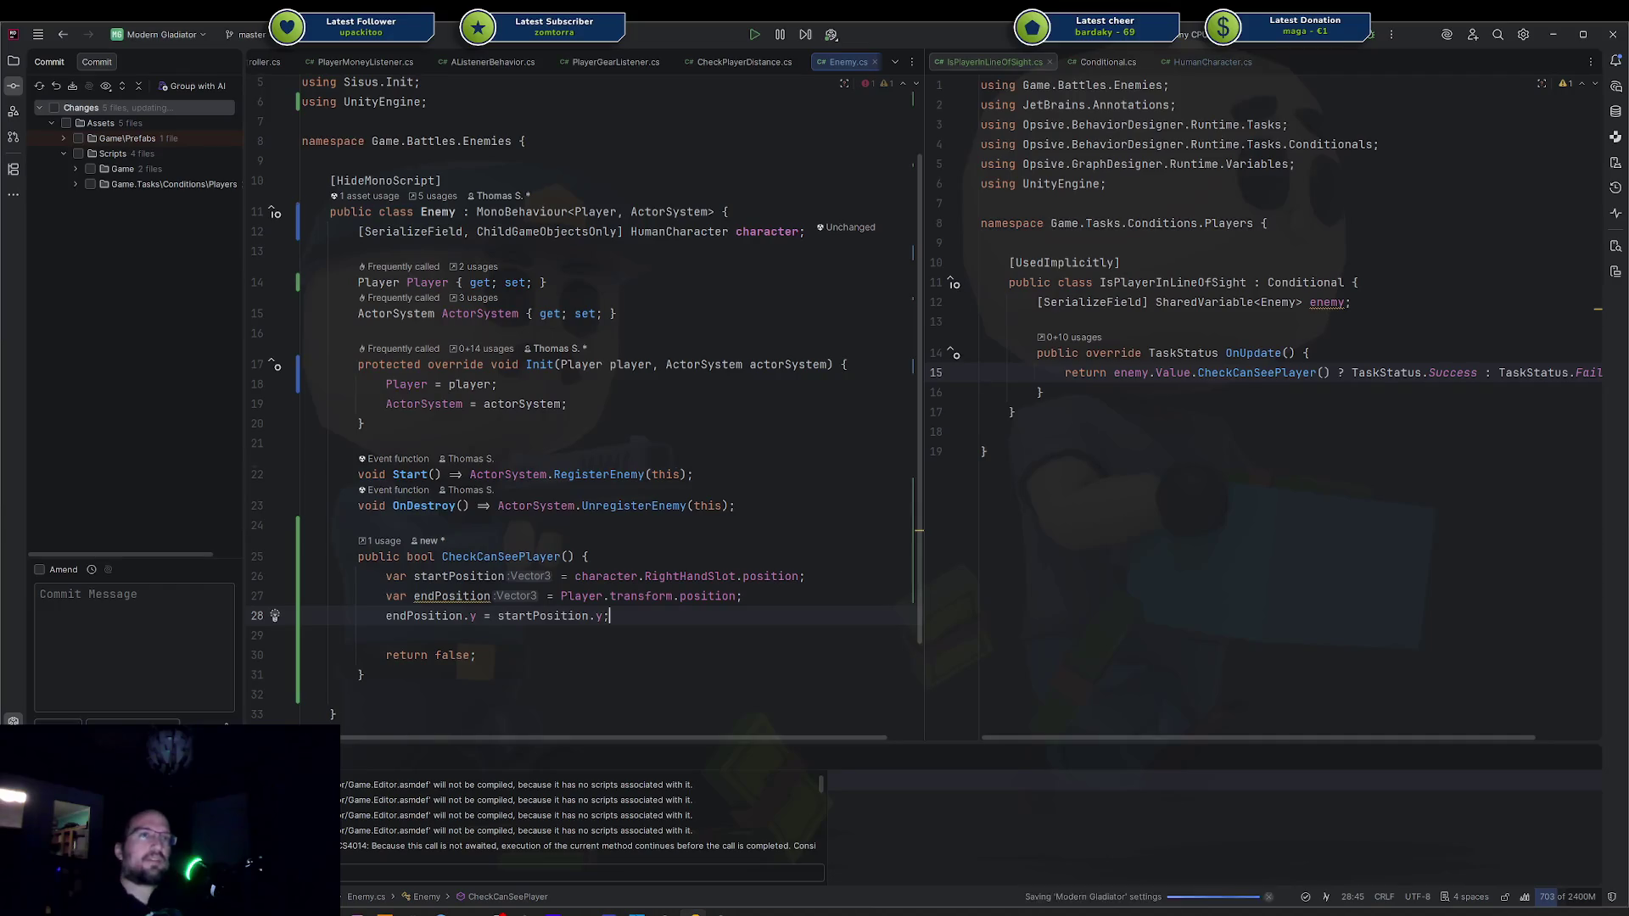
Inspect usages of endPosition, startPosition and the Player.transform.position expression.
click(491, 595)
click(610, 615)
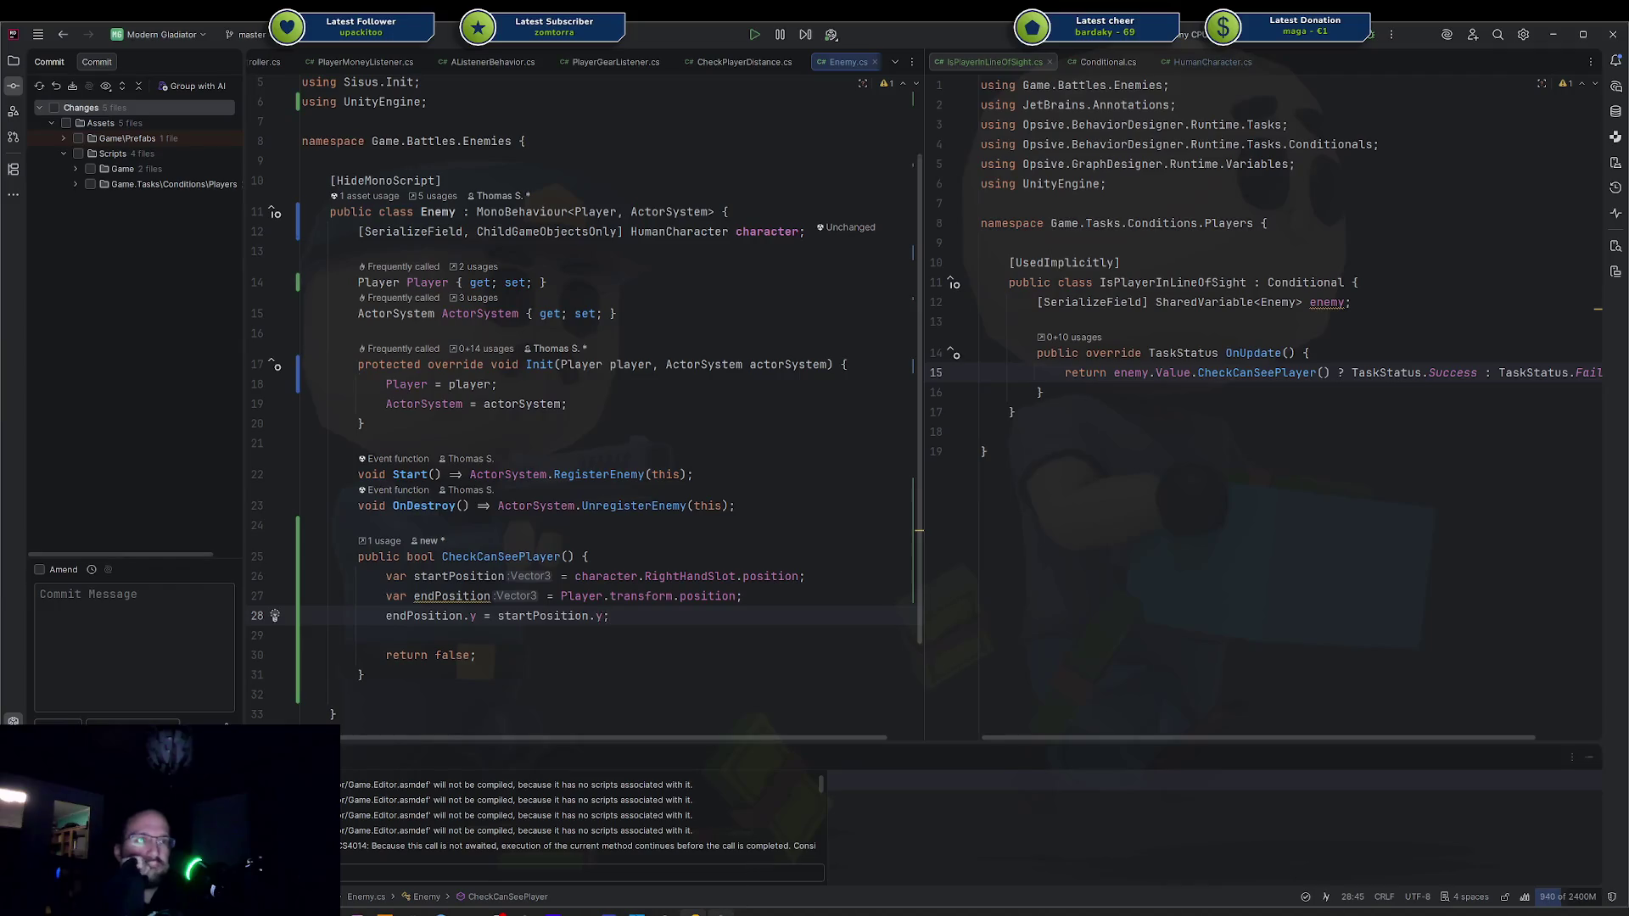
mouse_move(721, 912)
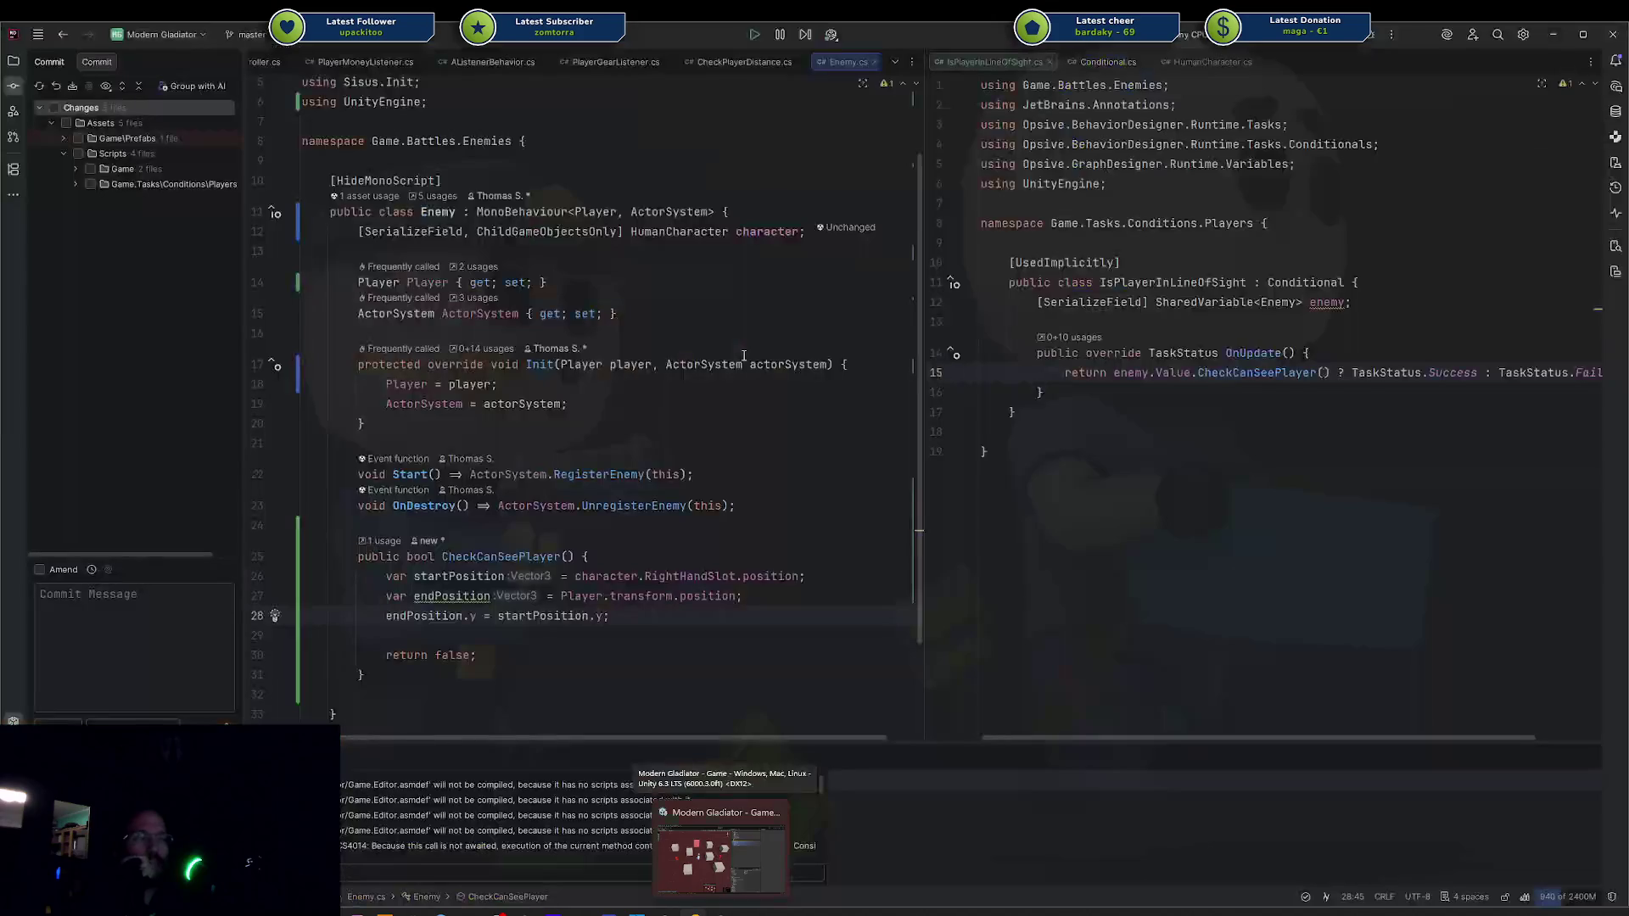
click(585, 616)
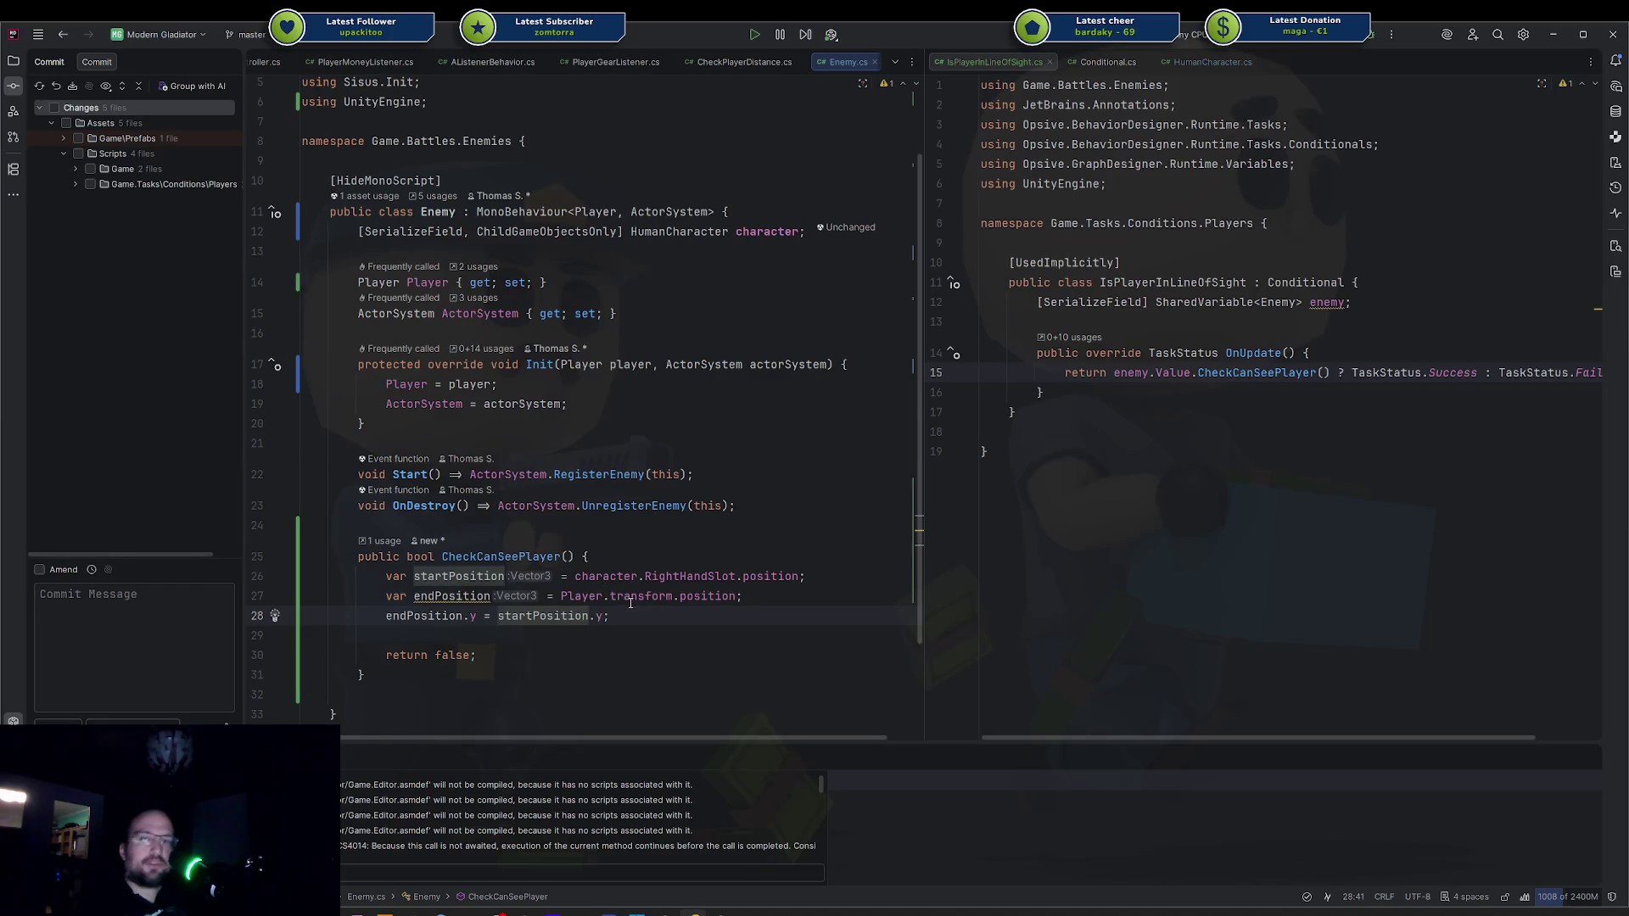
click(649, 607)
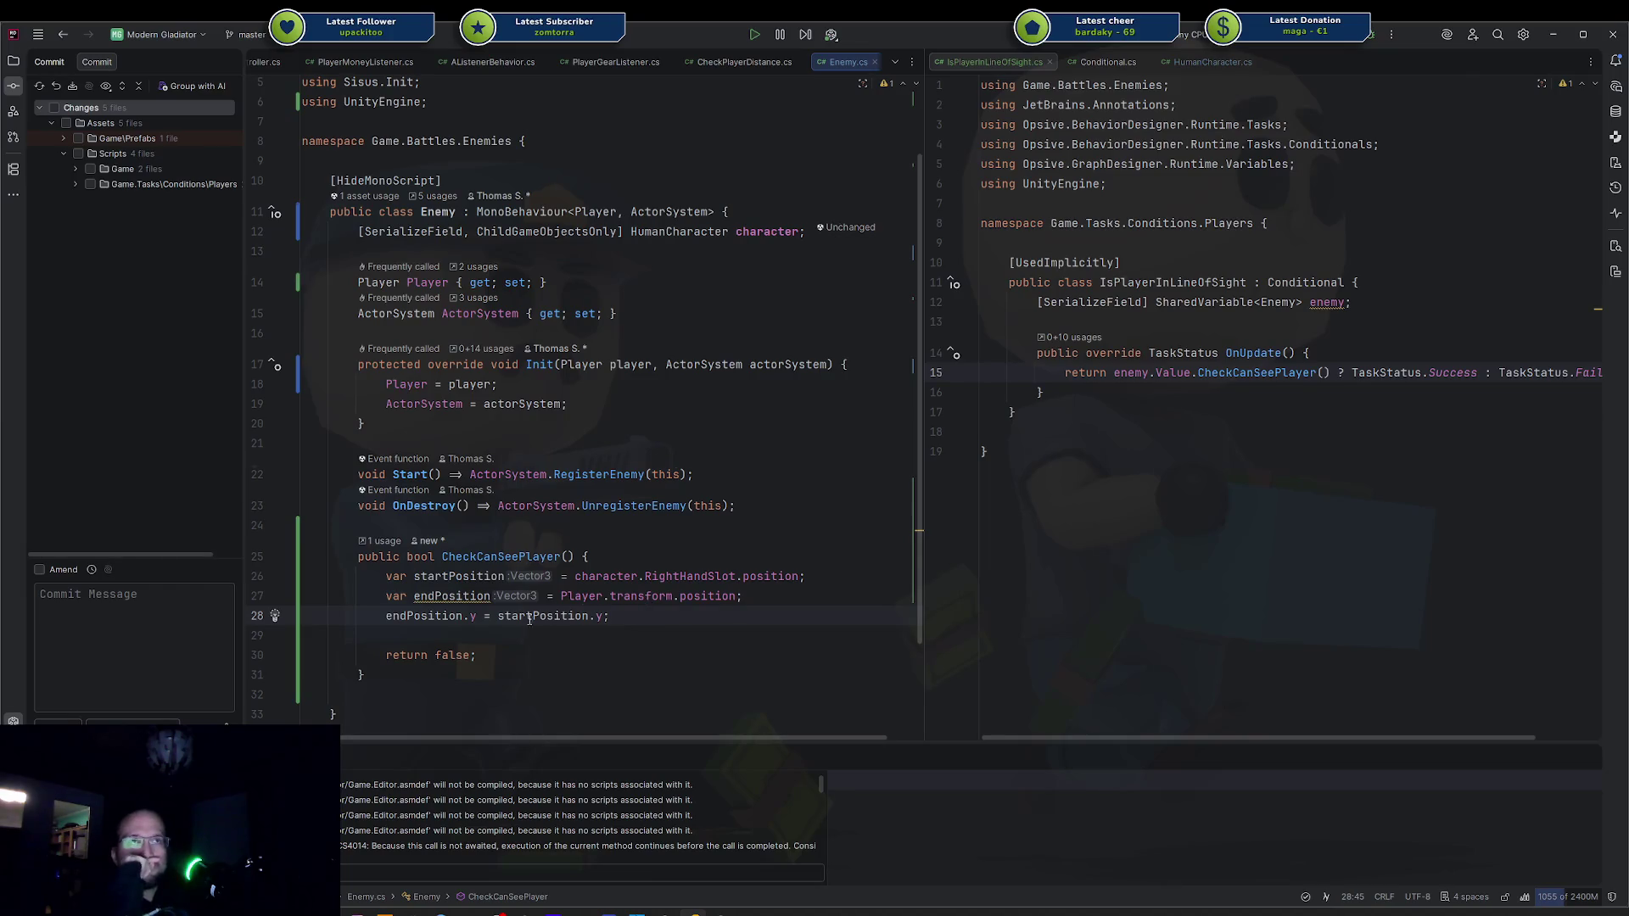
click(434, 616)
drag(562, 598, 712, 597)
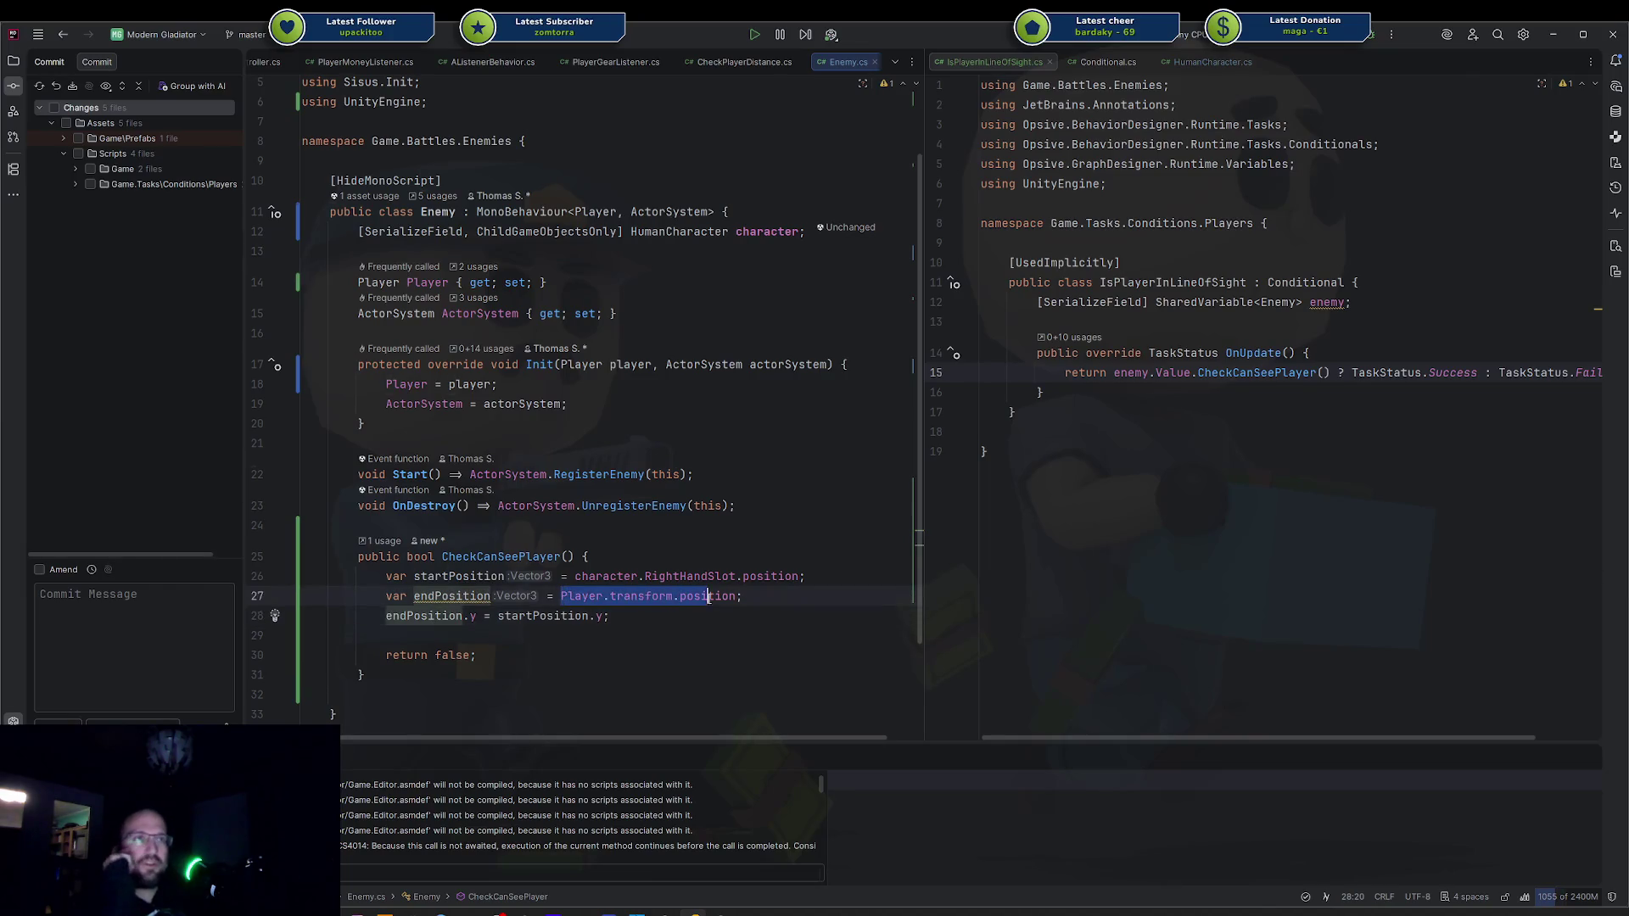
click(727, 596)
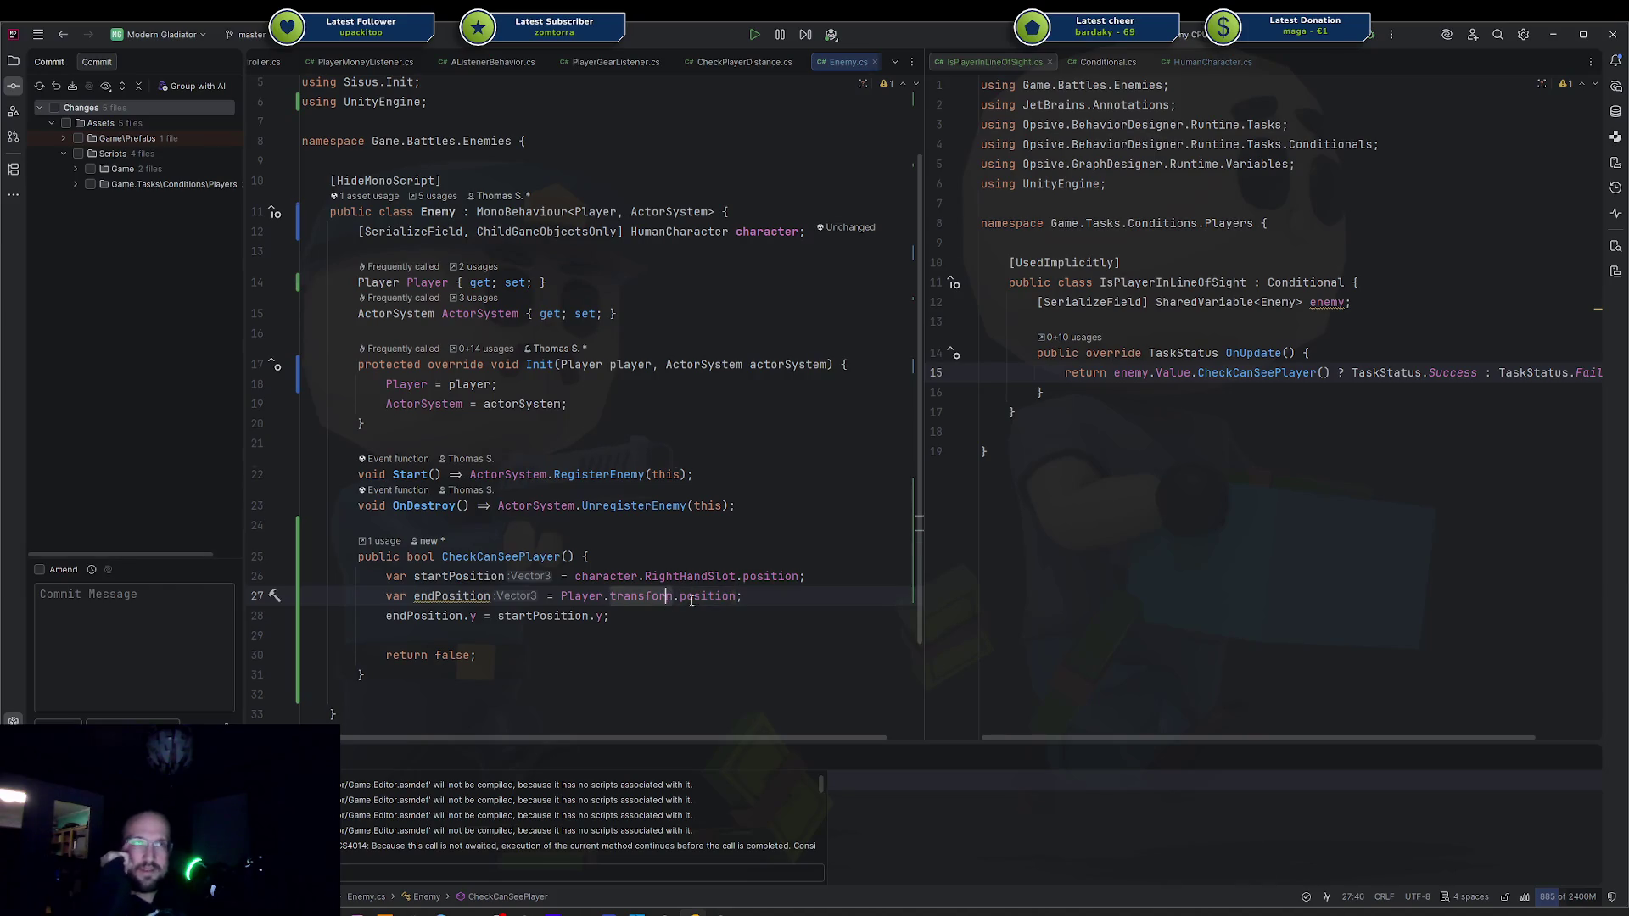
key(ctrl+w)
key(ctrl+w)
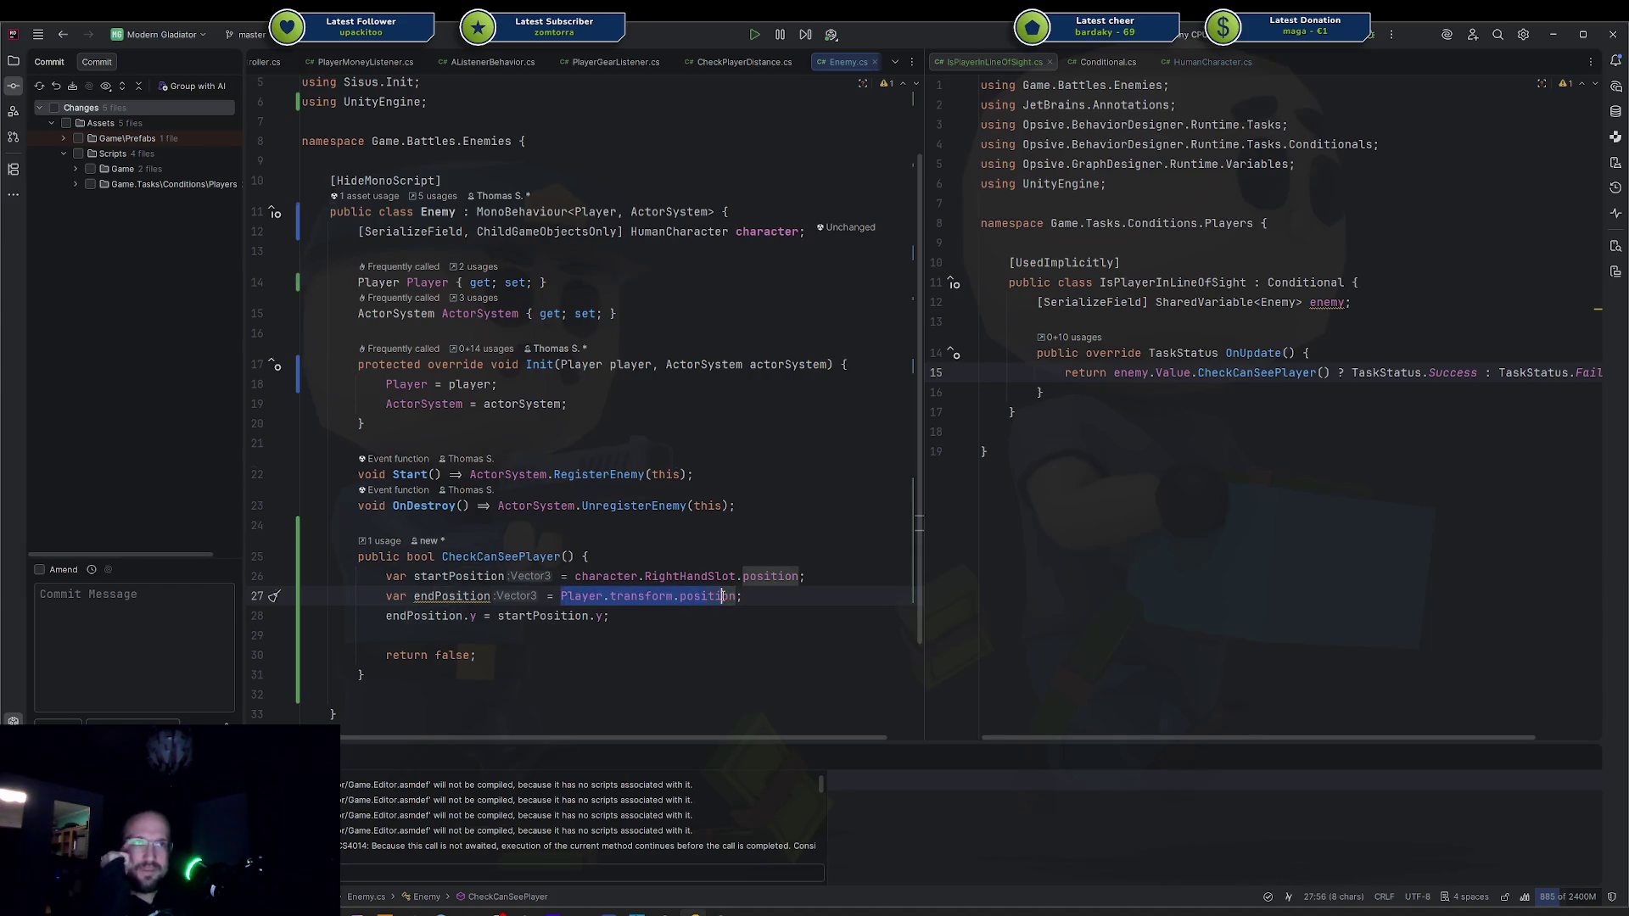
key(ctrl+shift+w)
key(ctrl+shift+w)
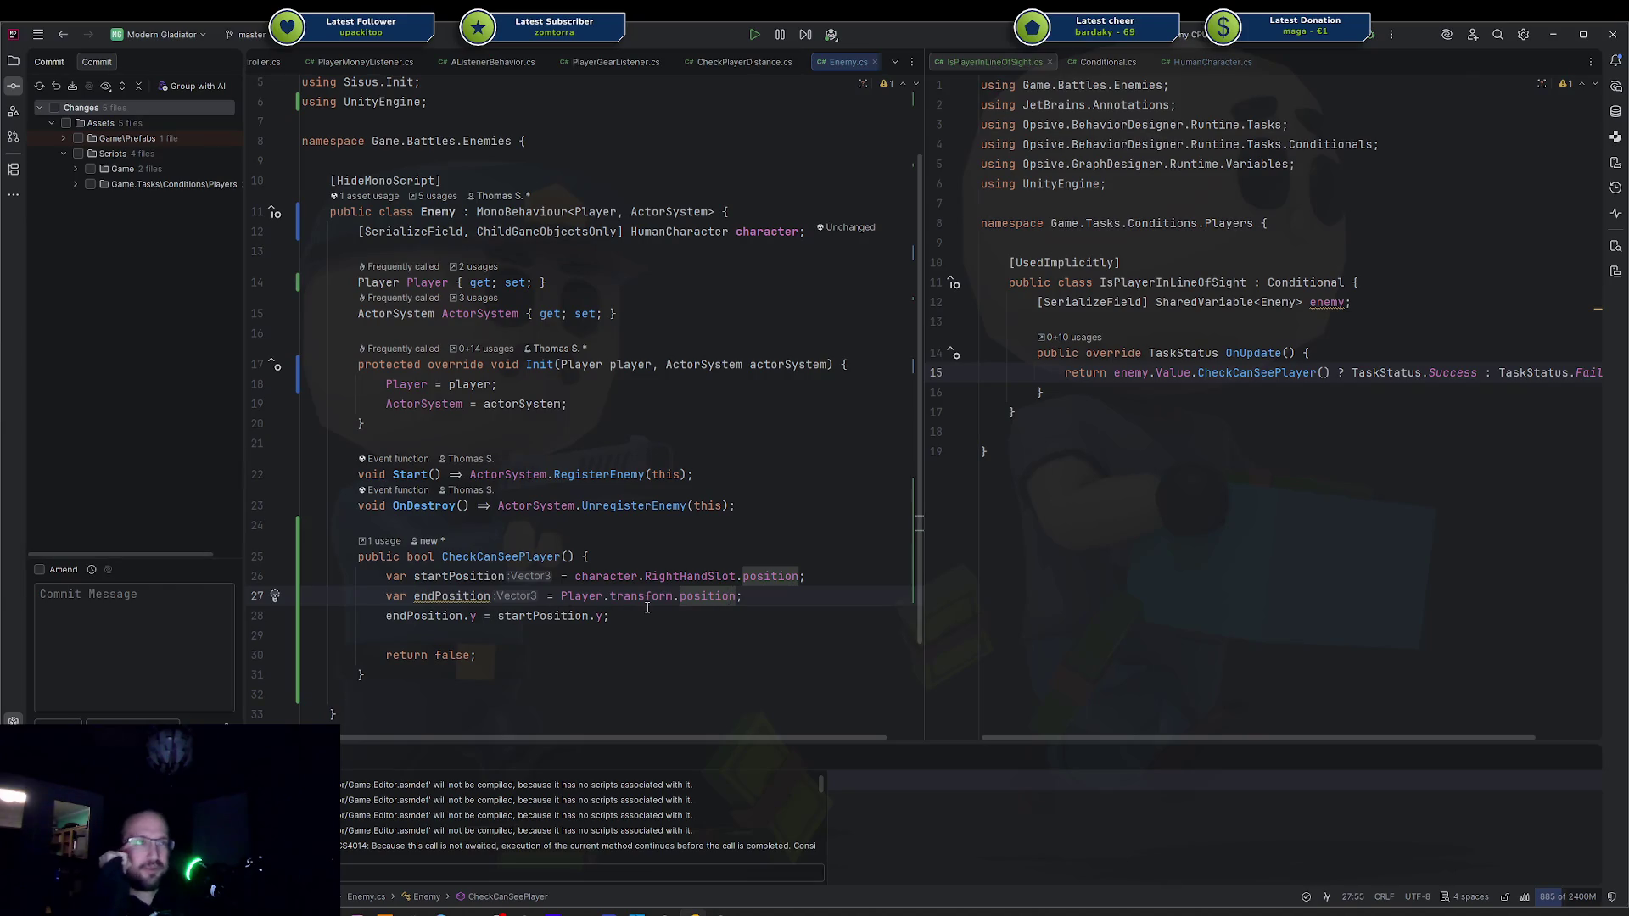
click(707, 576)
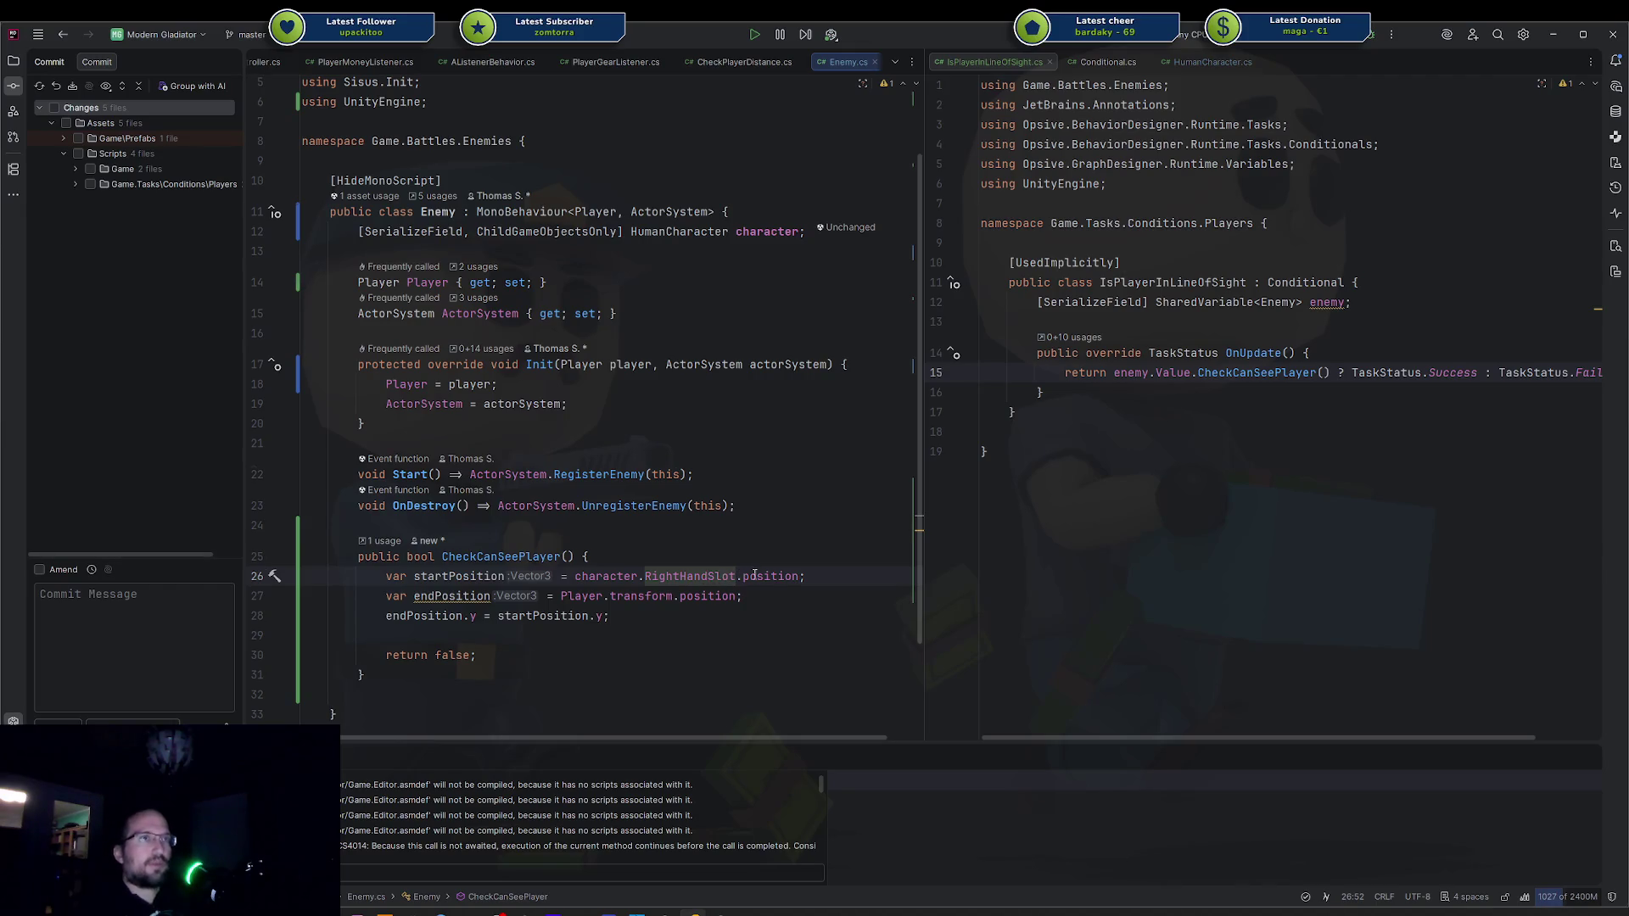
End the endPosition.y statement with a semicolon and begin 'Physics.spher' on a new line.
click(611, 616)
key(Left)
key(Left)
key(Left)
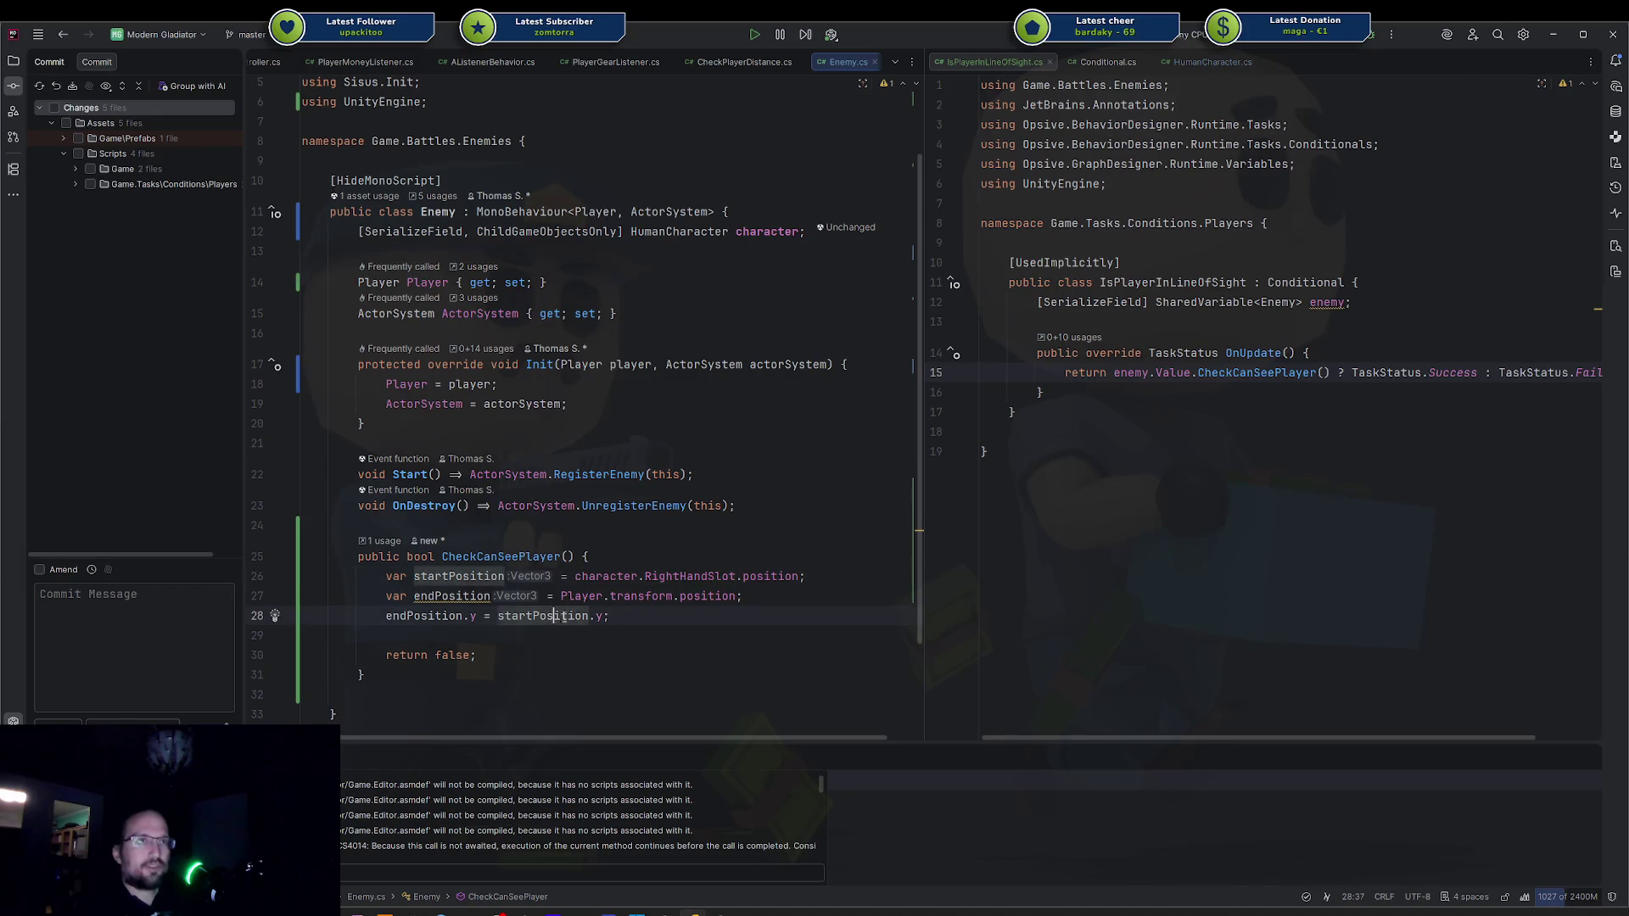
key(End)
text(;)
drag(385, 596, 636, 616)
click(635, 616)
key(Return)
key(Return)
text(hy)
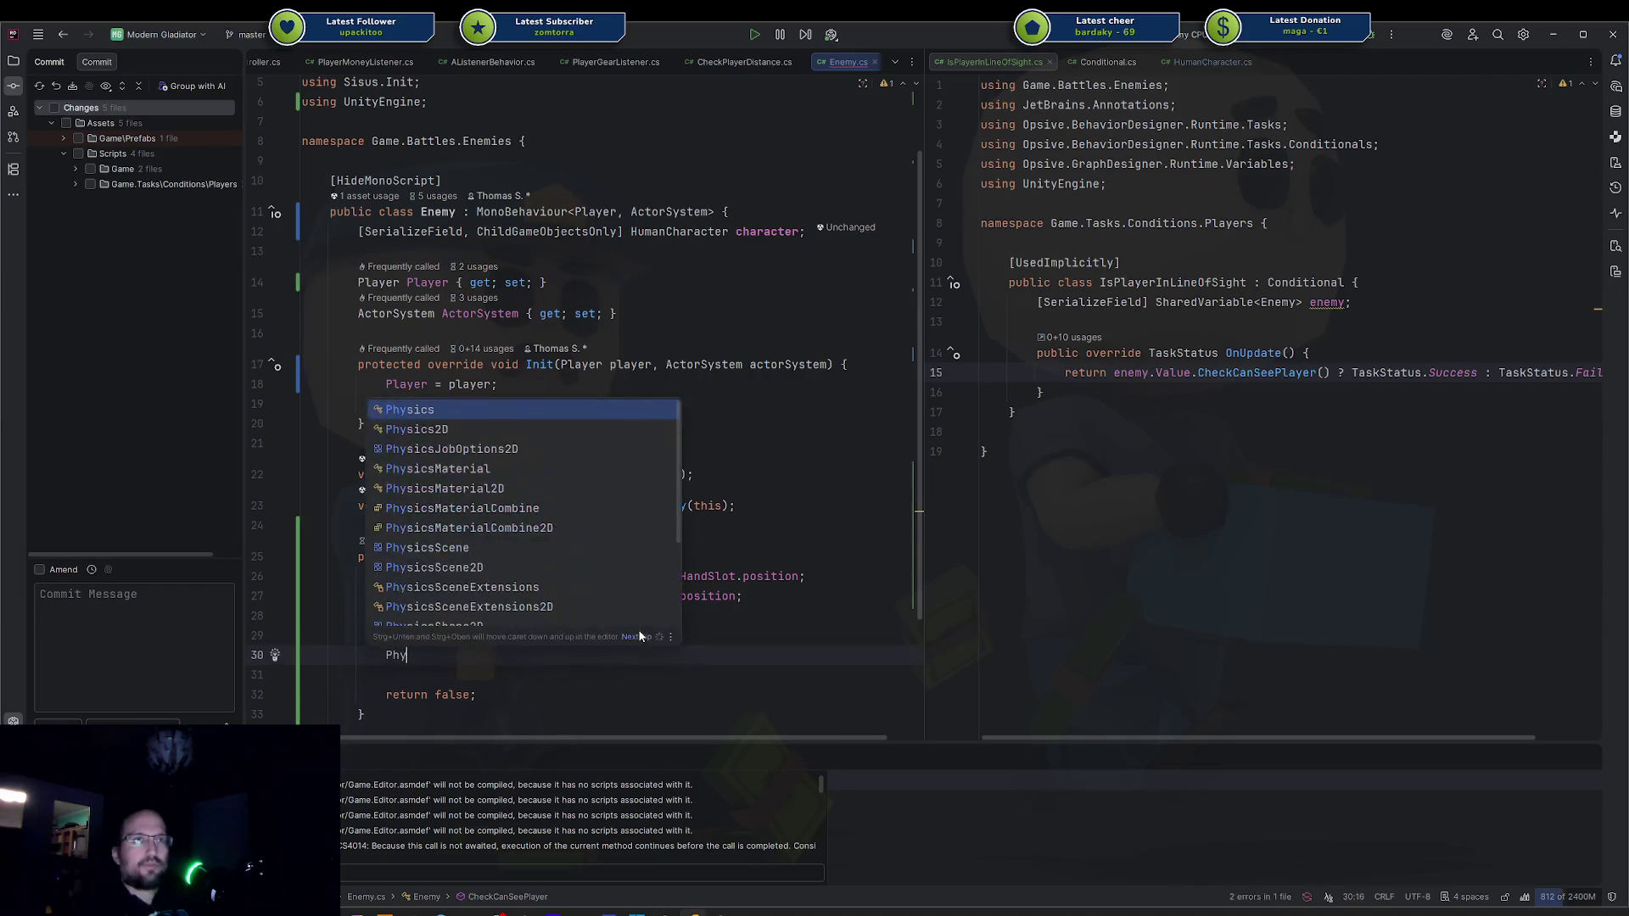
text(sics.spher)
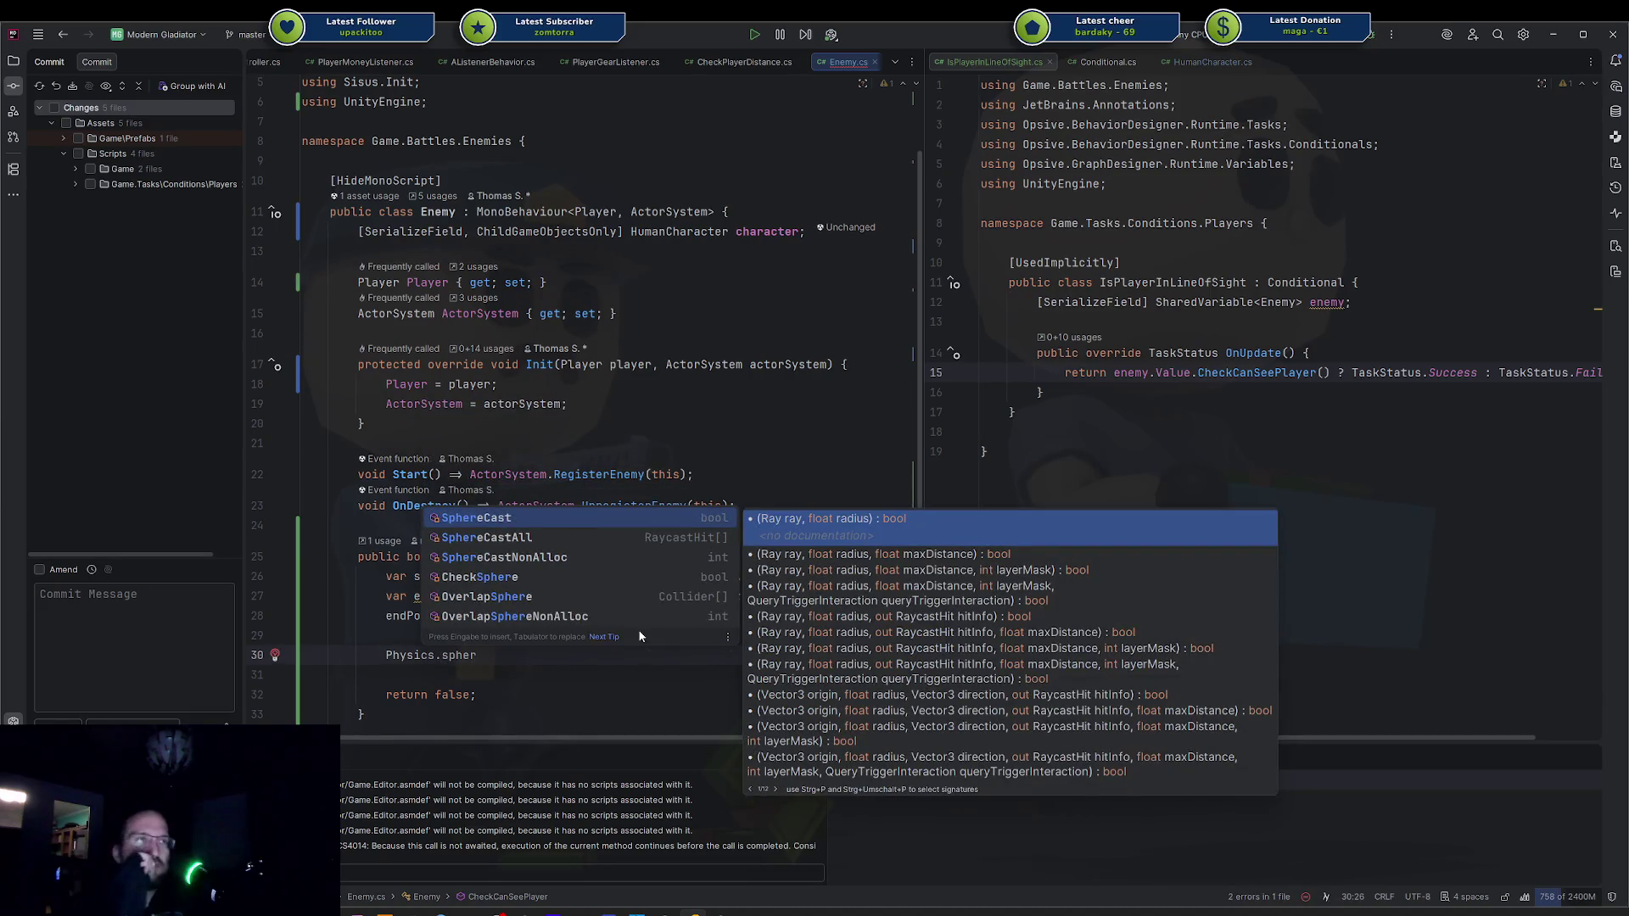
Insert SphereCastAll from completion, then swap it for SphereCastNonAlloc.
key(Down)
key(Down)
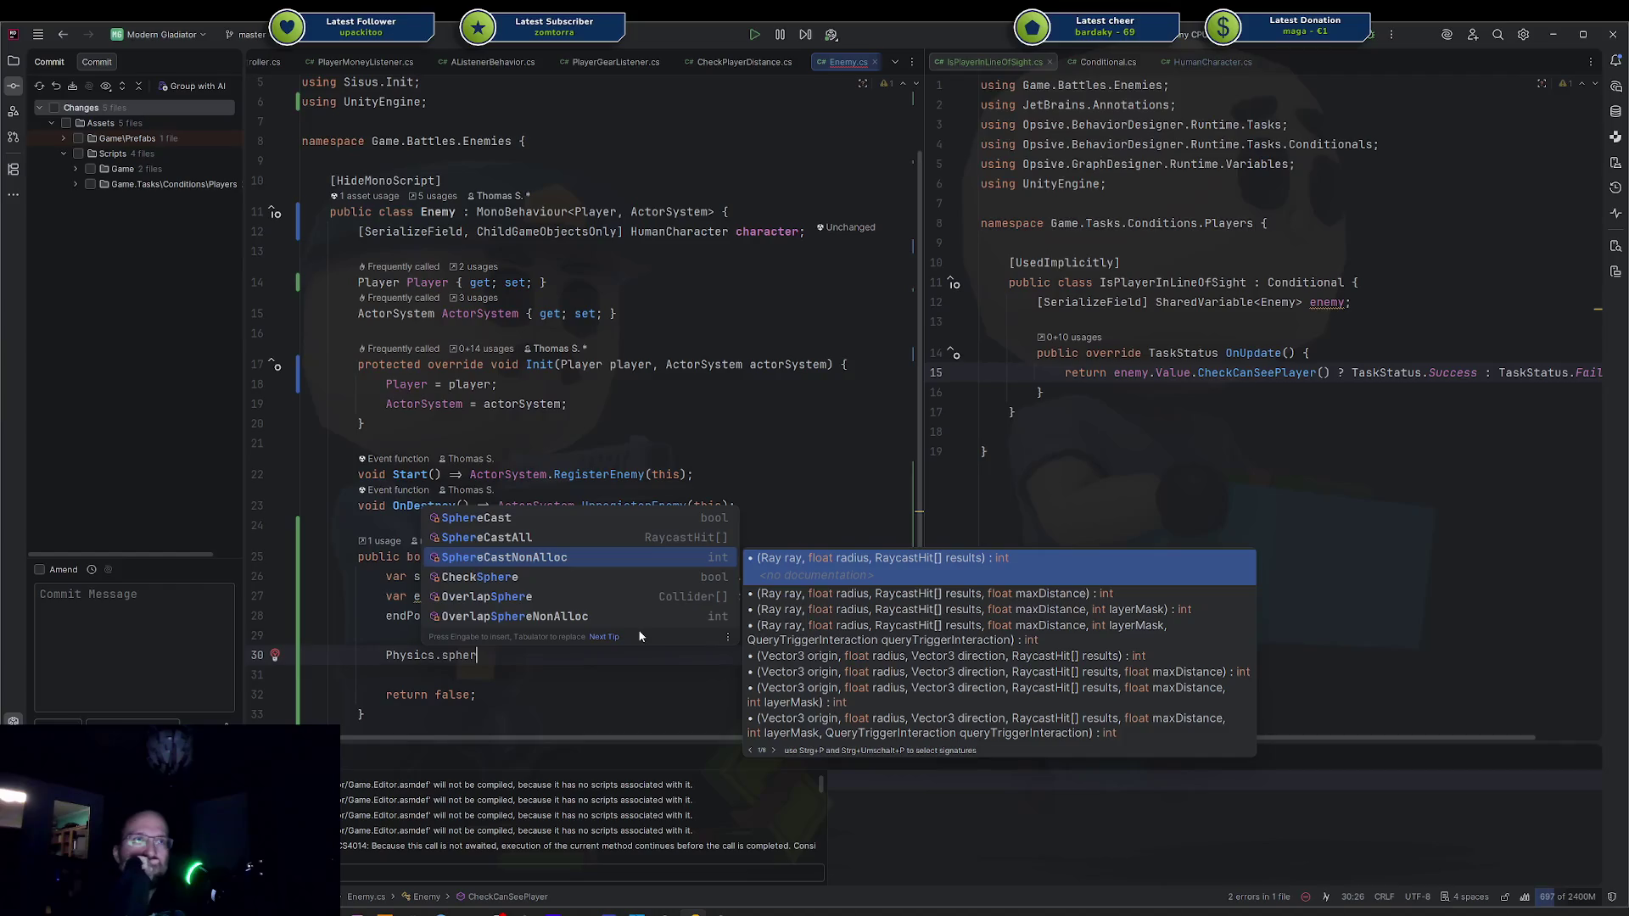
key(Up)
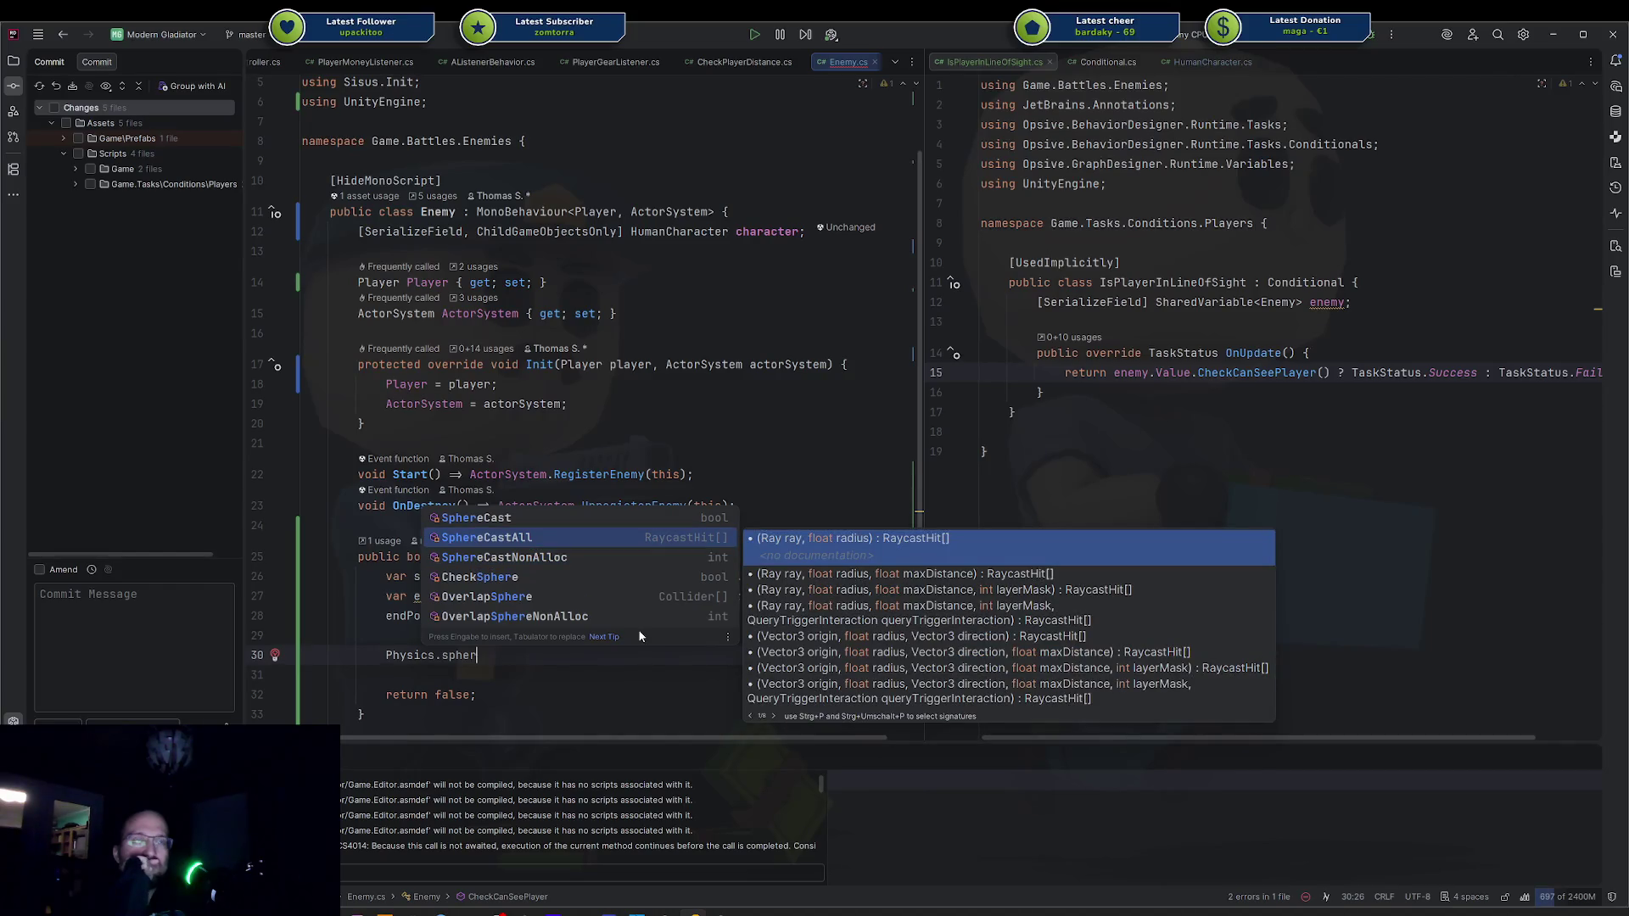
key(Return)
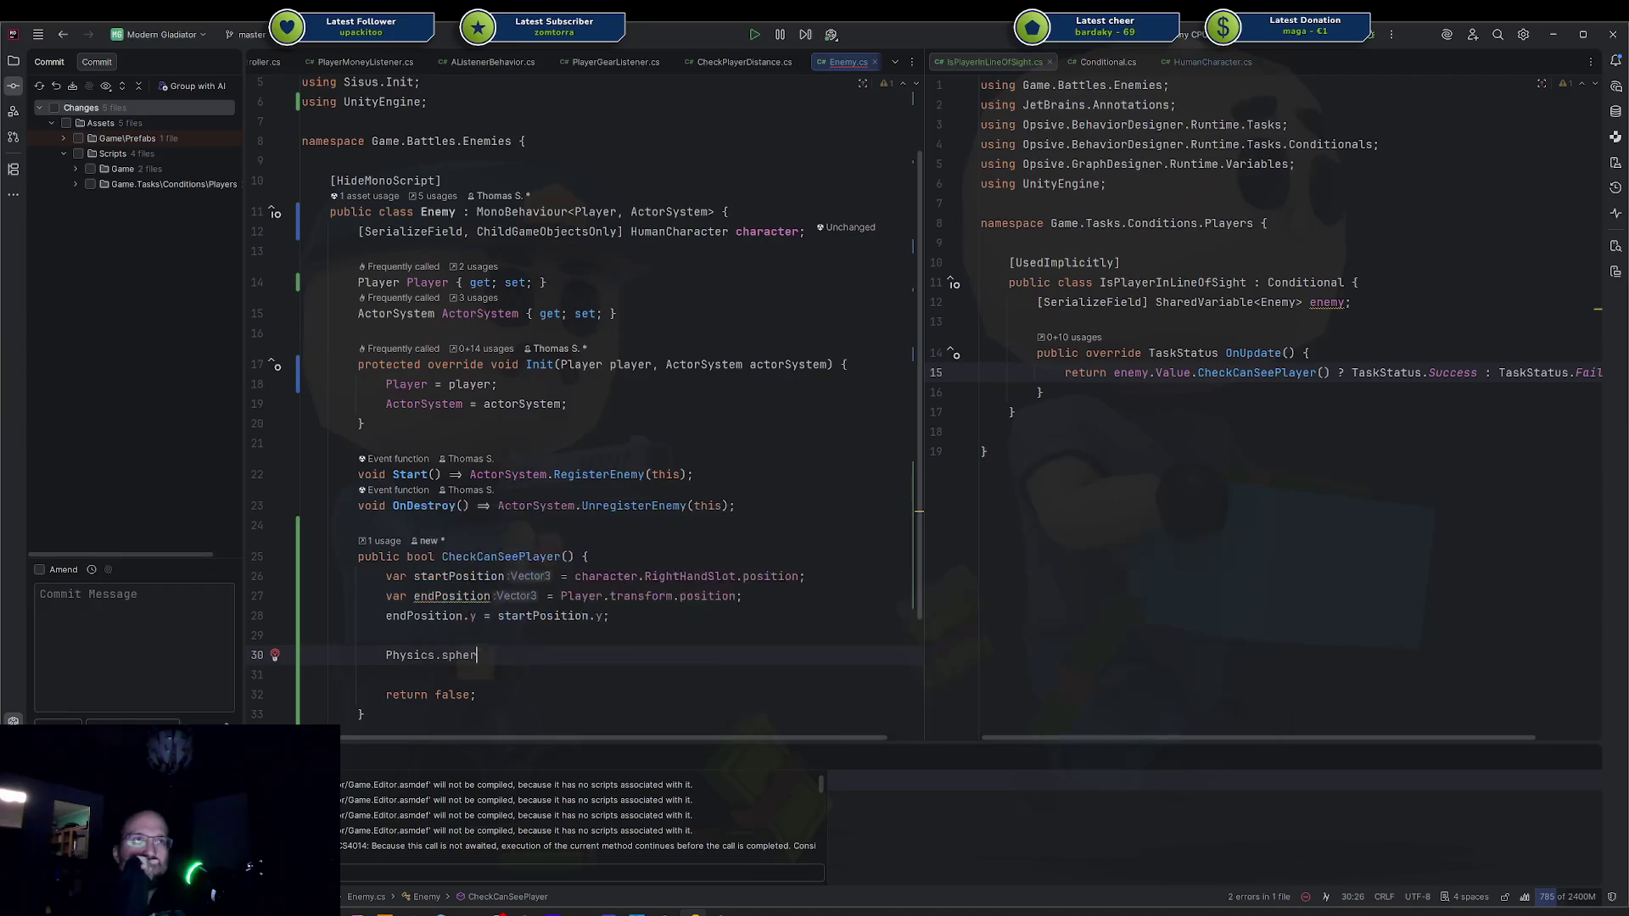
key(Escape)
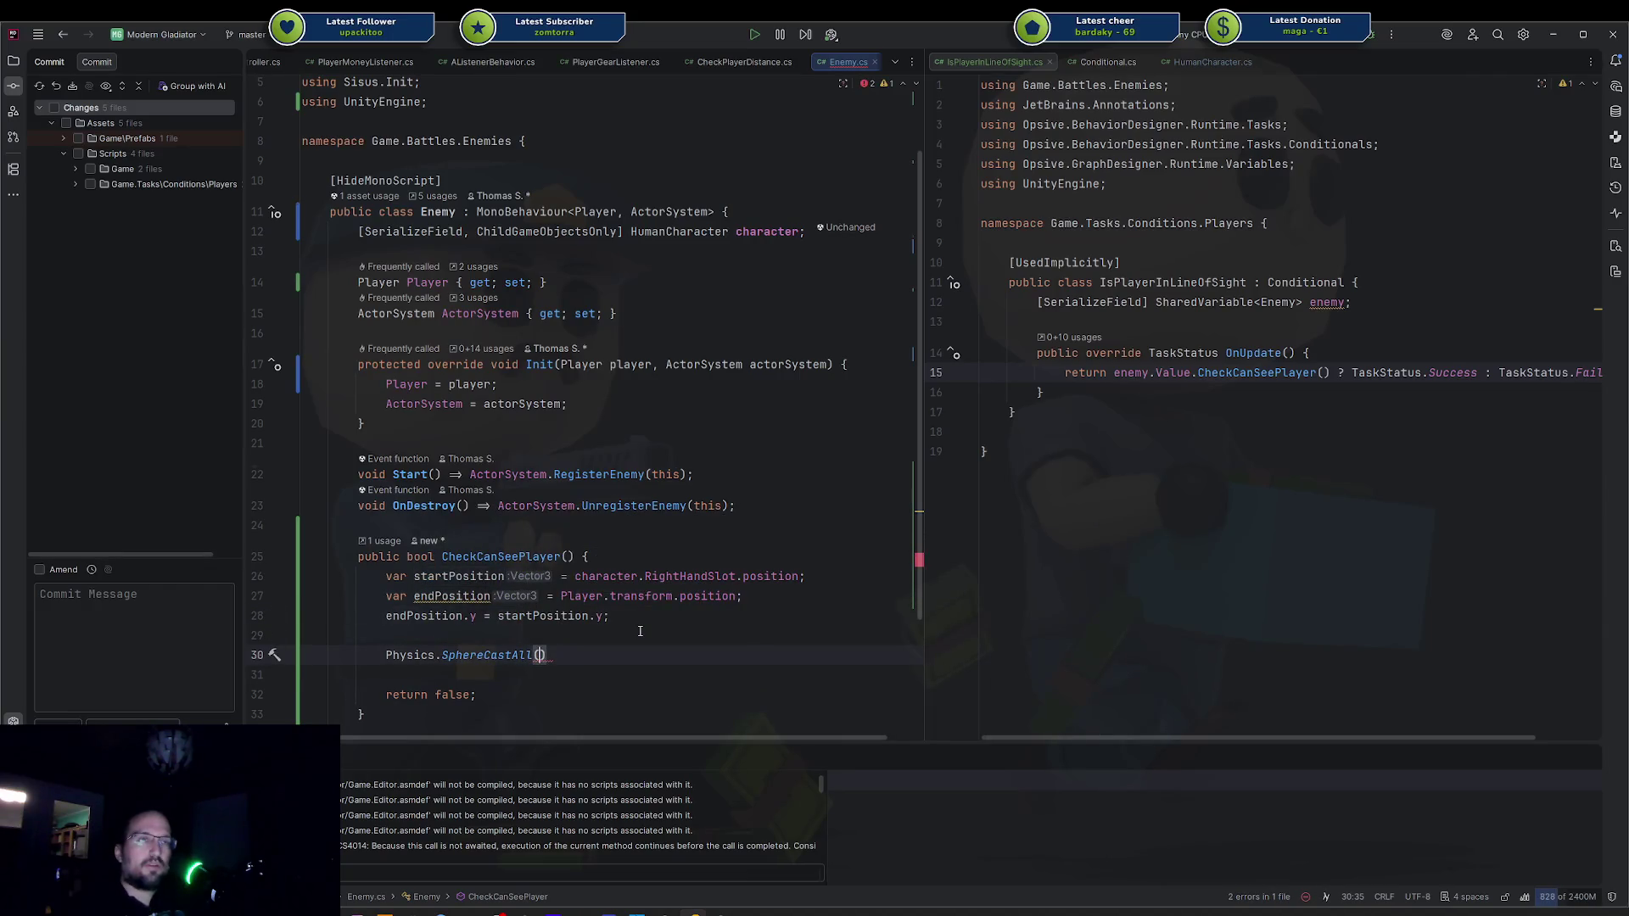
key(BackSpace)
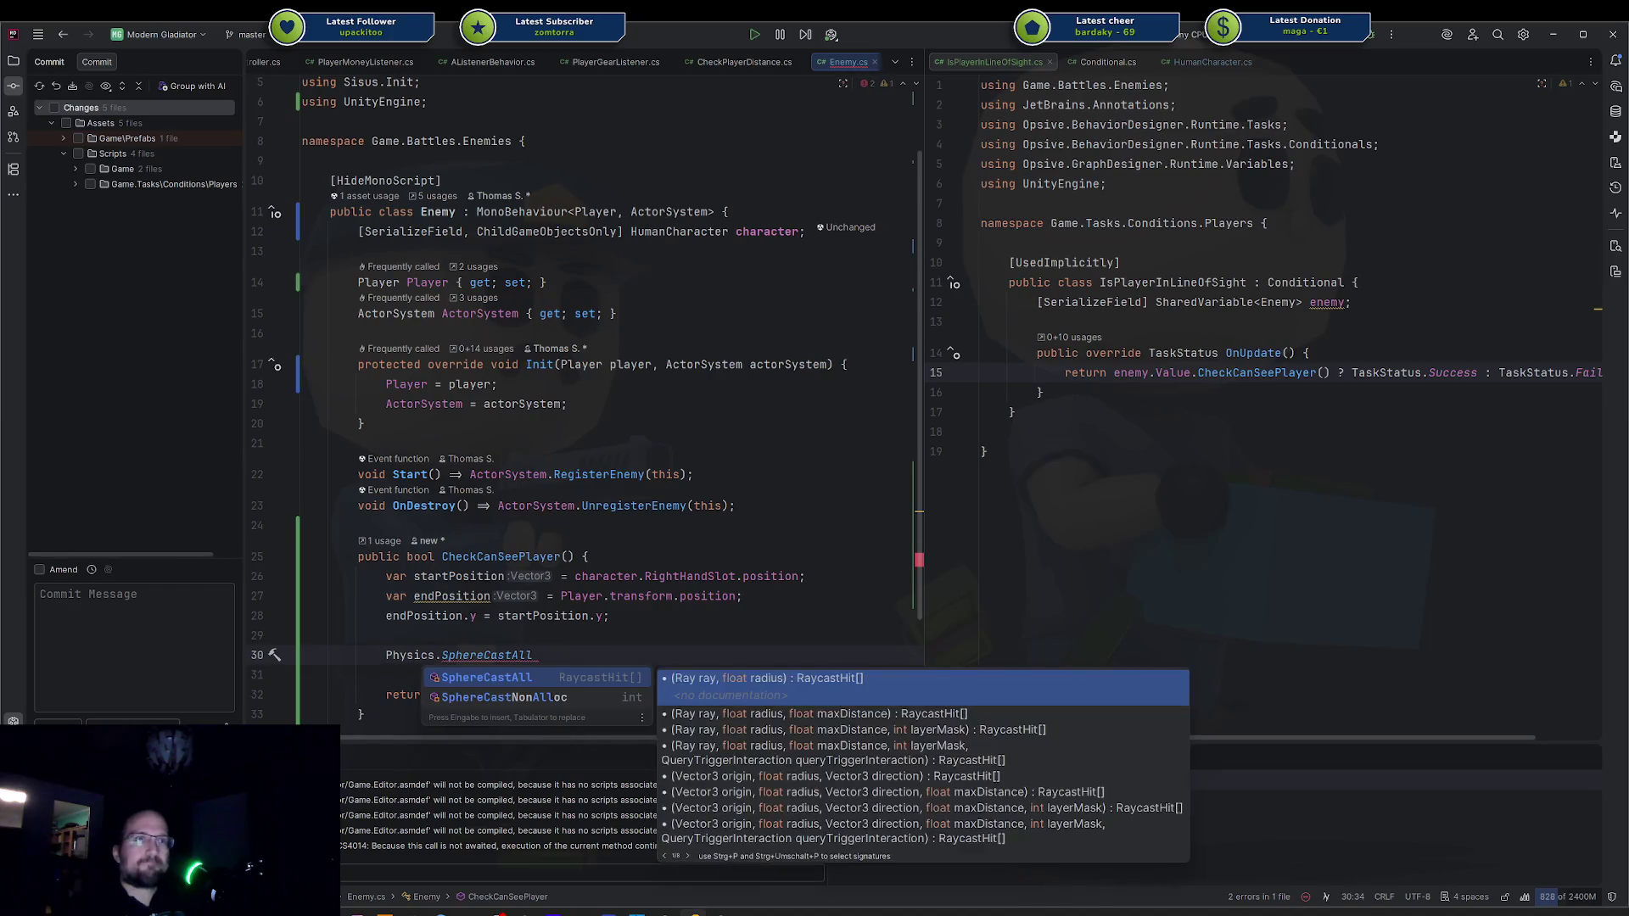
key(Return)
Open blank lines above CheckCanSeePlayer for a new field.
key(Up)
key(Up)
key(Up)
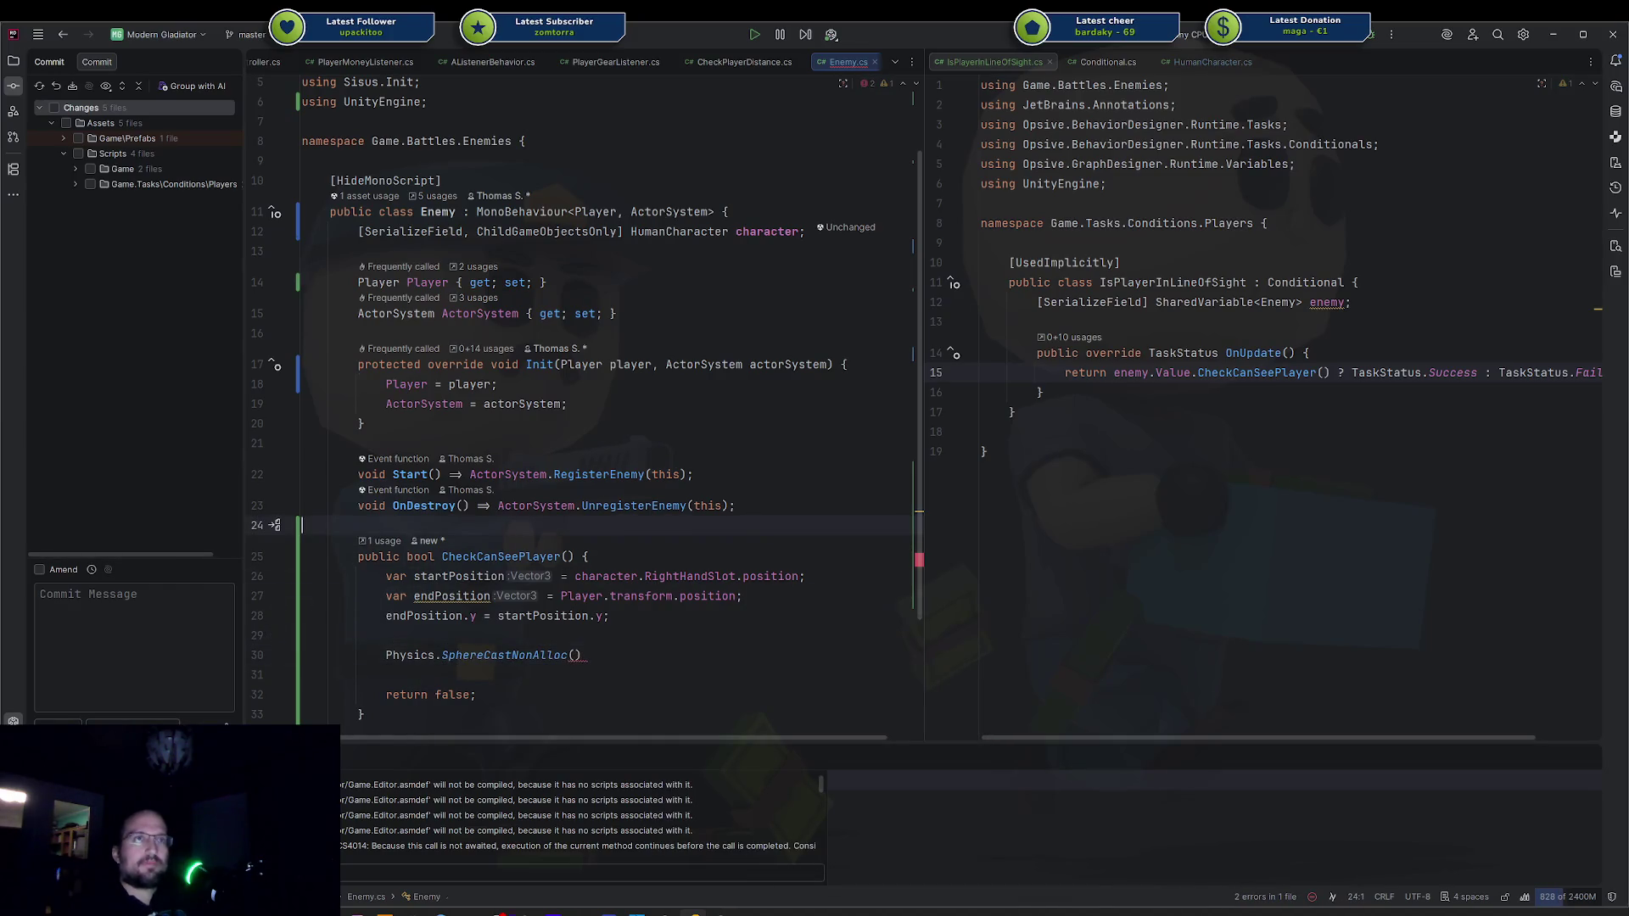
key(Return)
key(Return)
key(Up)
Discard a stray 'int' and review SphereCastNonAlloc's parameter list.
text(int)
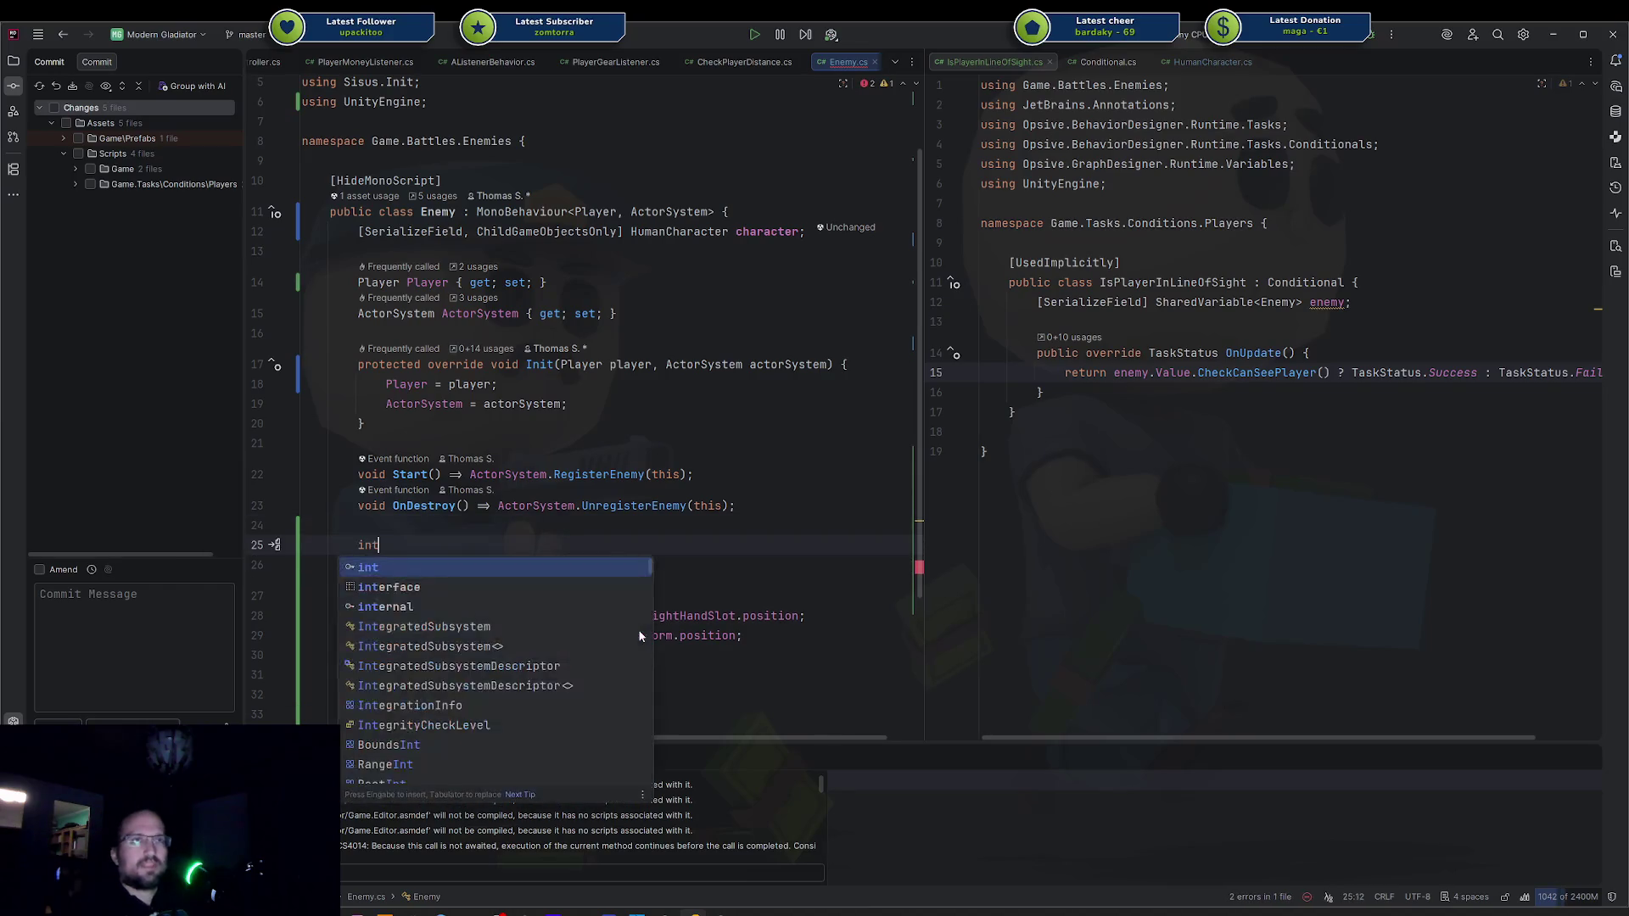
key(BackSpace)
key(BackSpace)
key(BackSpace)
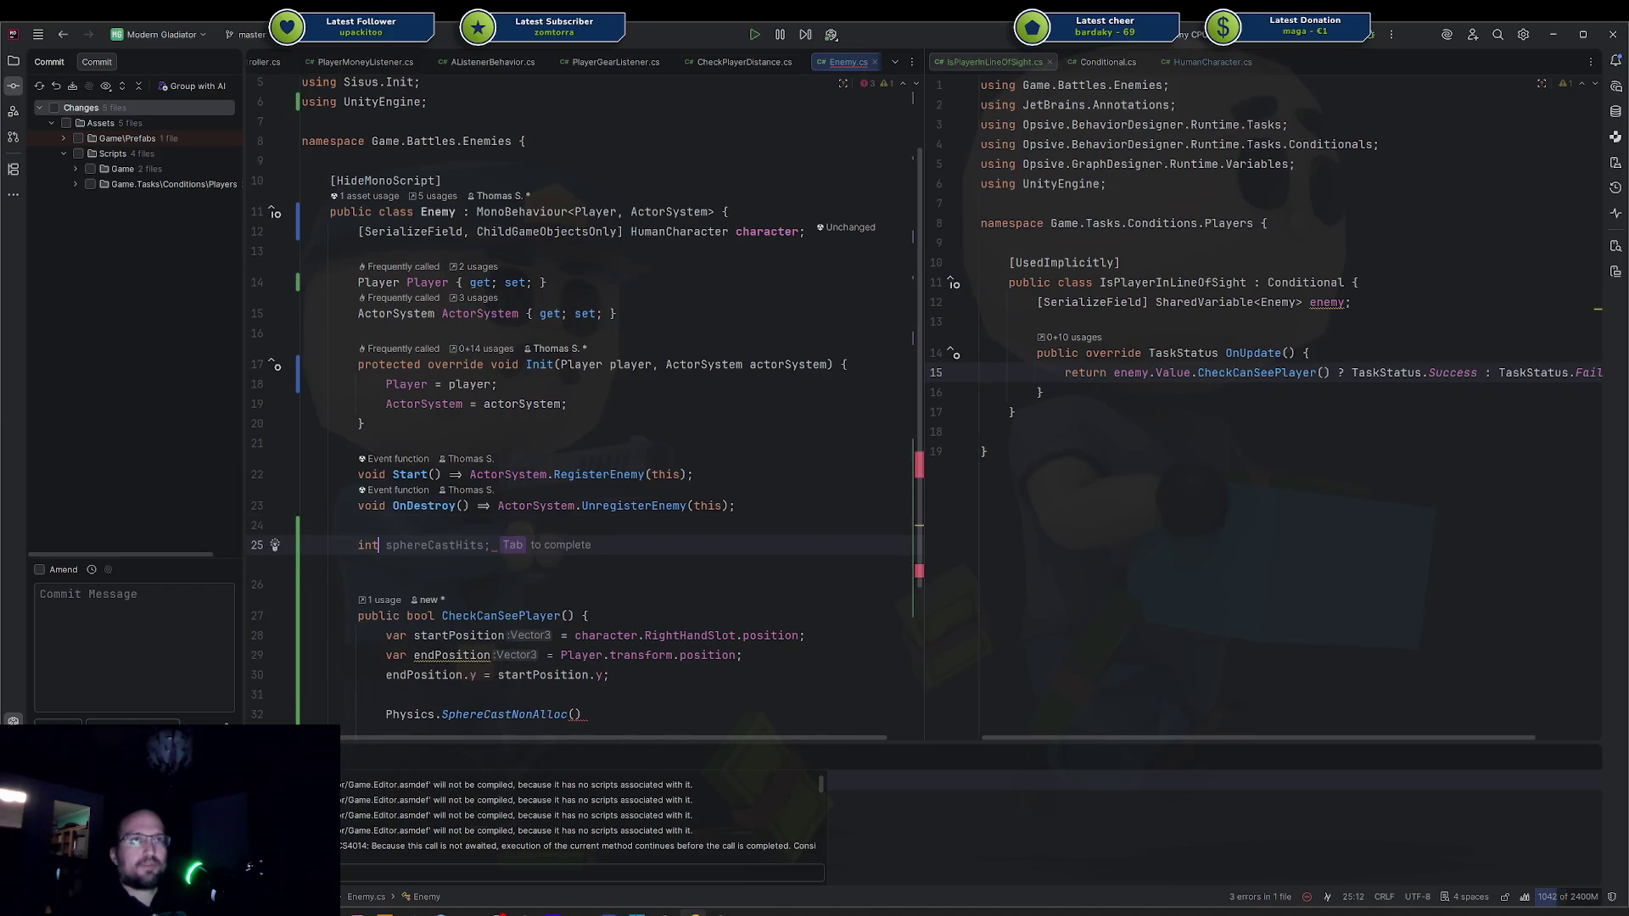
scroll(575, 546, down, 3)
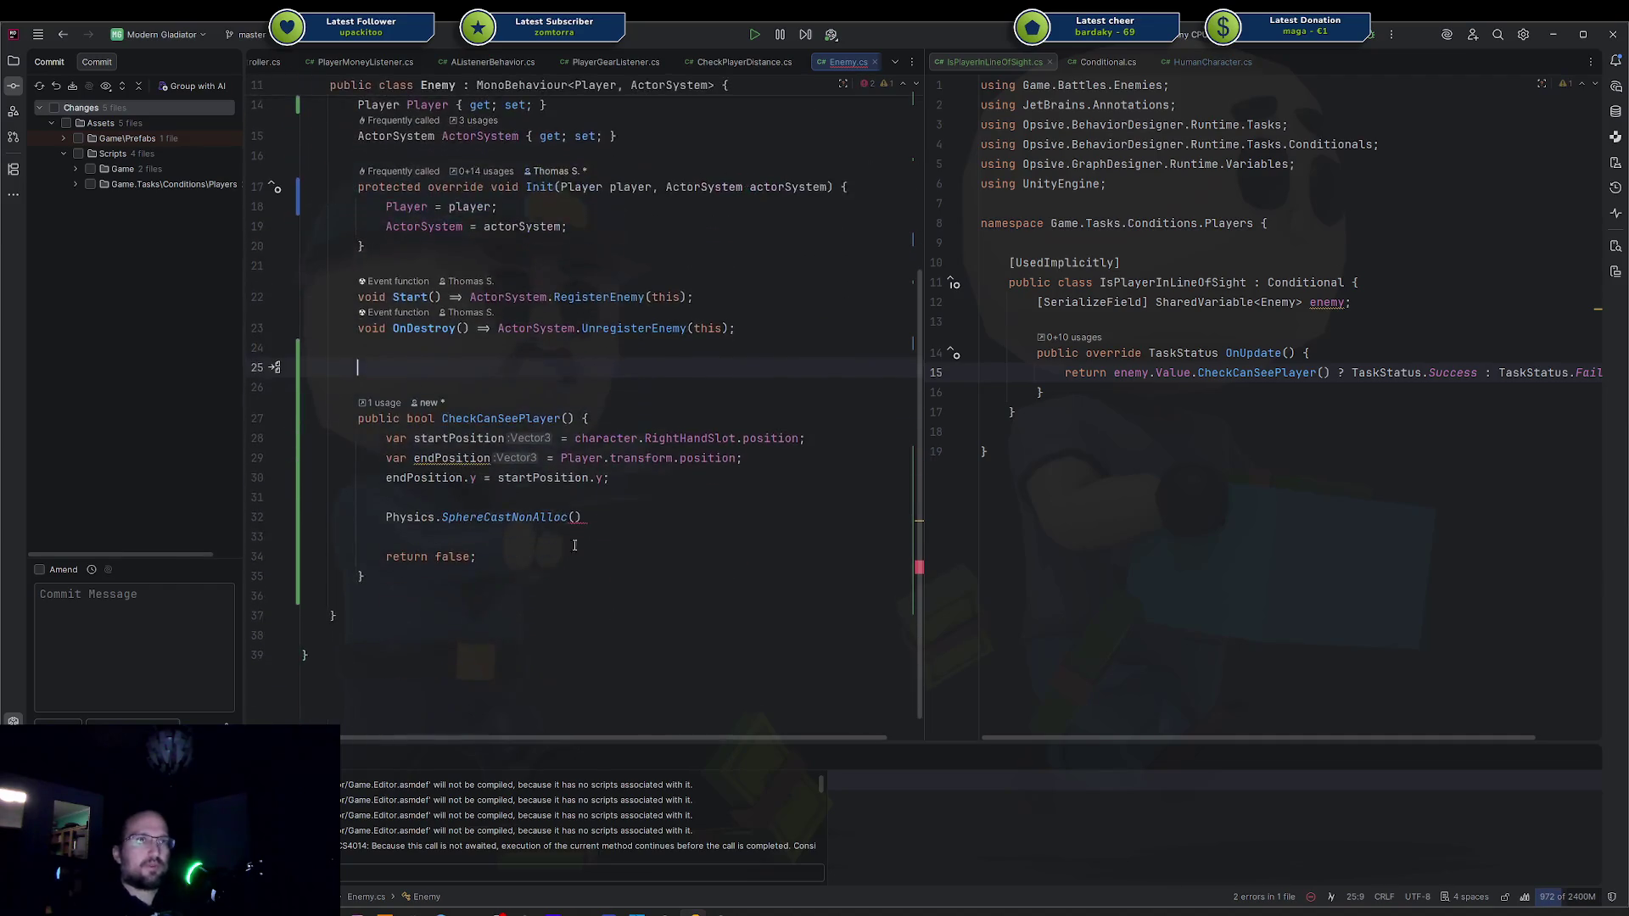
click(570, 509)
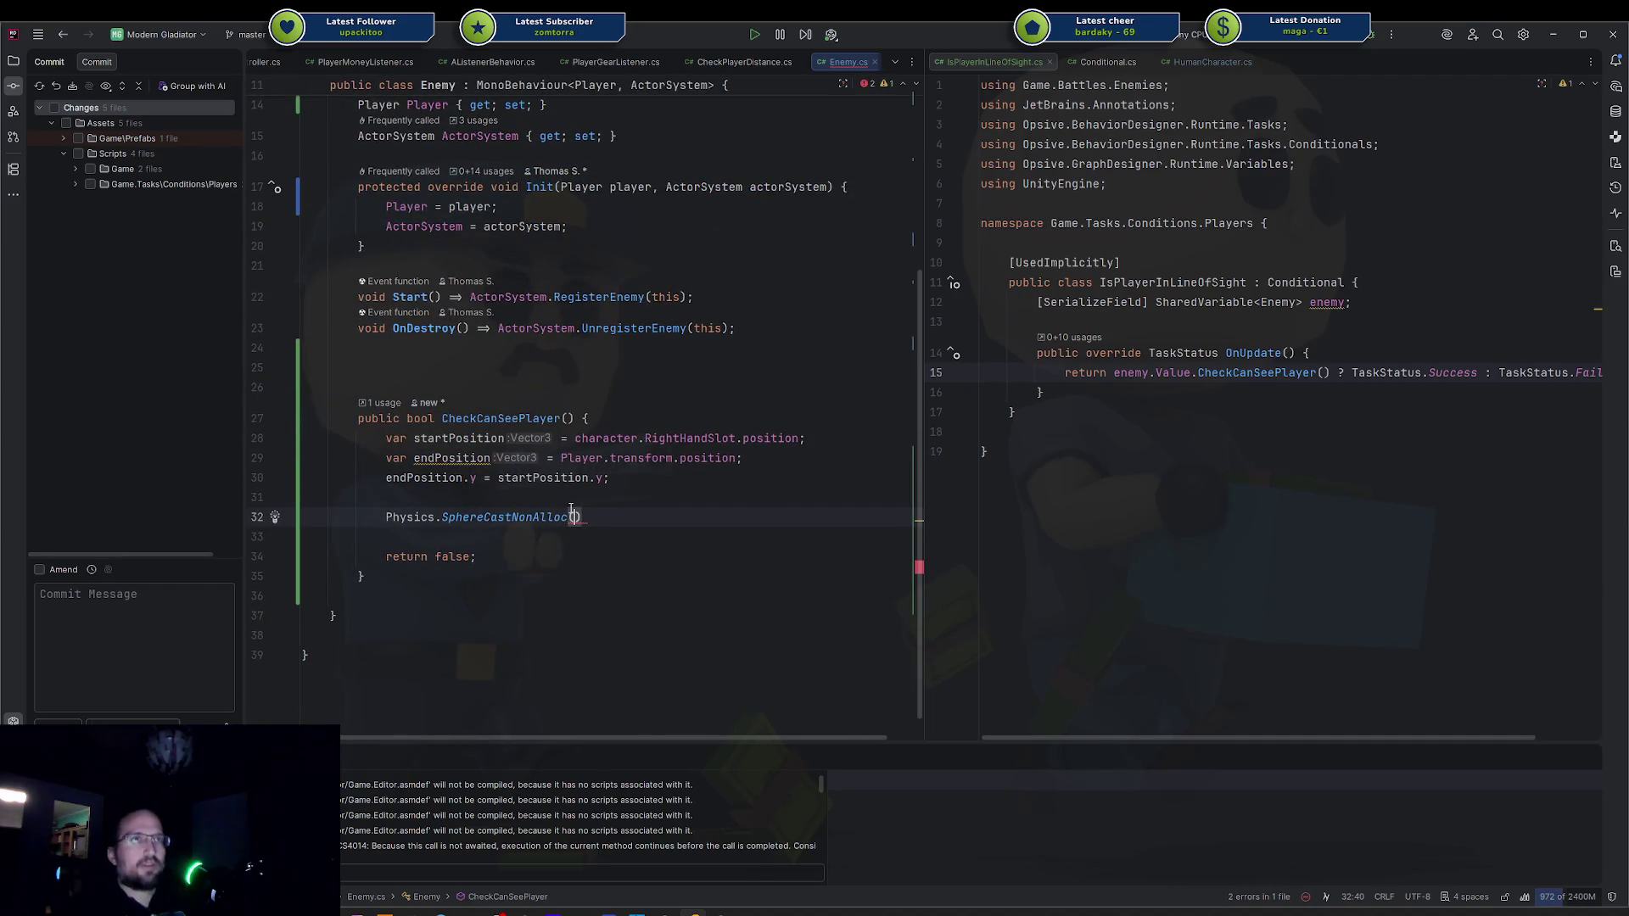
key(ctrl+p)
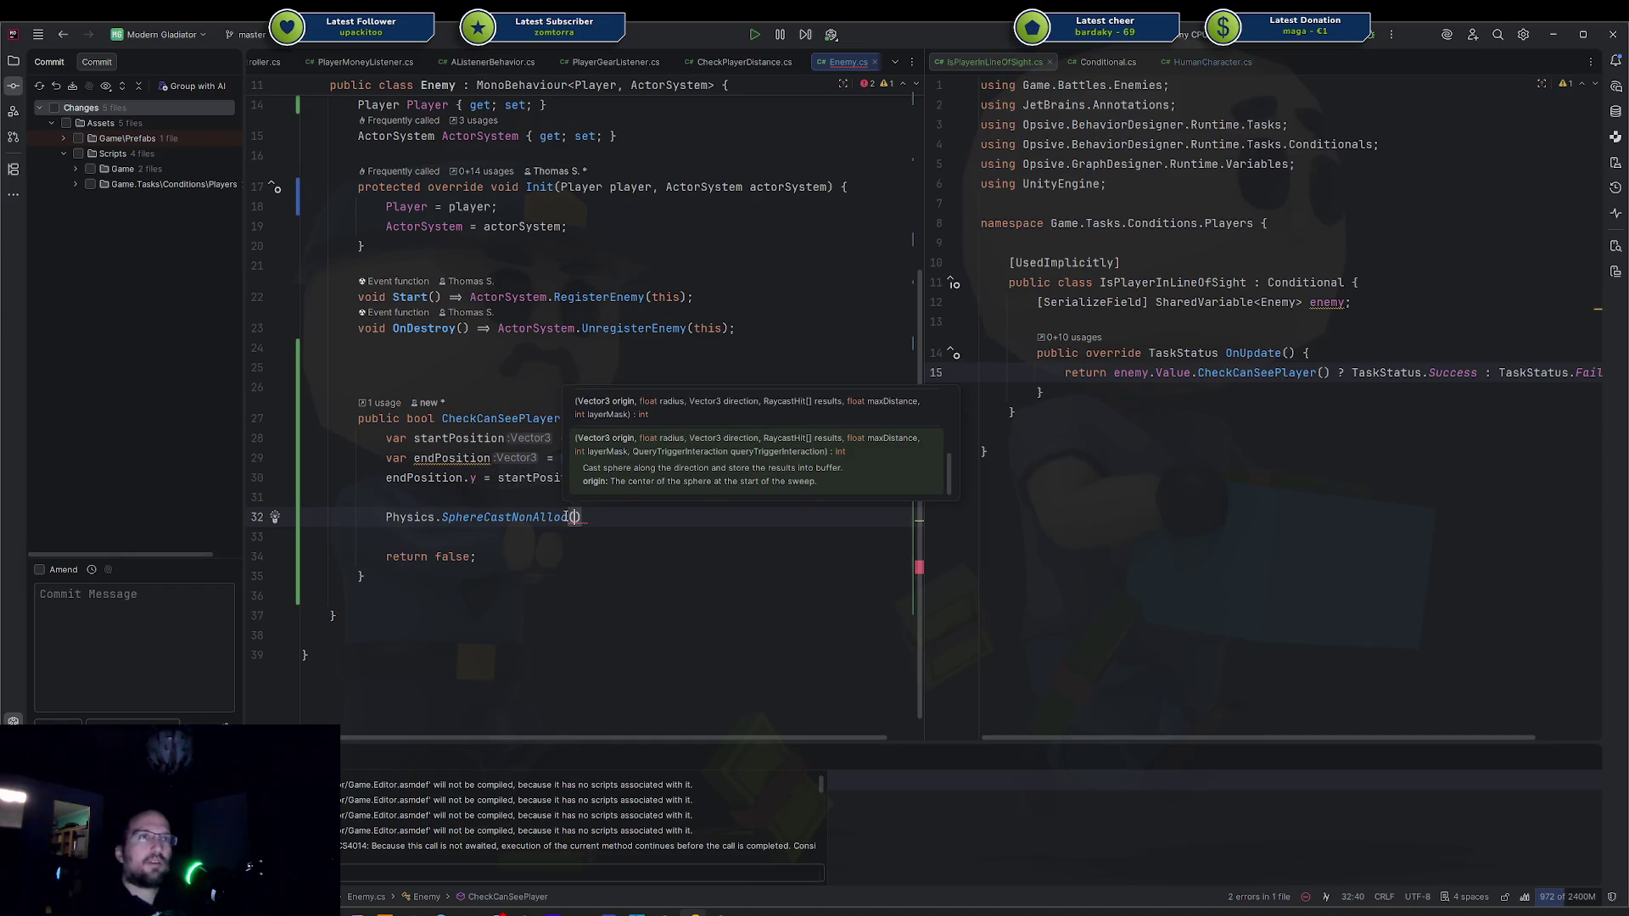
key(Escape)
Declare the field 'RaycastHit[] _hits = new RaycastHit[3];' above the method.
click(443, 362)
text(Raycast)
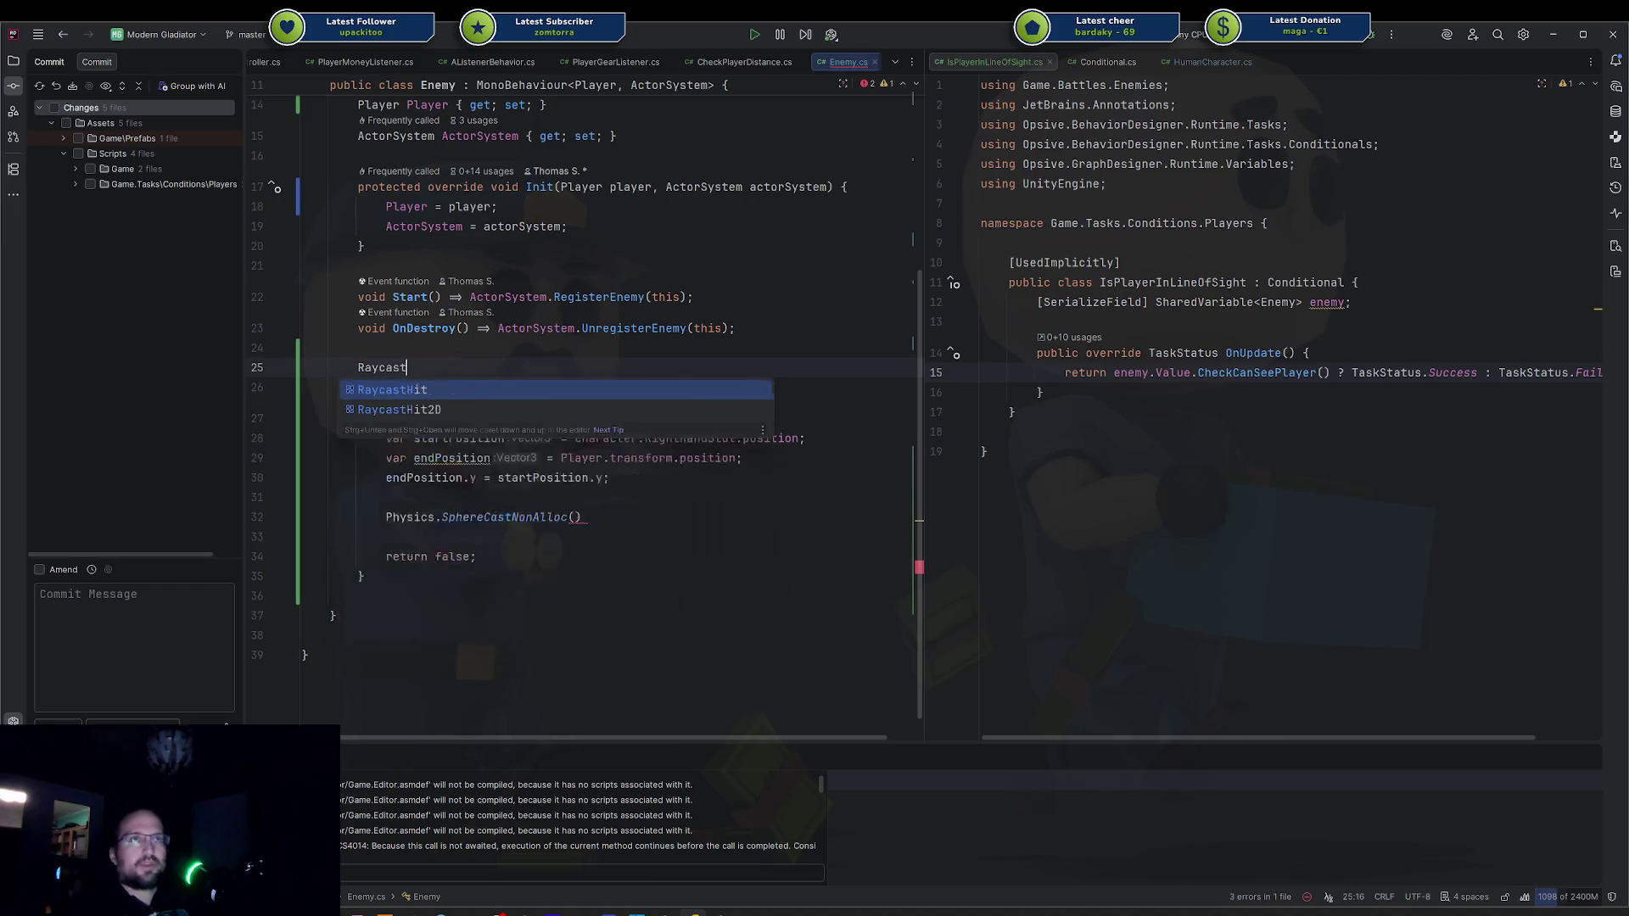
text(Hit[] _hits = new )
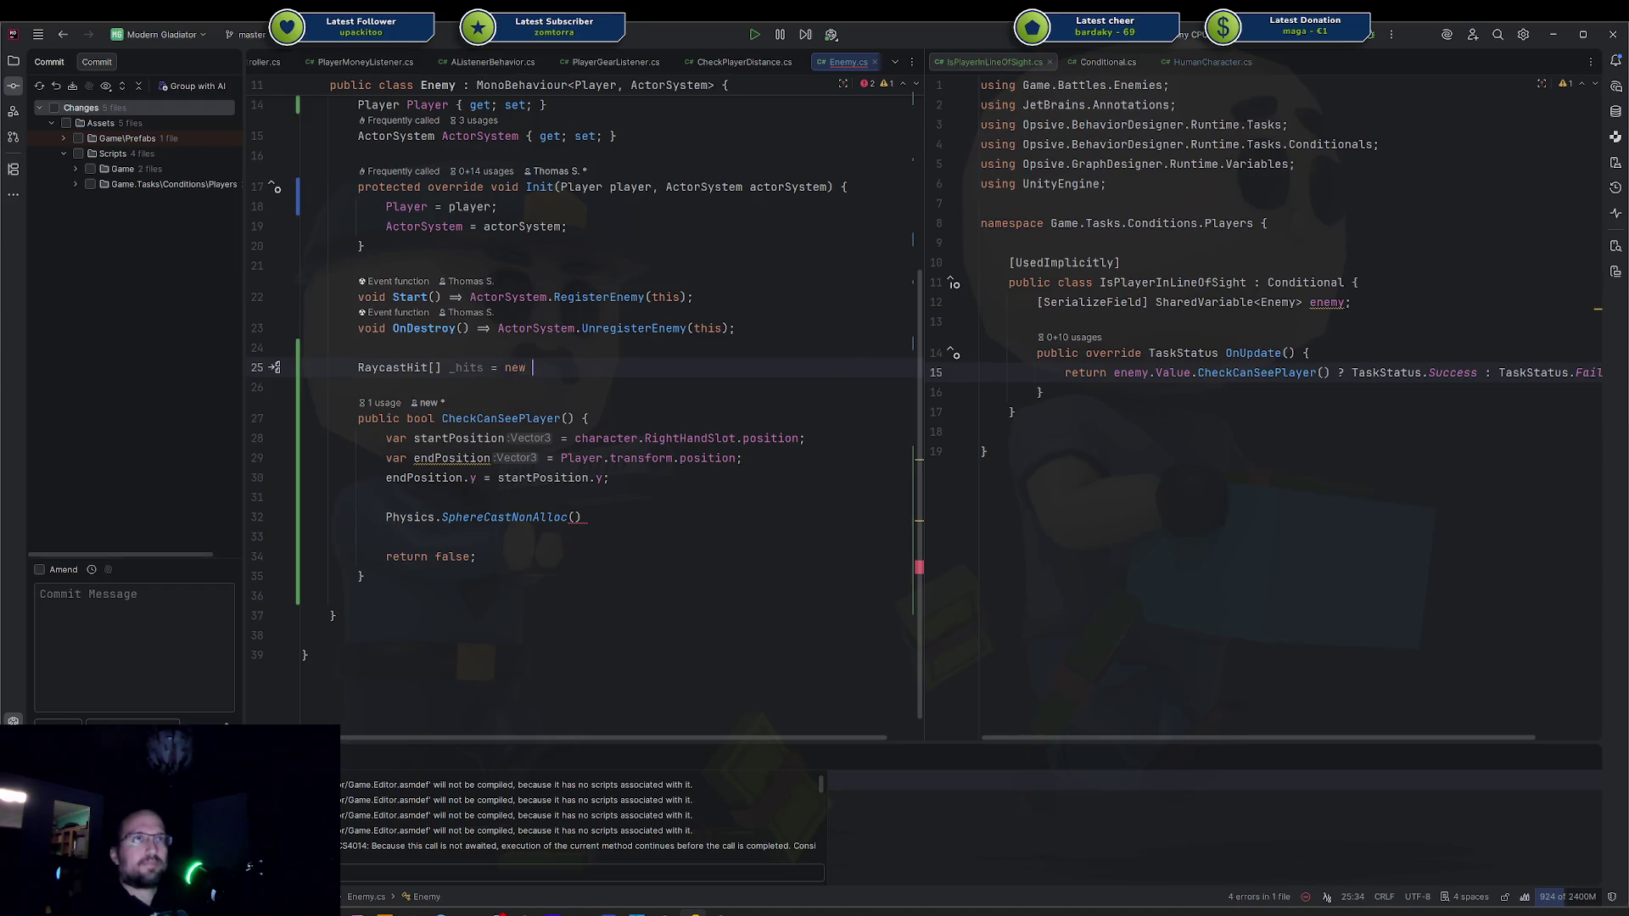
text(Ray)
key(Return)
text(10)
key(BackSpace)
key(BackSpace)
text(3)
Return inside the SphereCastNonAlloc parentheses and show its overloads.
key(Down)
key(Down)
key(Down)
key(Down)
key(End)
key(Left)
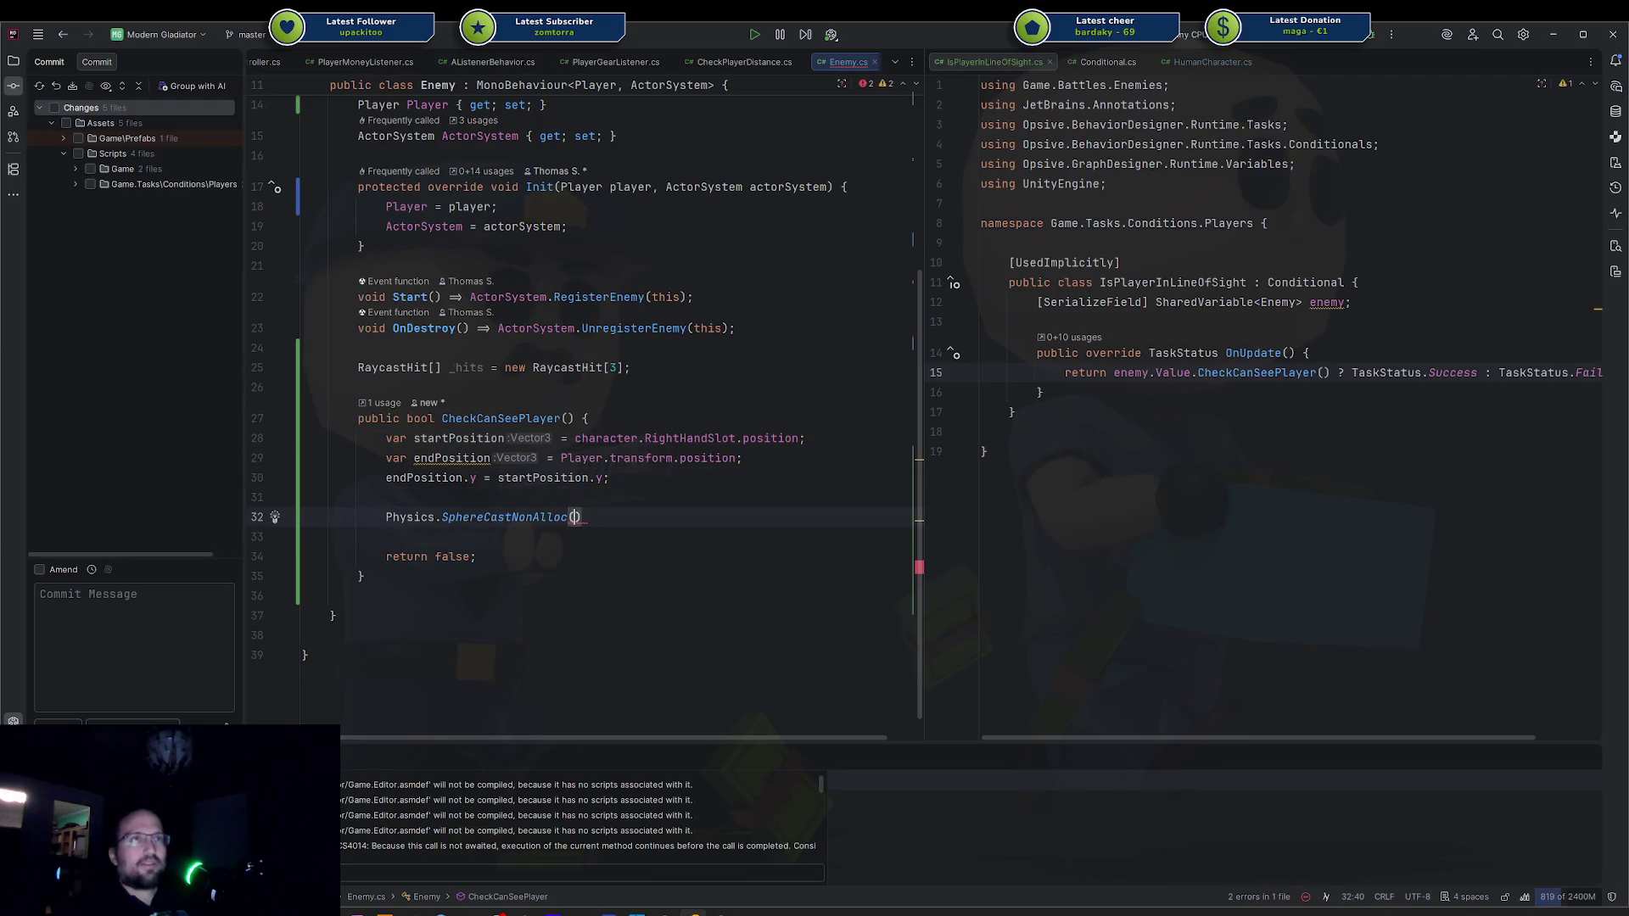
key(ctrl+p)
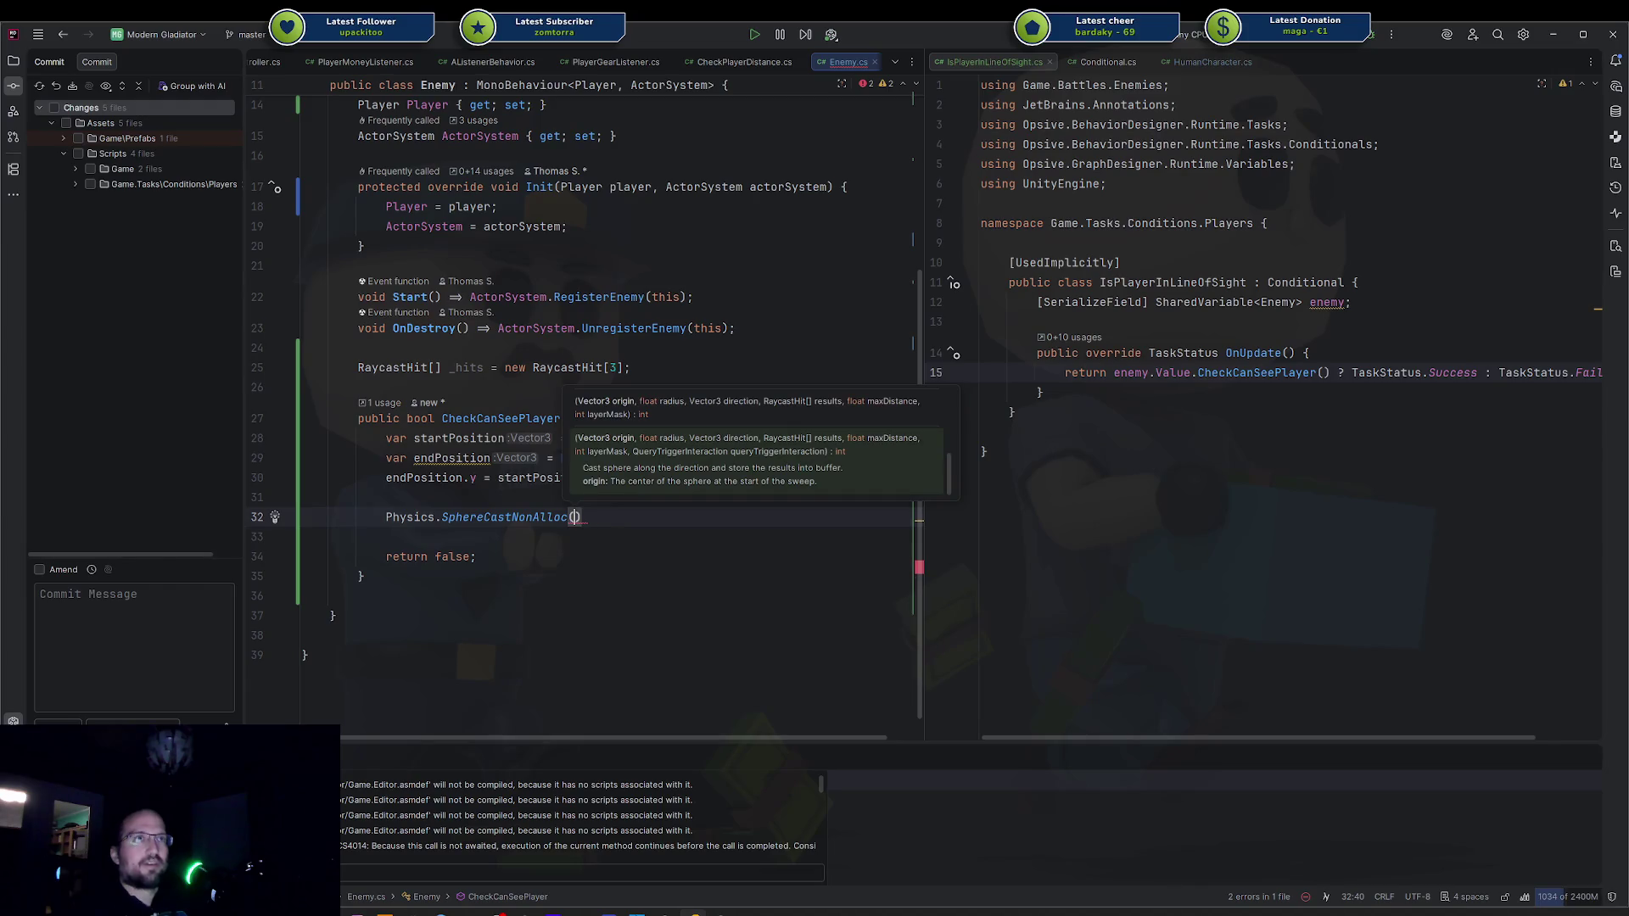
Pass startPosition and 0.25f to SphereCastNonAlloc, then briefly try replacing it with Line.
text(startPosition,)
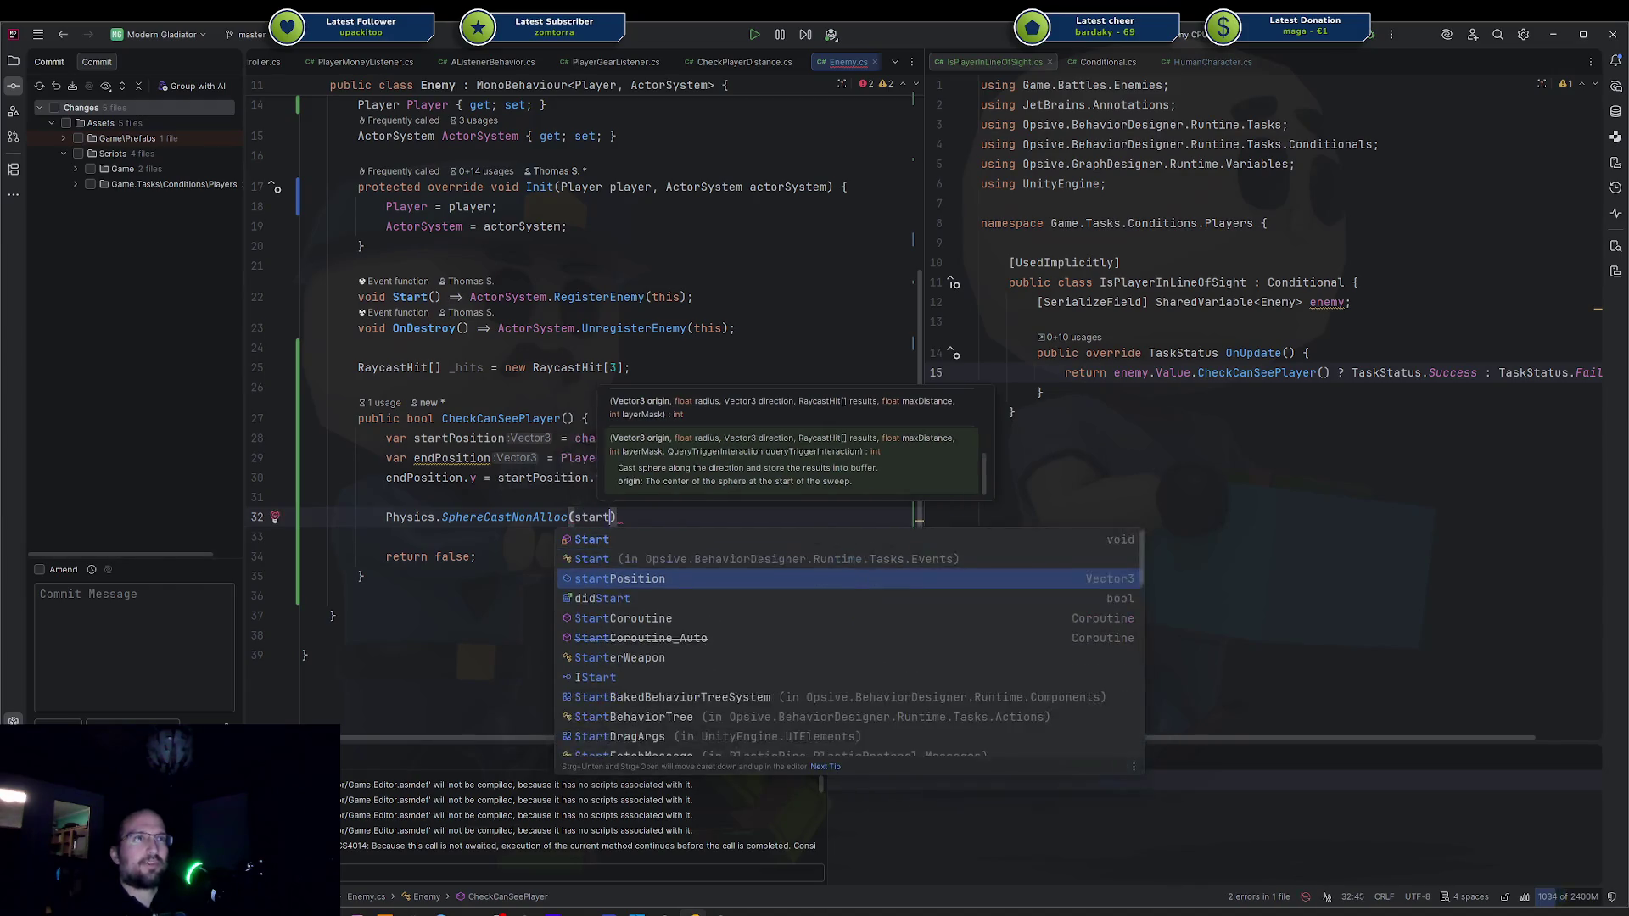
text( 0.25f,)
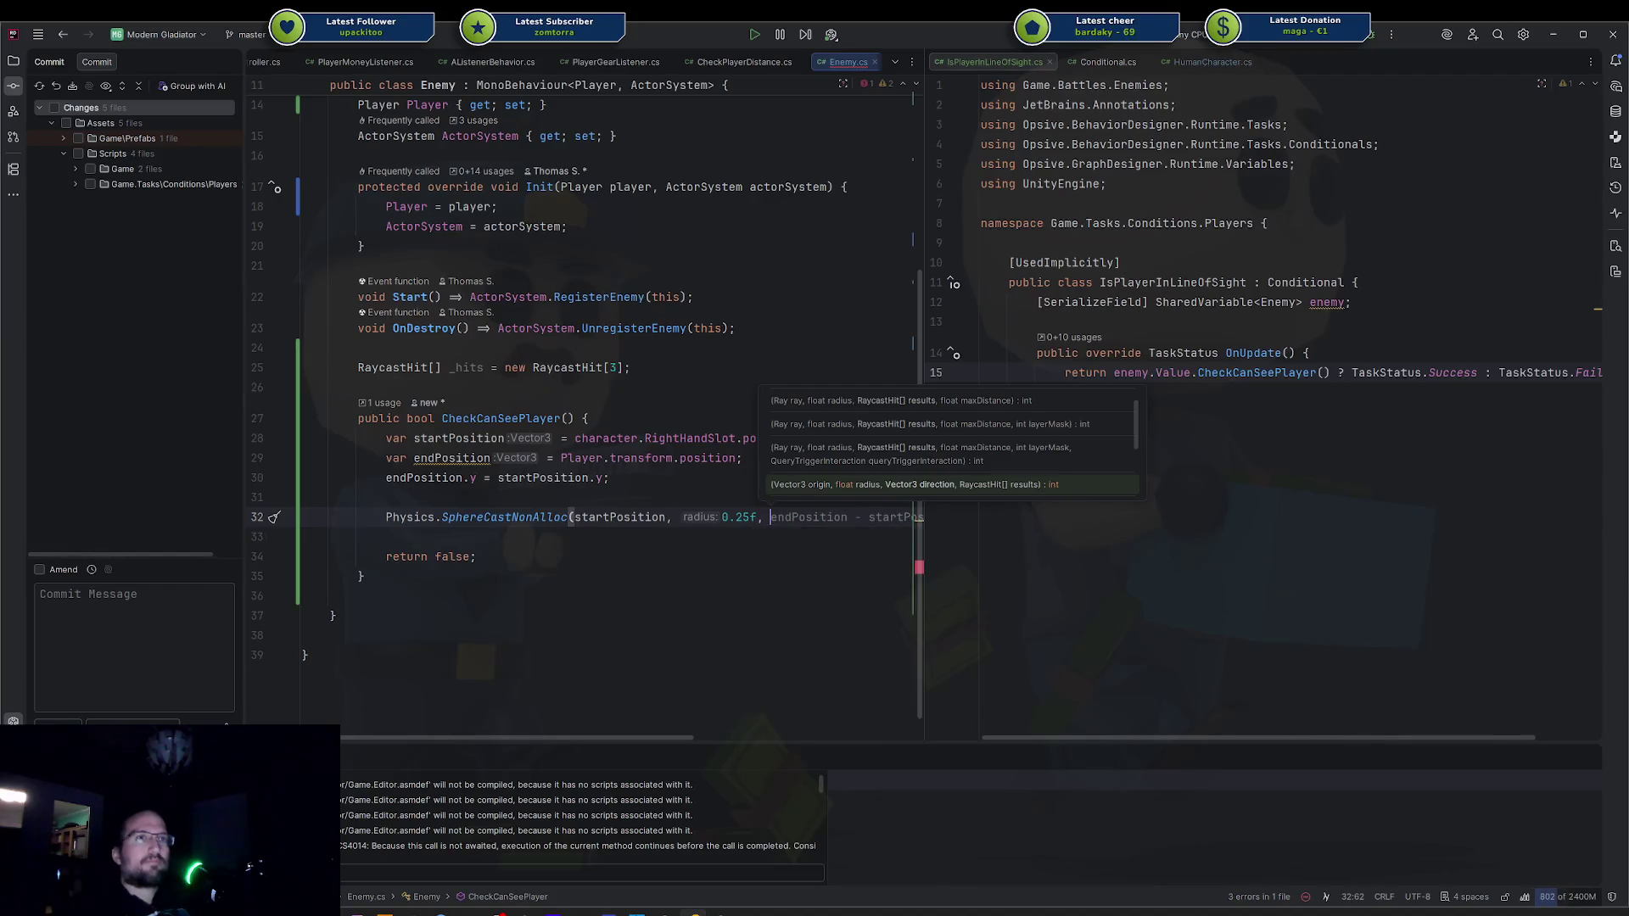
key(Escape)
click(435, 517)
key(Right)
key(ctrl+shift+Right)
key(ctrl+c)
key(BackSpace)
text(Line)
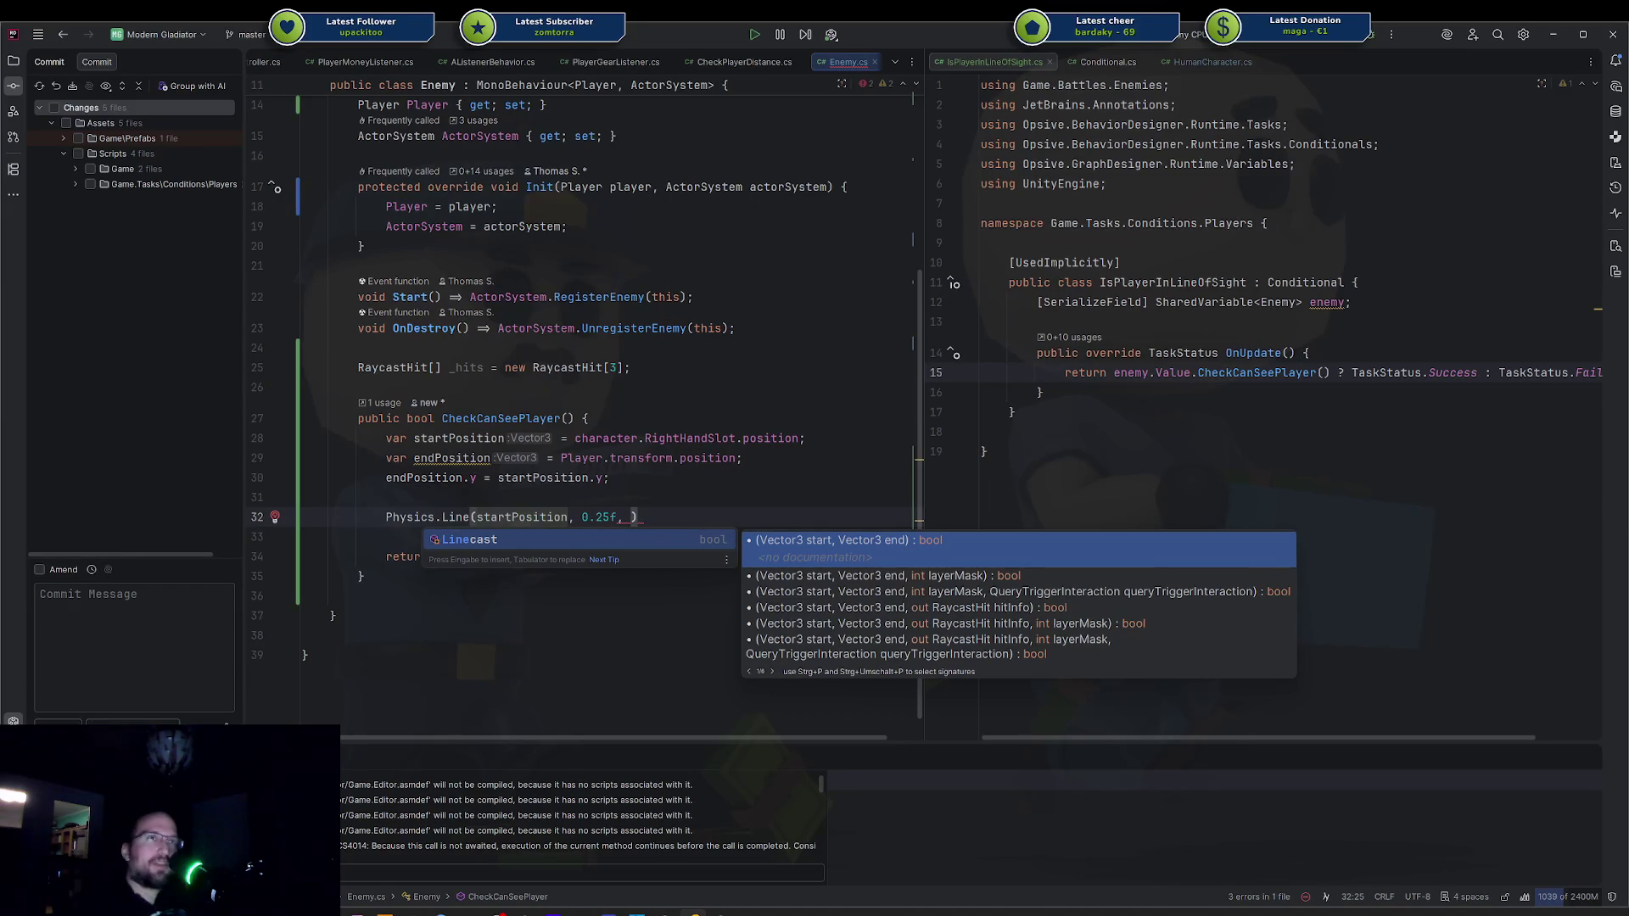
key(Escape)
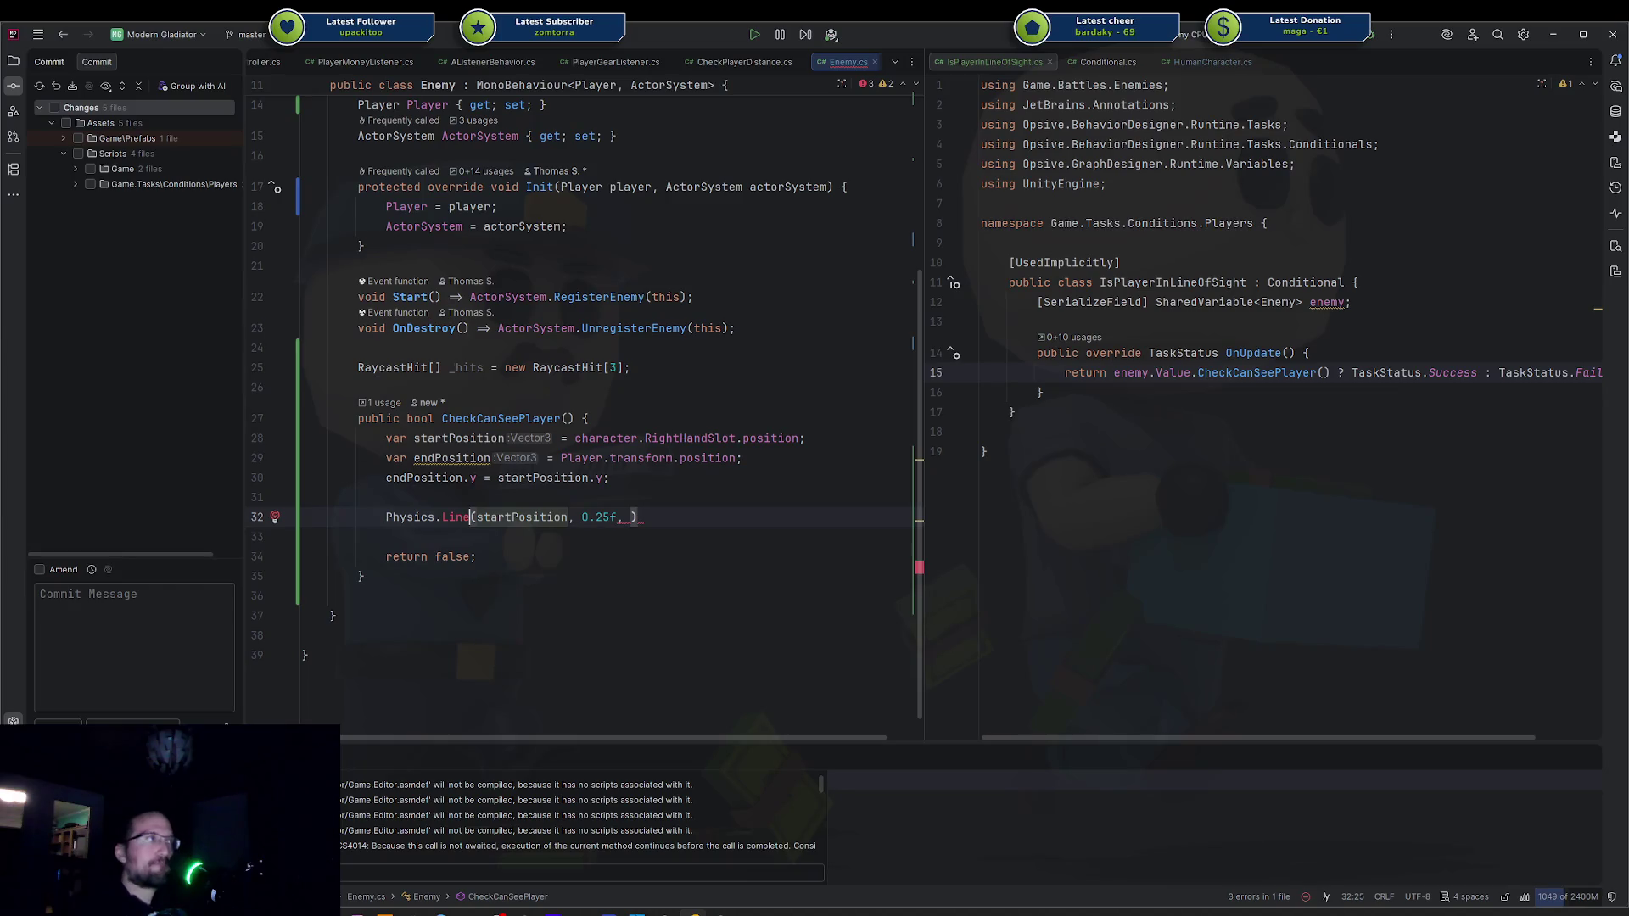
Restore the SphereCastNonAlloc name and add blank lines above the call.
click(386, 498)
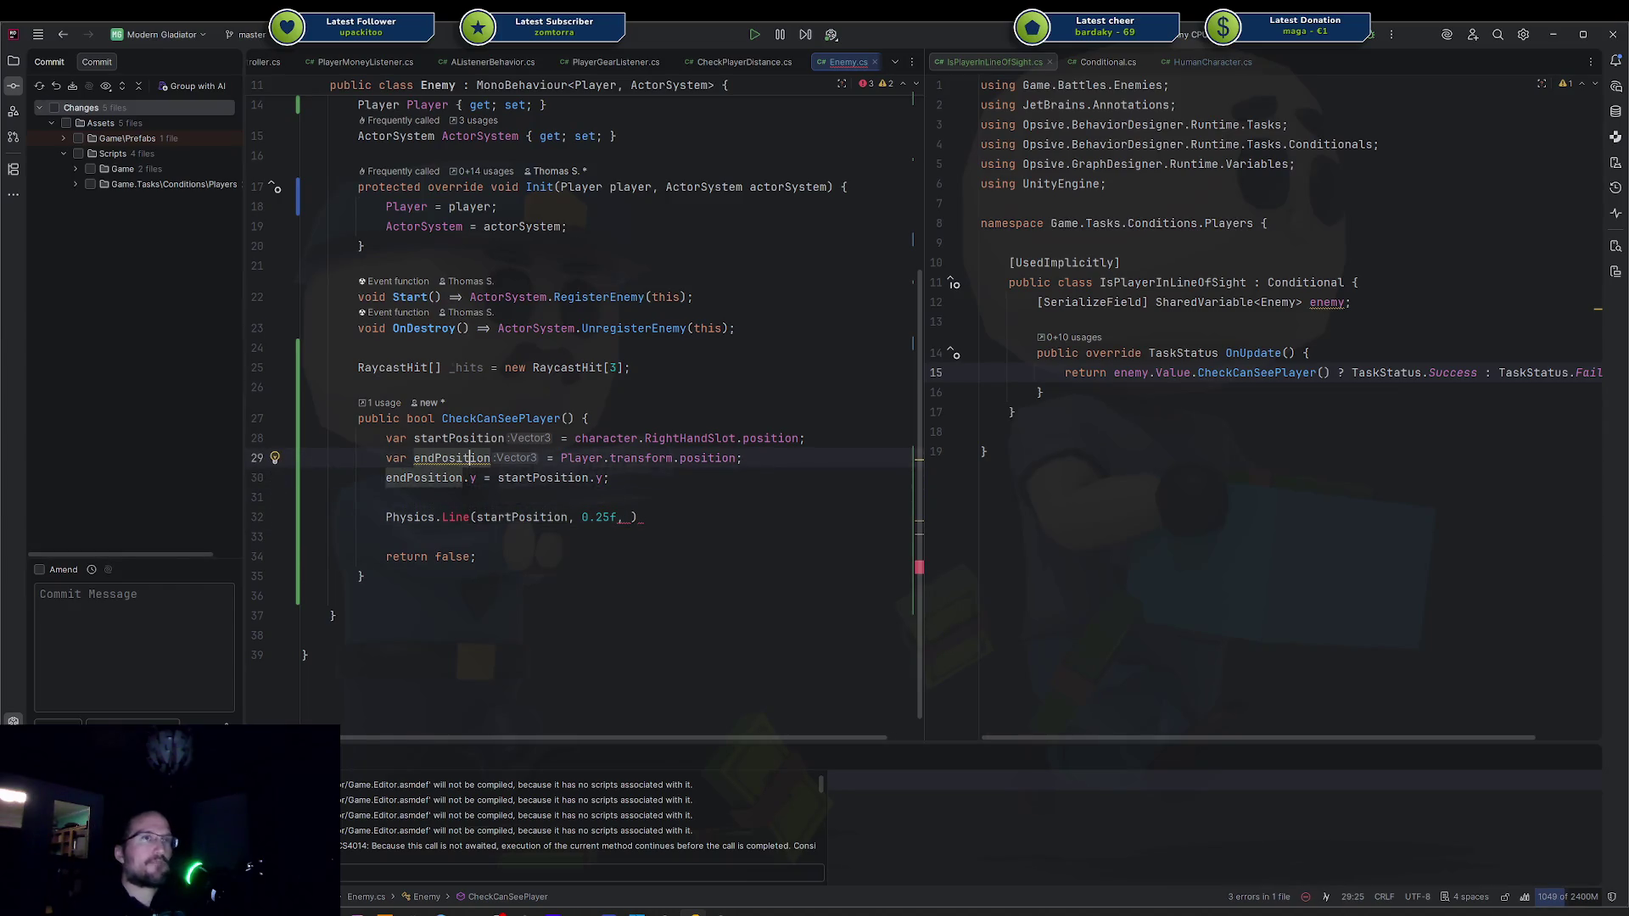
click(631, 517)
double_click(455, 517)
key(ctrl+v)
click(742, 458)
click(386, 497)
key(Return)
key(Return)
key(Up)
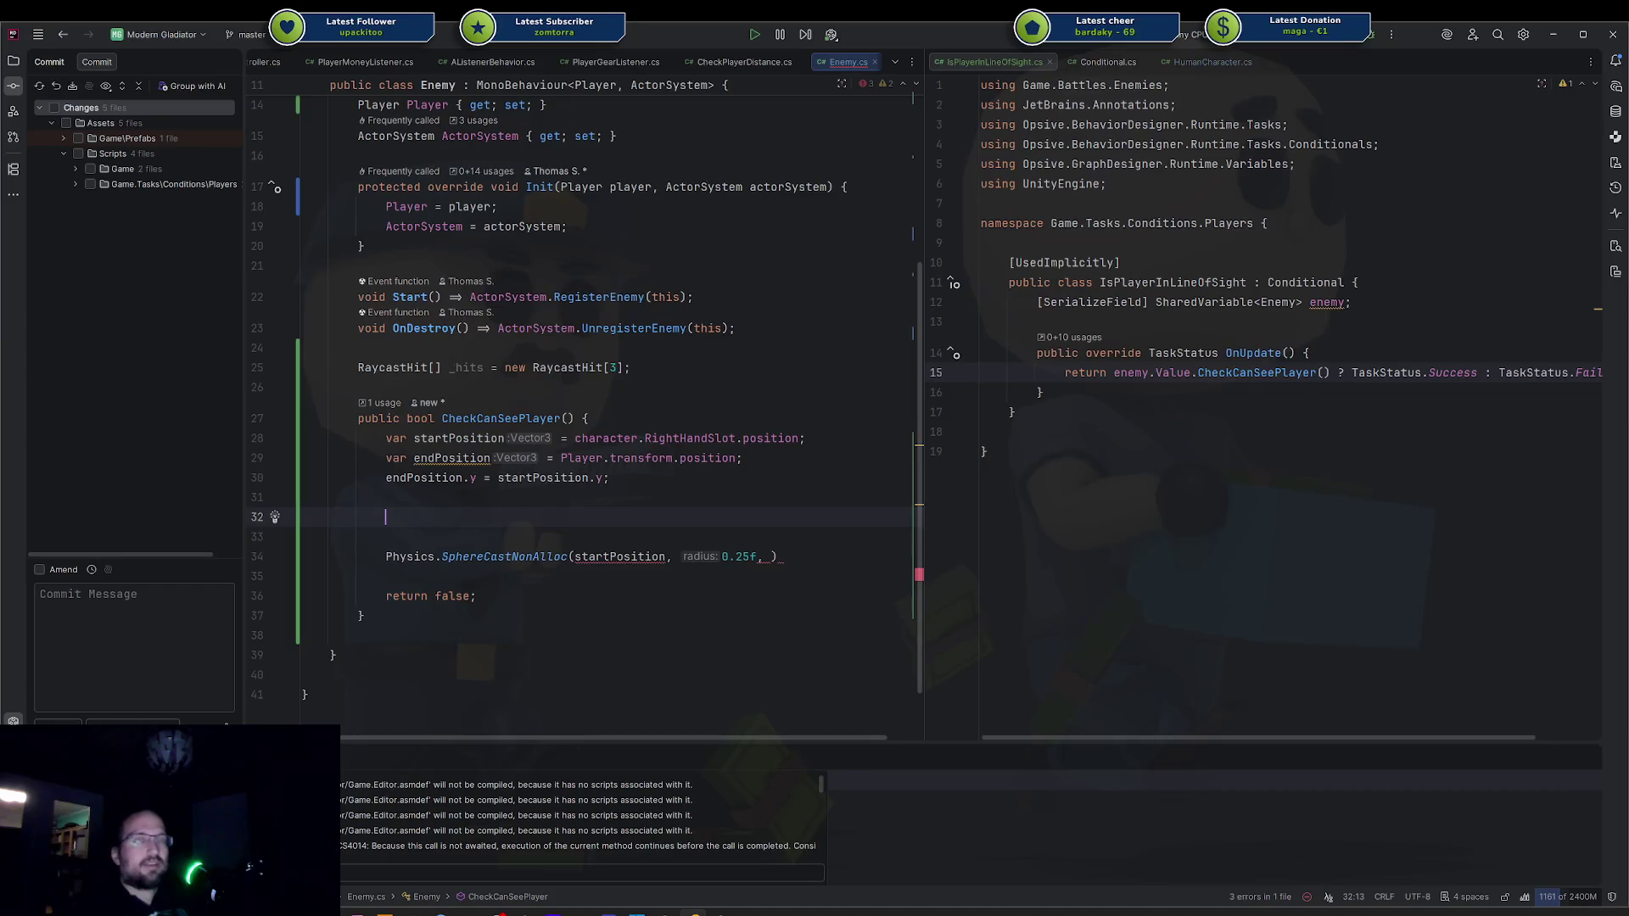
Declare var direction = (endPosition - startPosition).normalized and pass direction as the third SphereCastNonAlloc argument.
text(var direction =)
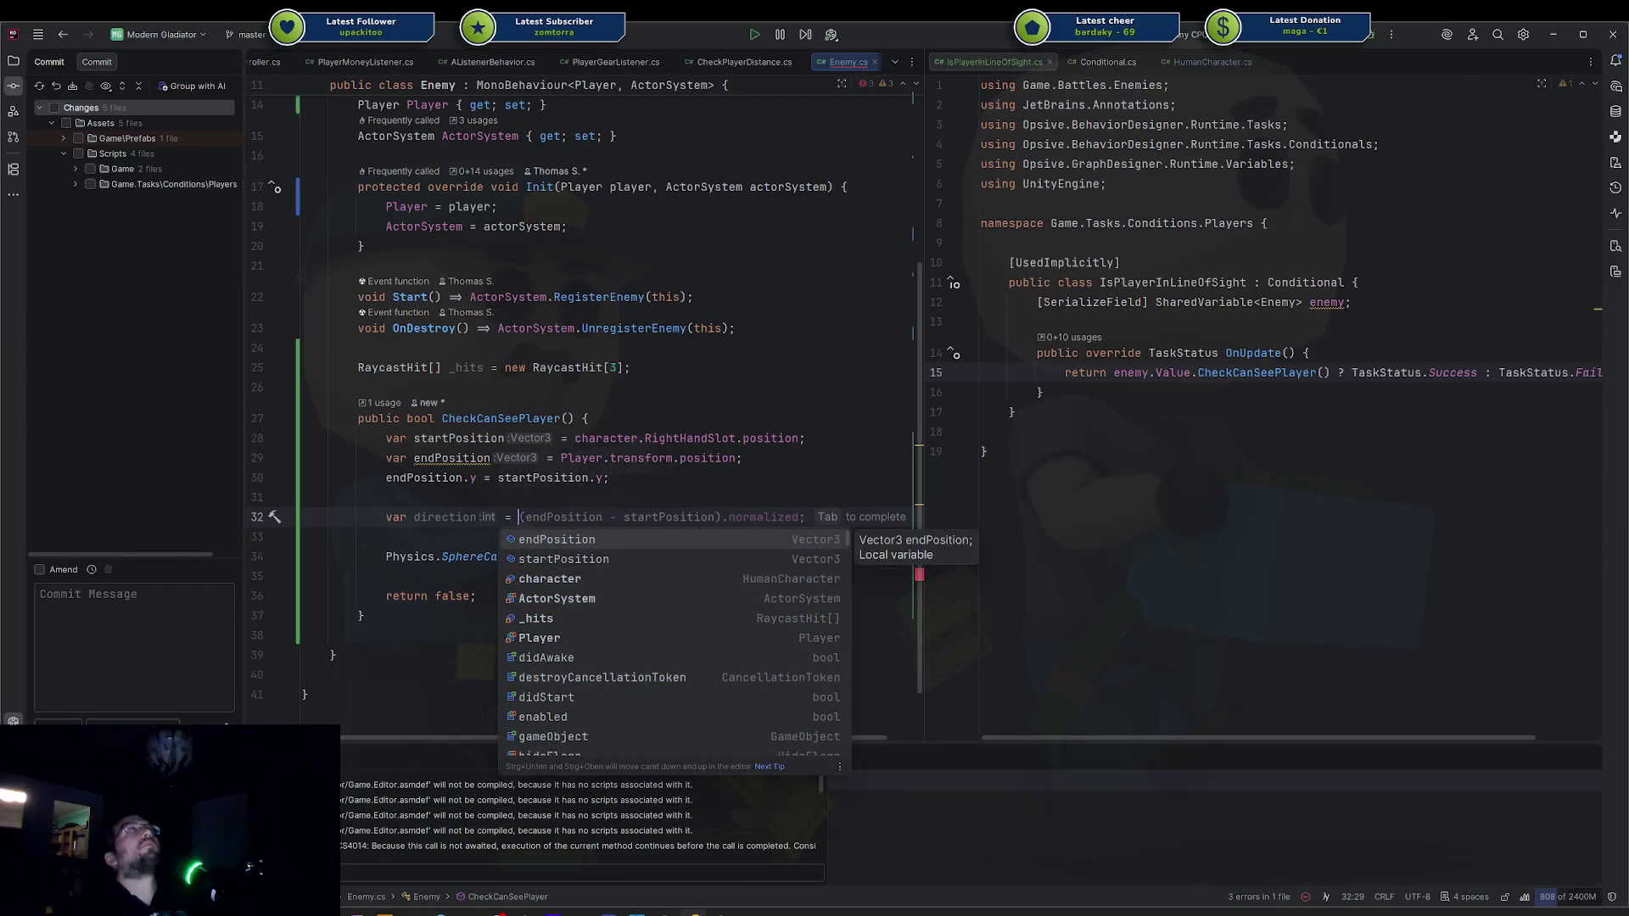
key(Tab)
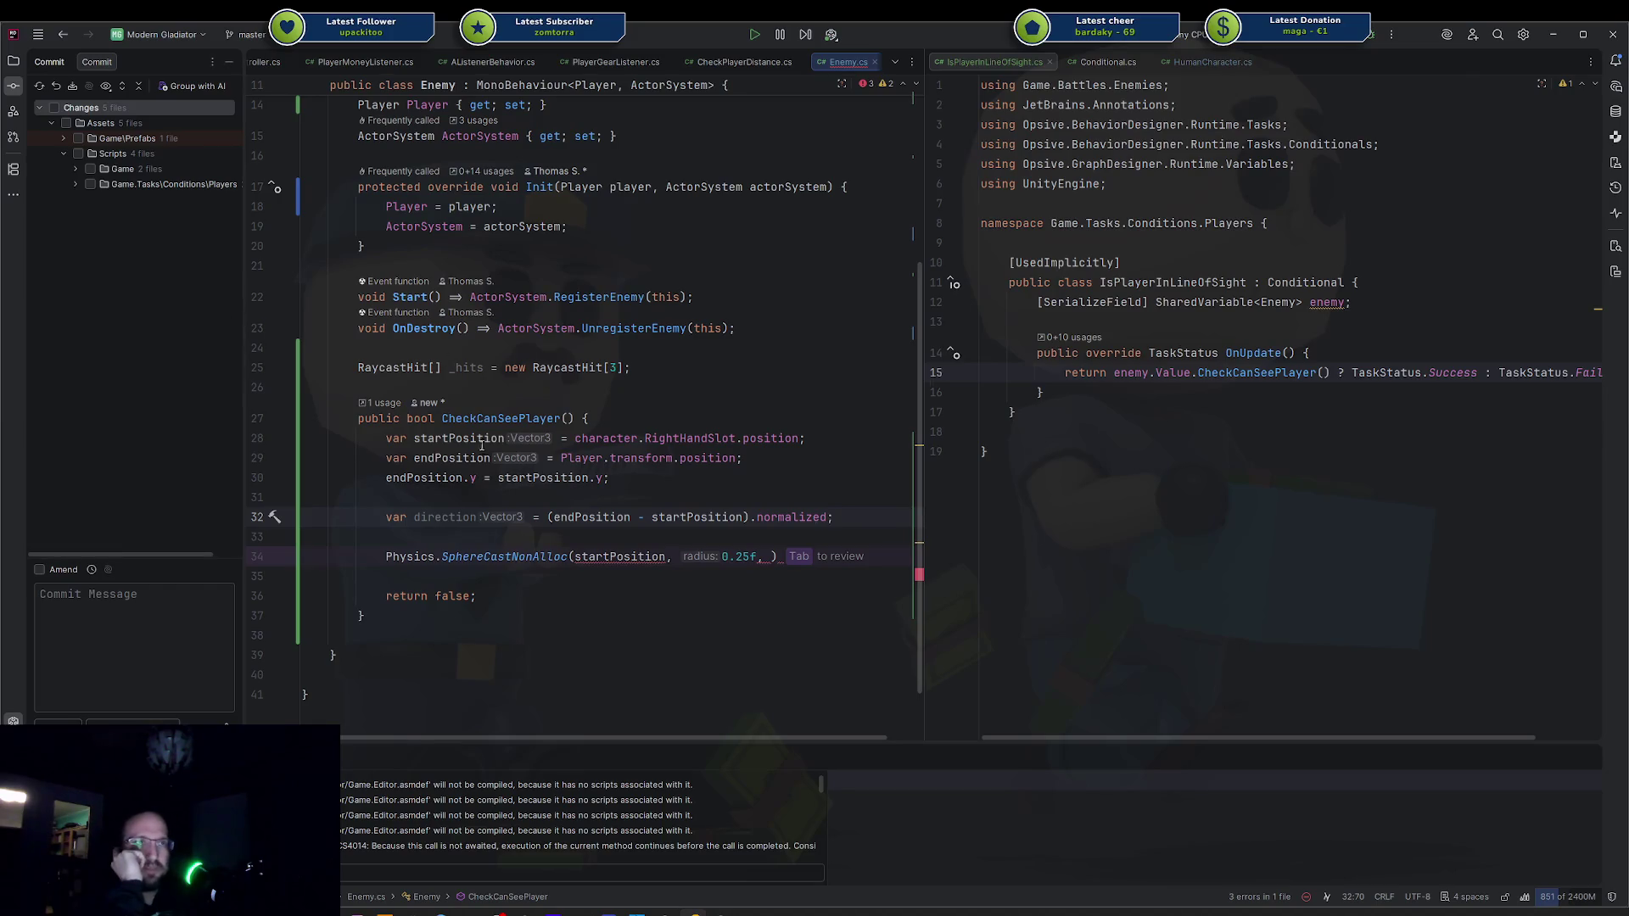
click(567, 516)
double_click(671, 515)
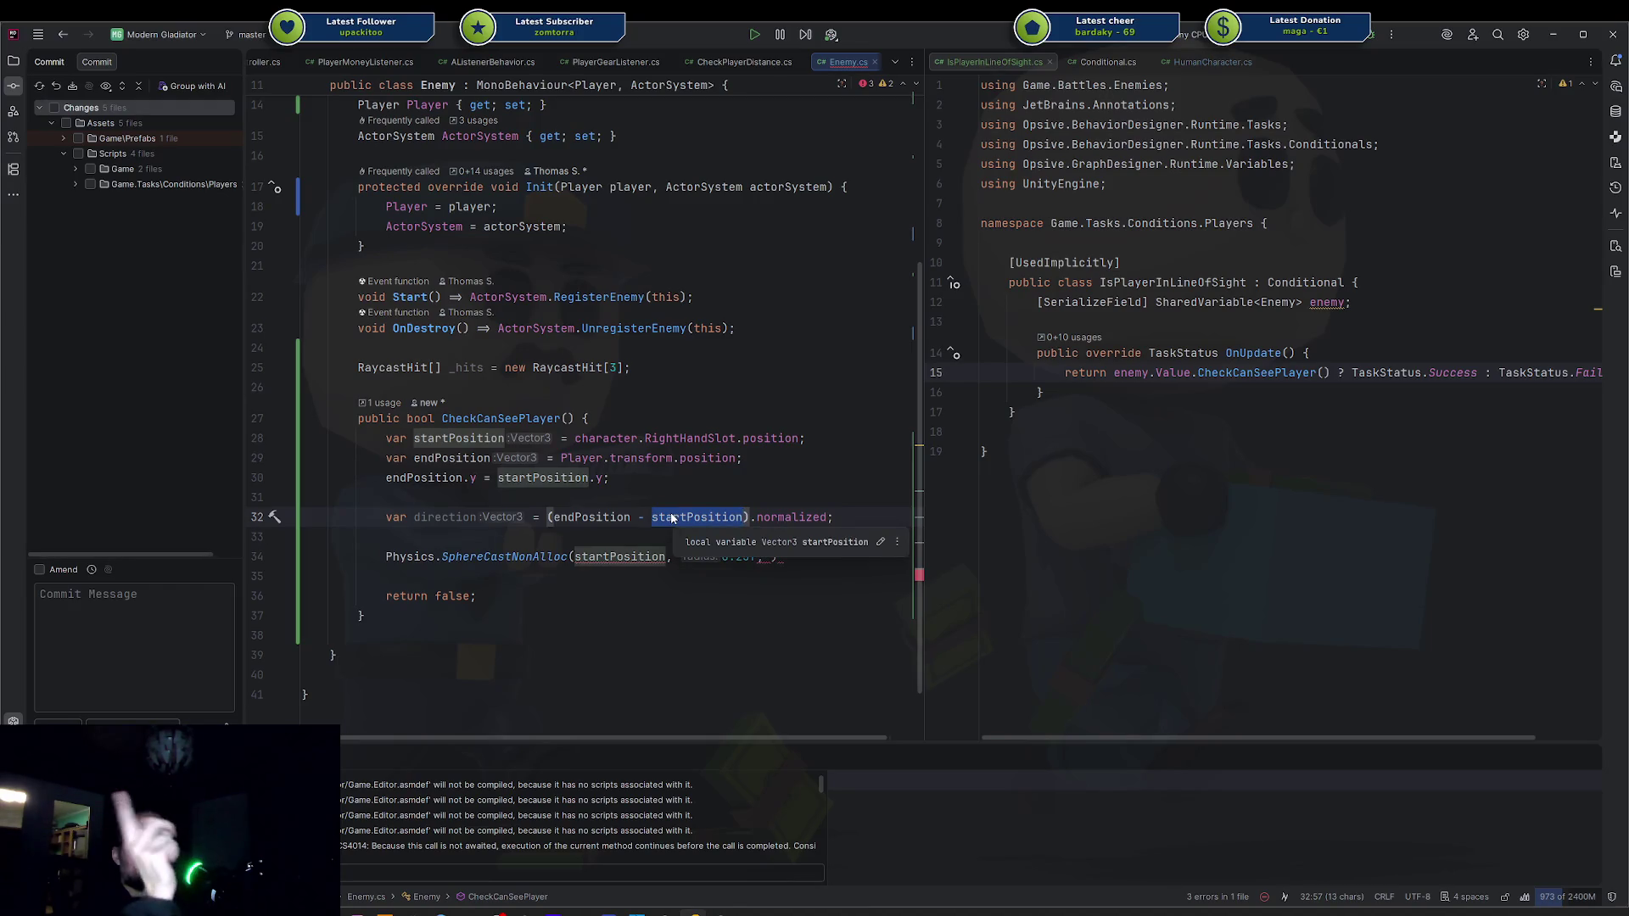
click(761, 557)
text(, )
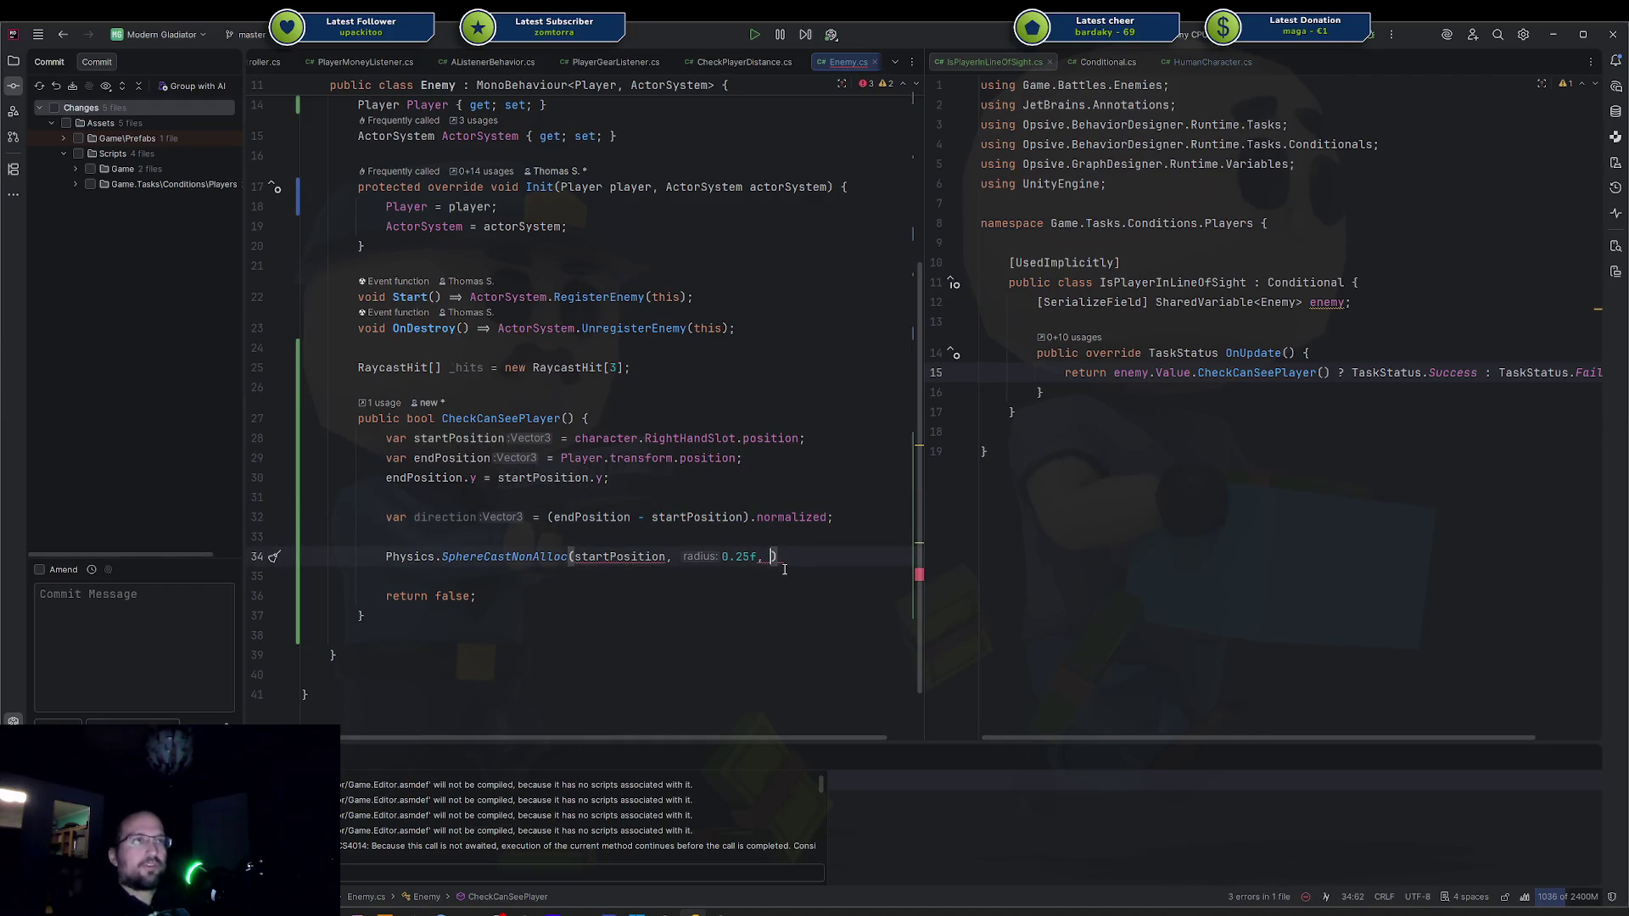
text(dir)
key(Return)
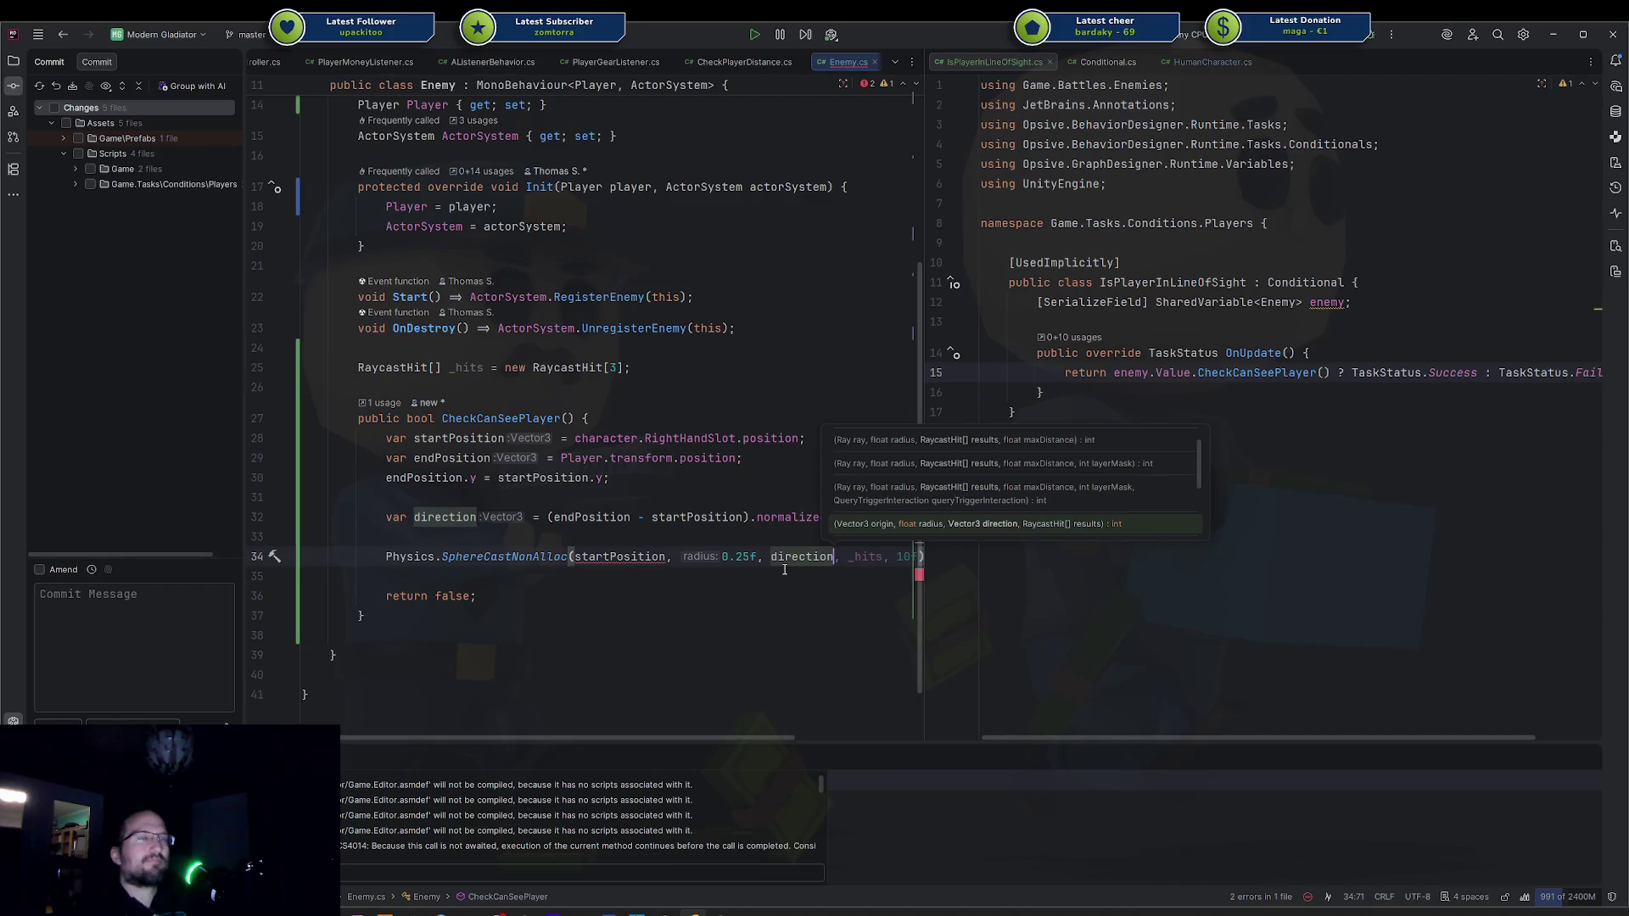
Try deleting .normalized from the direction line, then undo the edit.
key(Up)
key(Up)
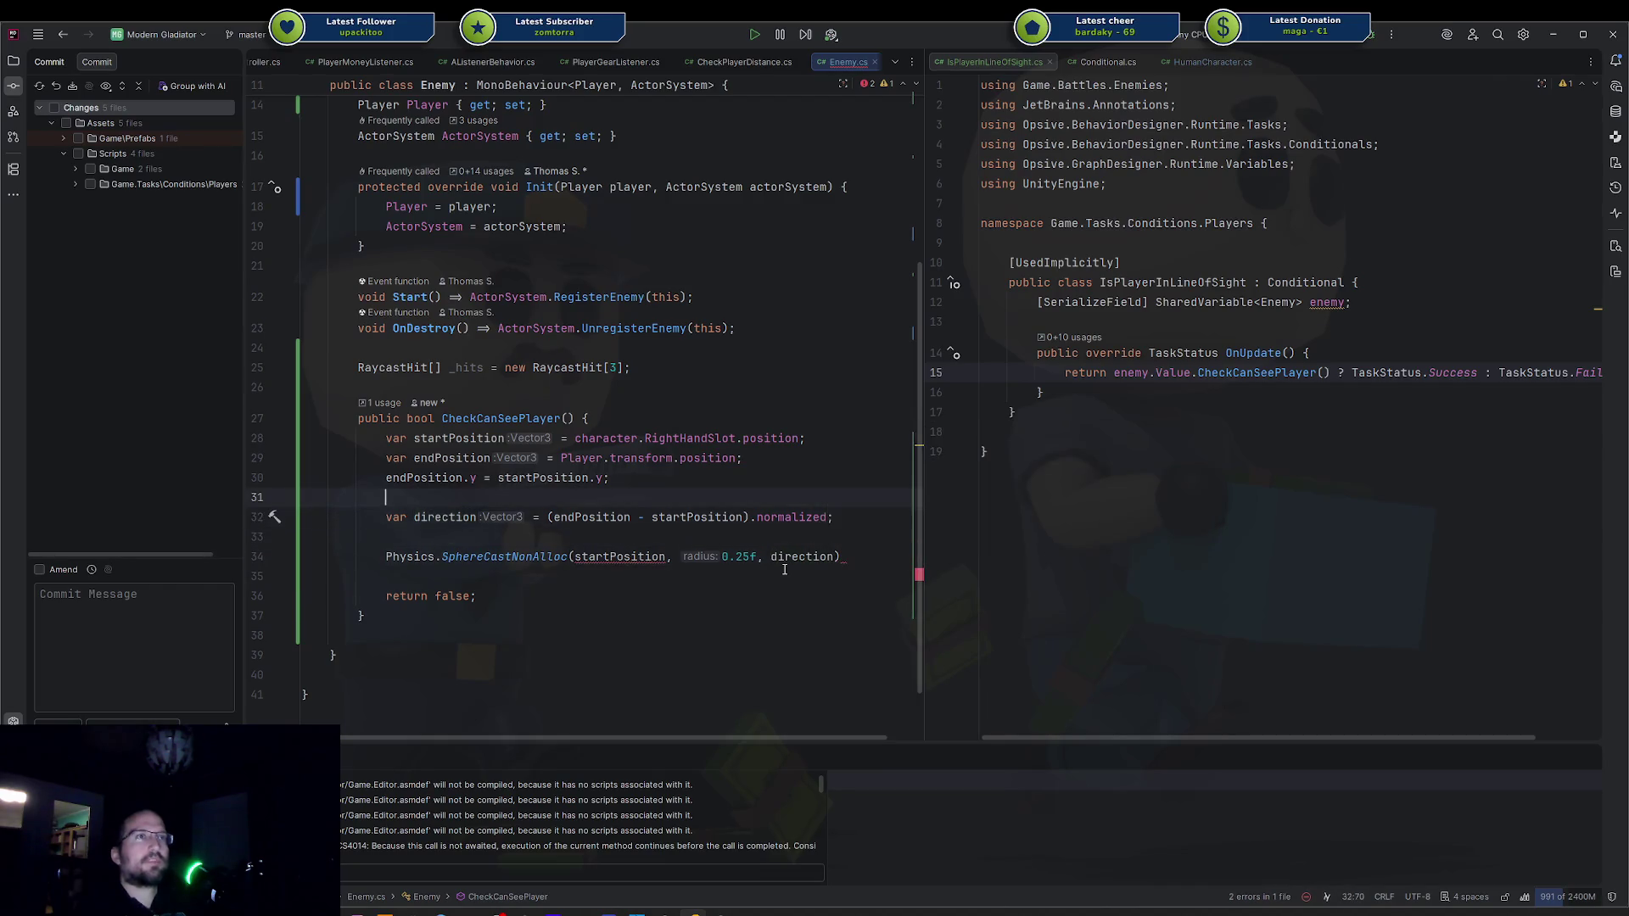
key(Left)
key(ctrl+BackSpace)
key(ctrl+BackSpace)
key(BackSpace)
key(ctrl+Left)
key(ctrl+Left)
key(ctrl+Left)
key(ctrl+z)
key(ctrl+z)
key(ctrl+z)
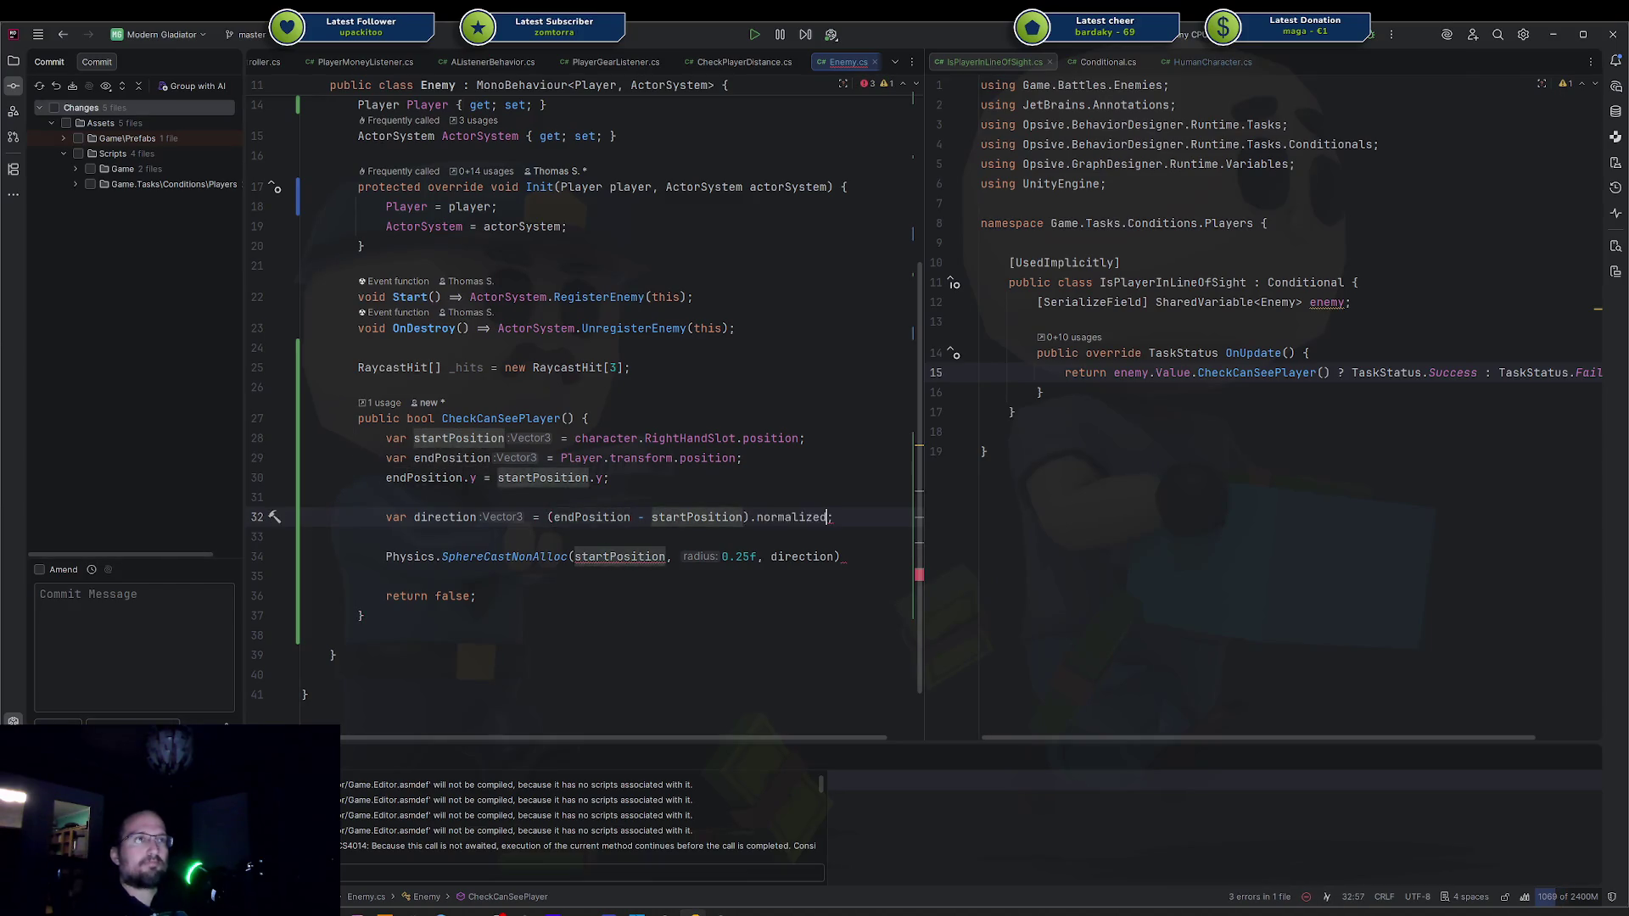
Add _hits as the next SphereCastNonAlloc argument and close the call with ');'.
key(Down)
key(Down)
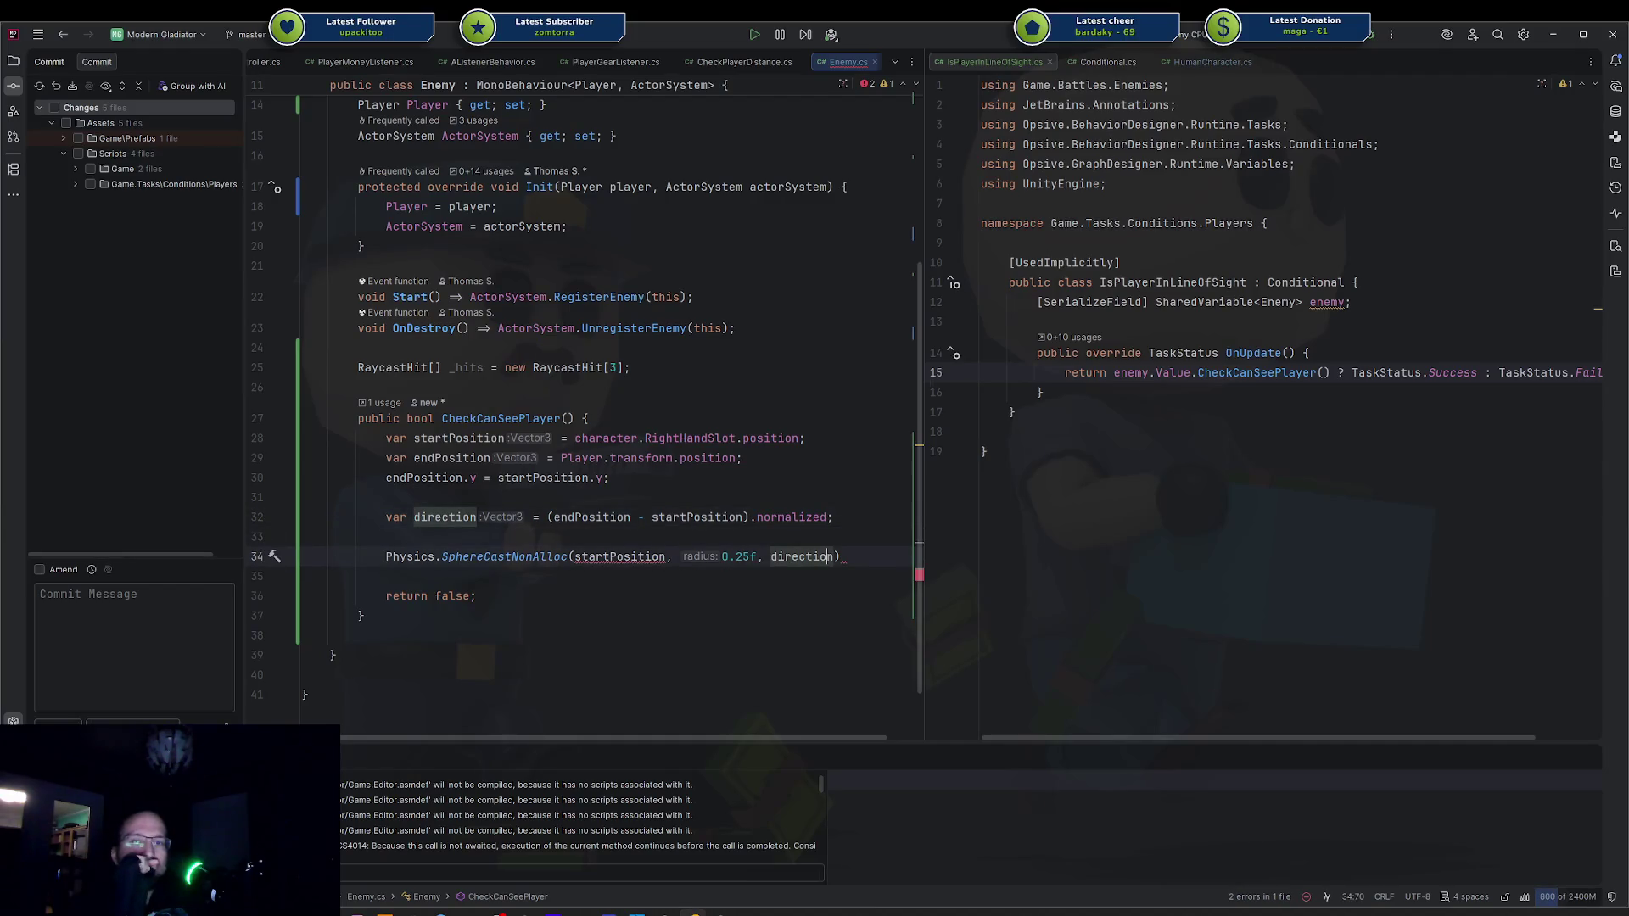
key(Right)
key(ctrl+space)
key(Escape)
text(, _hits,)
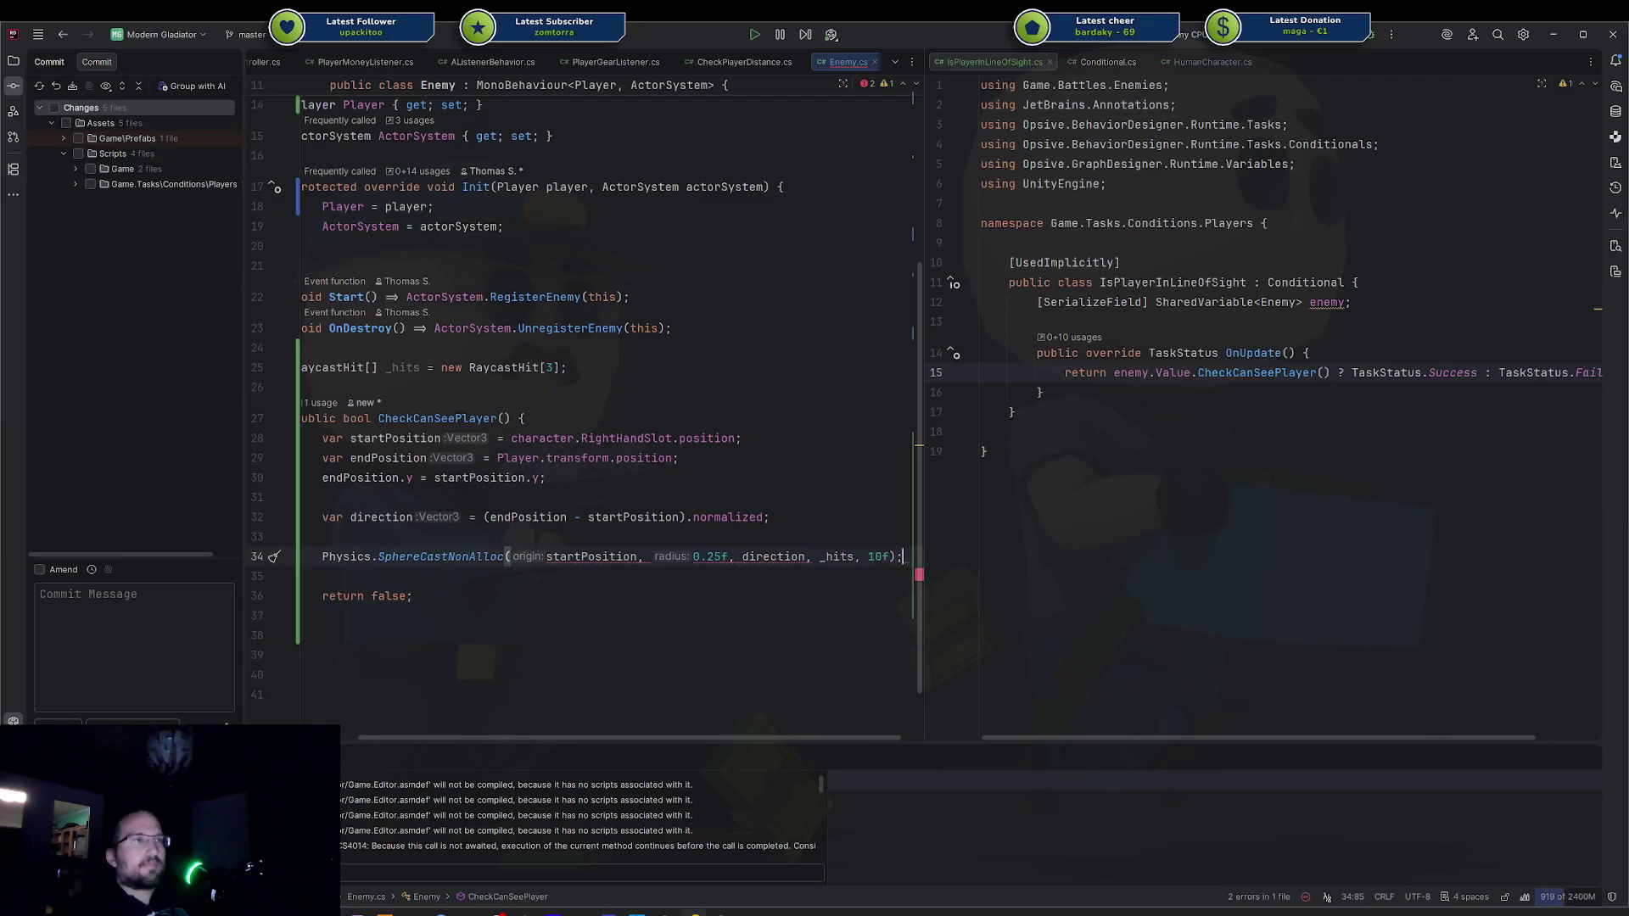
key(BackSpace)
key(BackSpace)
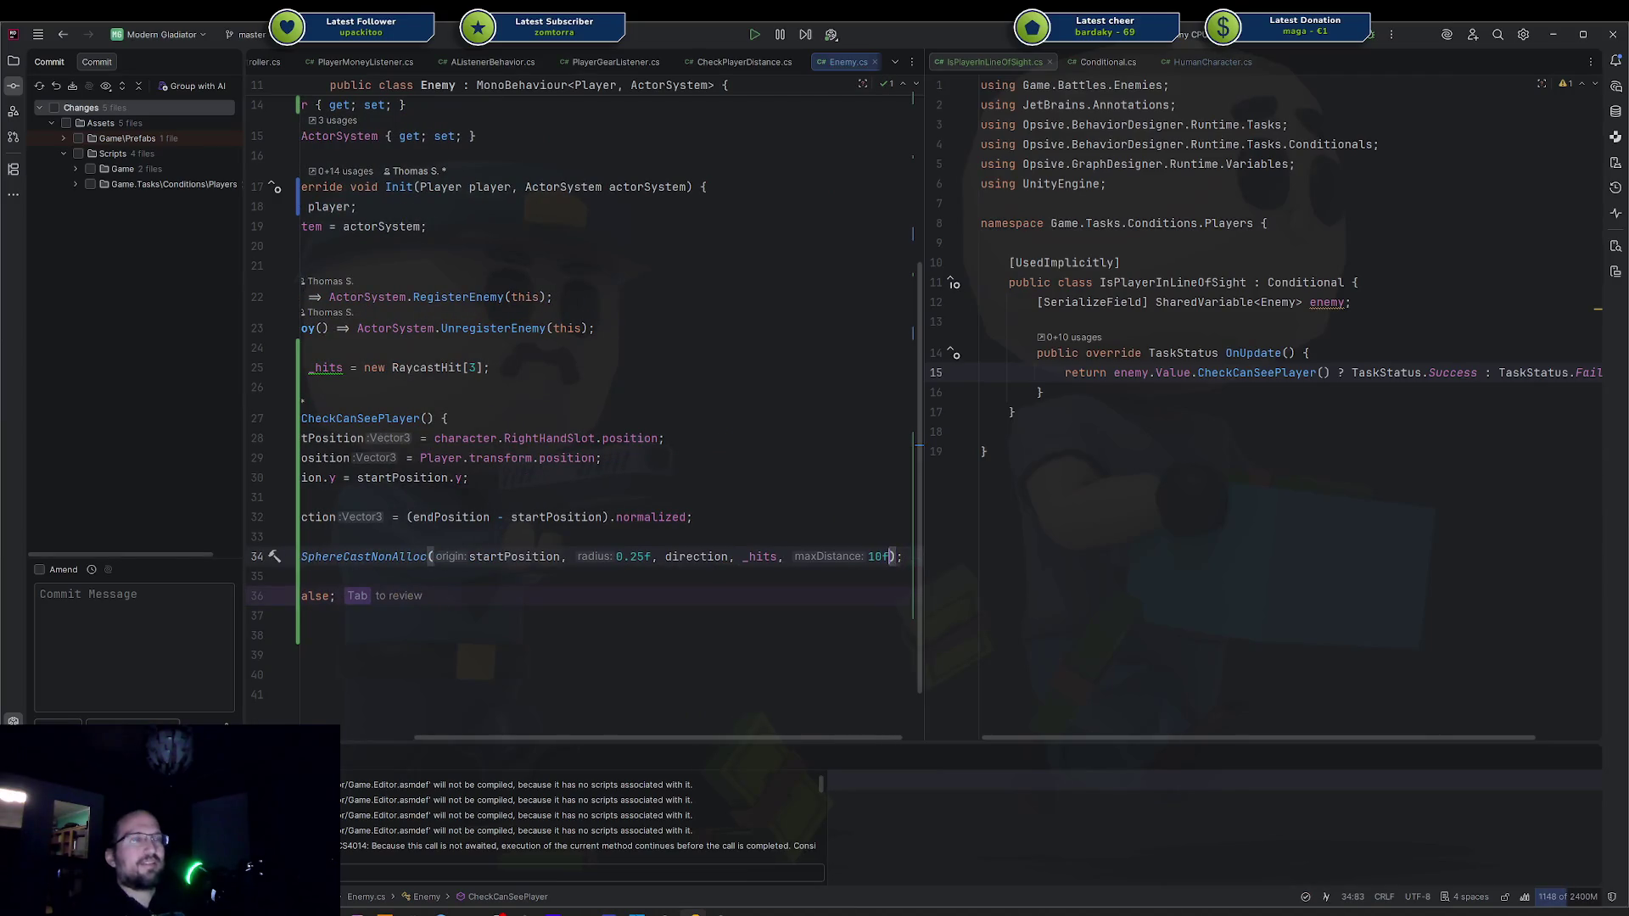
key(BackSpace)
key(BackSpace)
key(BackSpace)
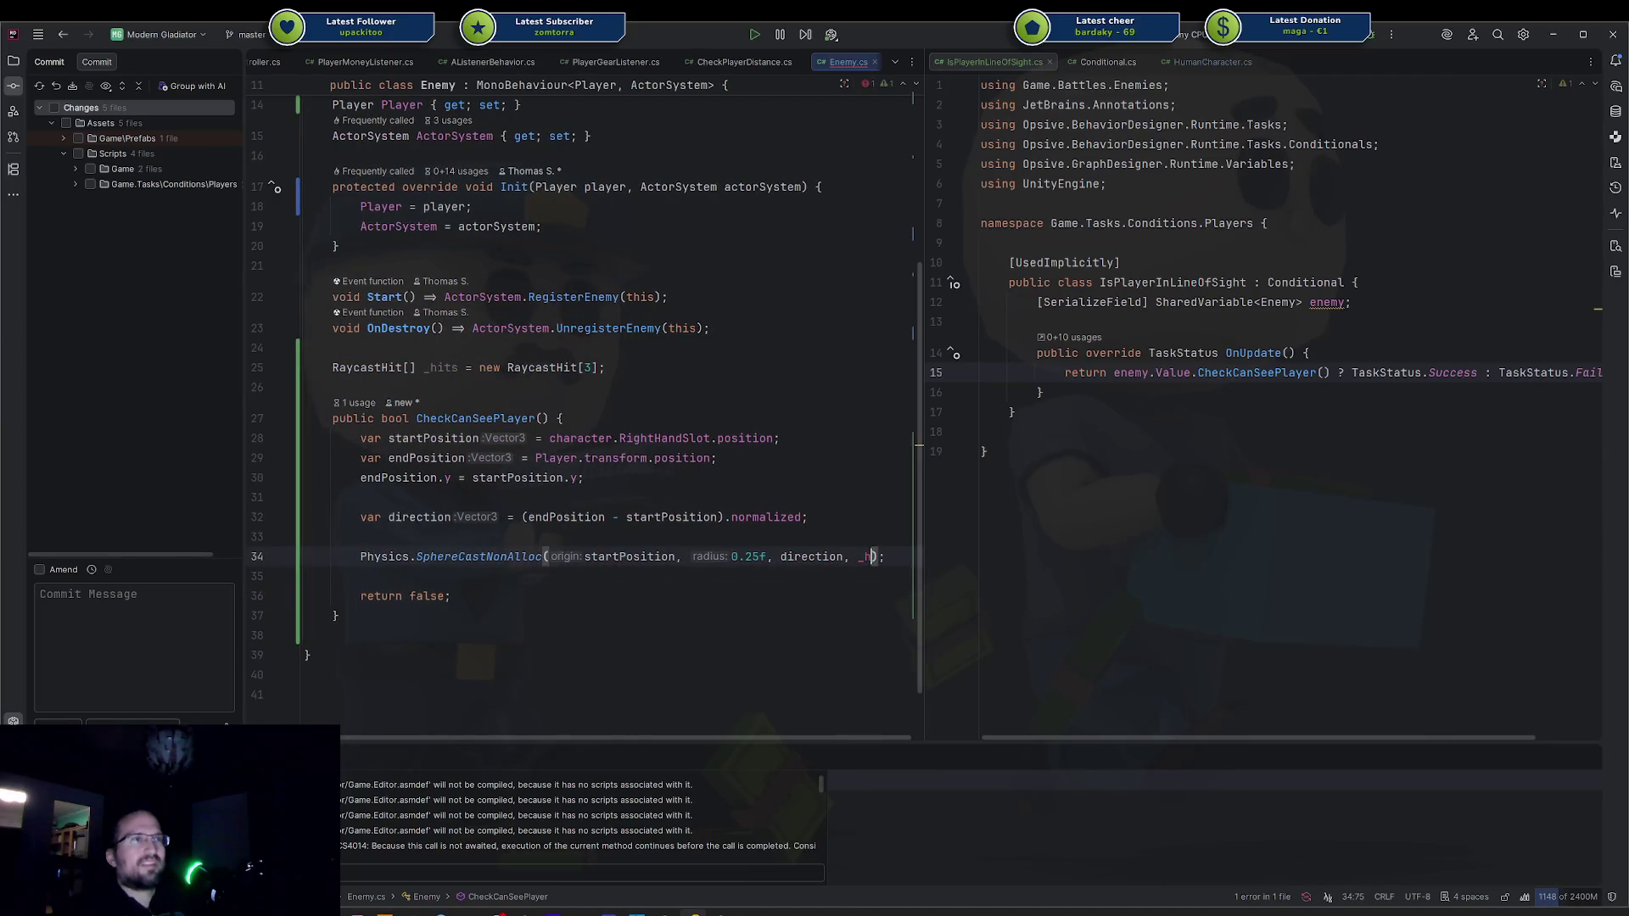
text(it)
key(Return)
text(,)
key(BackSpace)
key(BackSpace)
text();)
key(Return)
key(Return)
Remove .normalized so direction is just endPosition - startPosition.
click(345, 595)
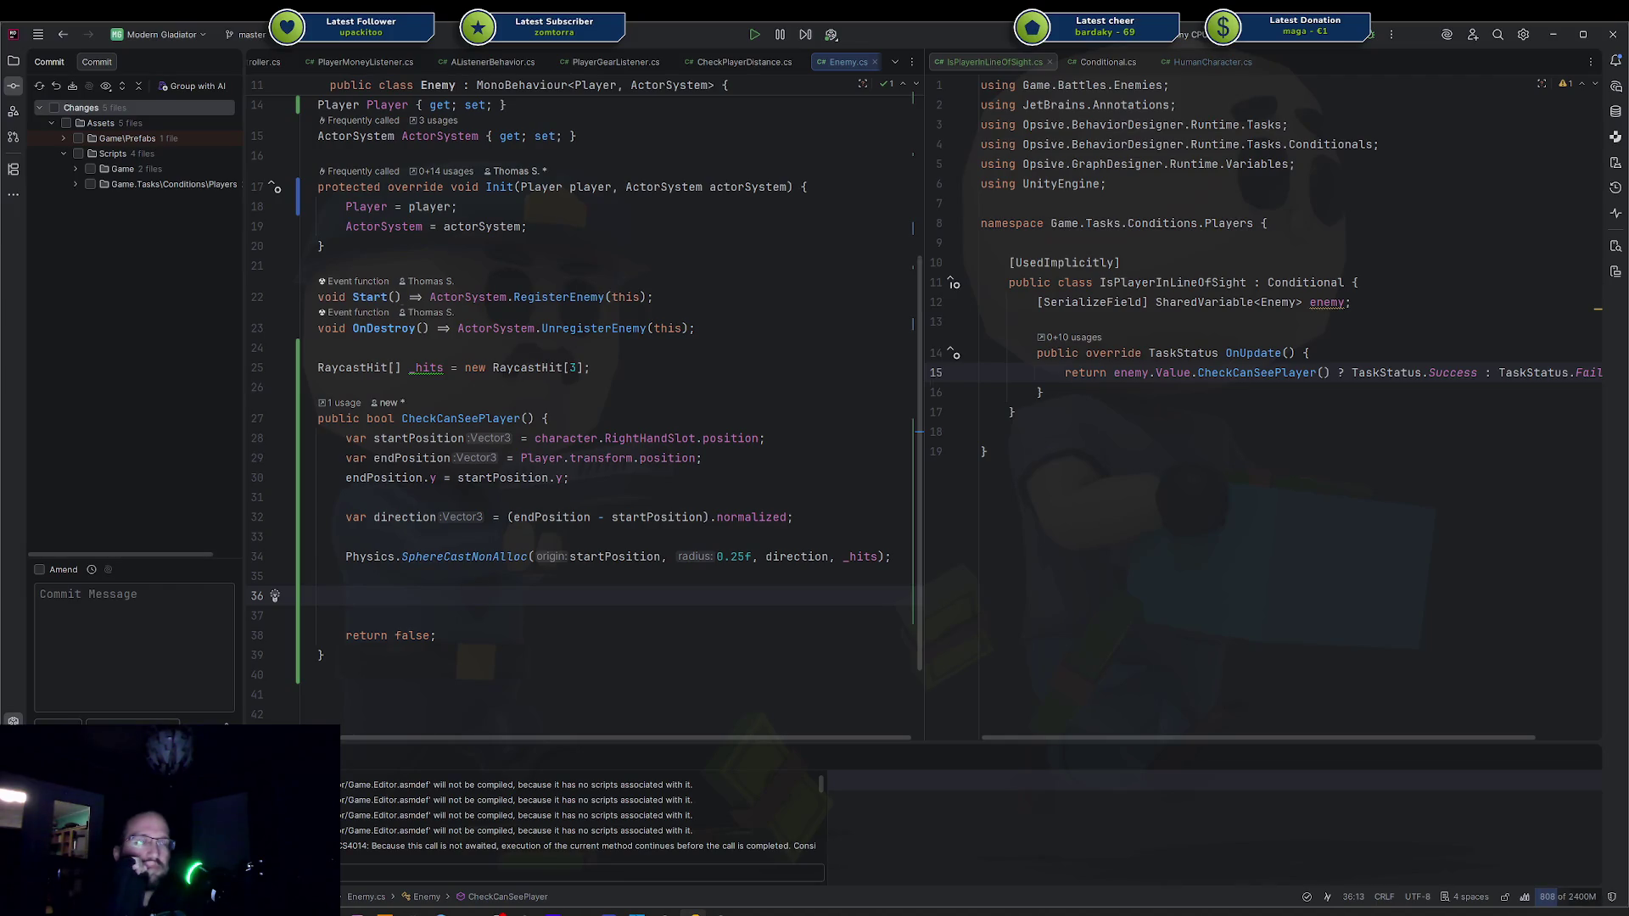
click(736, 517)
key(BackSpace)
key(BackSpace)
key(BackSpace)
click(867, 556)
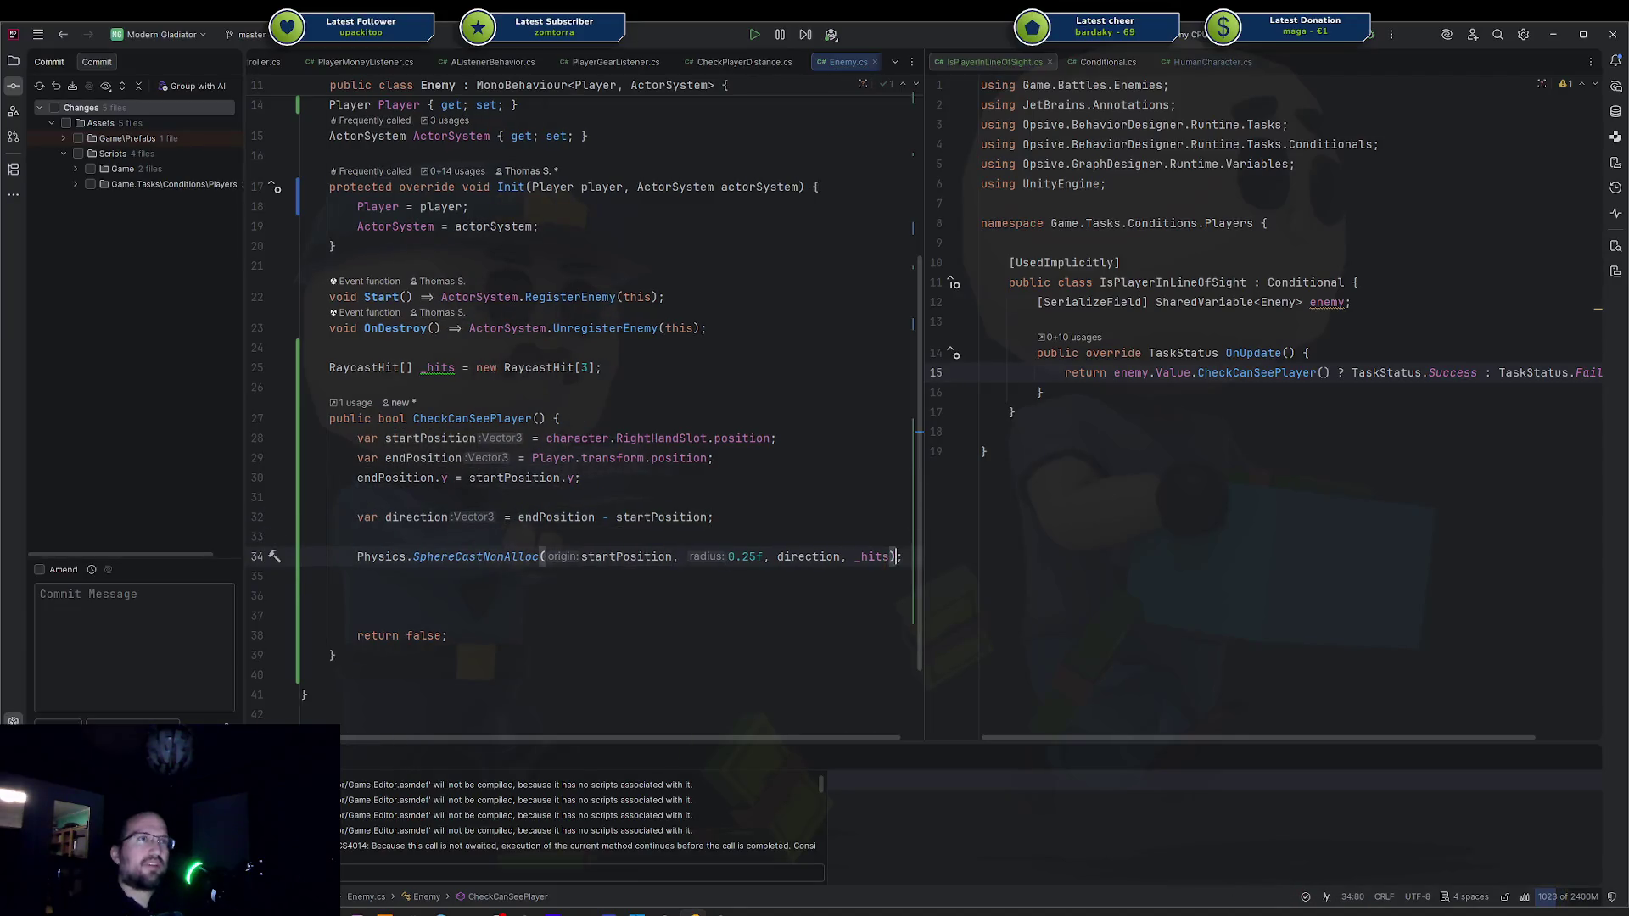
Pass direction.normalized in the call and start wrapping arguments, putting startPosition and 0.25f on separate lines.
key(Right)
text(.norm)
key(Return)
key(Home)
key(ctrl+Right)
key(ctrl+Right)
key(ctrl+Right)
key(ctrl+Left)
key(Return)
key(ctrl+Right)
key(ctrl+Right)
key(ctrl+Right)
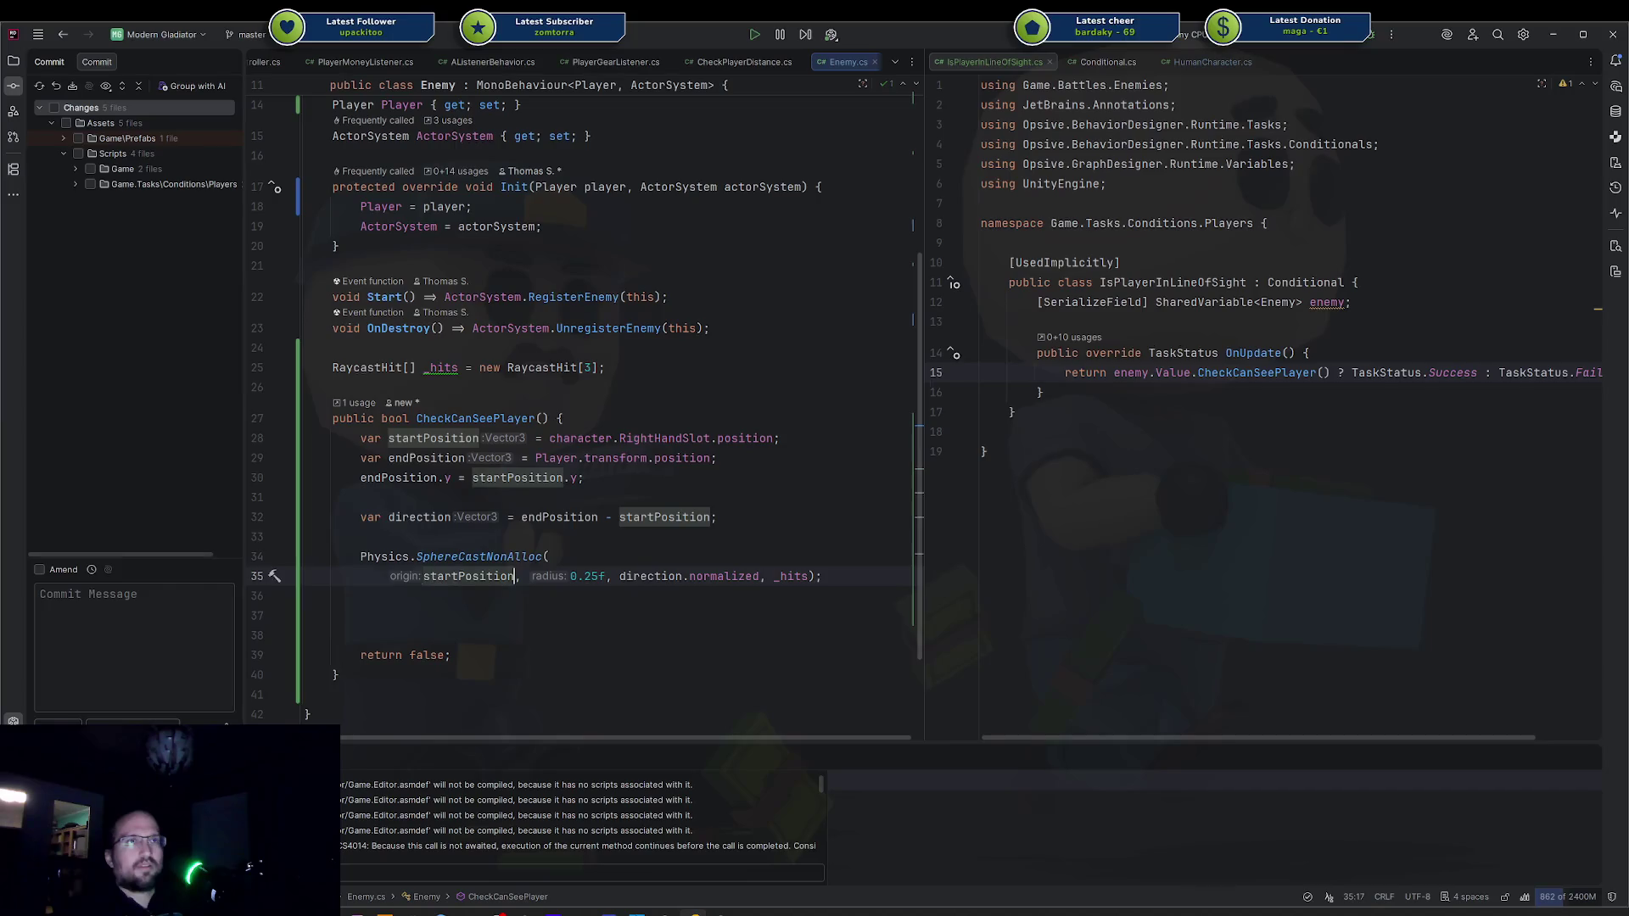
key(Return)
key(BackSpace)
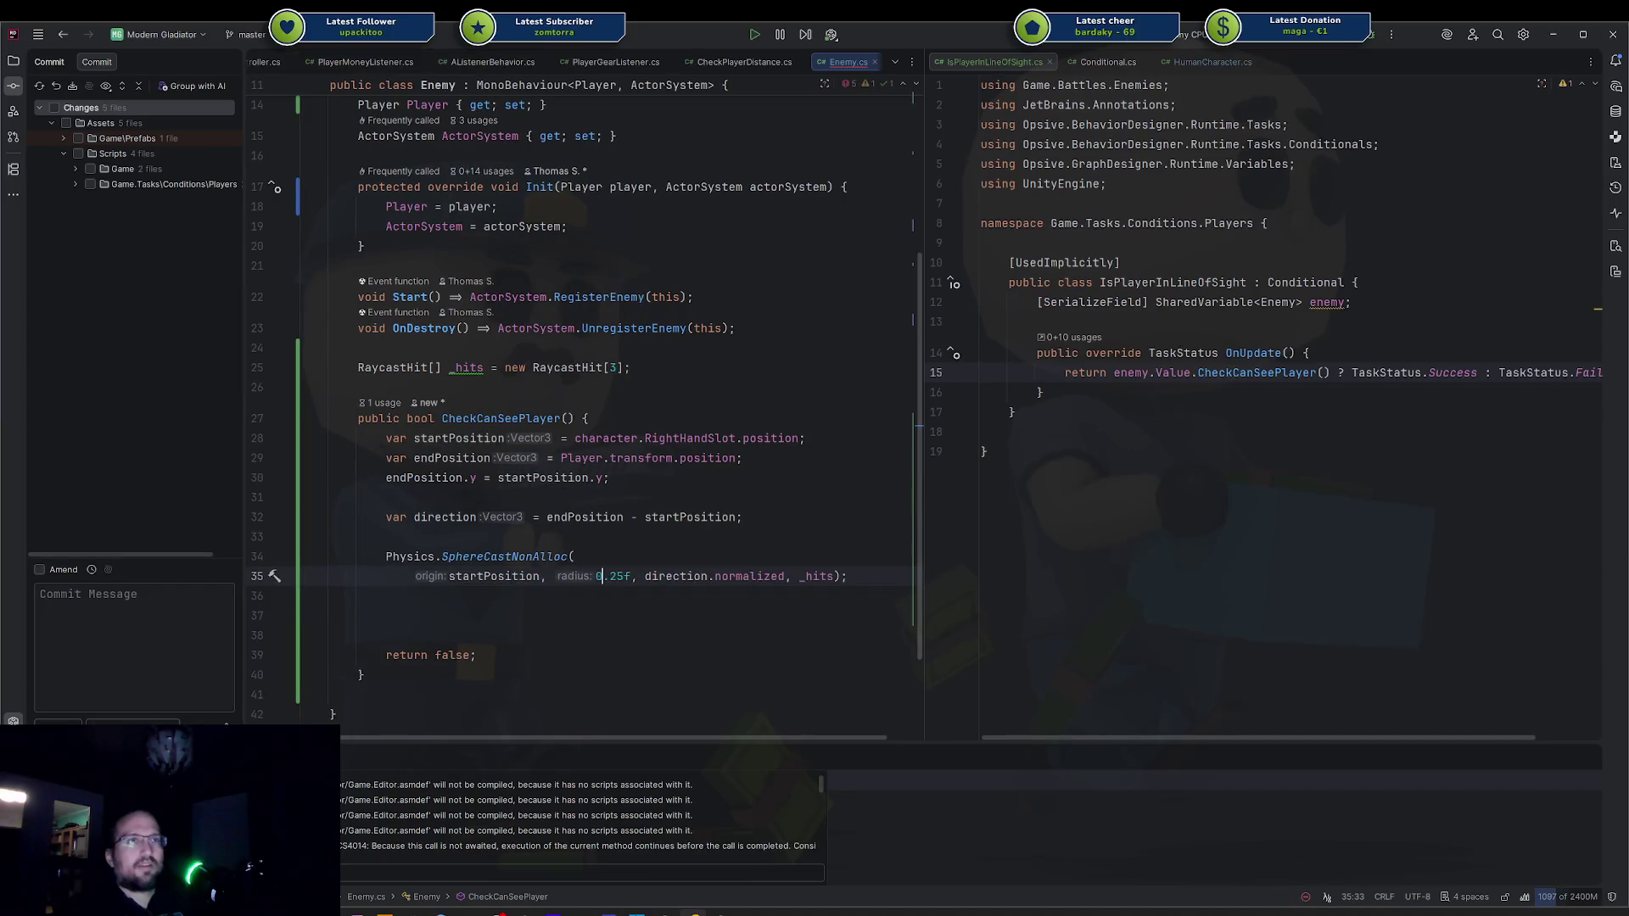
key(Return)
Put direction.normalized, _hits and the closing parenthesis each on their own line.
key(ctrl+Right)
key(ctrl+Right)
key(ctrl+Right)
key(Return)
key(End)
key(Left)
key(Left)
key(Return)
key(shift+Tab)
key(Up)
key(End)
key(ctrl+Left)
key(Return)
key(End)
Add direction.magnitude as the maxDistance argument and insert a new line below the call.
text(,)
key(Return)
text(direction.magnitude)
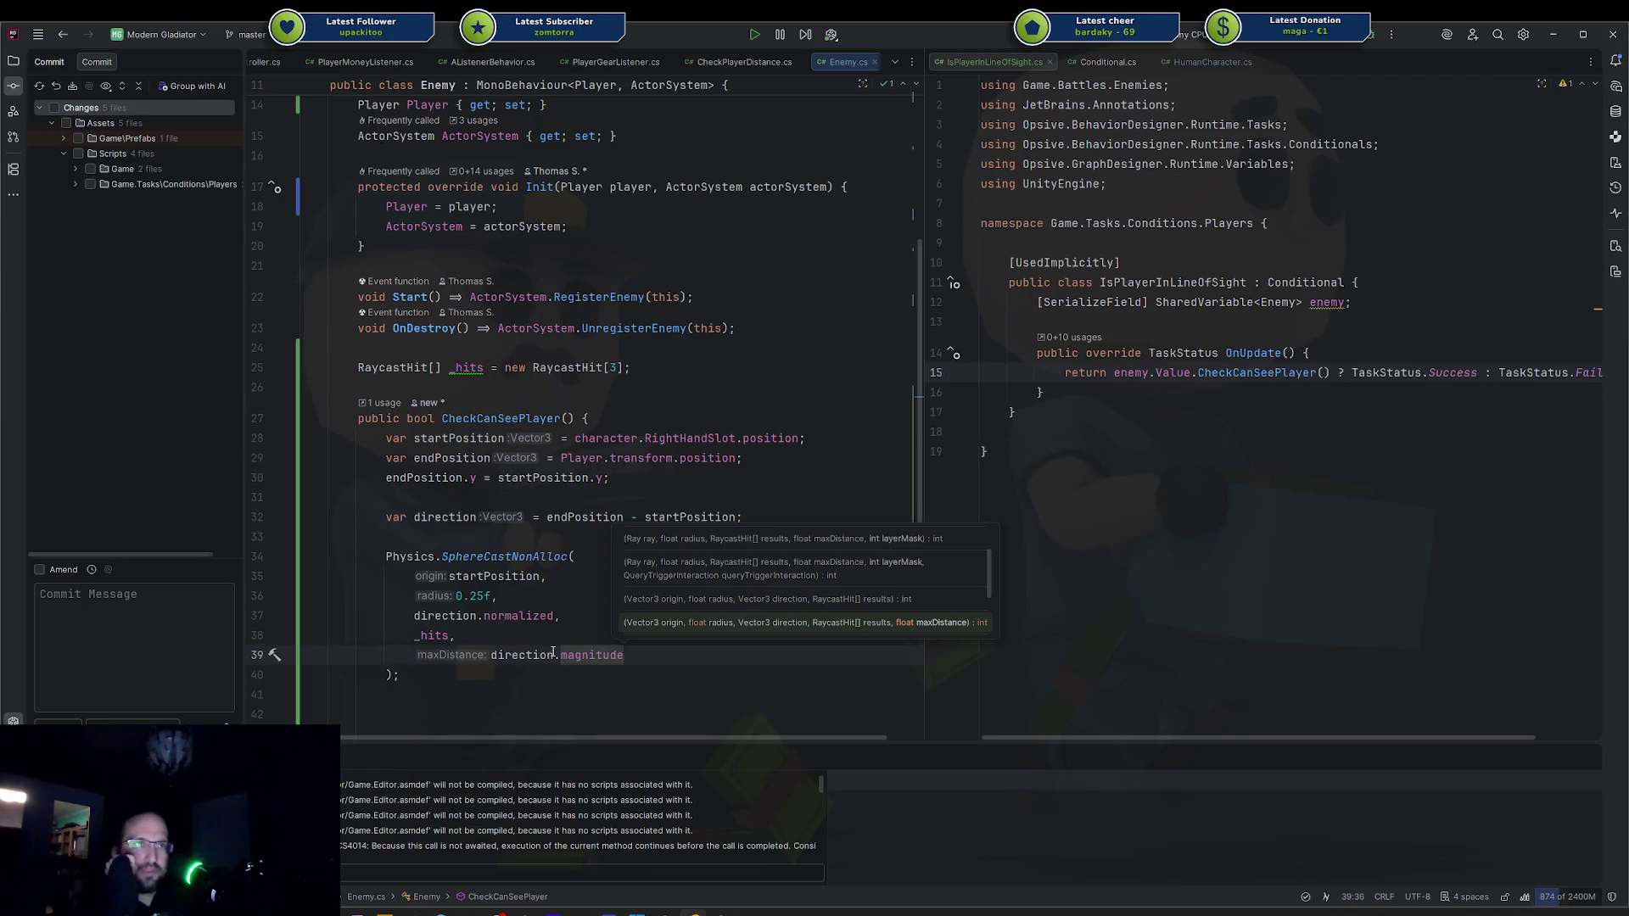
key(Escape)
key(ctrl+w)
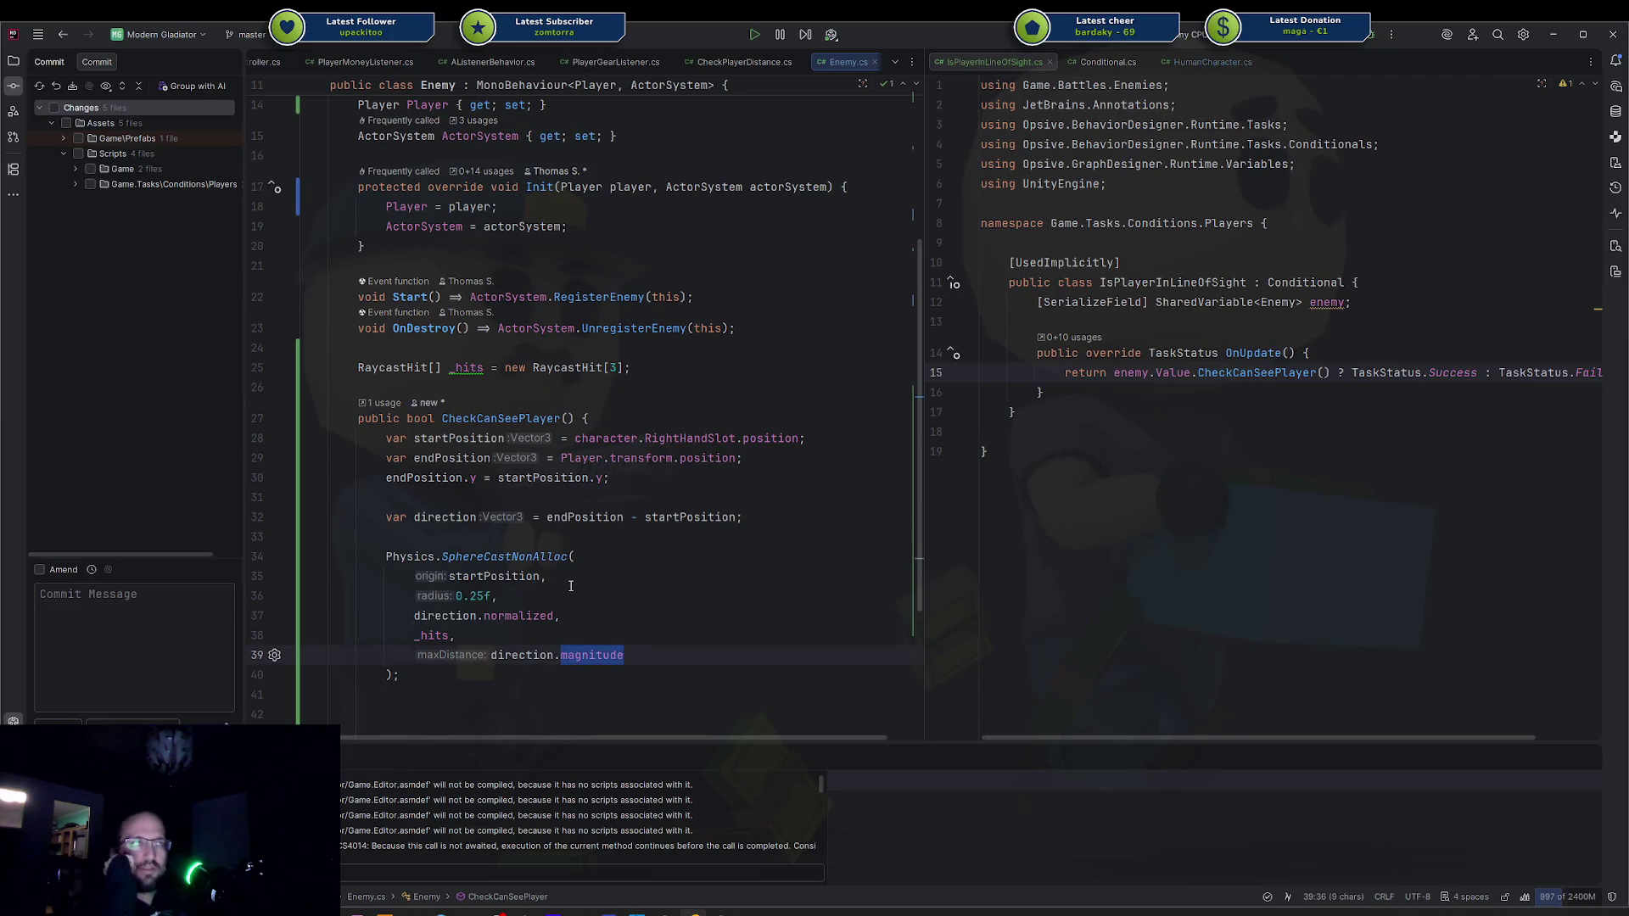
scroll(570, 586, down, 3)
click(495, 582)
key(Return)
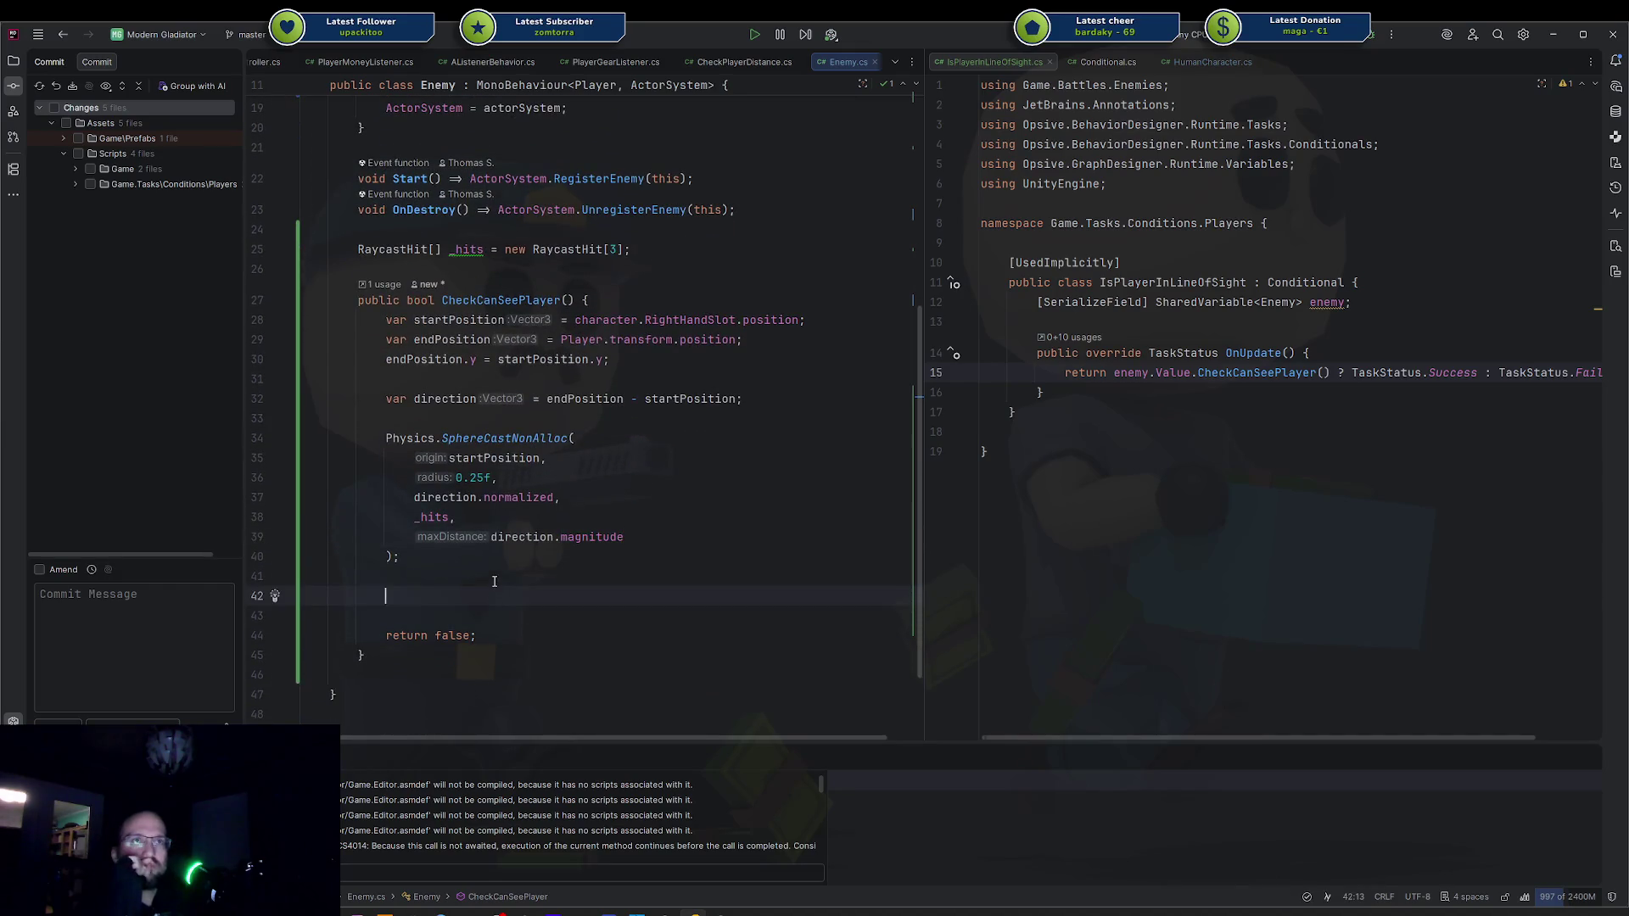
mouse_move(593, 540)
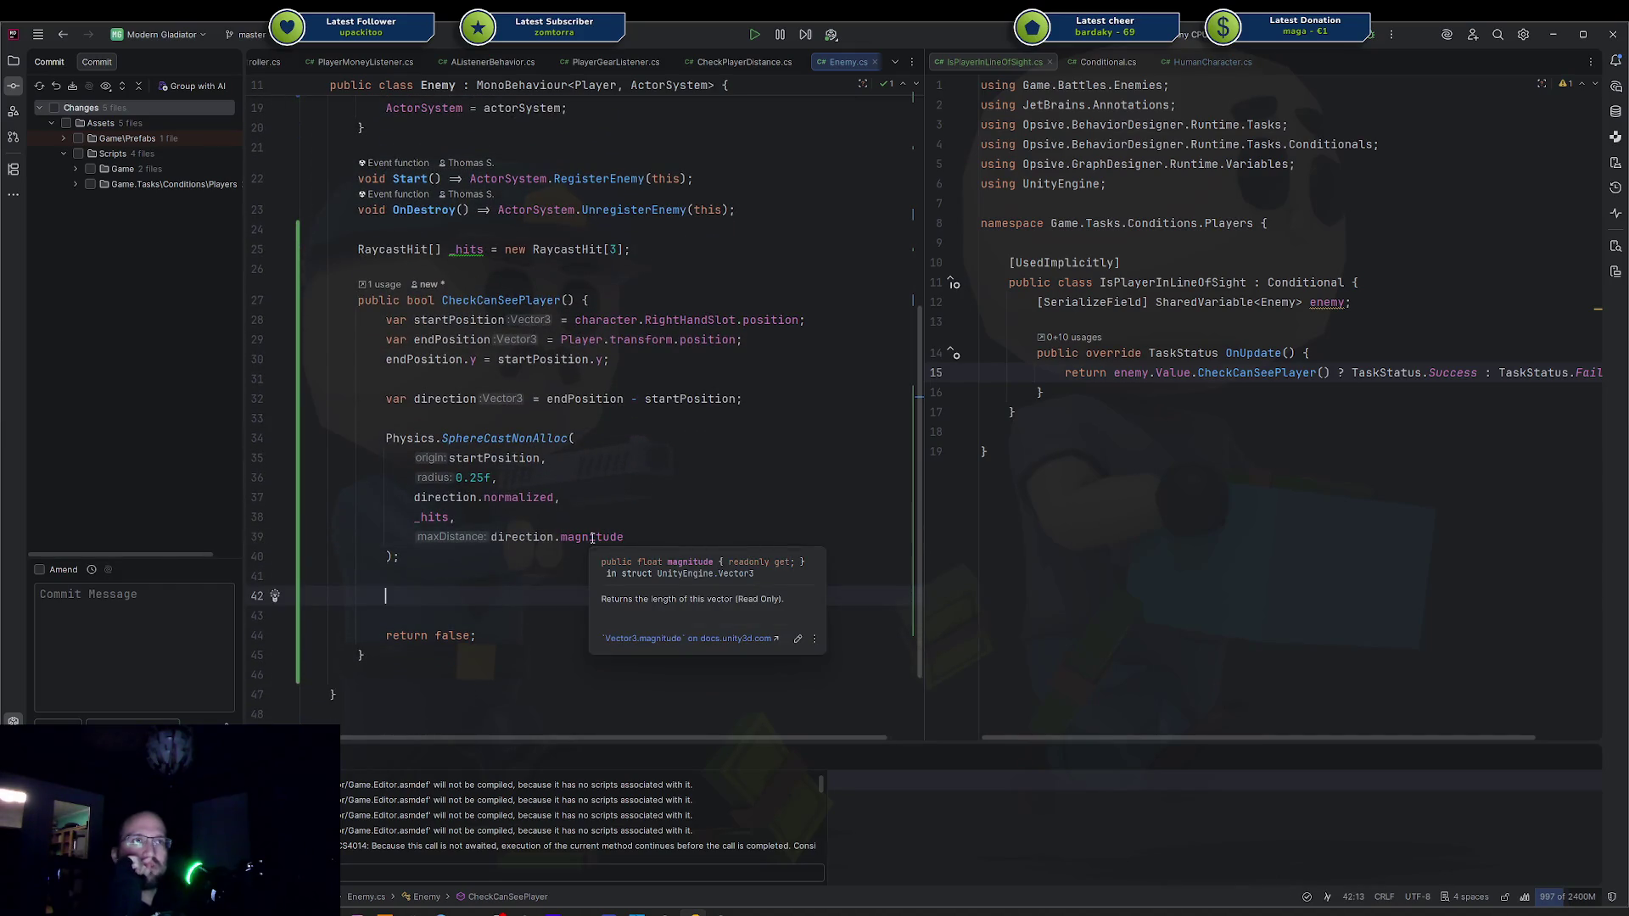
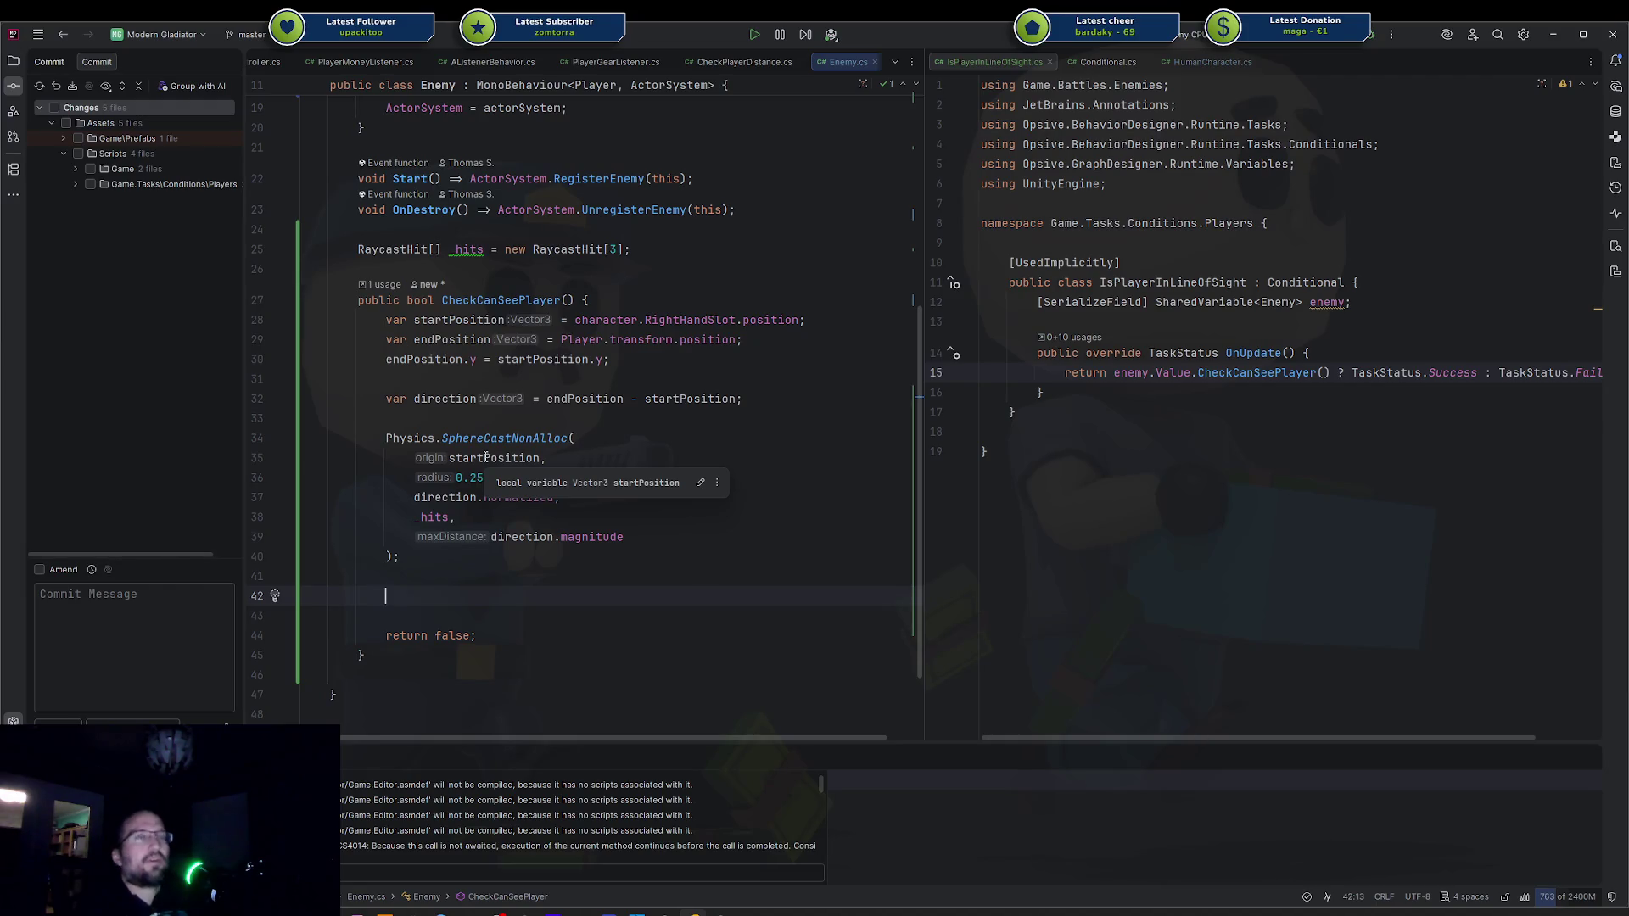
Change the RaycastHit buffer size from 3 to 10.
double_click(553, 251)
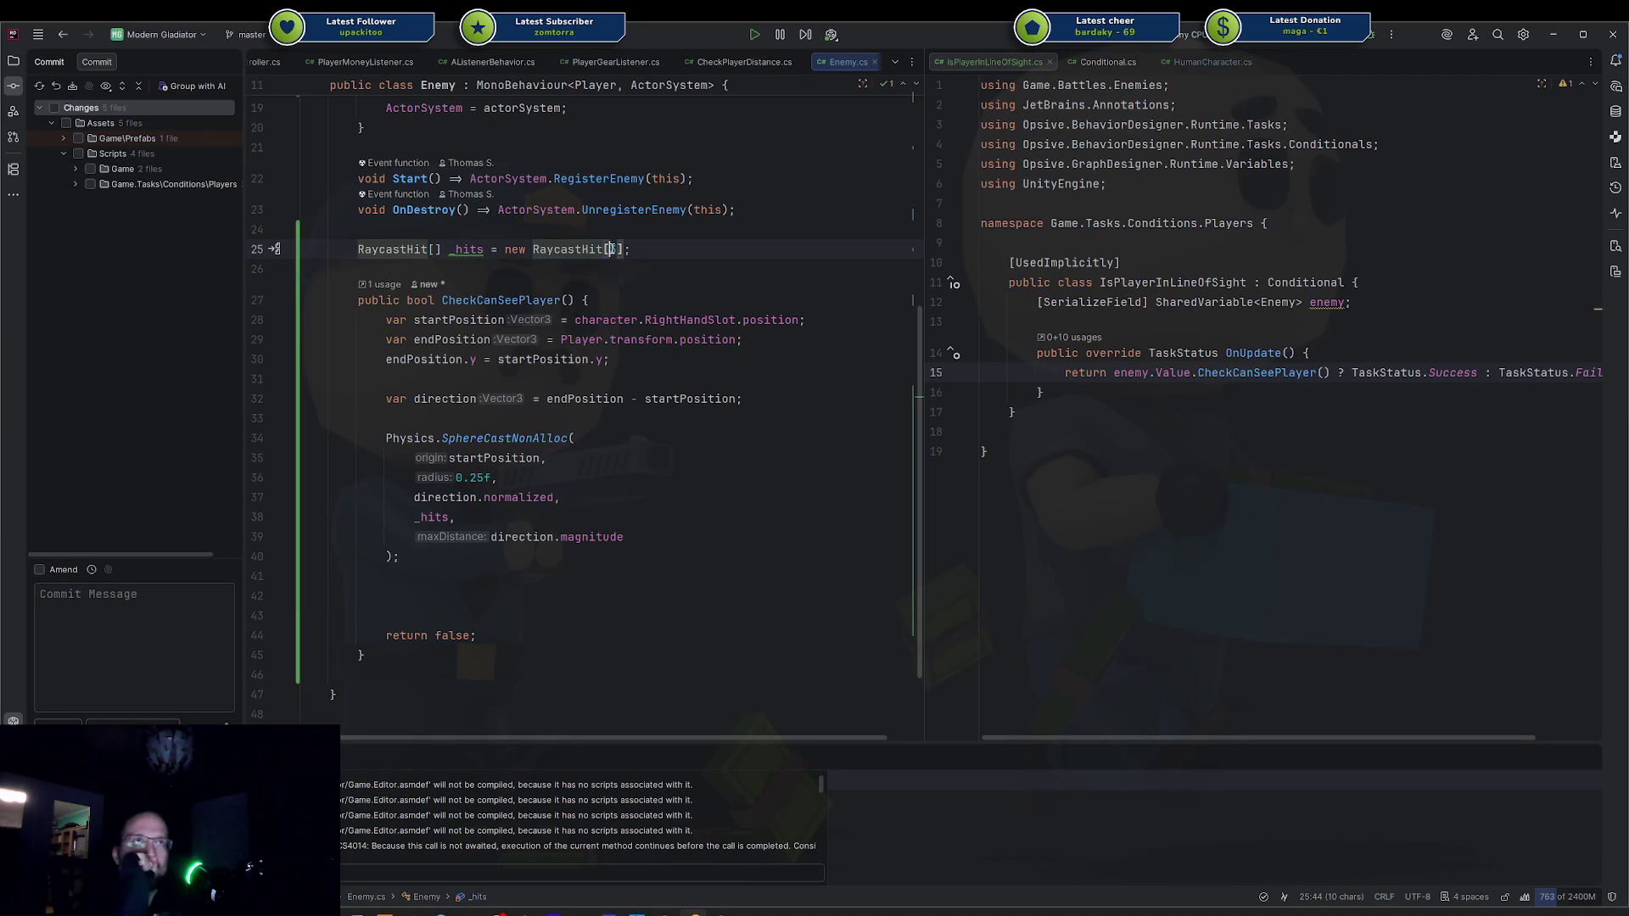
key(Right)
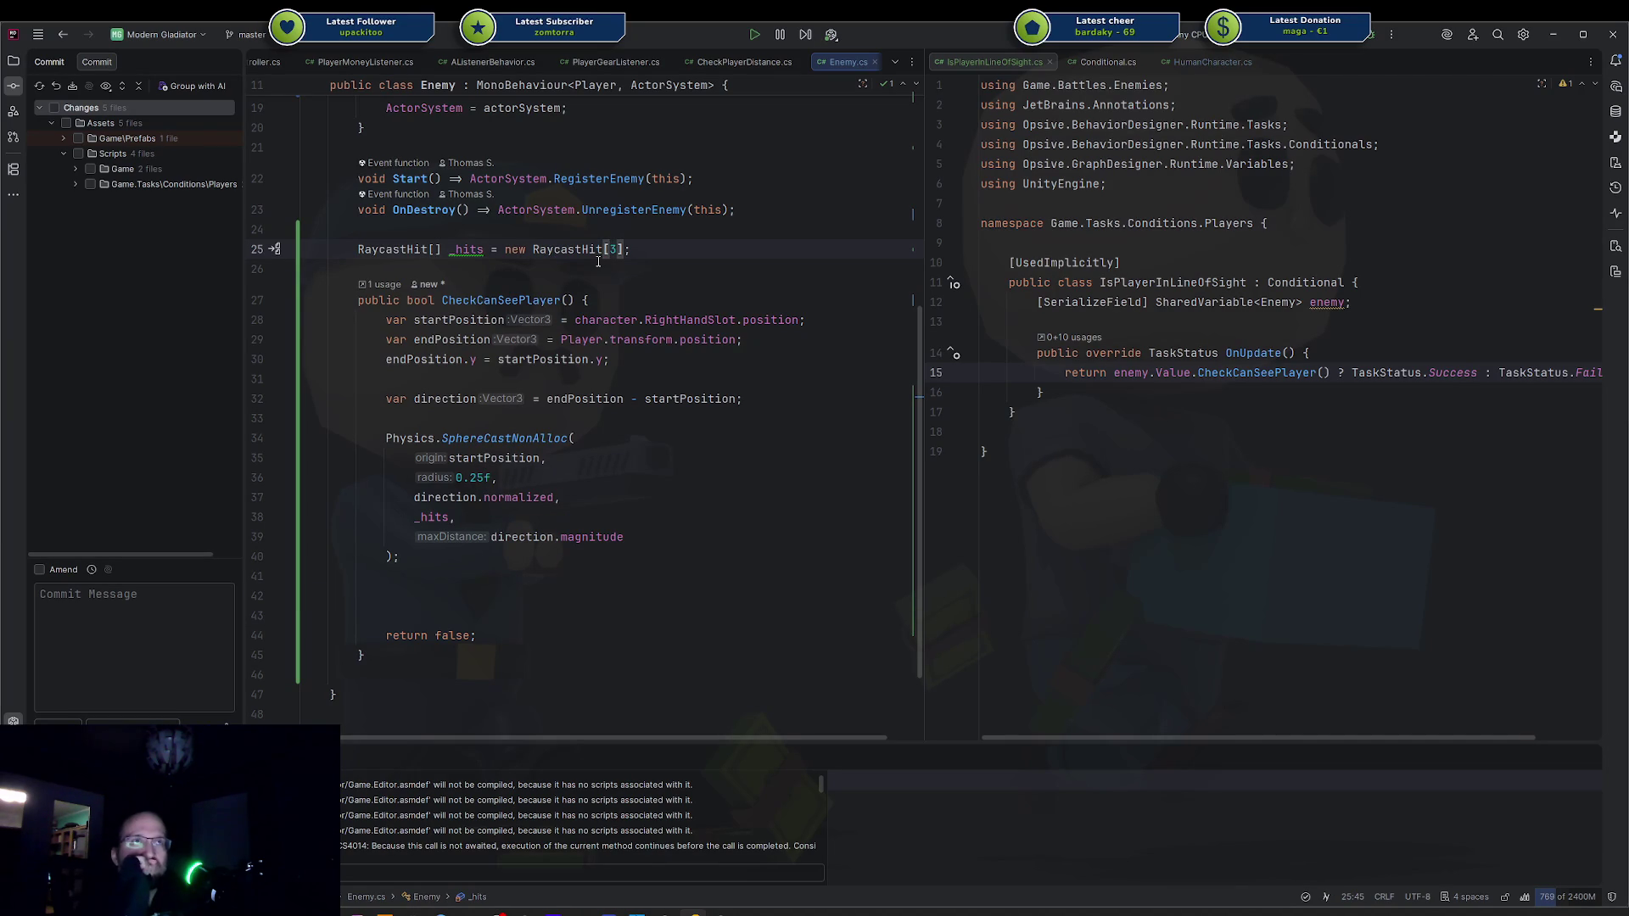
key(Delete)
text(10)
Add 'if (_hits.Length == 0) return true;' below the sphere cast.
key(Down)
key(Down)
key(Down)
key(Down)
key(End)
key(Down)
key(Down)
text(for ()
key(BackSpace)
key(BackSpace)
key(BackSpace)
text(if (_hi)
key(Return)
text(.Le)
key(Return)
text(== 0) return true;)
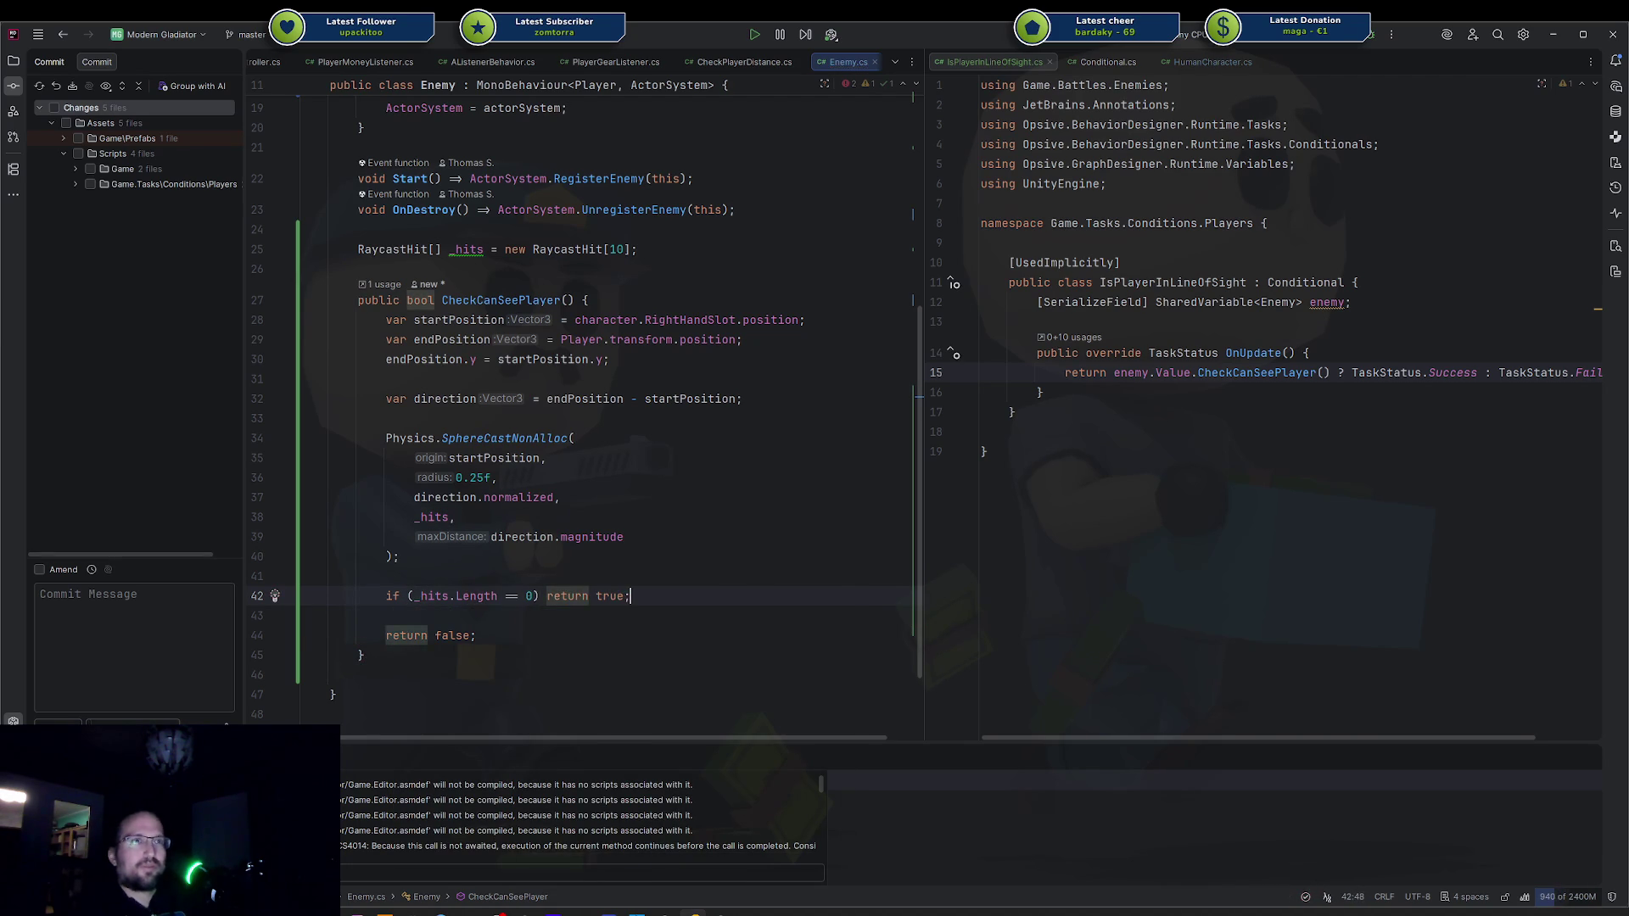
key(Return)
key(Return)
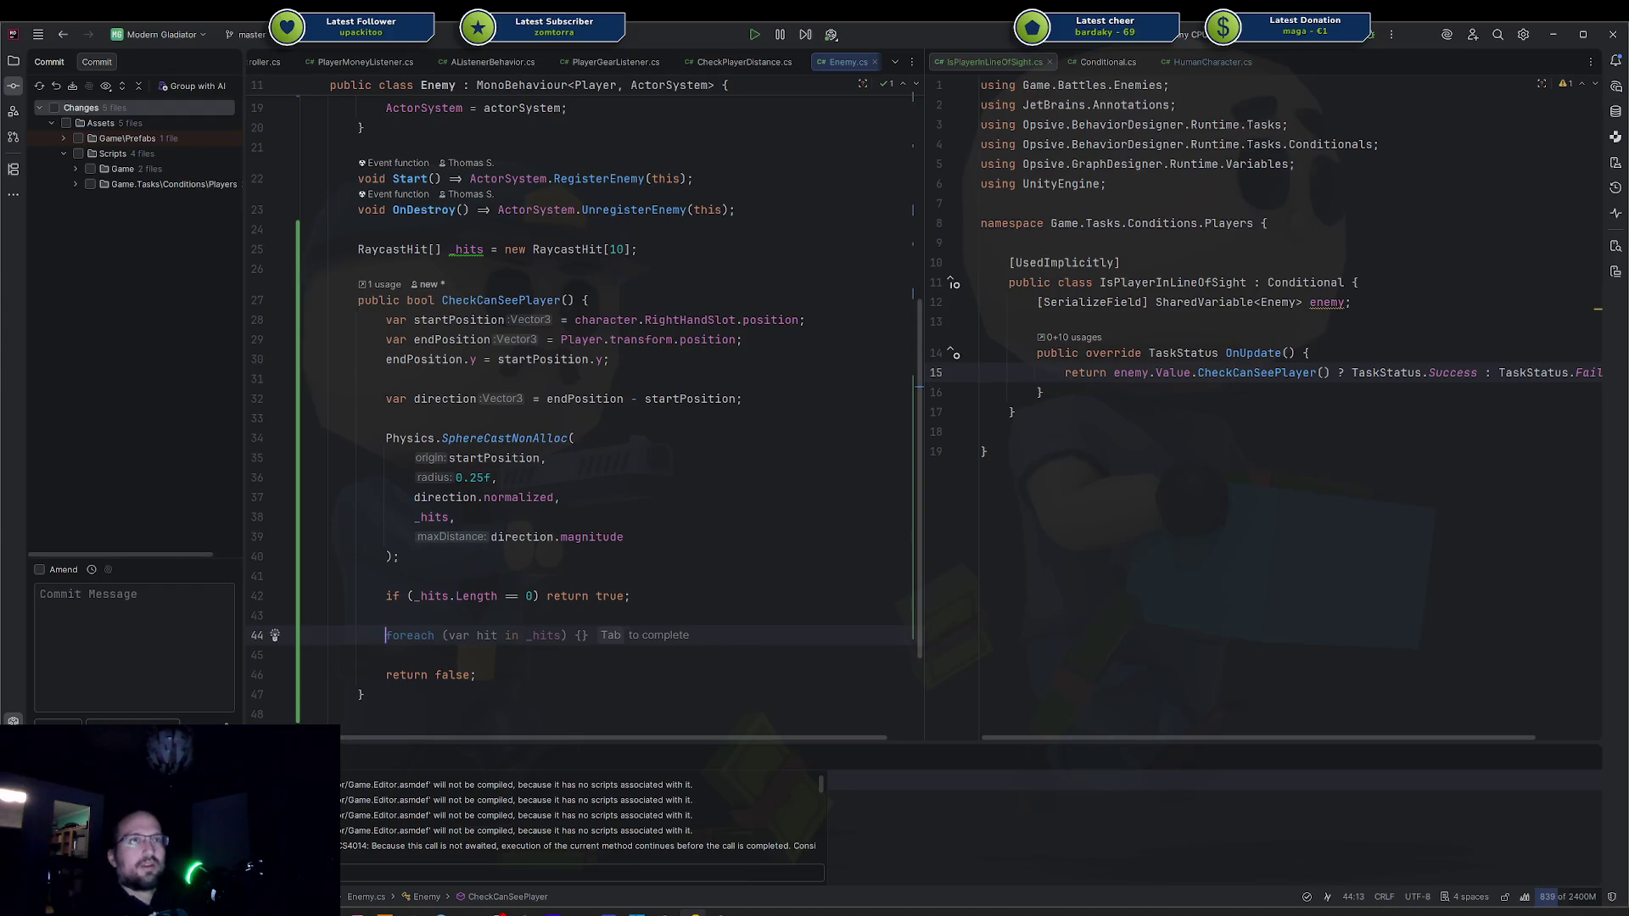
Begin a 'for (var i = 0; i <' loop under the early return.
text(for)
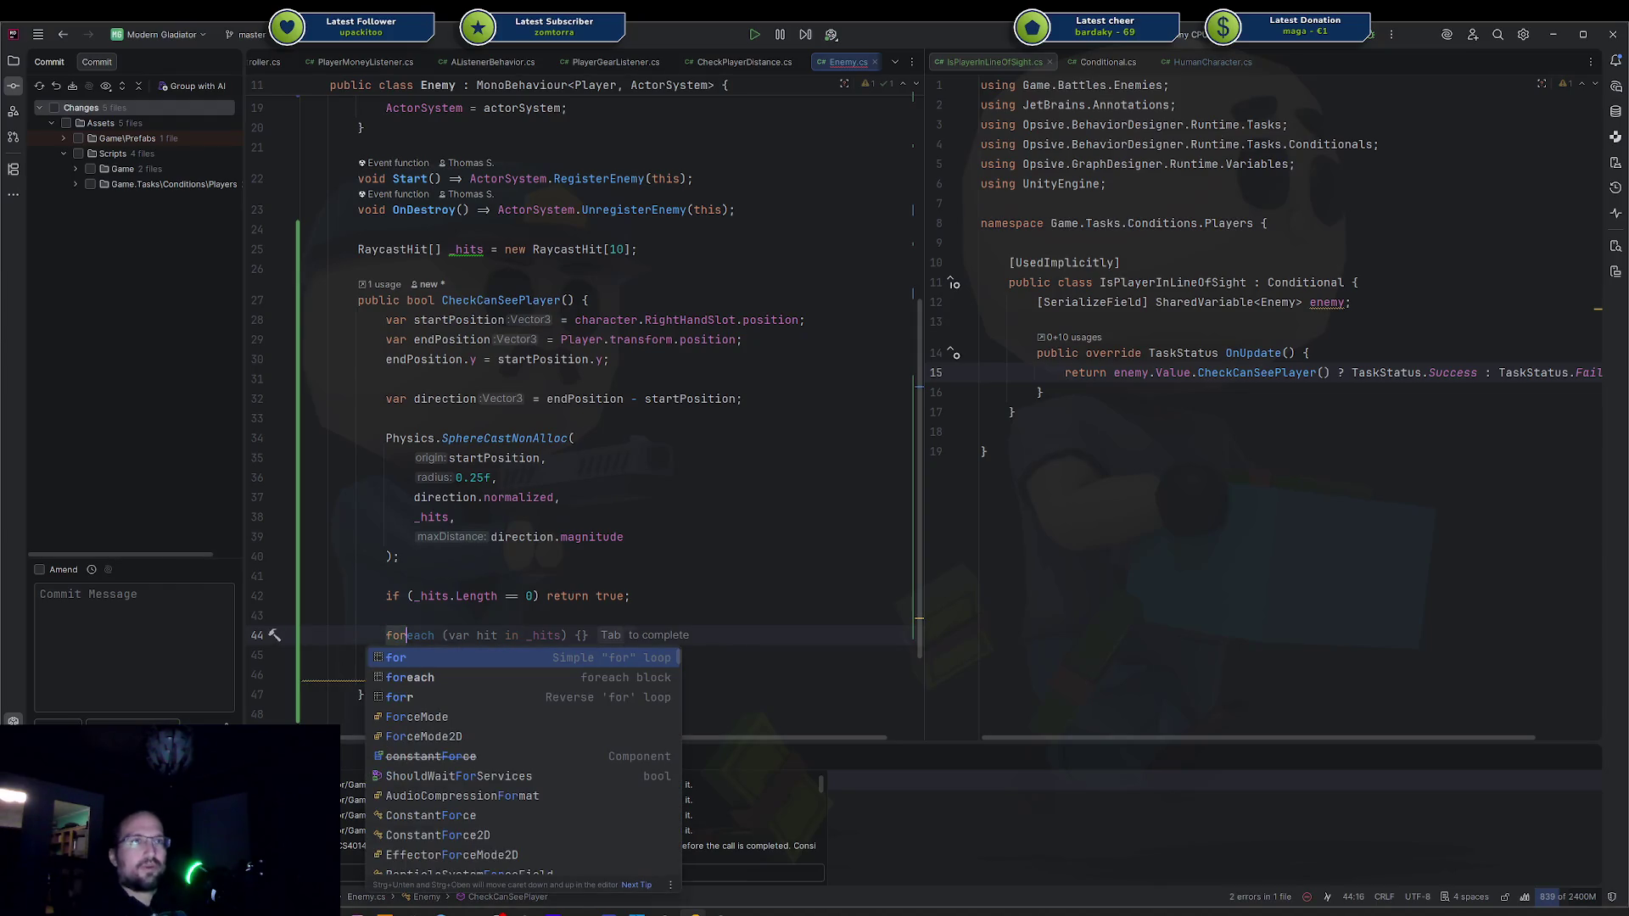
key(Escape)
text(()
key(Escape)
text(var i = 0; i <)
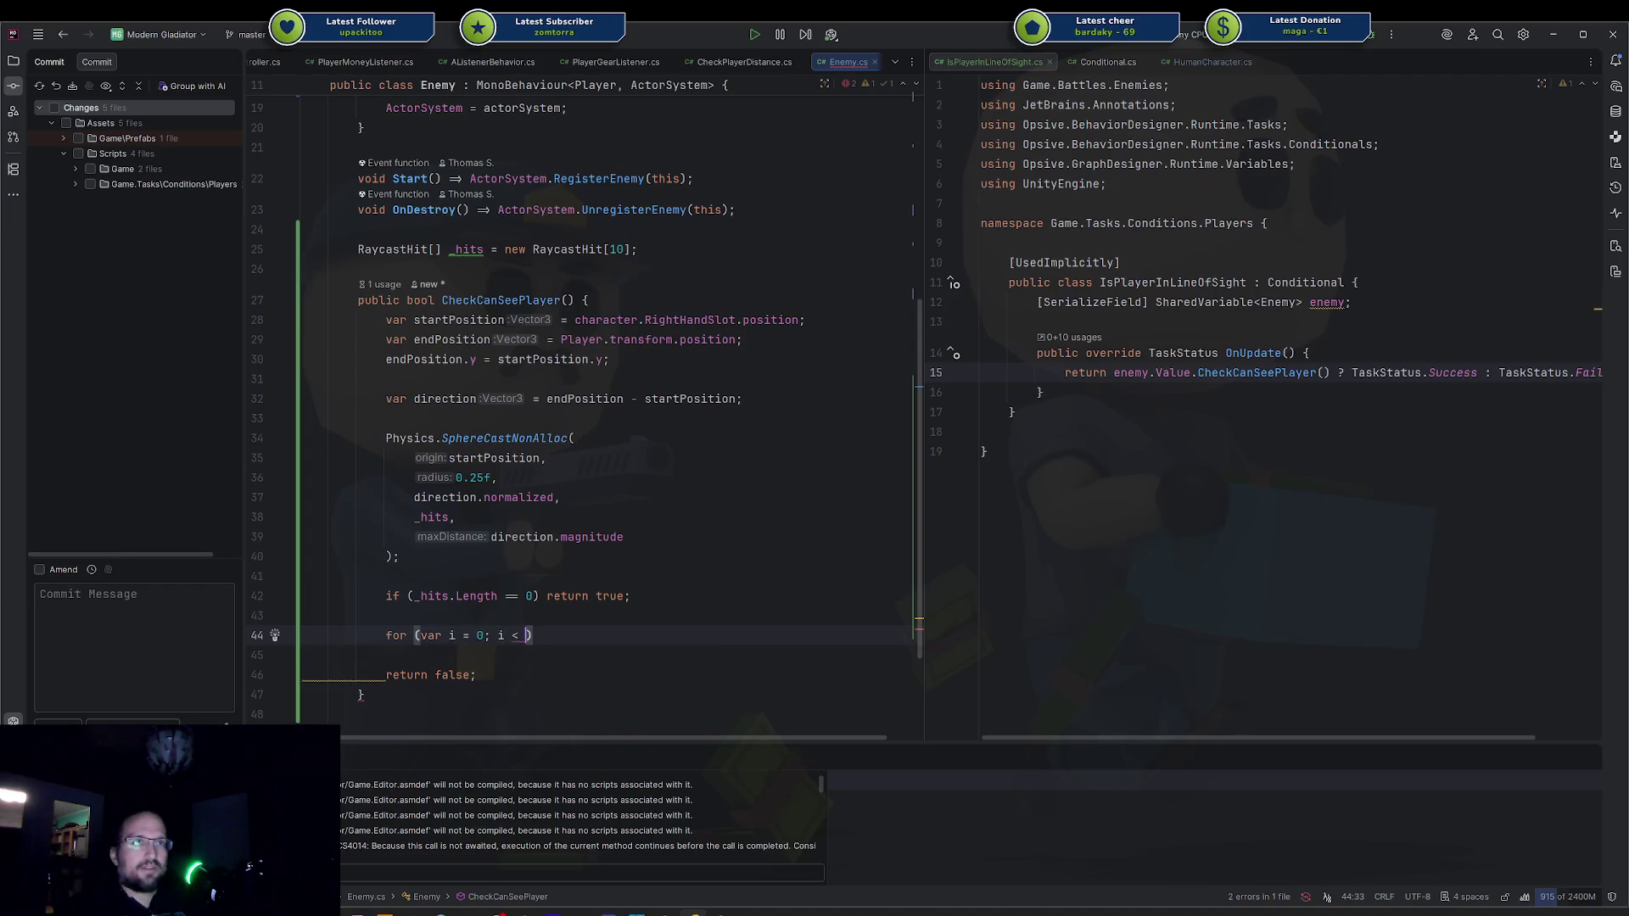
Prefix the SphereCastNonAlloc call with 'int hits =' to store its result.
key(Escape)
key(Up)
key(Up)
key(Up)
key(Up)
key(Up)
key(Home)
text(int hits =)
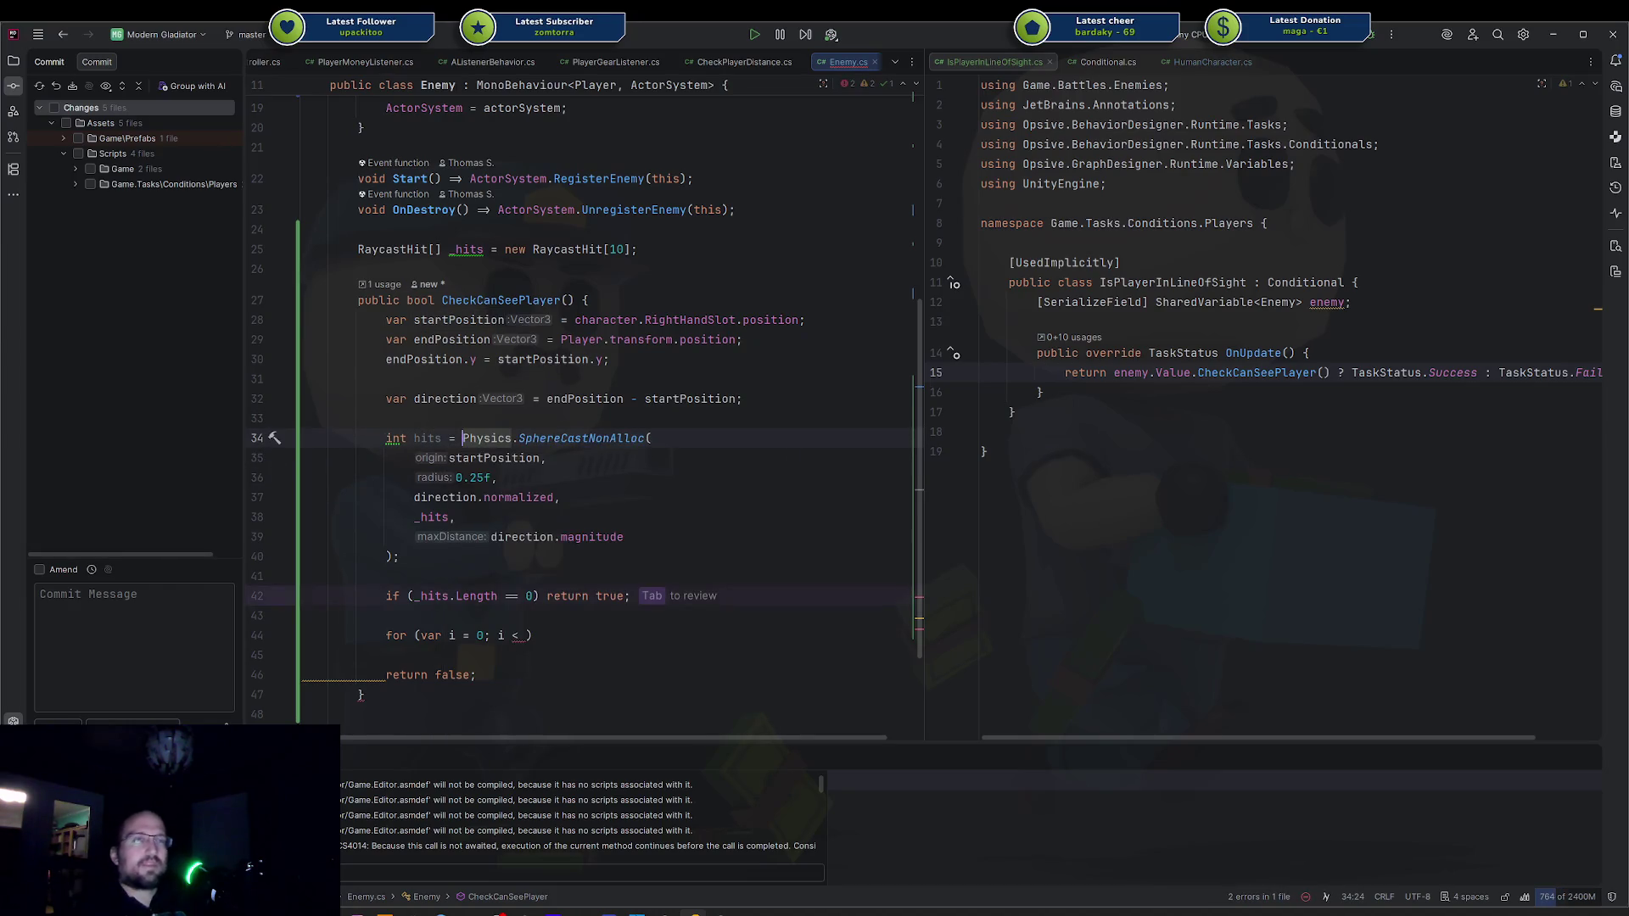
Accept the hits declaration and change the early-return check to 'hits == 0'.
key(alt+Return)
key(Return)
key(Down)
key(Down)
key(Down)
key(Down)
key(ctrl+w)
key(ctrl+w)
text(hits)
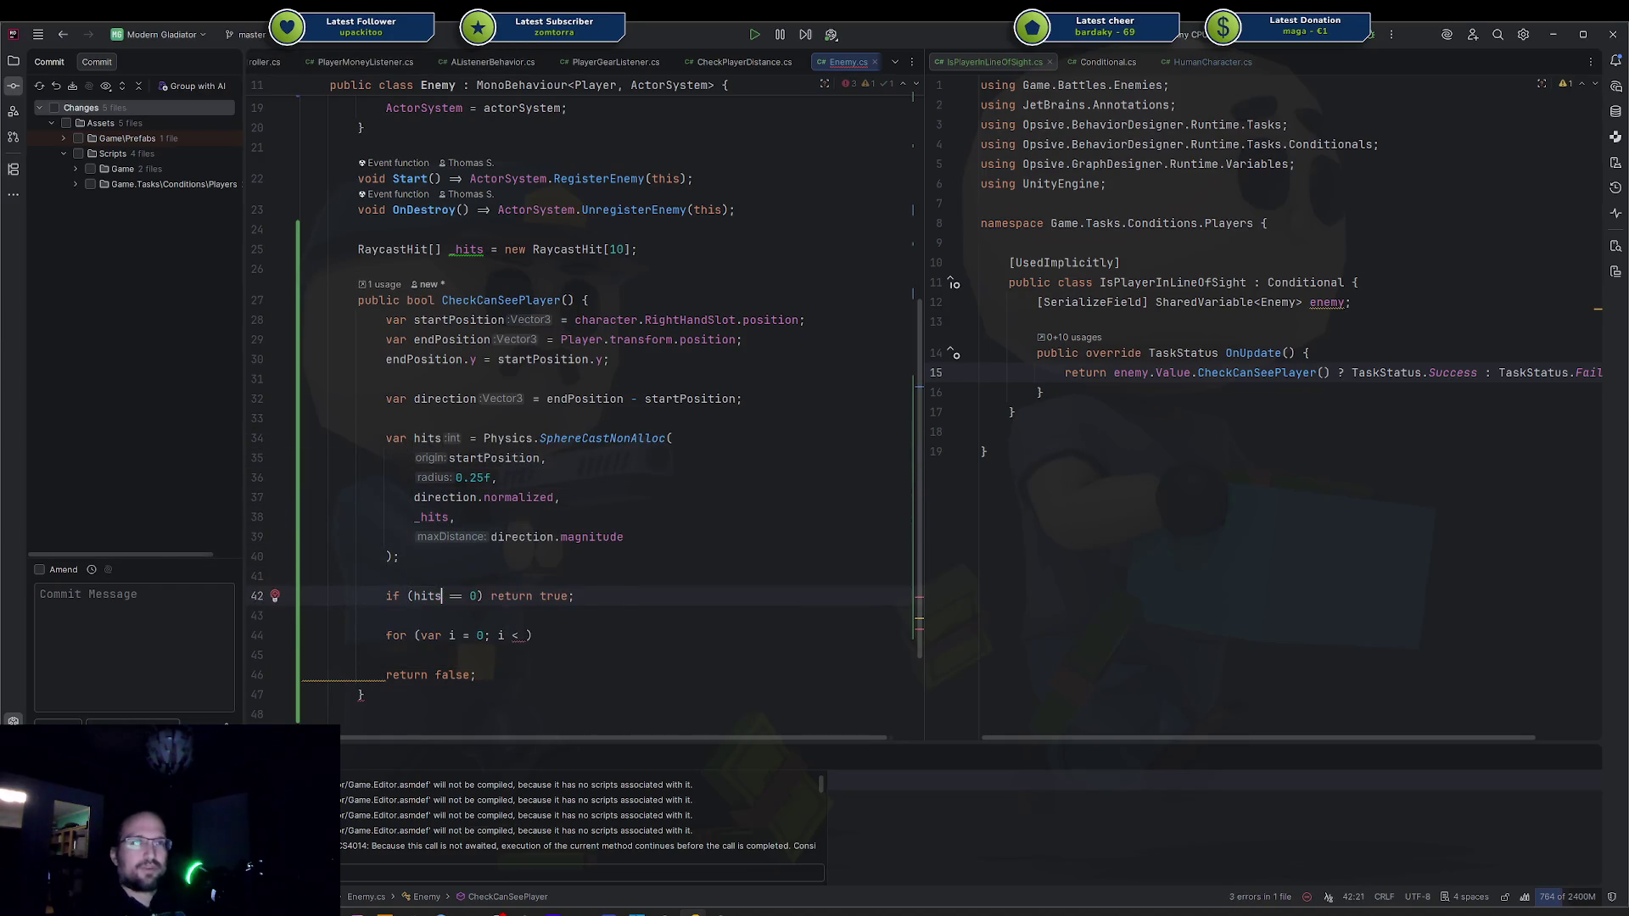
Finish the loop header as 'for (var i = 0; i < hits; i++) {'.
click(532, 636)
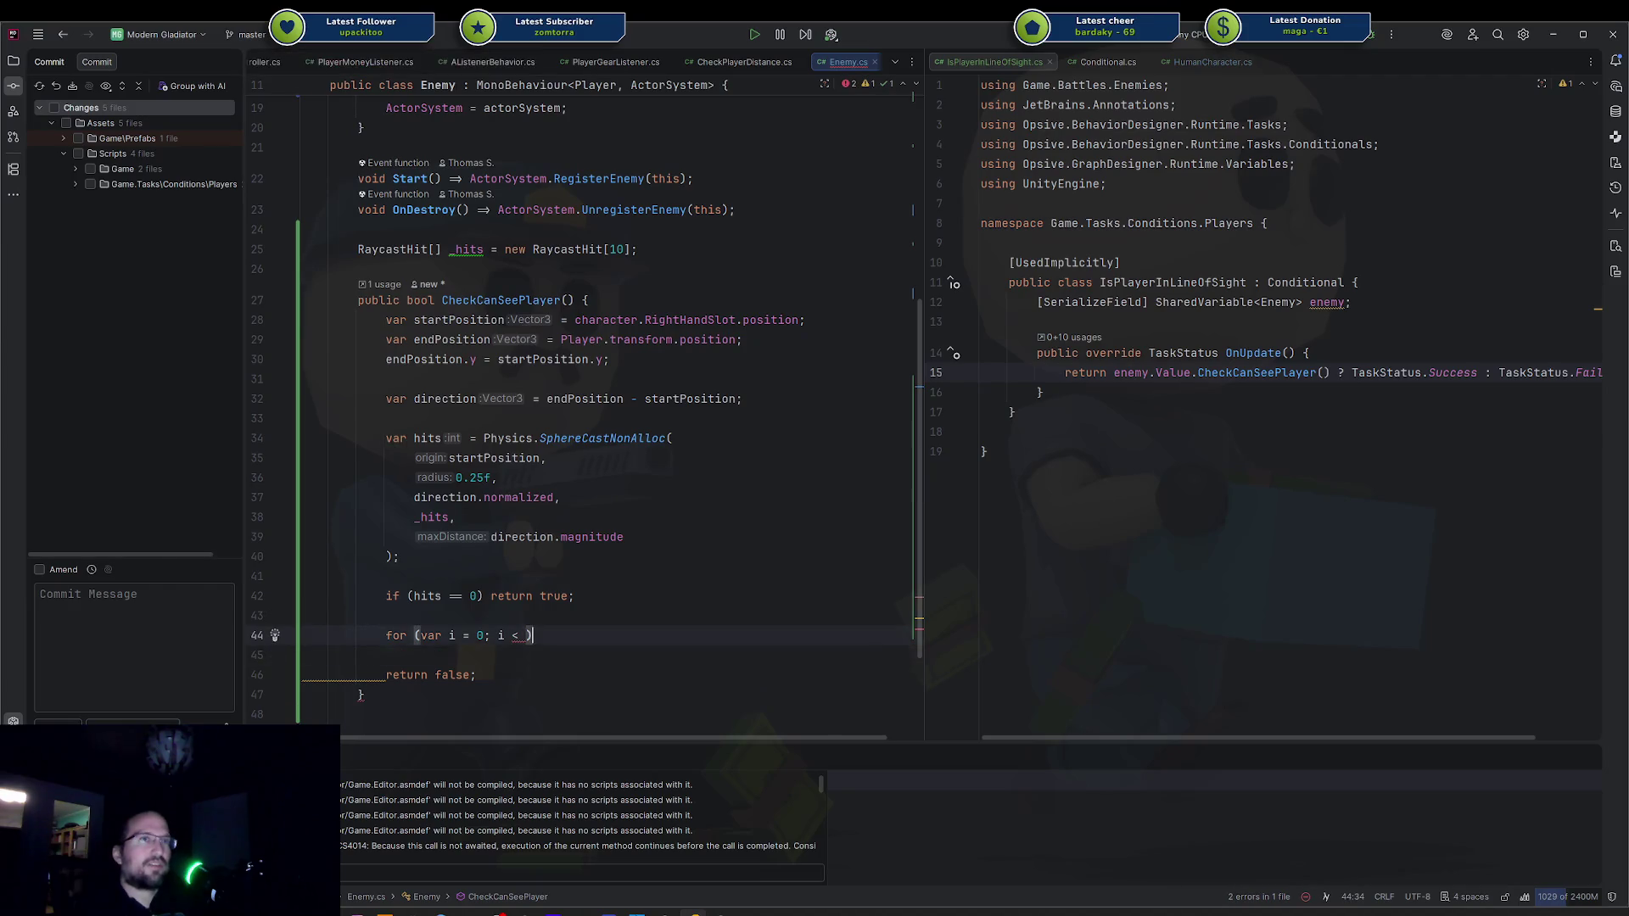
key(Left)
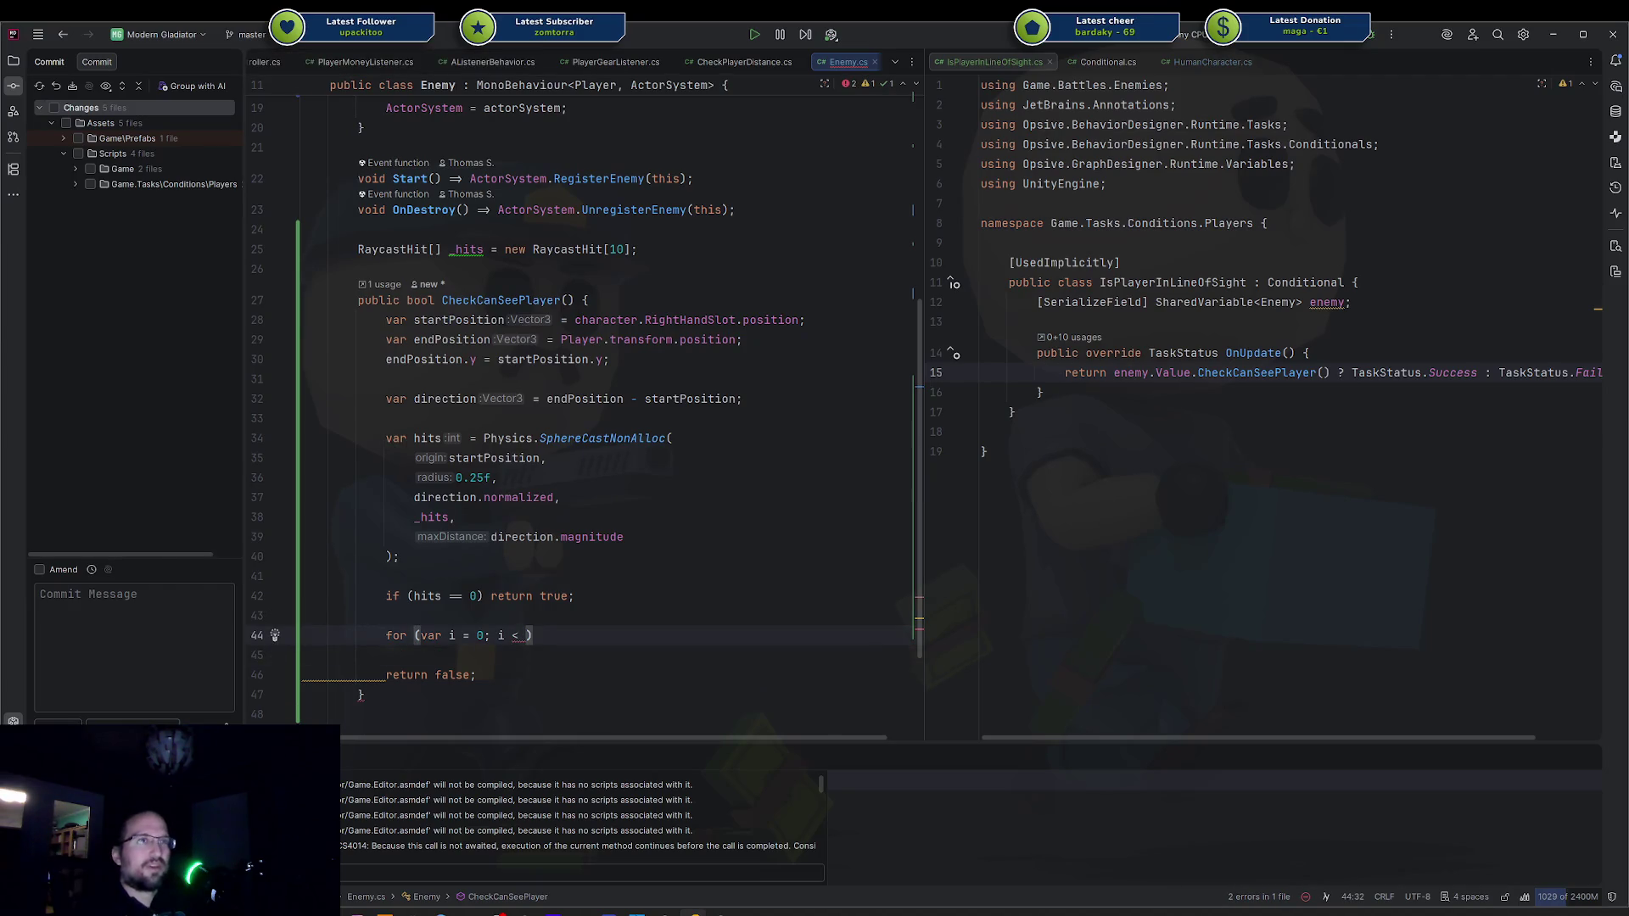
text(hits; i++) {)
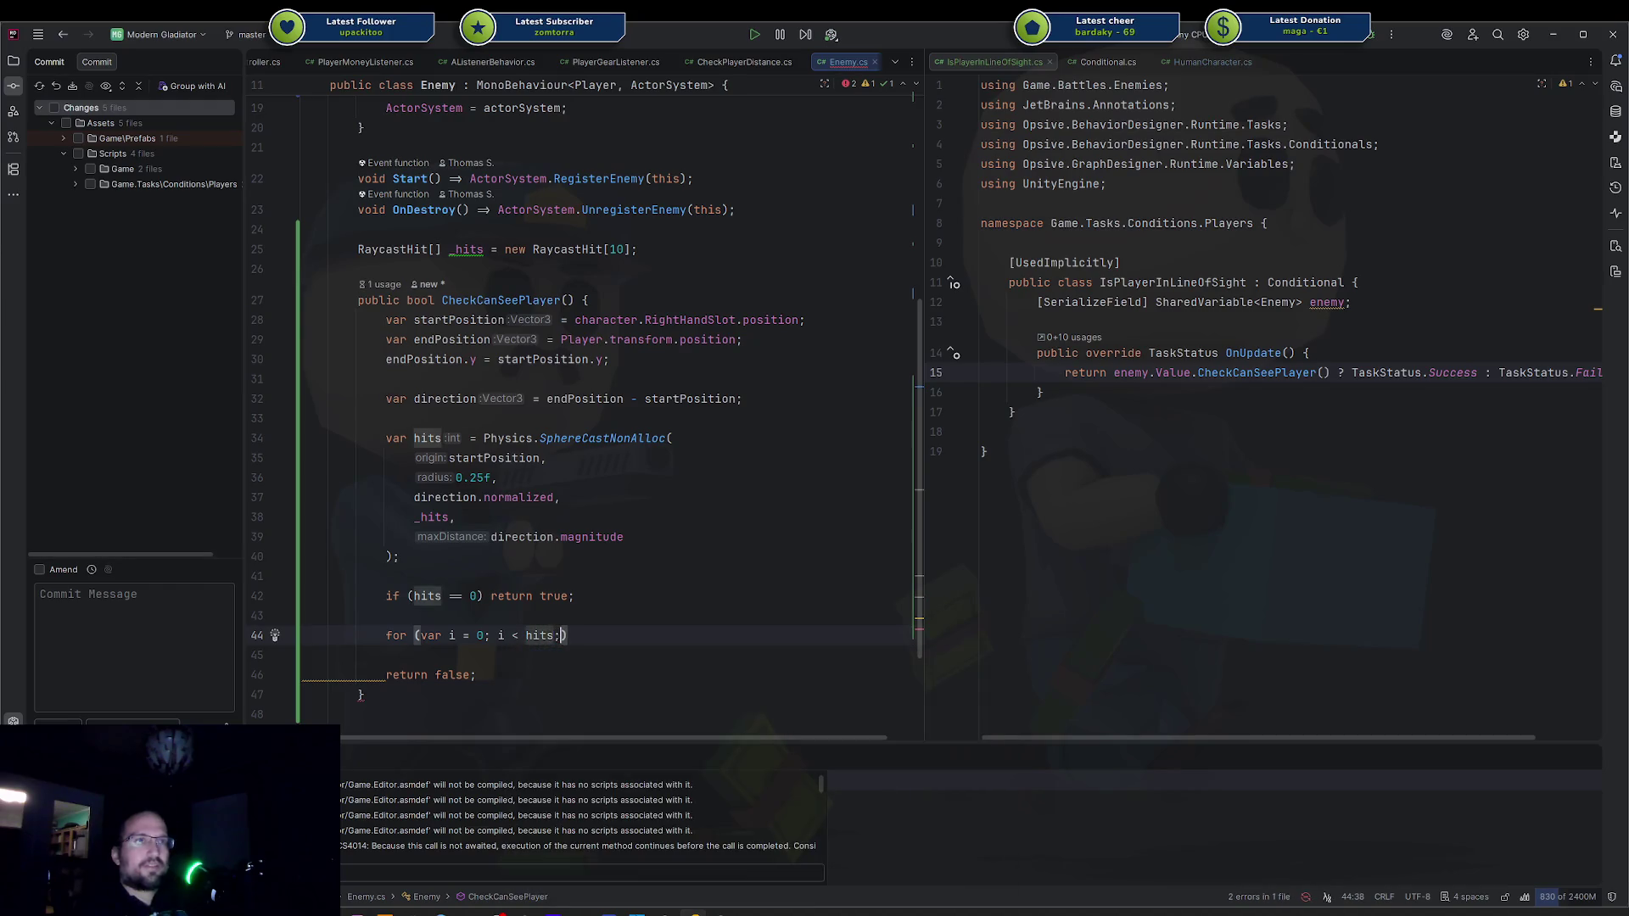
key(Return)
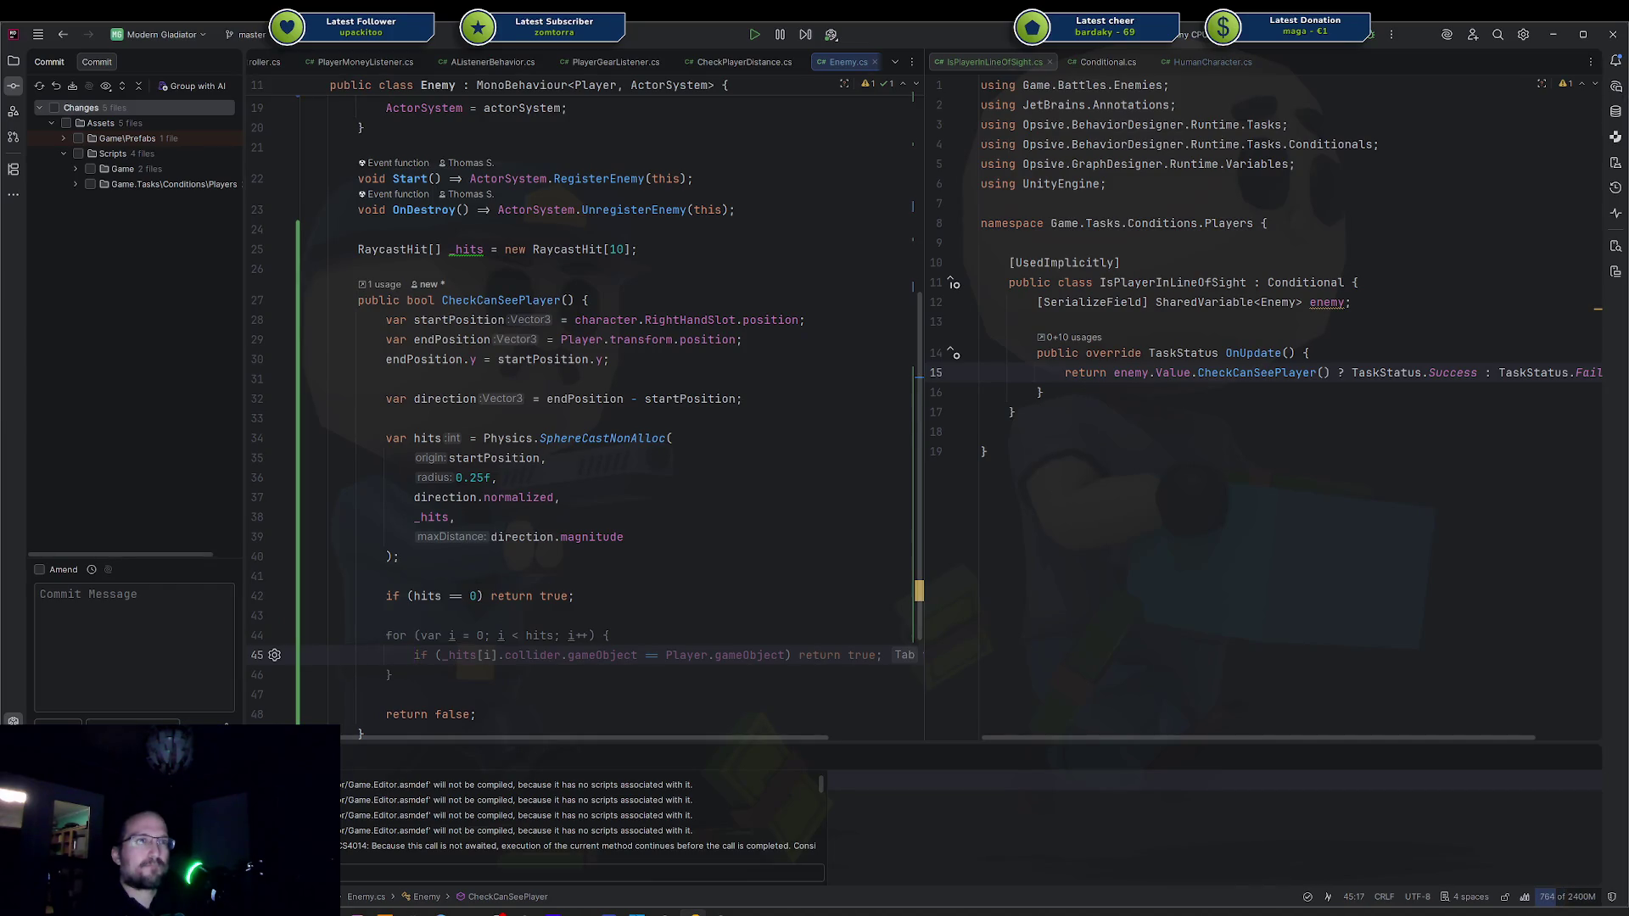
Draft and clear a first loop-body line, then inspect the Enemy prefab in Unity.
text(var gameob)
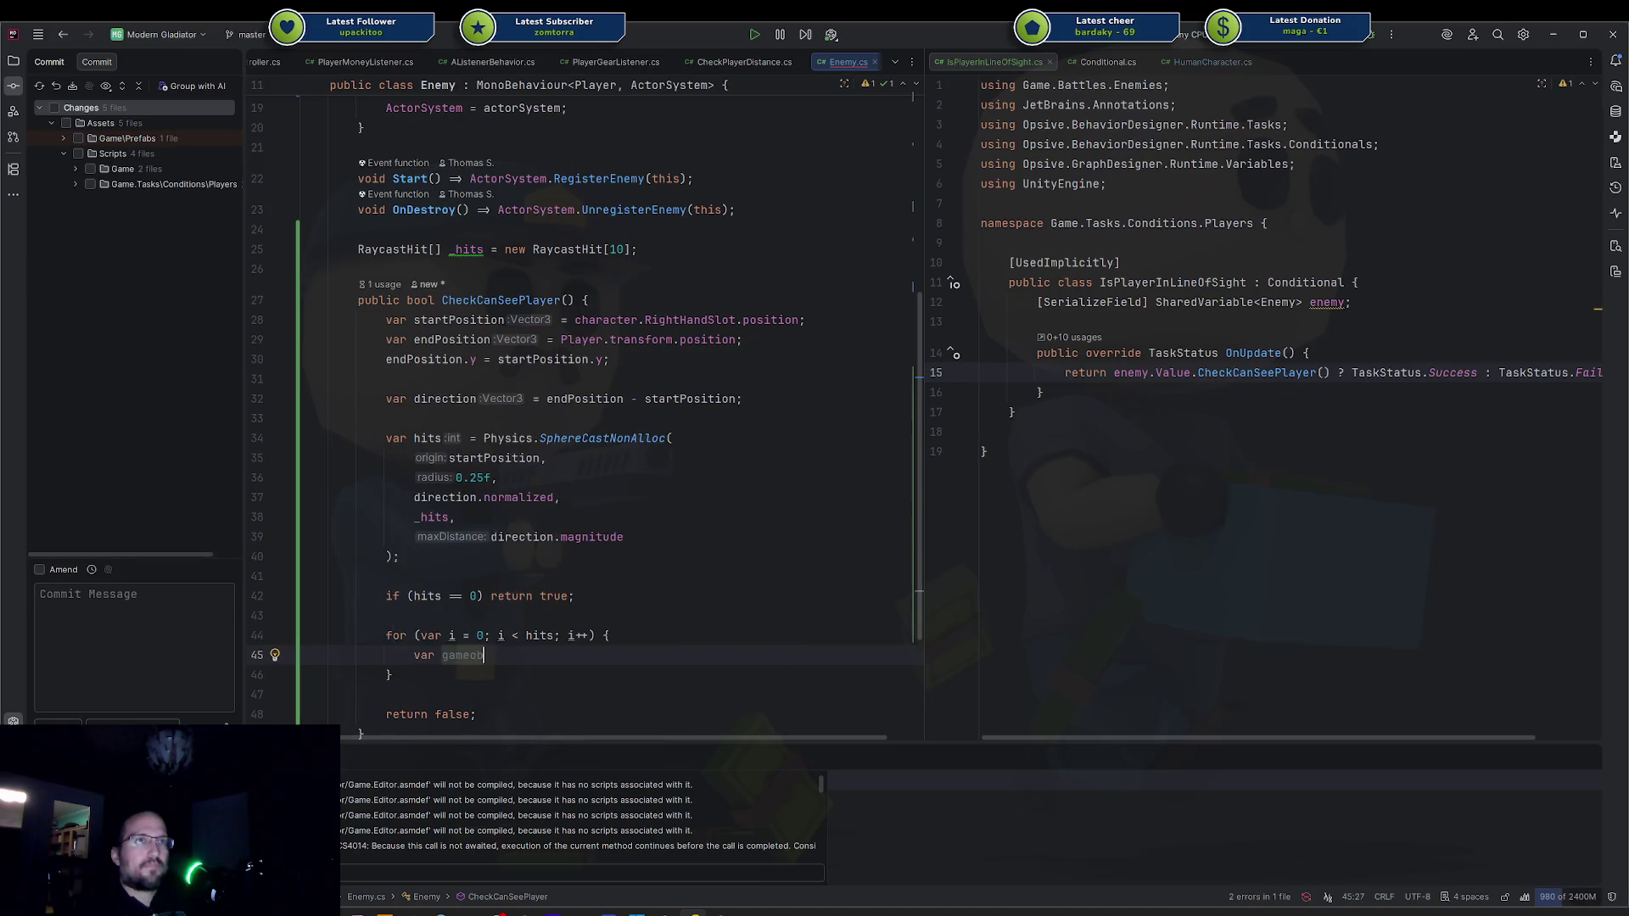
key(ctrl+BackSpace)
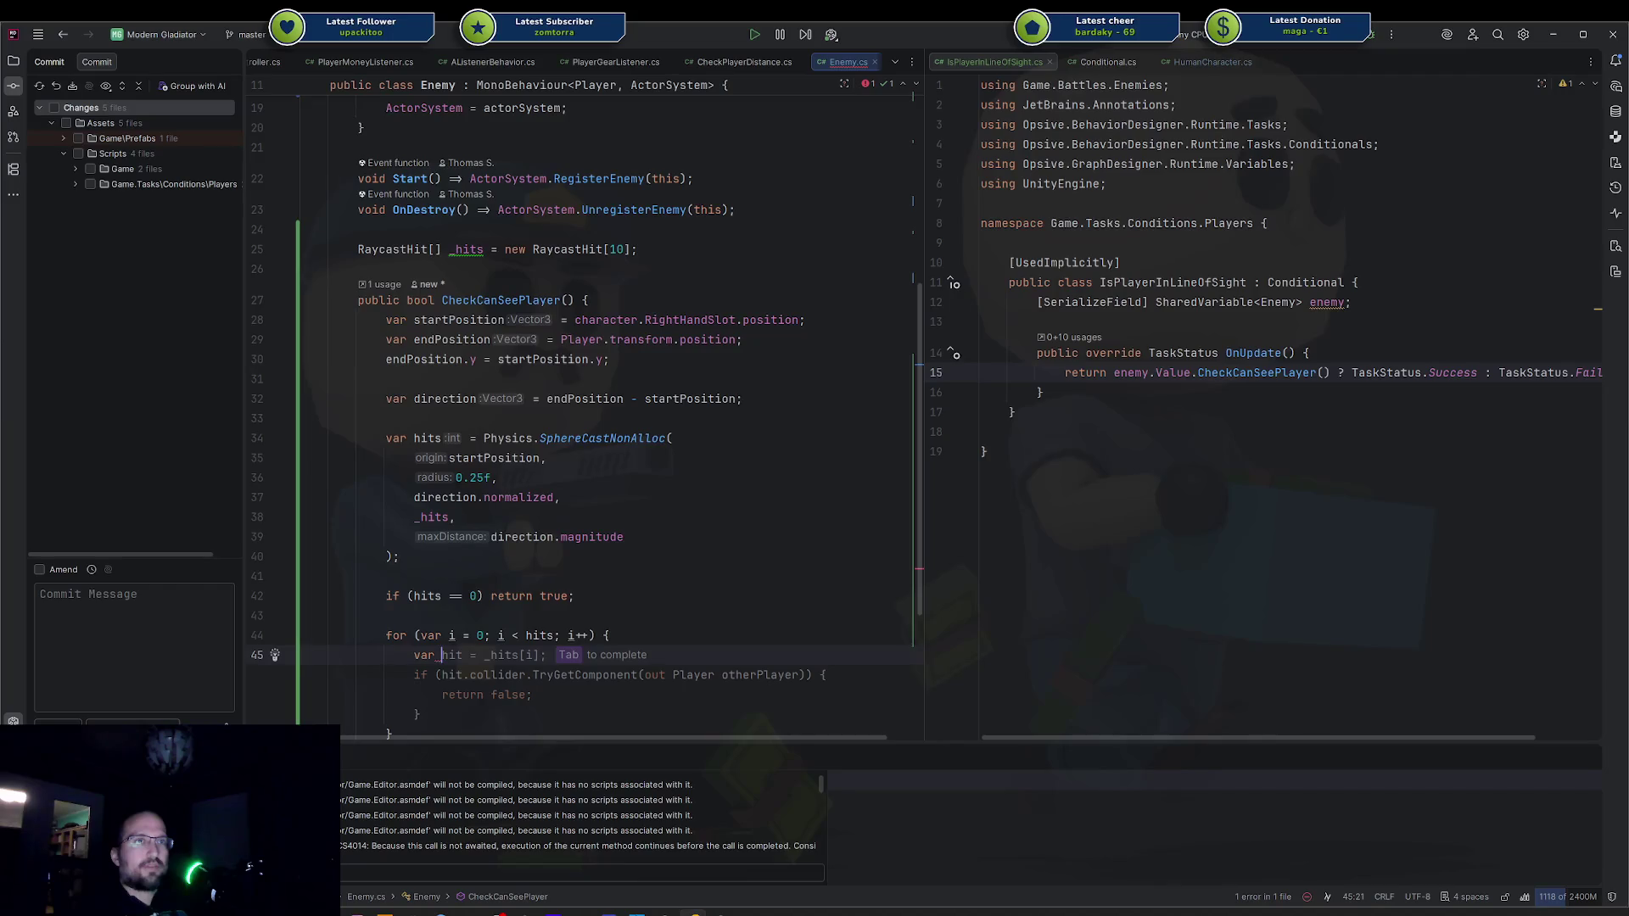
key(ctrl+BackSpace)
text(_hit)
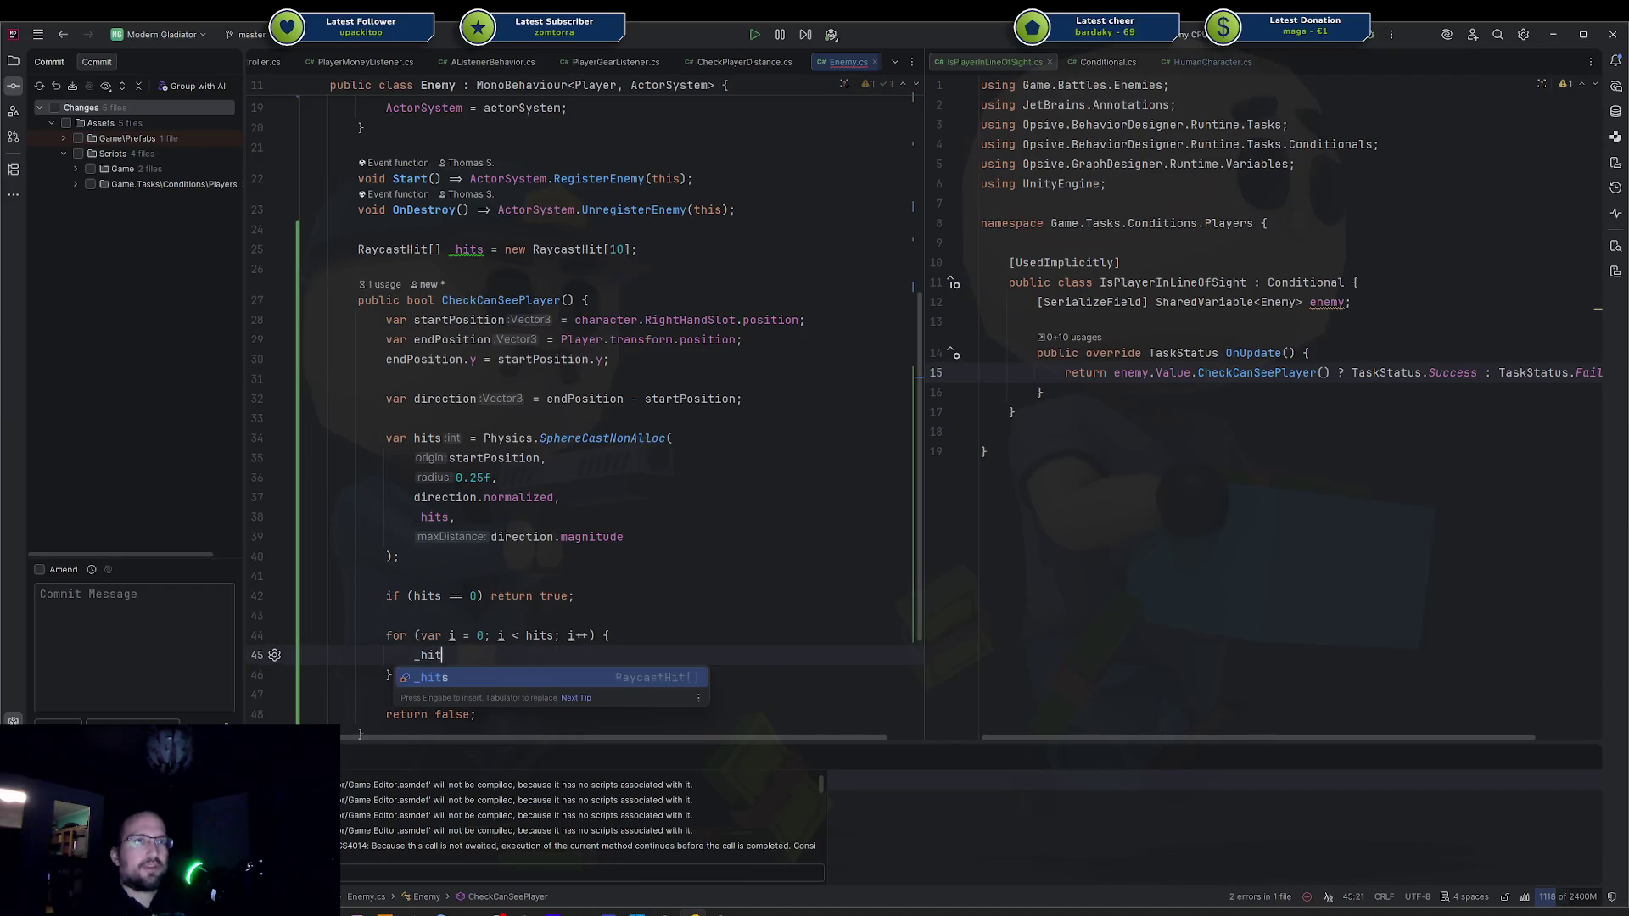
text(s[i].)
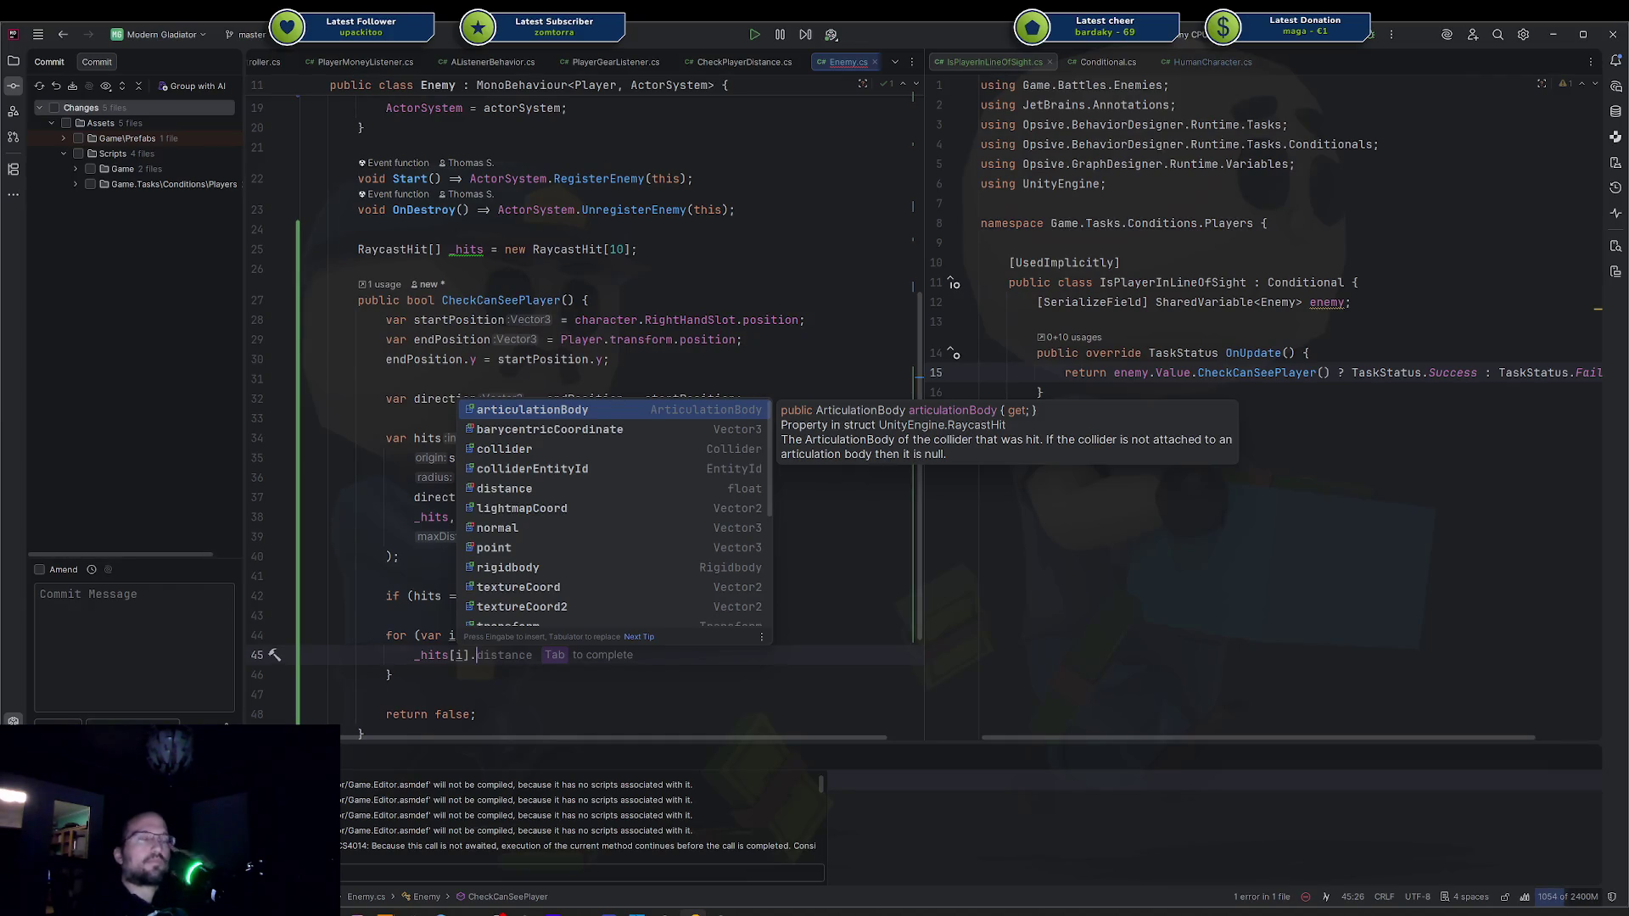
key(shift+Home)
key(BackSpace)
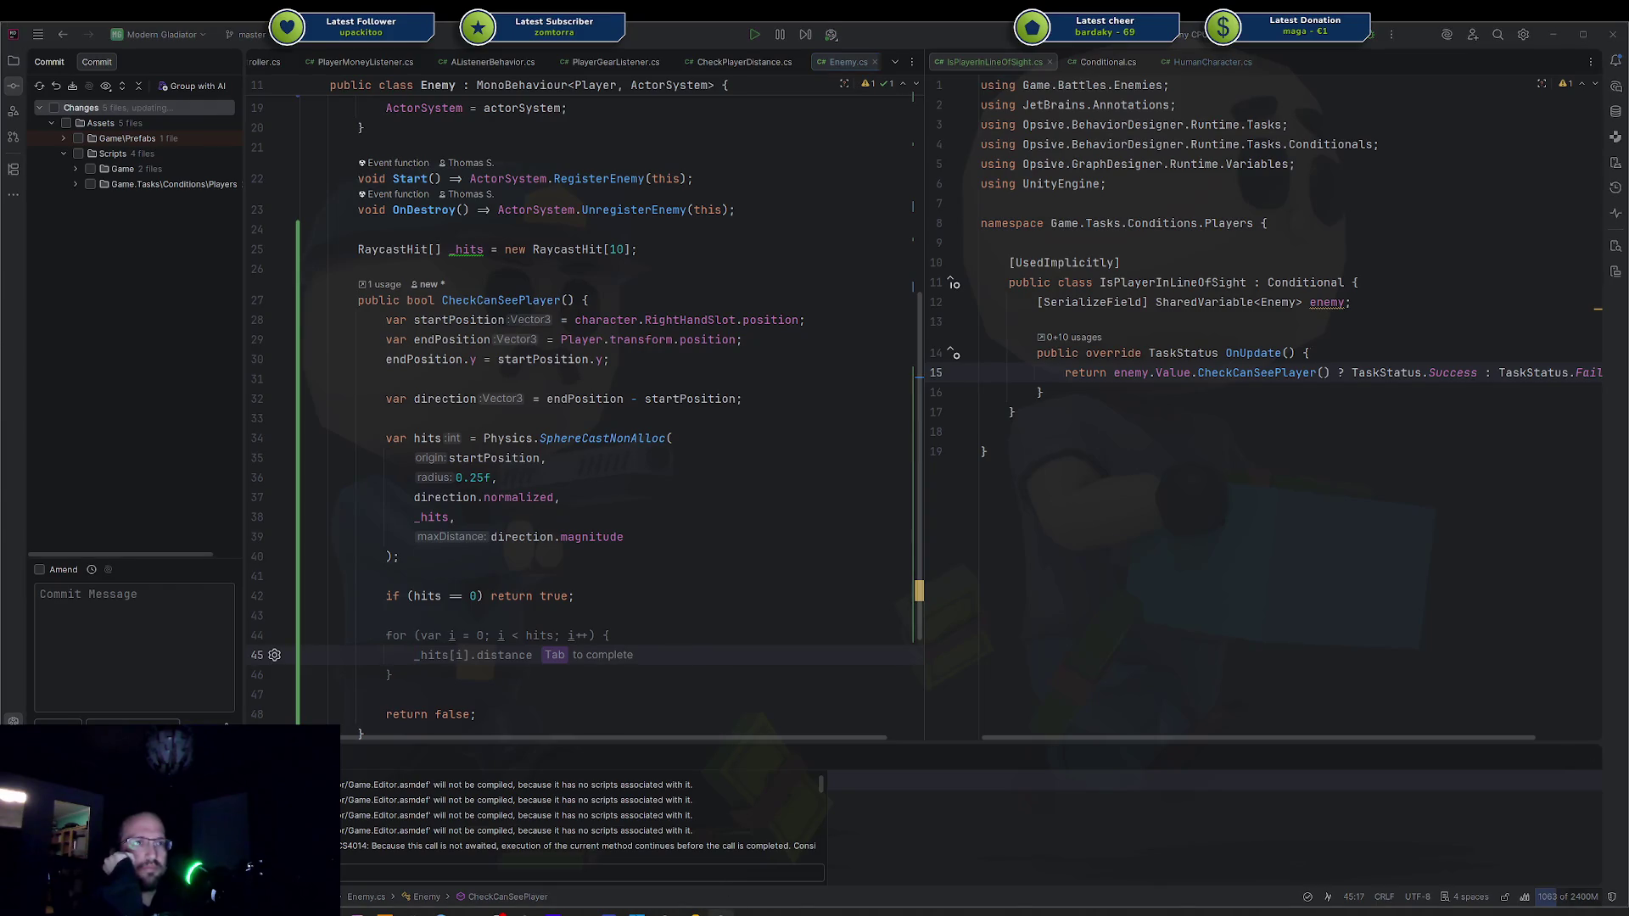
key(alt+Tab)
click(1139, 642)
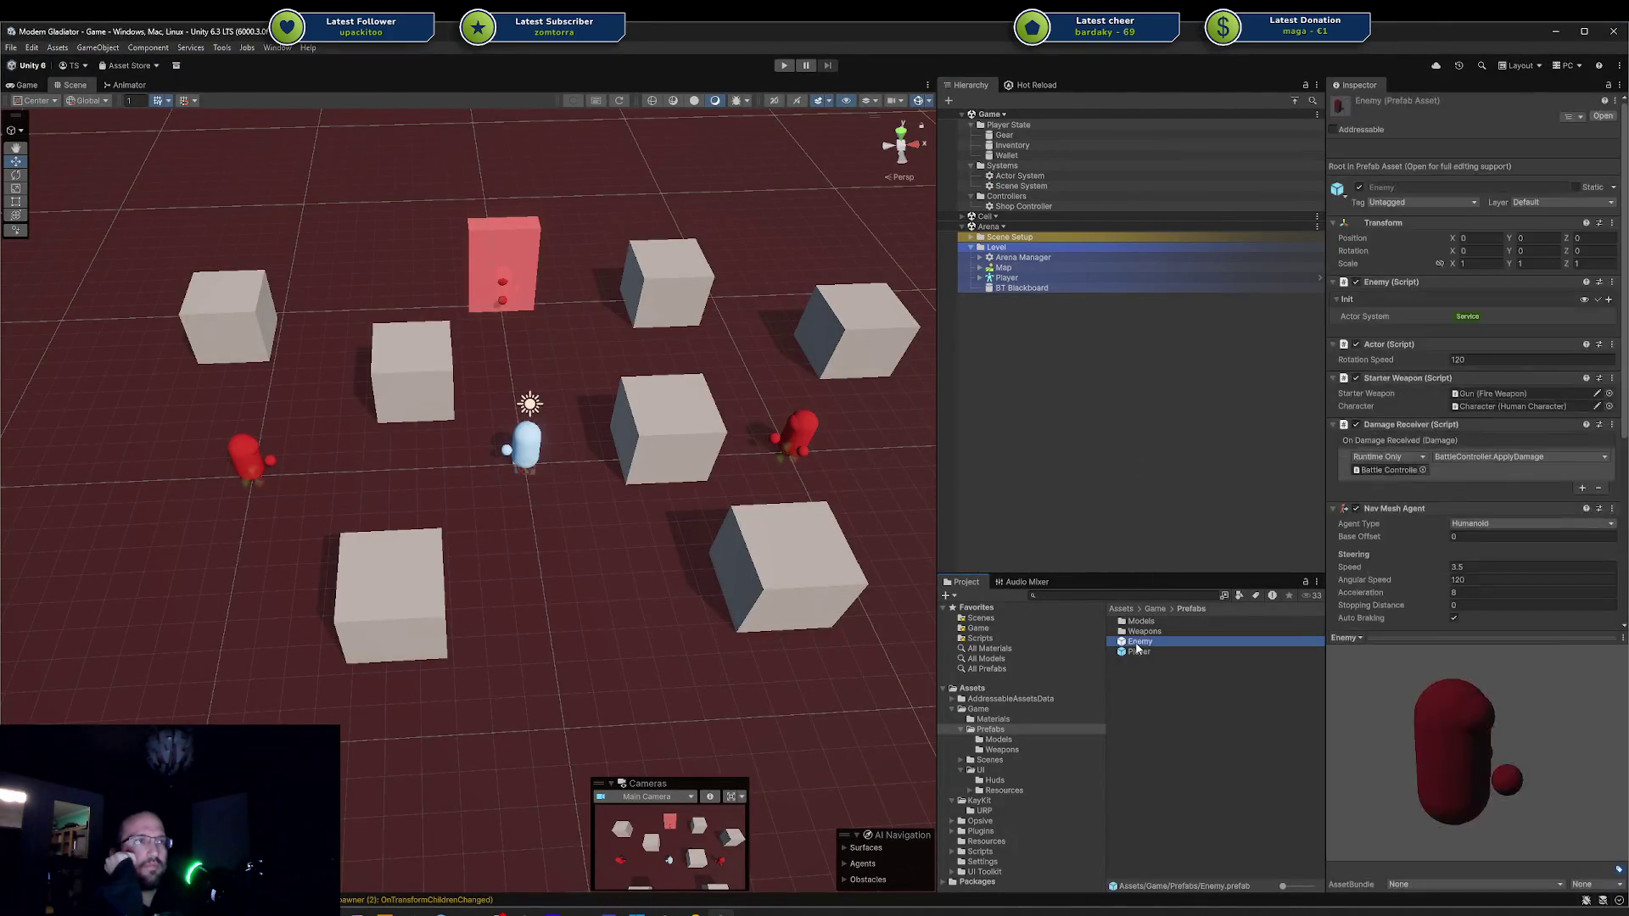
Check the Enemy prefab's tag options and compare it with Player, leaving both Untagged, then return to Rider.
click(1419, 202)
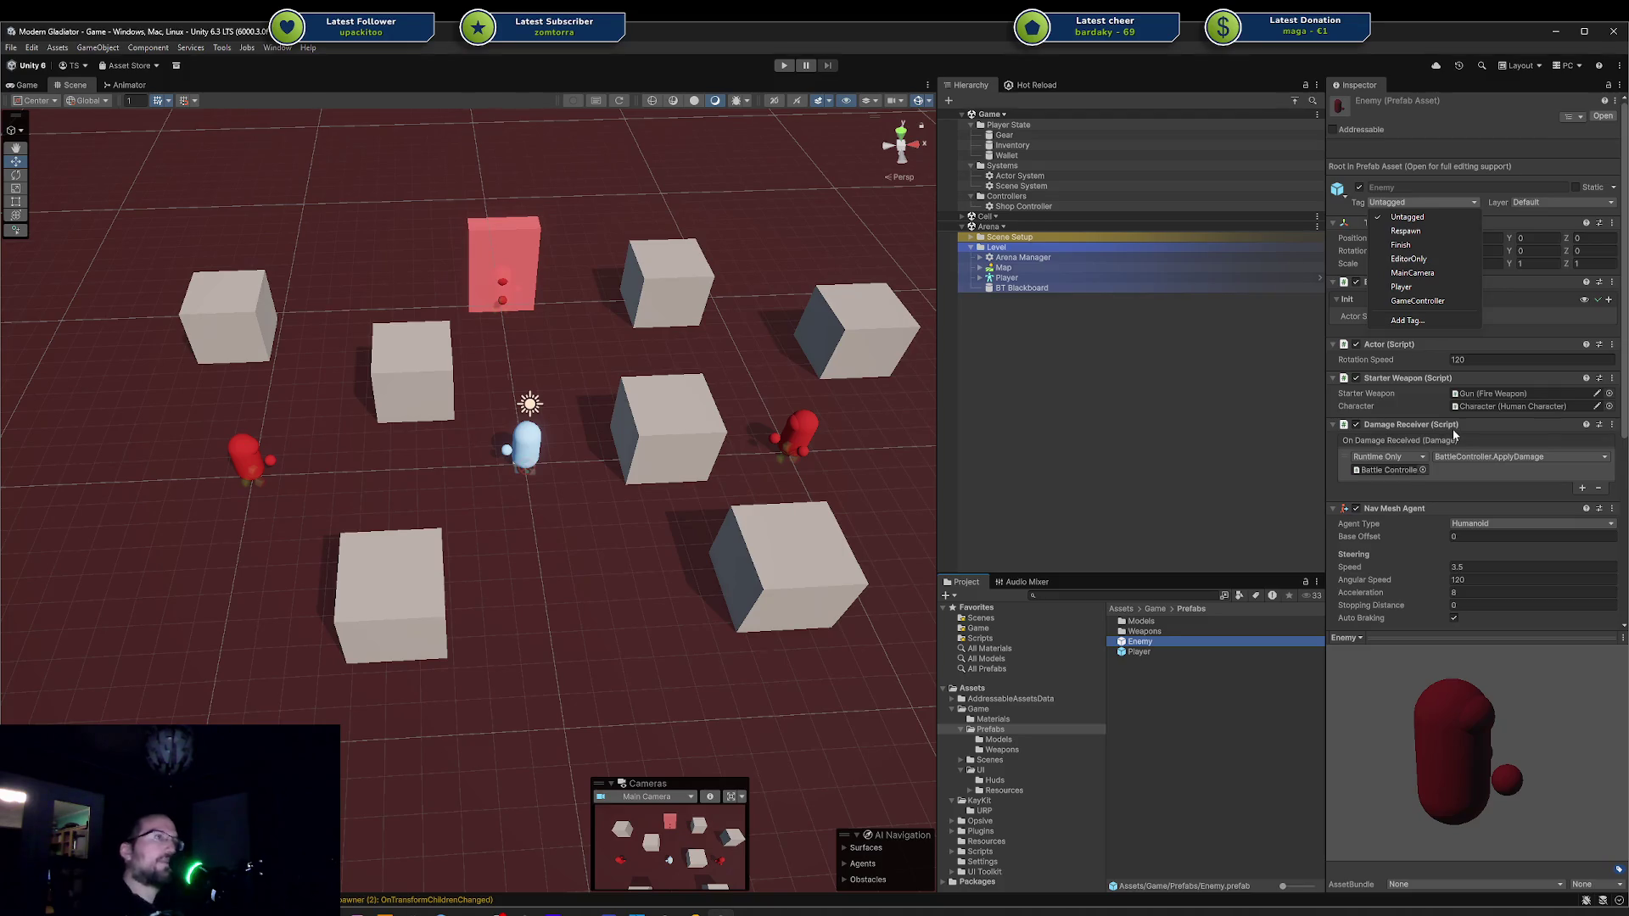
click(1261, 765)
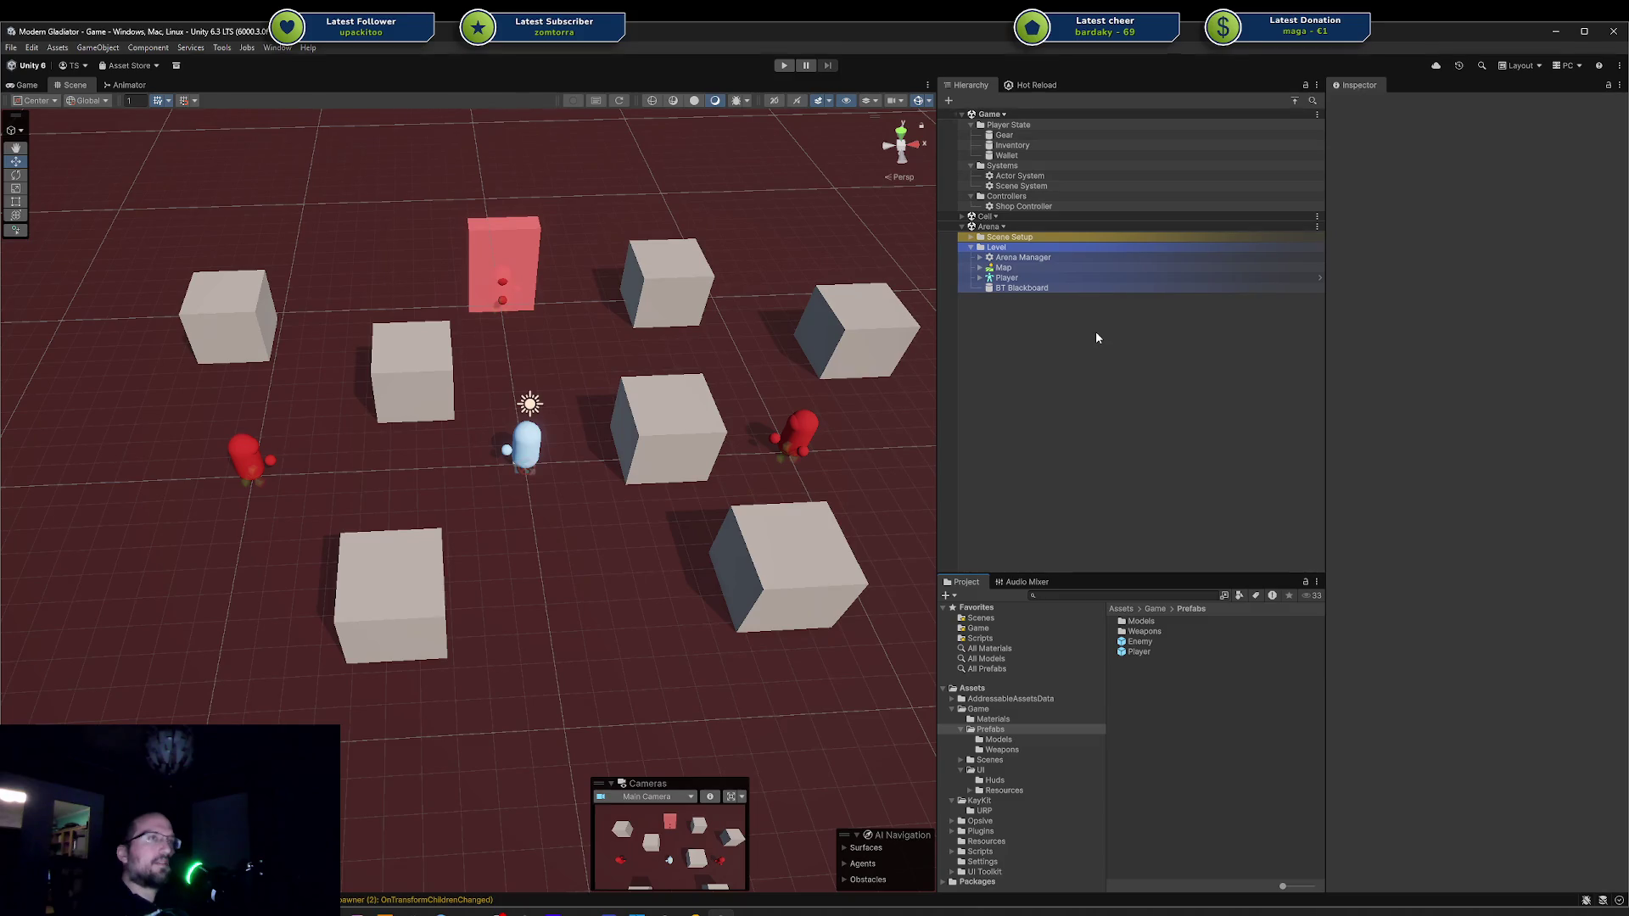
click(1158, 650)
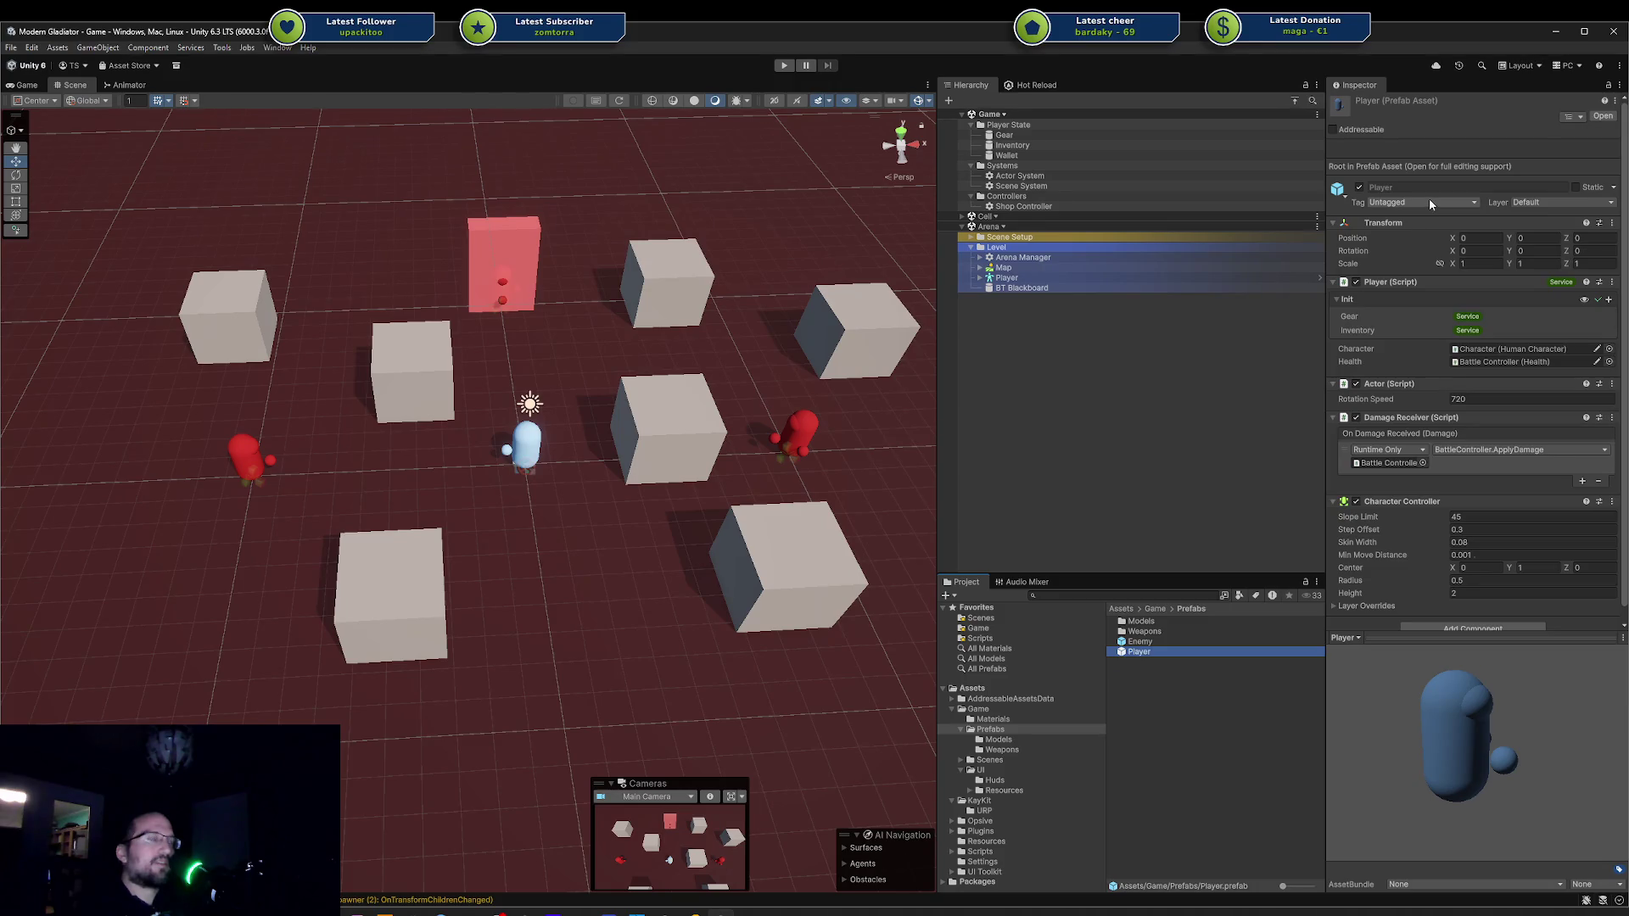
scroll(1429, 203, down, 1)
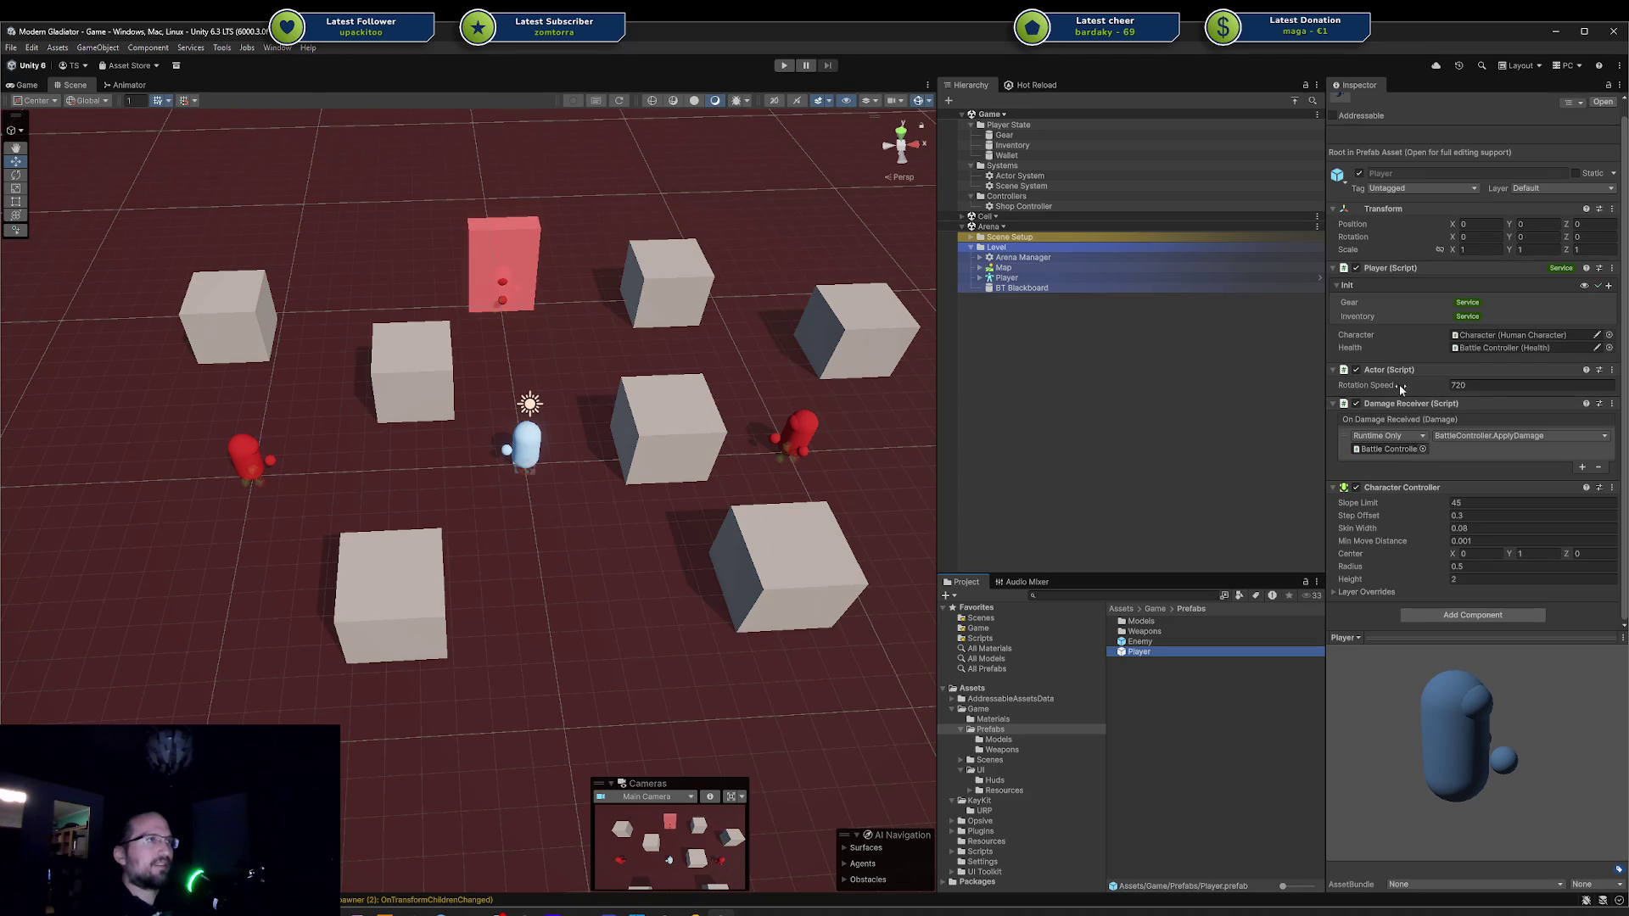
click(1146, 643)
click(1147, 653)
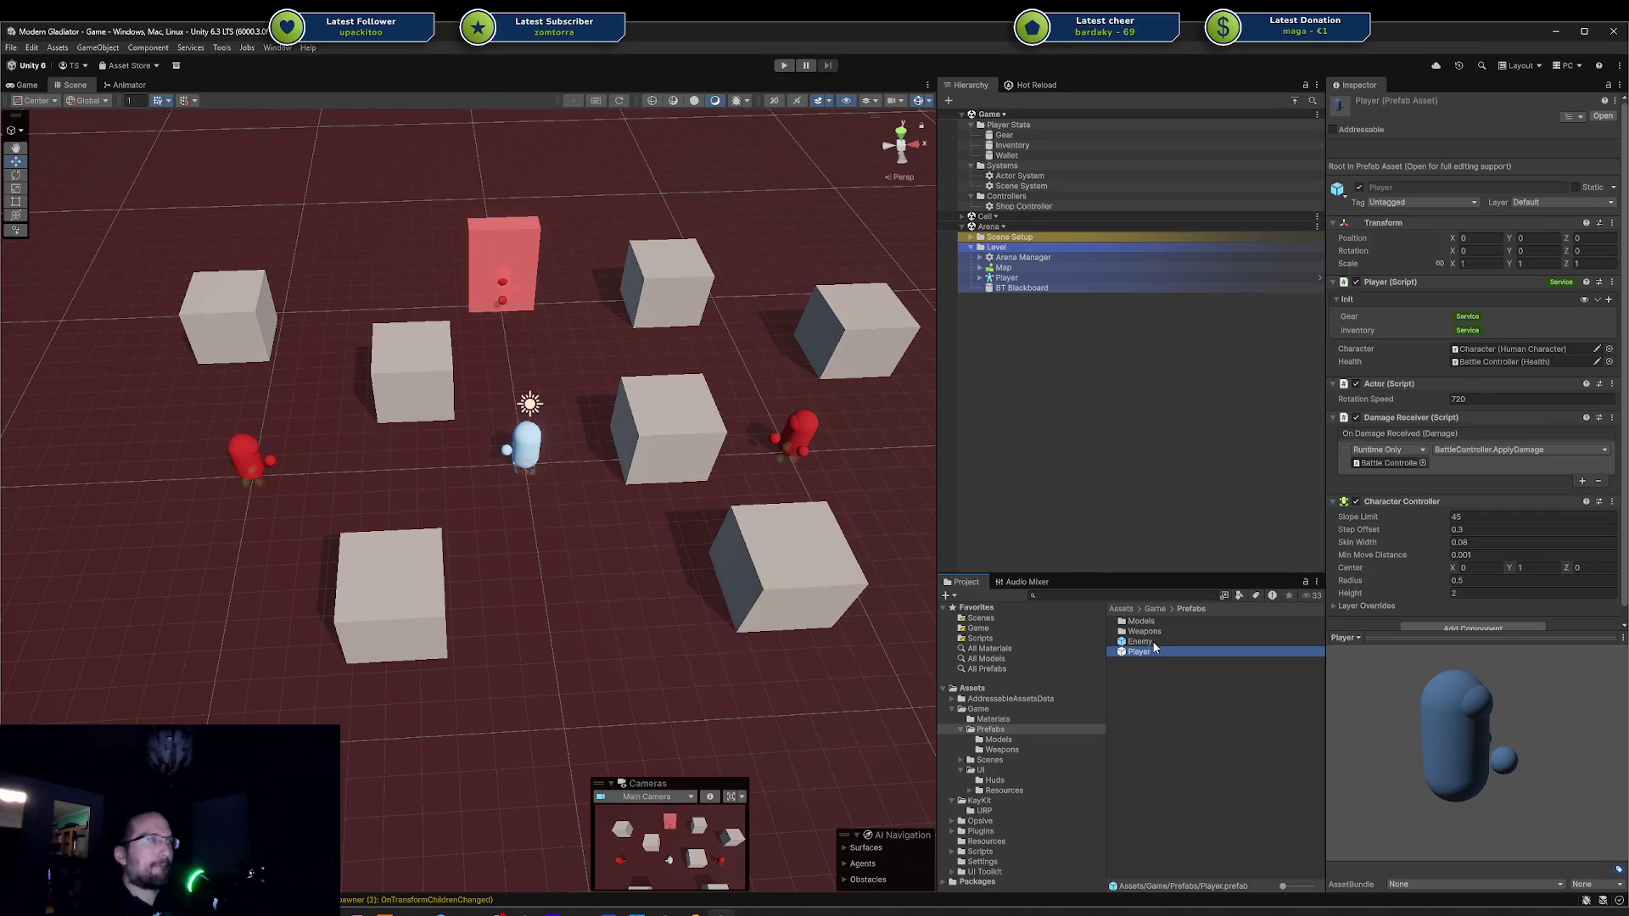
click(1152, 644)
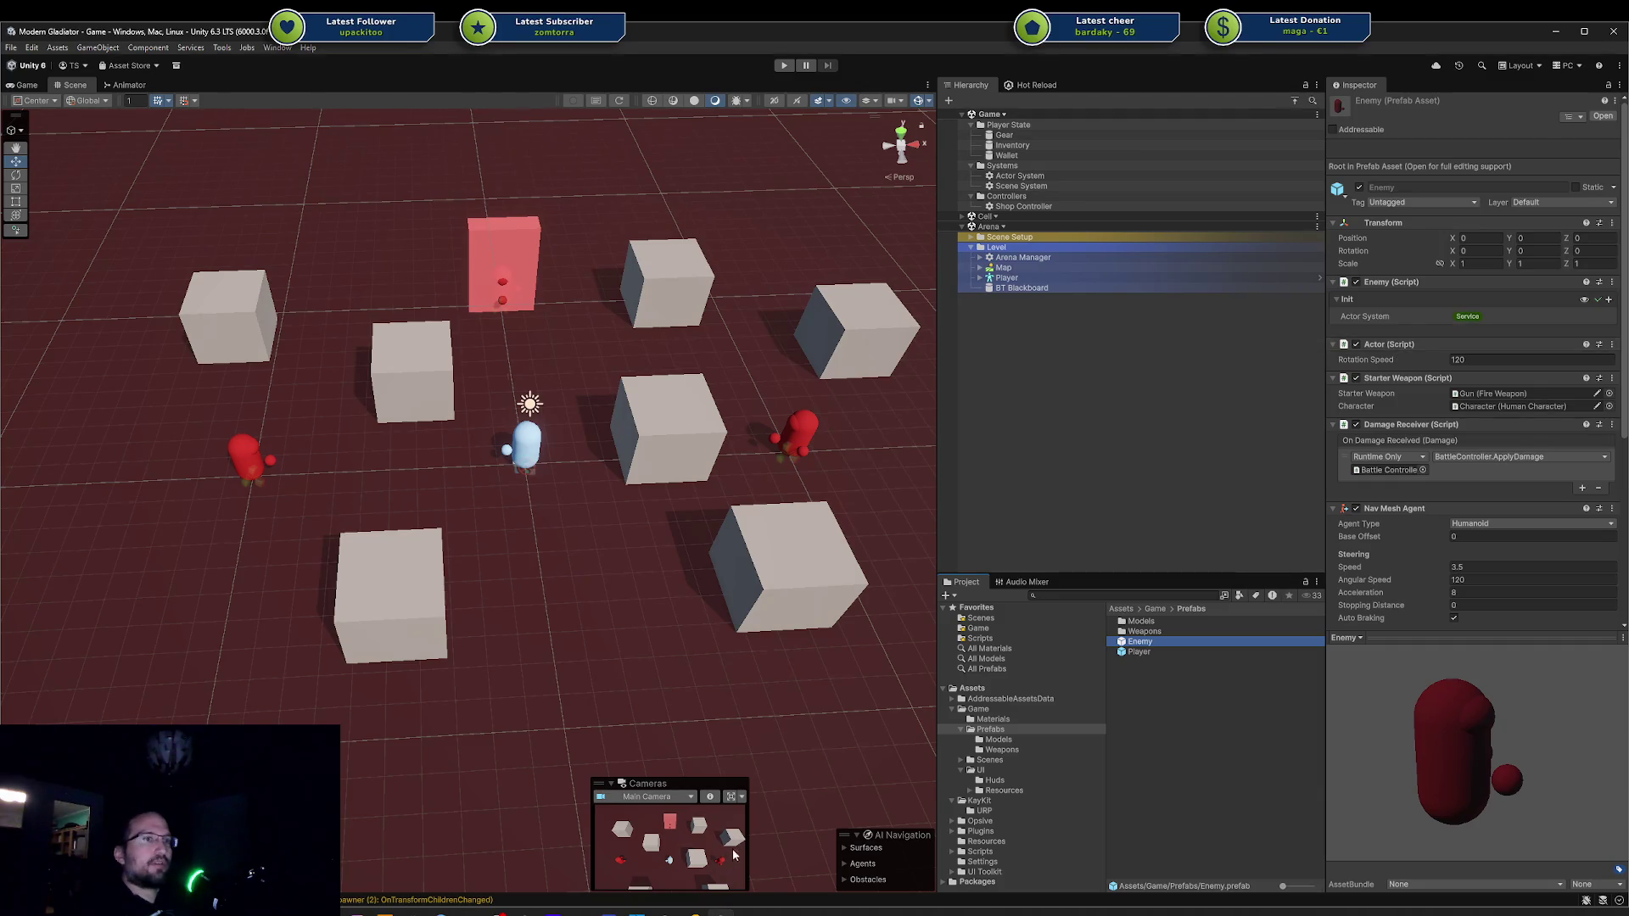
key(alt+Tab)
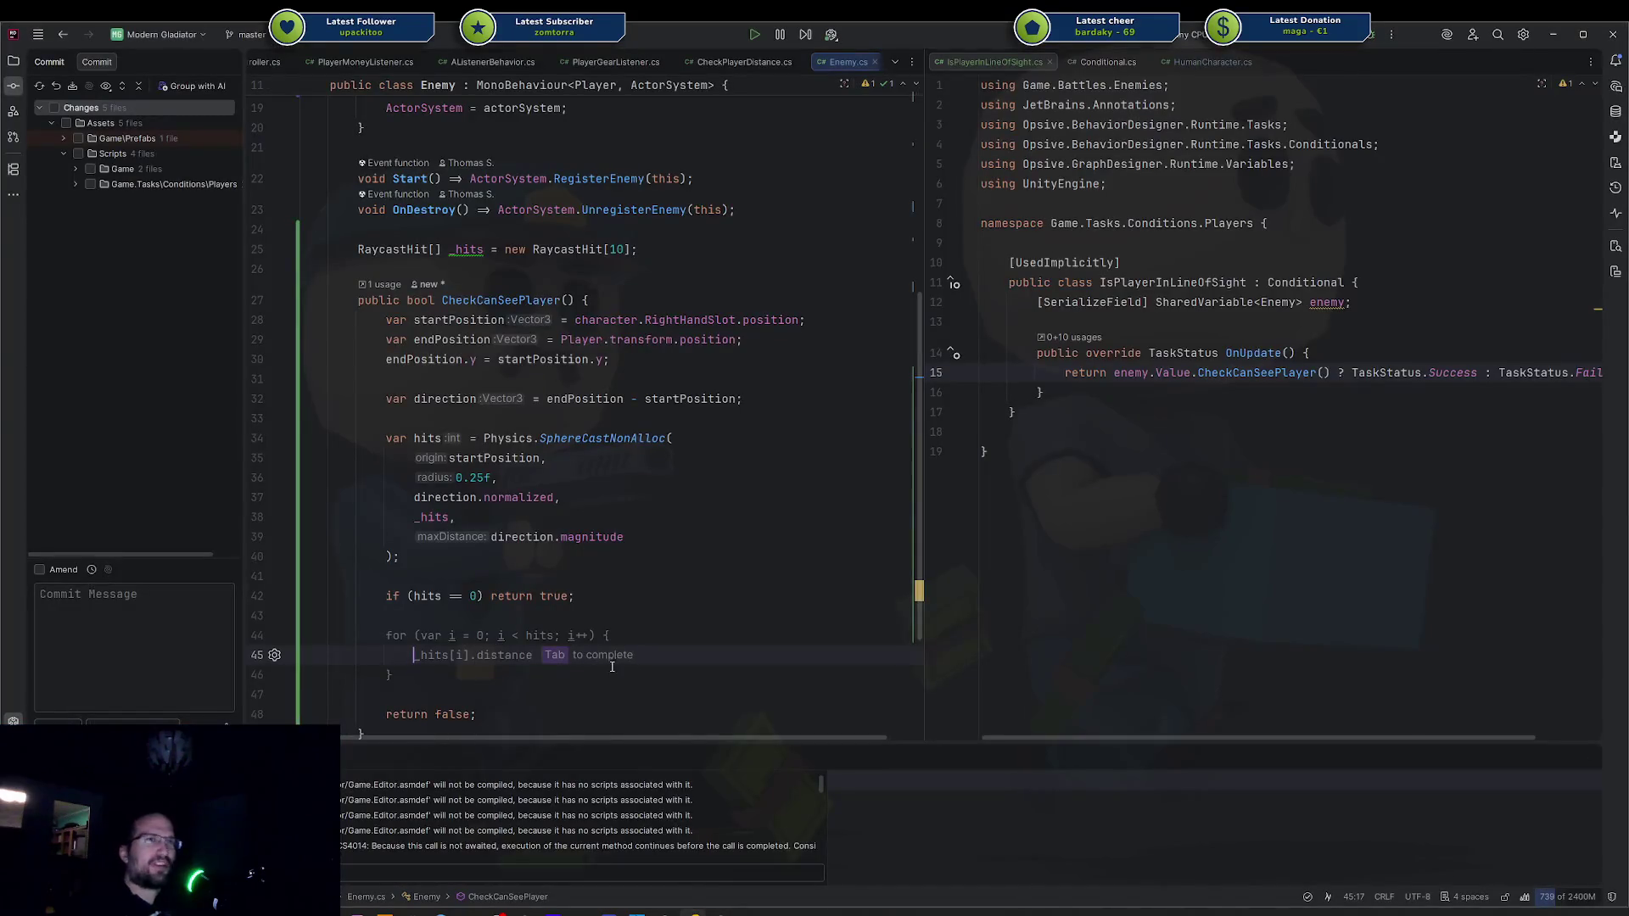
Write '_hits[i].collider.GetComponentInParent<Actor>();' in the loop body.
text(_)
key(Escape)
text(hits)
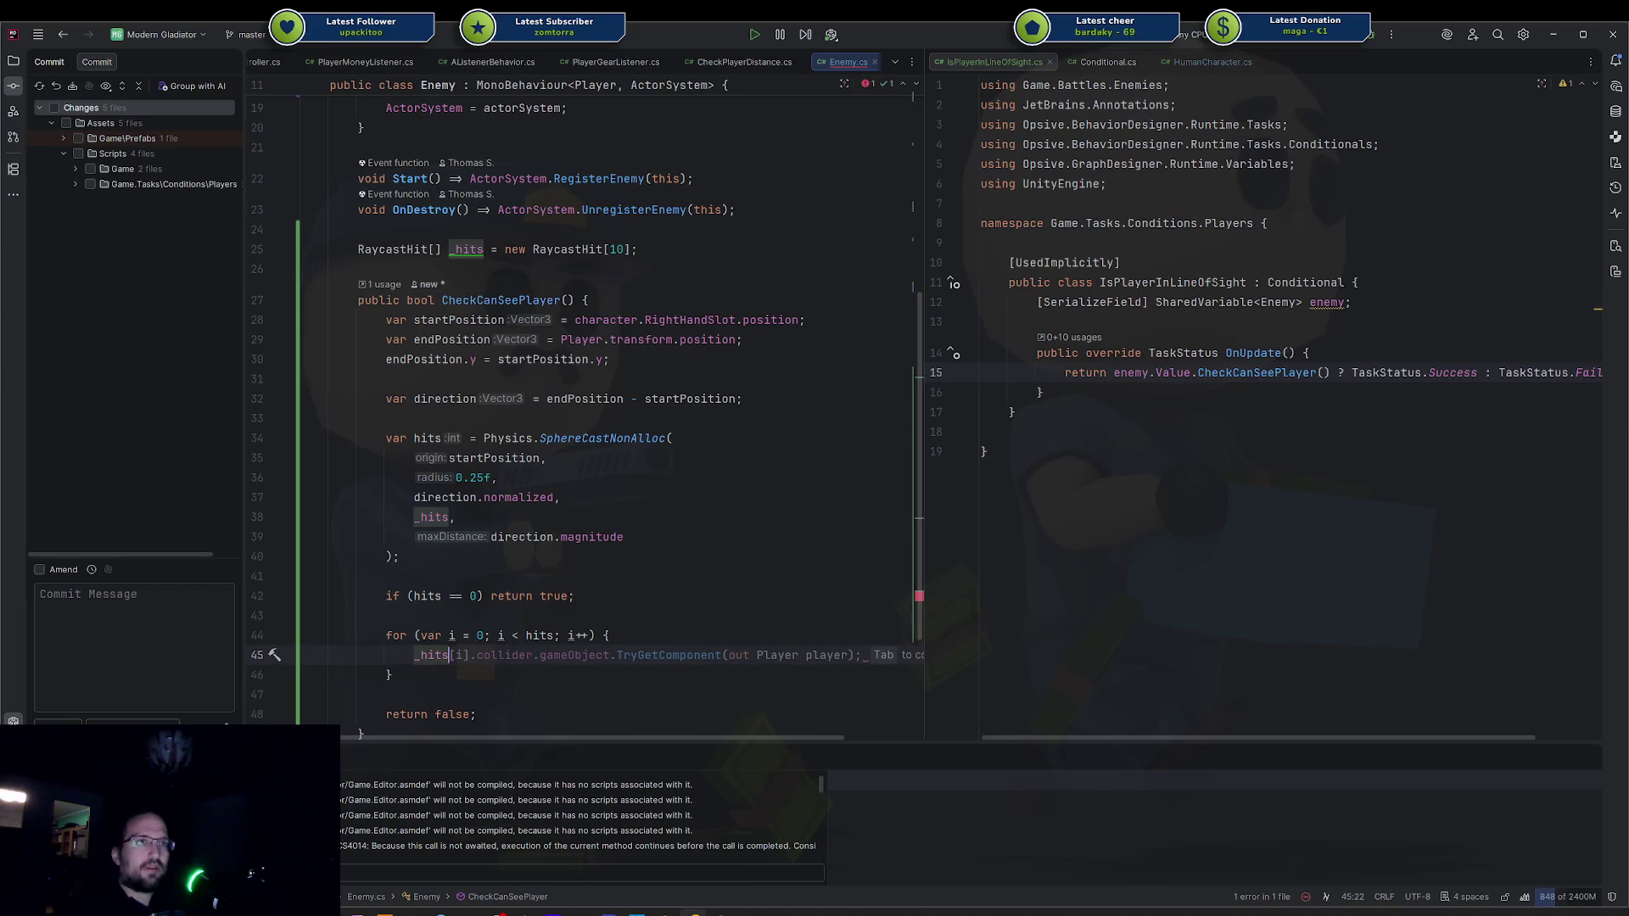
text([i].col)
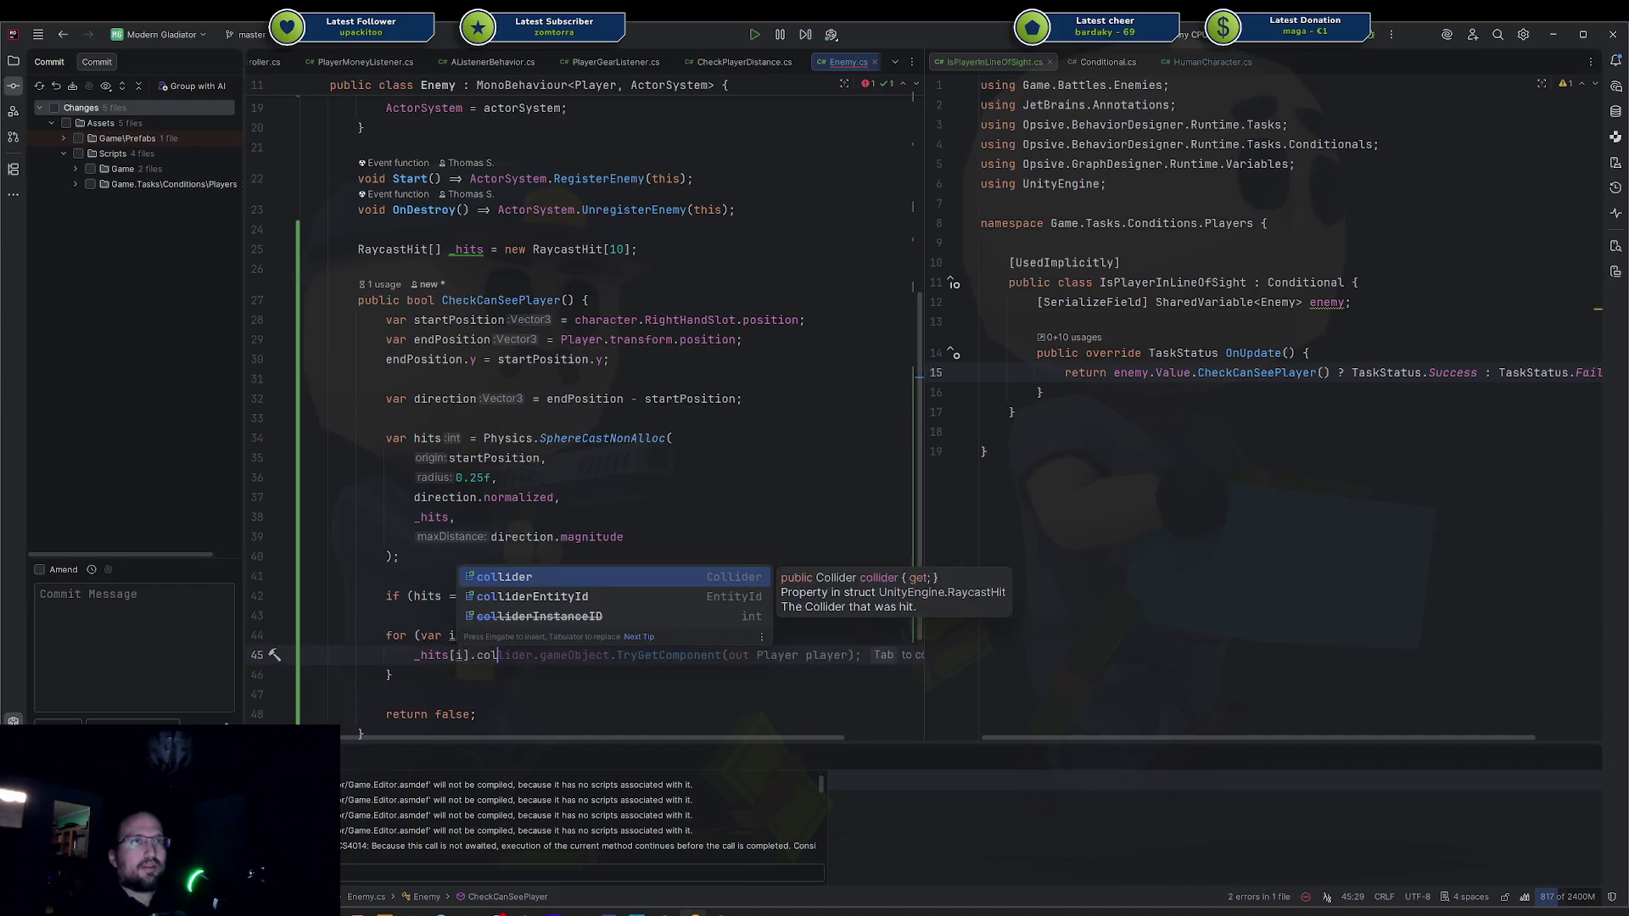
key(Return)
text(.getcom)
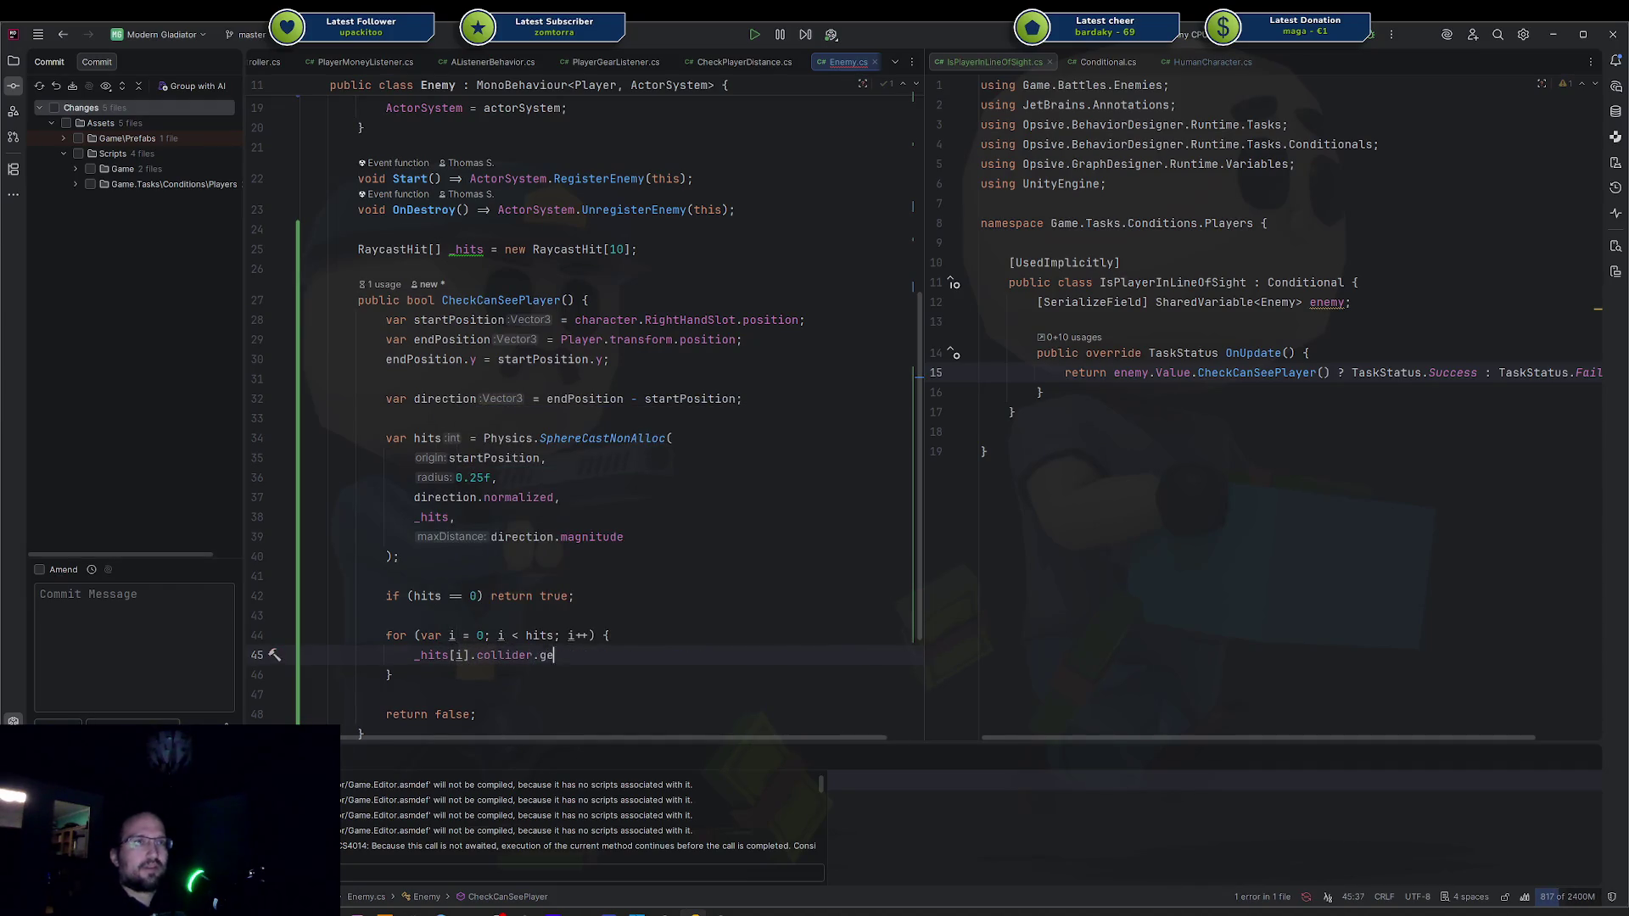
text(poninp)
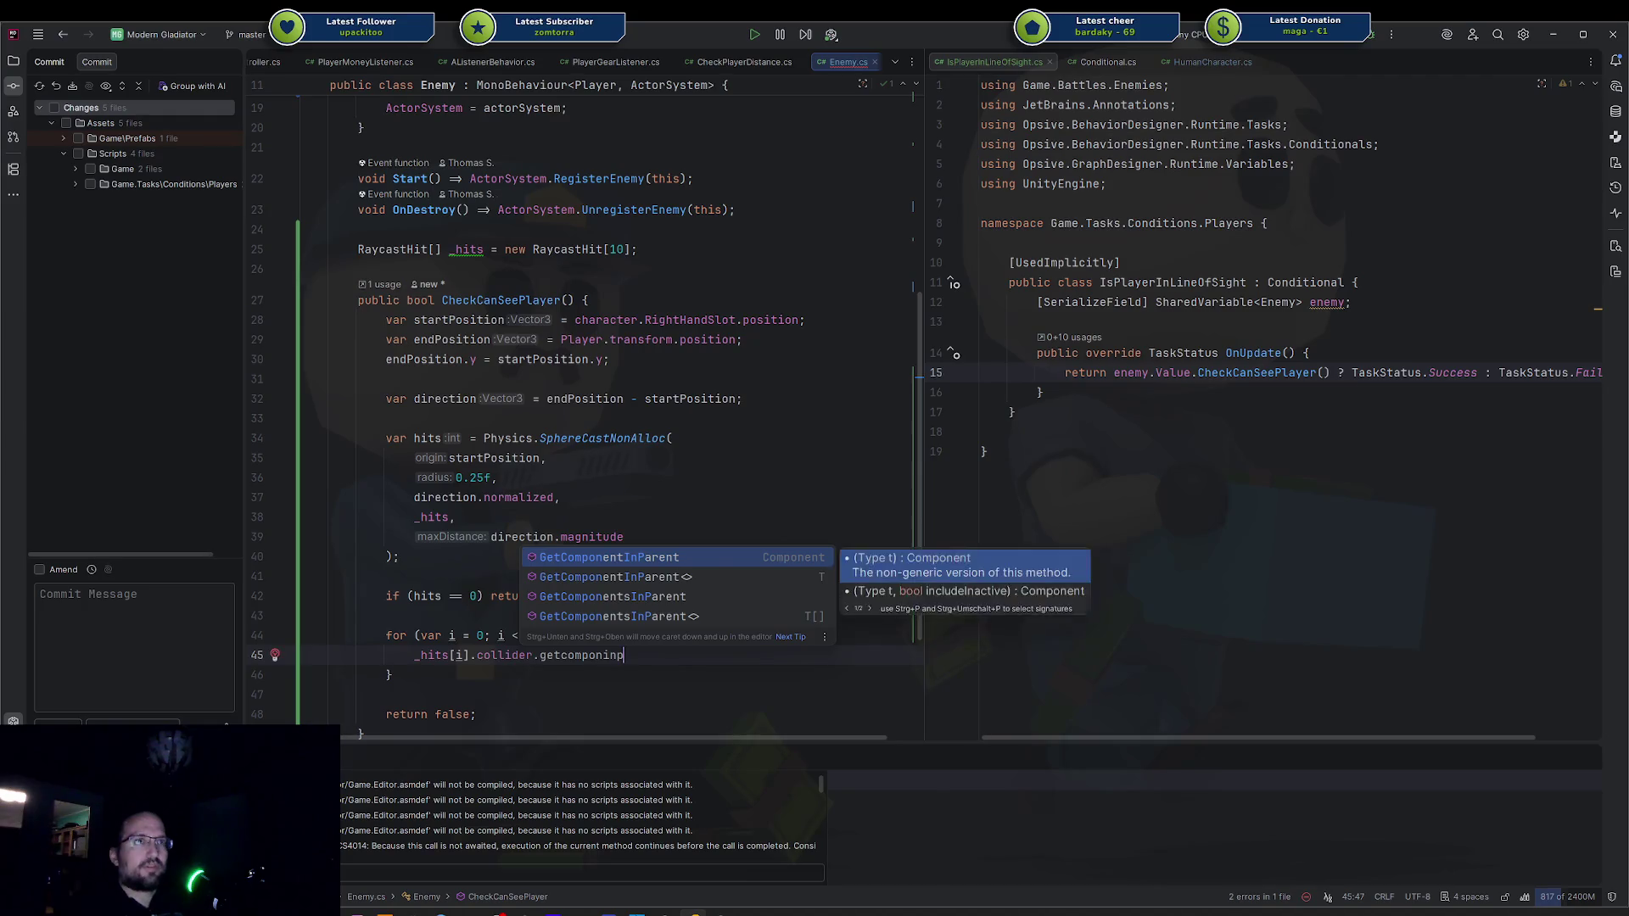
key(Return)
text(Actor>()
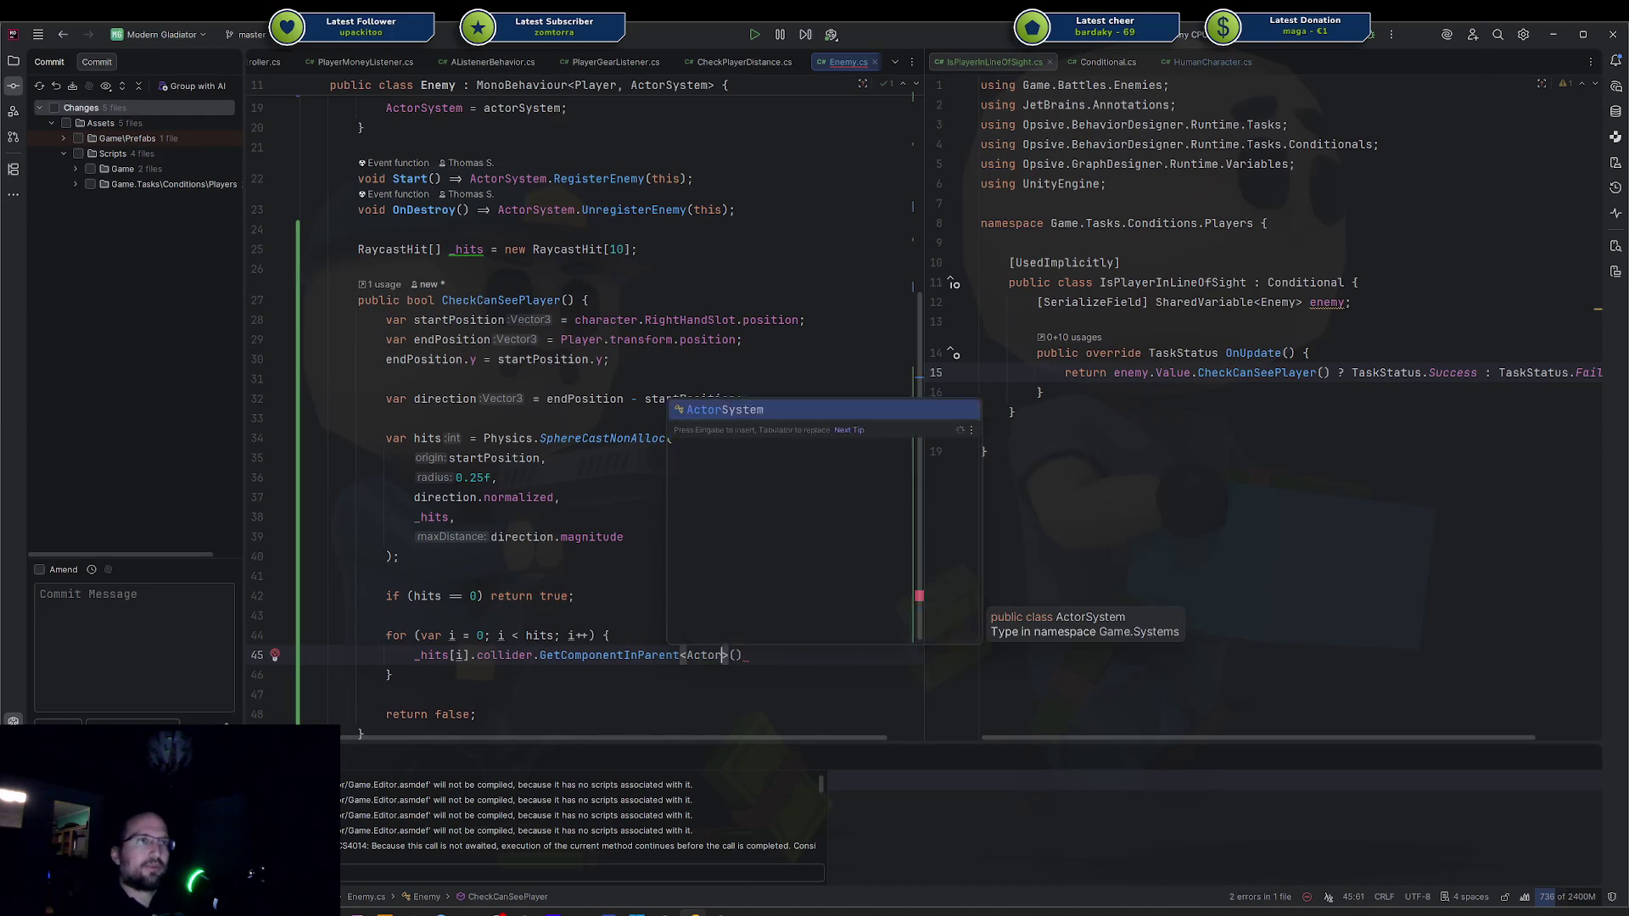
key(Up)
key(Return)
text(;)
key(Return)
Prefix that call with 'var actor =' and open blank lines below it.
key(Up)
key(ctrl+Right)
key(ctrl+Right)
key(ctrl+Right)
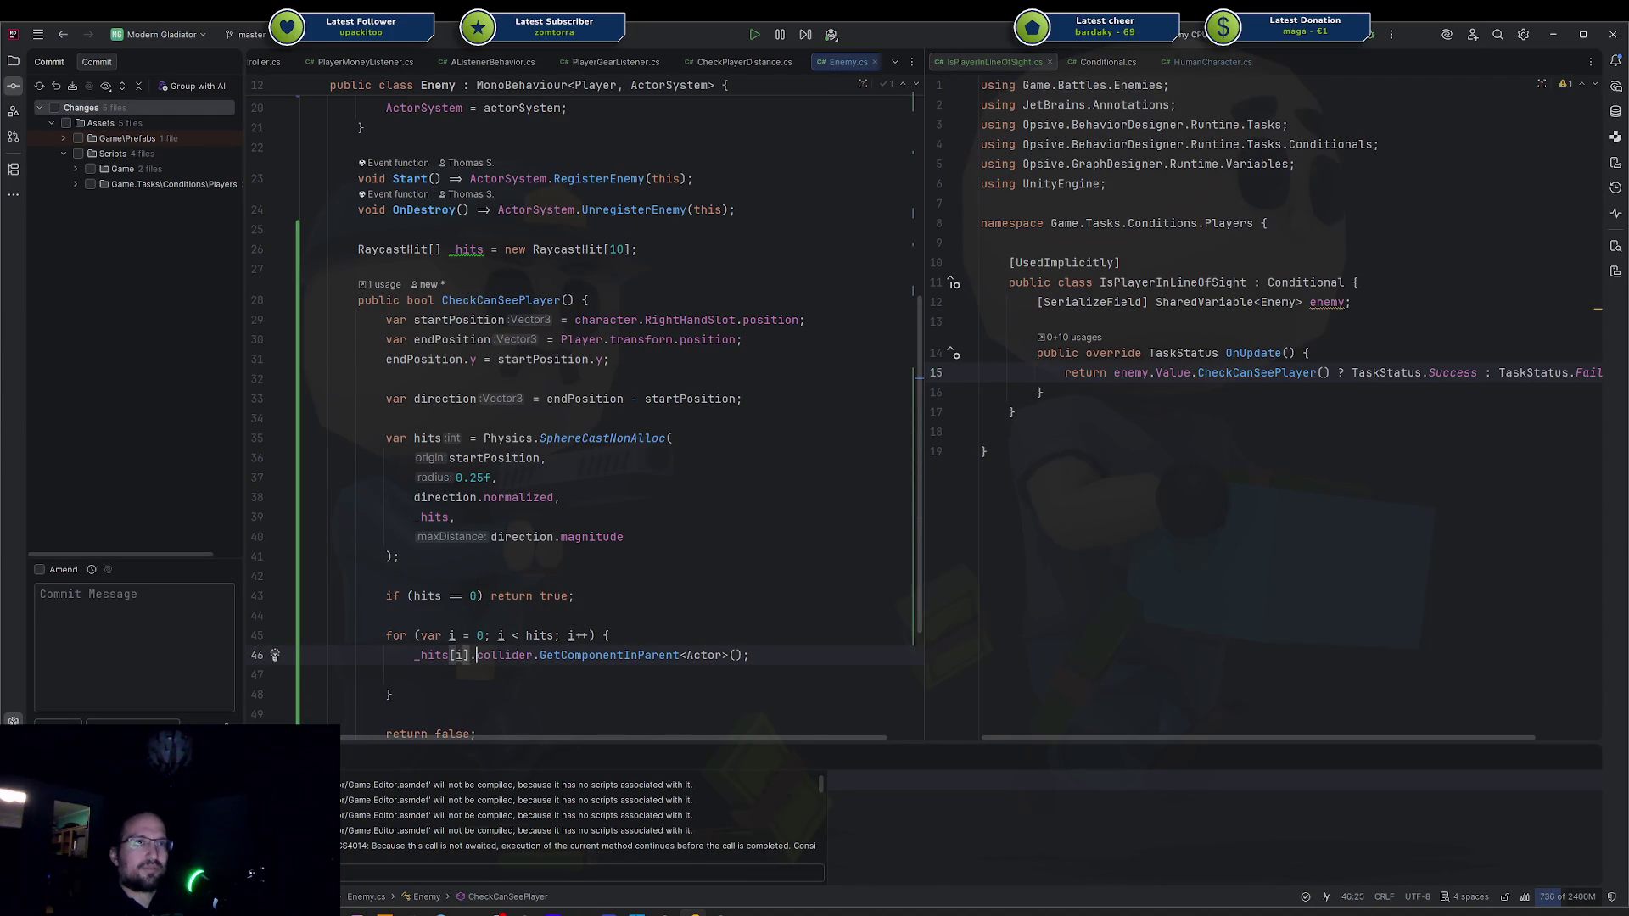
text(Try)
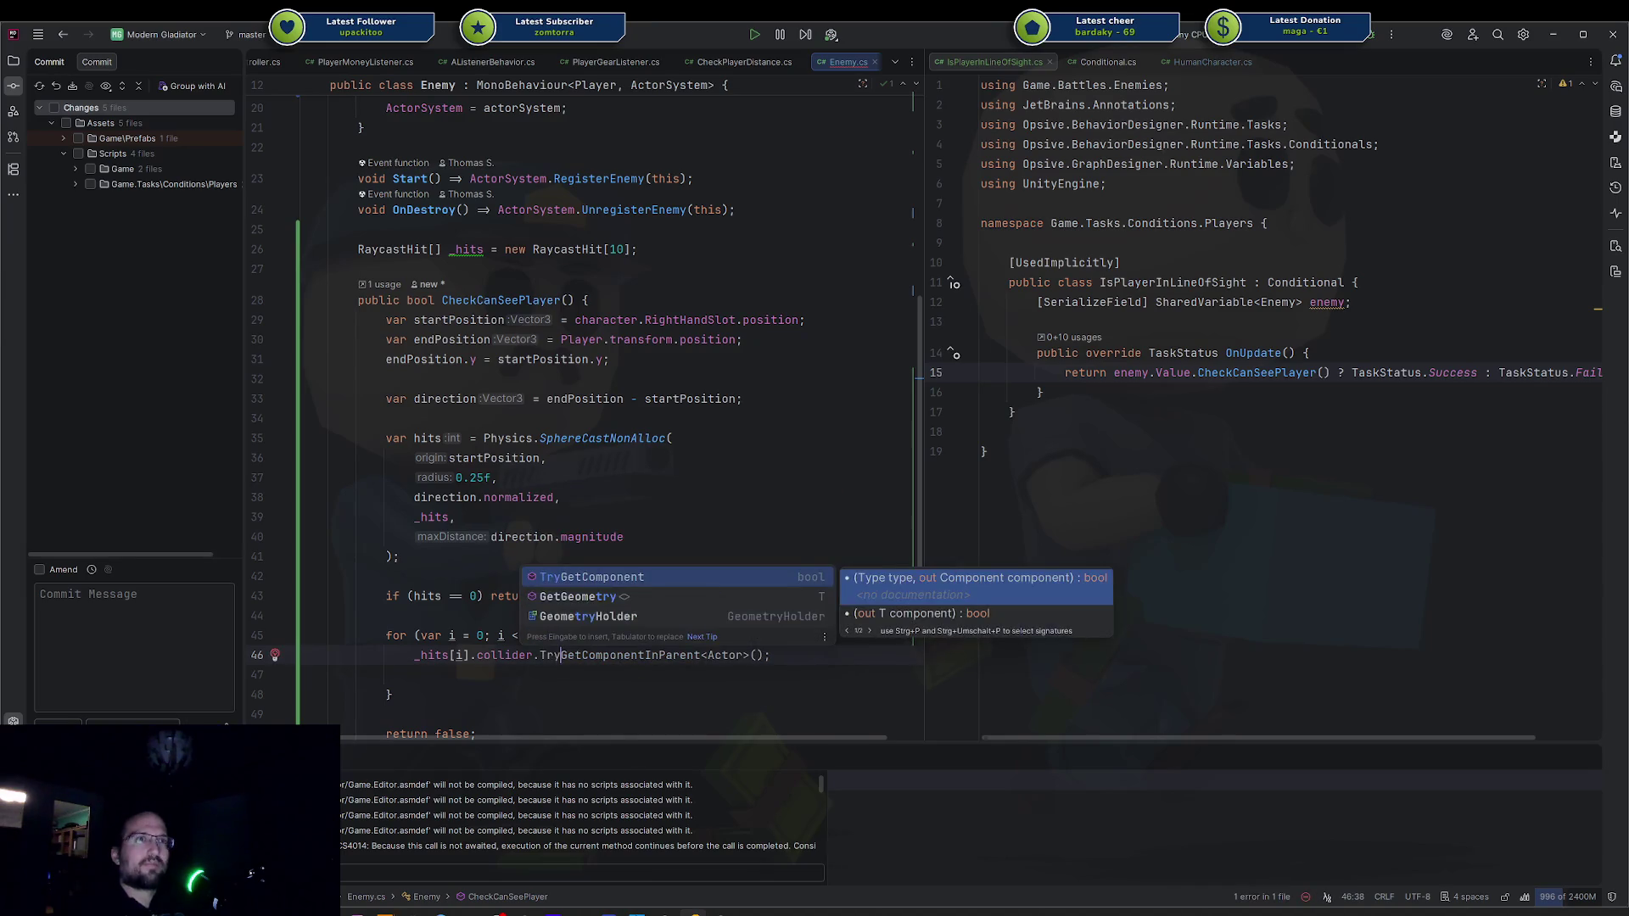
key(BackSpace)
key(BackSpace)
key(BackSpace)
key(Home)
text(var a)
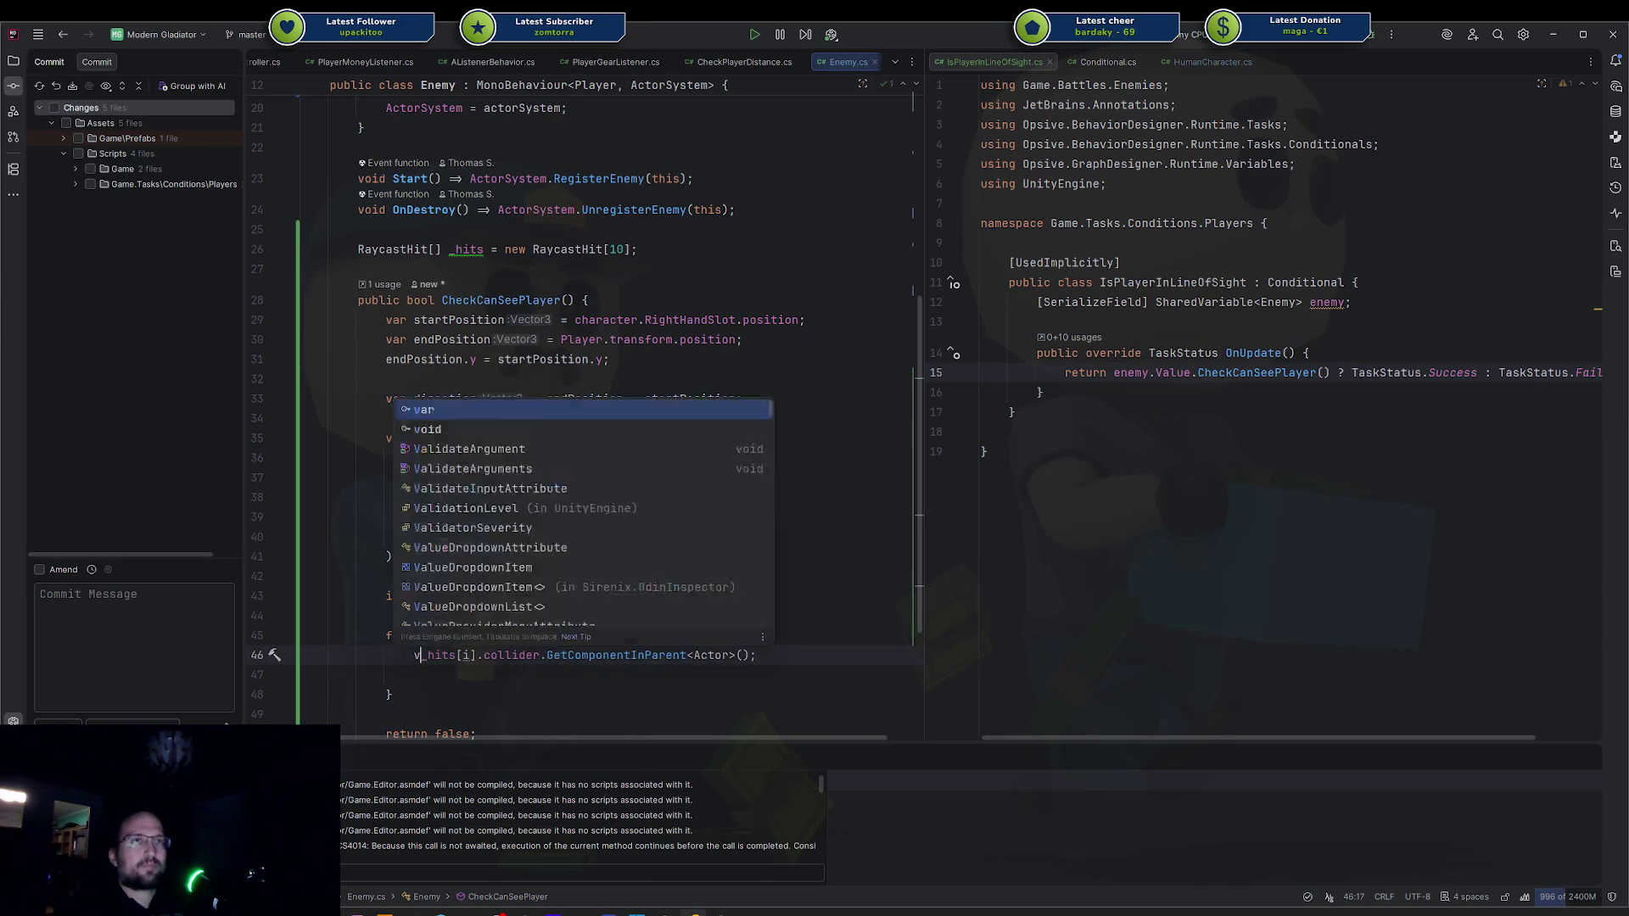
text(ctor =)
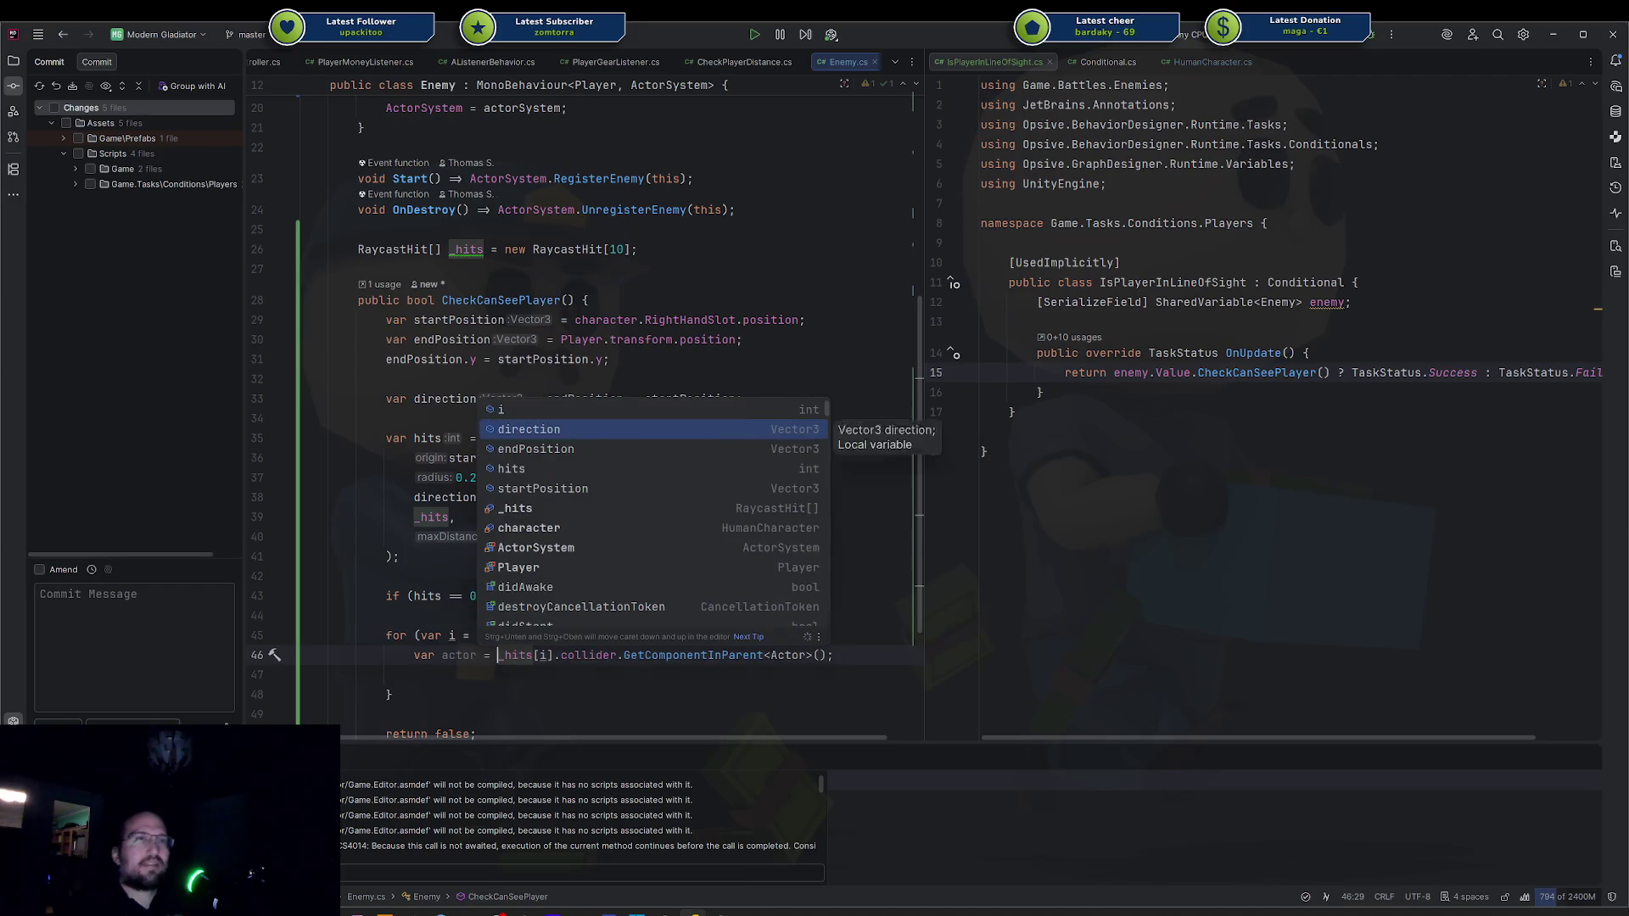
key(End)
key(Return)
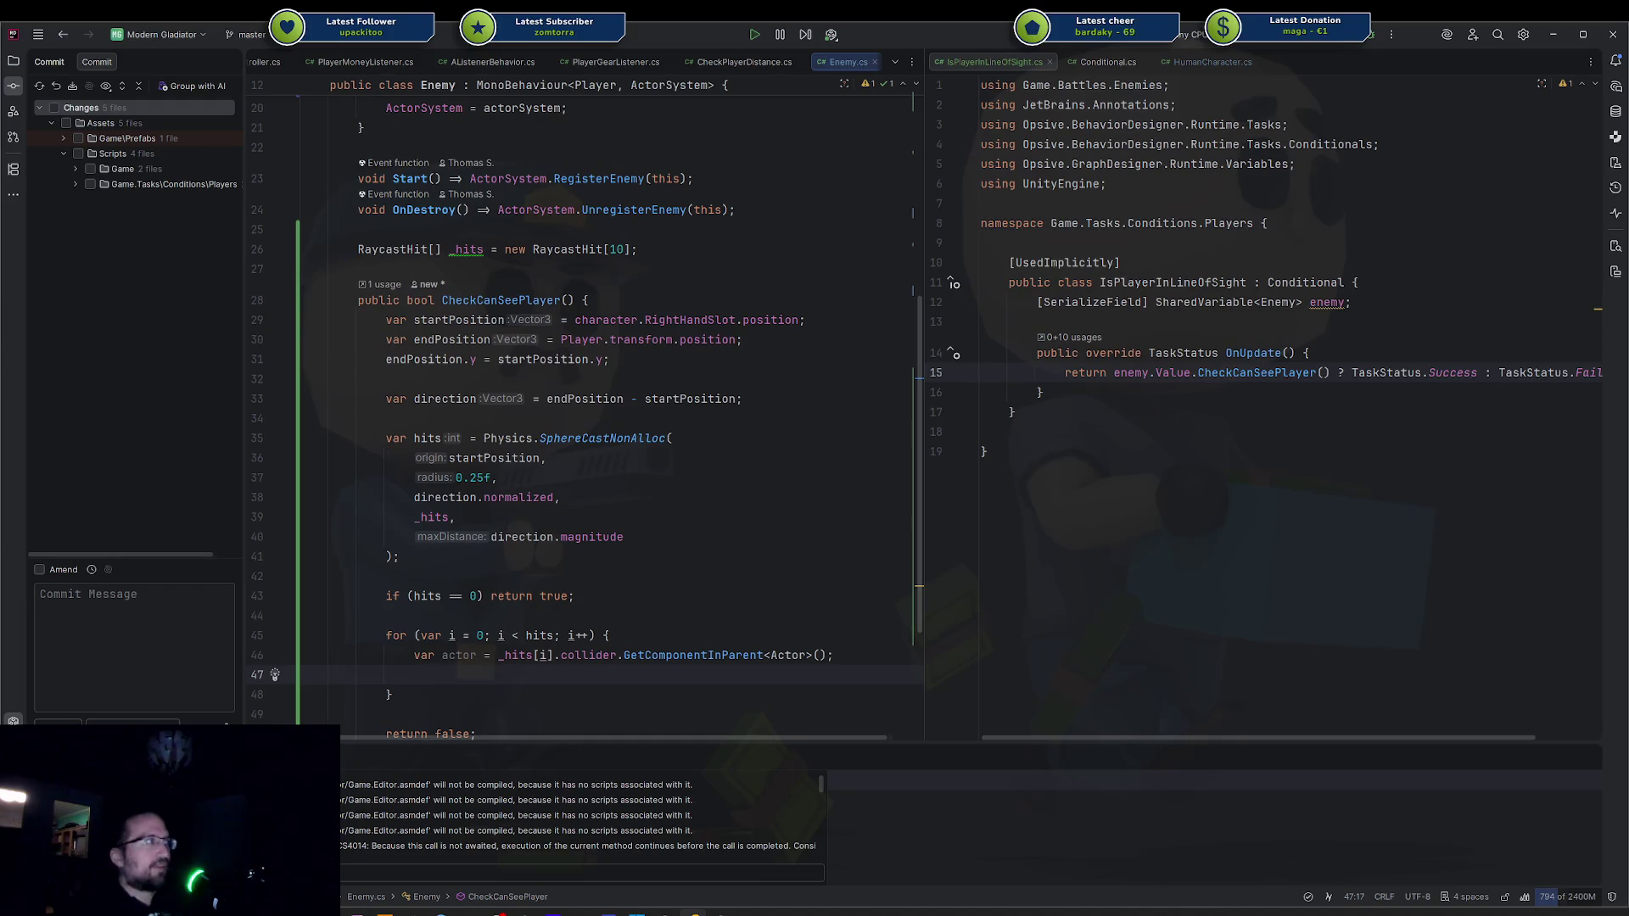
key(Return)
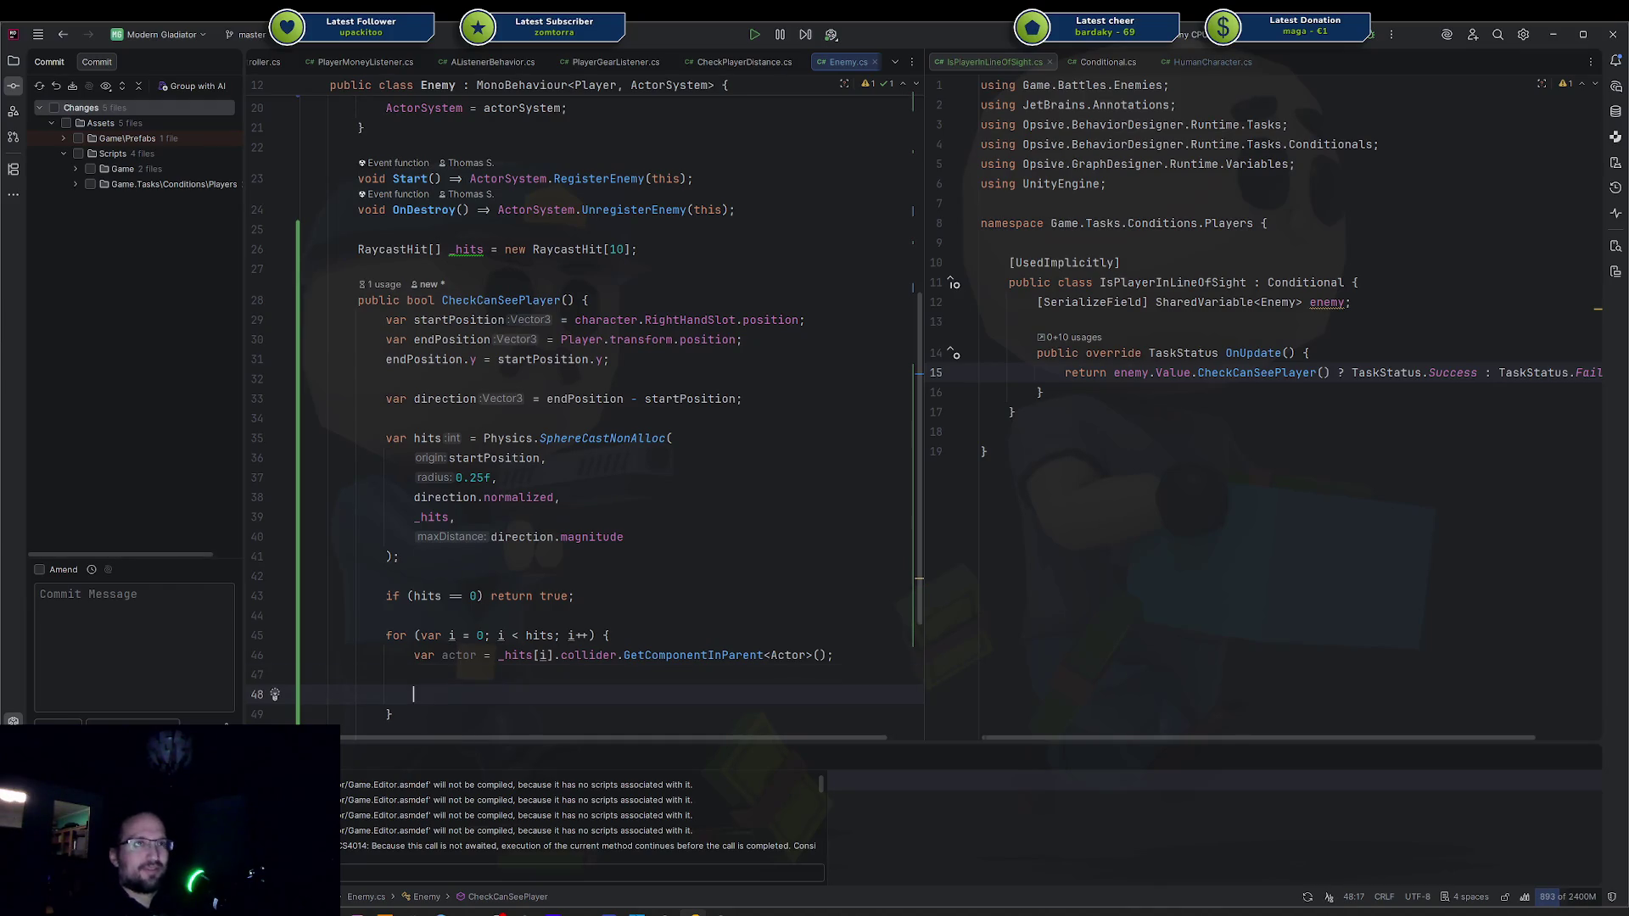
Add 'if (!actor) continue;' to skip hits without an Actor.
text(if (actor)
key(BackSpace)
key(BackSpace)
key(BackSpace)
text(!actor) continue;;)
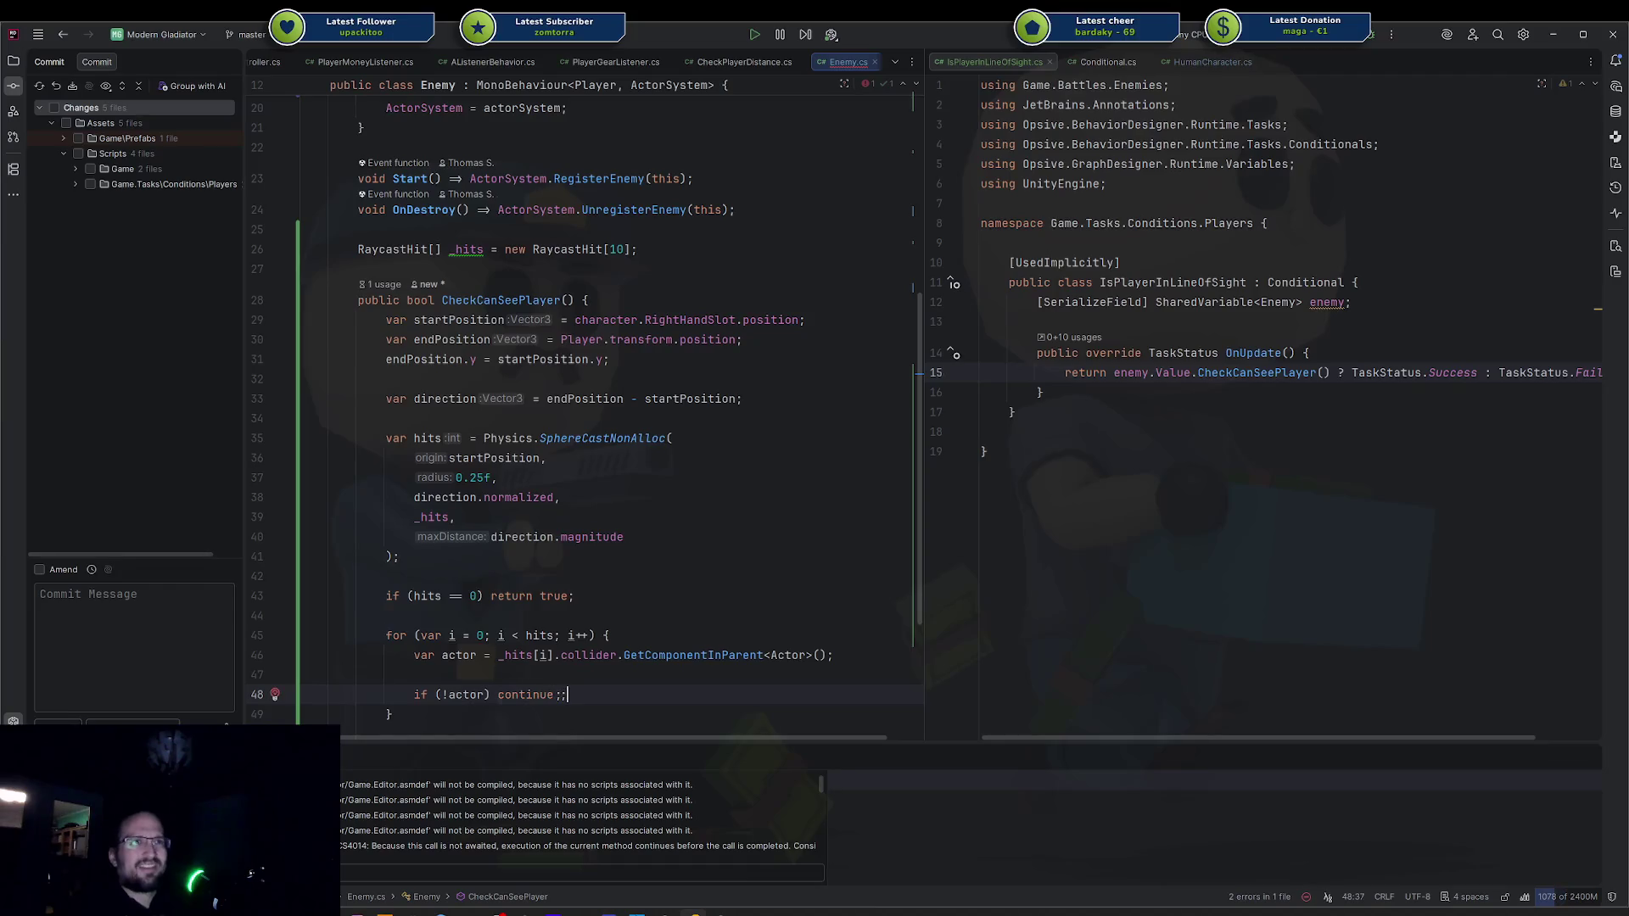
key(Return)
key(Return)
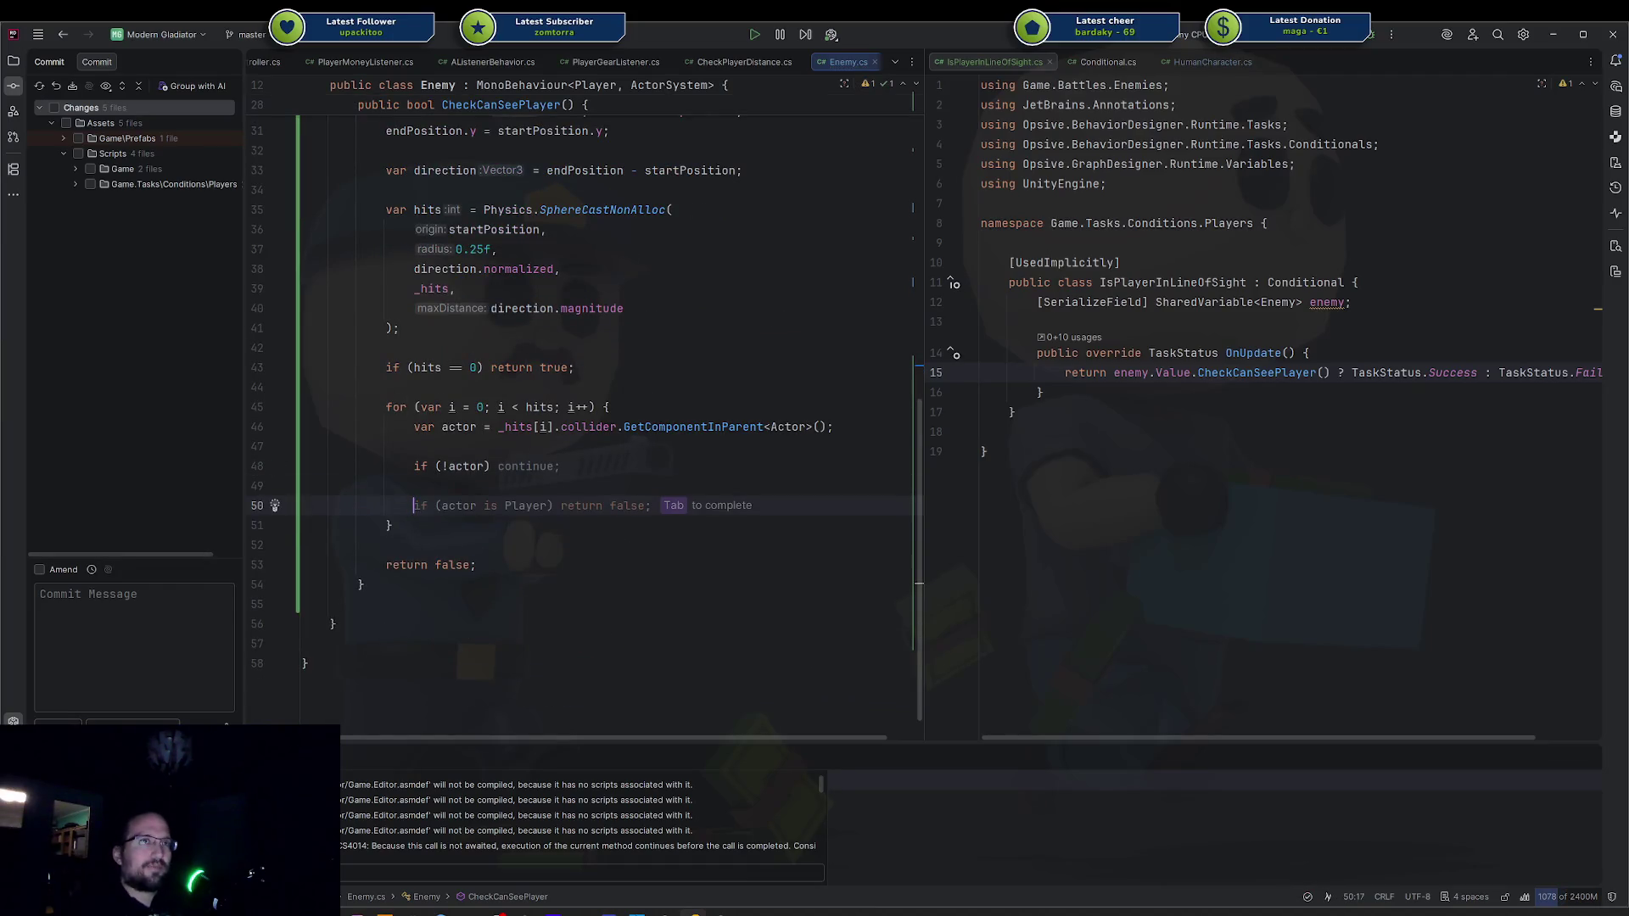
key(BackSpace)
key(BackSpace)
key(BackSpace)
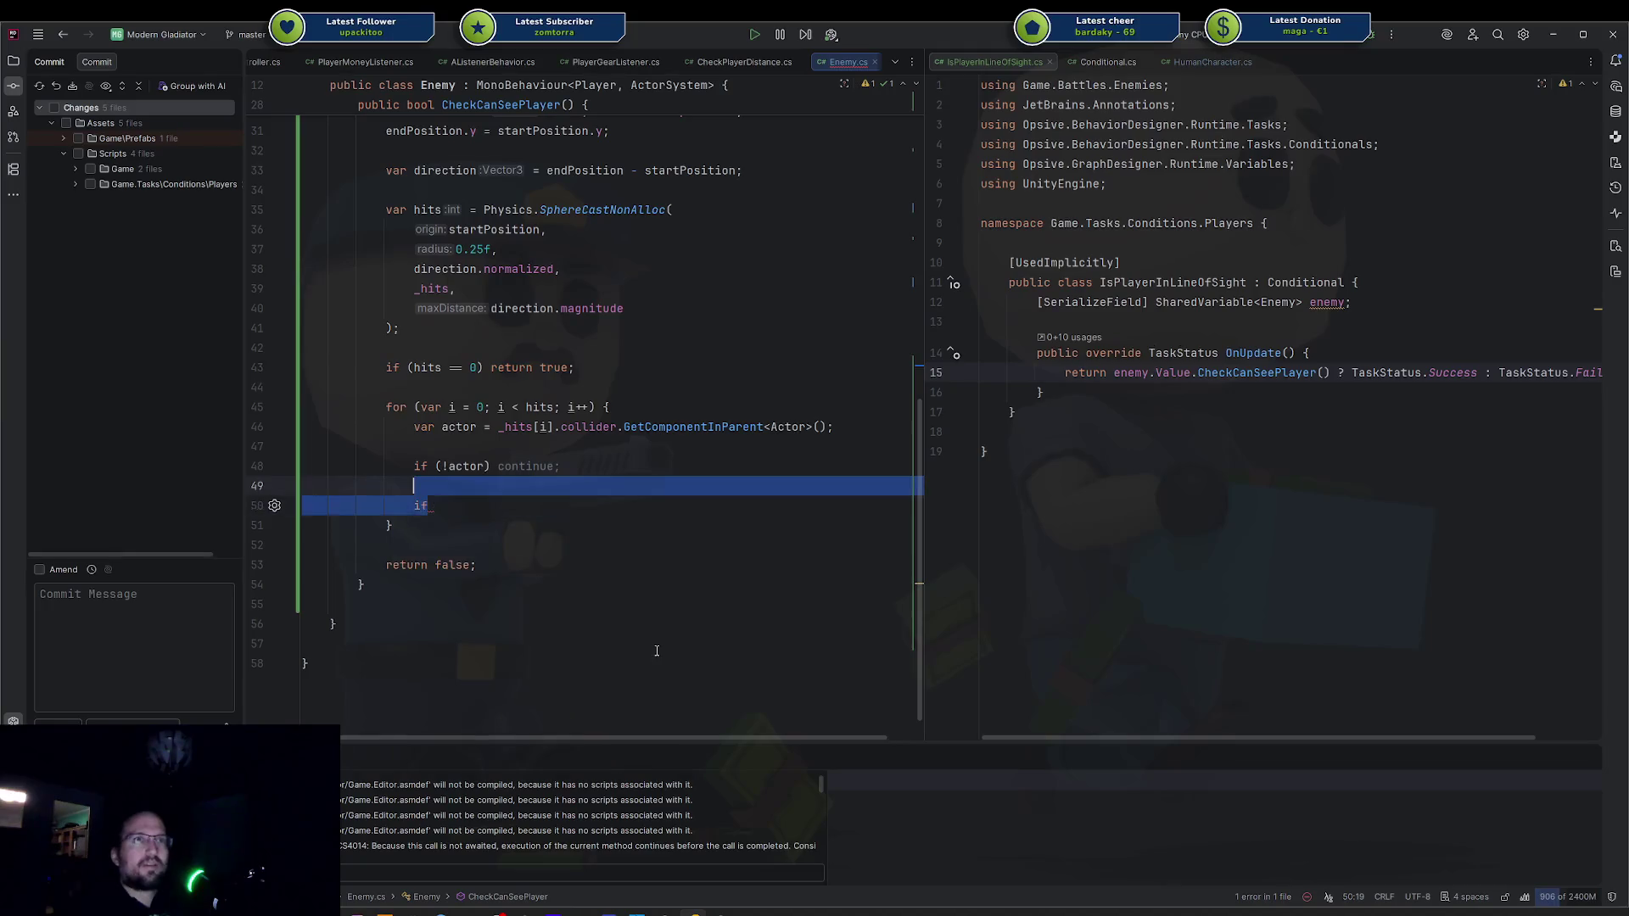
key(Return)
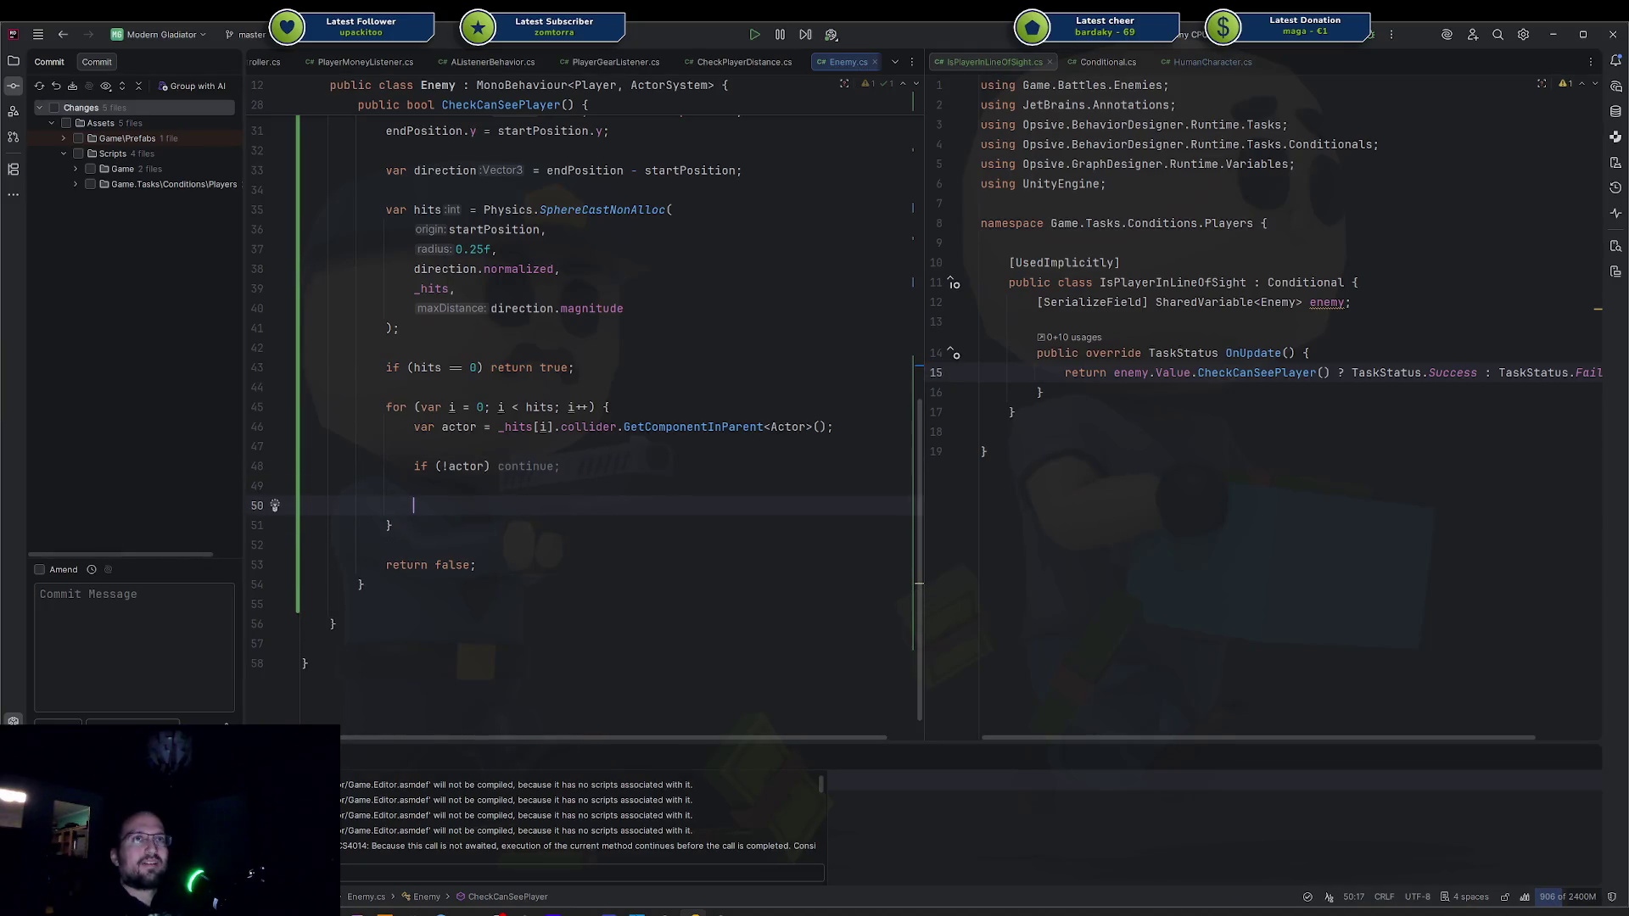
key(Return)
Declare 'var actorGo = actor.gameObject;' below the null check.
text(if (actor.game)
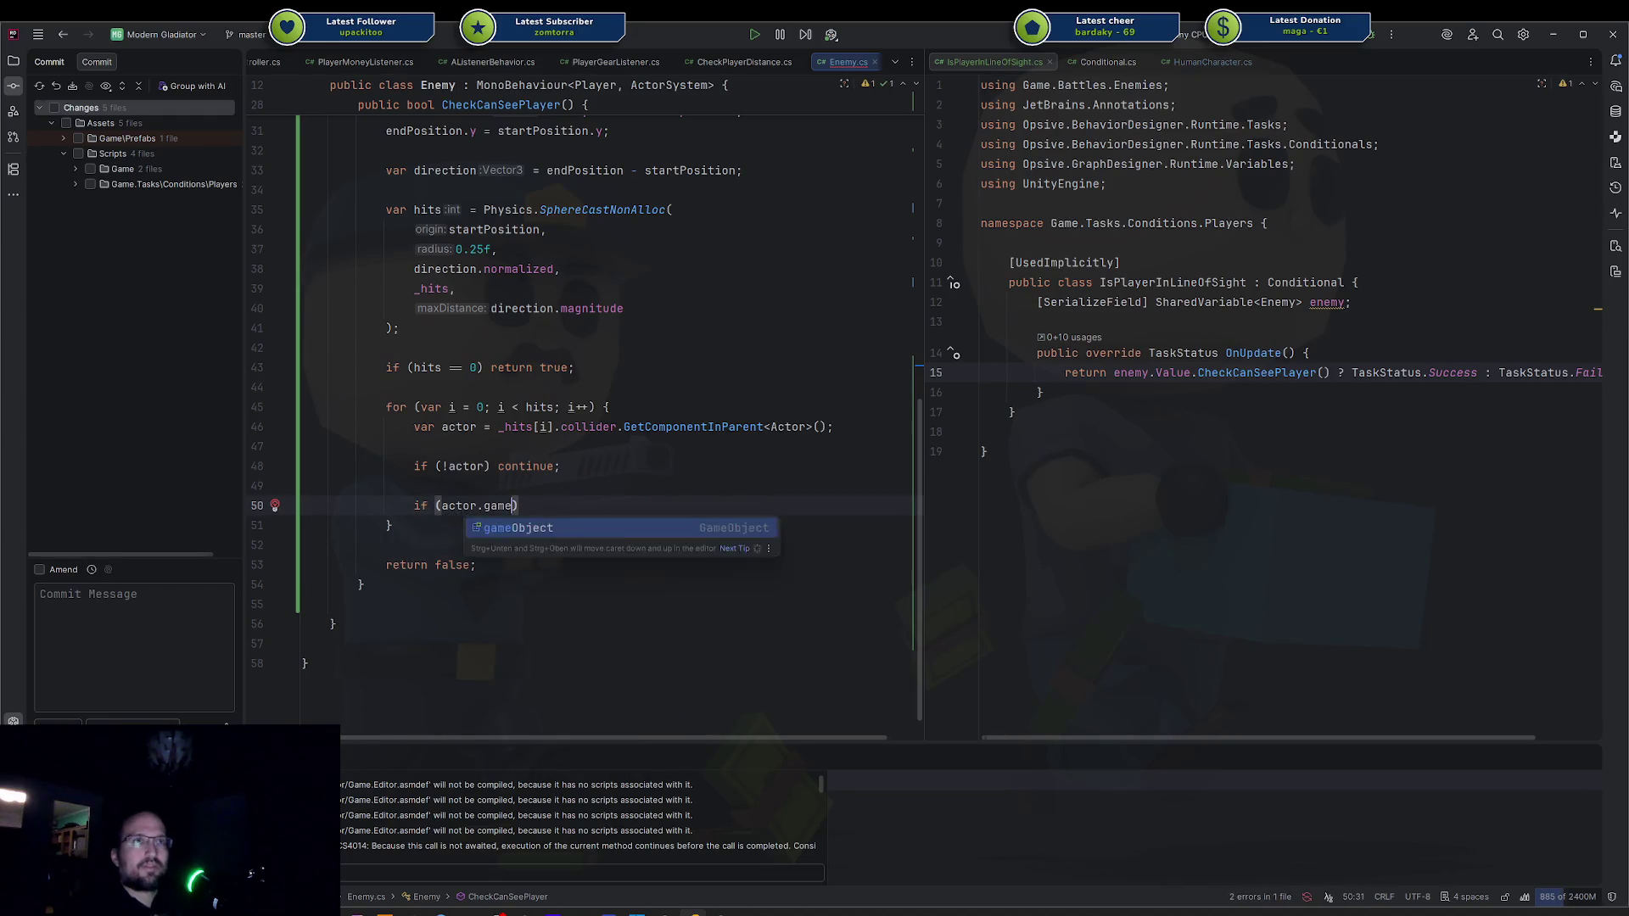
key(ctrl+z)
text(var actorGameobj)
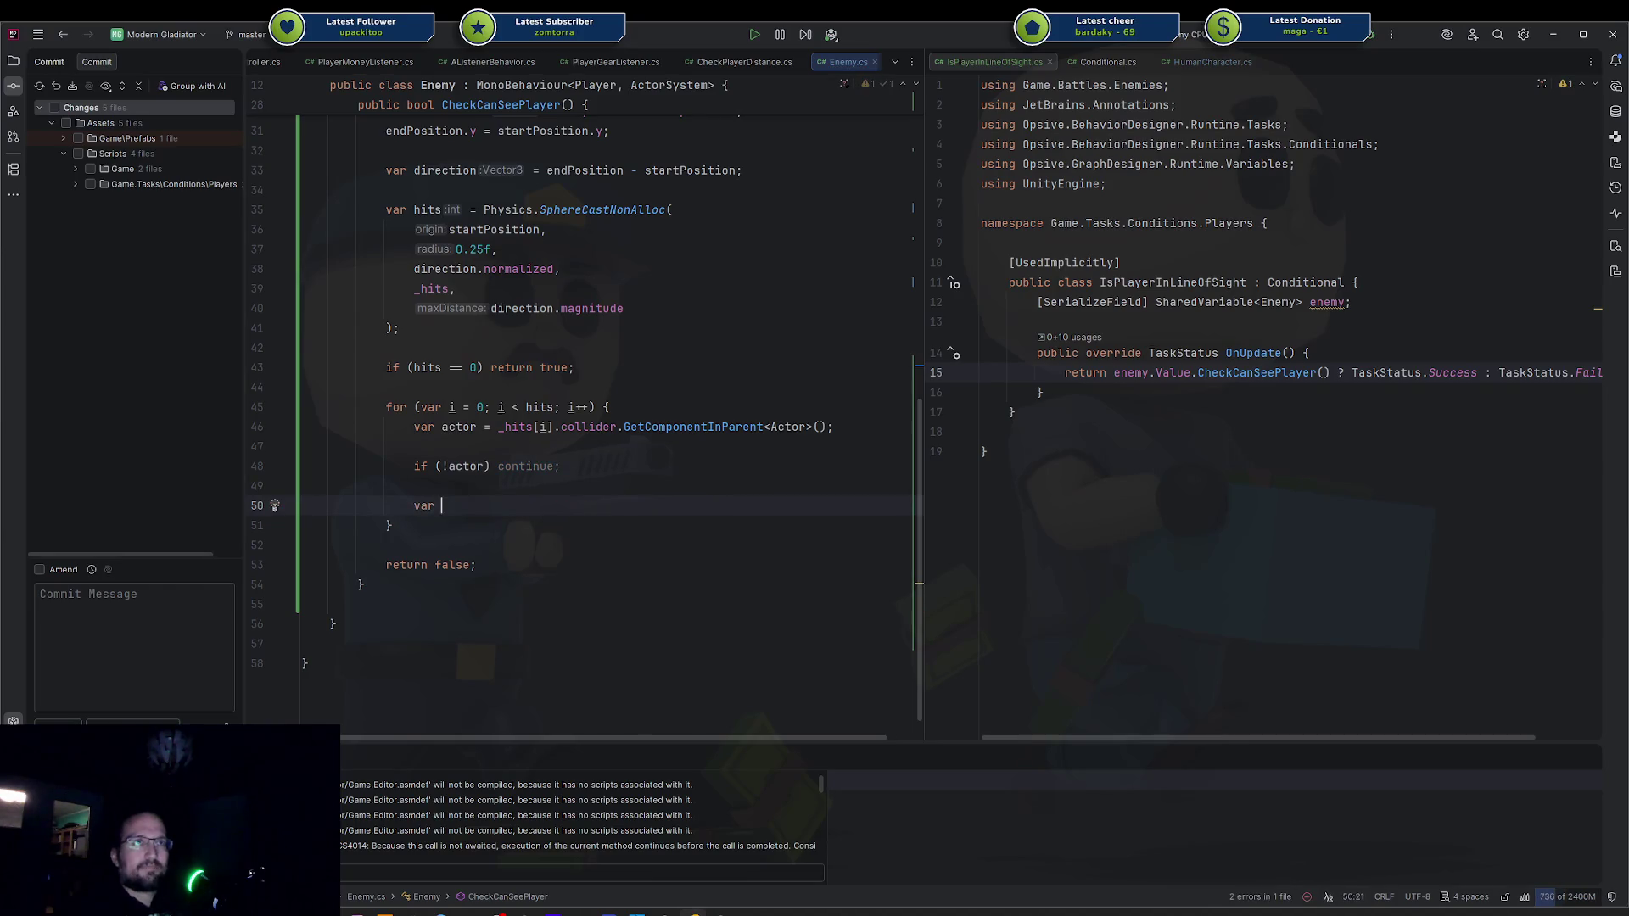
key(ctrl+BackSpace)
text(acto)
key(ctrl+BackSpace)
text(actorGo = actor.g)
key(Return)
text(;)
key(Return)
key(Return)
Continue the loop when actorGo is the player or the enemy's own gameObject.
text(if (actor)
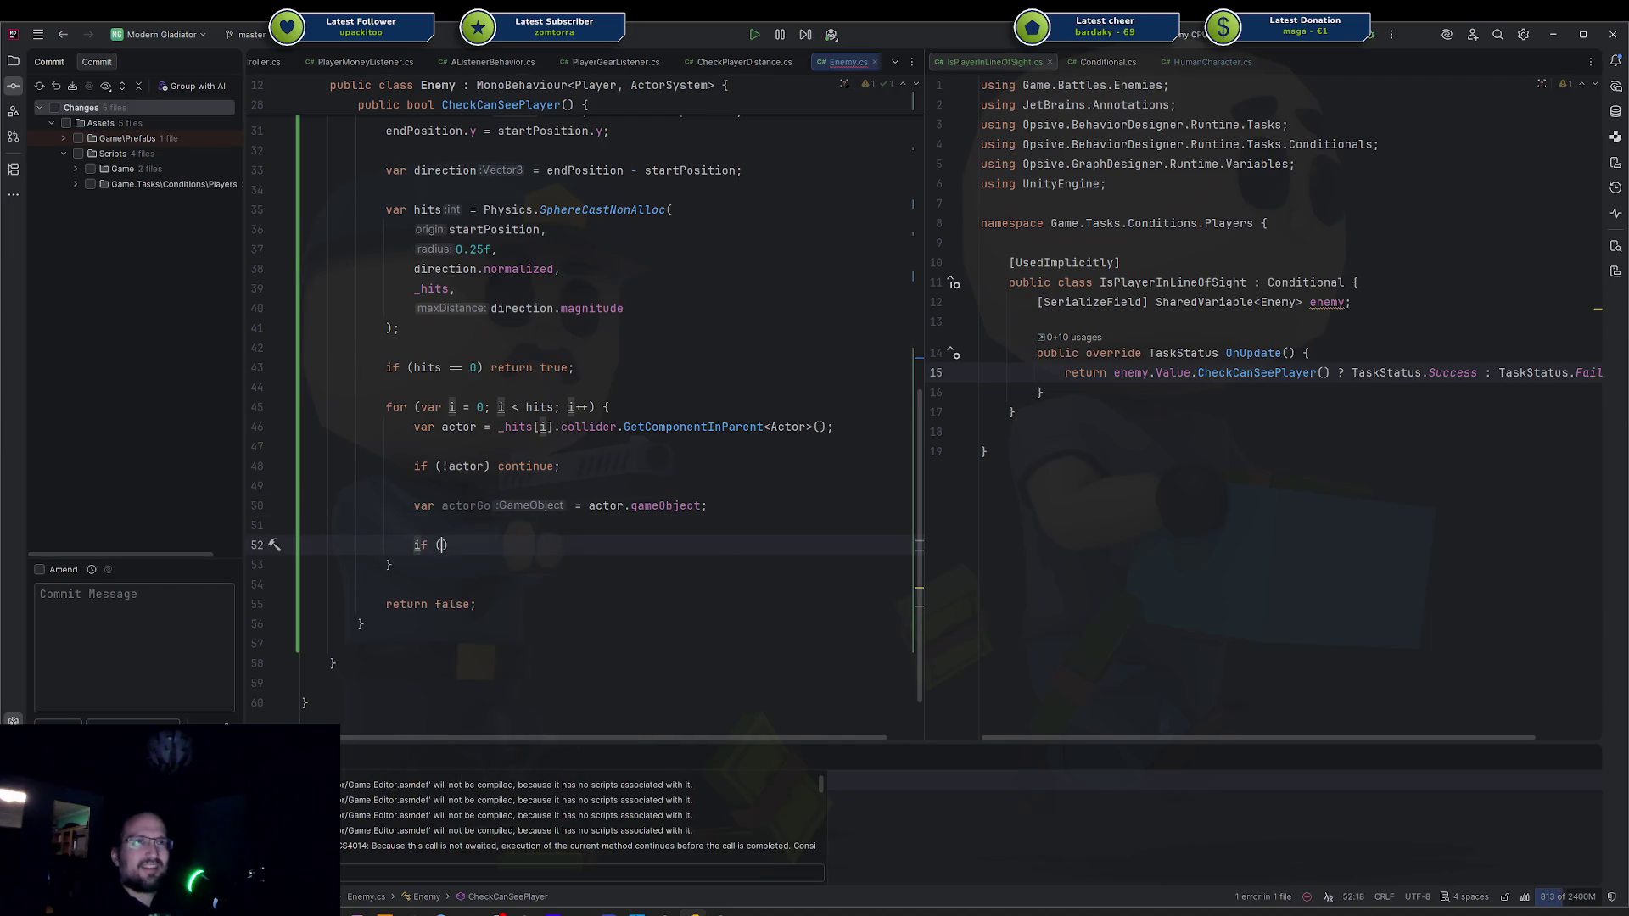
key(Return)
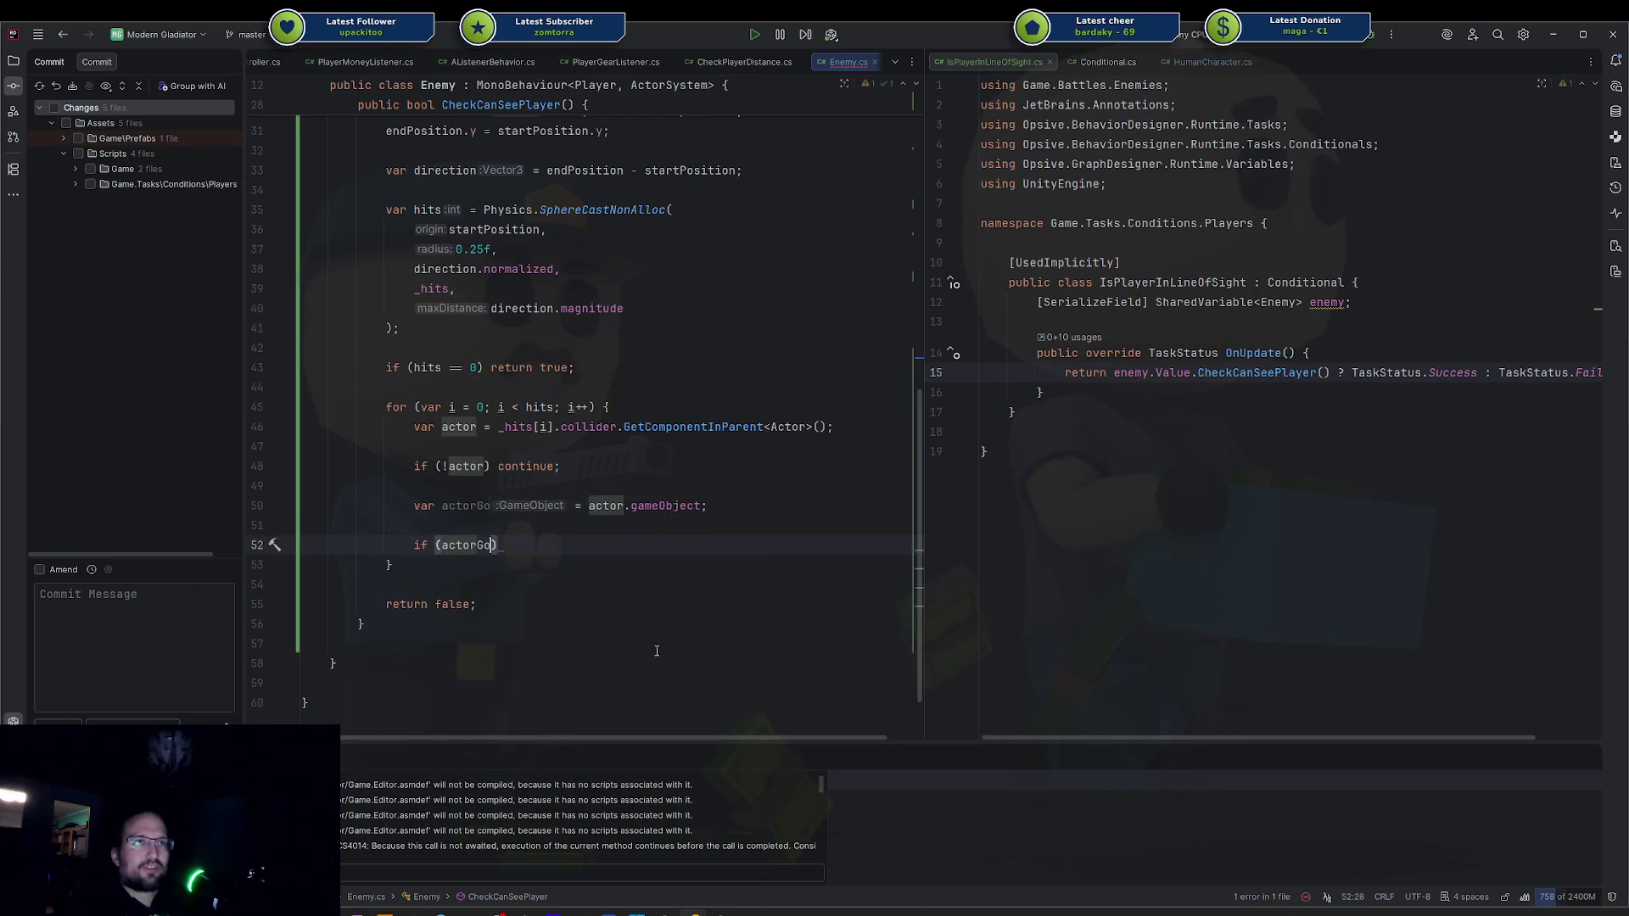
key(Tab)
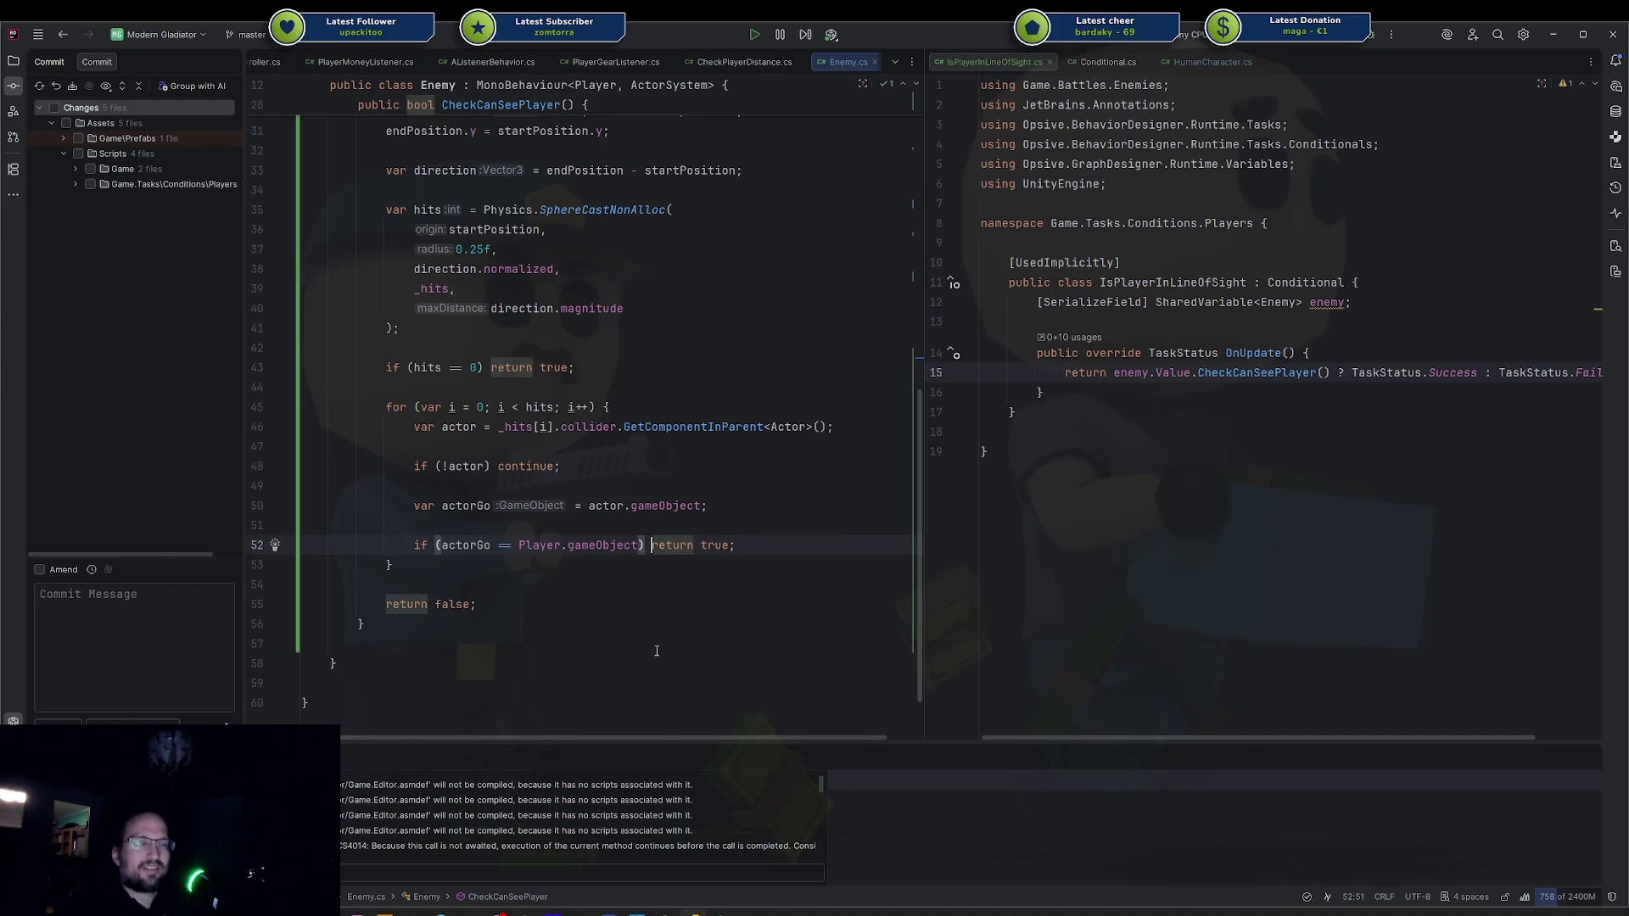
key(ctrl+shift+Right)
key(ctrl+shift+Right)
text(continue)
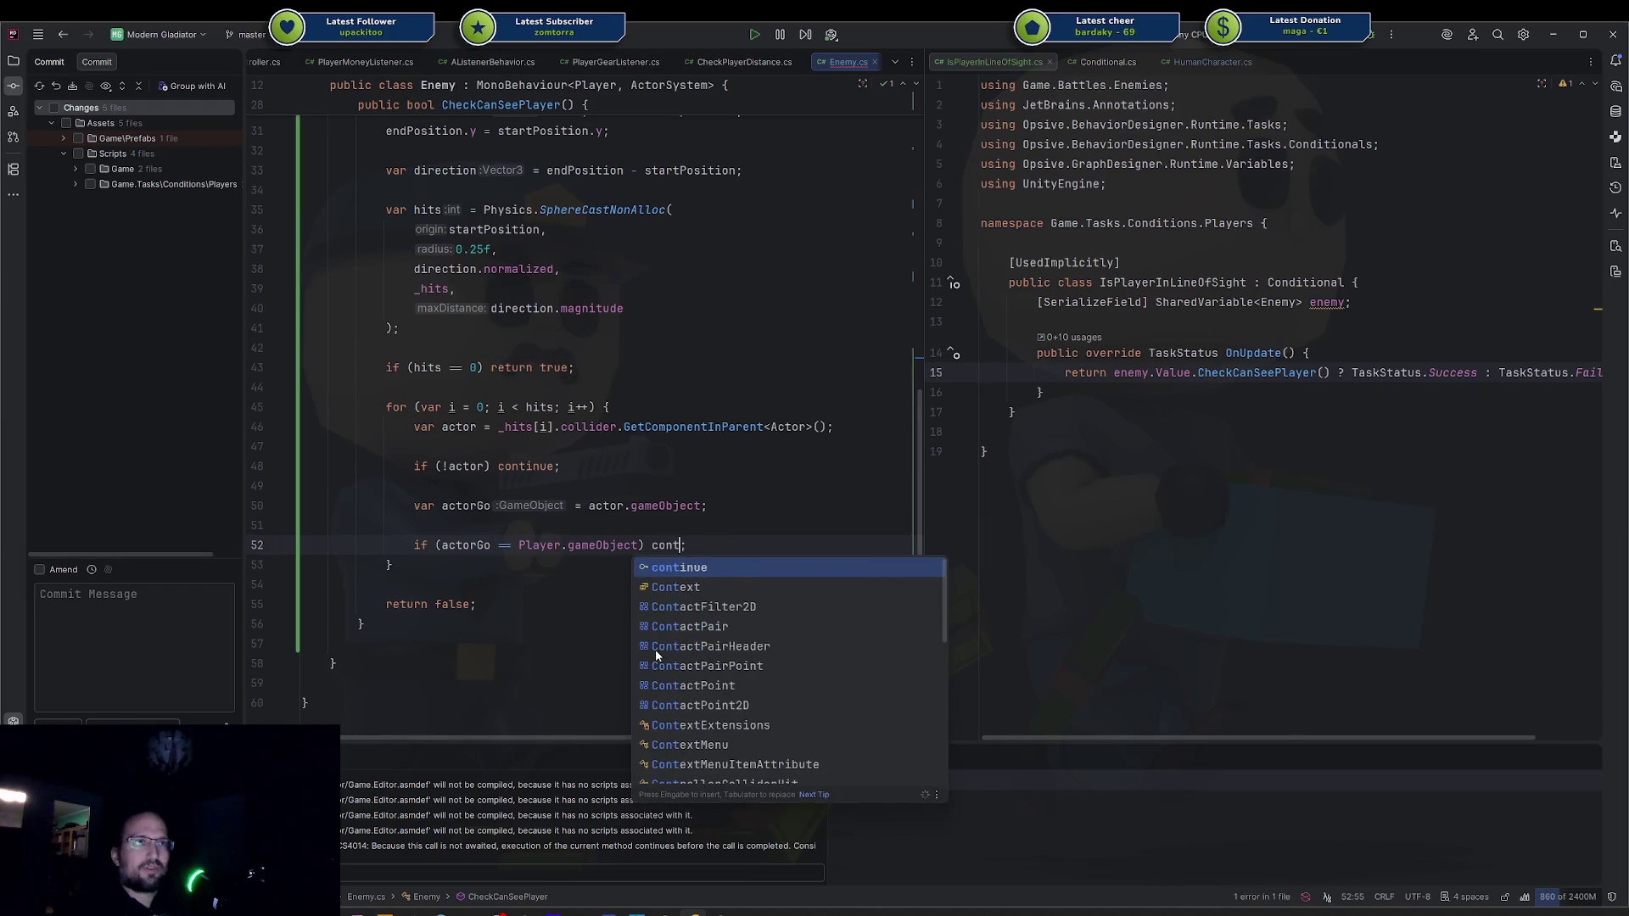
key(ctrl+Left)
key(ctrl+Left)
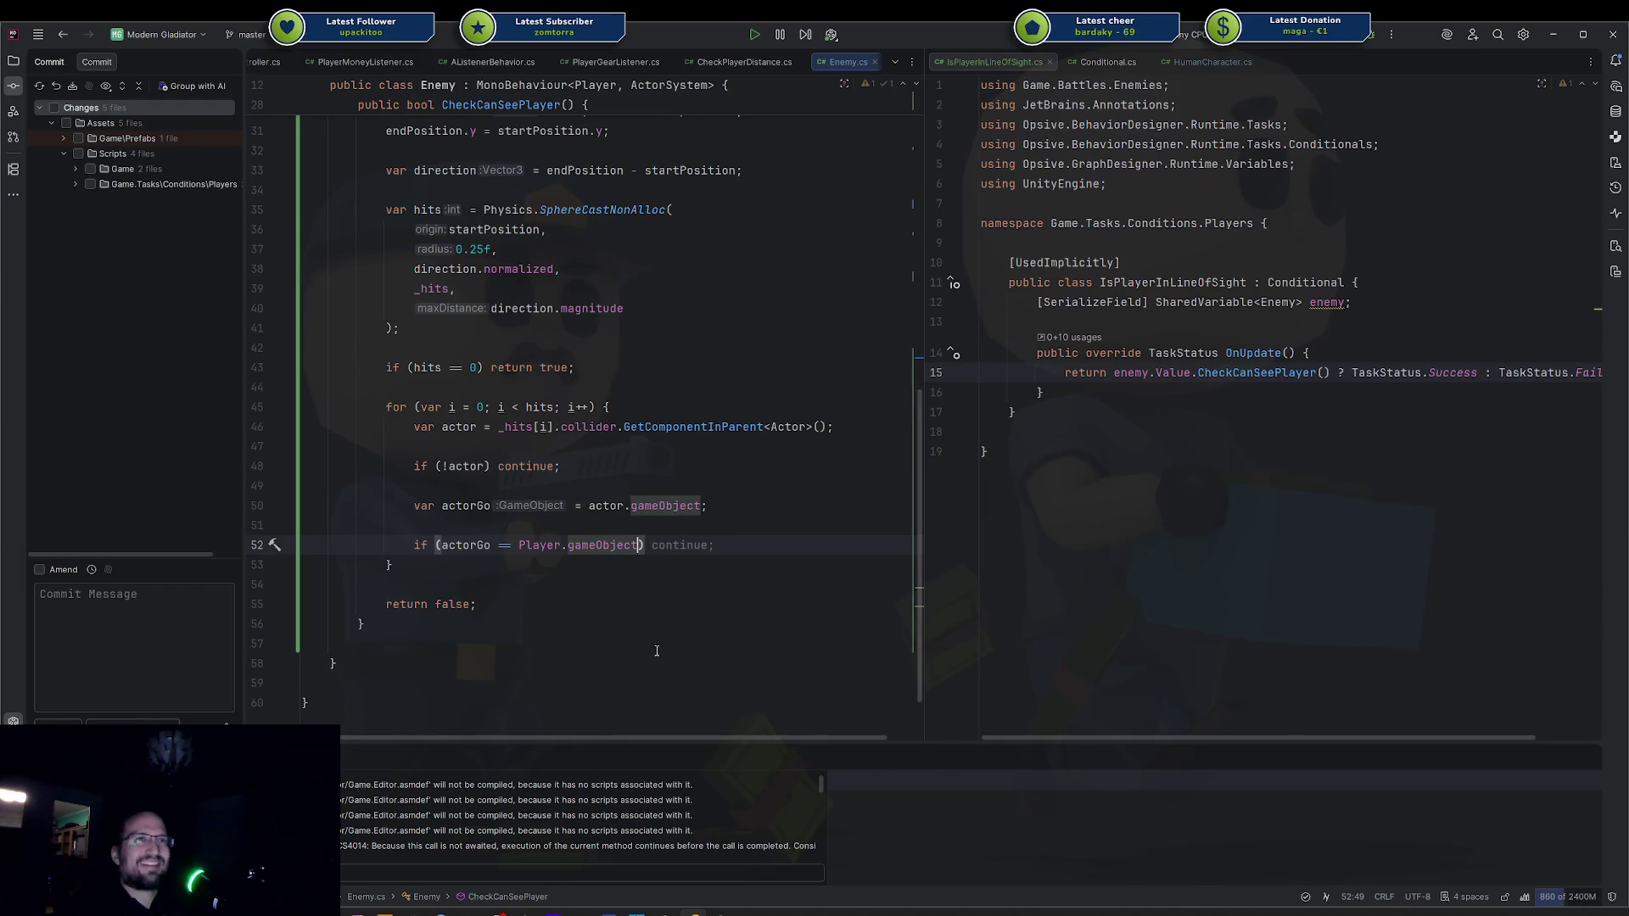
text(|| act)
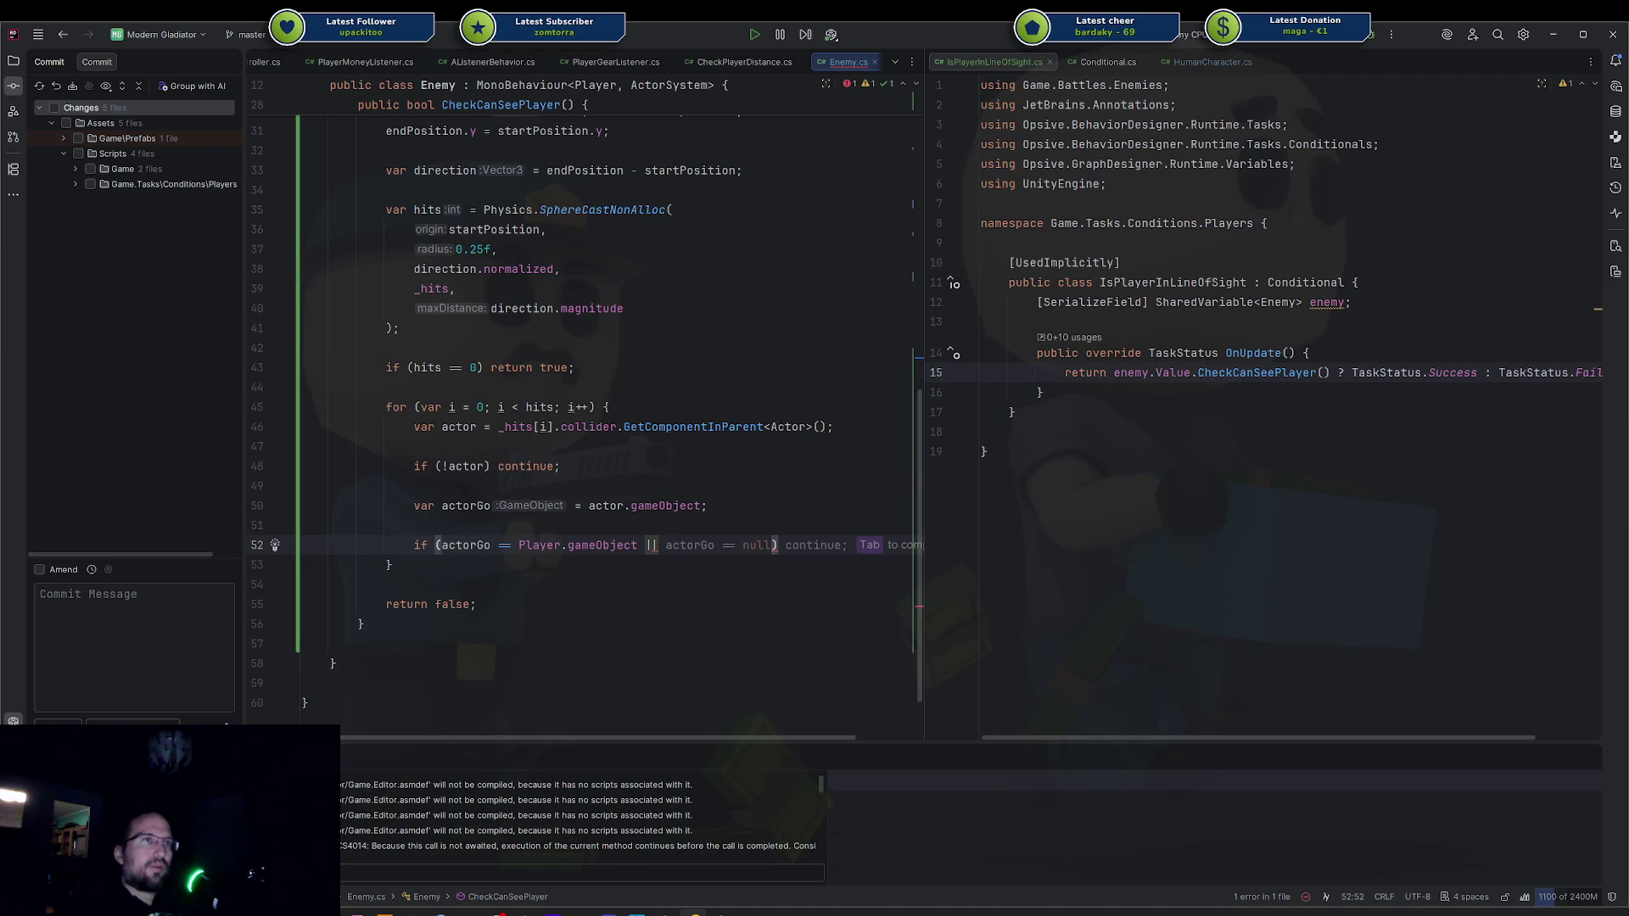
text(orGo = g)
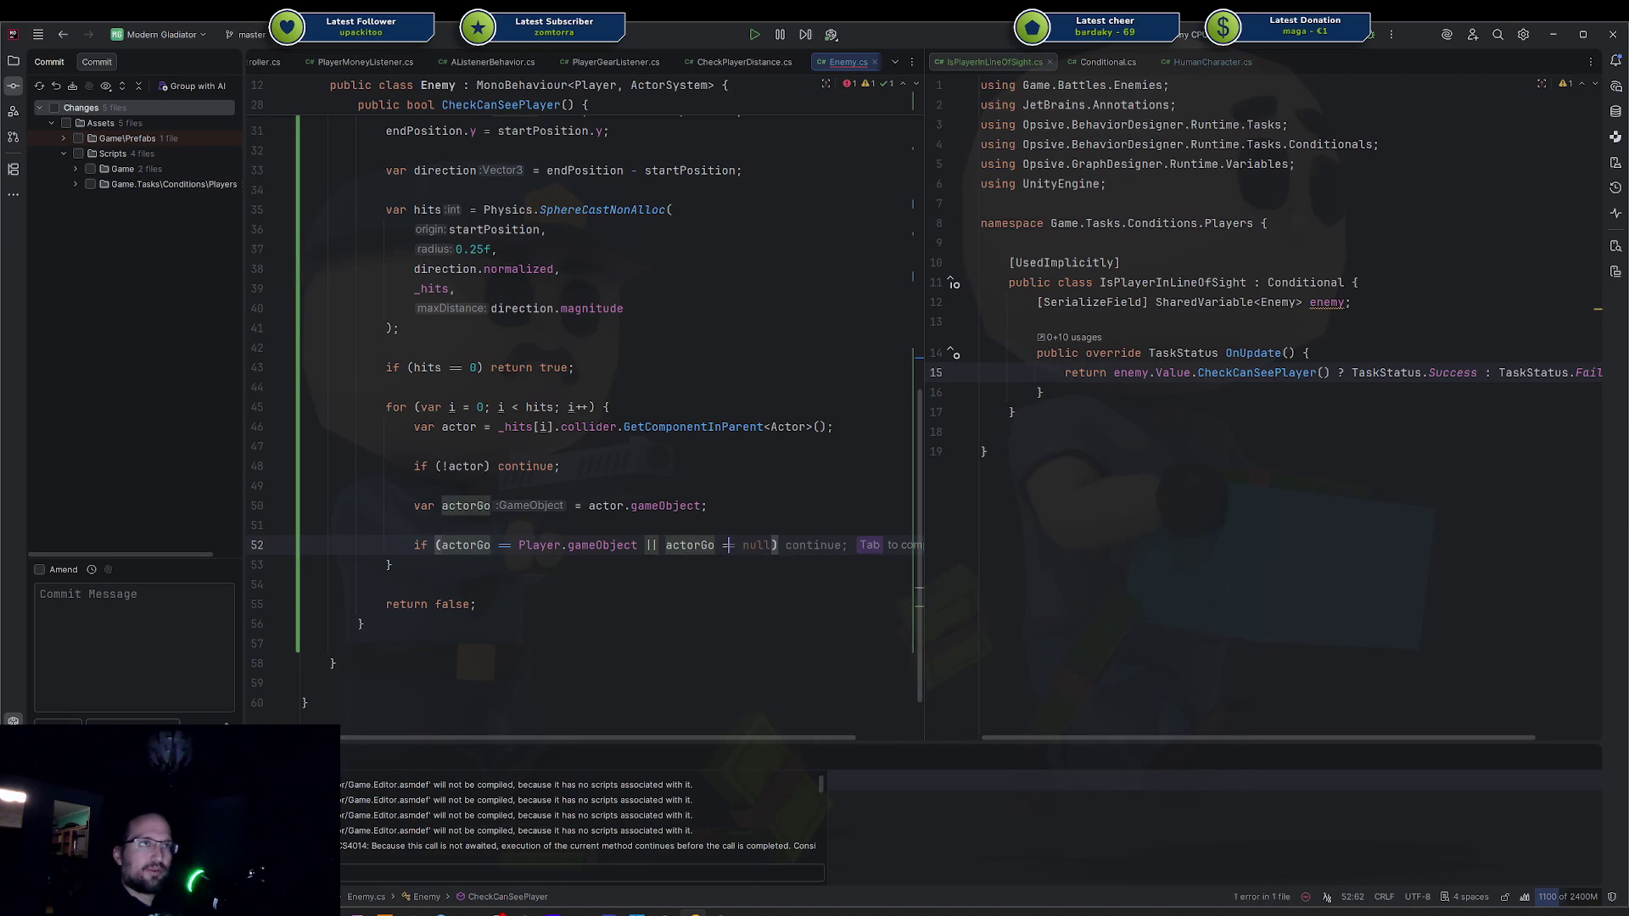
key(BackSpace)
text(= ga)
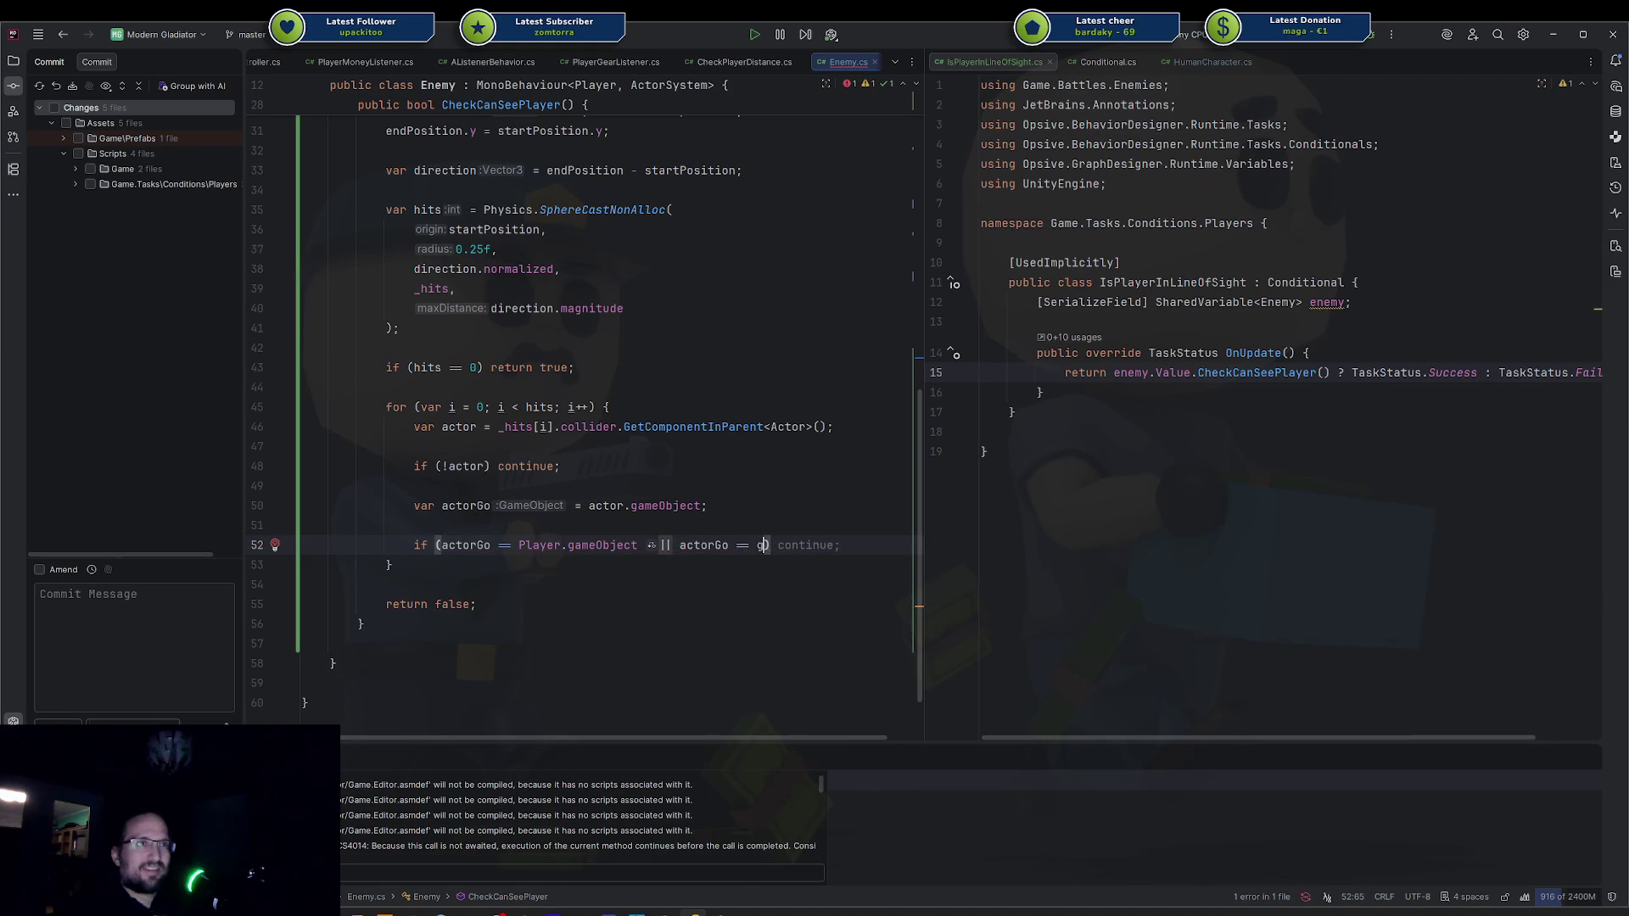
key(Return)
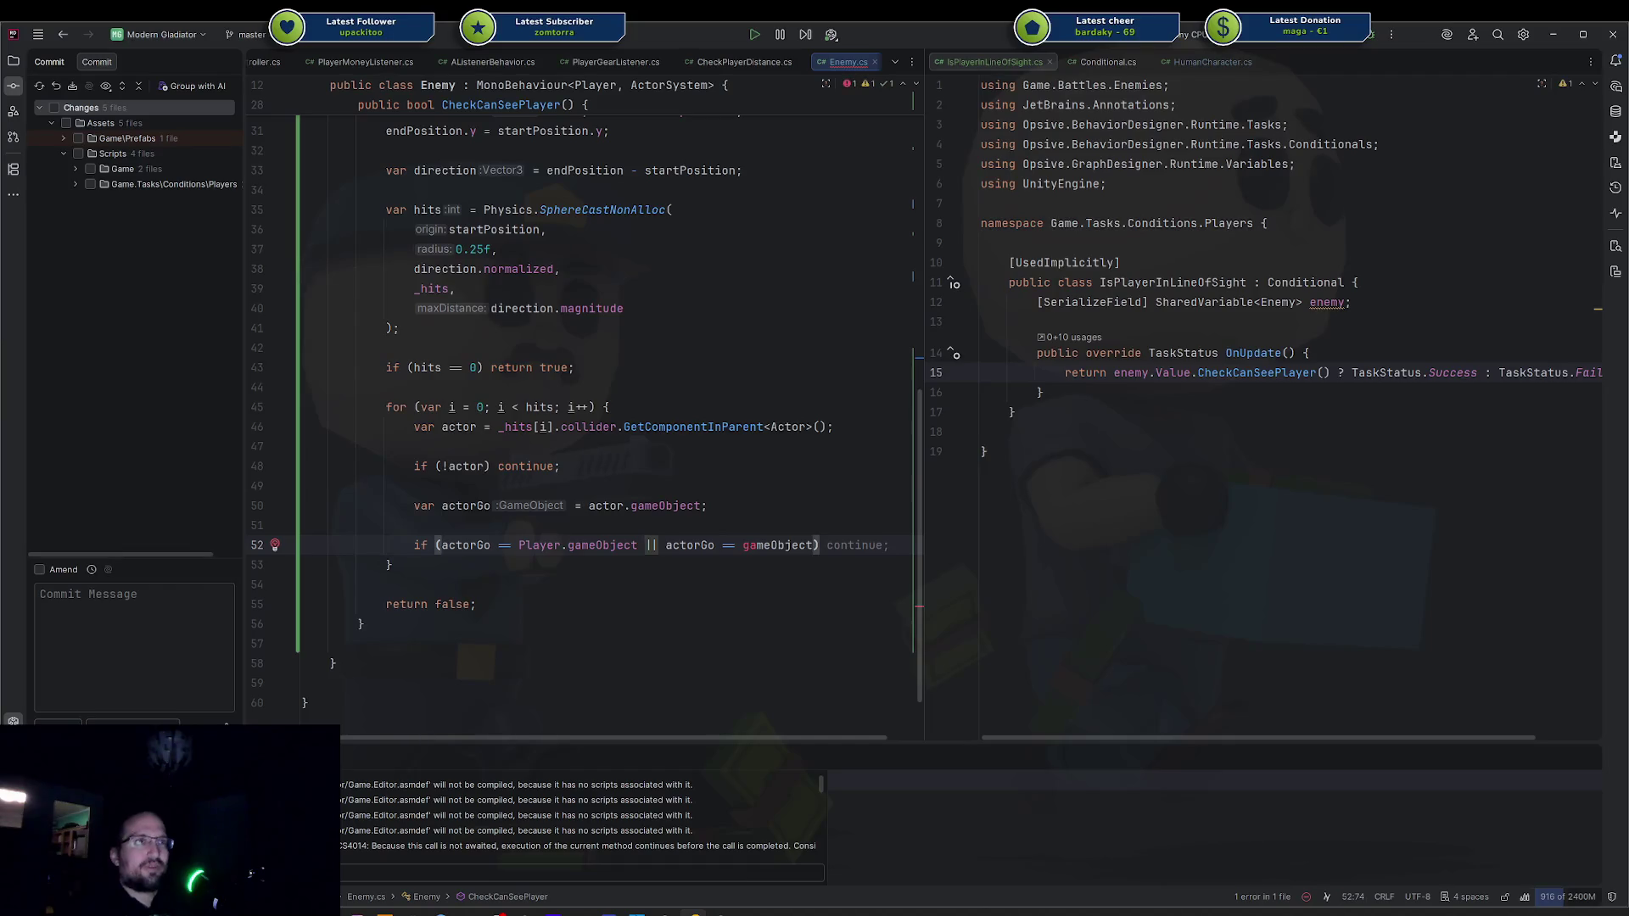
key(ctrl+shift+Left)
key(ctrl+shift+Left)
key(ctrl+shift+Left)
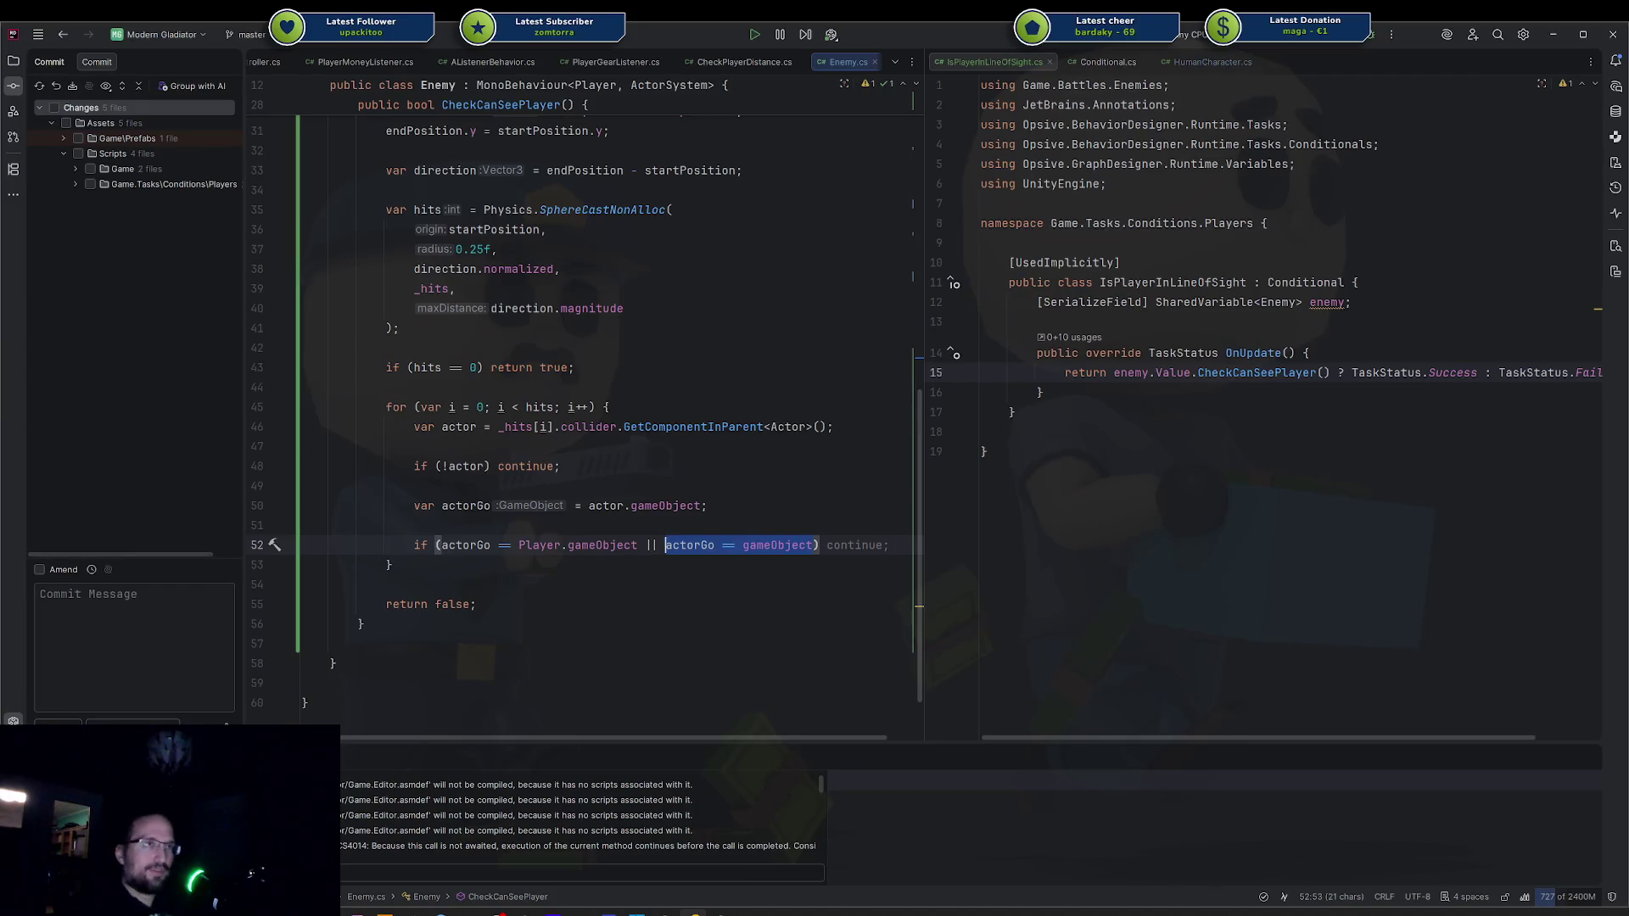
click(438, 545)
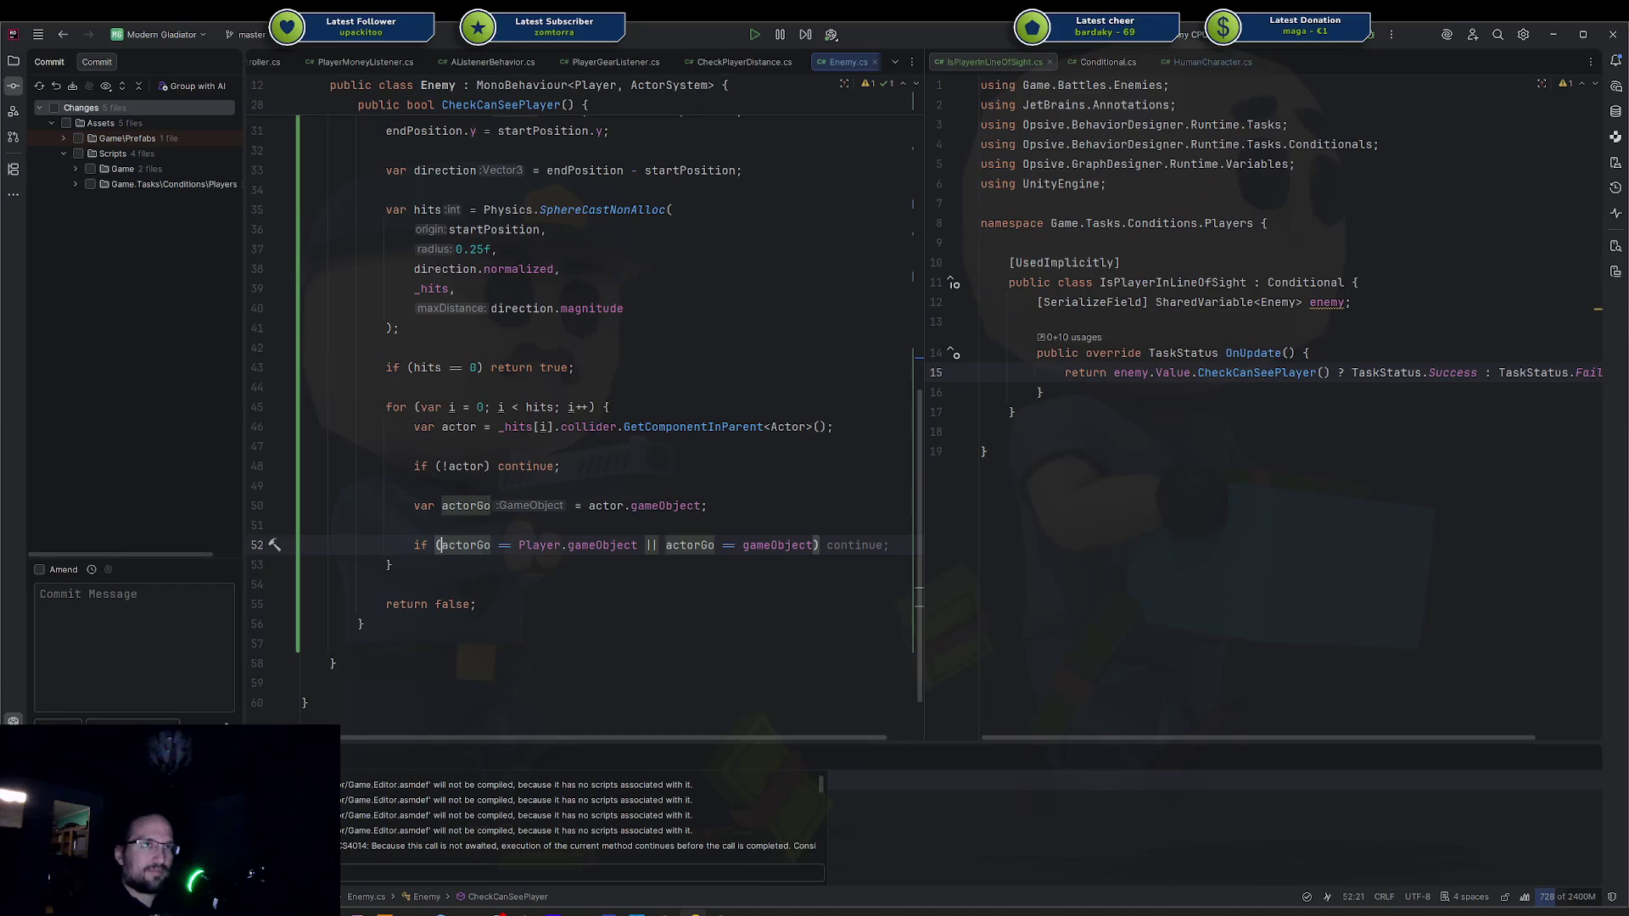
key(ctrl+shift+Right)
key(ctrl+shift+Right)
key(ctrl+shift+Right)
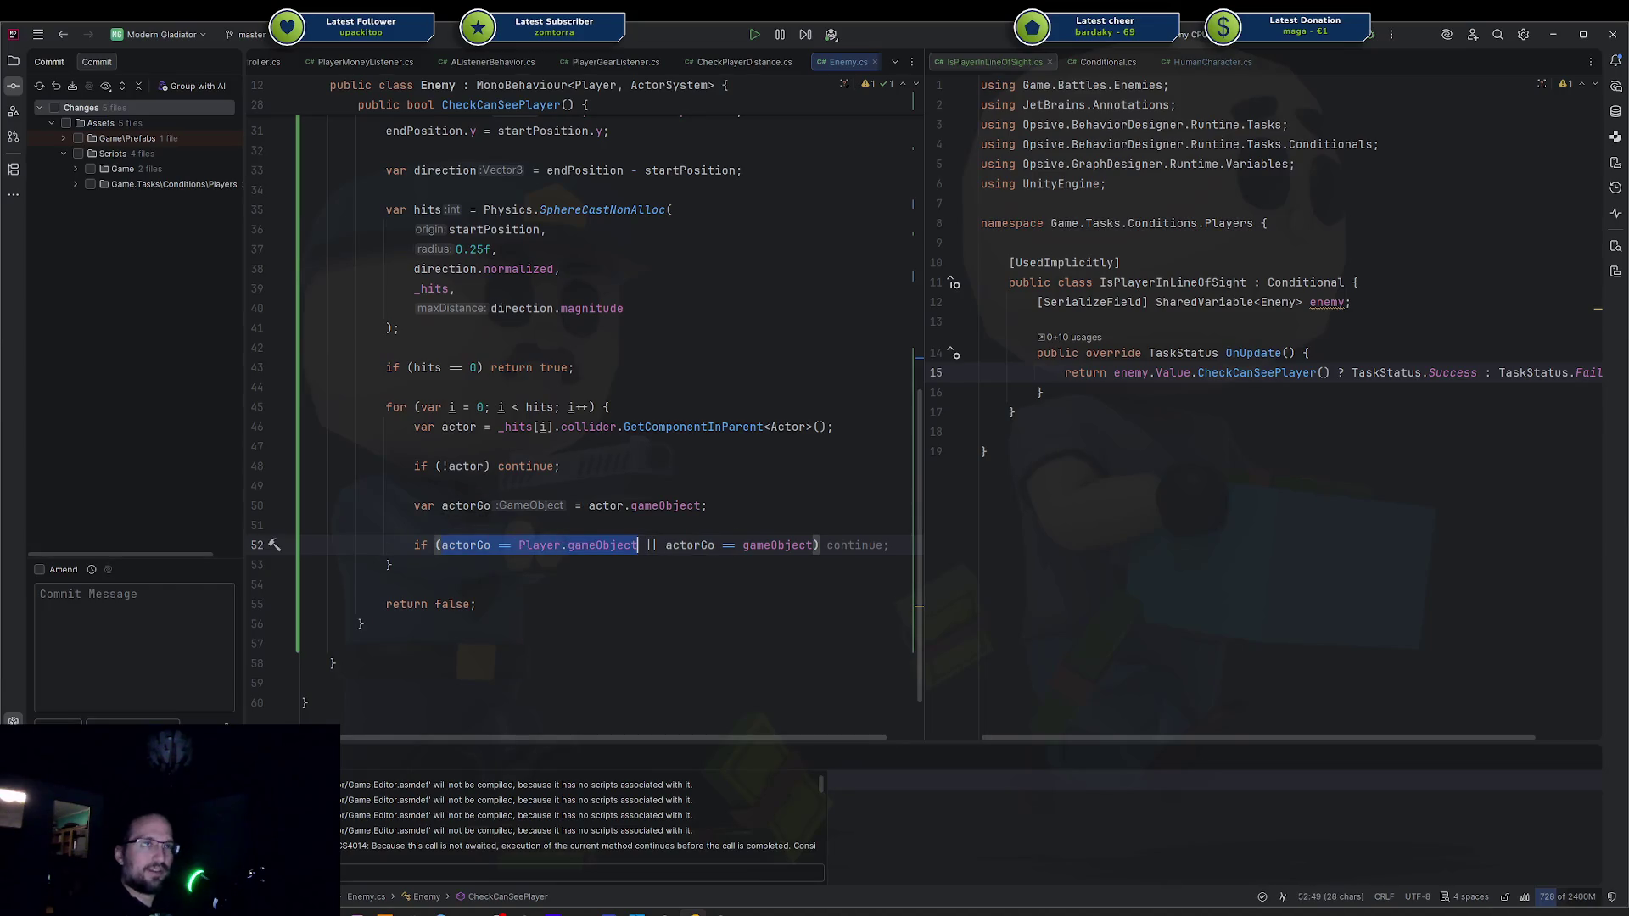
key(End)
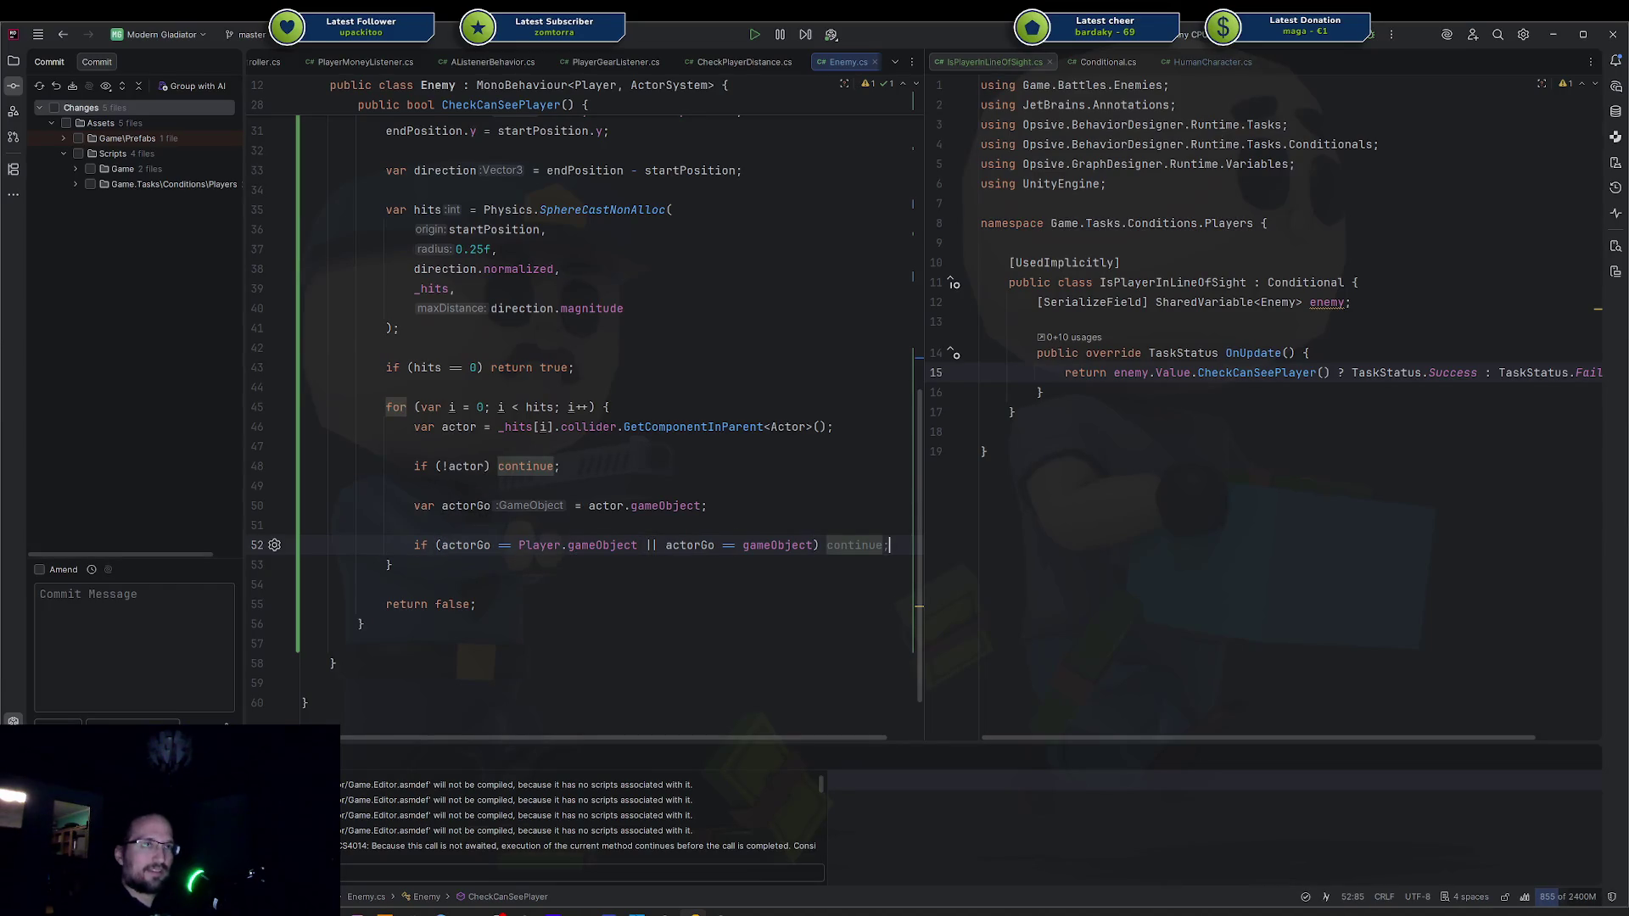
Return false for other blockers inside the loop and change the final return to true.
key(Return)
key(Return)
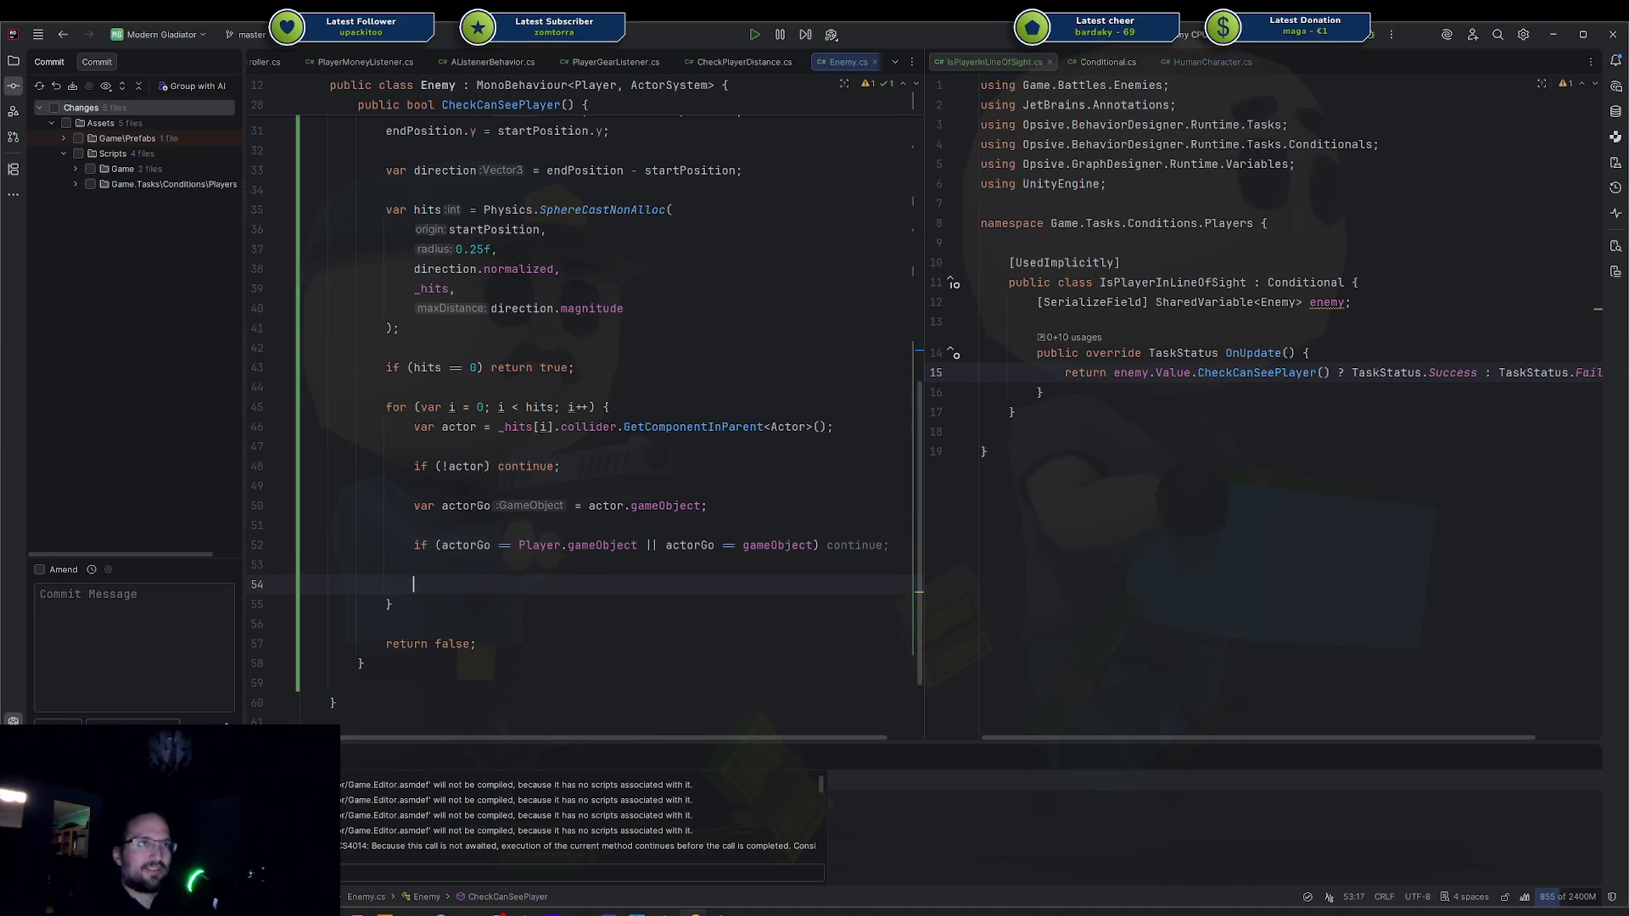
text(return false;)
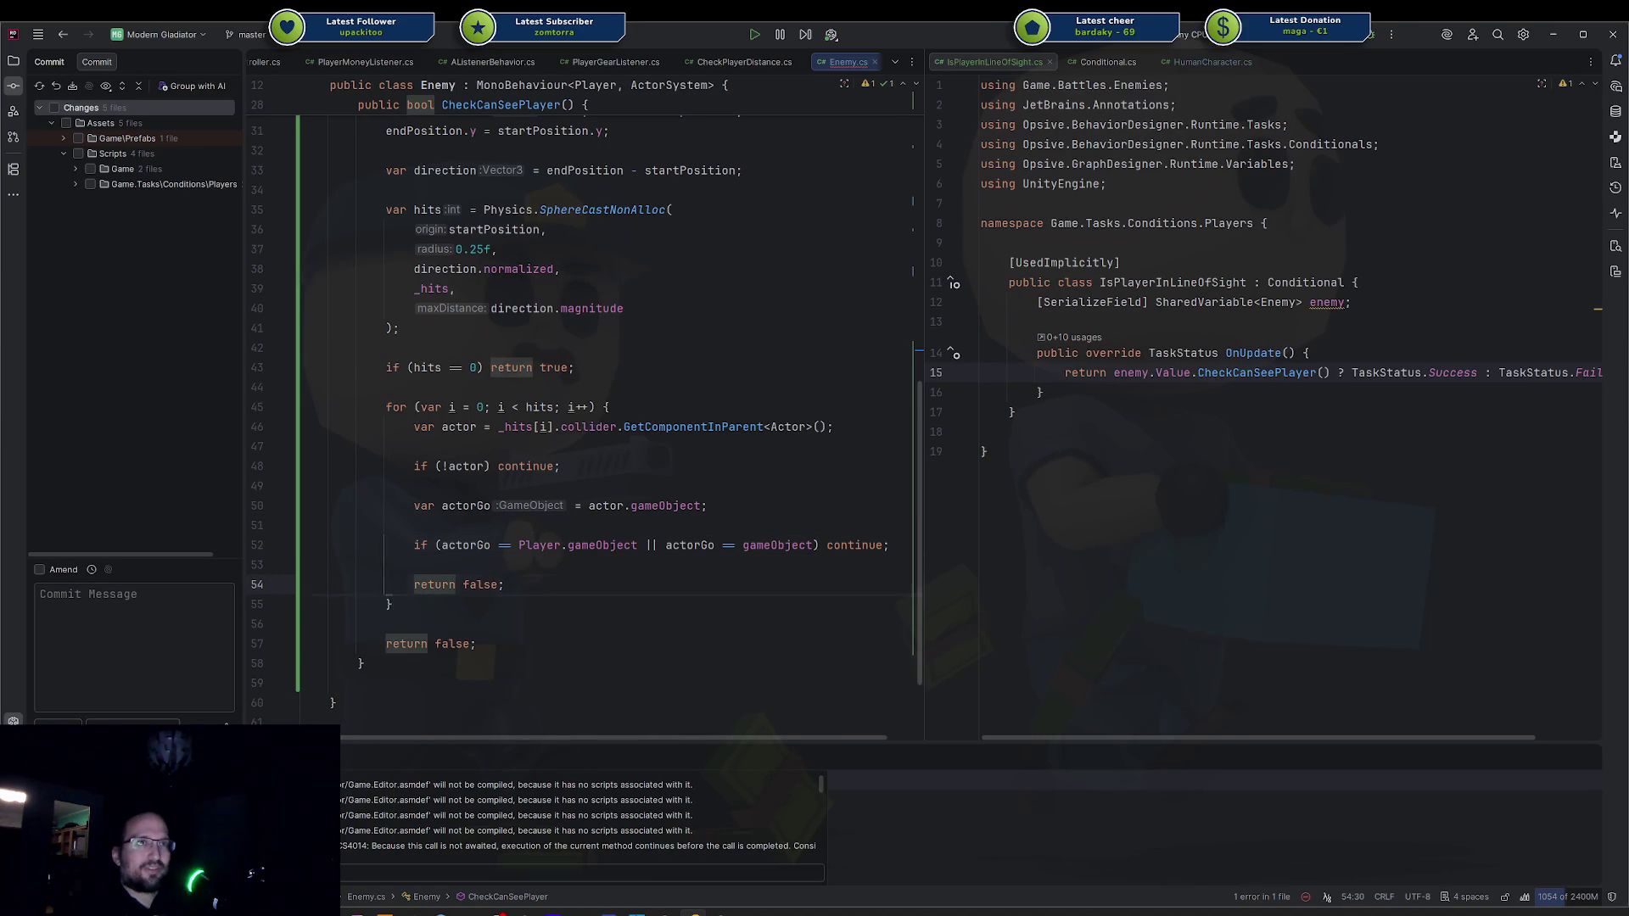
key(Down)
key(Down)
key(Down)
key(Left)
key(ctrl+BackSpace)
text(true)
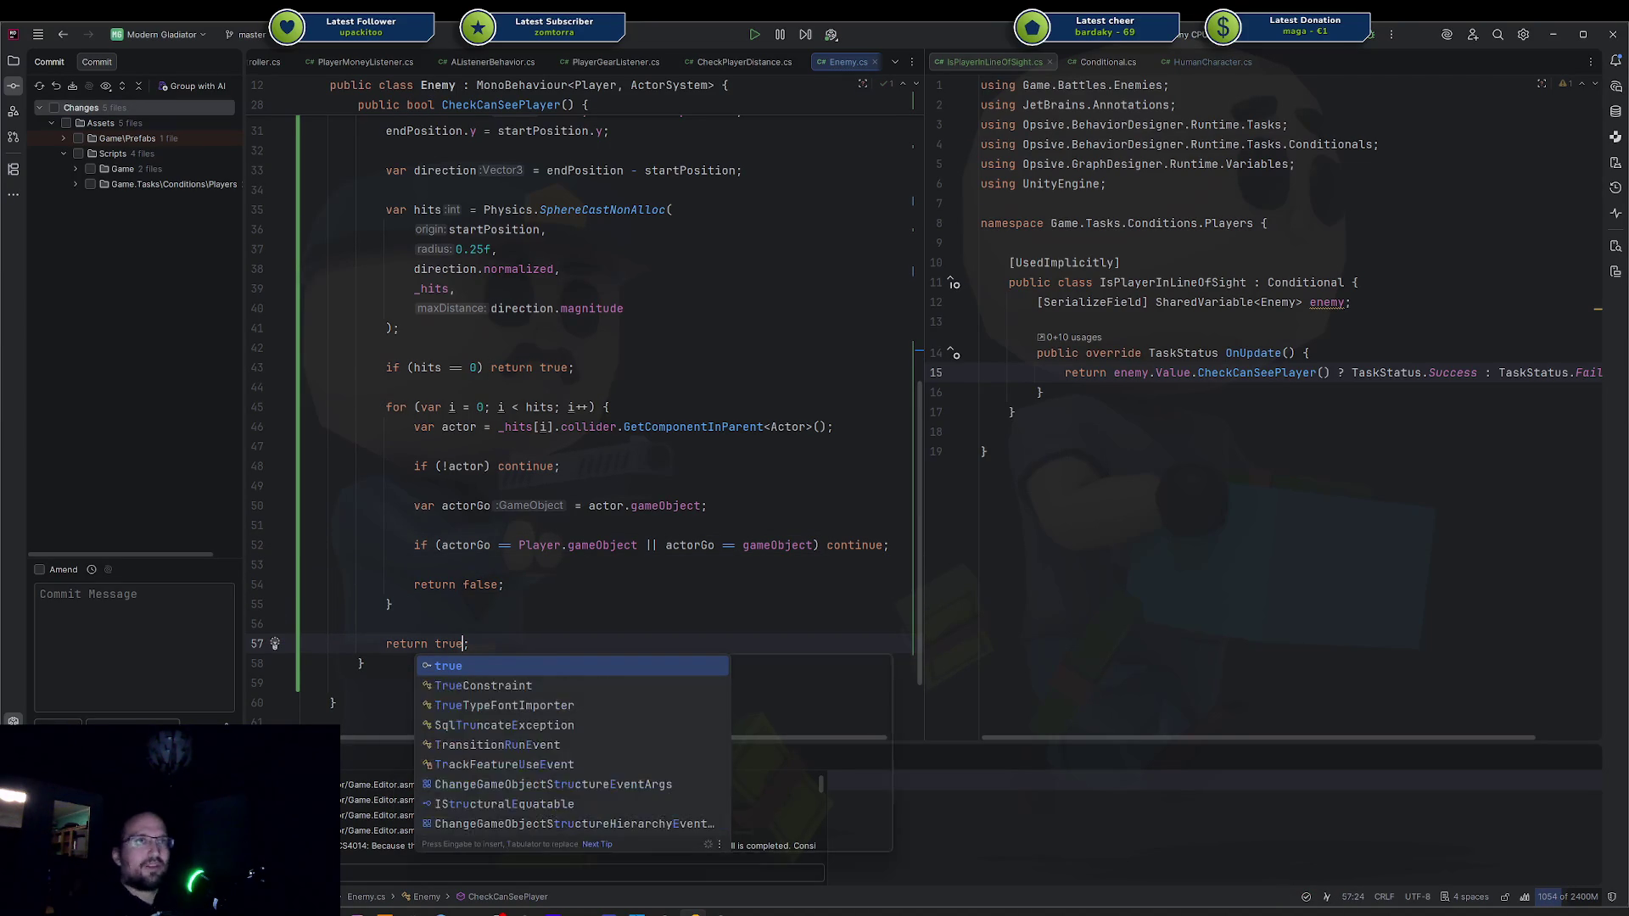
click(576, 567)
Mark the _hits buffer readonly, move it below the character field, then switch to Unity.
scroll(575, 569, up, 8)
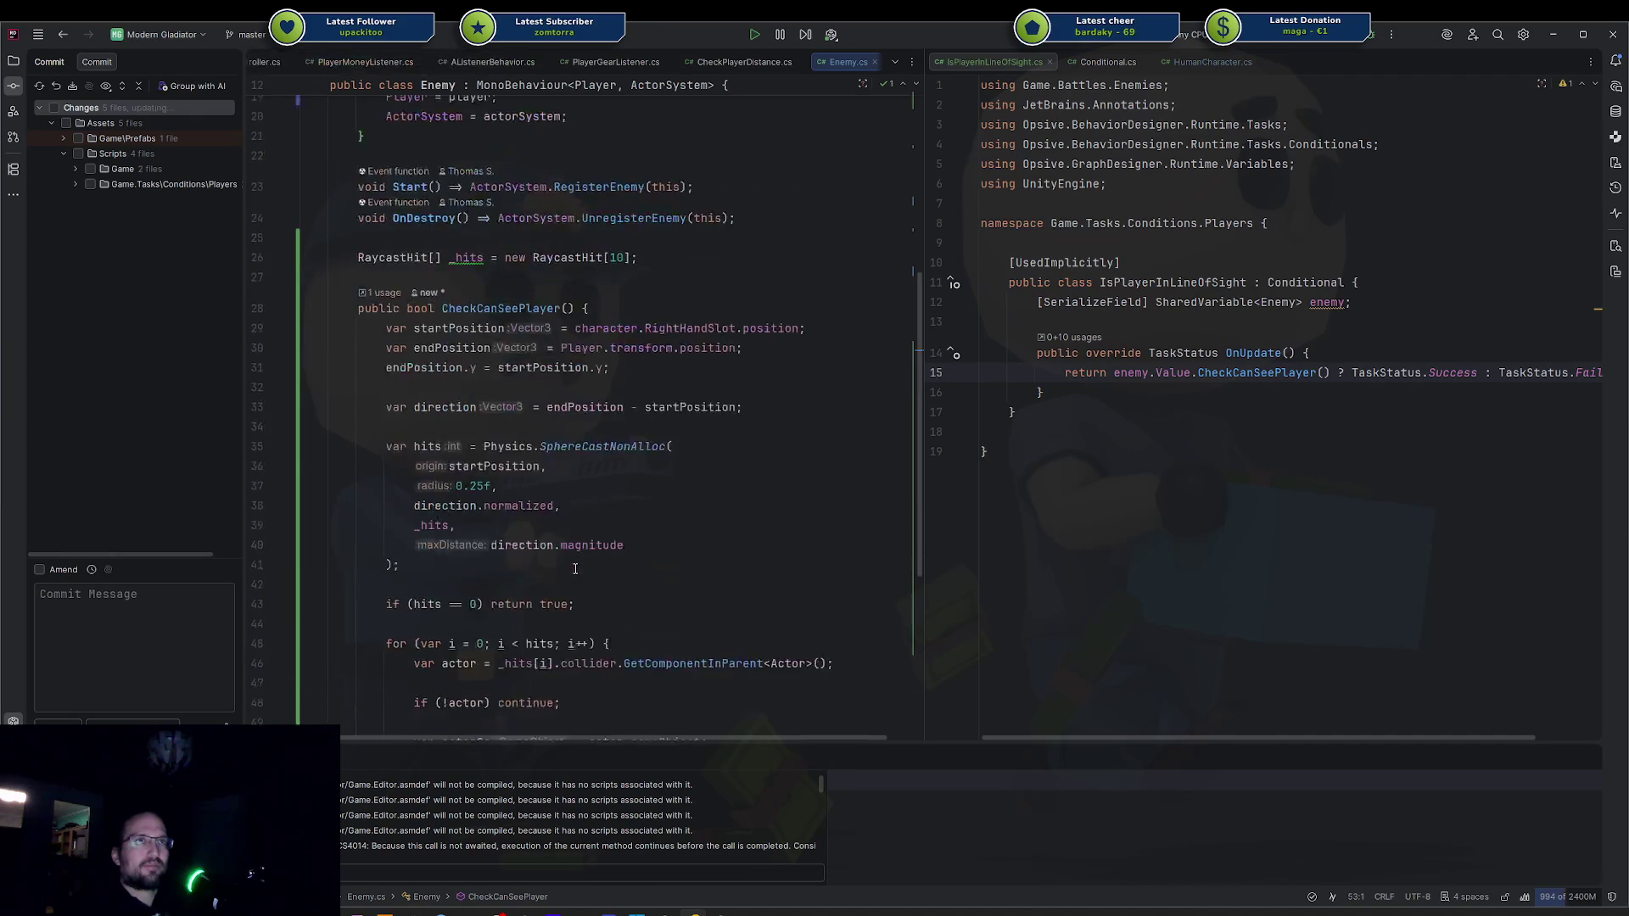
click(360, 493)
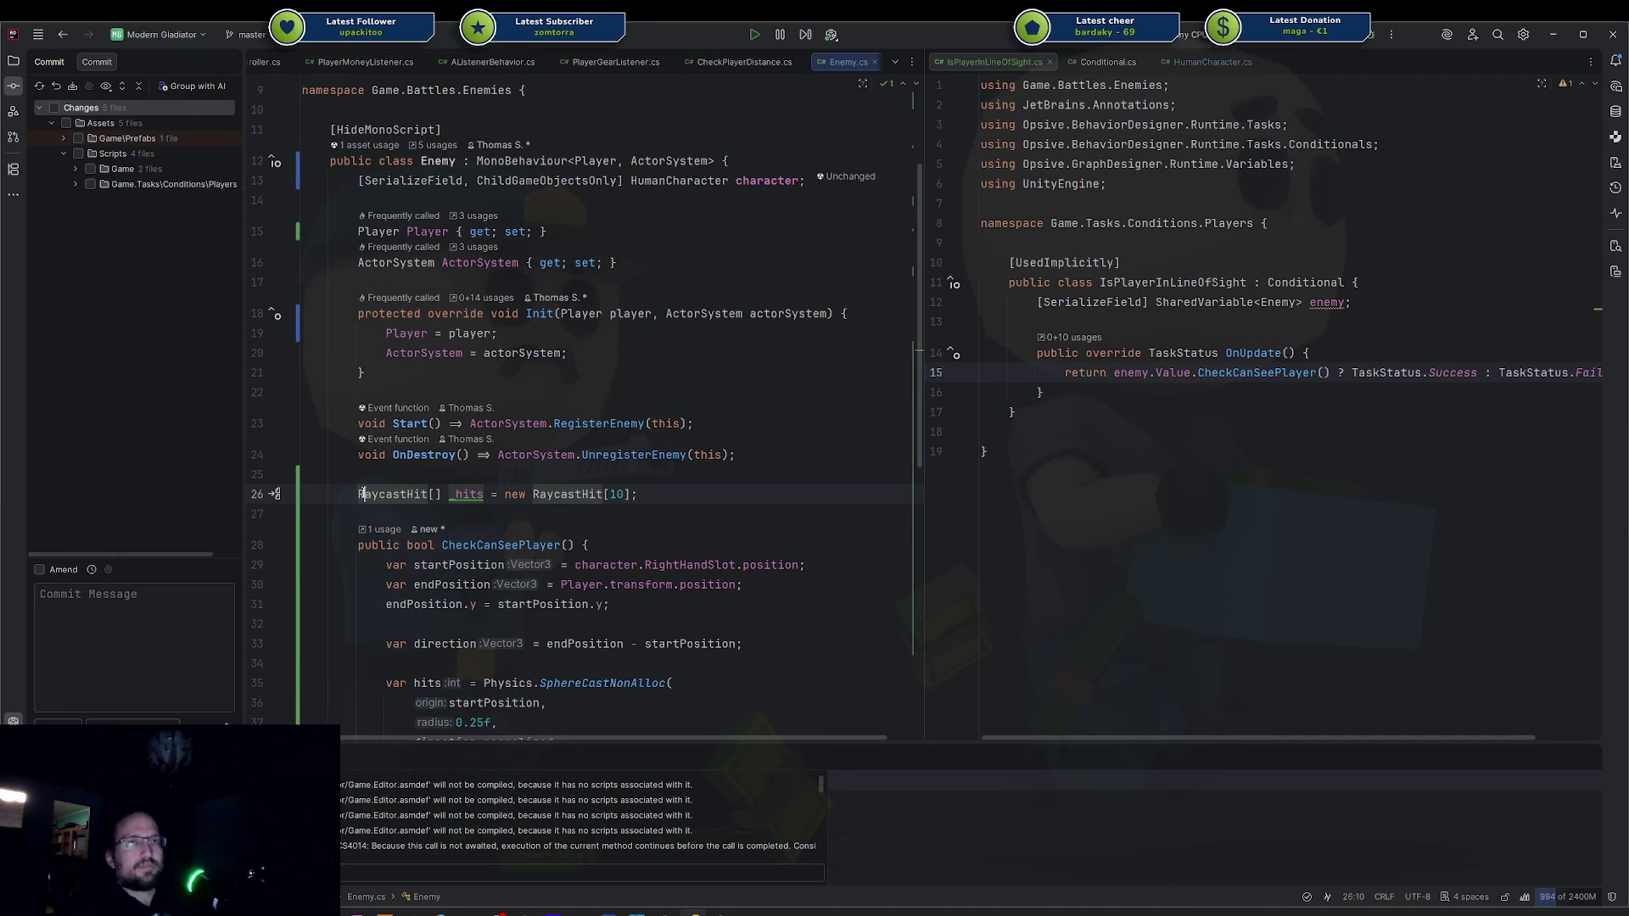
text(readonly)
key(ctrl+w)
key(ctrl+x)
click(694, 424)
key(Up)
key(Up)
key(Up)
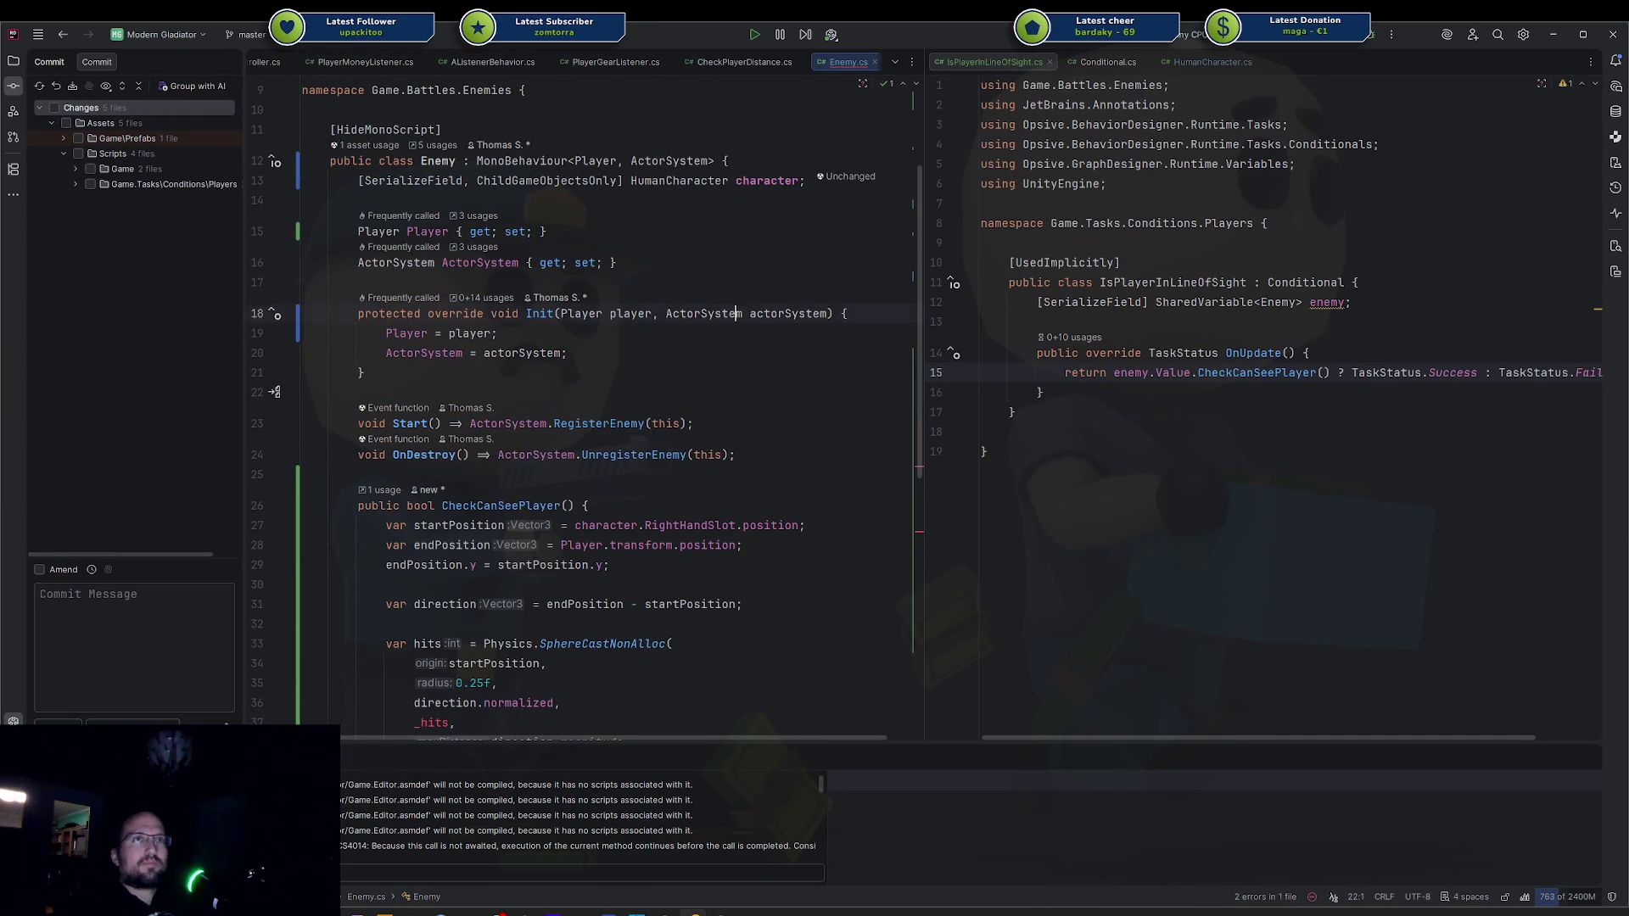
key(Return)
key(ctrl+v)
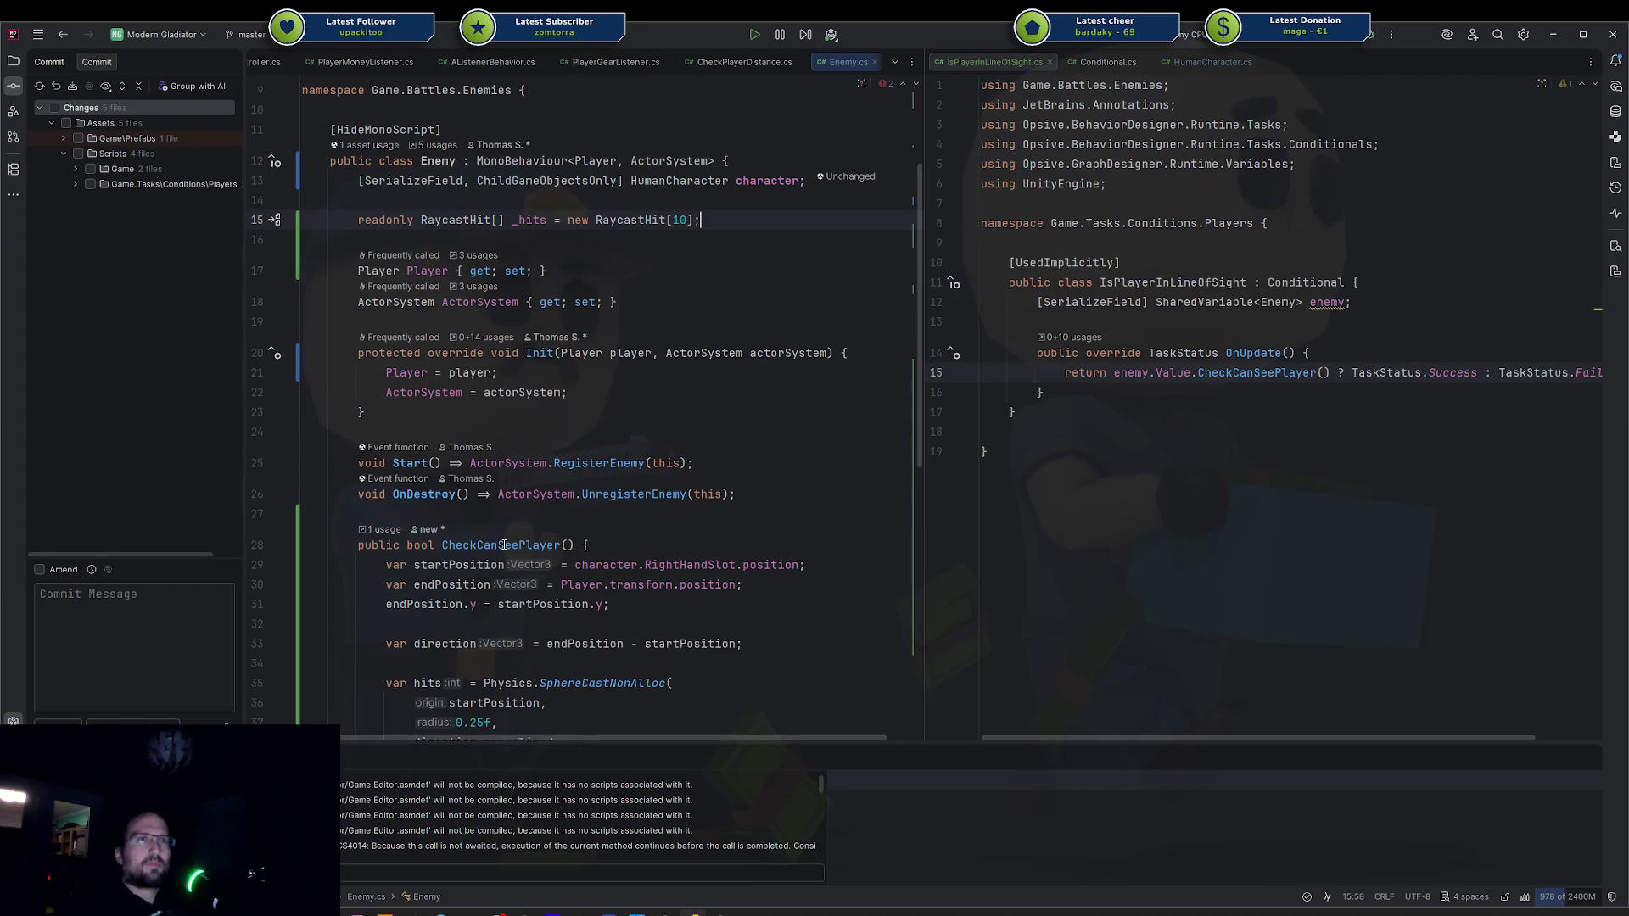
scroll(504, 545, down, 7)
scroll(465, 388, up, 4)
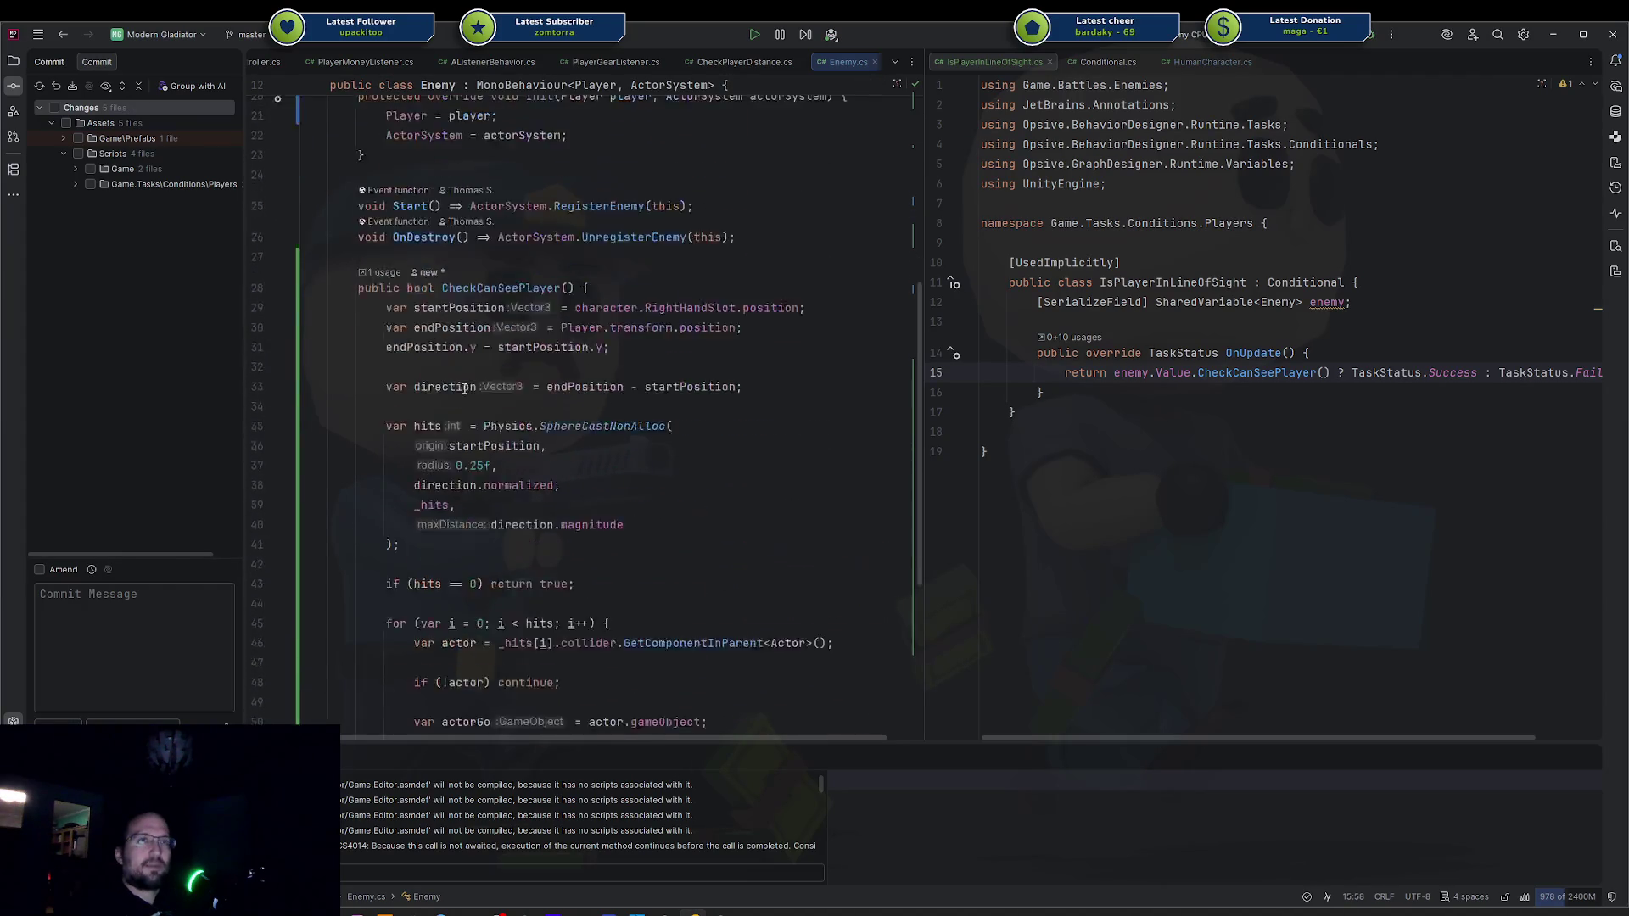
scroll(465, 388, up, 4)
key(alt+Tab)
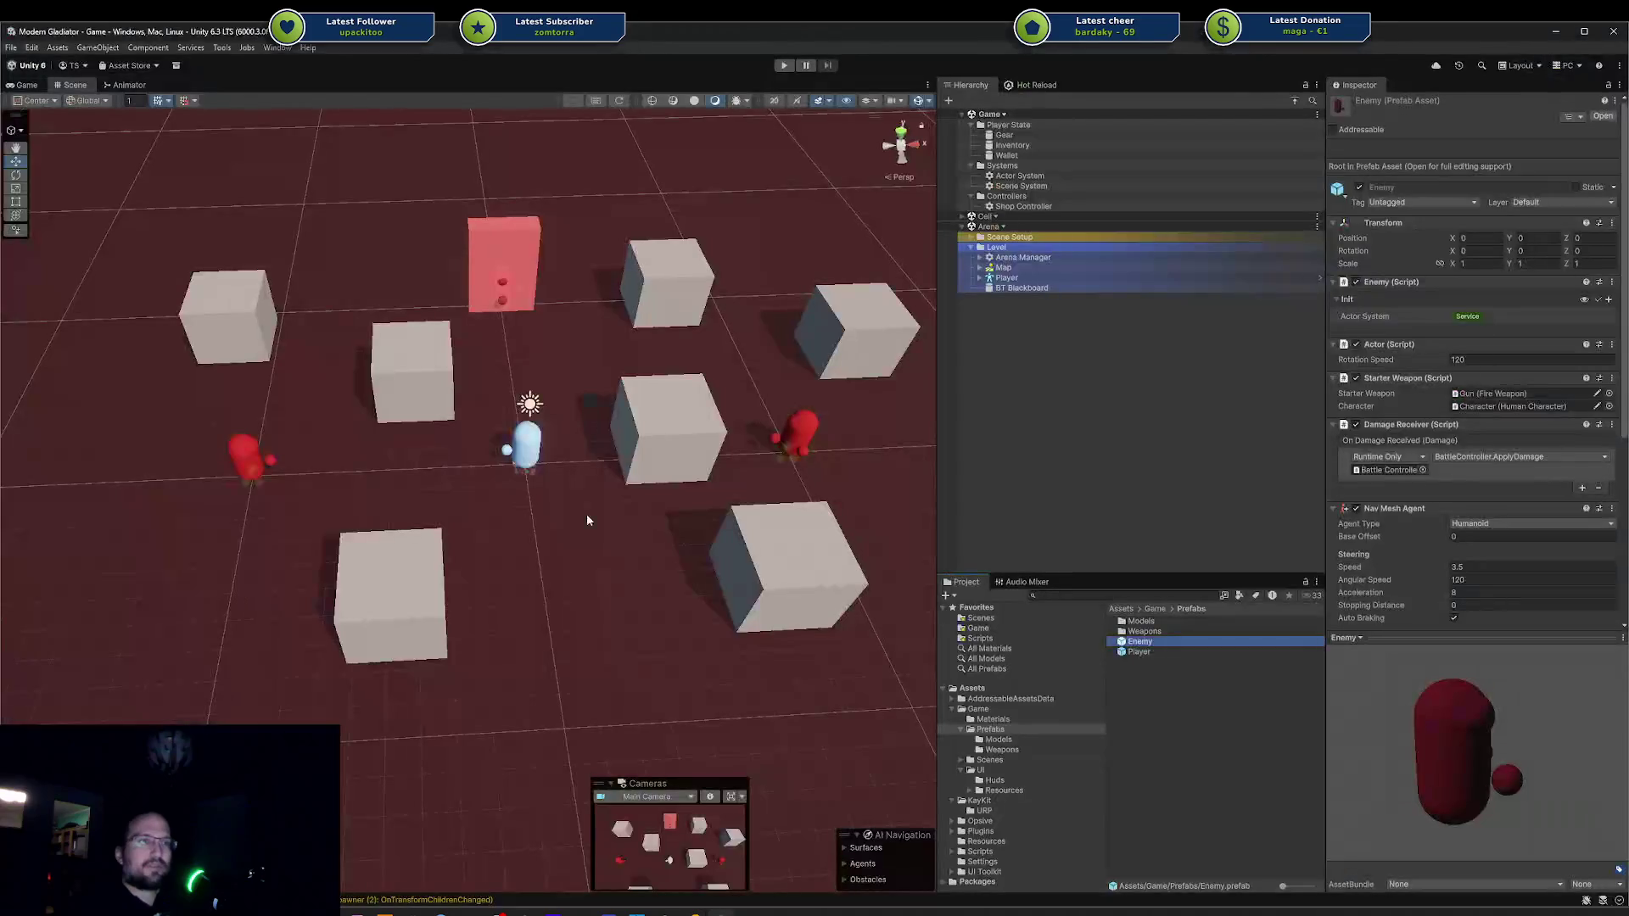
Enter Play mode and drag the import progress window aside while scripts recompile.
click(786, 66)
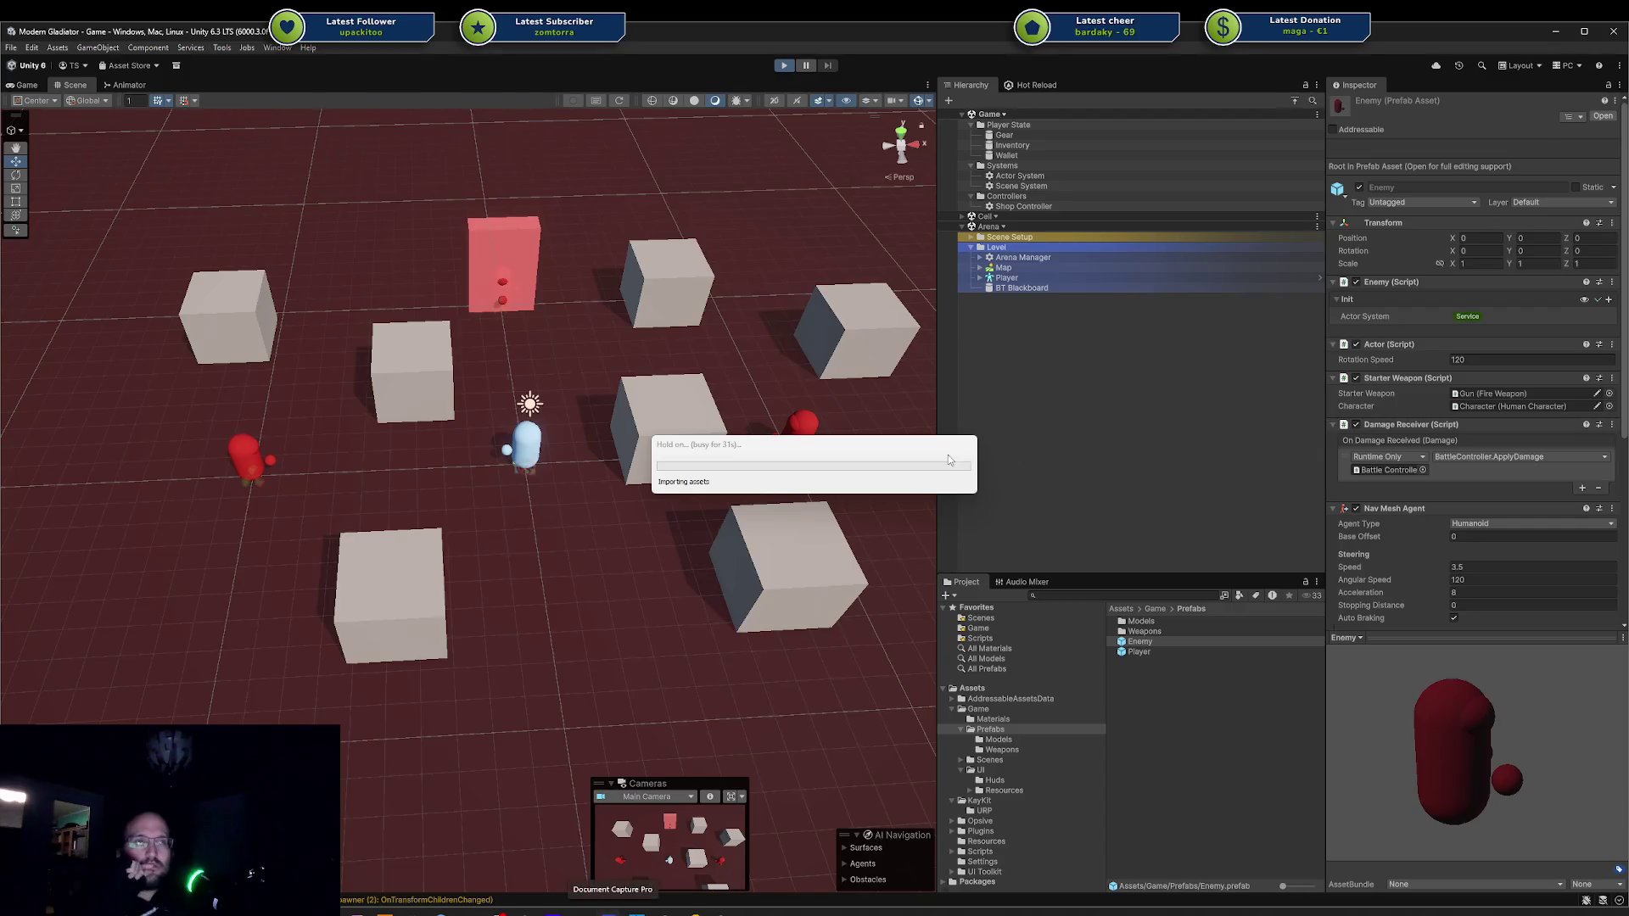
mouse_move(929, 469)
mouse_down()
mouse_move(957, 453)
mouse_move(912, 430)
mouse_up()
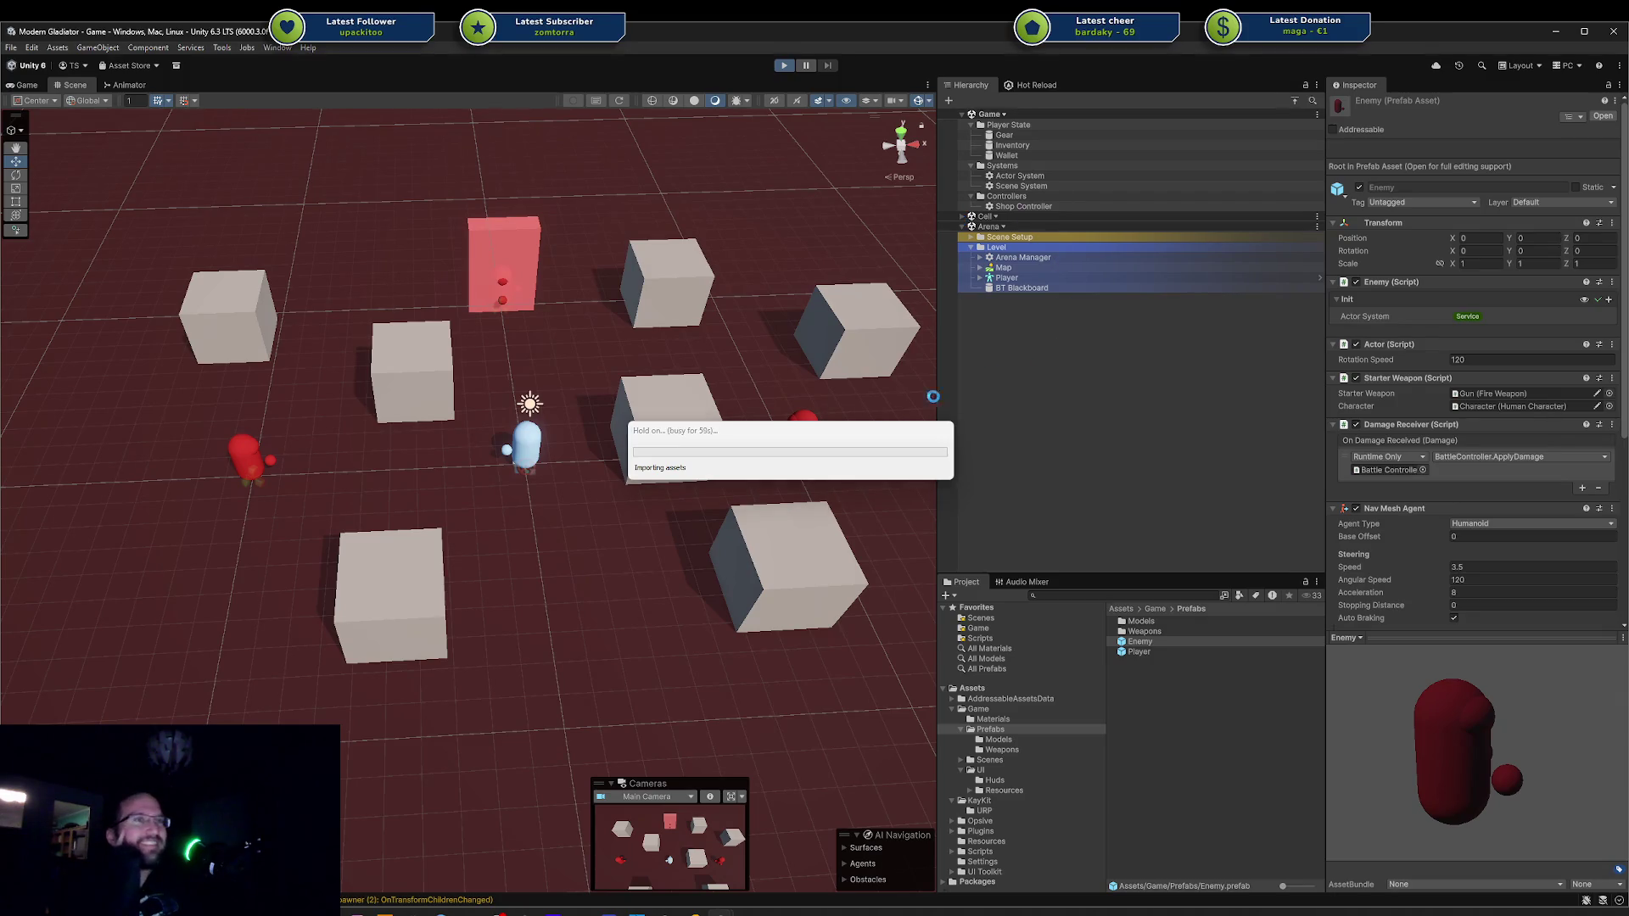
drag(864, 441, 813, 440)
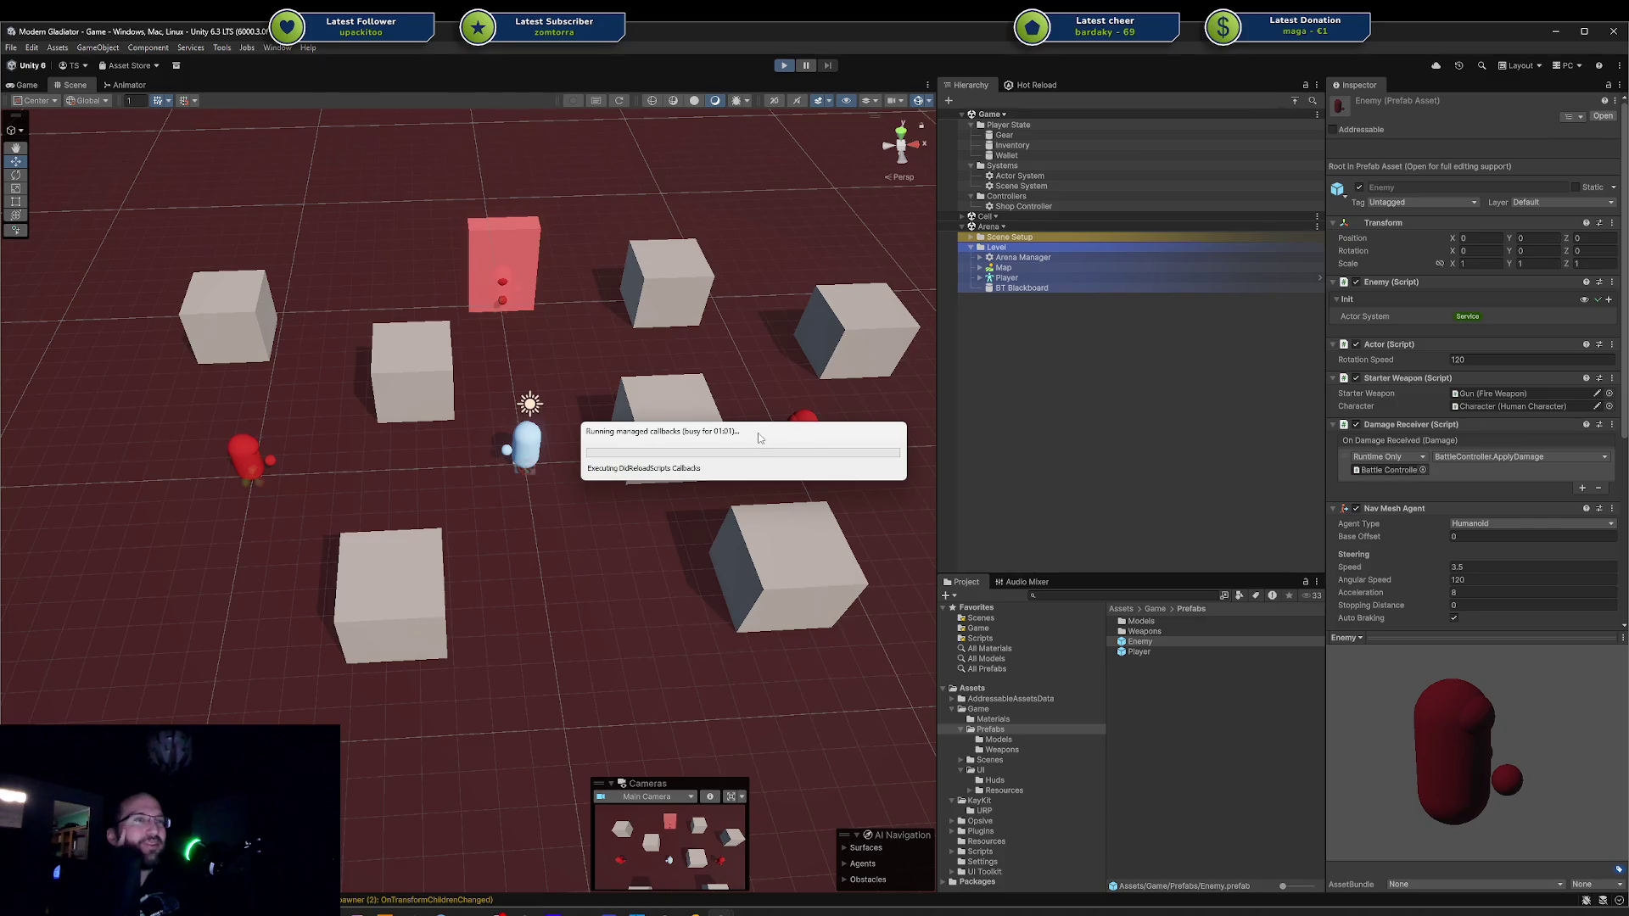
drag(643, 435, 640, 454)
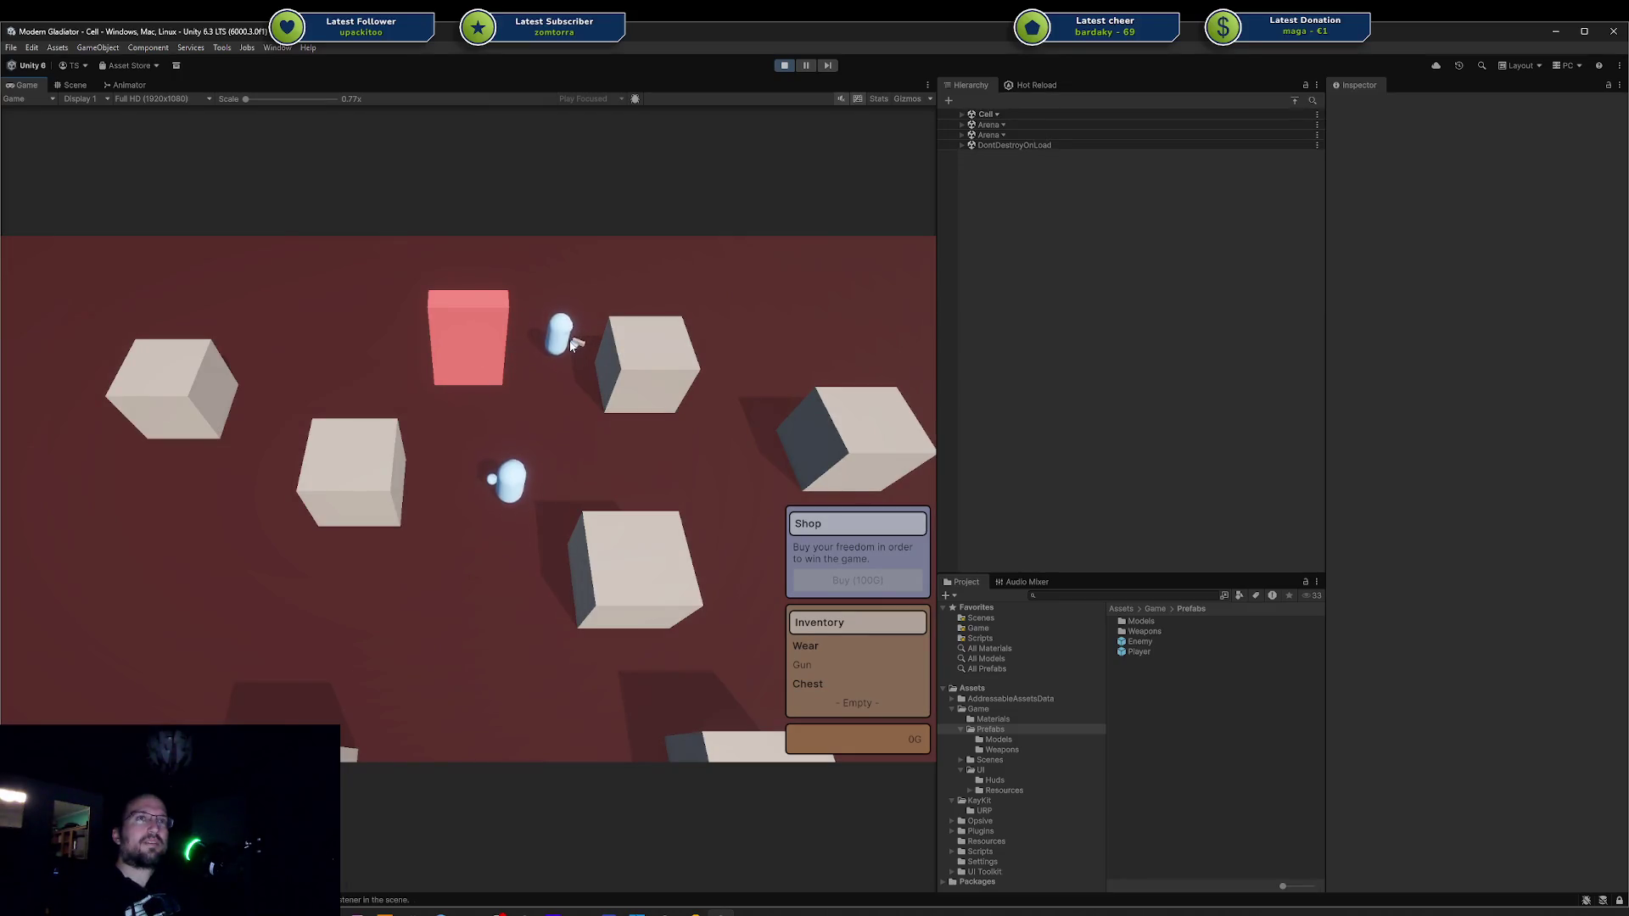
Walk into the arena with WASD, fire at the chasing capsule enemies, then stop Play mode.
key(s)
key(w)
key(d)
click(450, 673)
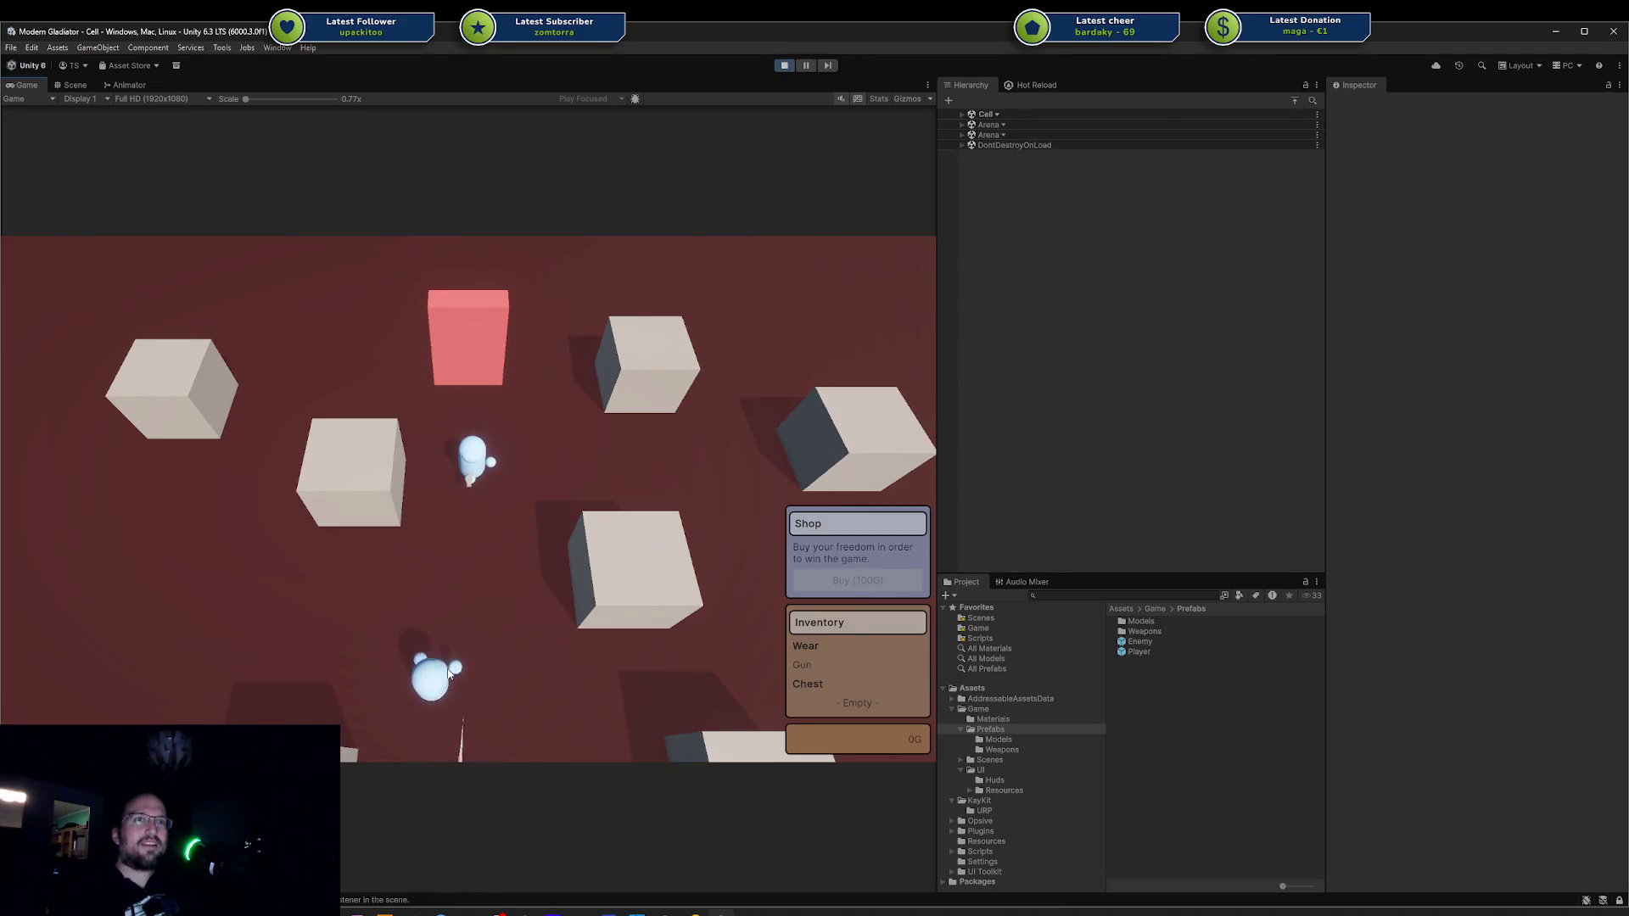
key(w)
click(454, 657)
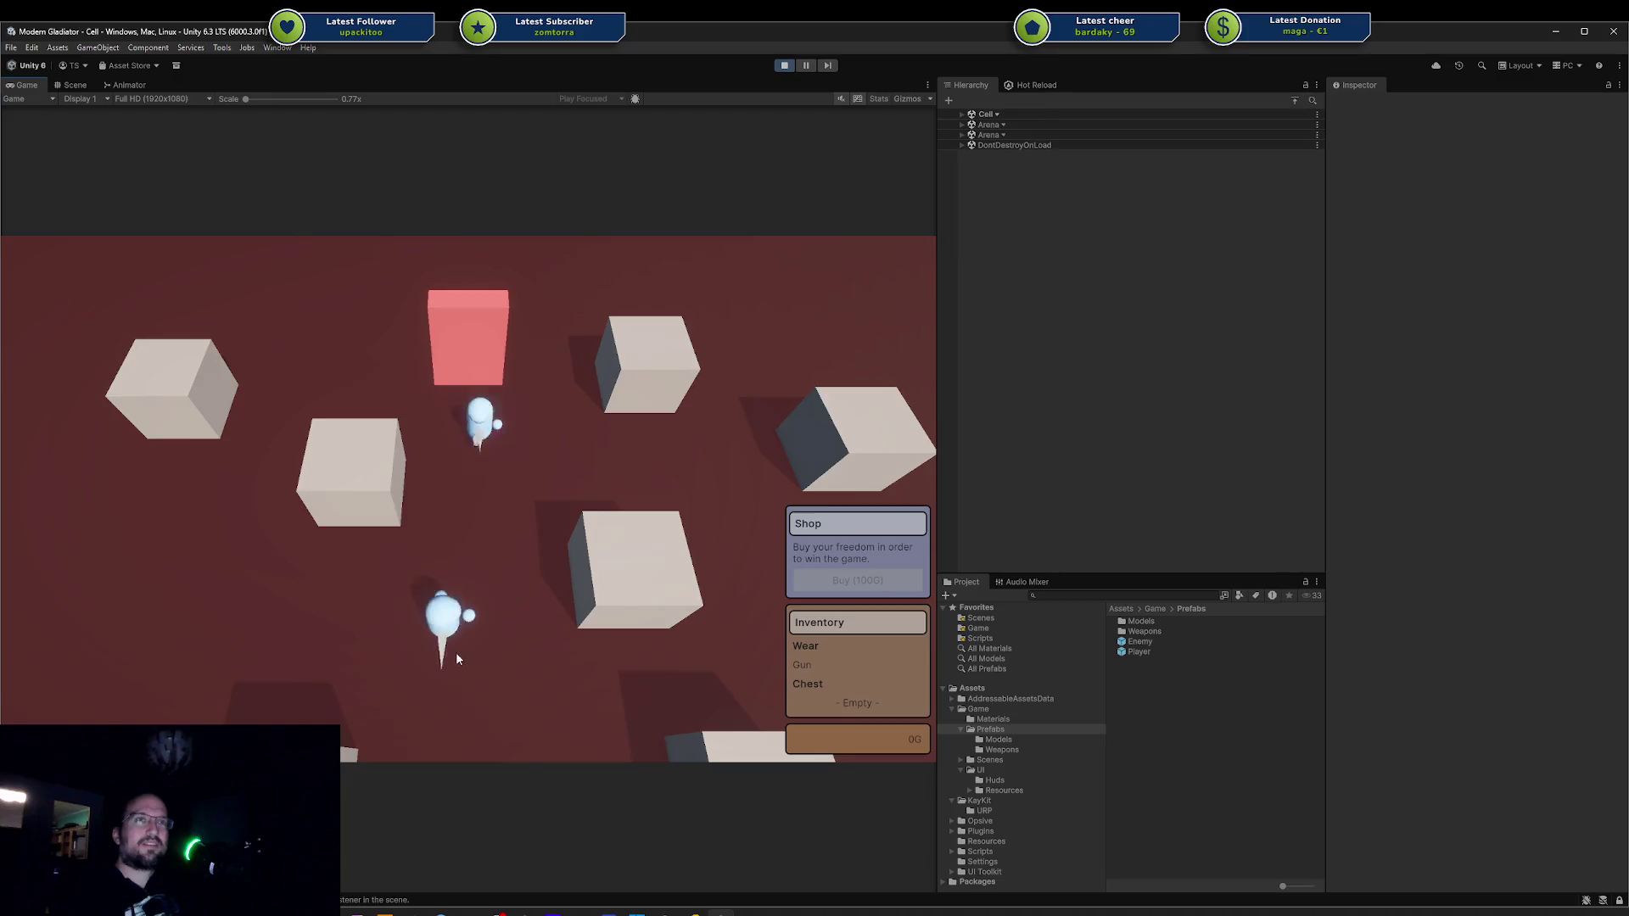
key(s)
key(d)
key(w)
key(a)
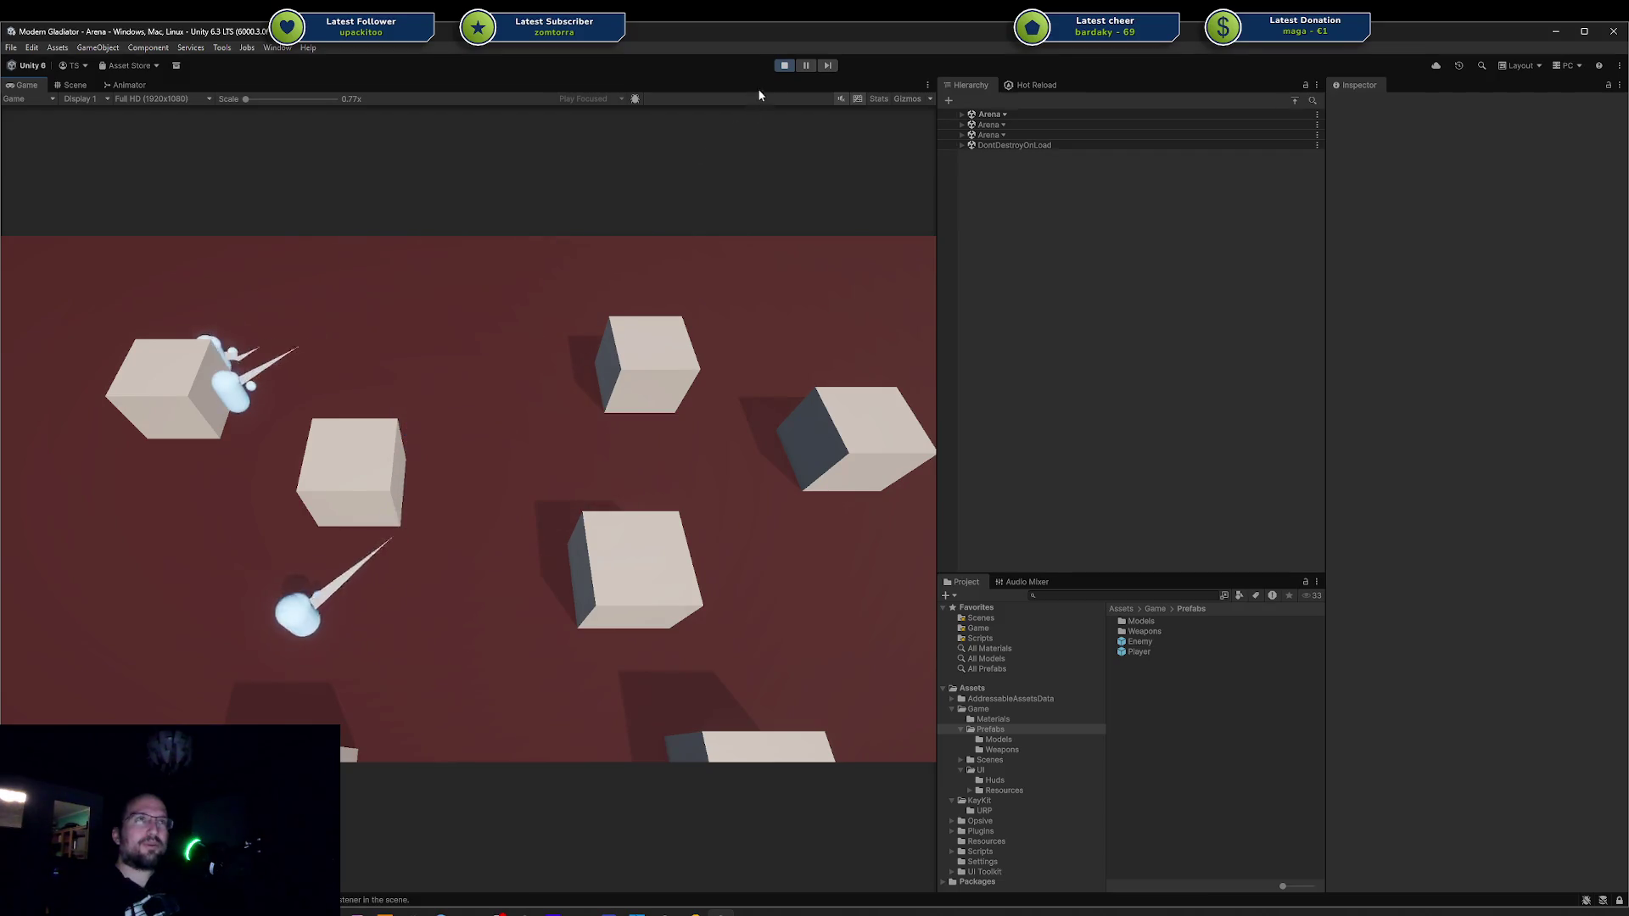
click(783, 66)
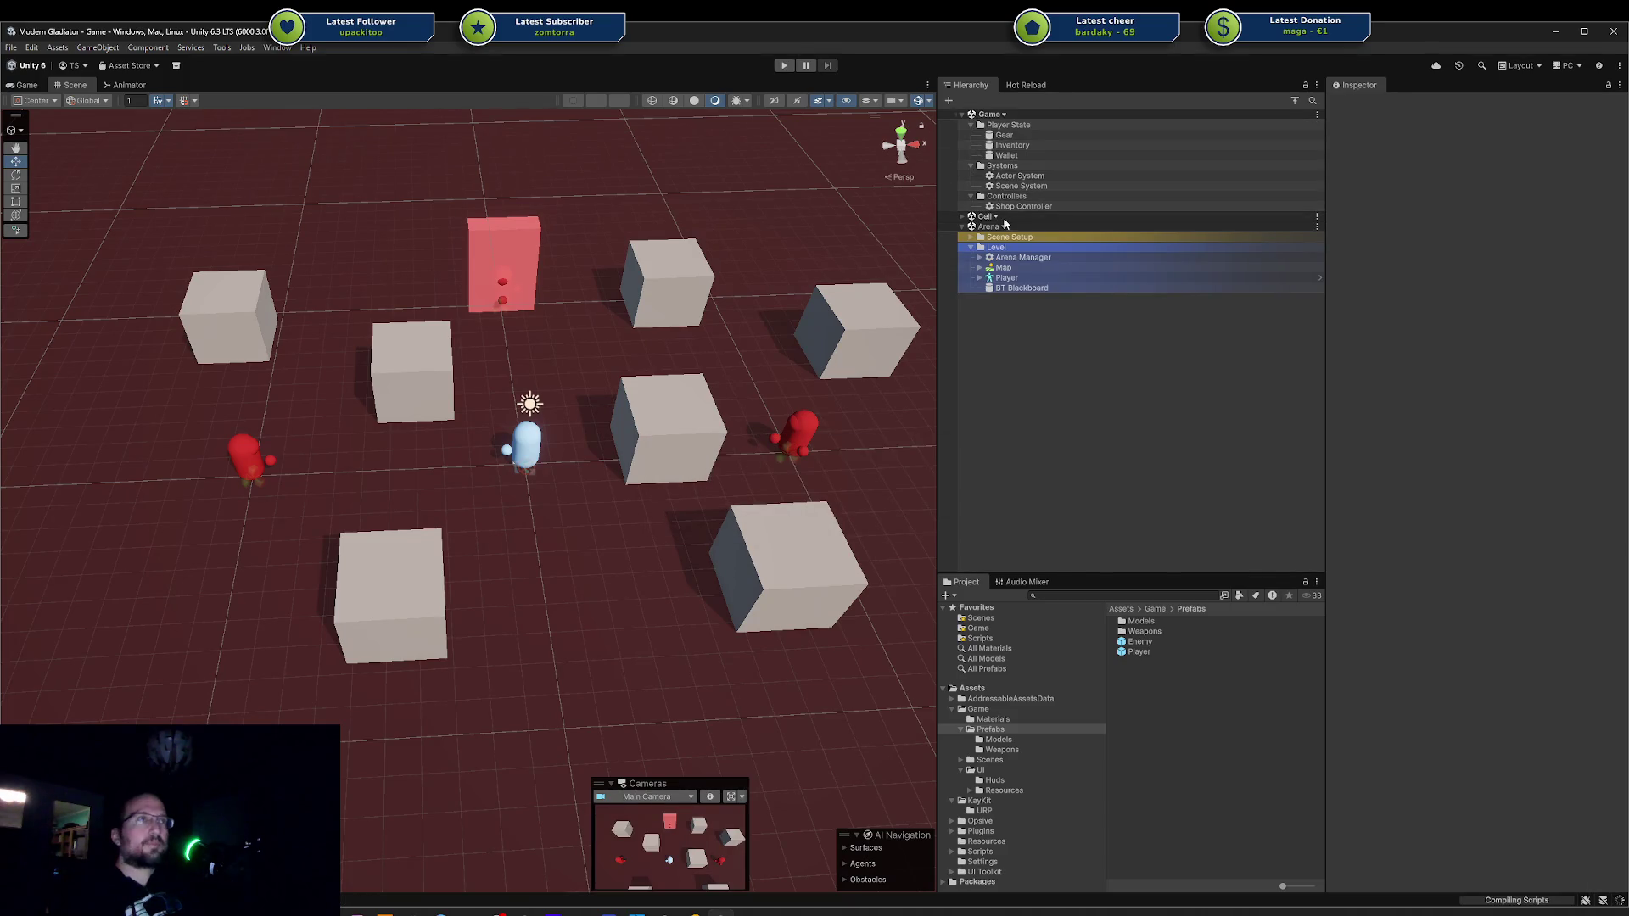
Unload the Arena scene from the Hierarchy and save the scene changes.
click(1012, 227)
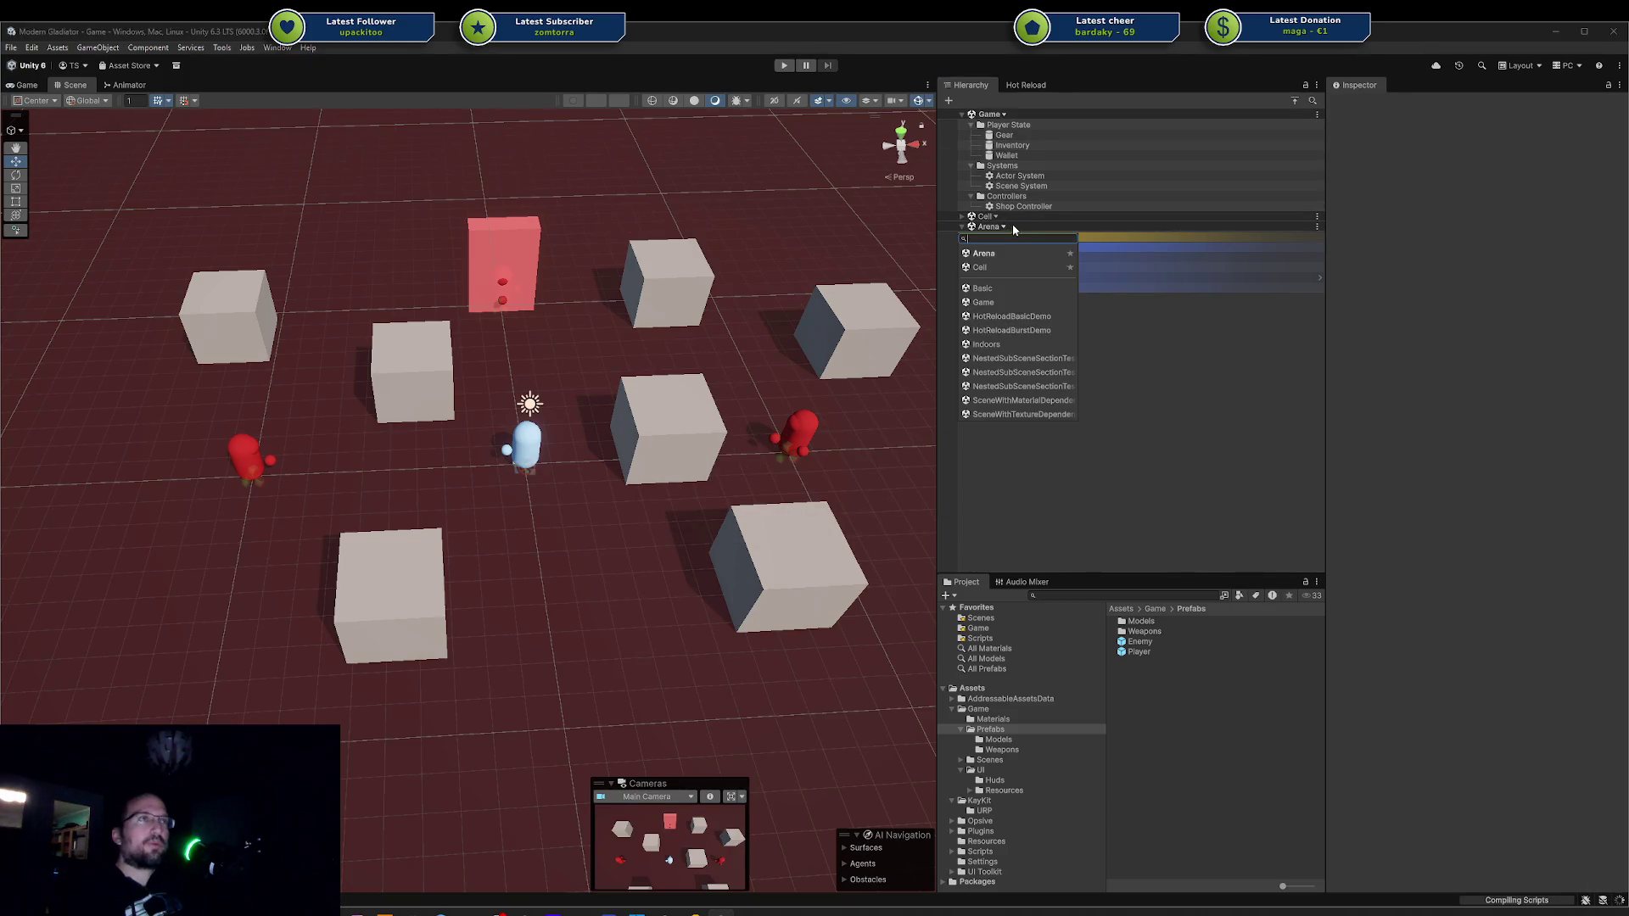
right_click(1126, 228)
click(1189, 305)
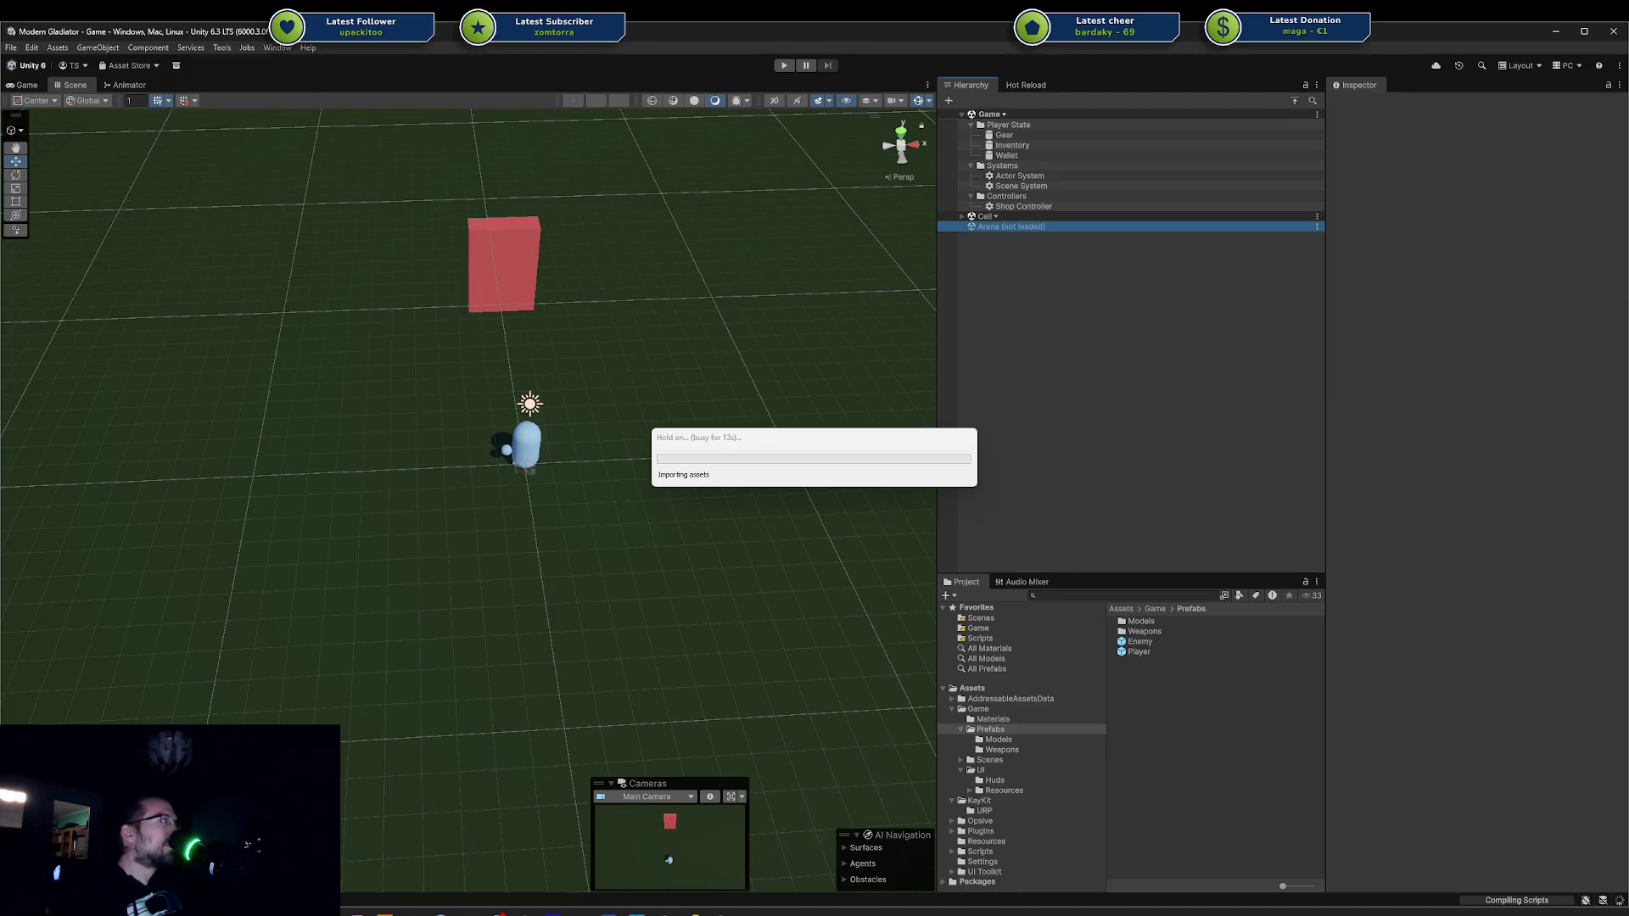
key(ctrl+s)
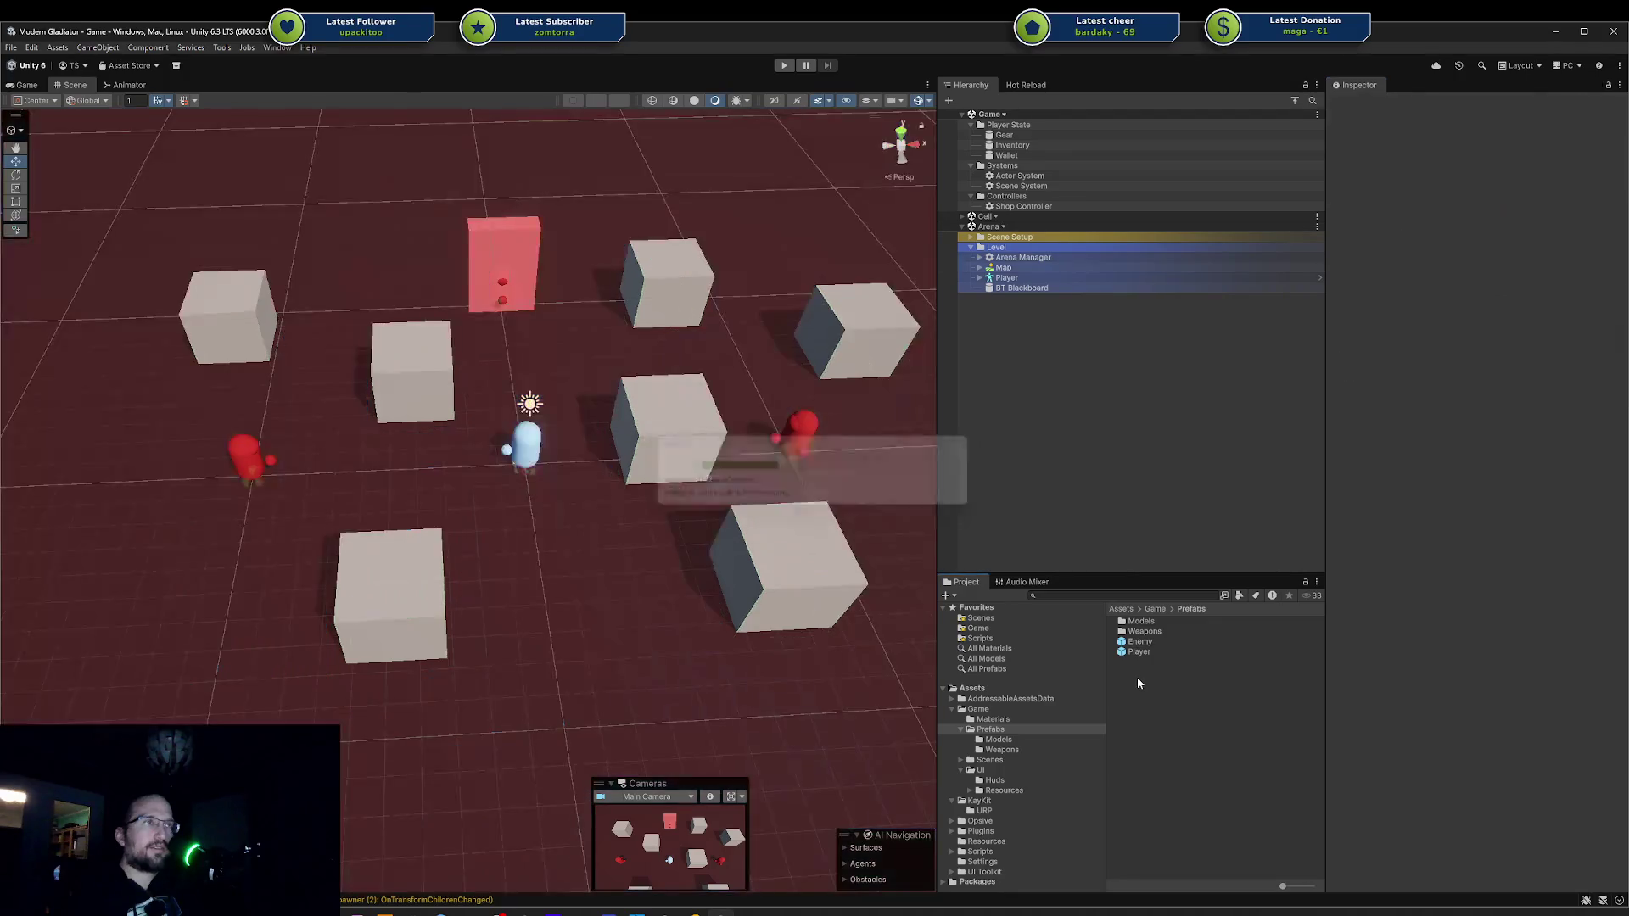
Set the Enemy prefab's Character reference to its own child Character, then unload Arena again.
click(1148, 648)
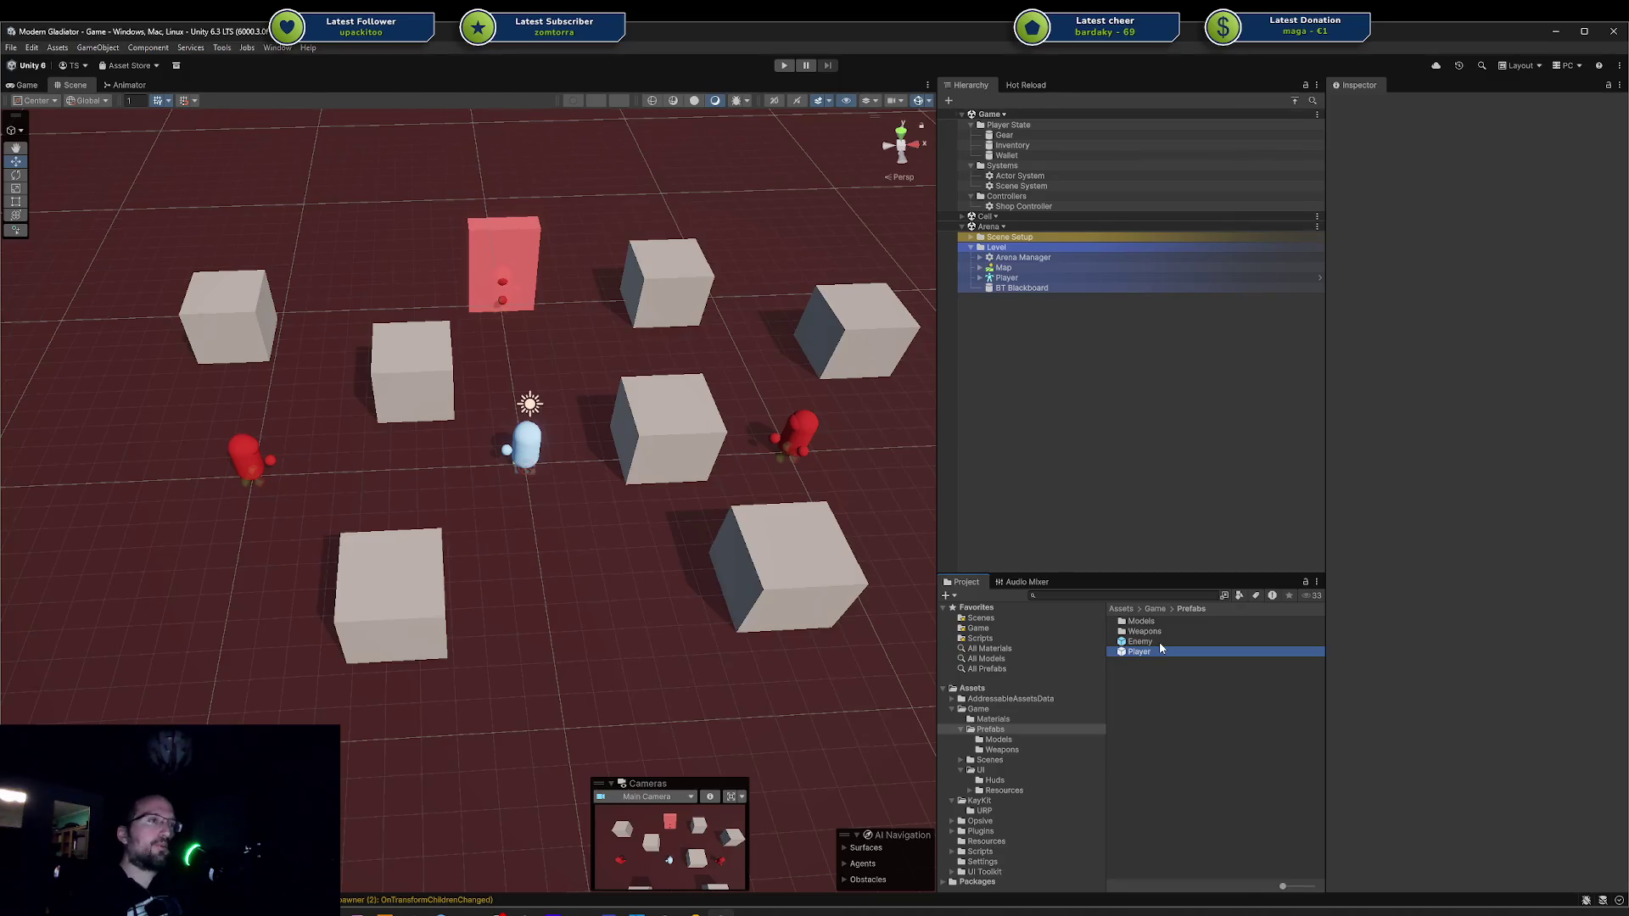
click(1167, 641)
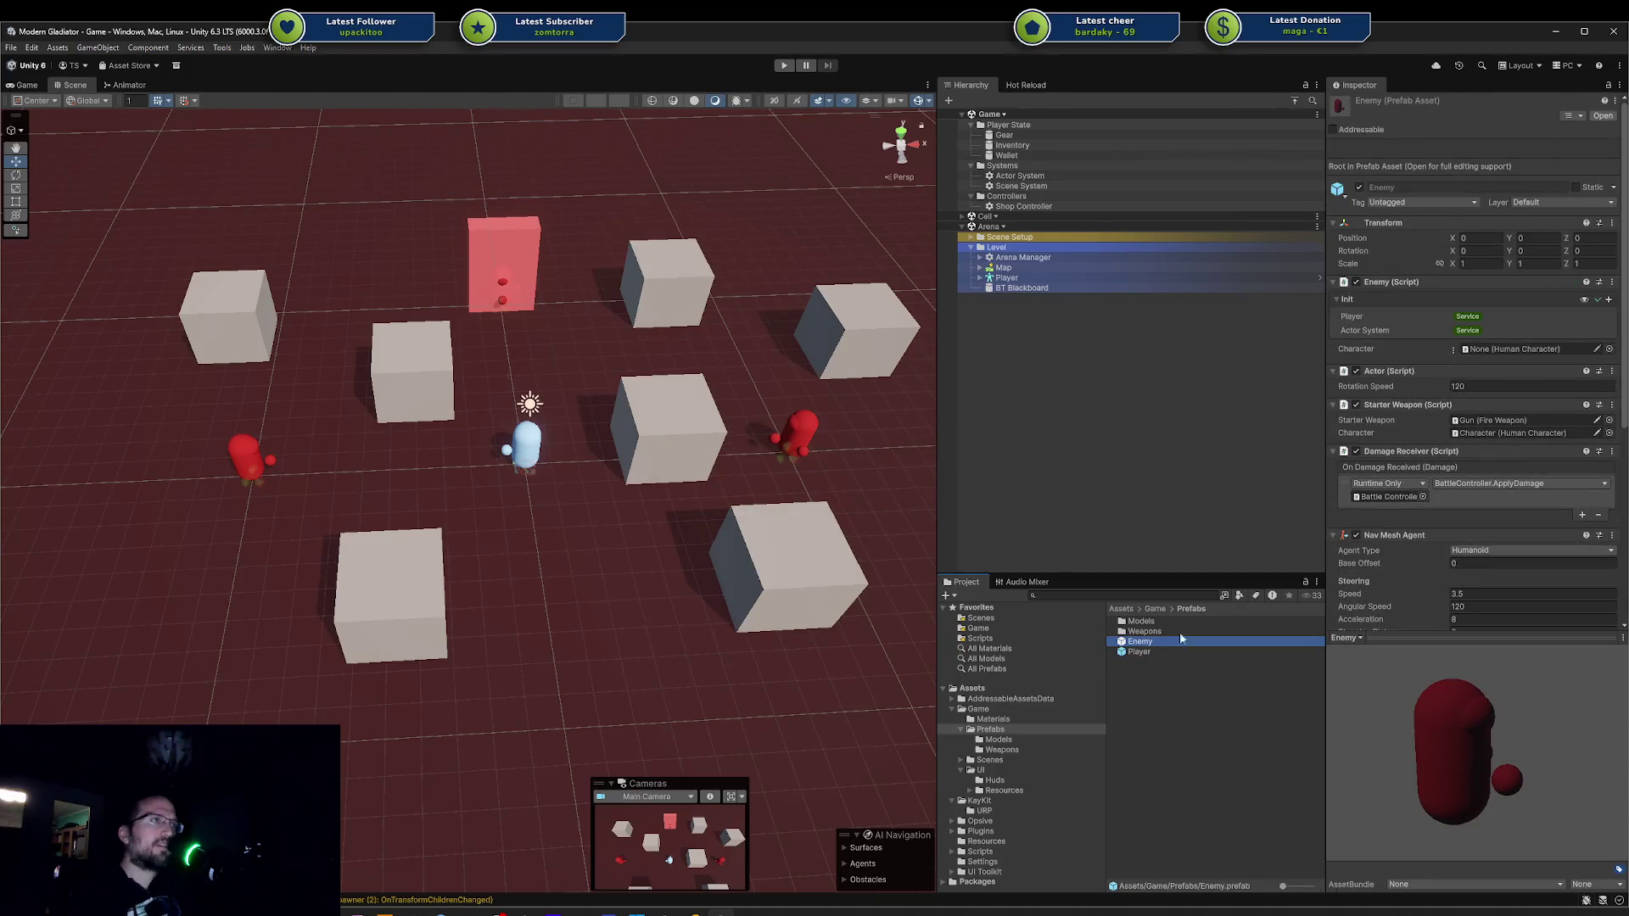
click(1454, 350)
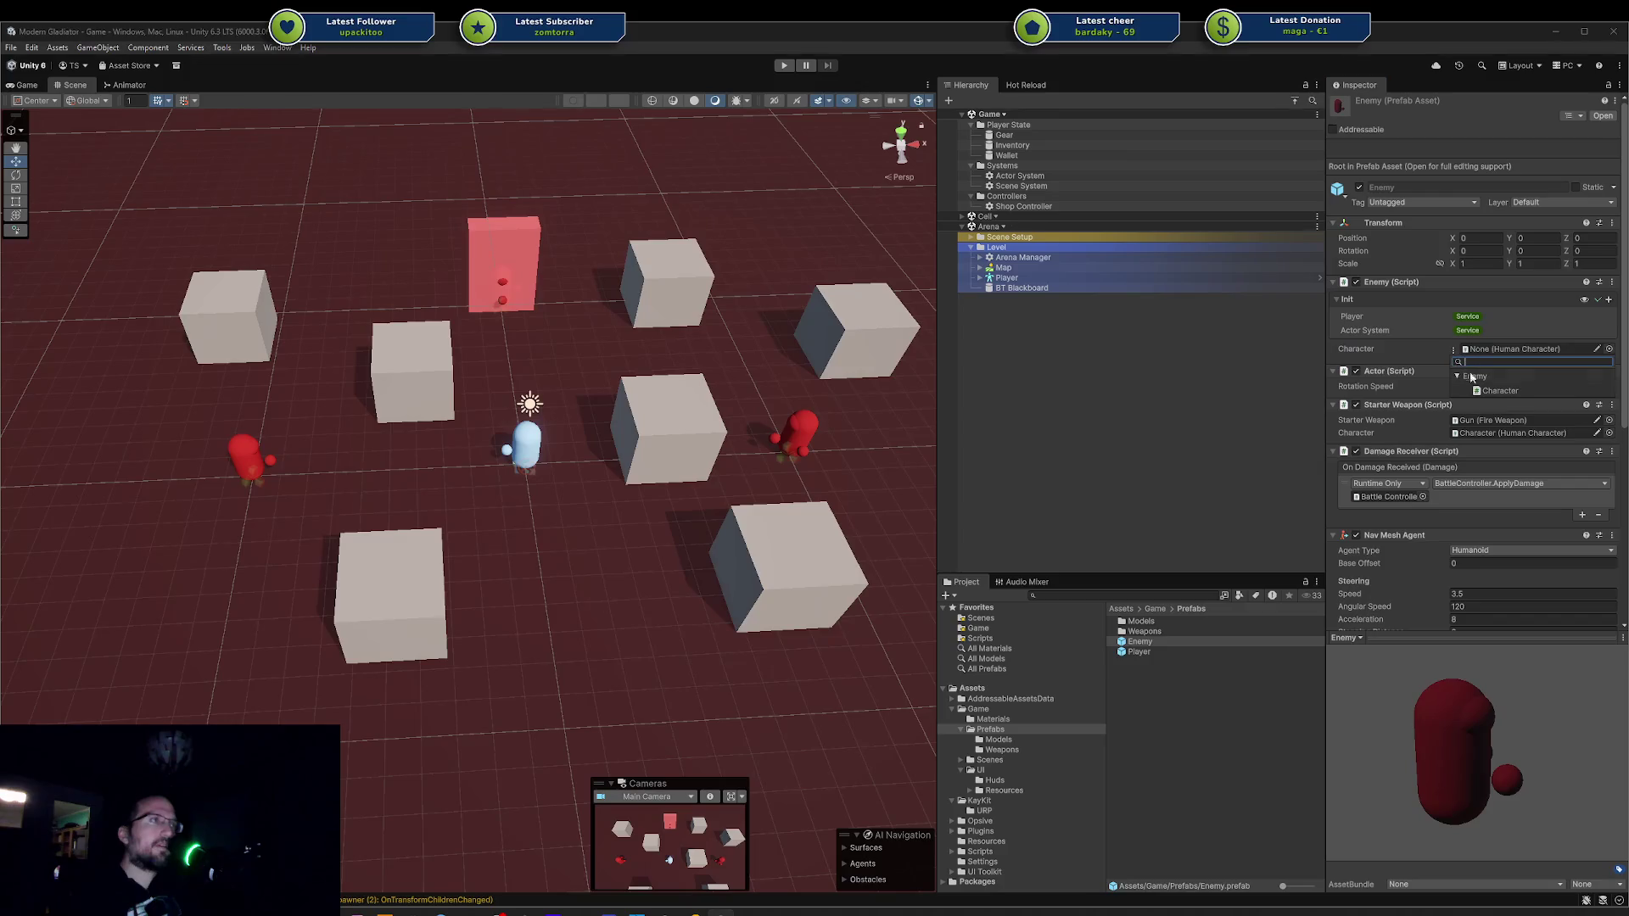
click(1497, 391)
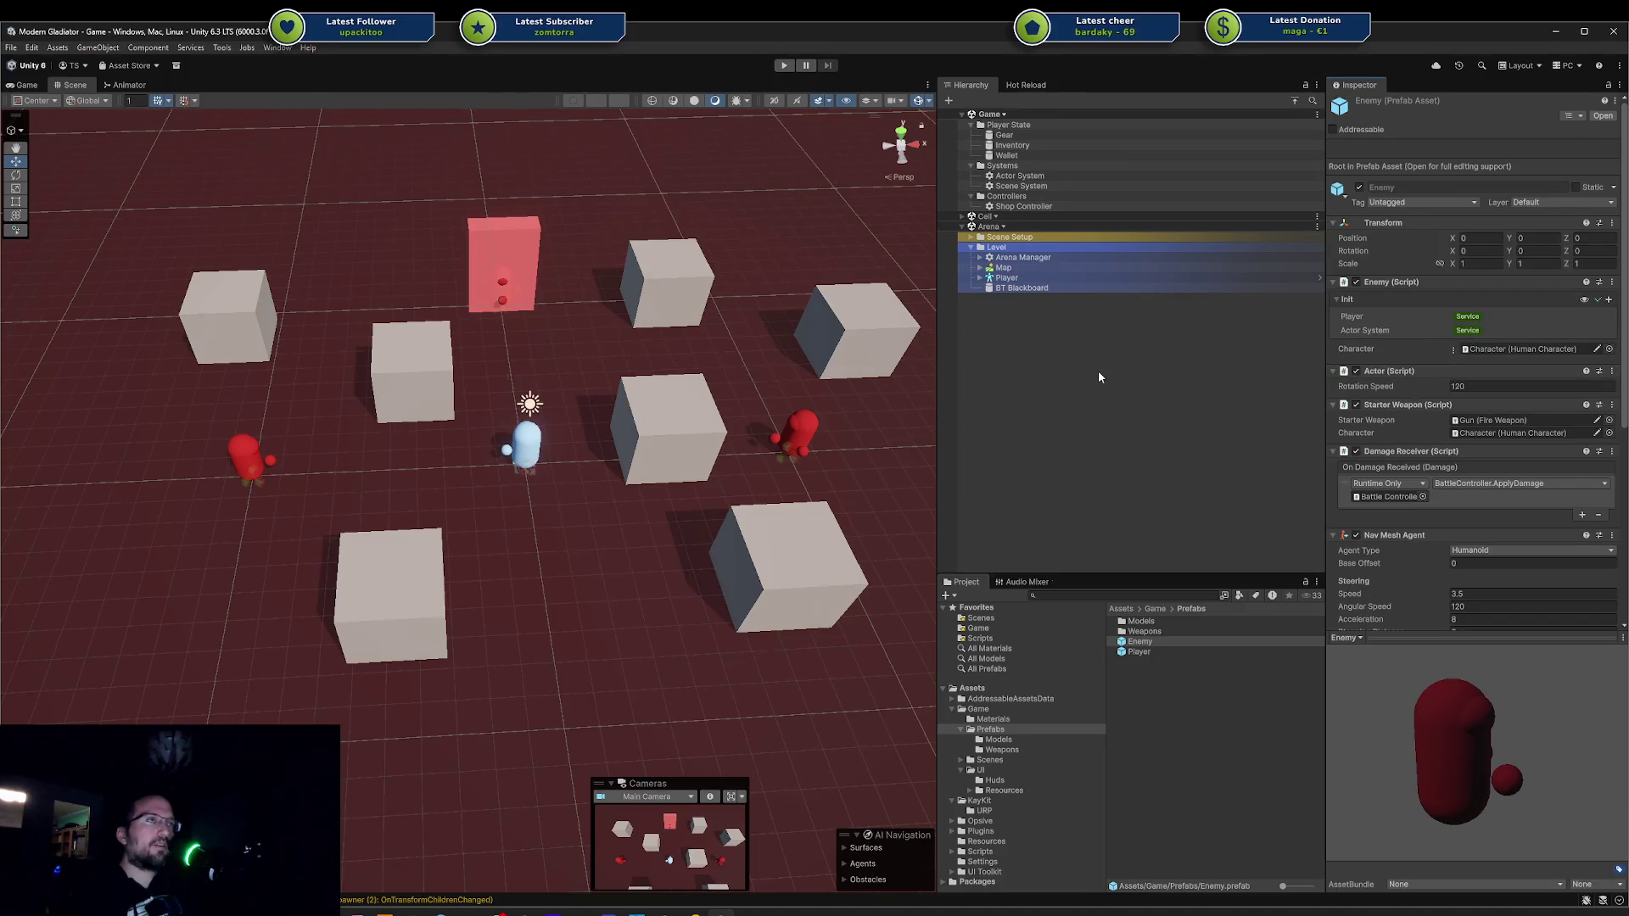
right_click(1044, 228)
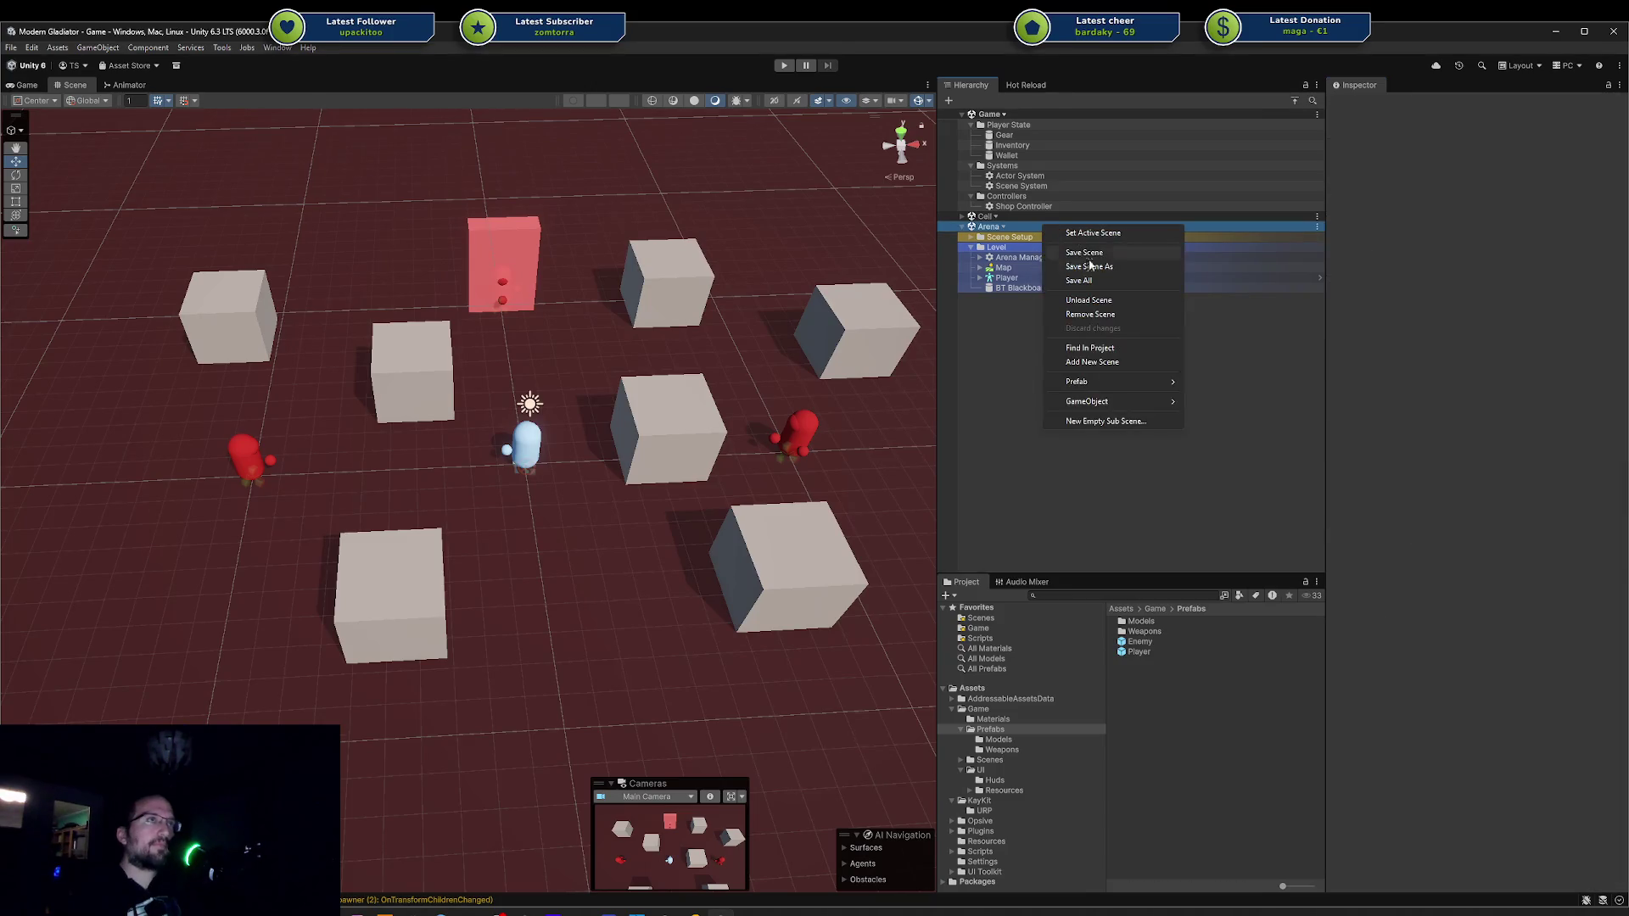
click(1094, 300)
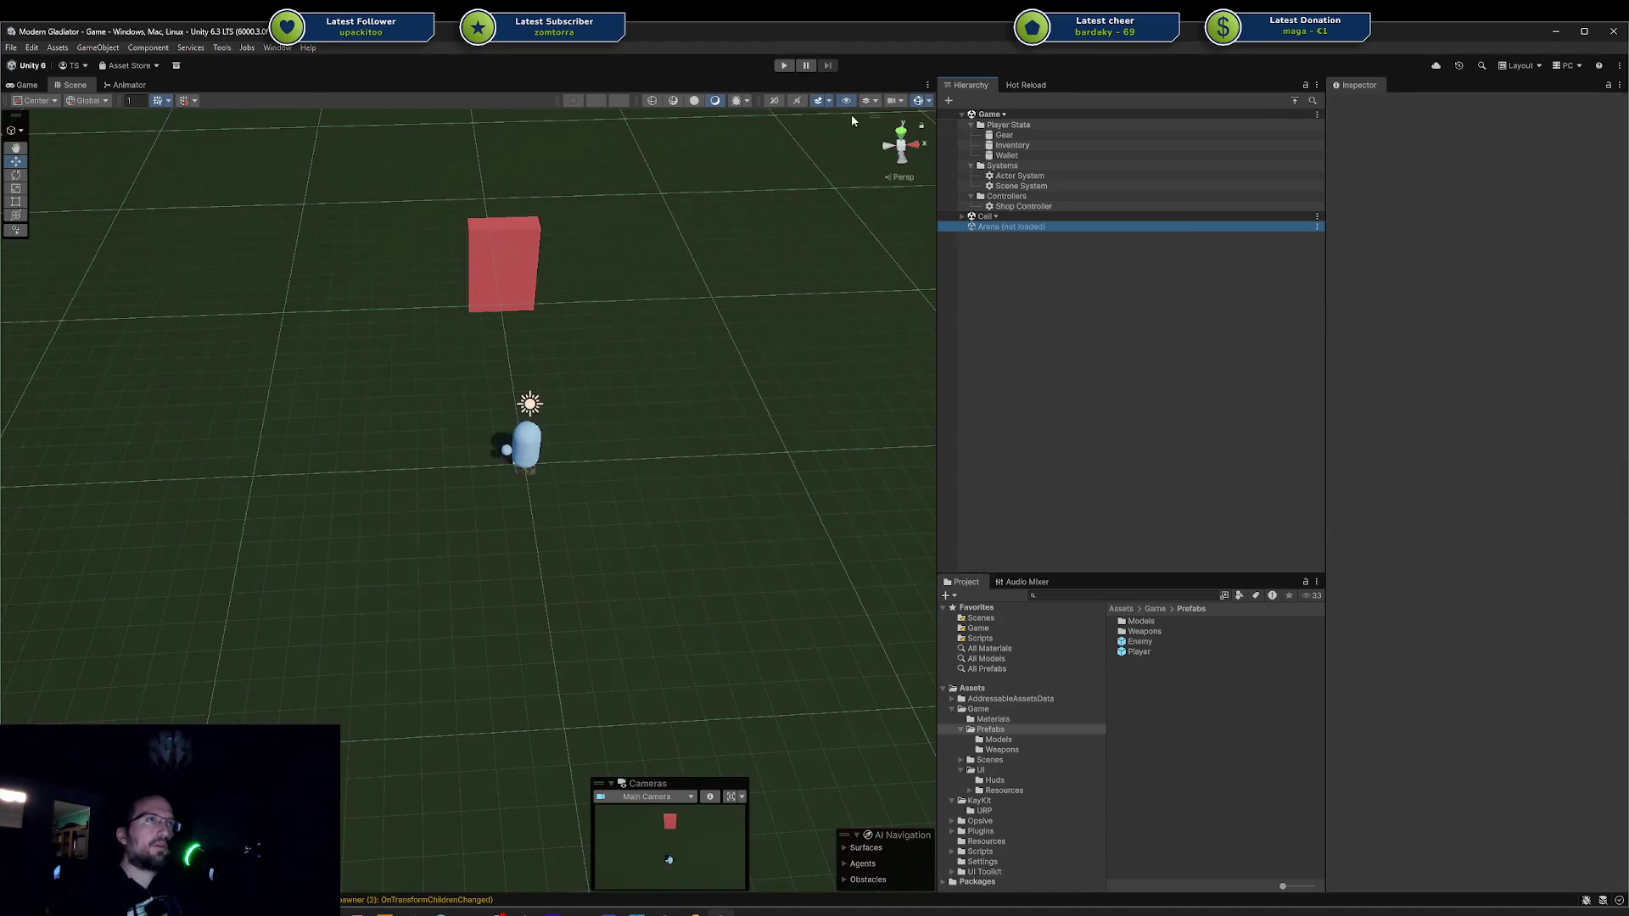
Start a new playtest and move the import progress window aside while it reloads.
click(787, 68)
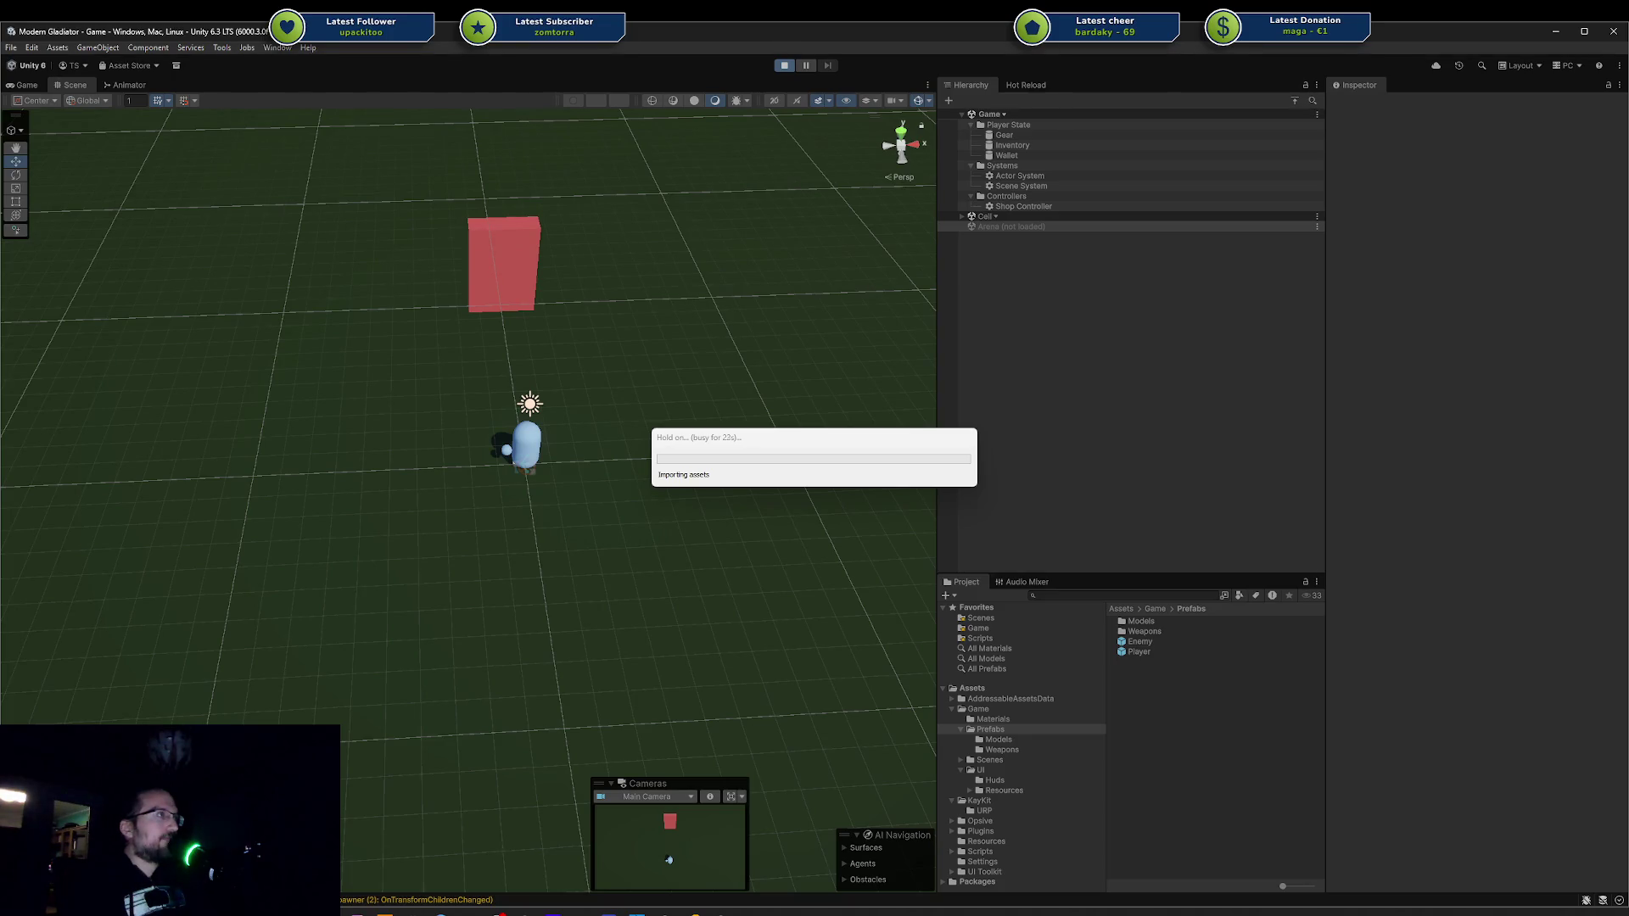
drag(811, 441, 728, 429)
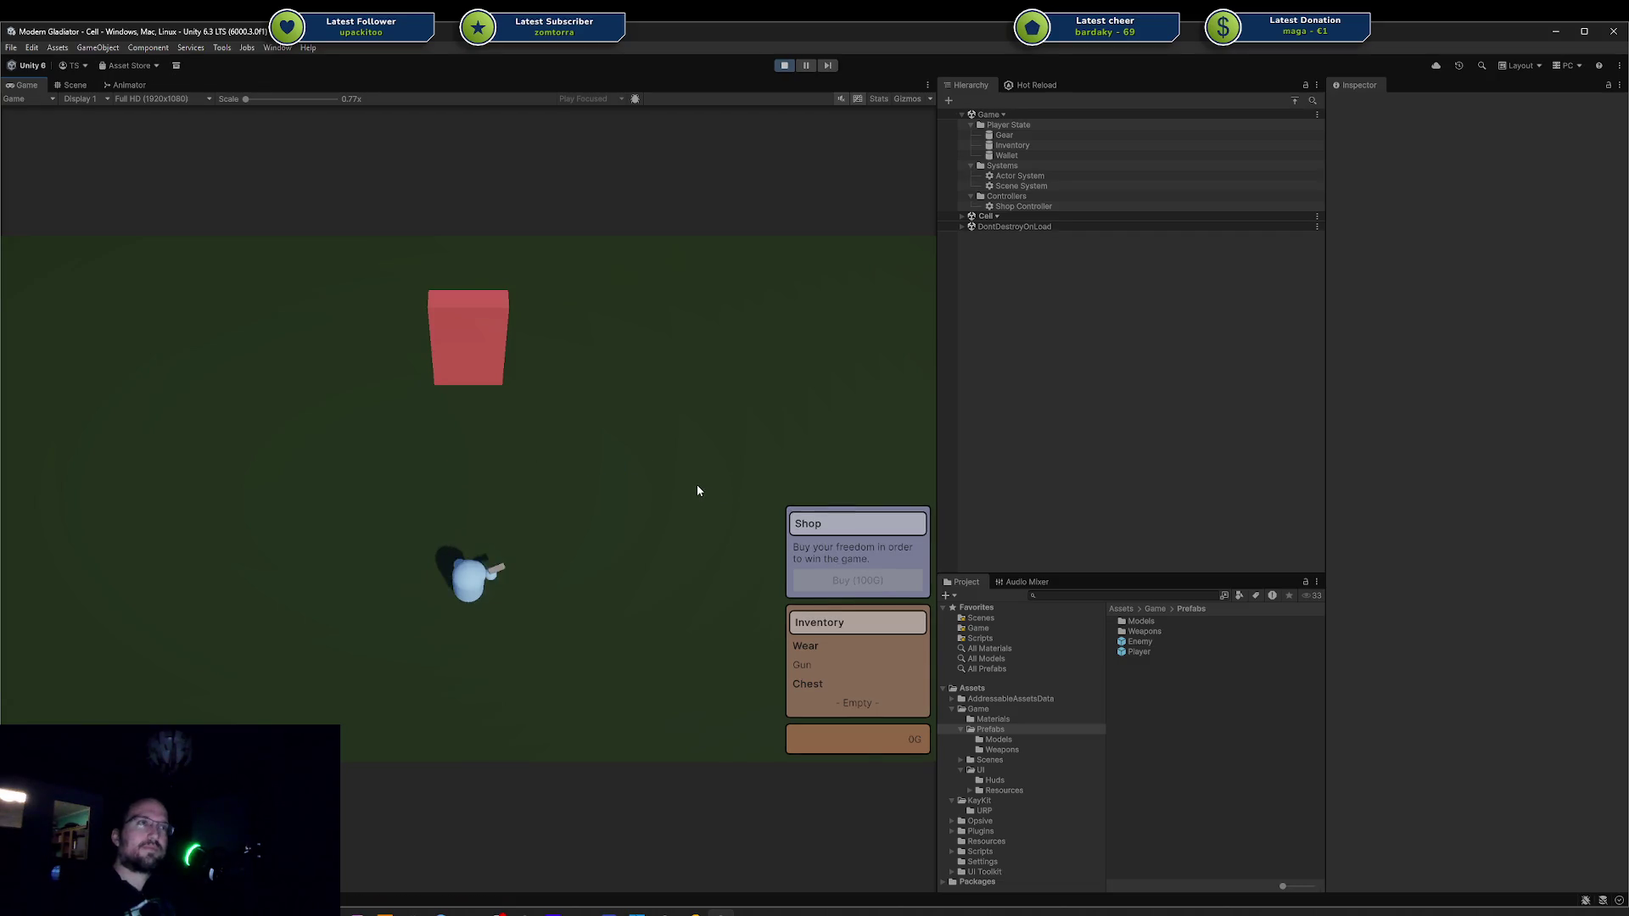
Walk the player through the red box into the arena and move around the central cube.
key(w+a)
key(w)
key(d)
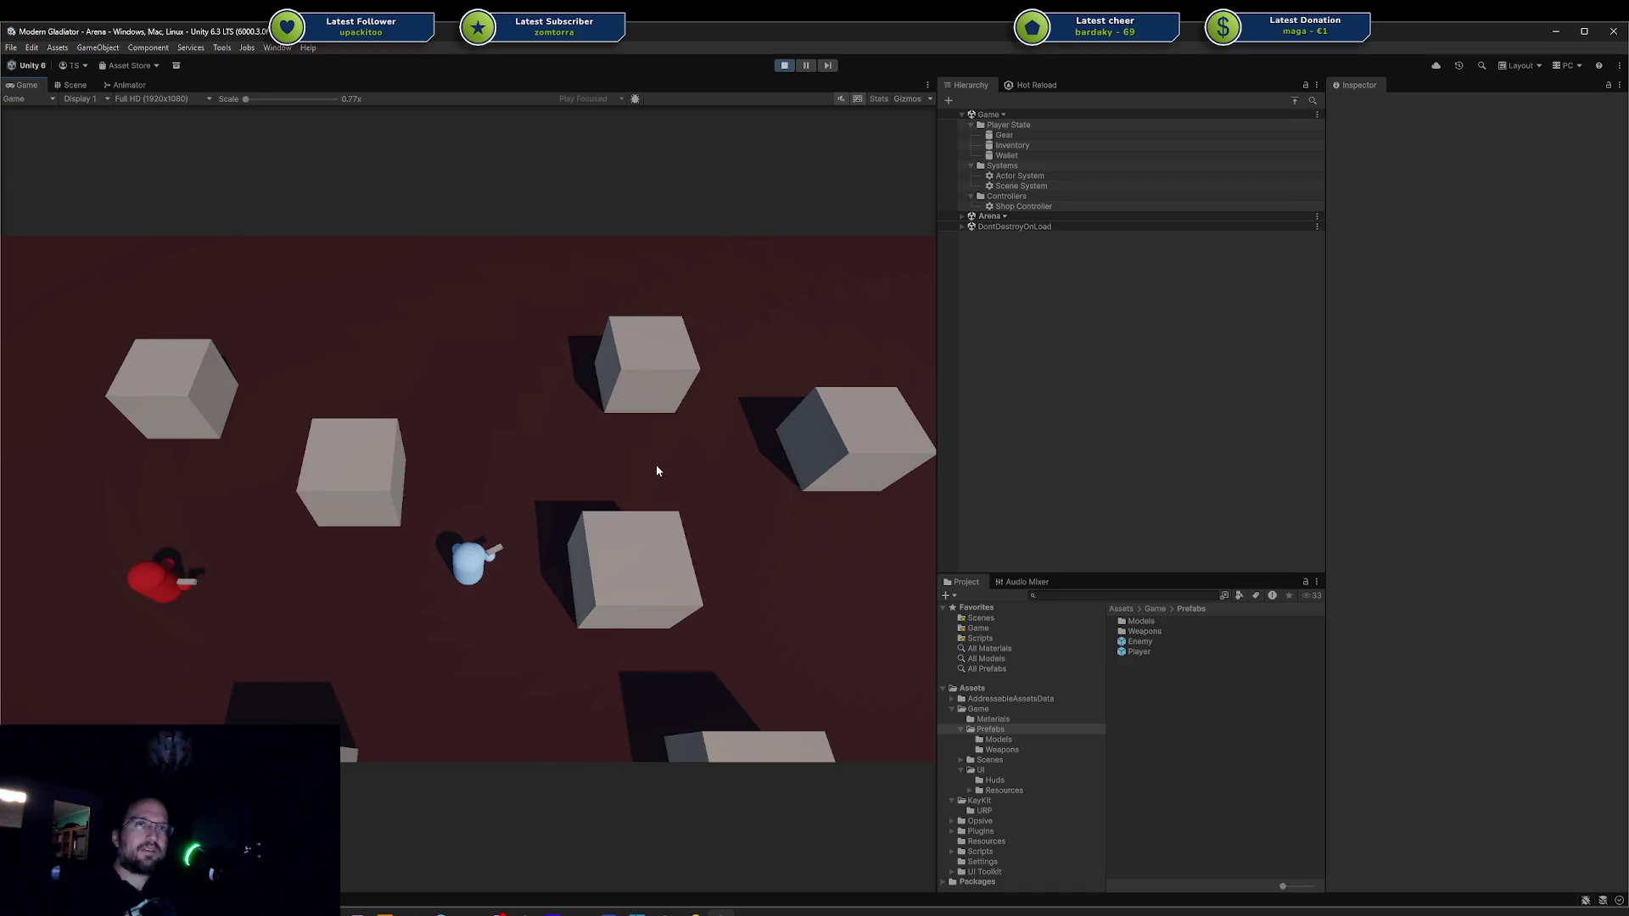
key(s+d)
key(s)
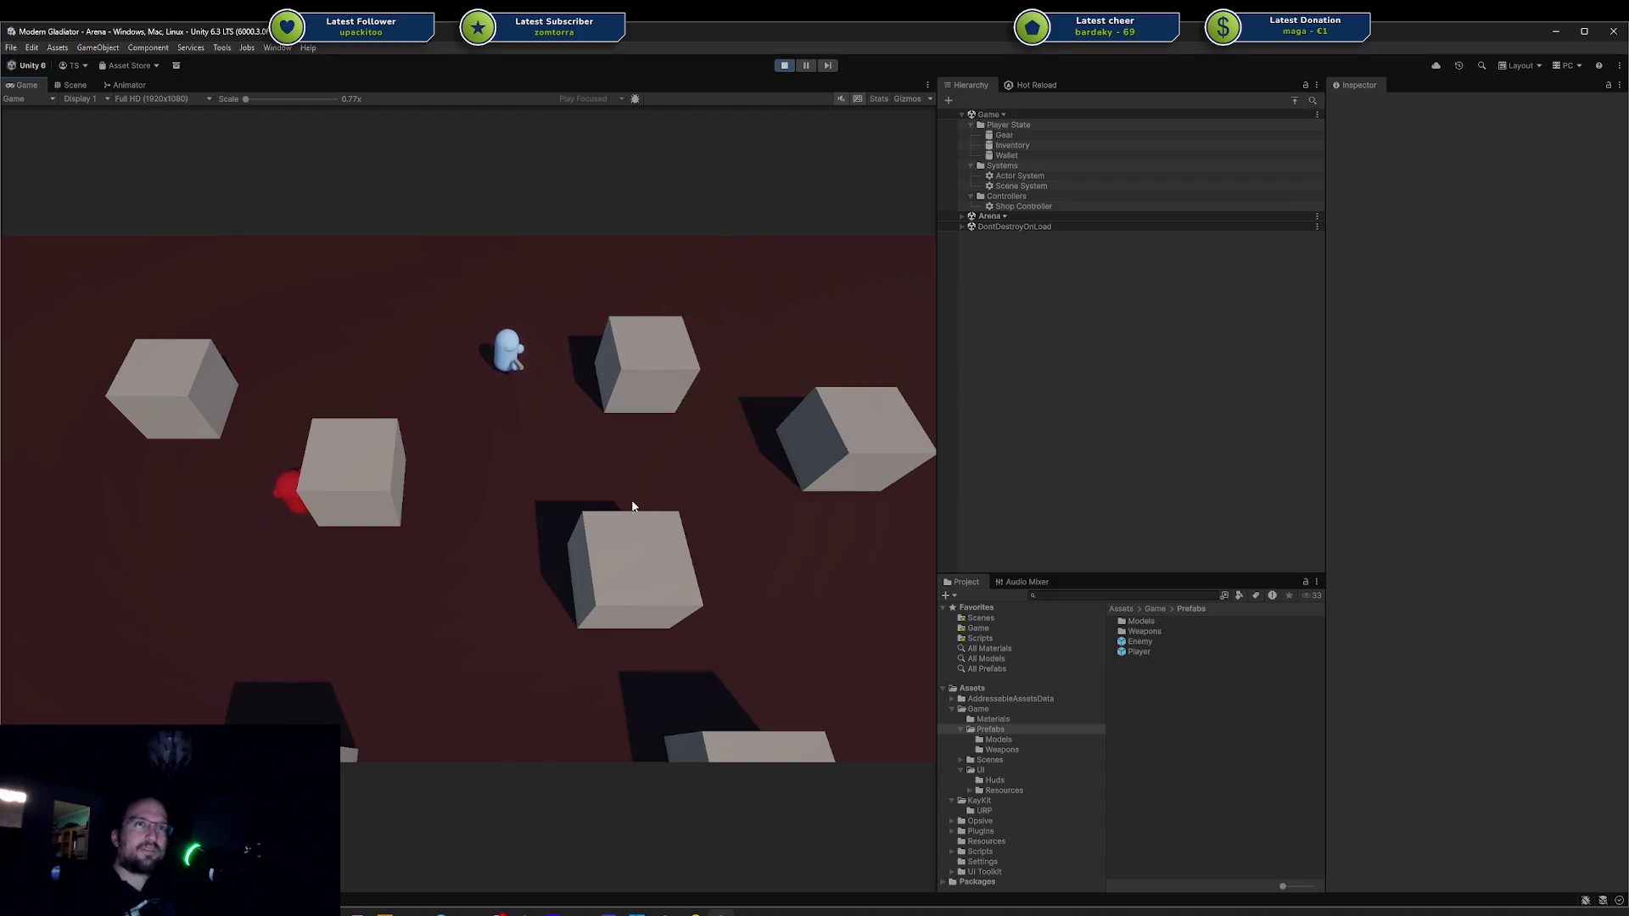
key(s)
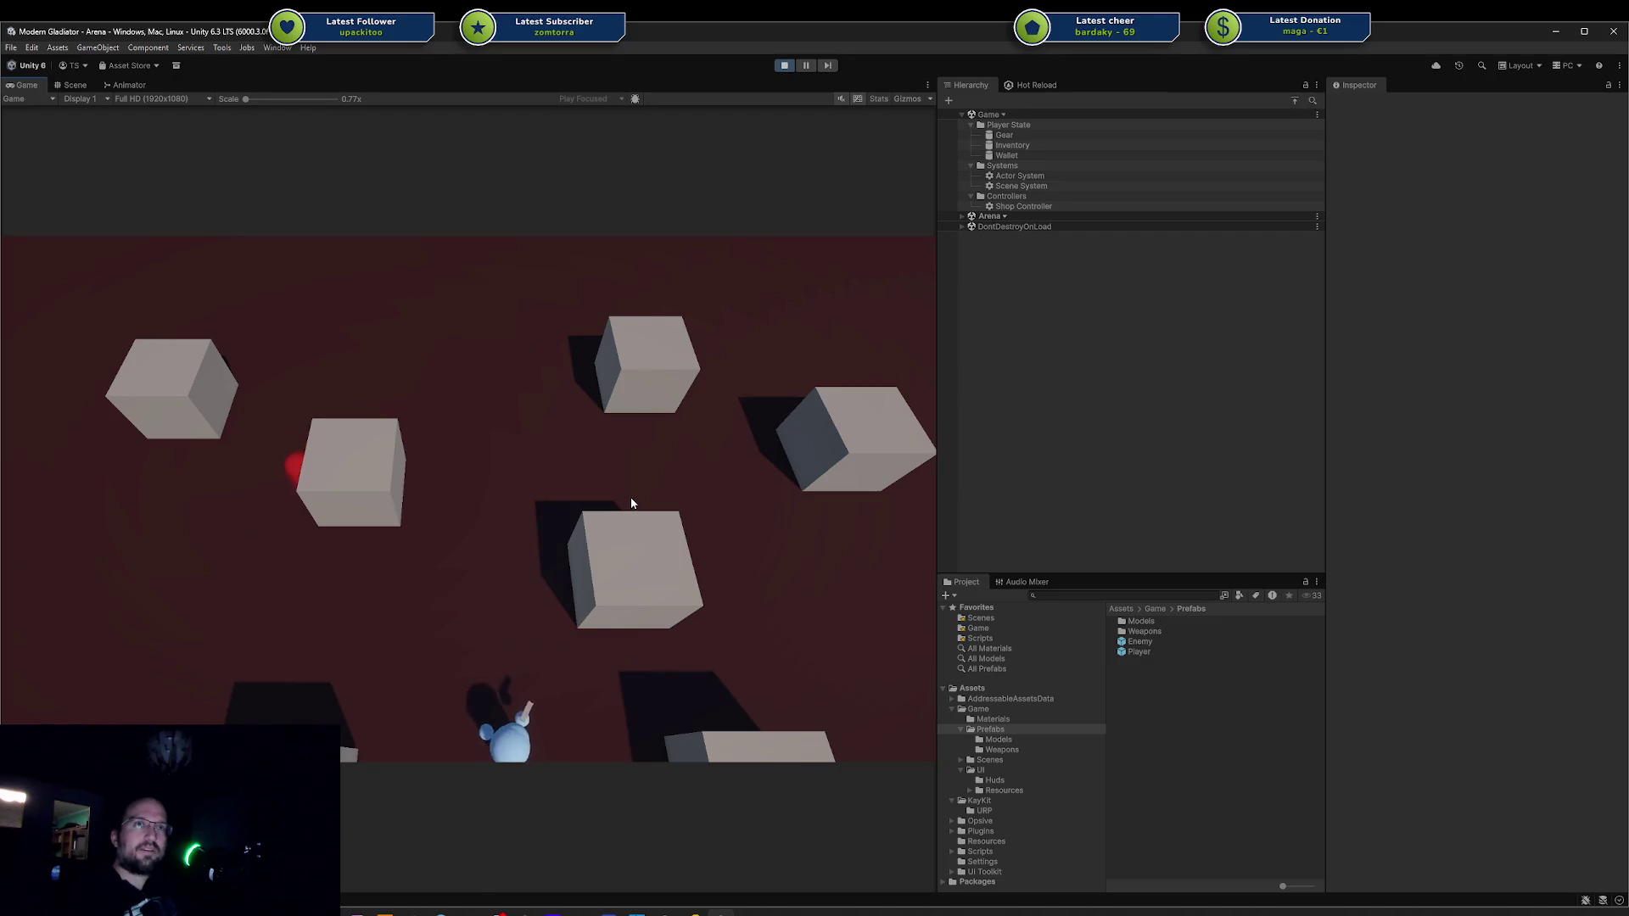
key(w)
key(s)
key(w+d)
key(w+d)
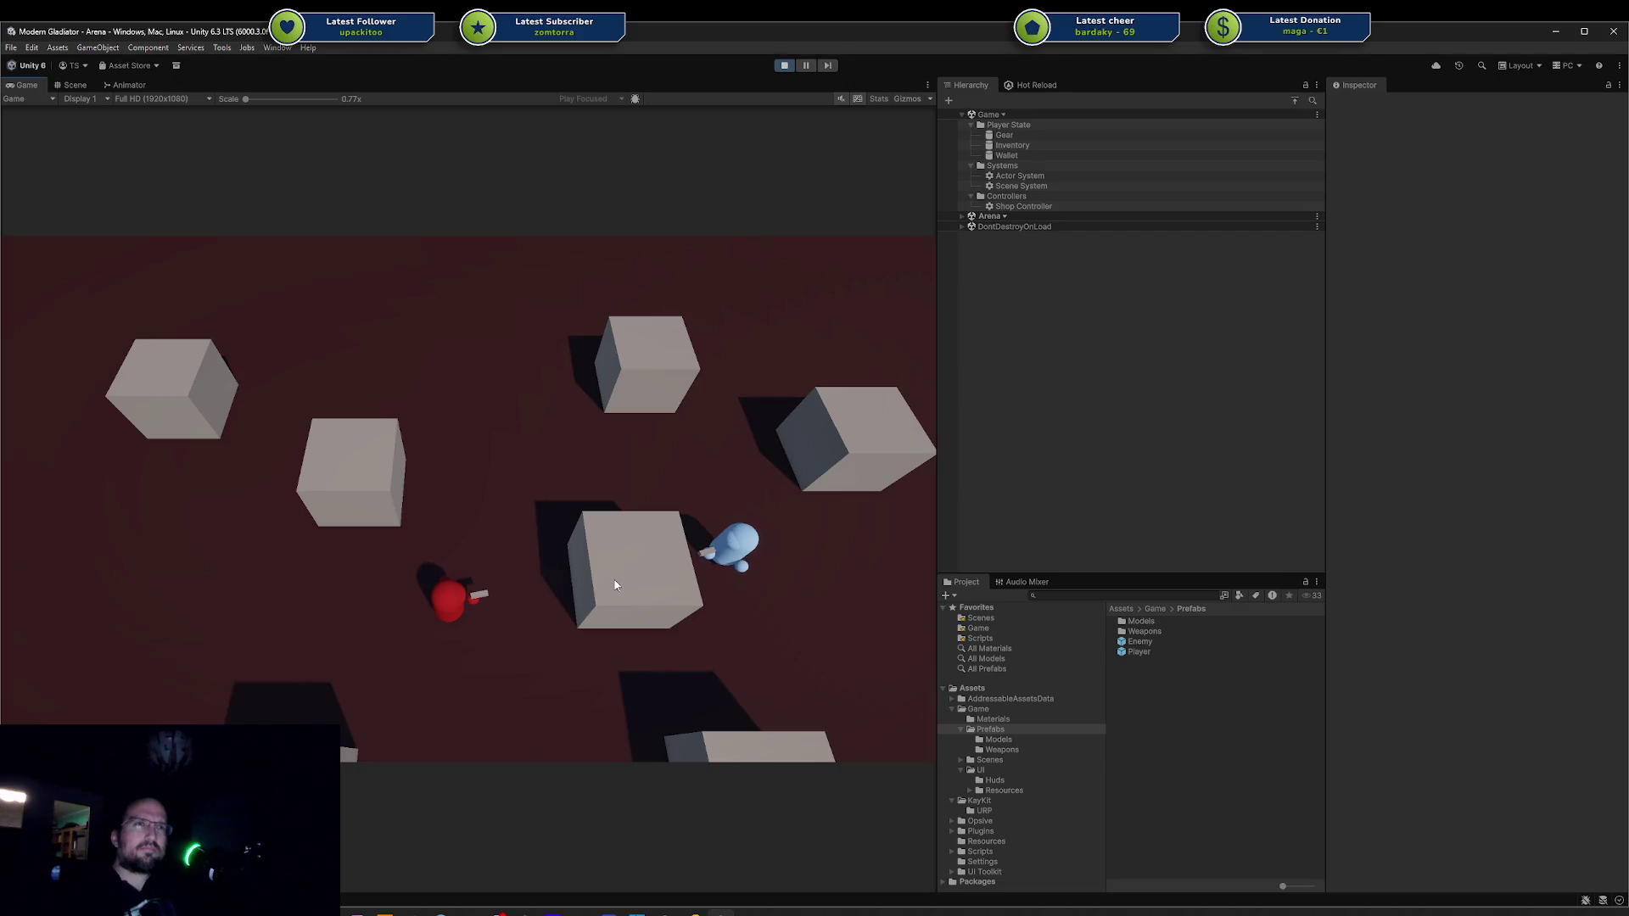
key(d)
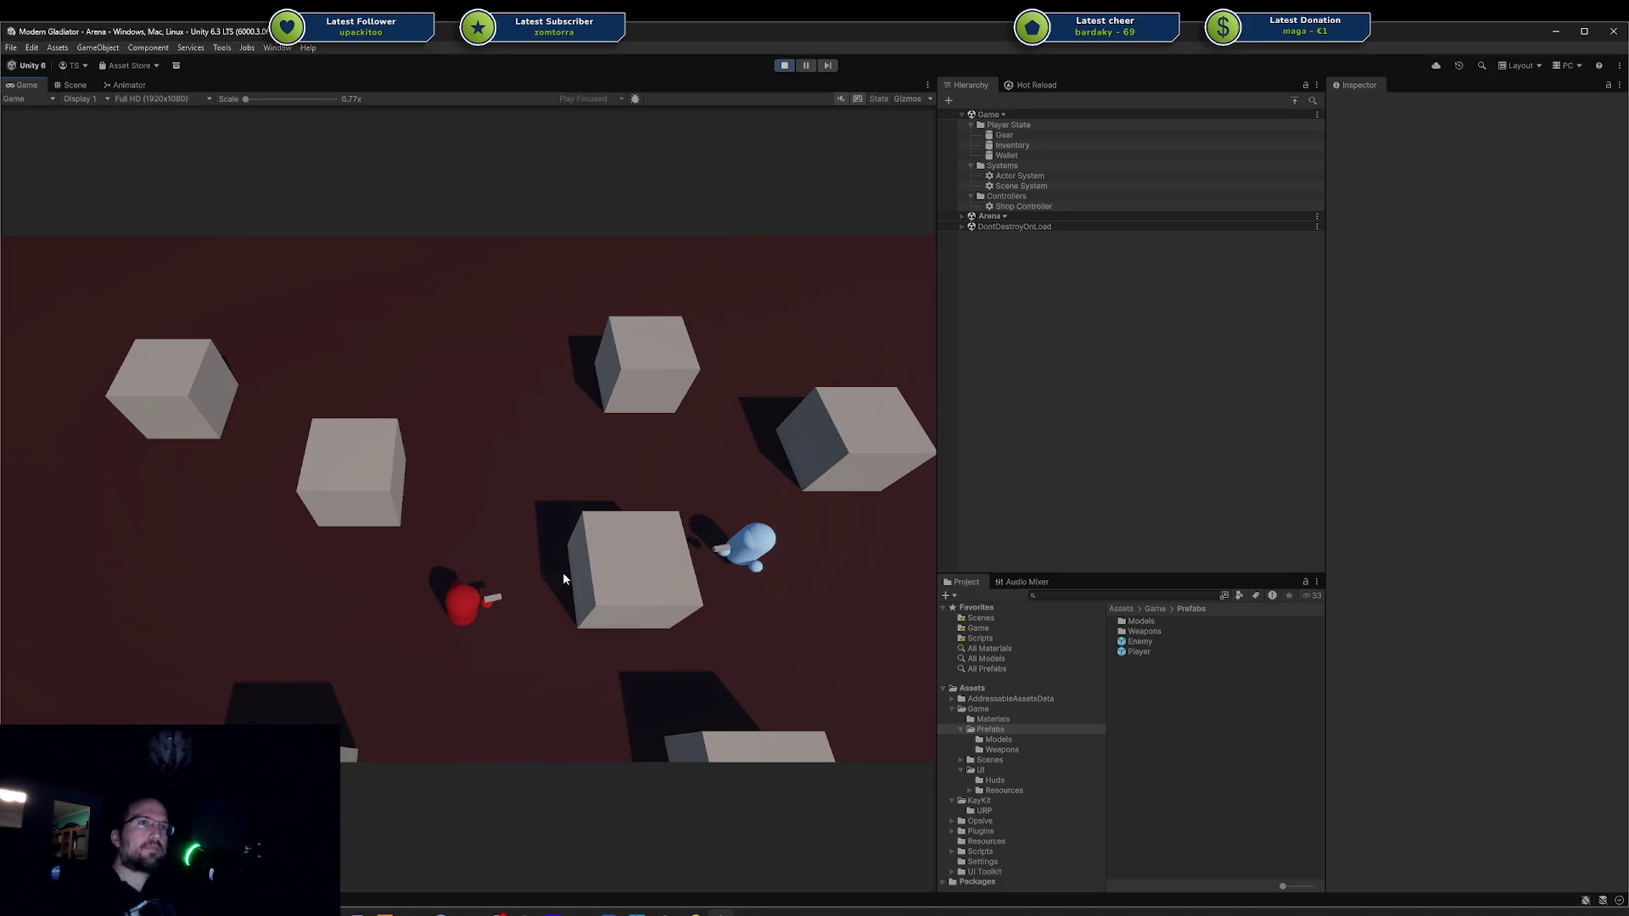
key(a)
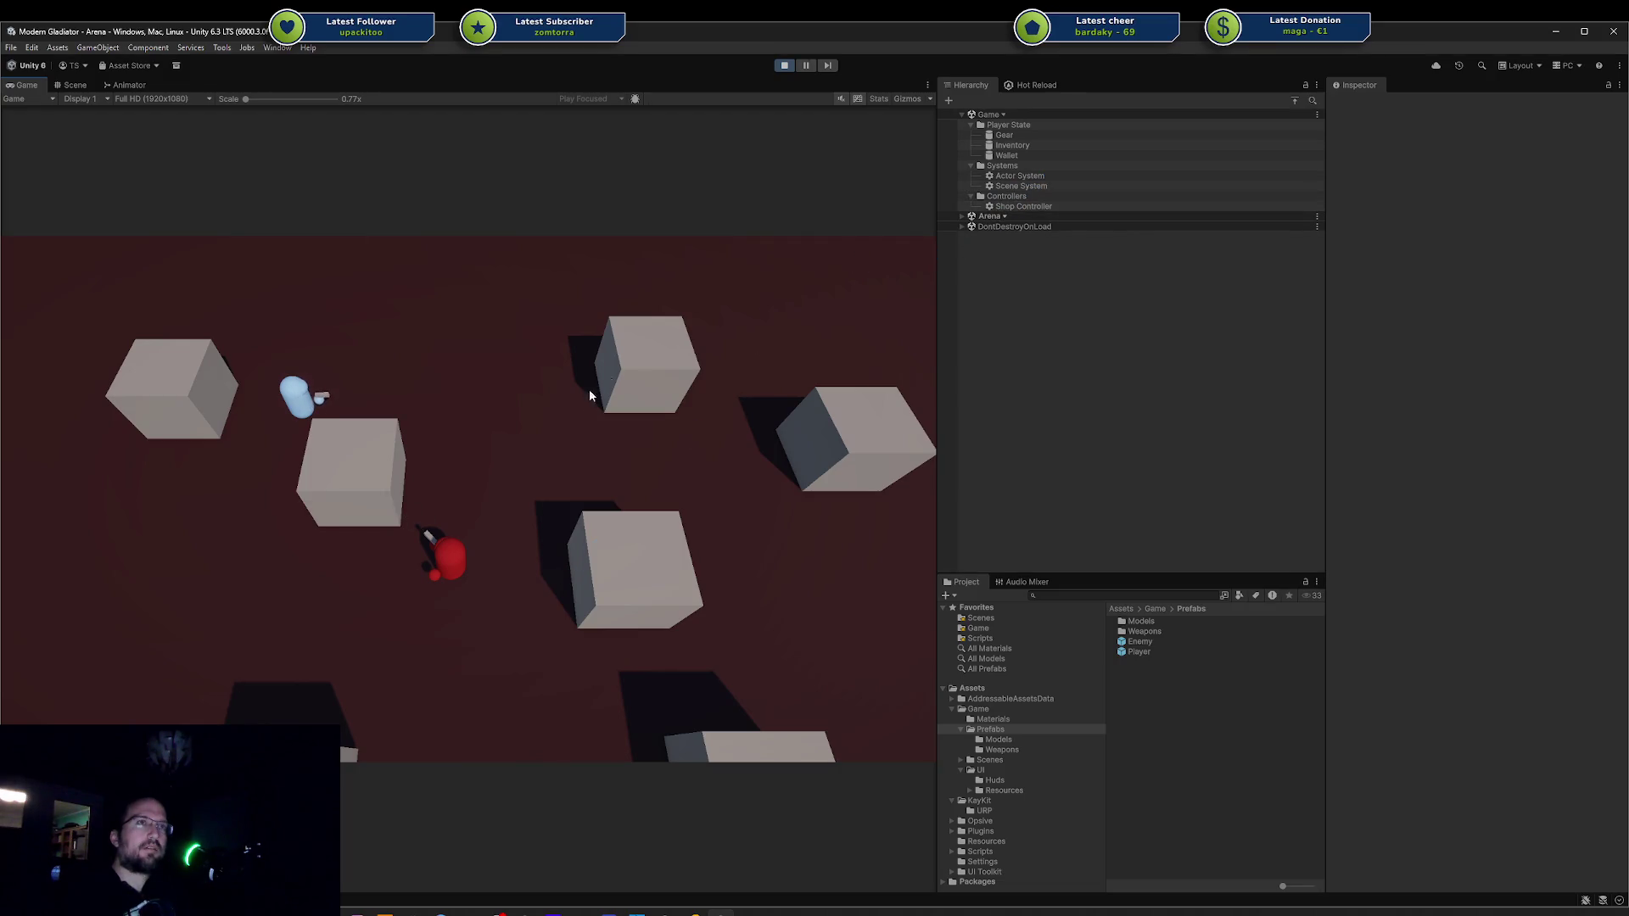
In the Scene view, select the cube between player and enemy to check its Box Collider, then return to Rider.
click(74, 85)
drag(372, 285, 706, 341)
click(524, 363)
mouse_move(524, 363)
mouse_down()
mouse_move(525, 344)
mouse_move(517, 480)
mouse_move(527, 374)
mouse_up()
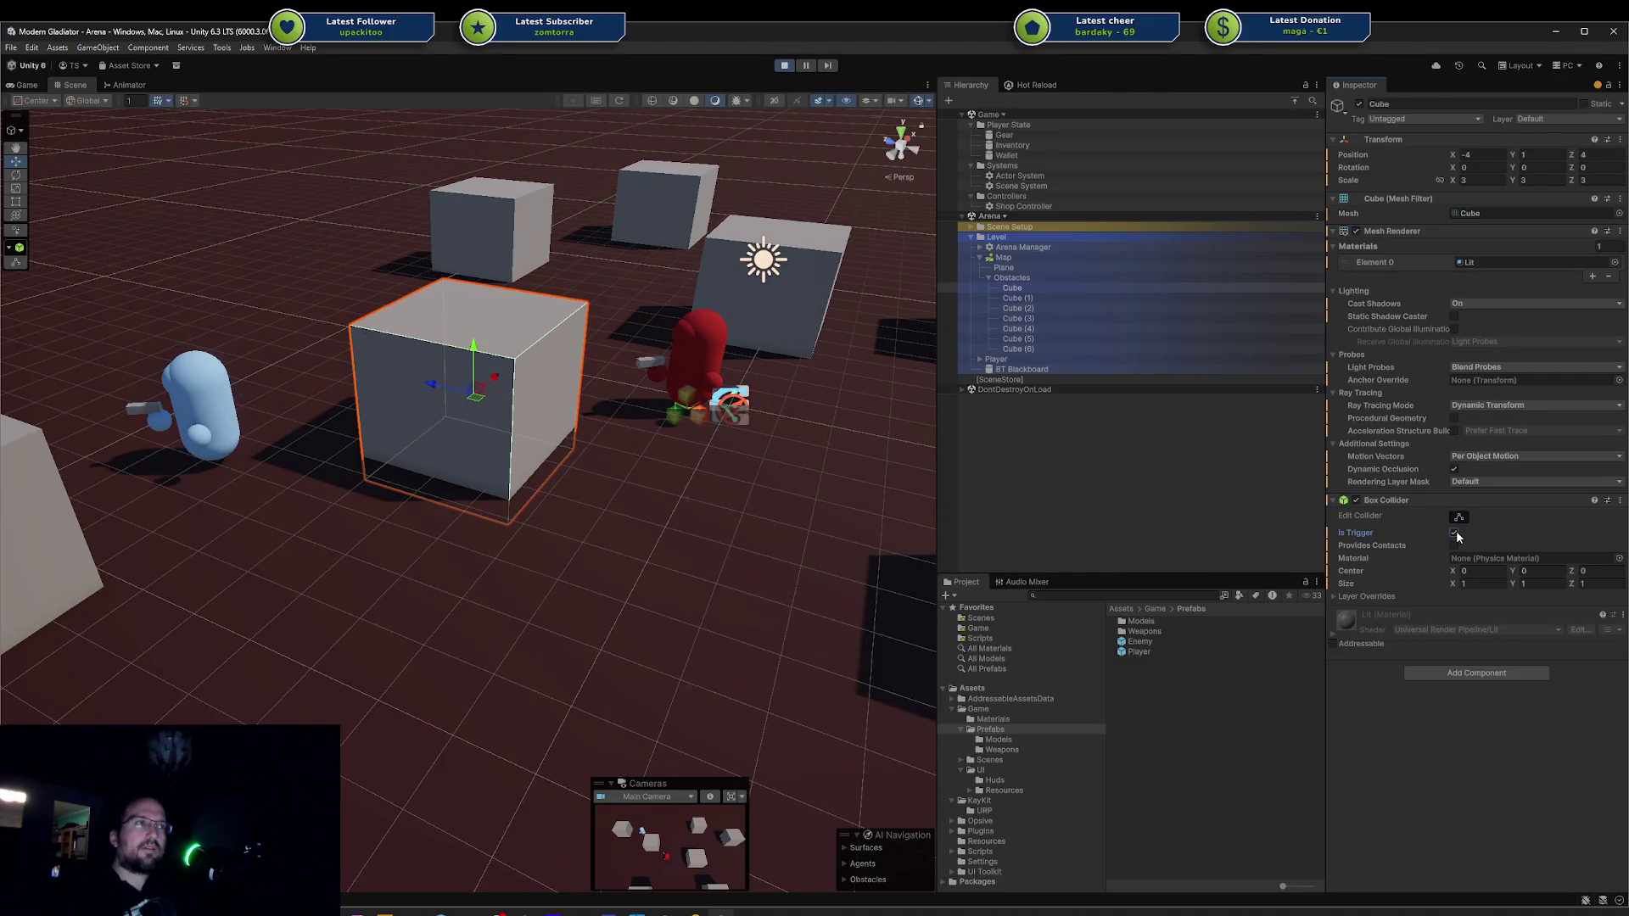
drag(848, 475, 555, 441)
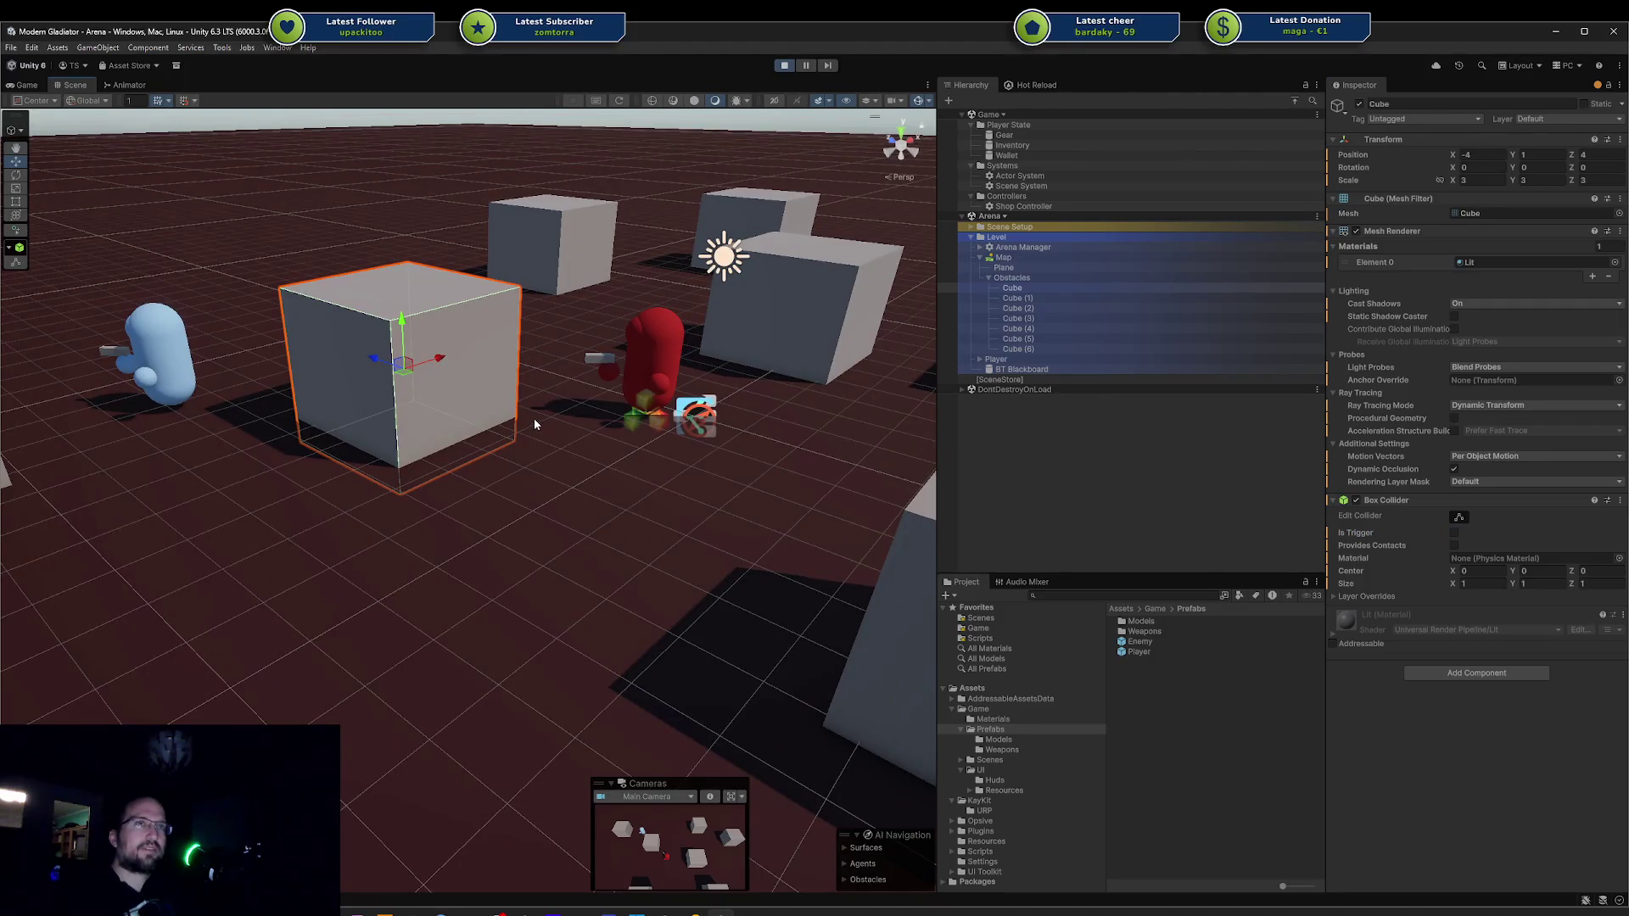
key(alt+Tab)
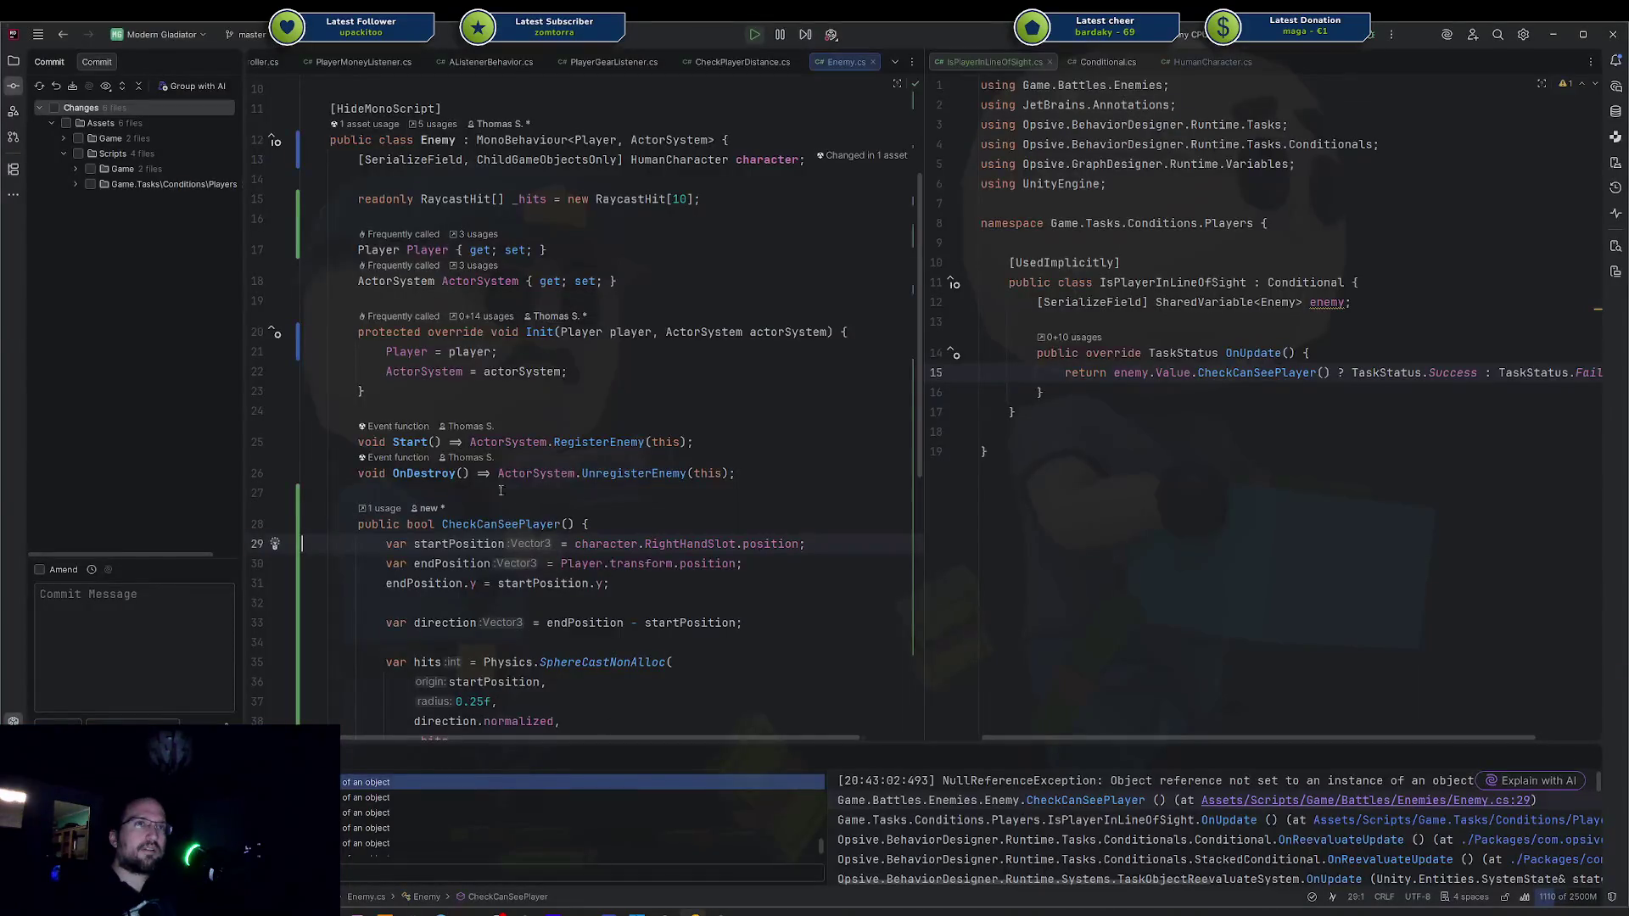
Examine line 29's character.RightHandSlot.position and the endPosition.y assignment in CheckCanSeePlayer.
scroll(509, 437, down, 2)
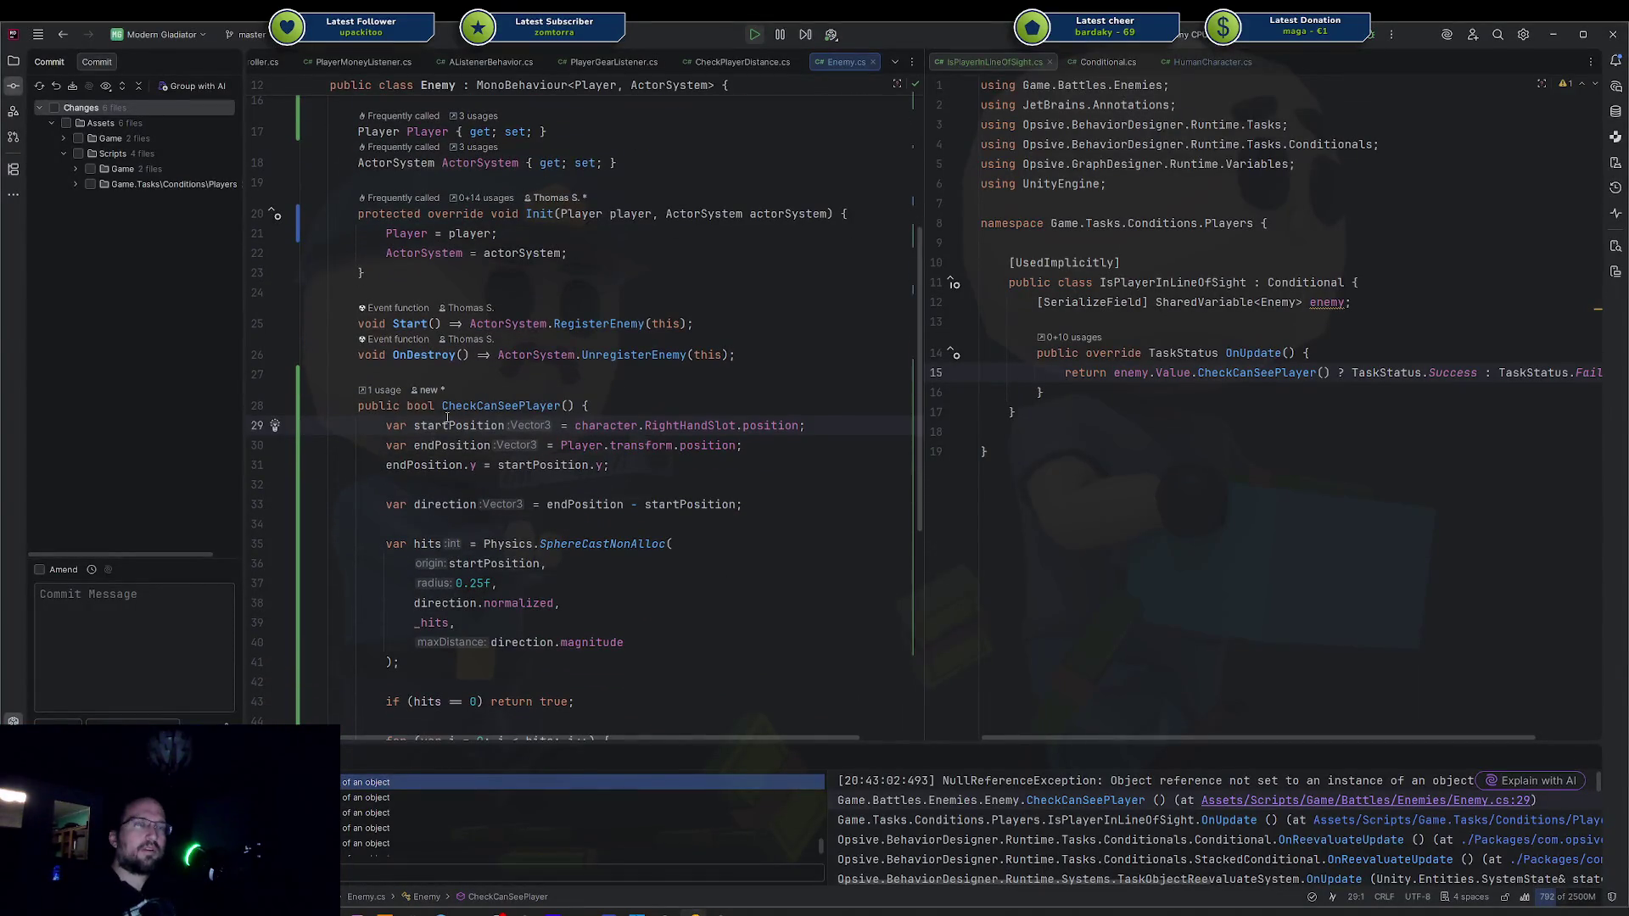
double_click(619, 424)
drag(619, 424, 797, 425)
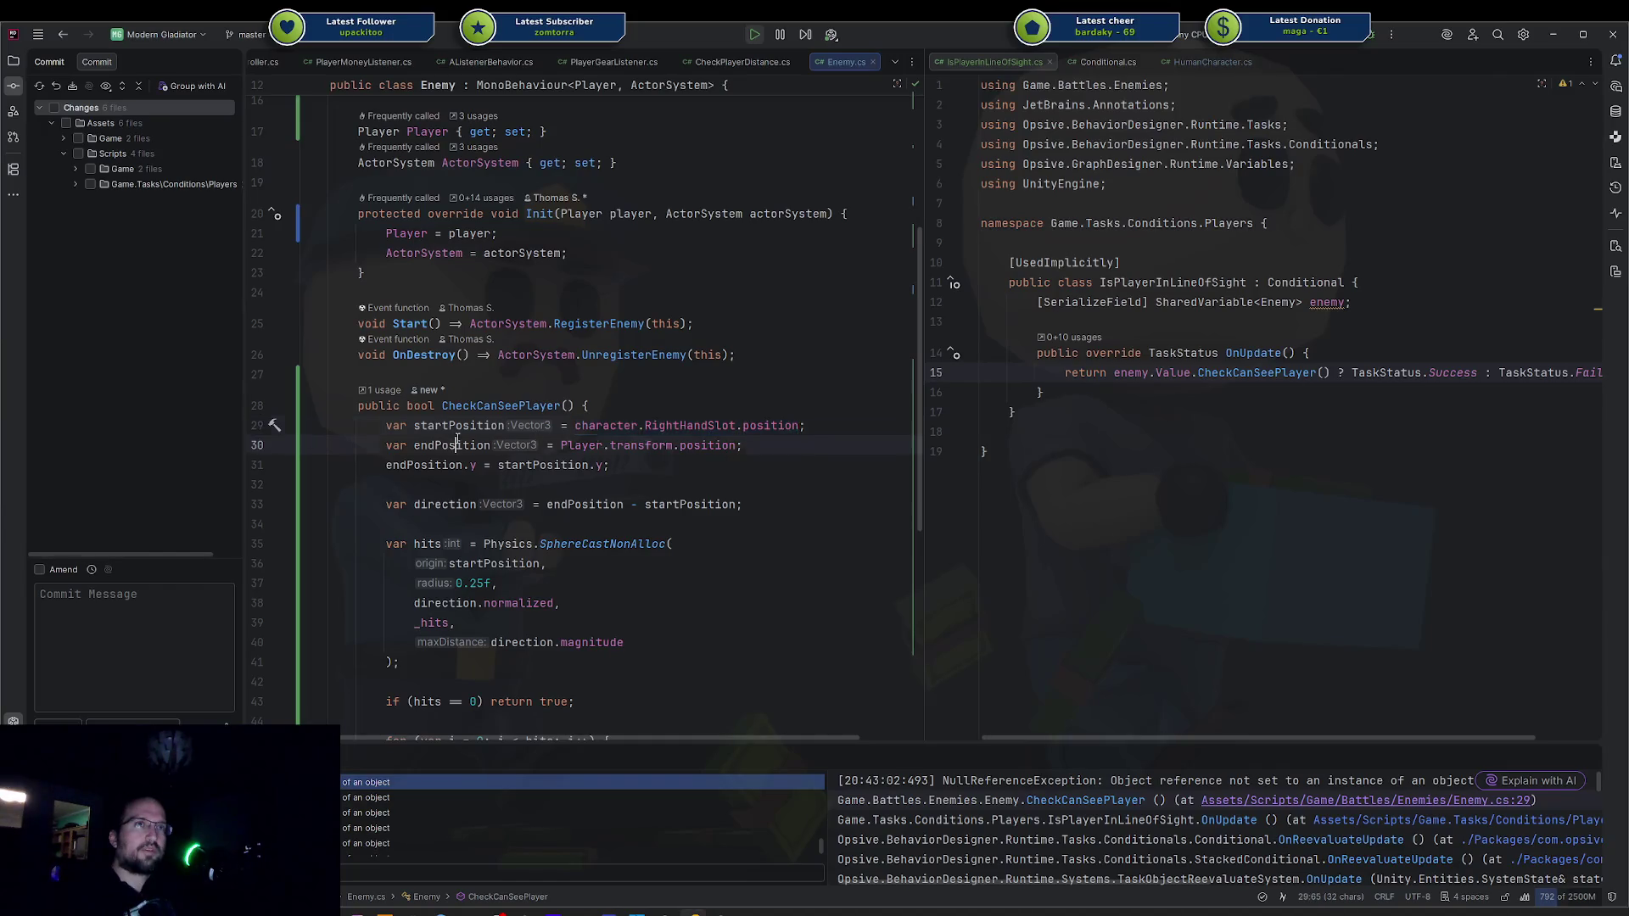
drag(386, 464, 669, 468)
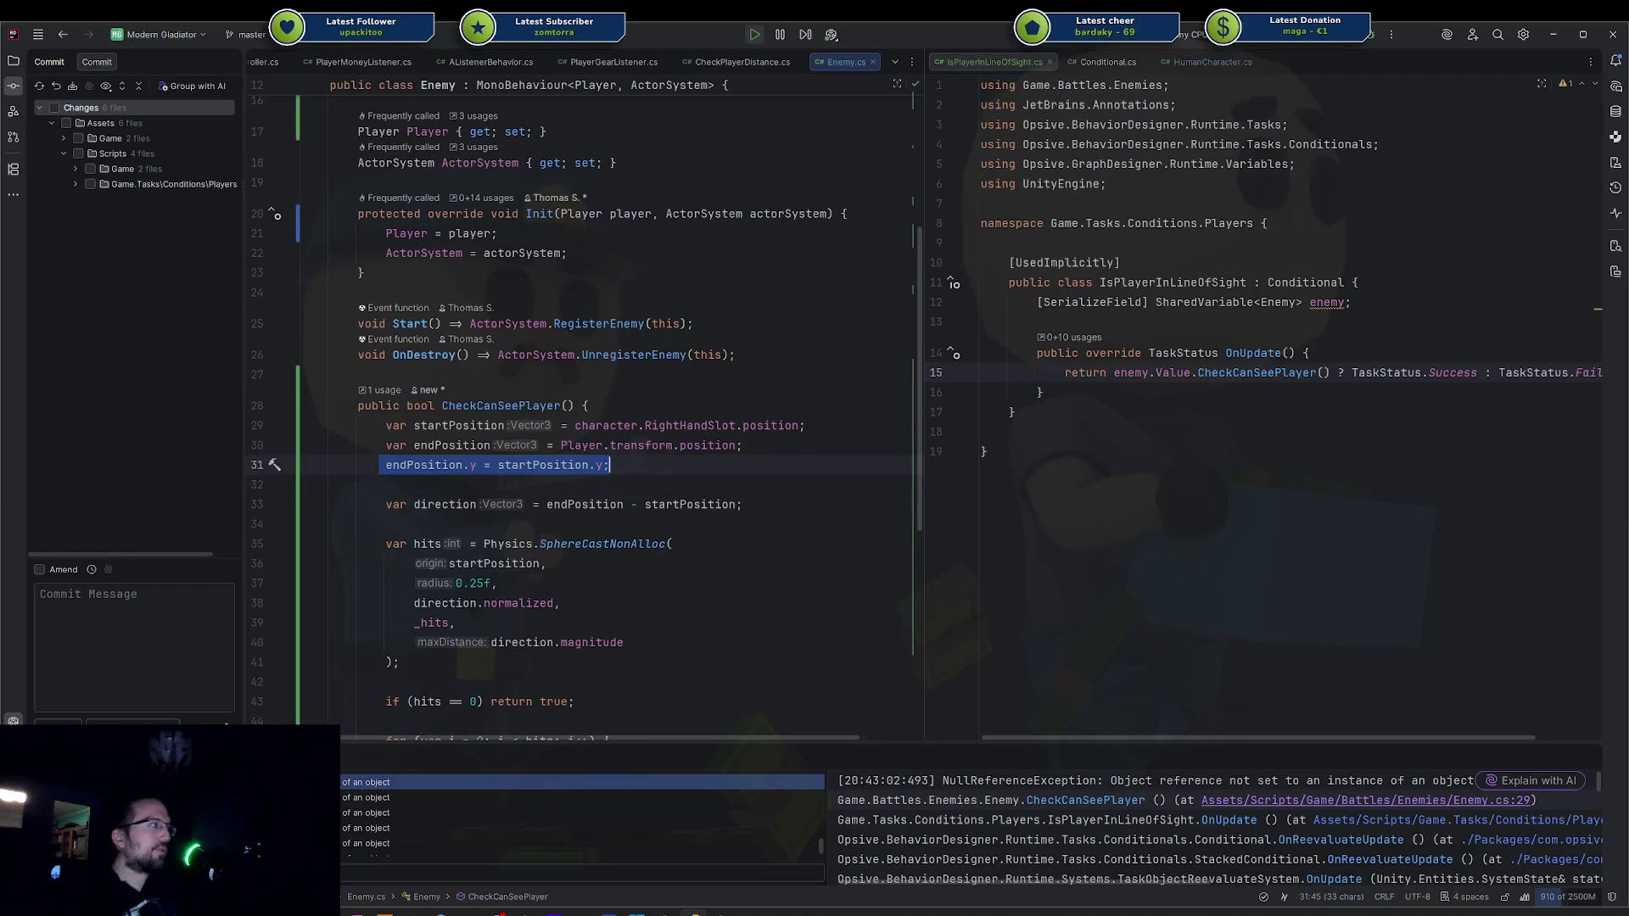
click(386, 484)
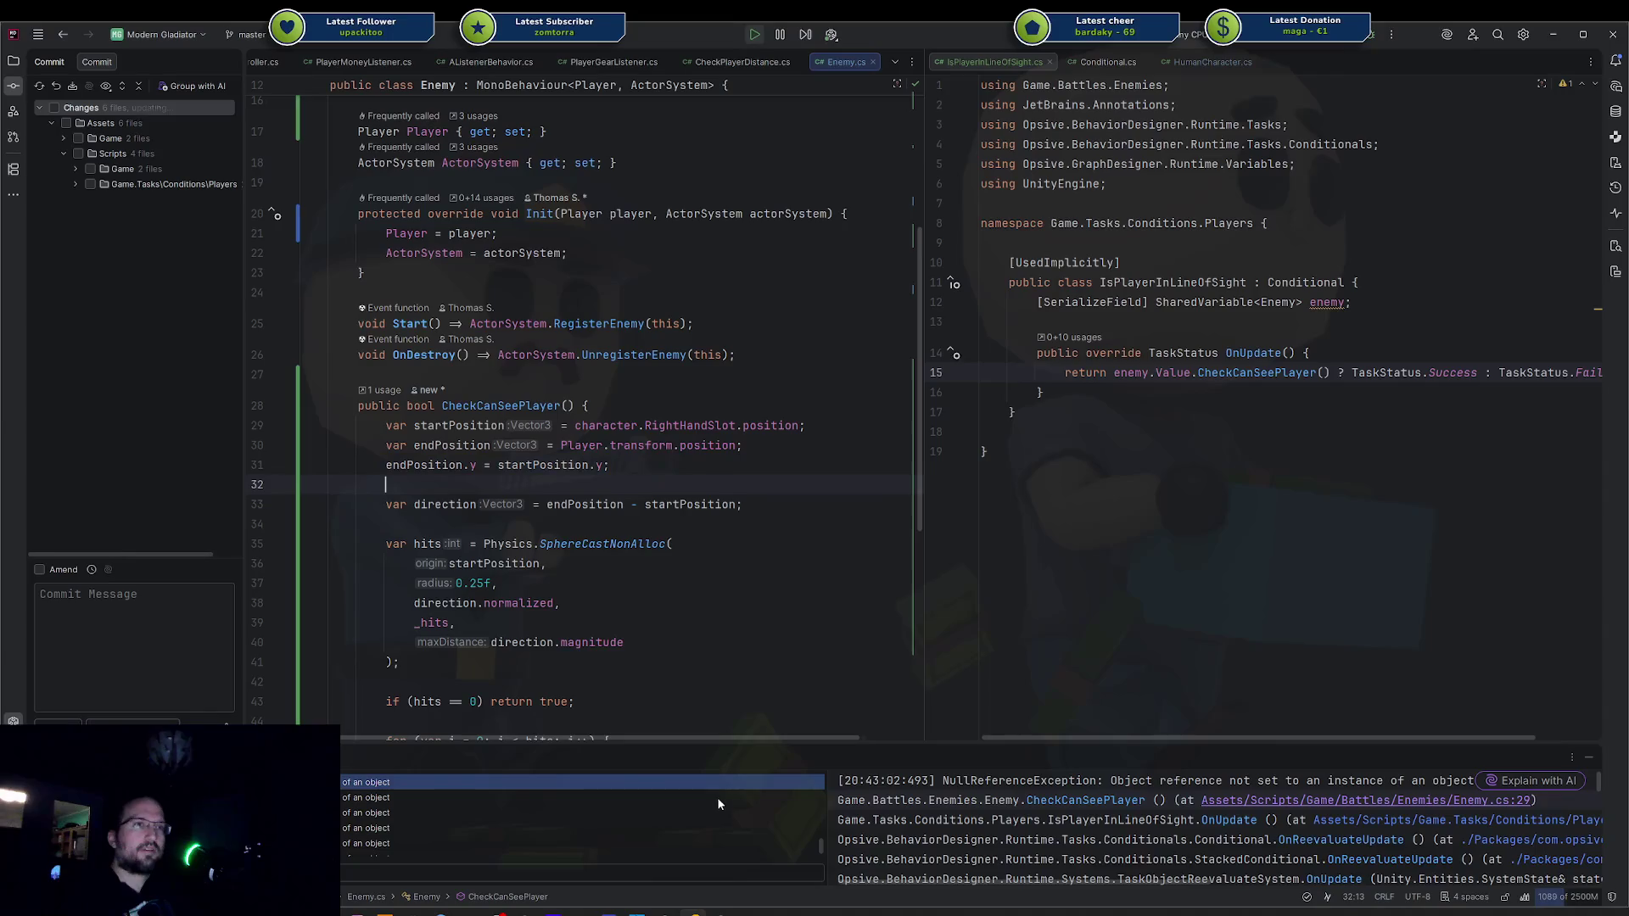
key(alt+Tab)
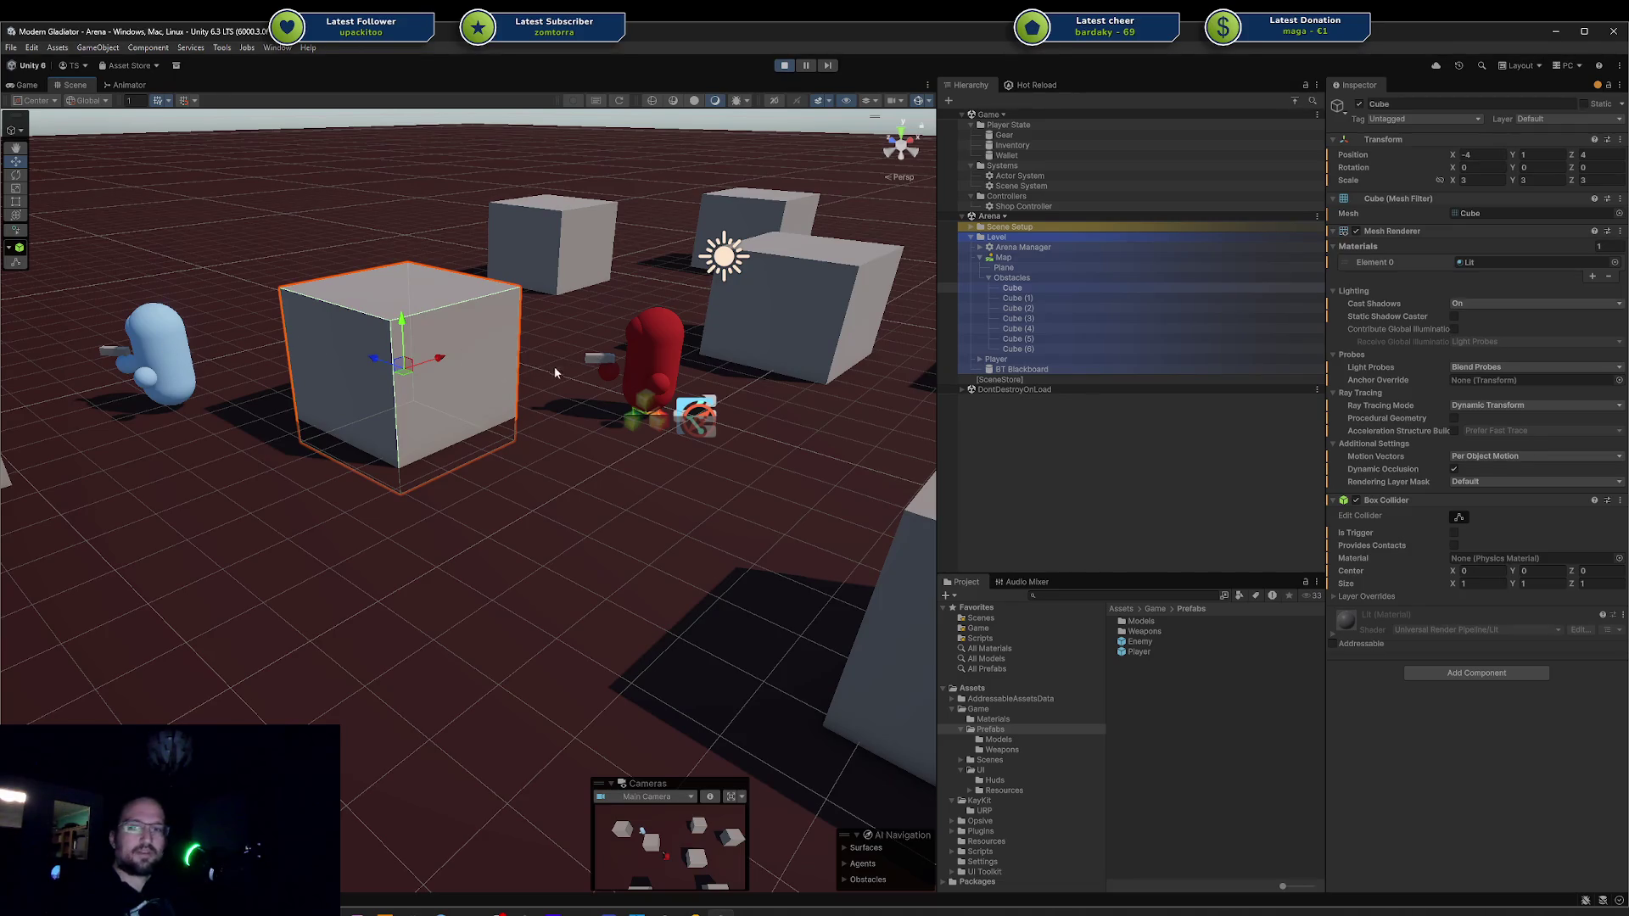
key(alt+Tab)
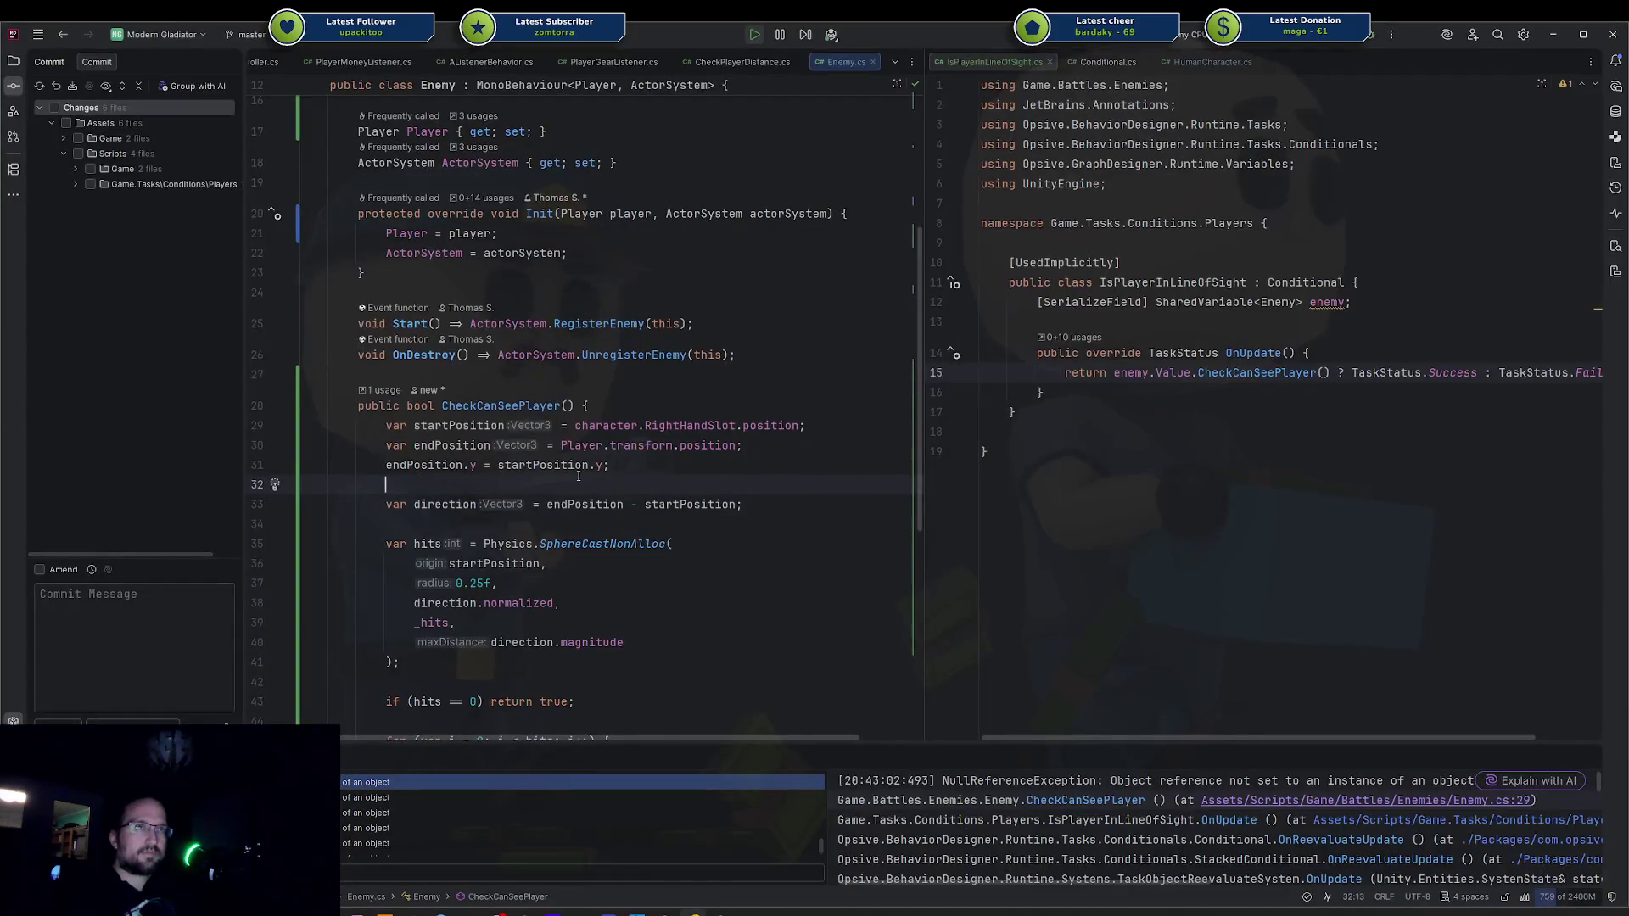
Check startPosition in the direction calculation, then return to Unity and orbit above the selected cube.
drag(738, 503, 749, 503)
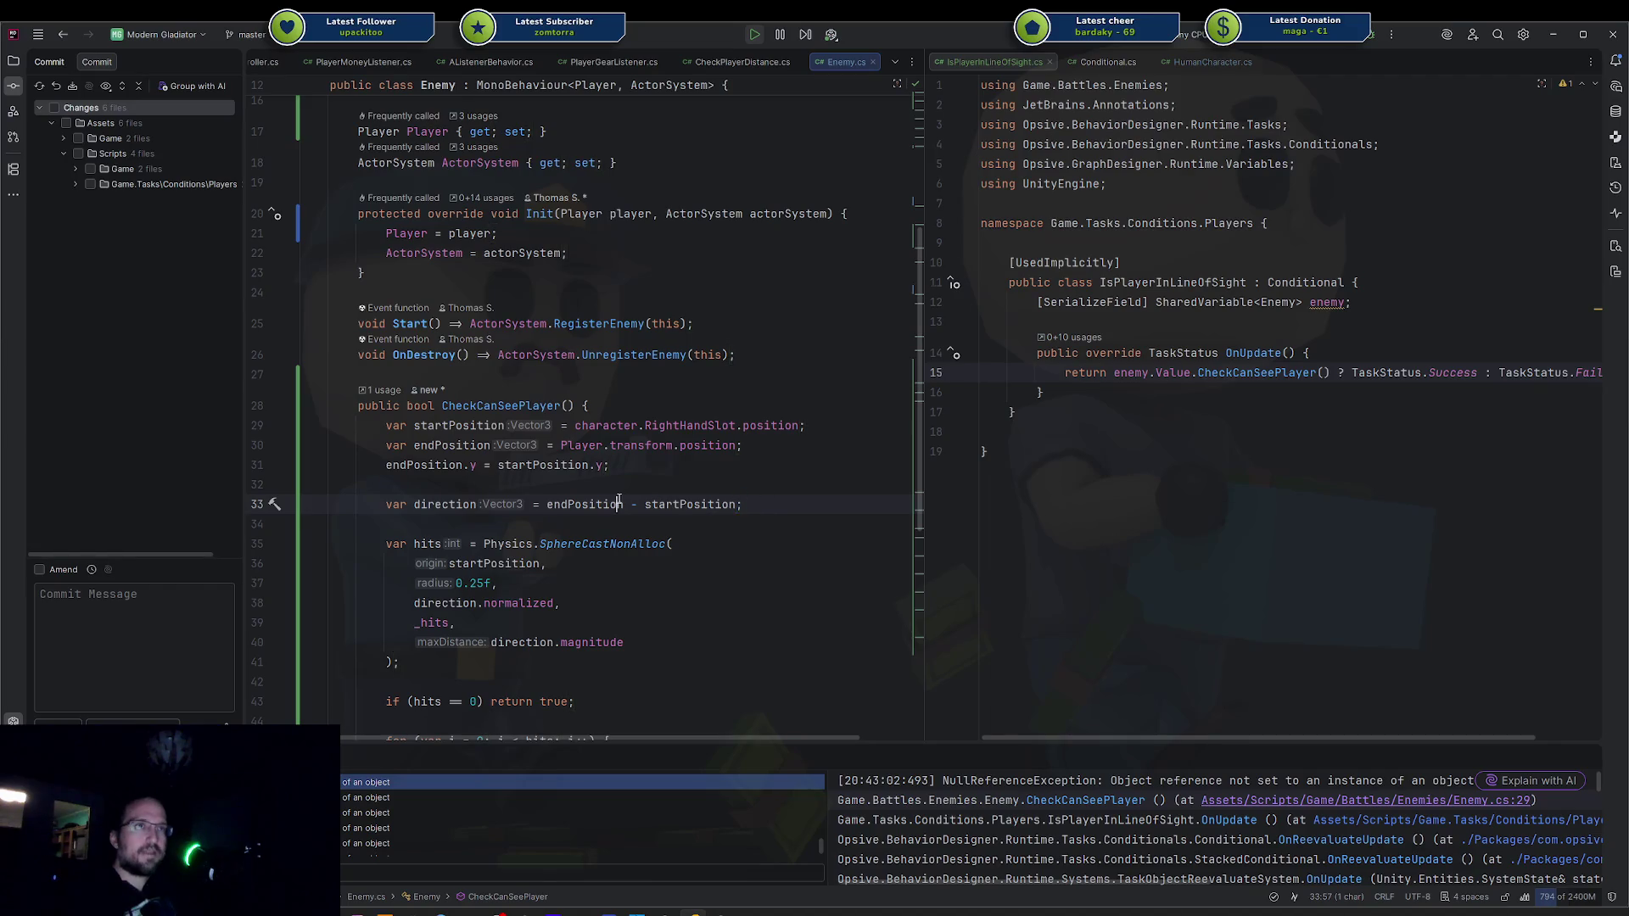
double_click(585, 504)
double_click(688, 504)
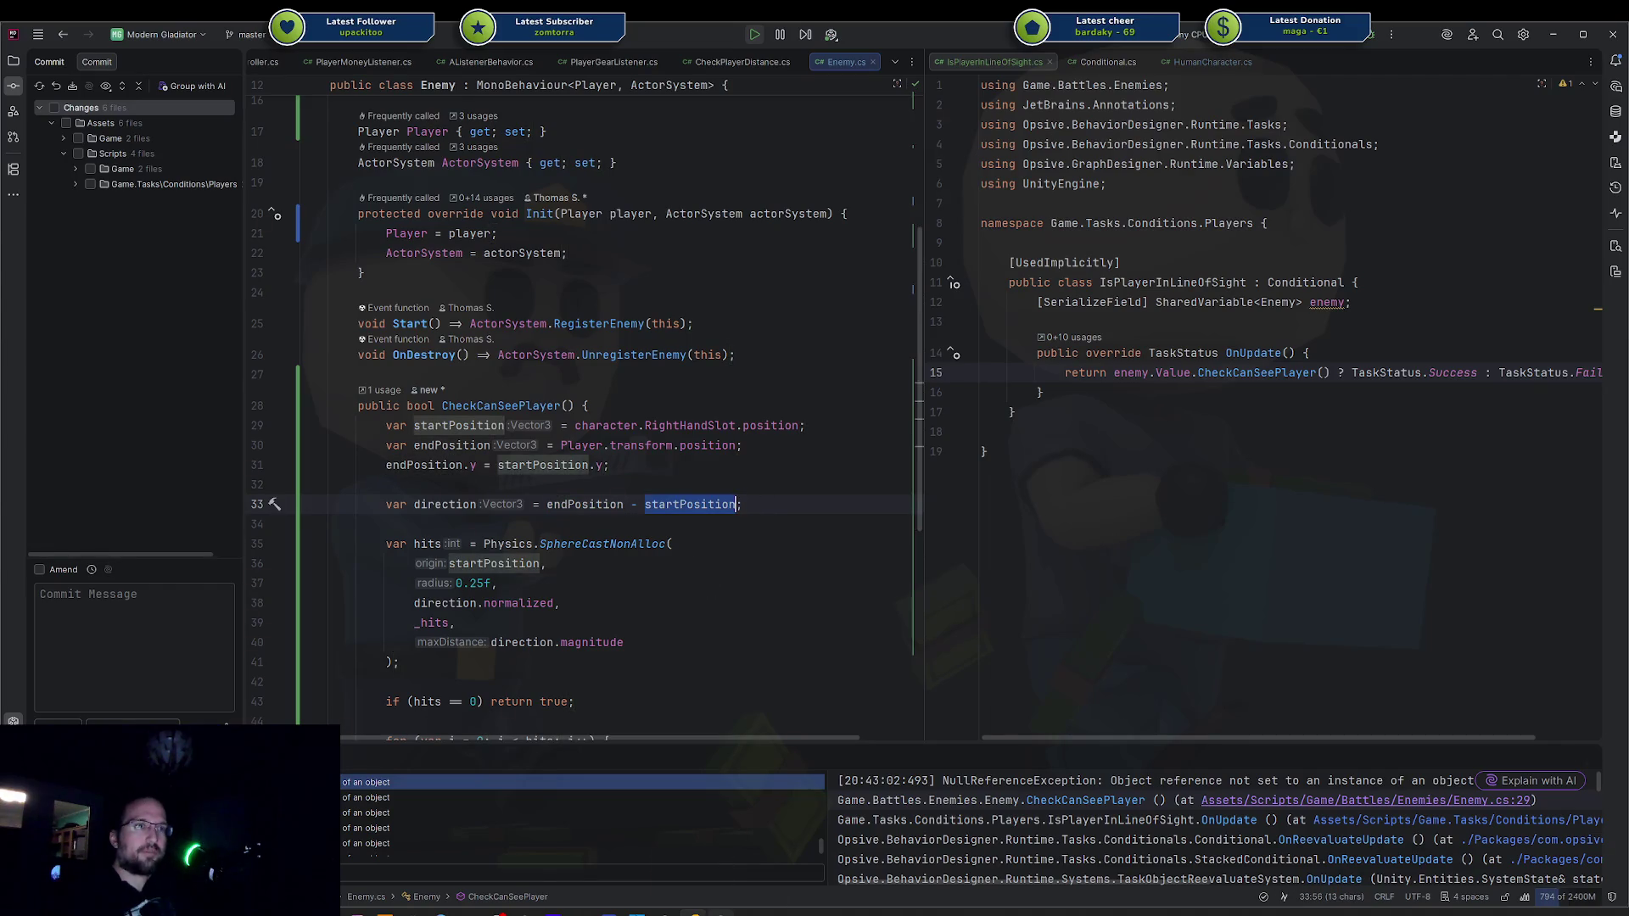
click(721, 912)
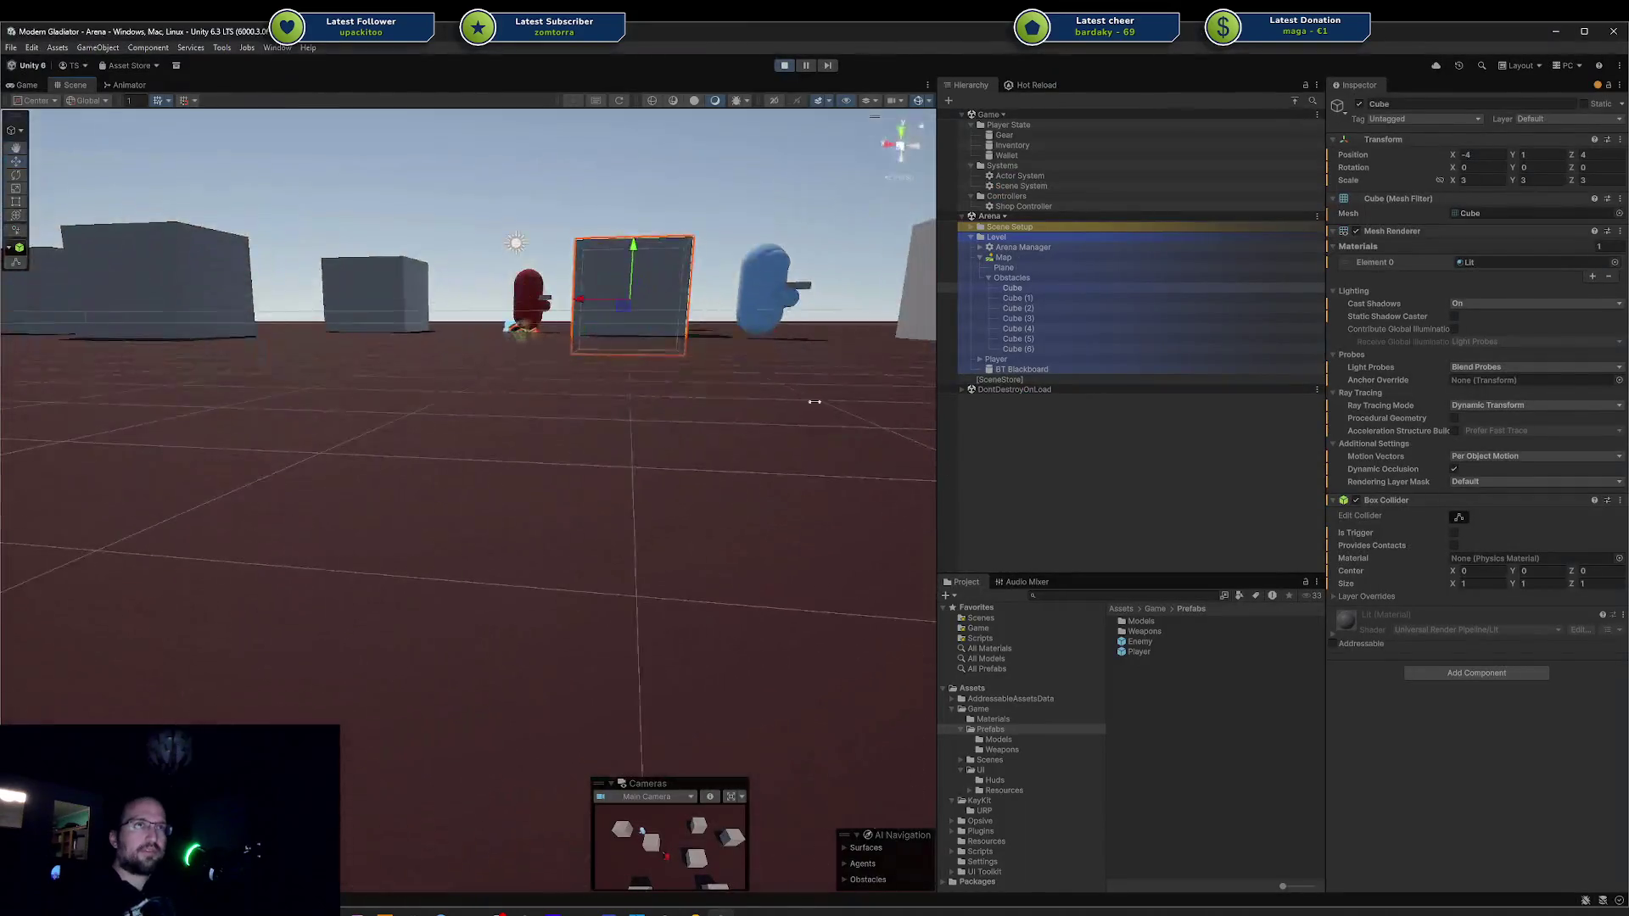
mouse_move(815, 402)
mouse_down()
mouse_move(611, 478)
mouse_move(513, 454)
mouse_up()
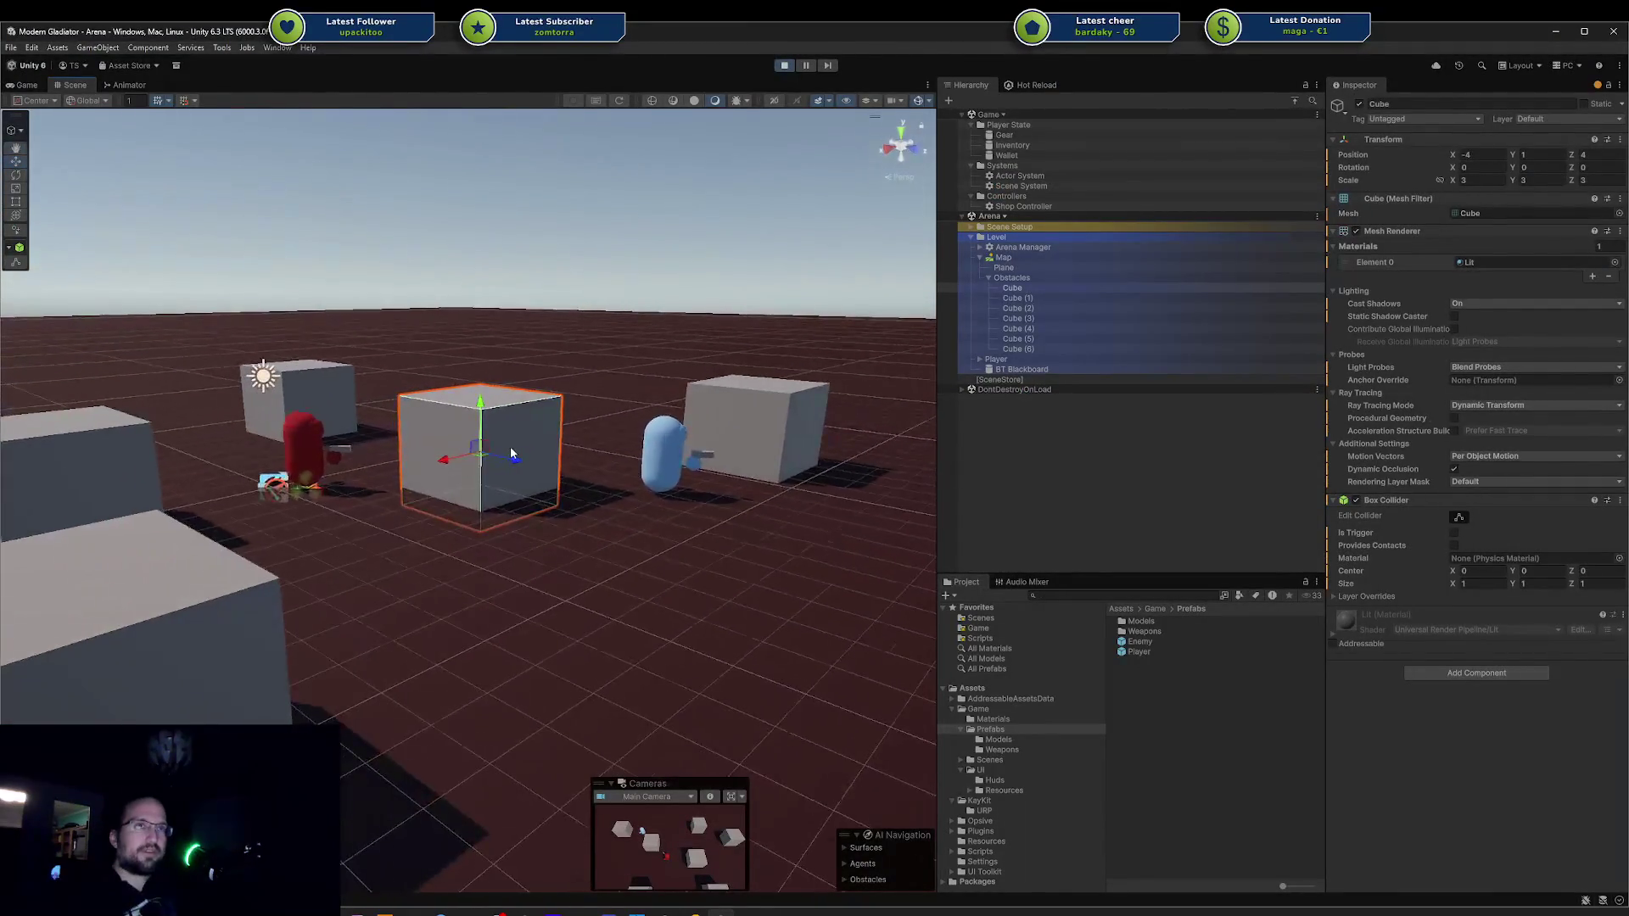
Orbit around the cube between the red enemy and blue player, then go back to Enemy.cs in Rider.
scroll(514, 454, up, 5)
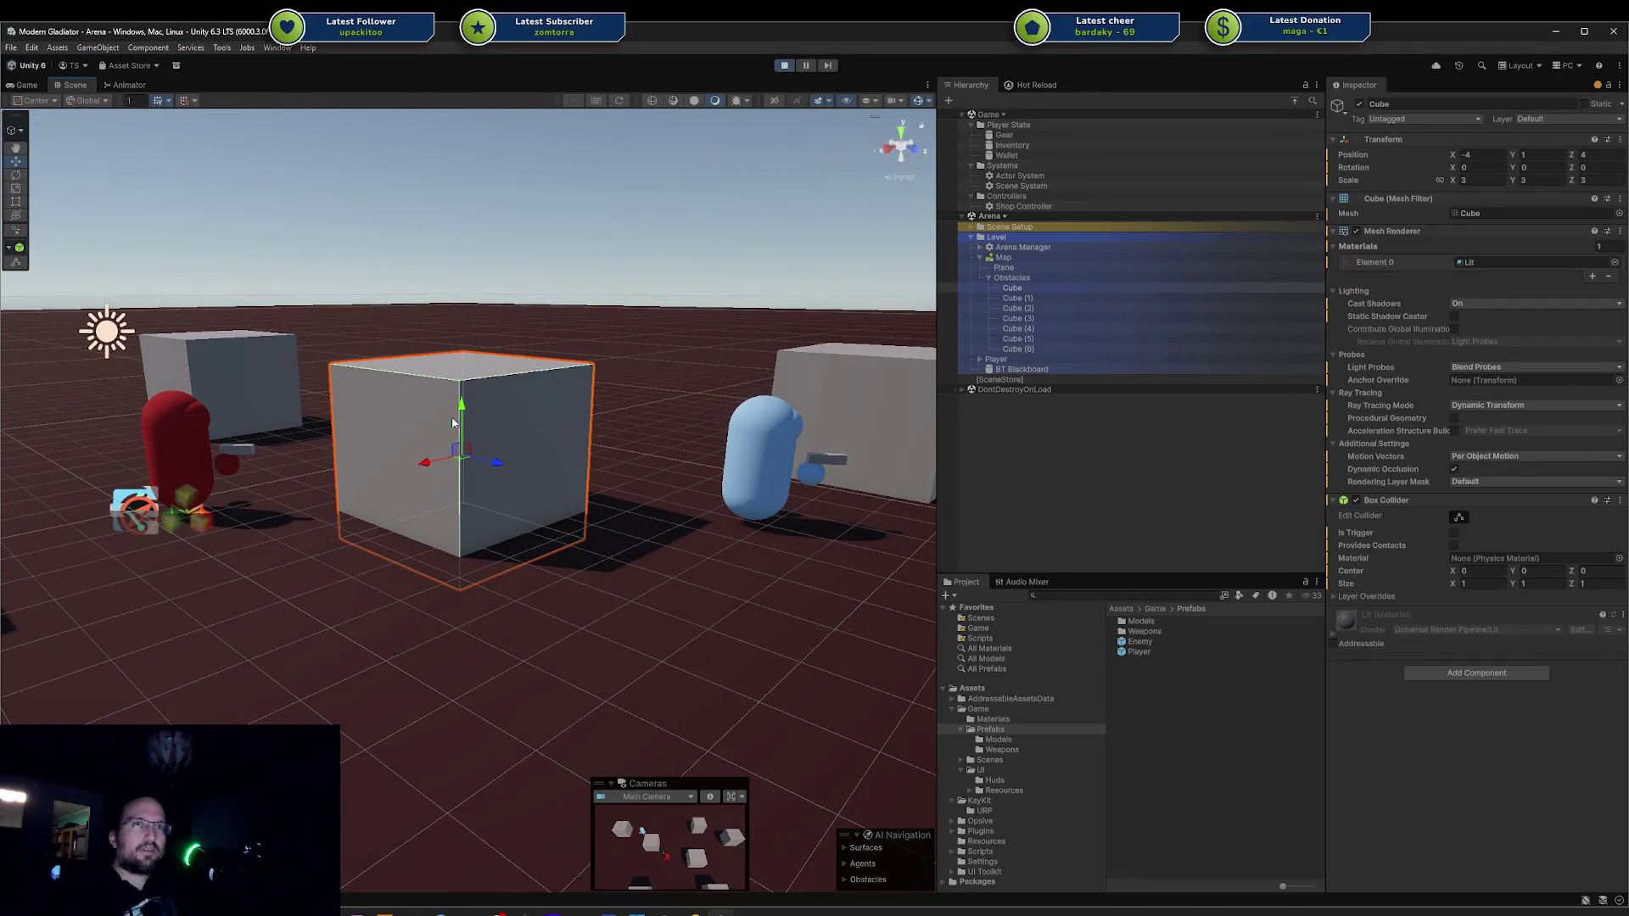
drag(268, 450, 288, 443)
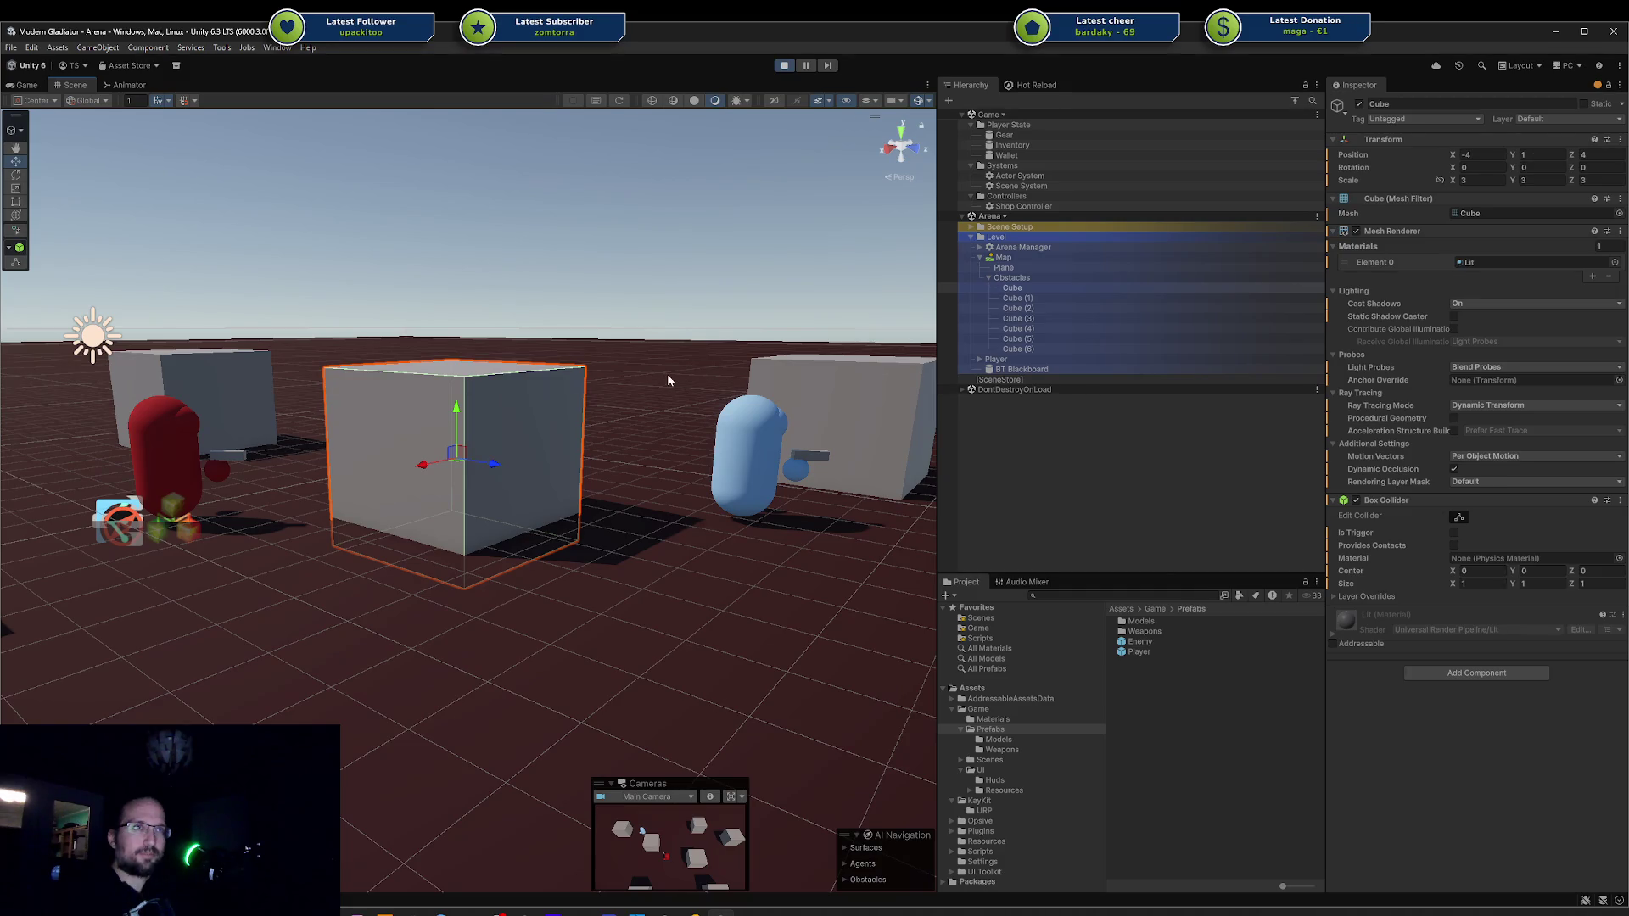
click(694, 912)
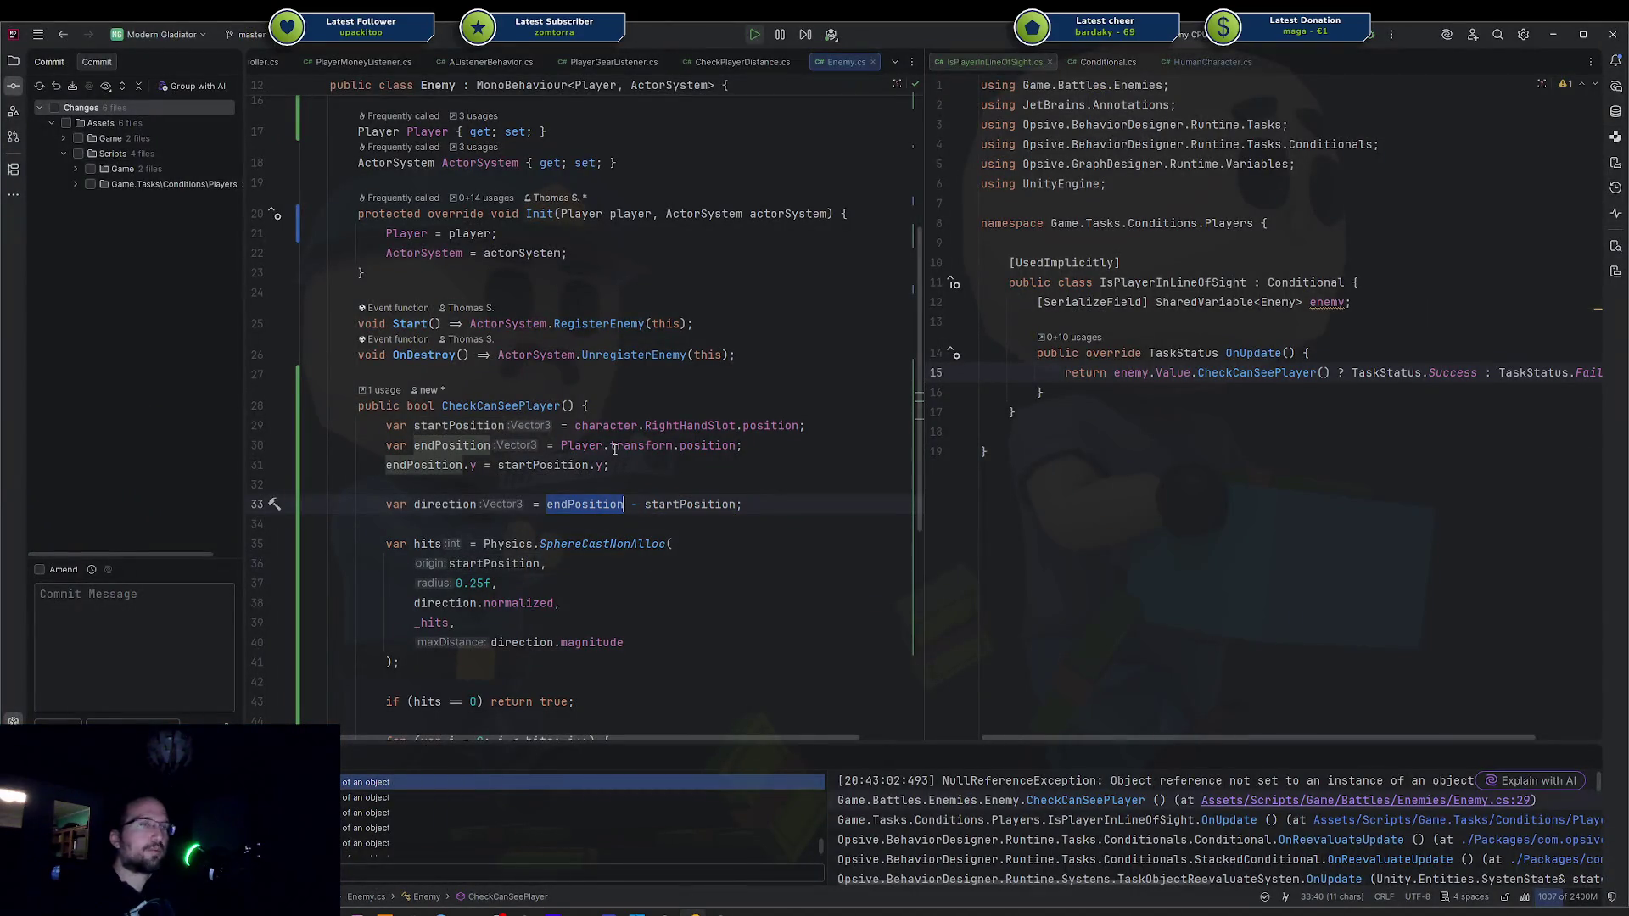
click(655, 504)
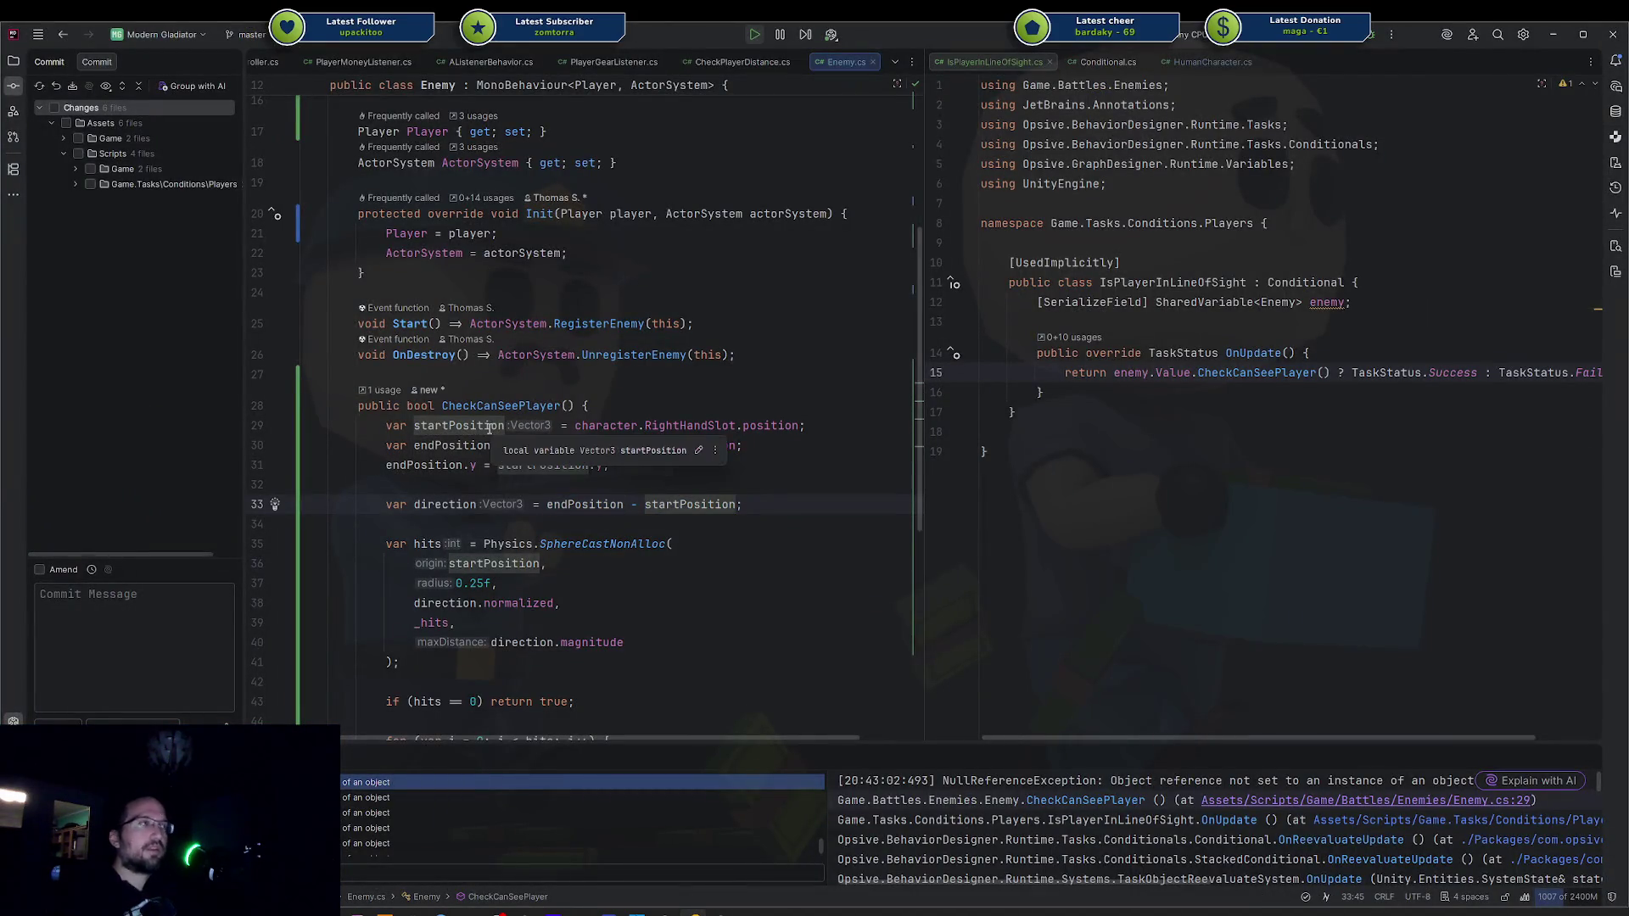
mouse_move(521, 511)
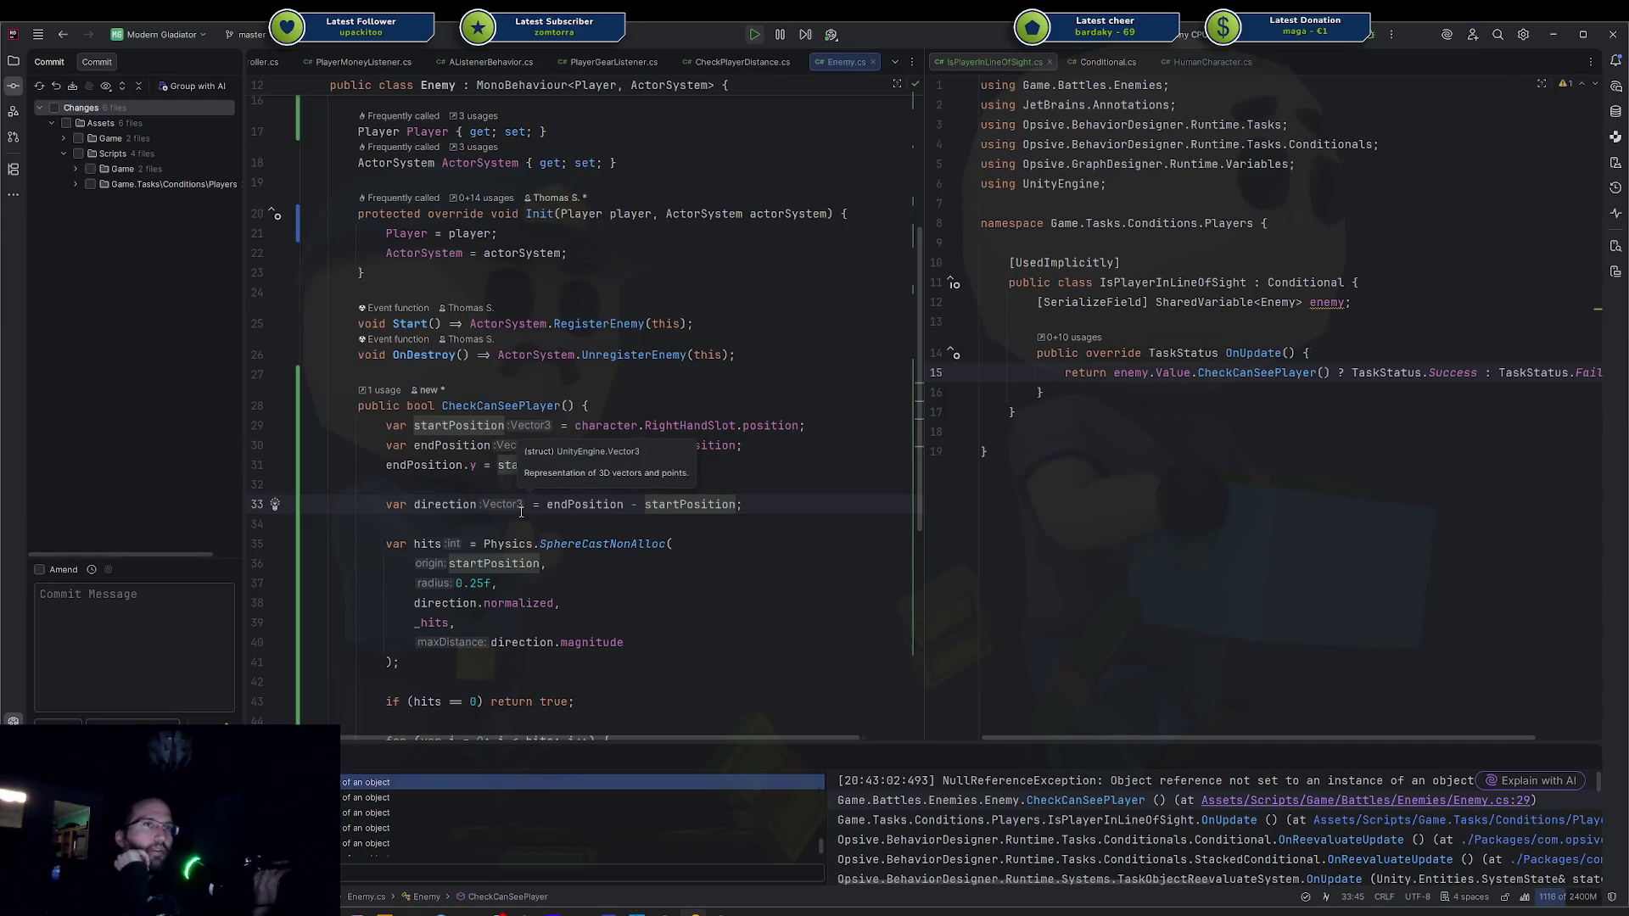
double_click(618, 543)
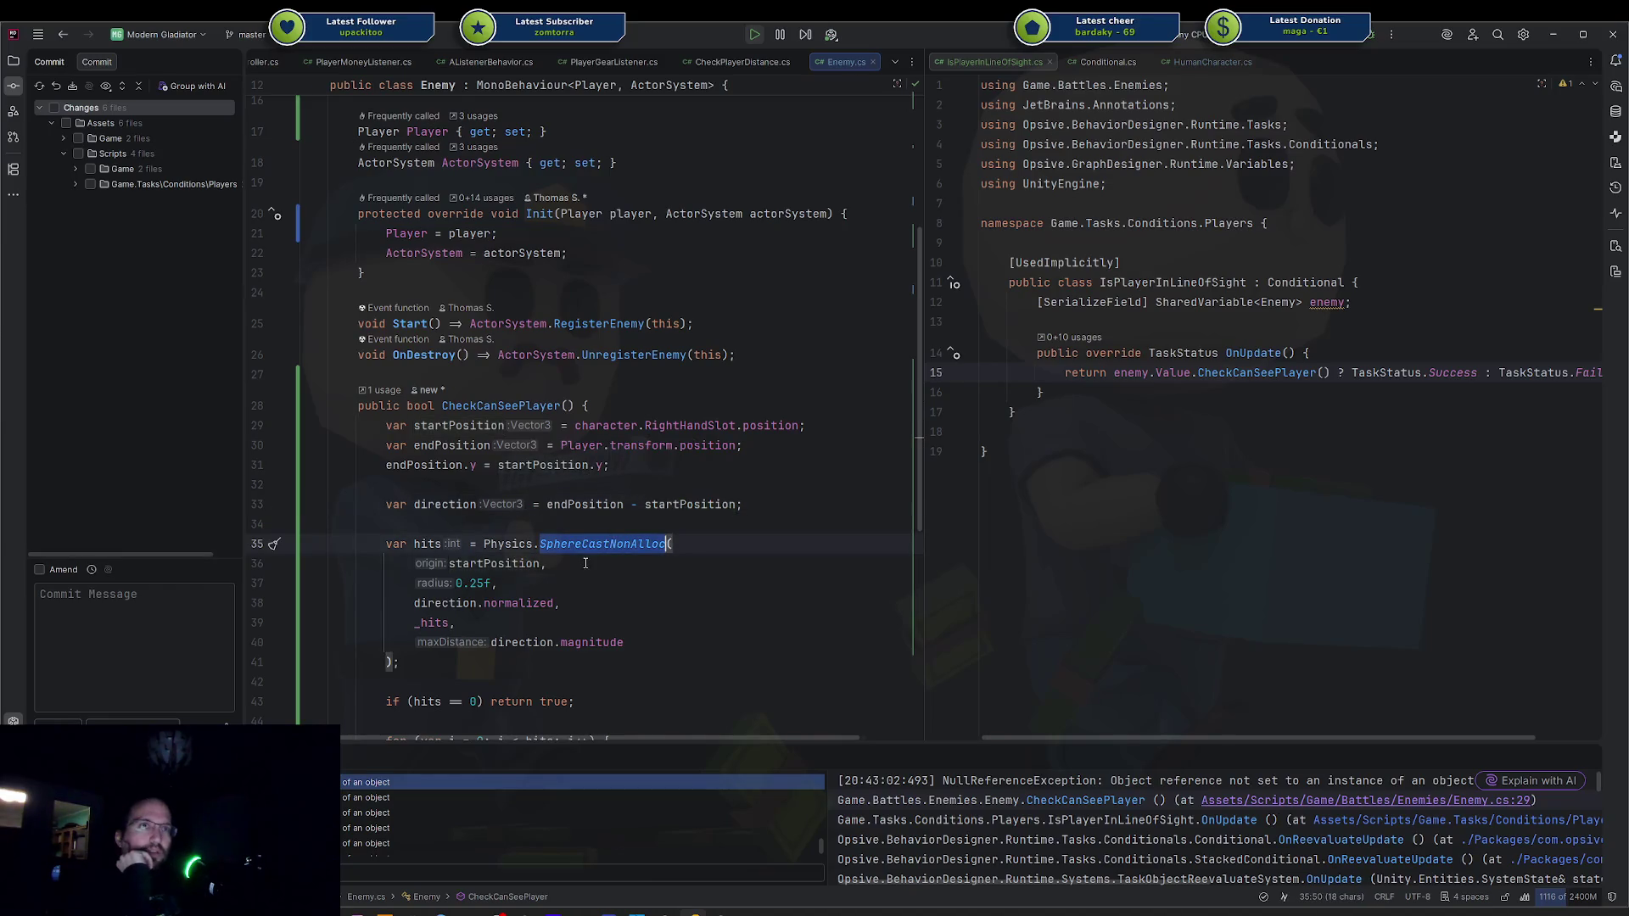
scroll(586, 563, down, 2)
double_click(471, 308)
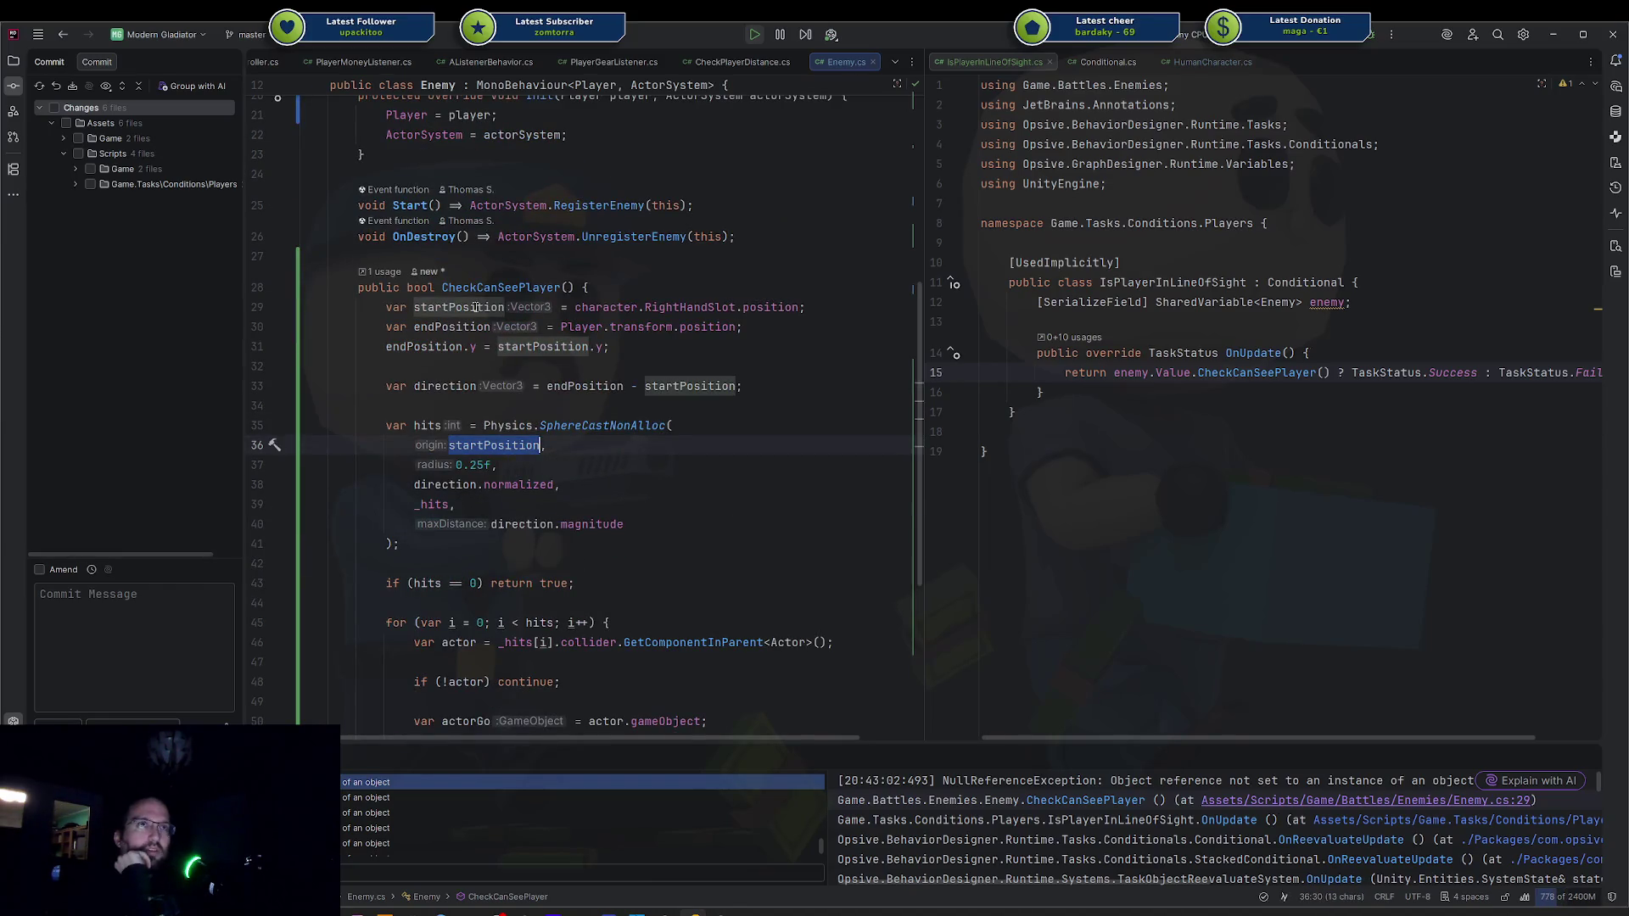
drag(455, 465, 499, 465)
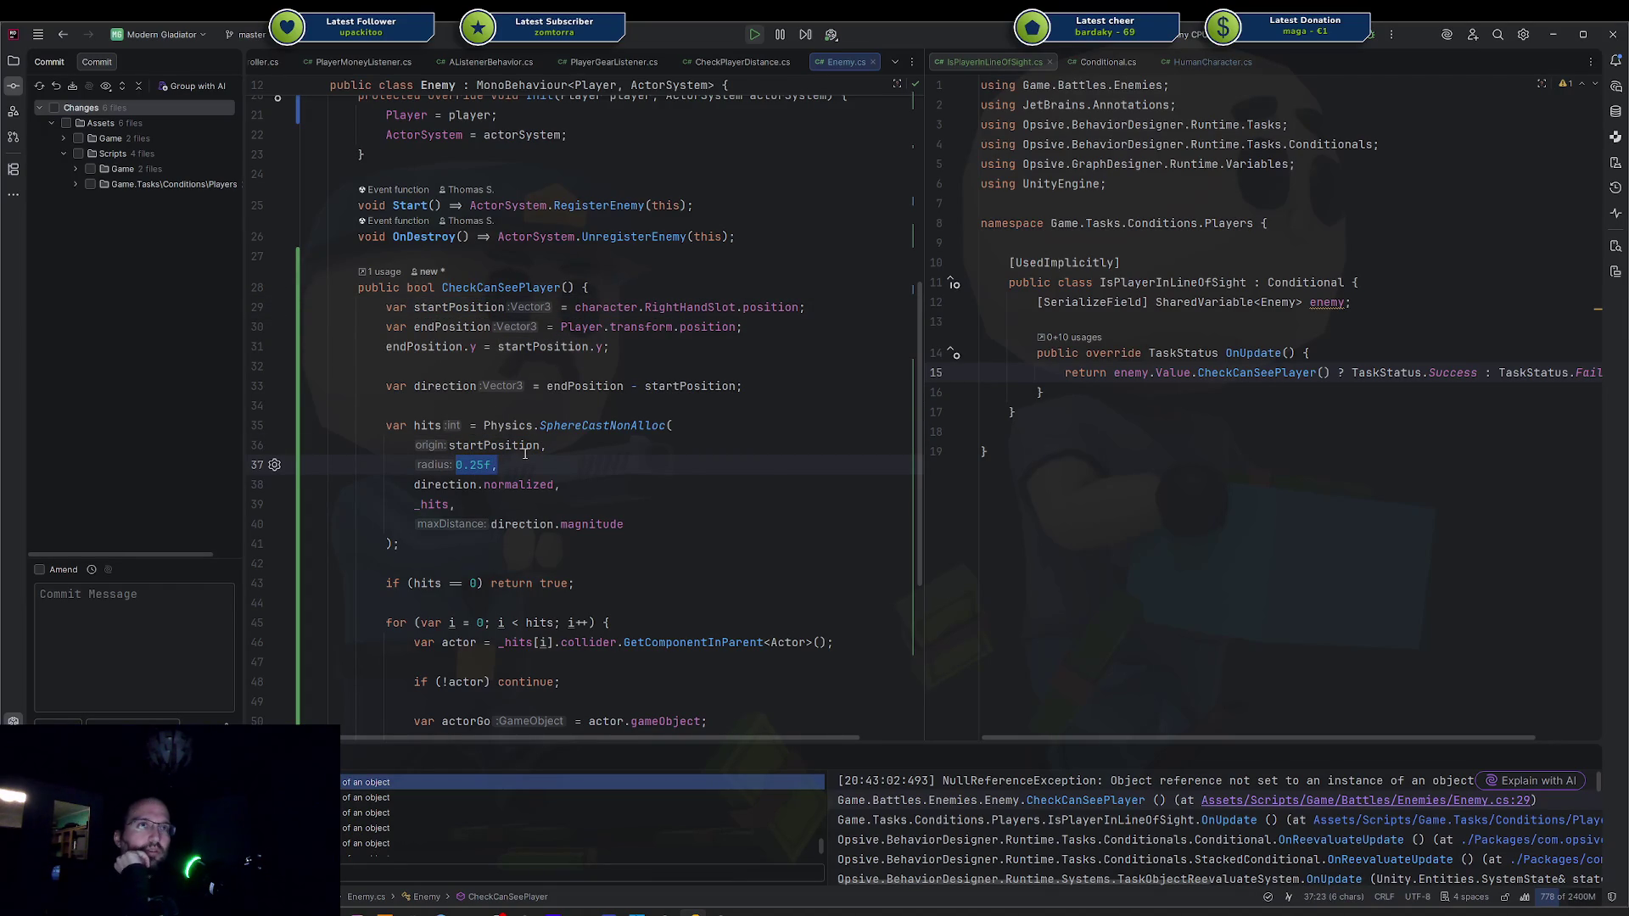
click(485, 484)
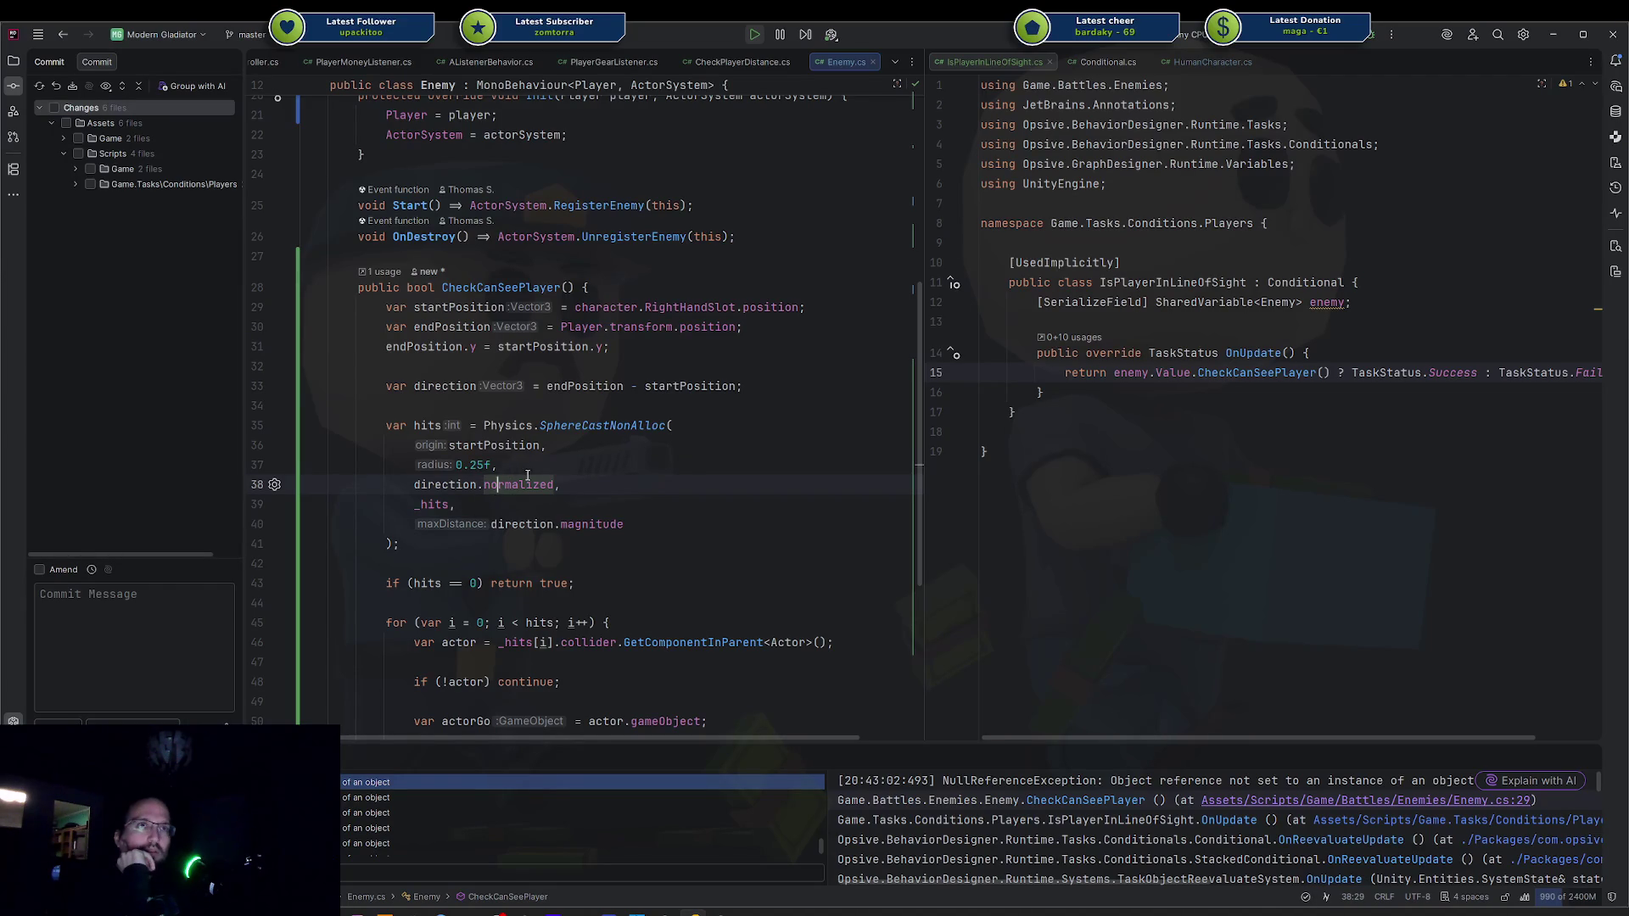
double_click(508, 485)
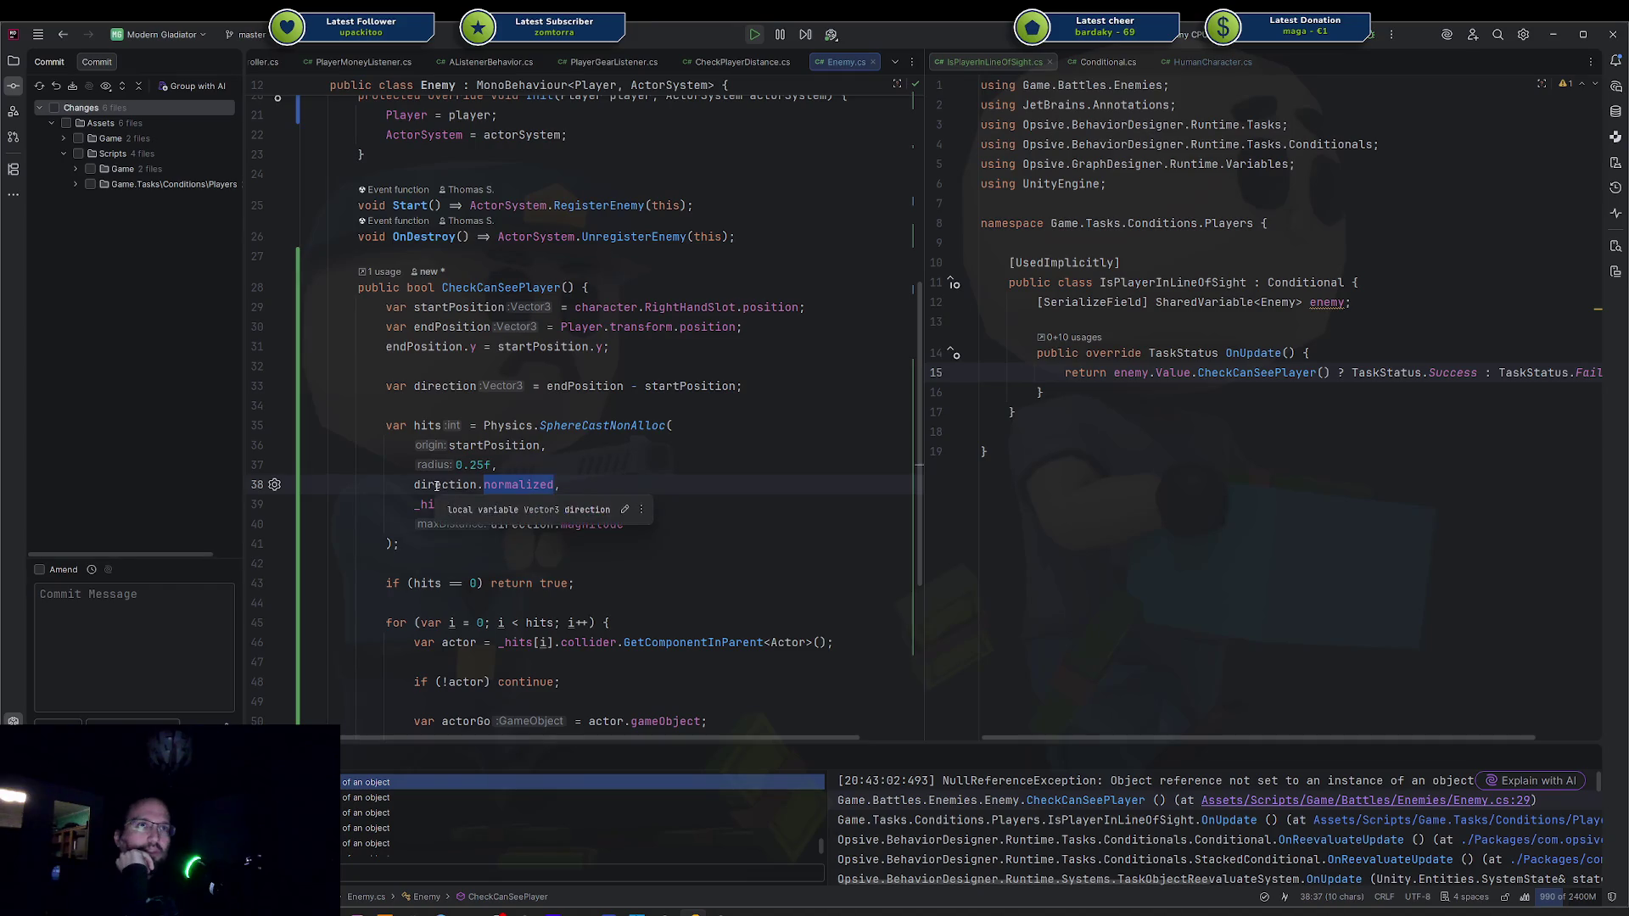
mouse_move(593, 420)
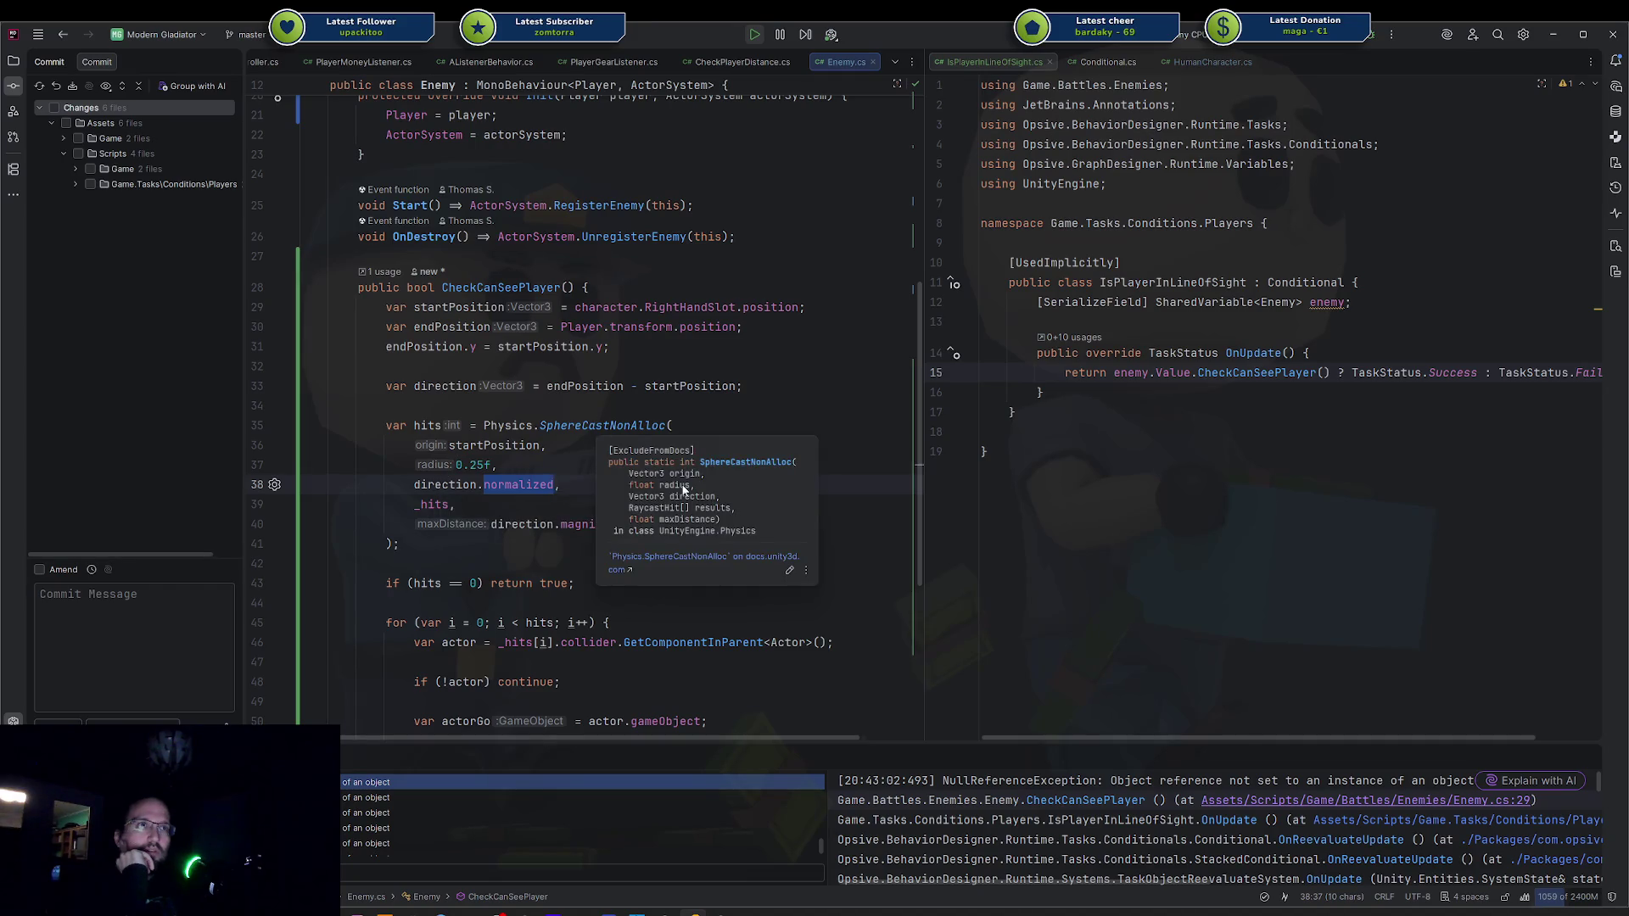
double_click(682, 500)
drag(709, 508, 723, 509)
double_click(559, 524)
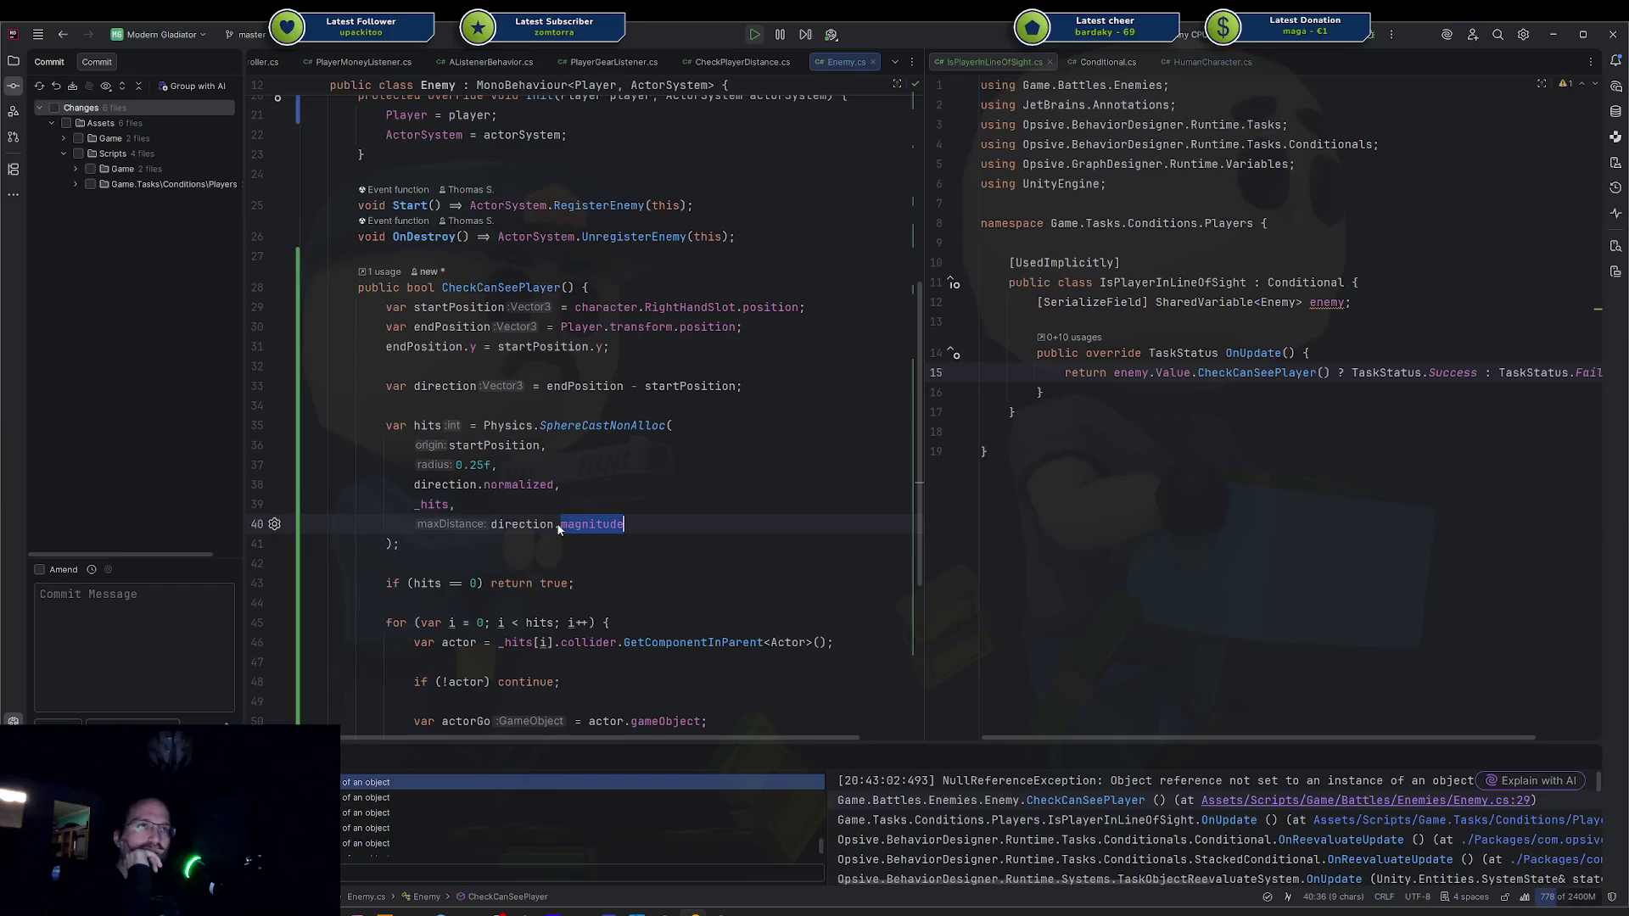
scroll(558, 527, down, 3)
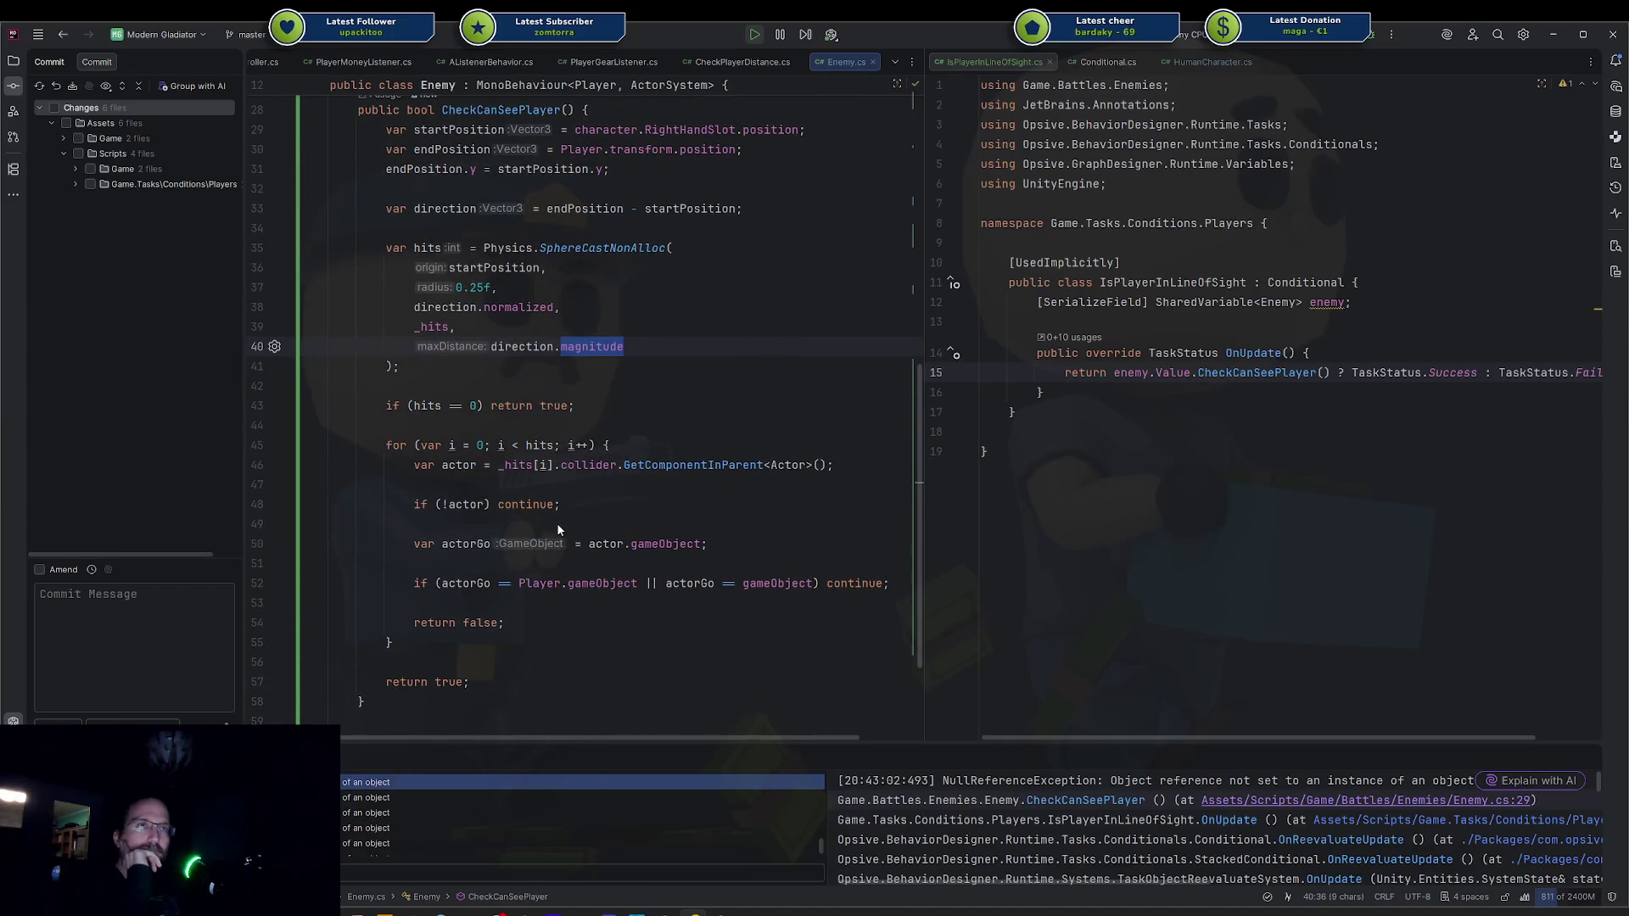
scroll(558, 526, up, 2)
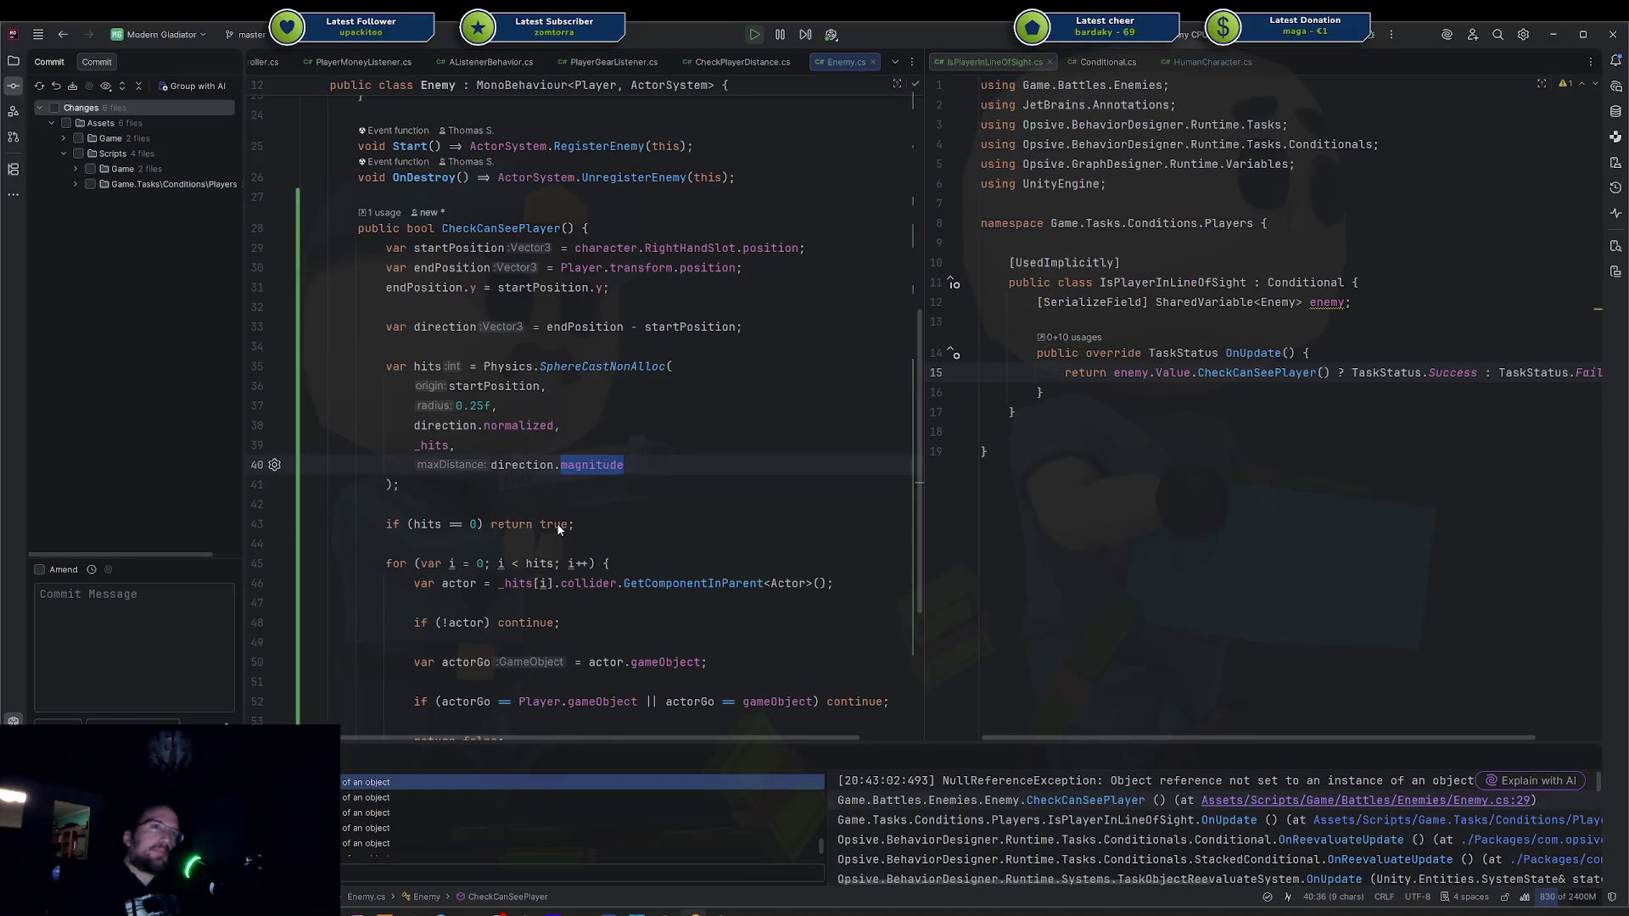
scroll(552, 518, down, 1)
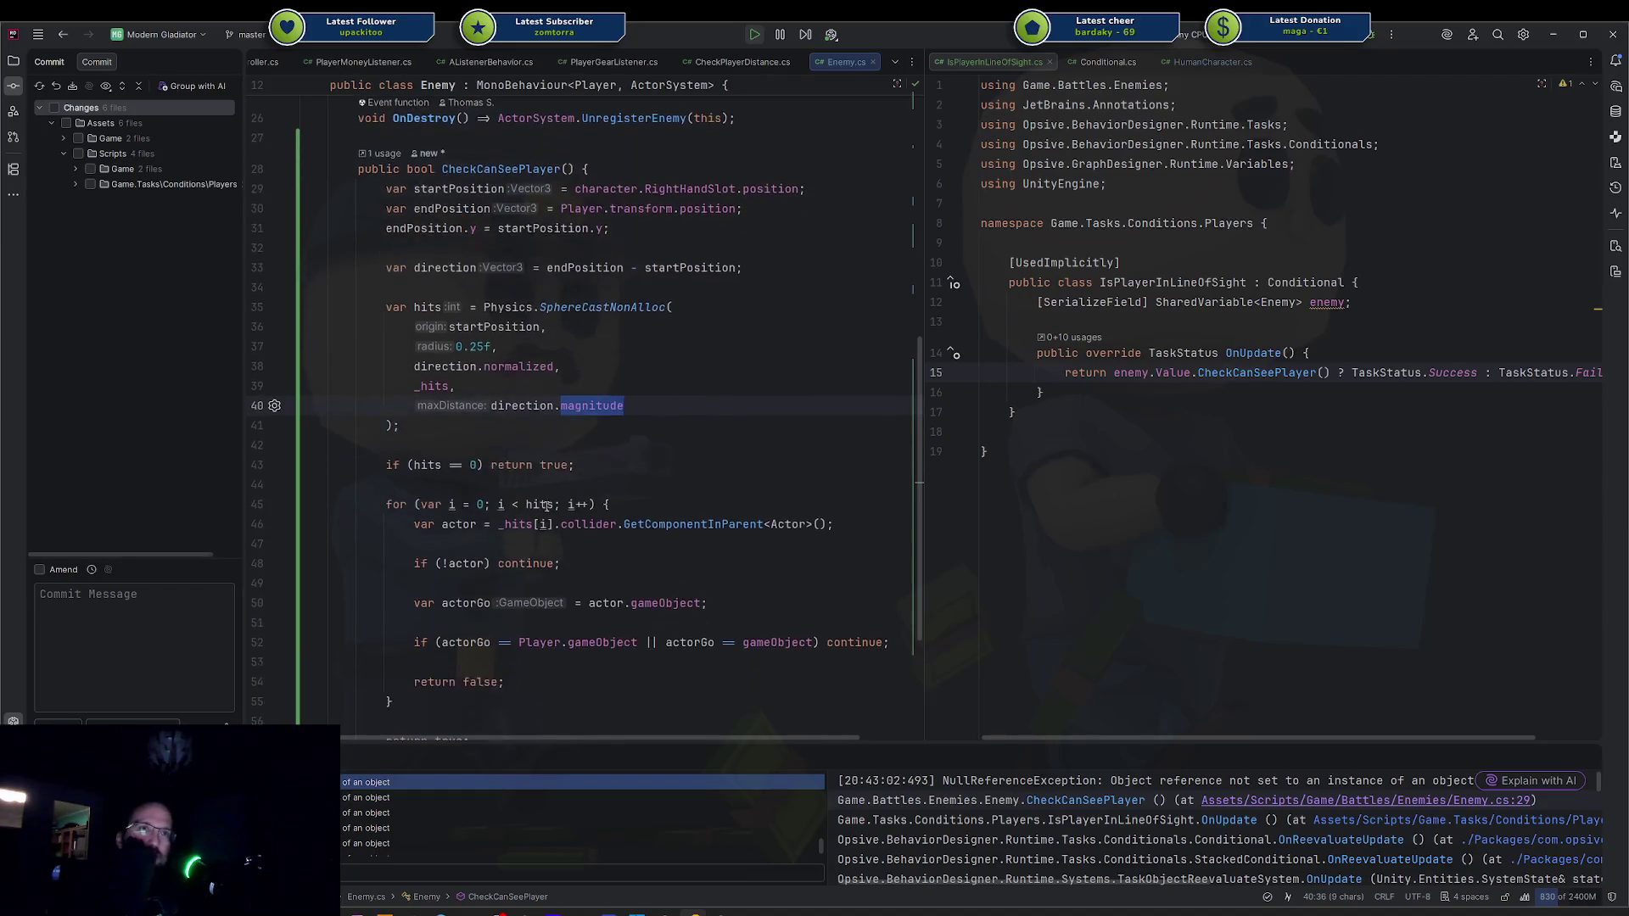
click(428, 465)
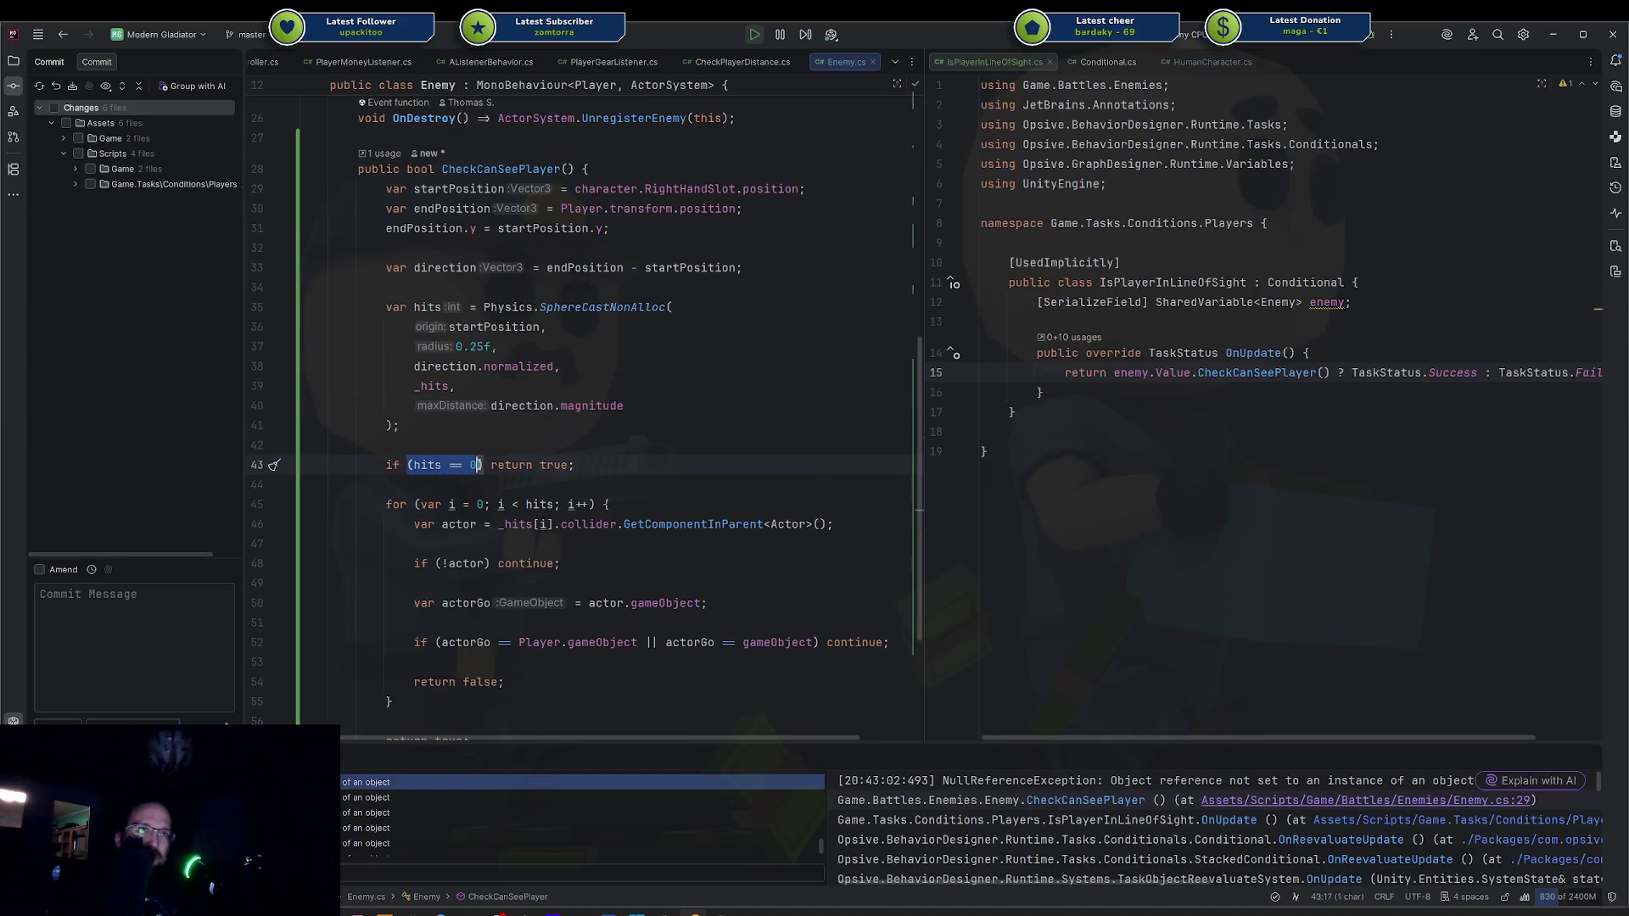
click(527, 465)
drag(399, 445, 429, 314)
click(447, 327)
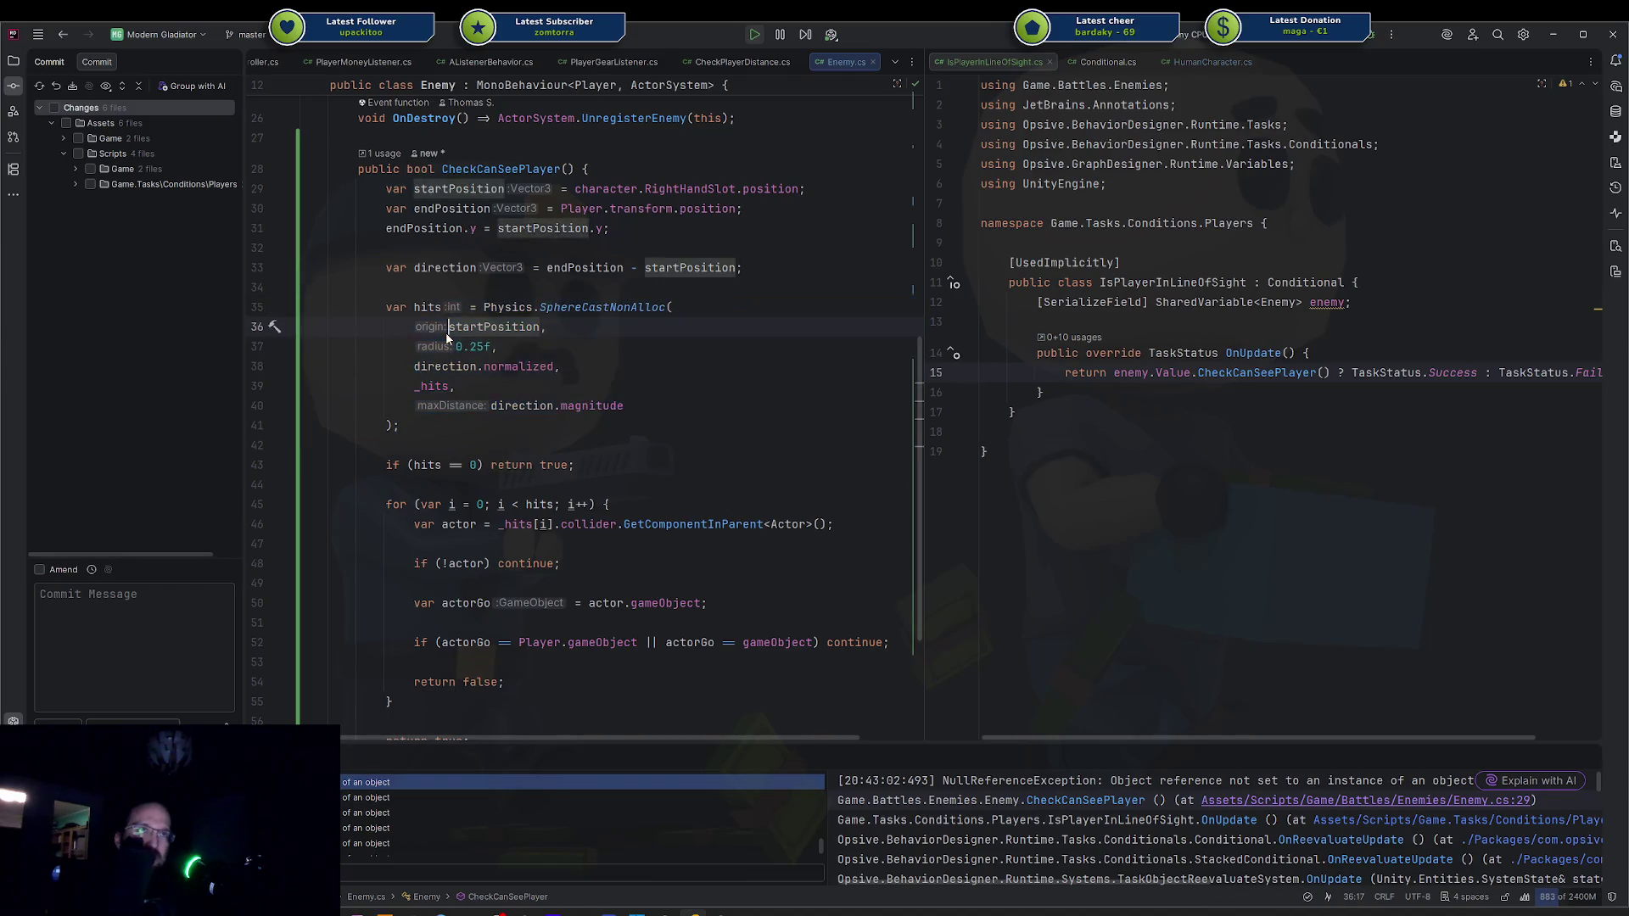
drag(386, 465, 543, 465)
click(442, 504)
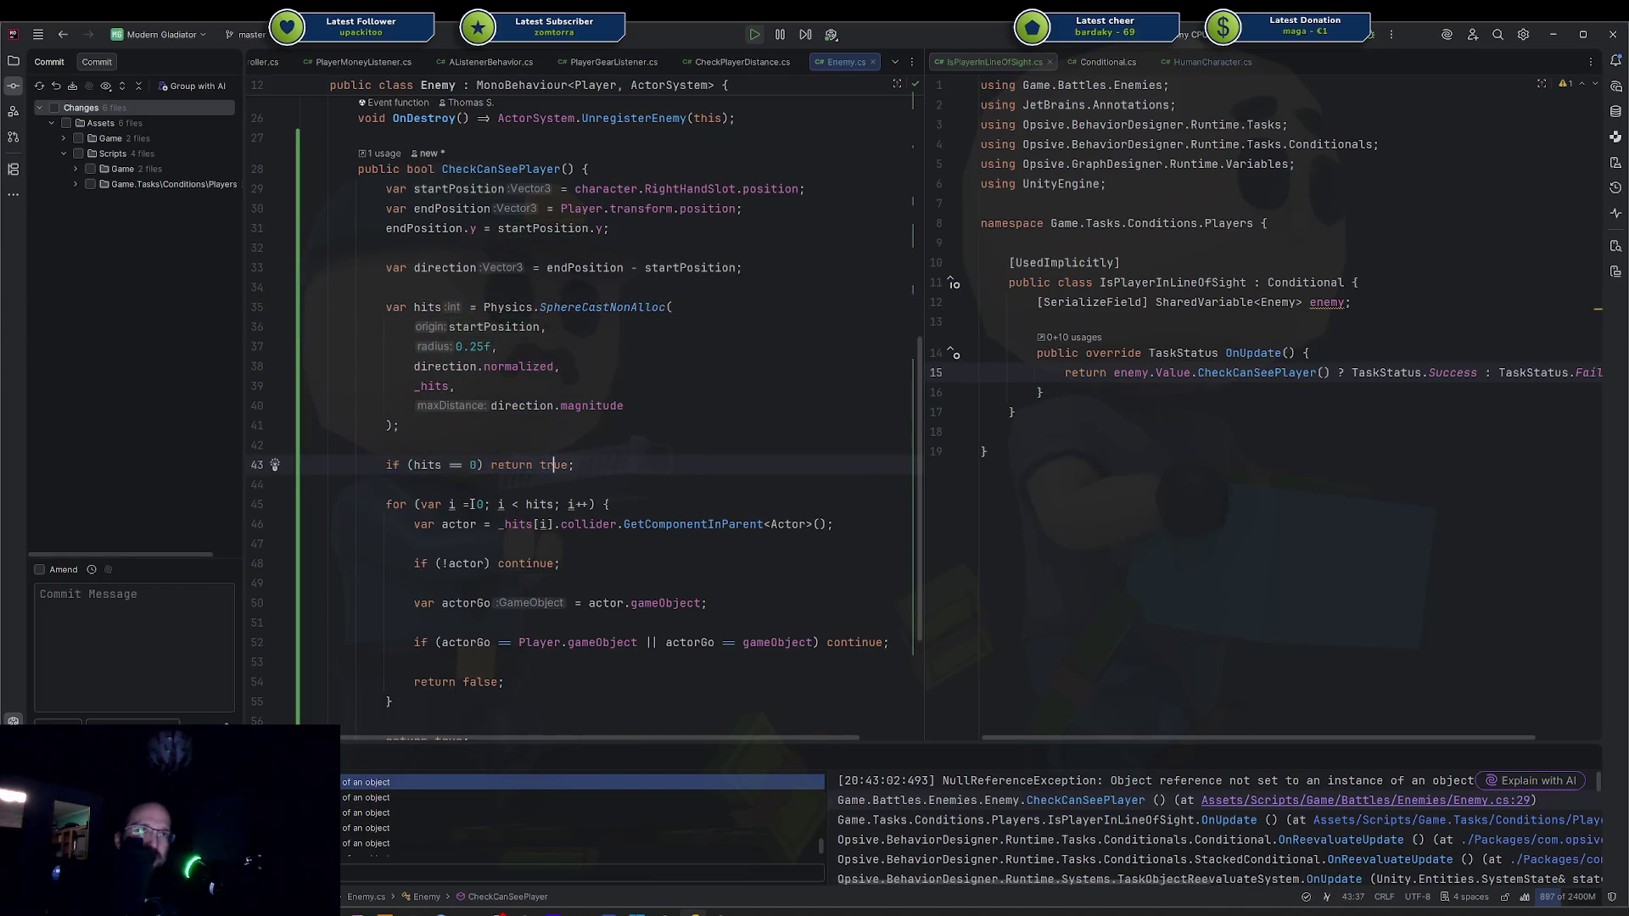
click(555, 504)
click(581, 504)
drag(410, 517, 710, 523)
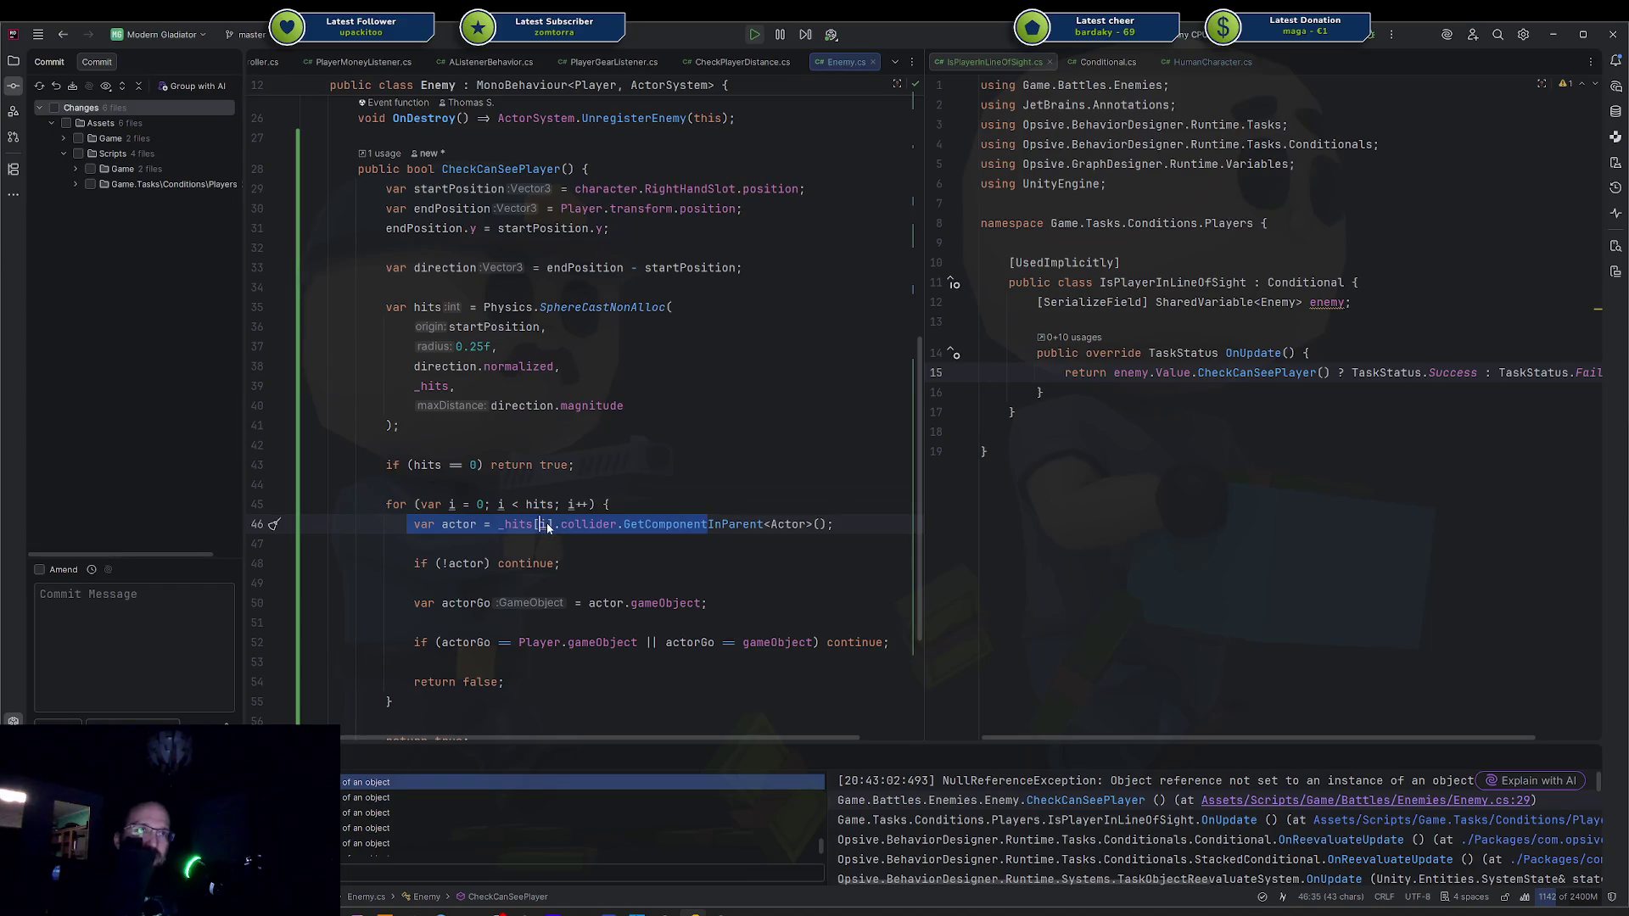
key(Left)
key(Left)
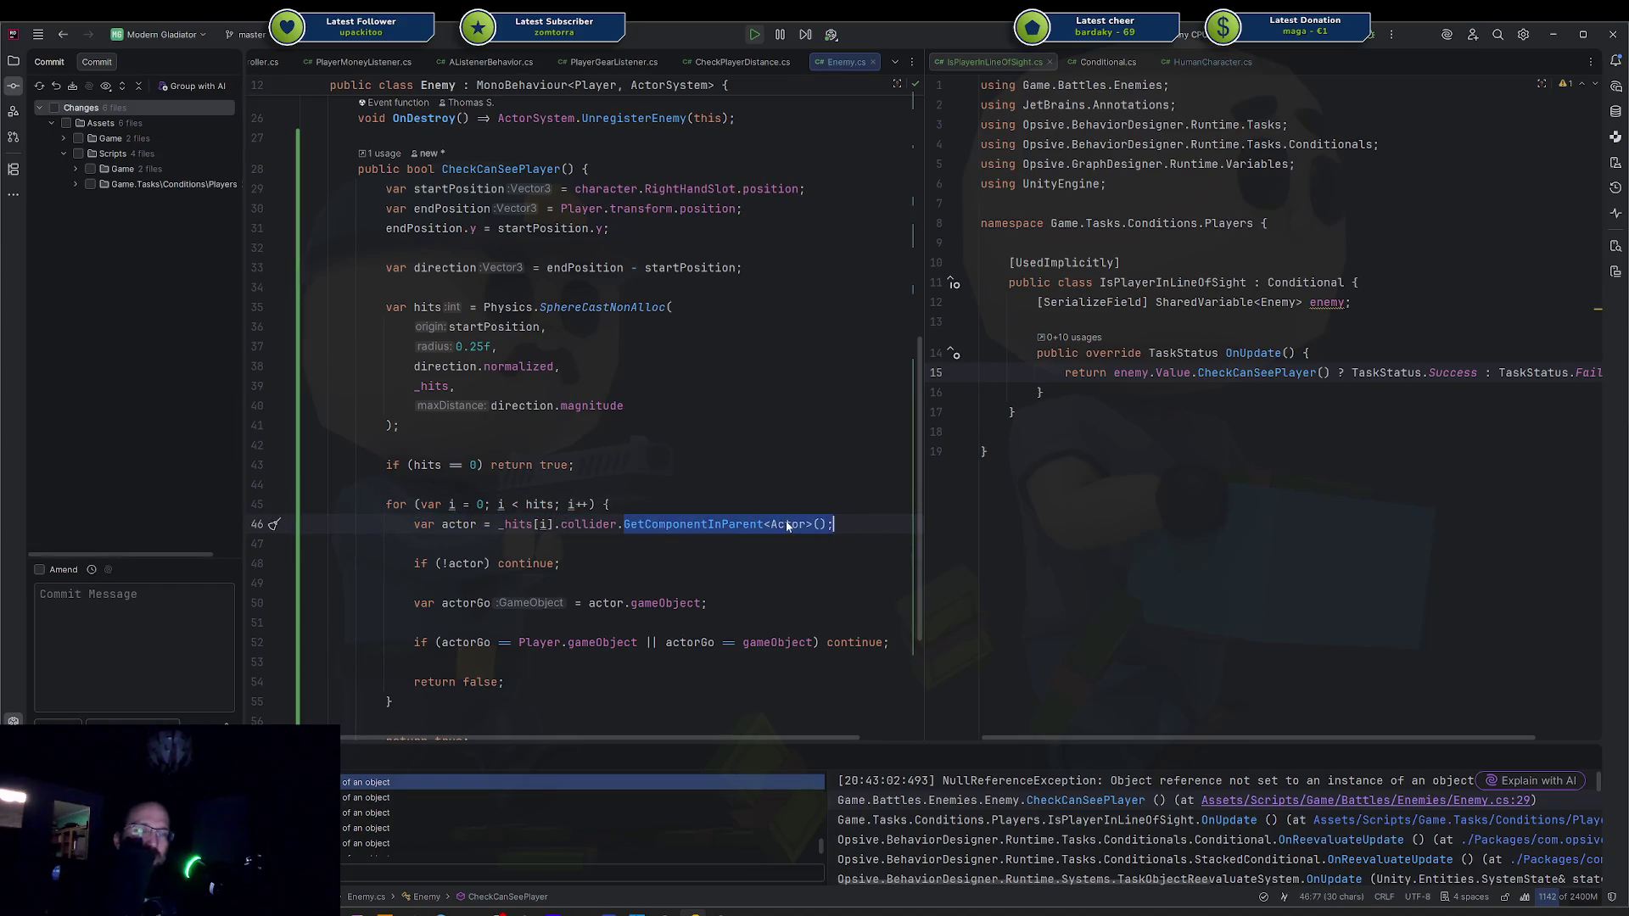
click(677, 563)
key(shift+Home)
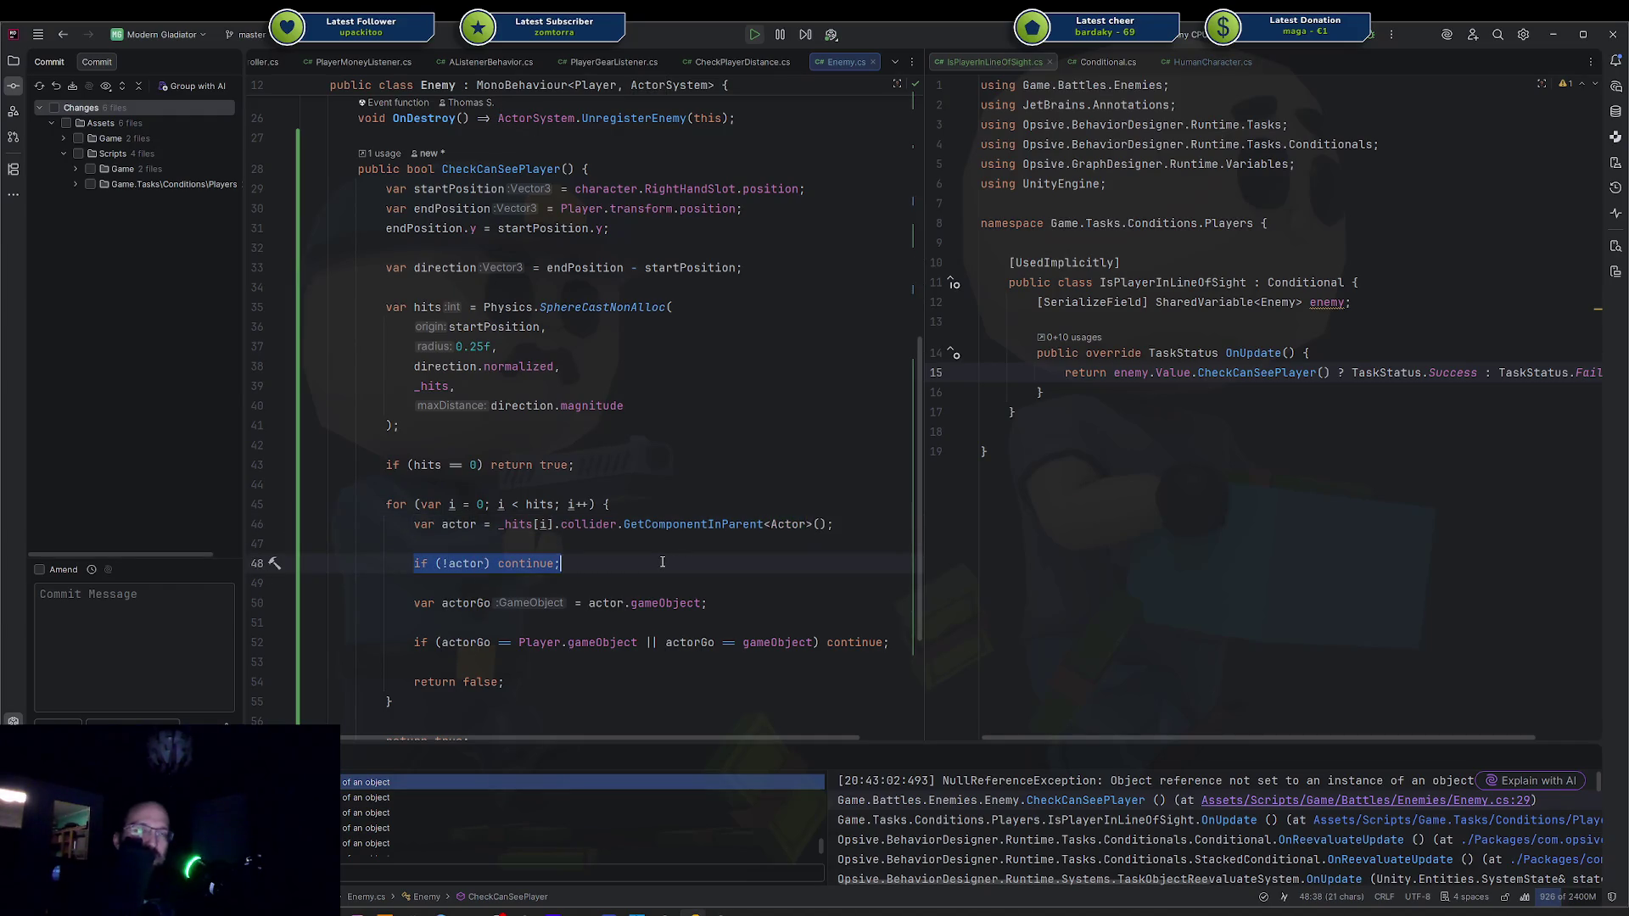
double_click(527, 563)
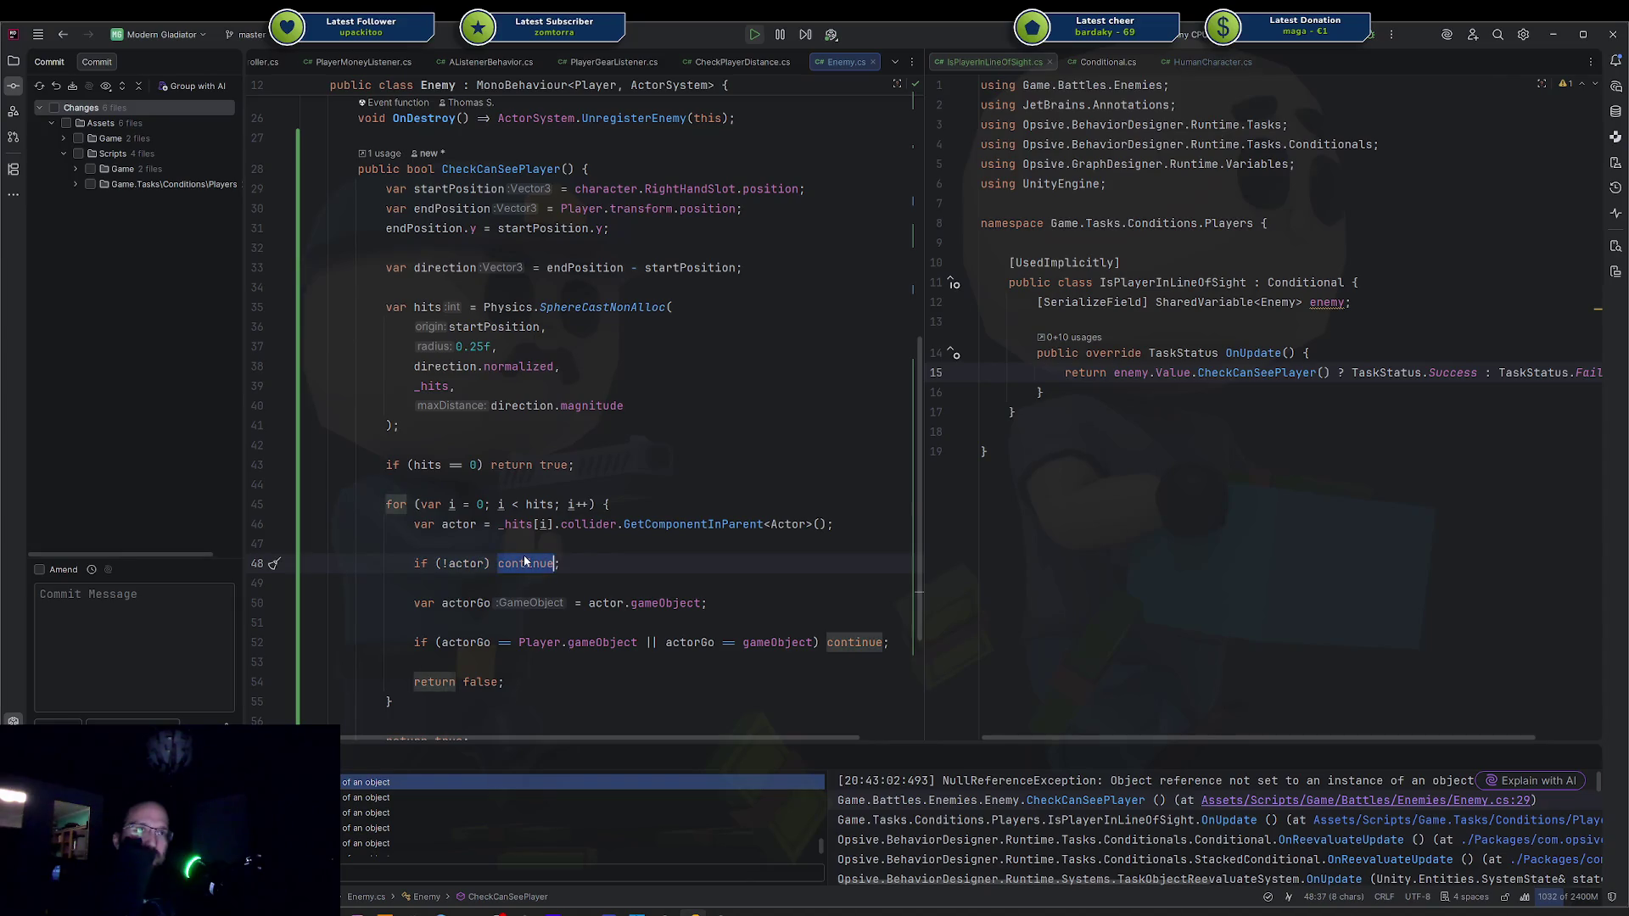
Make CheckCanSeePlayer's null-actor check return false, then switch to the Unity editor.
text(retu)
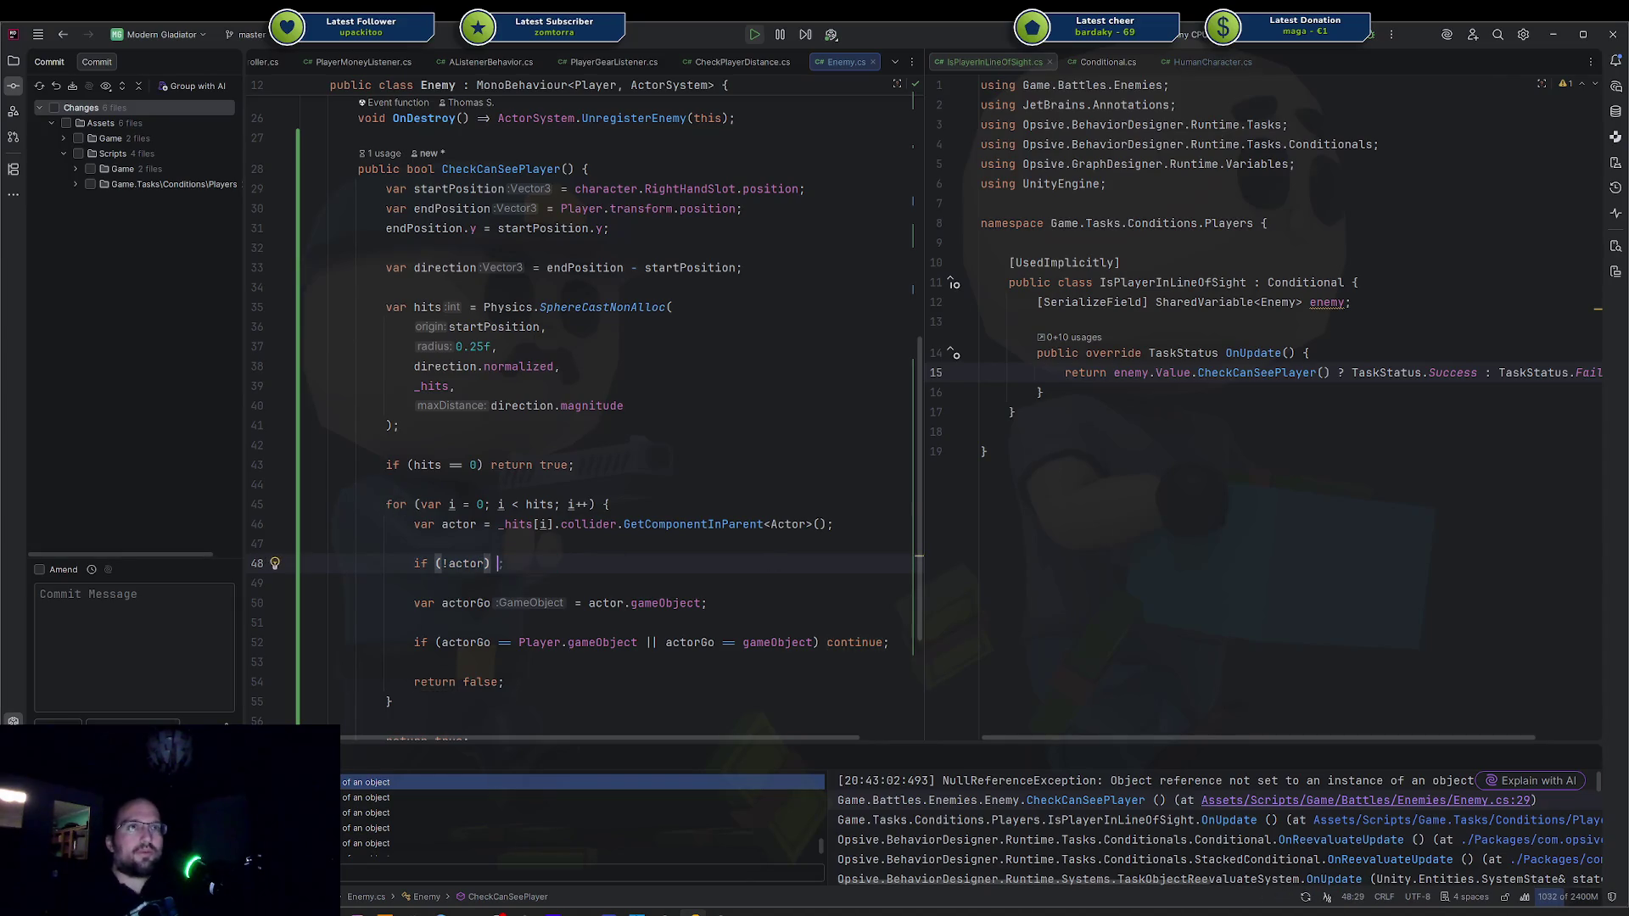
text(rn false)
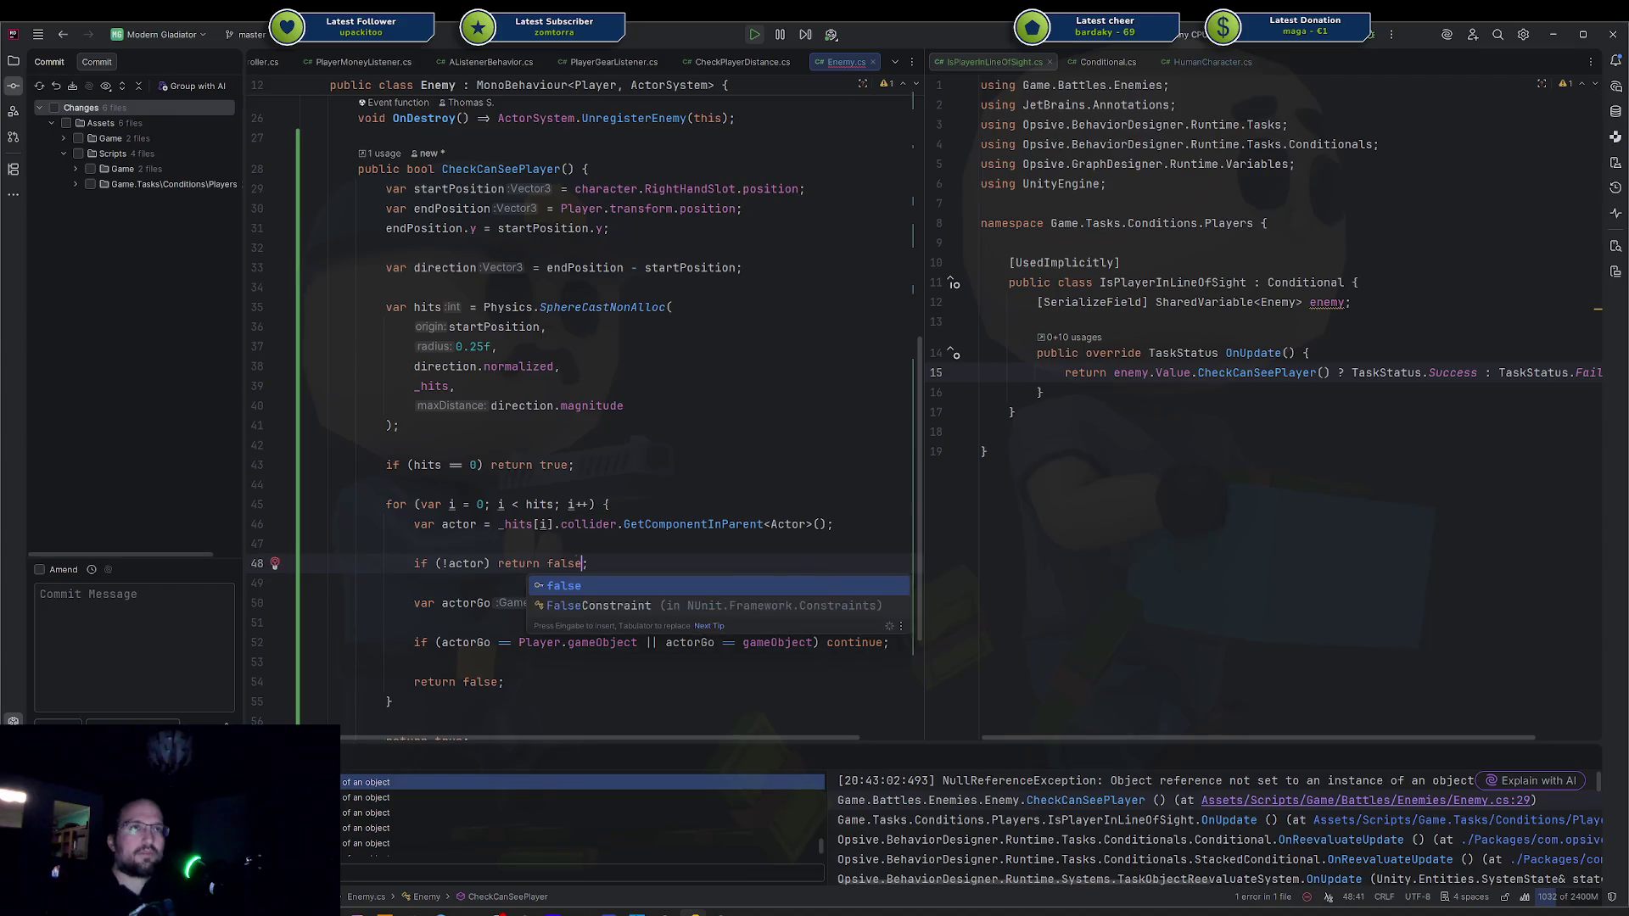
click(662, 603)
double_click(463, 564)
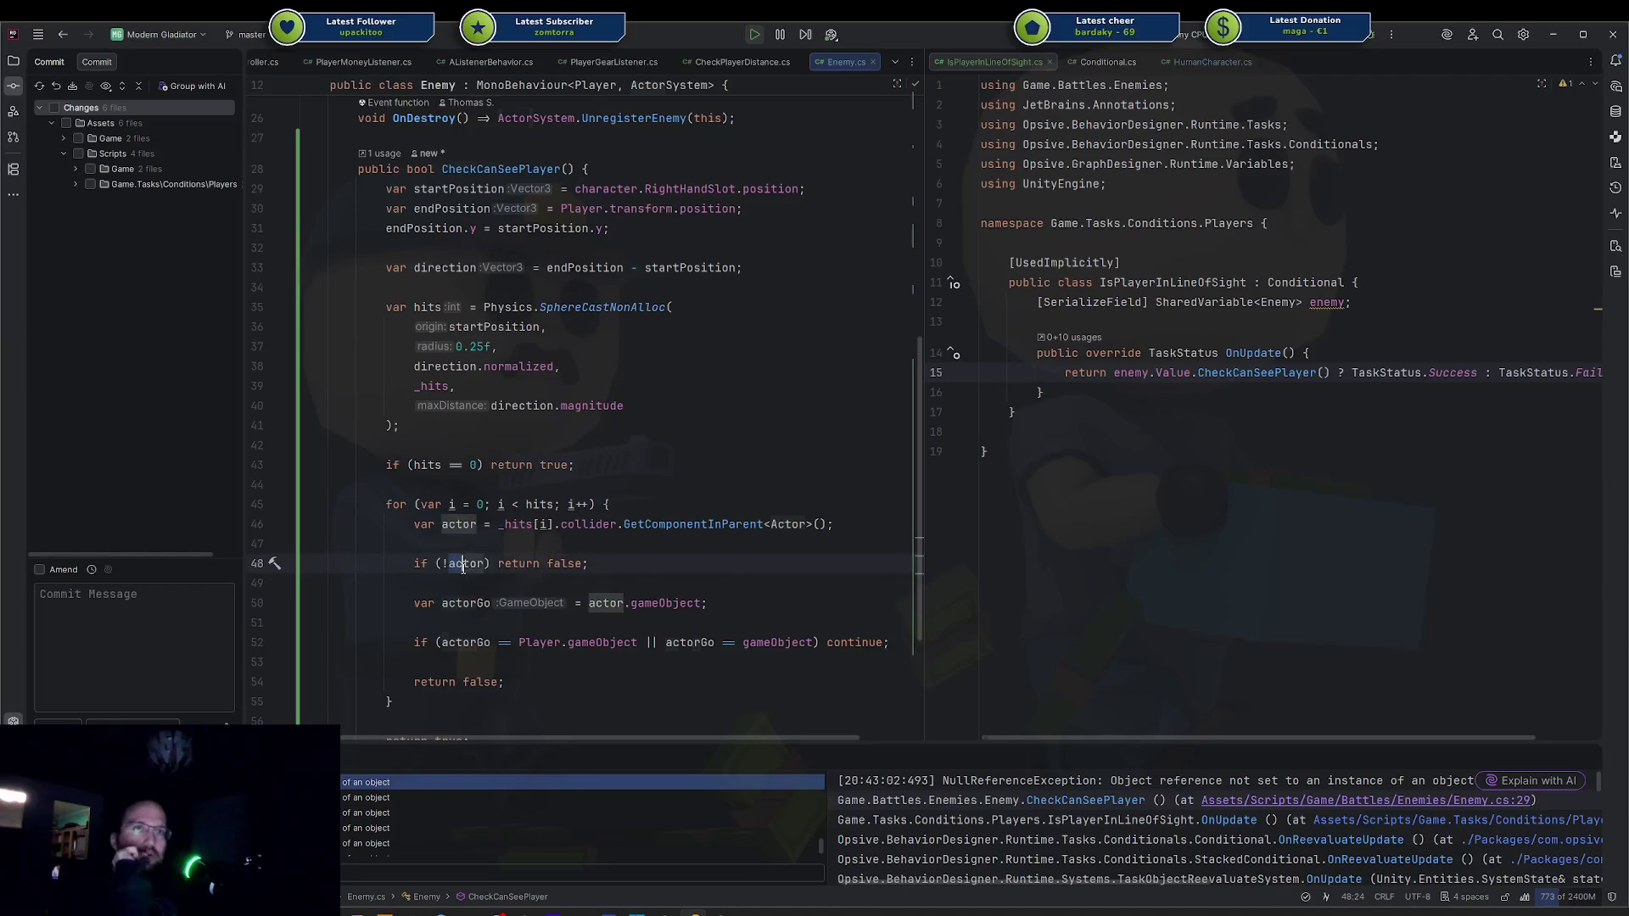
click(539, 564)
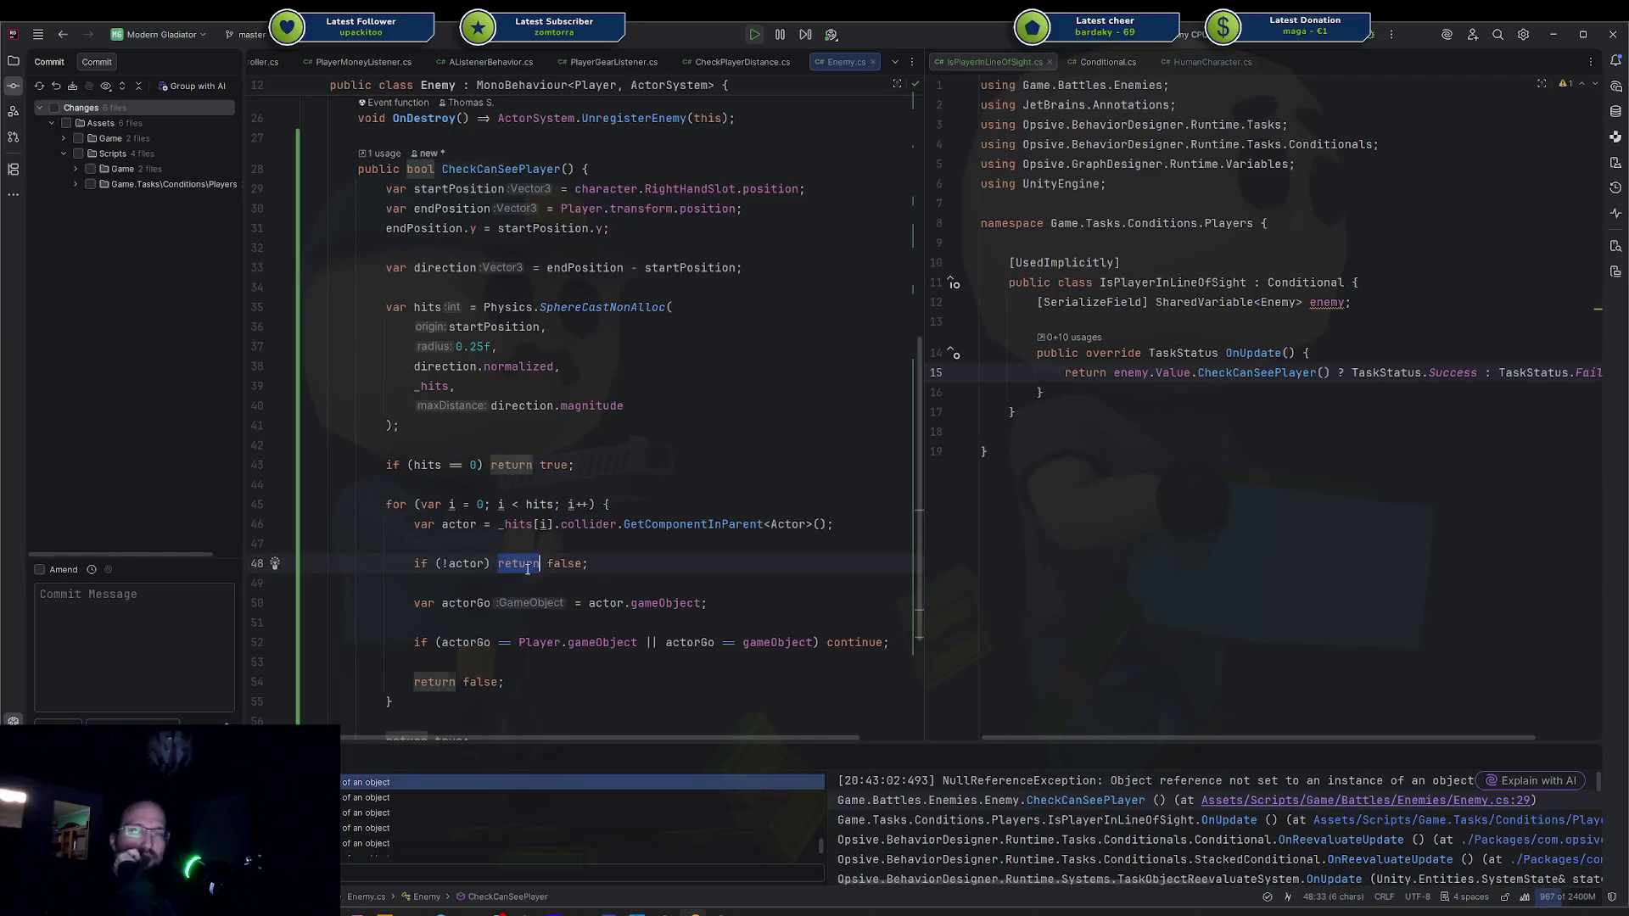
click(574, 563)
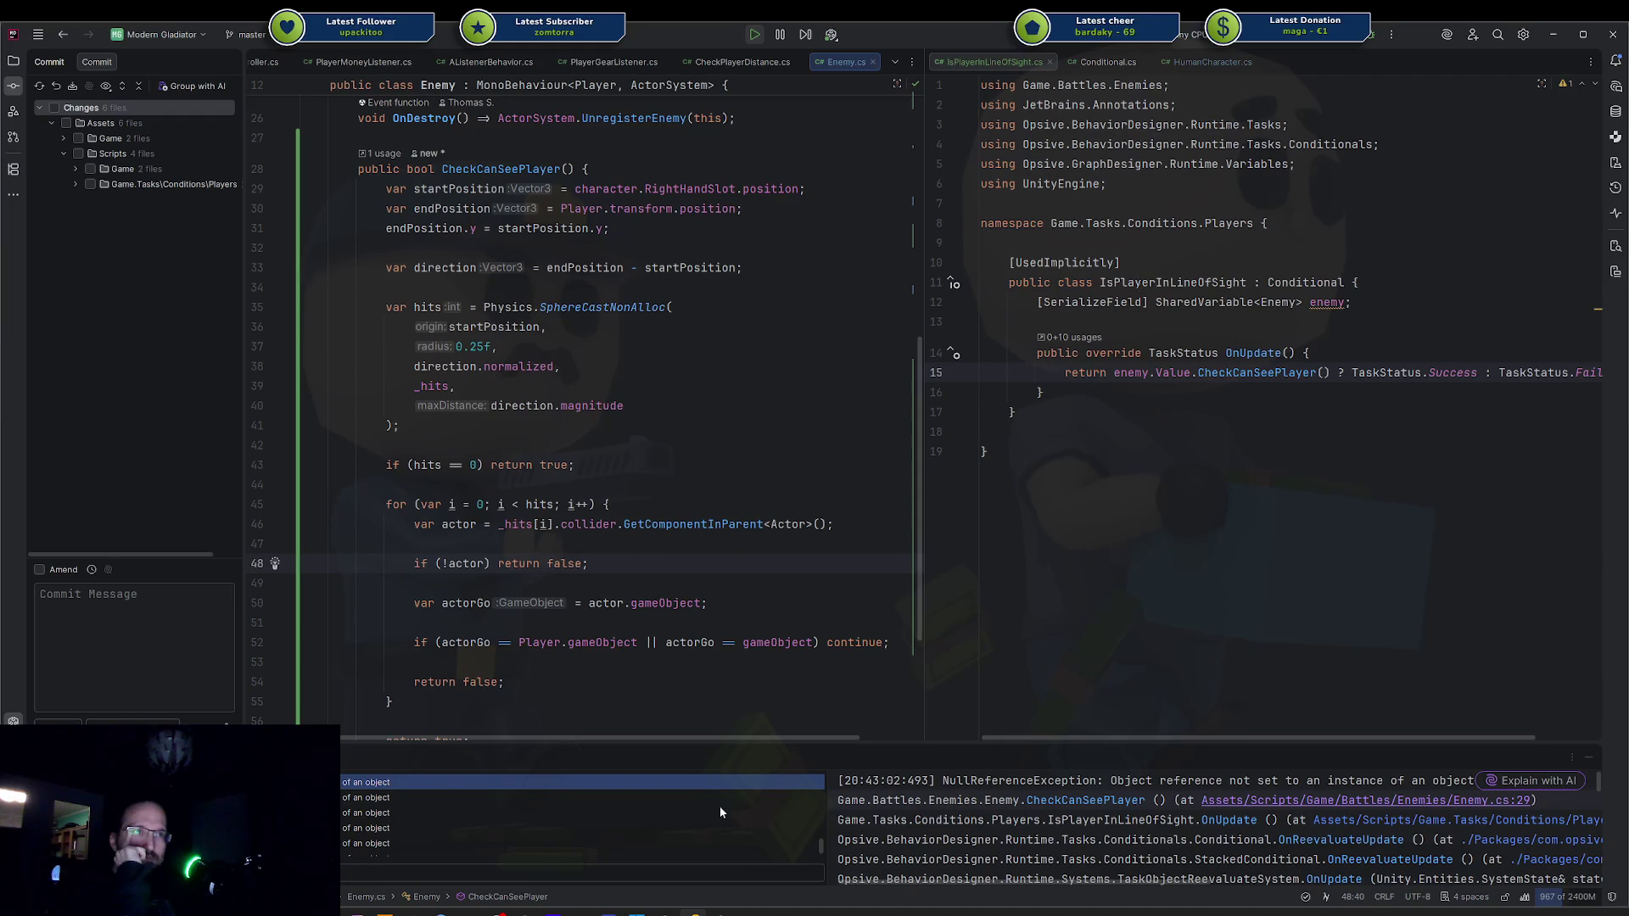
key(alt+Tab)
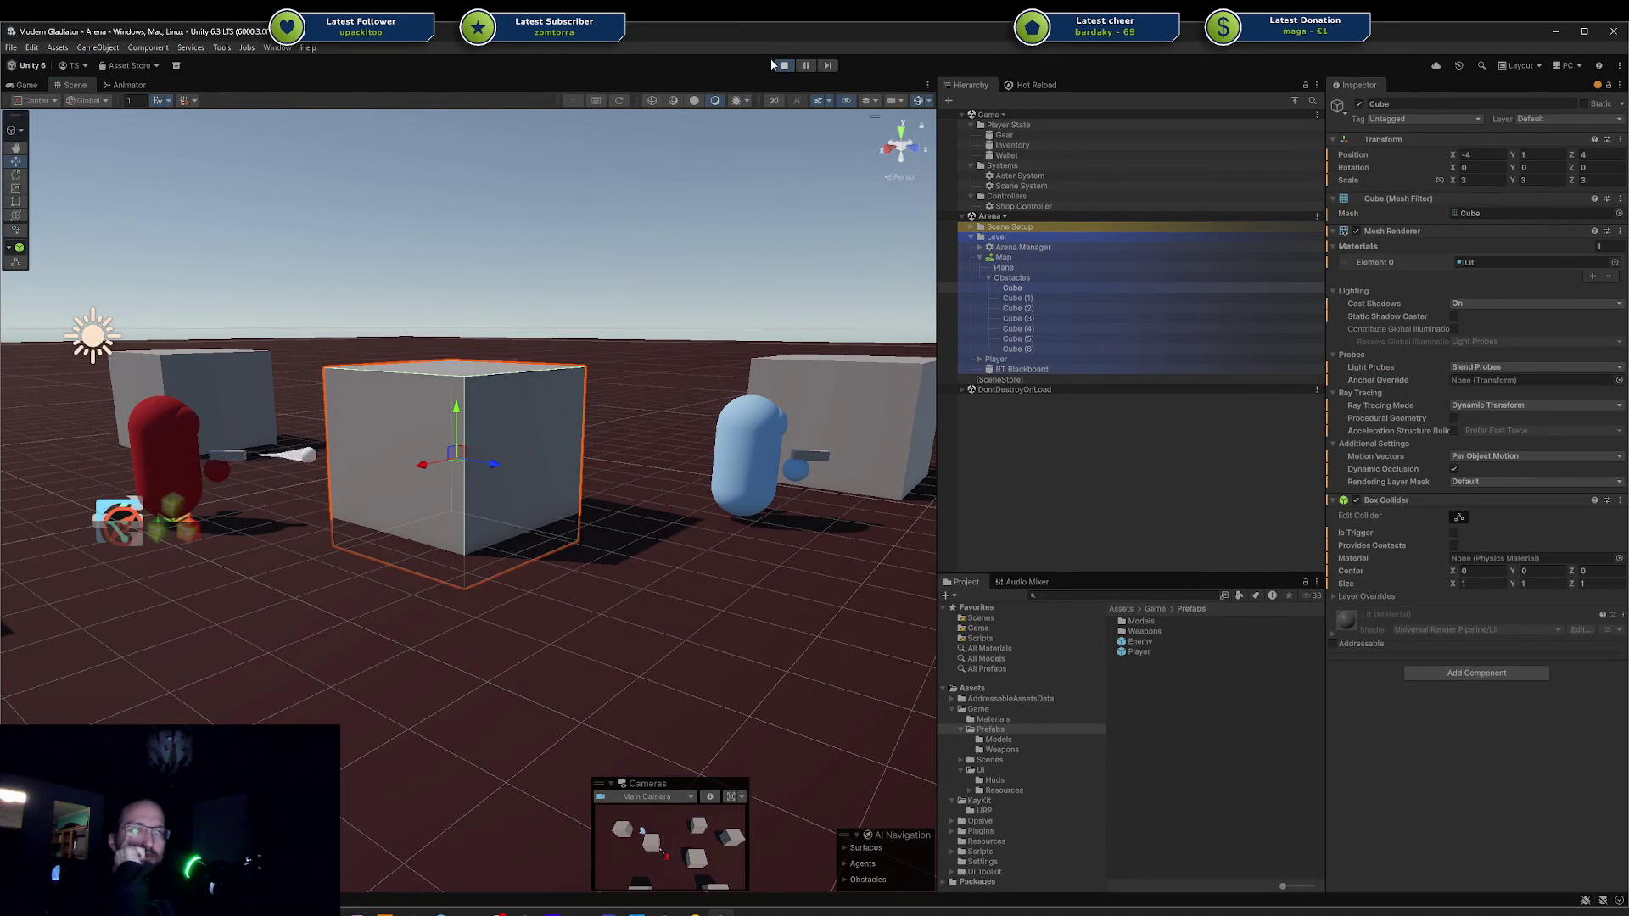
Stop and restart Play mode so the edited Enemy script reloads, glancing back at Rider meanwhile.
click(781, 67)
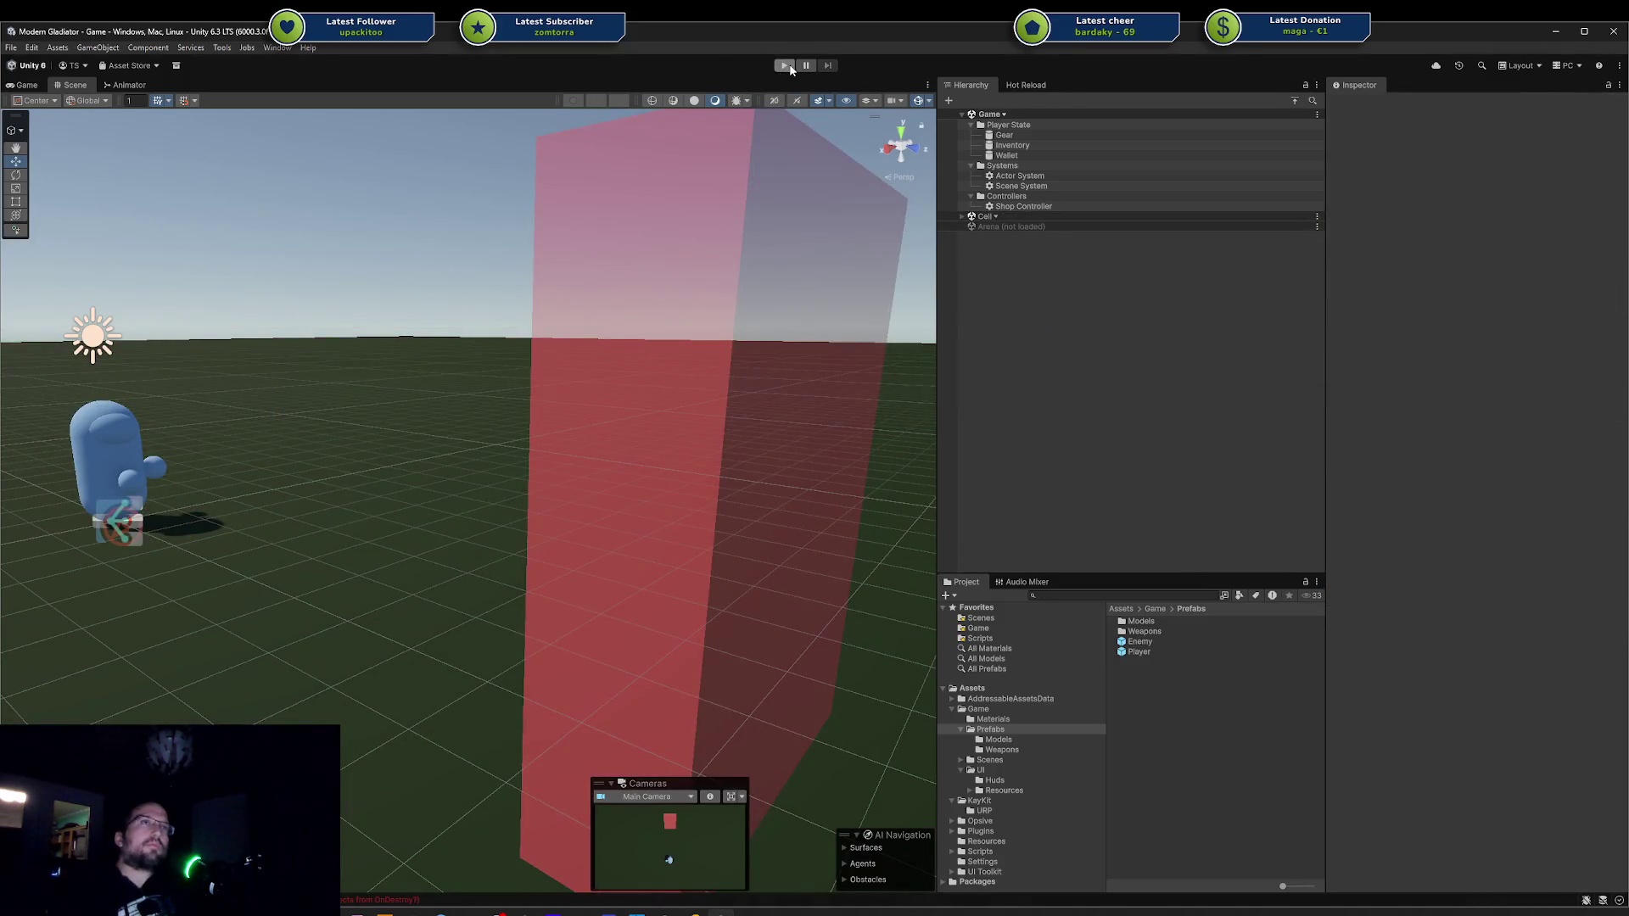
click(784, 65)
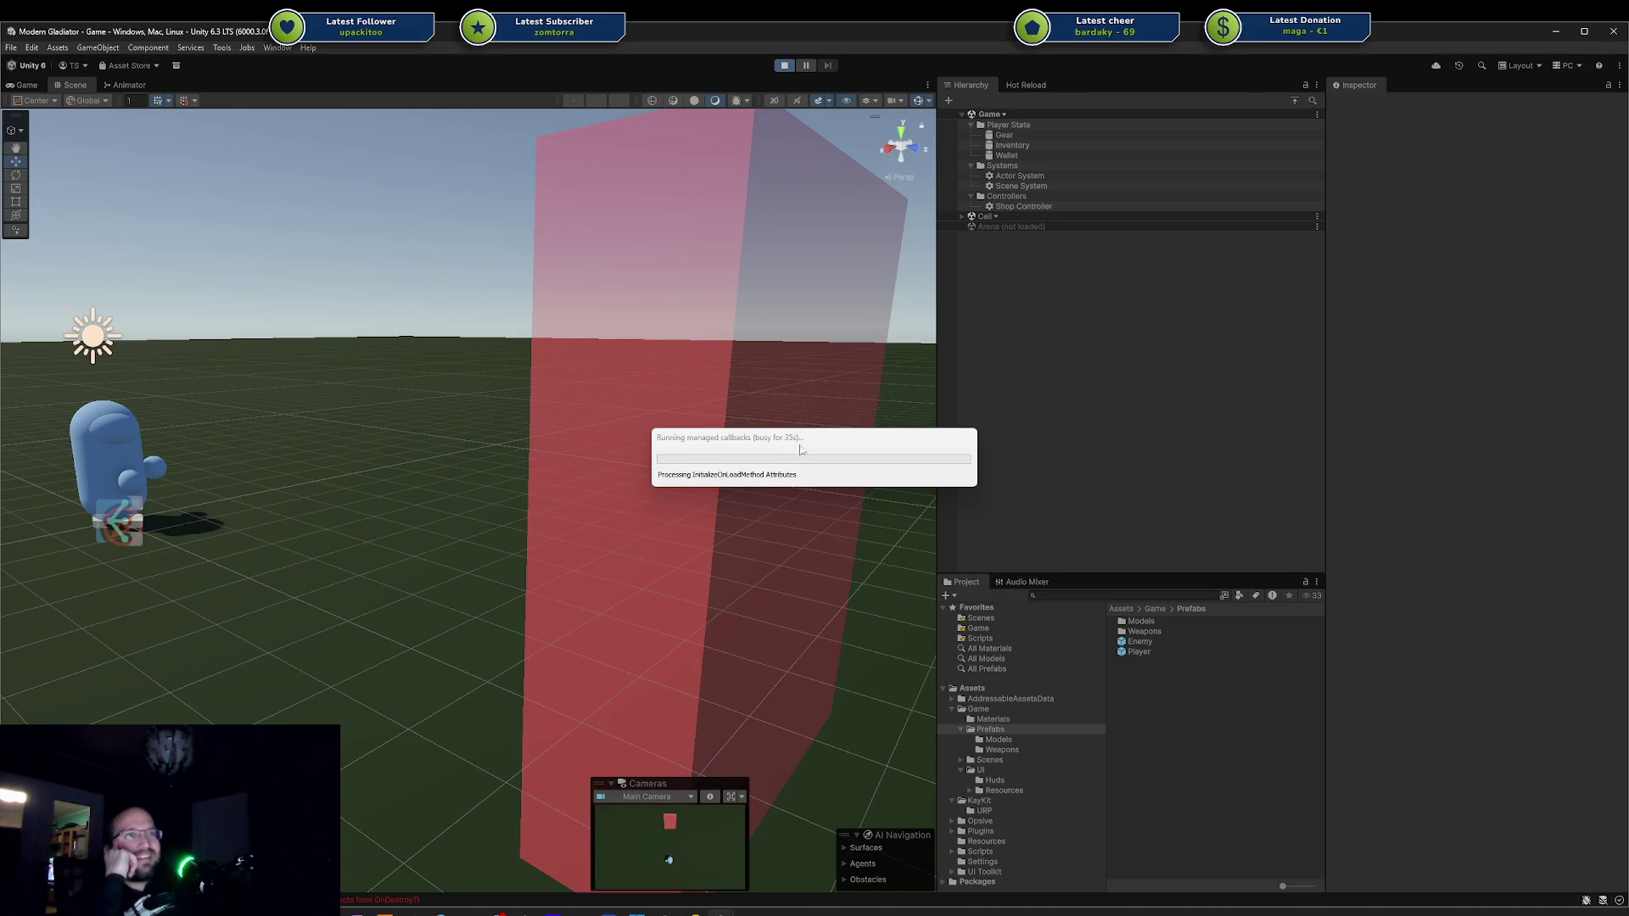
key(alt+Tab)
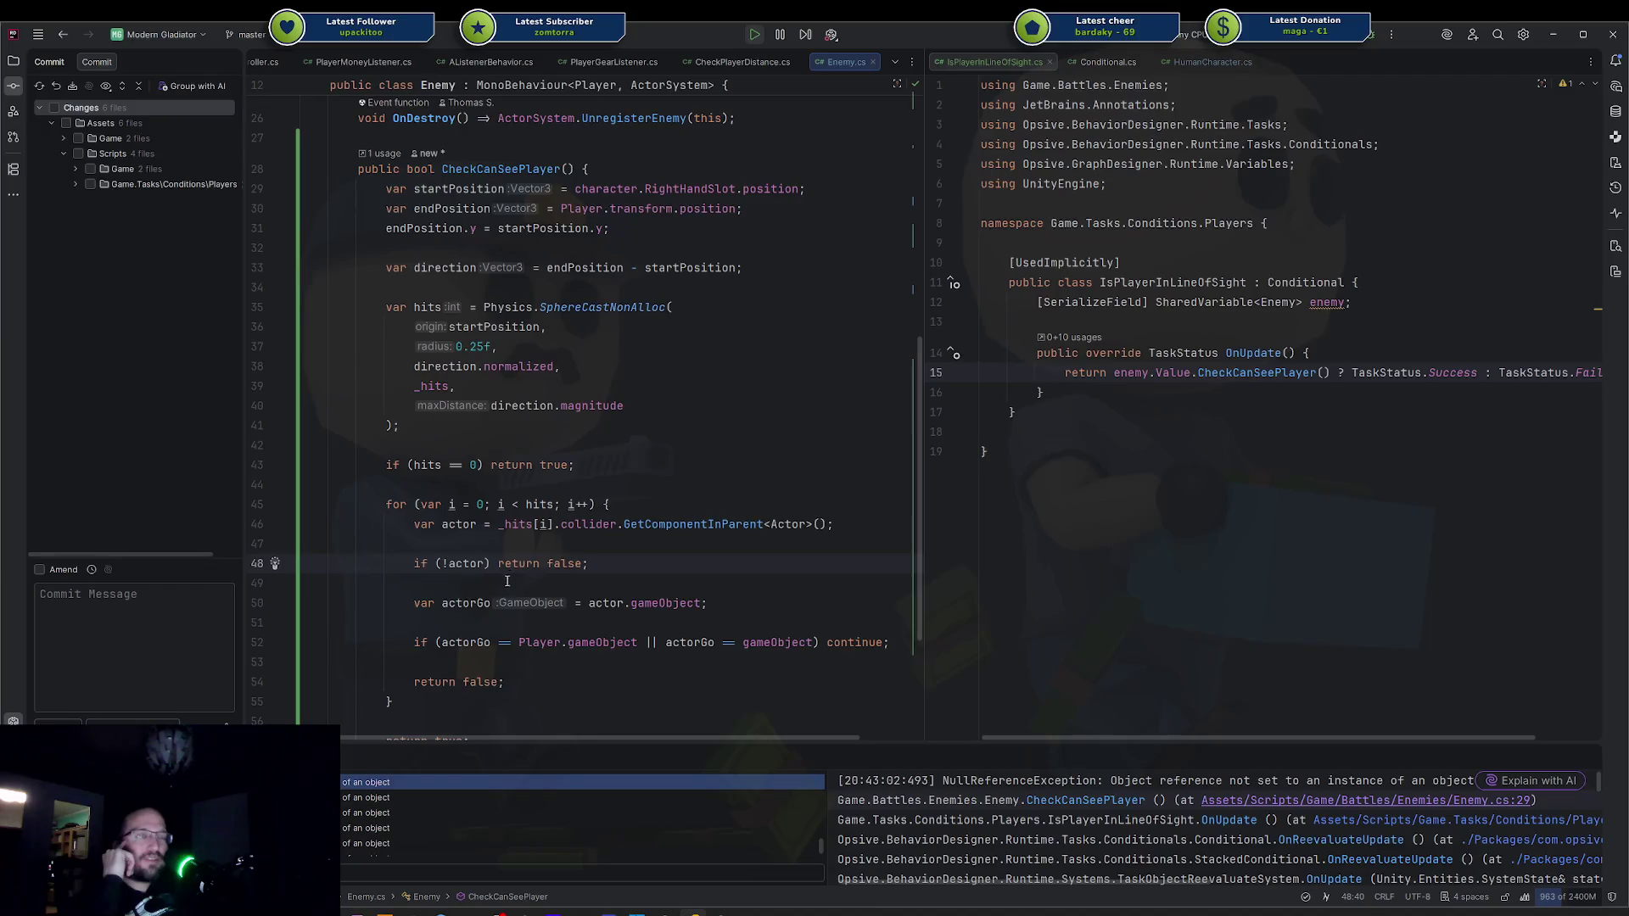
key(Down)
key(Down)
key(Down)
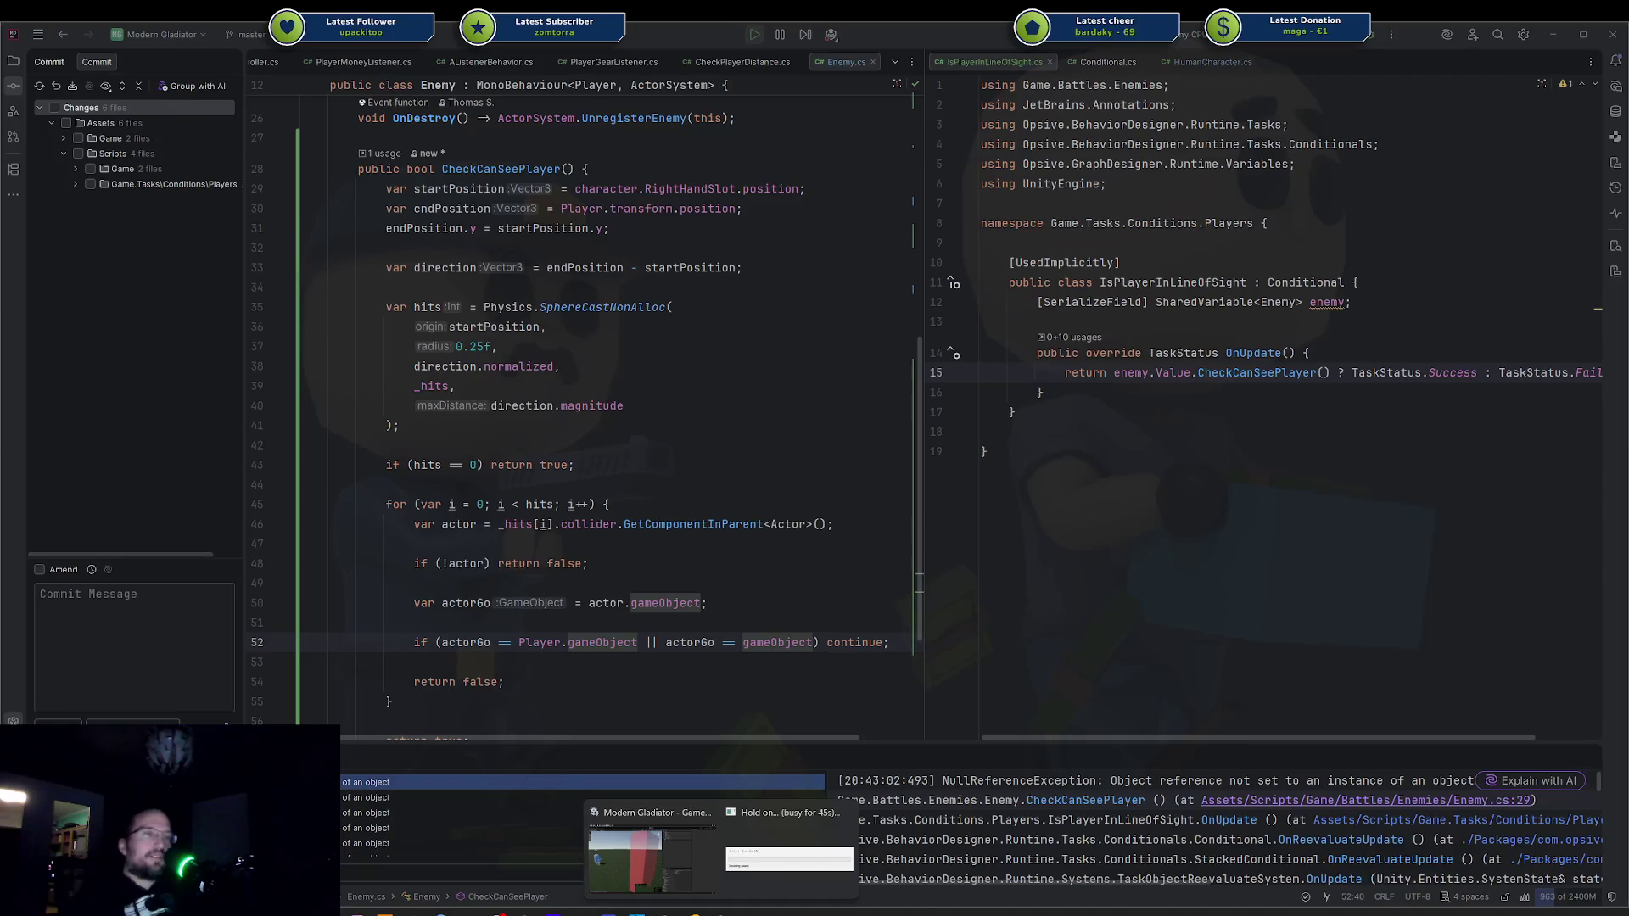
click(778, 445)
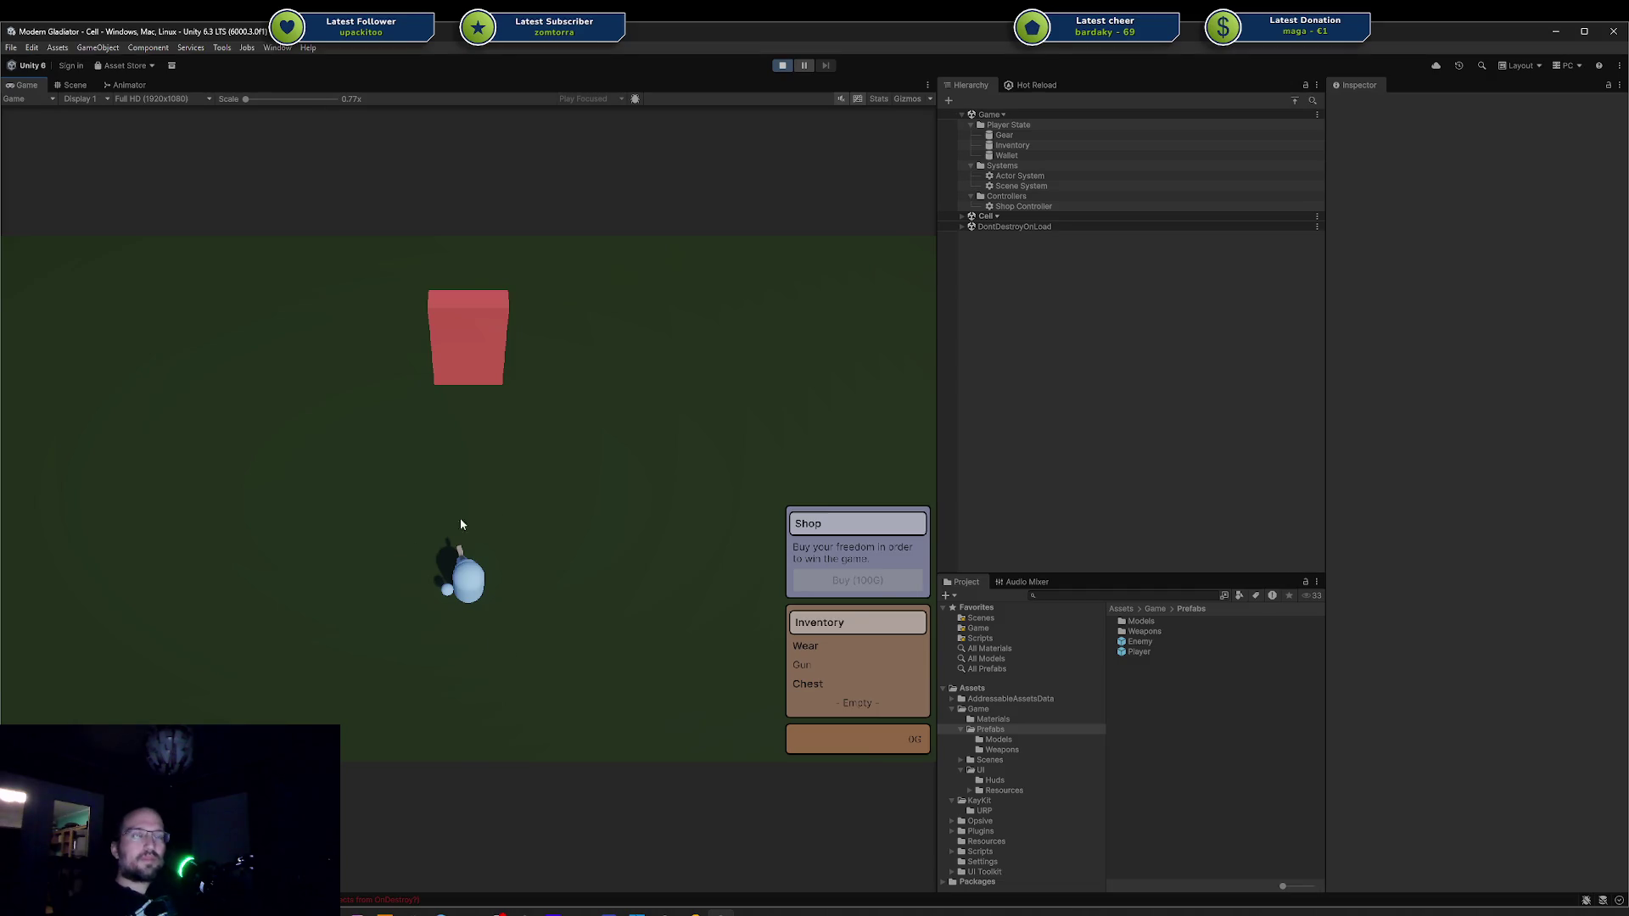
Walk the player out of the cell into the arena, swing at the red enemy, then stop play.
key(w)
key(space)
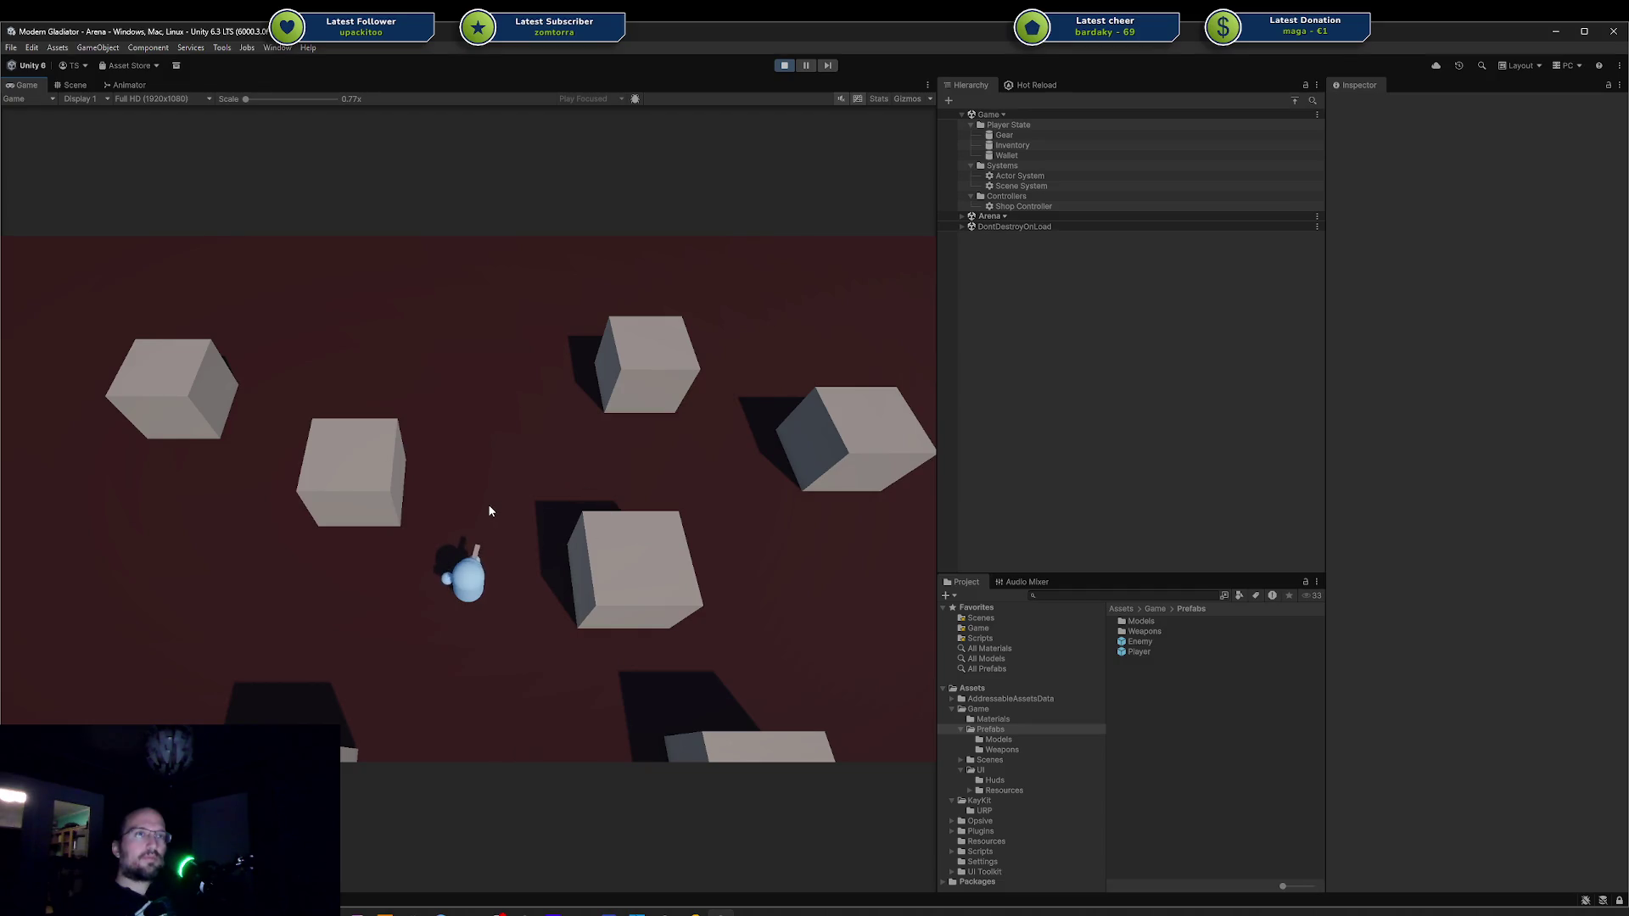
click(490, 511)
key(a)
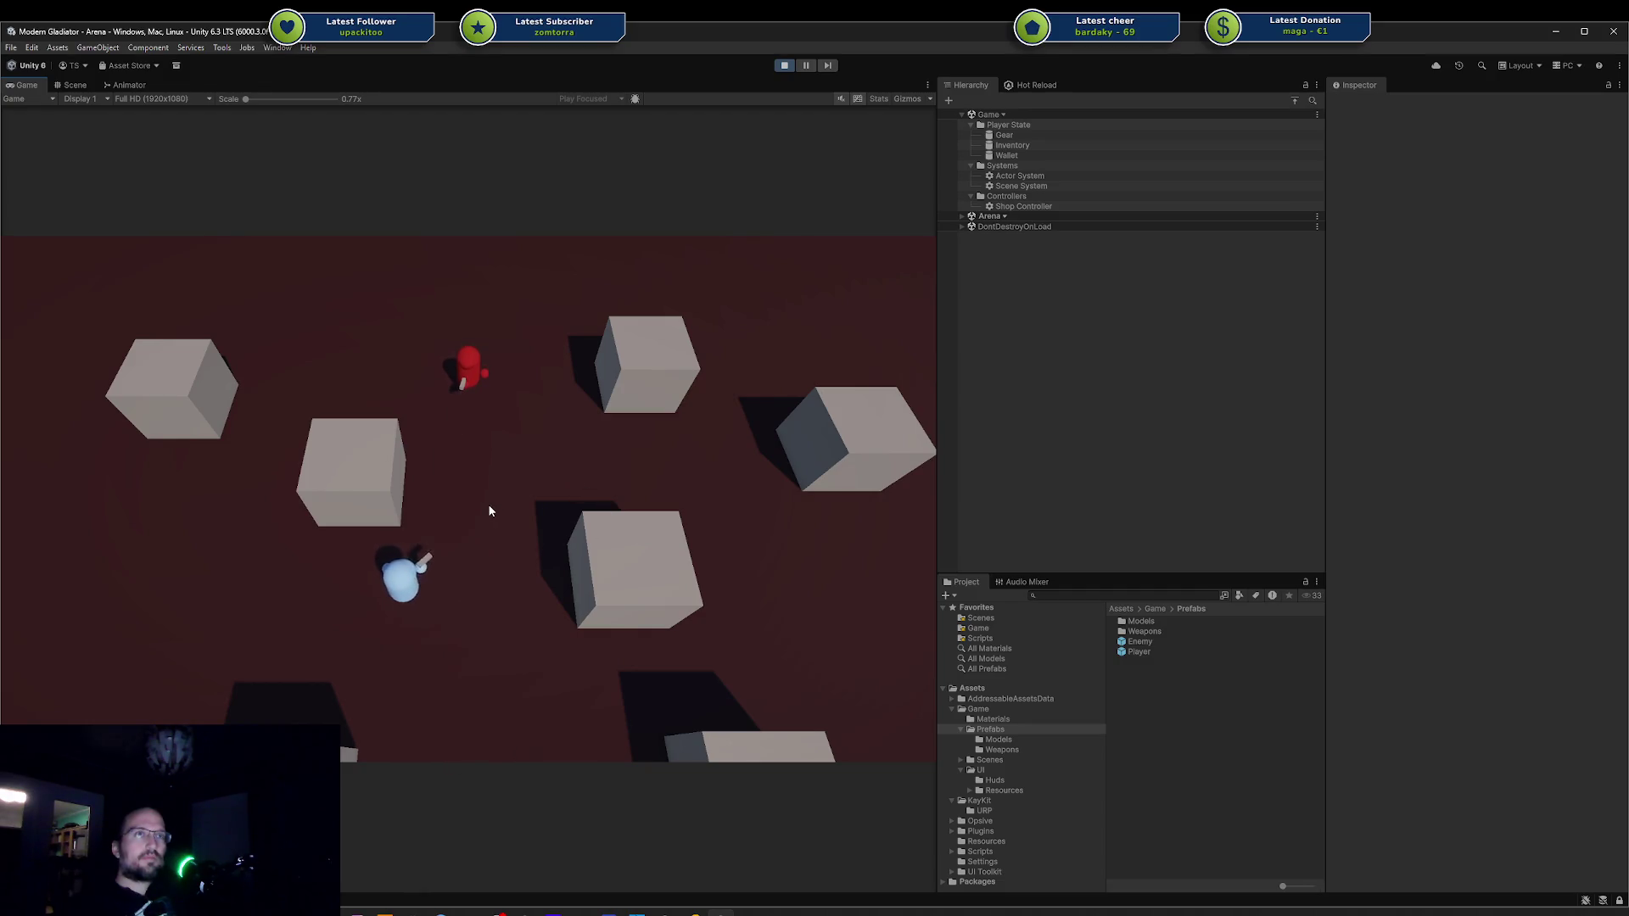
key(d)
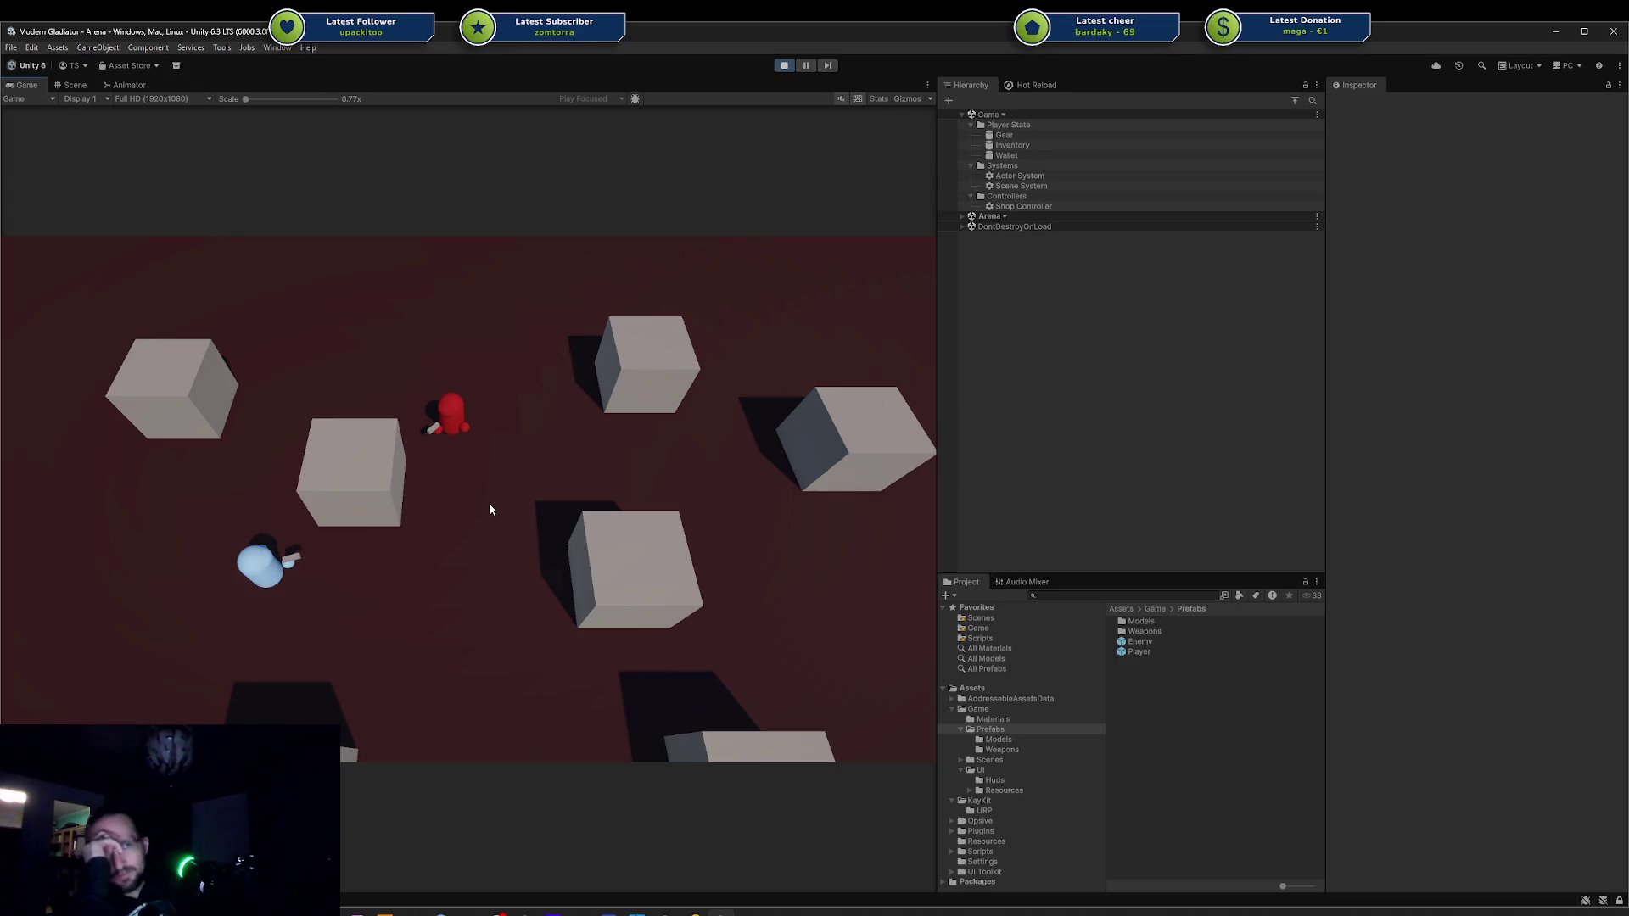
click(782, 66)
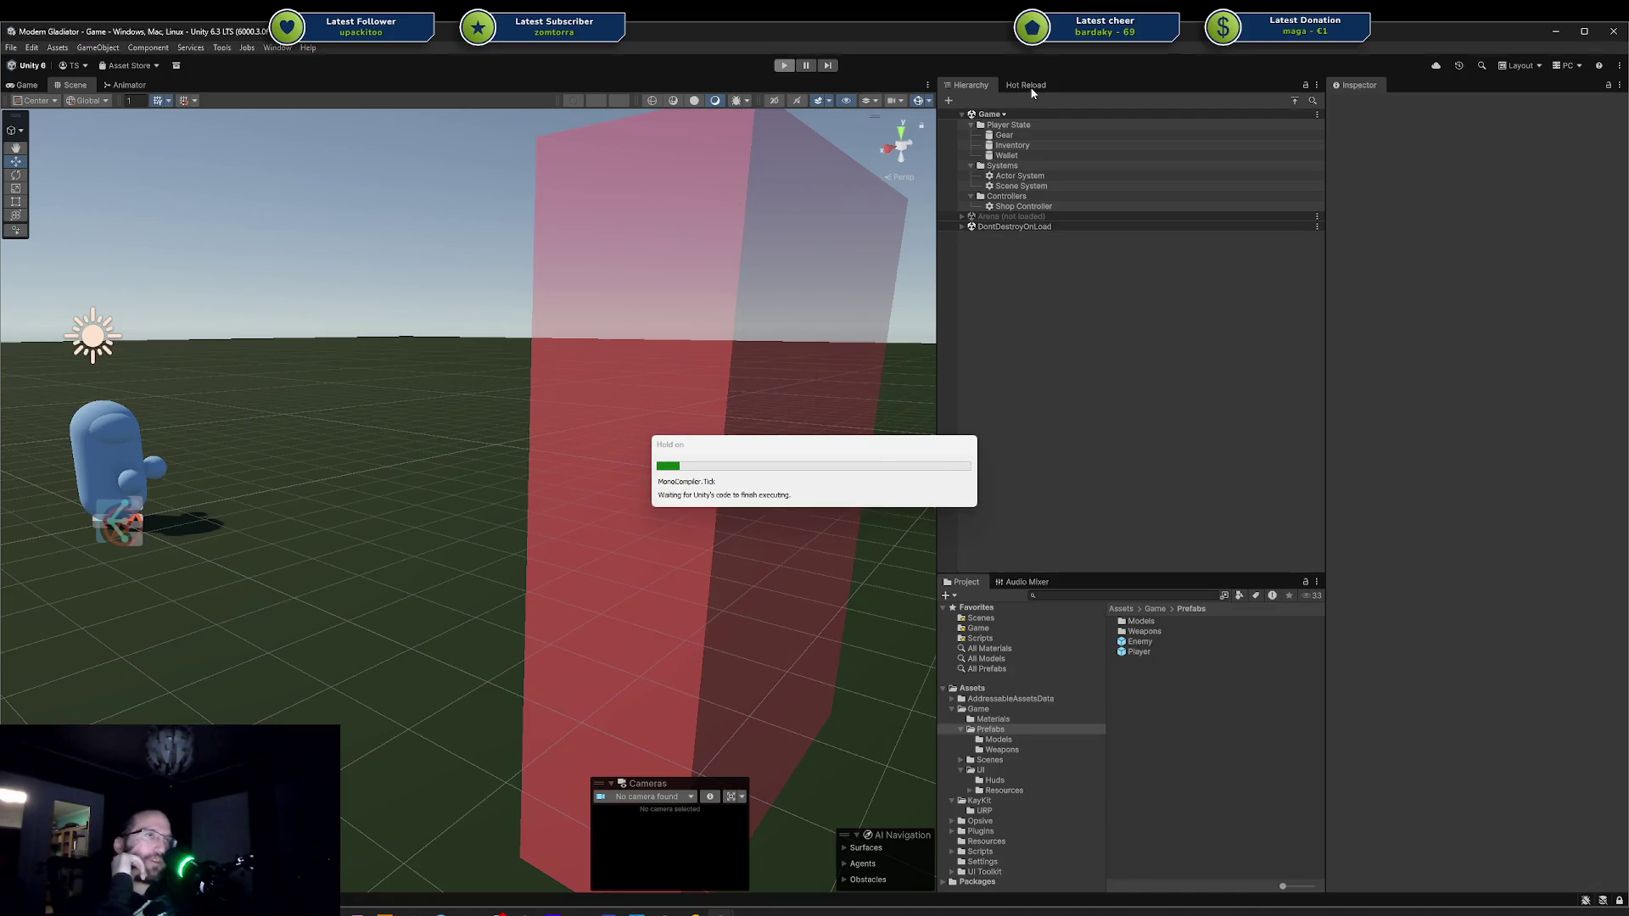
Start Hot Reload, browse its Settings and Run tabs, then press Play for a new playtest.
click(1026, 85)
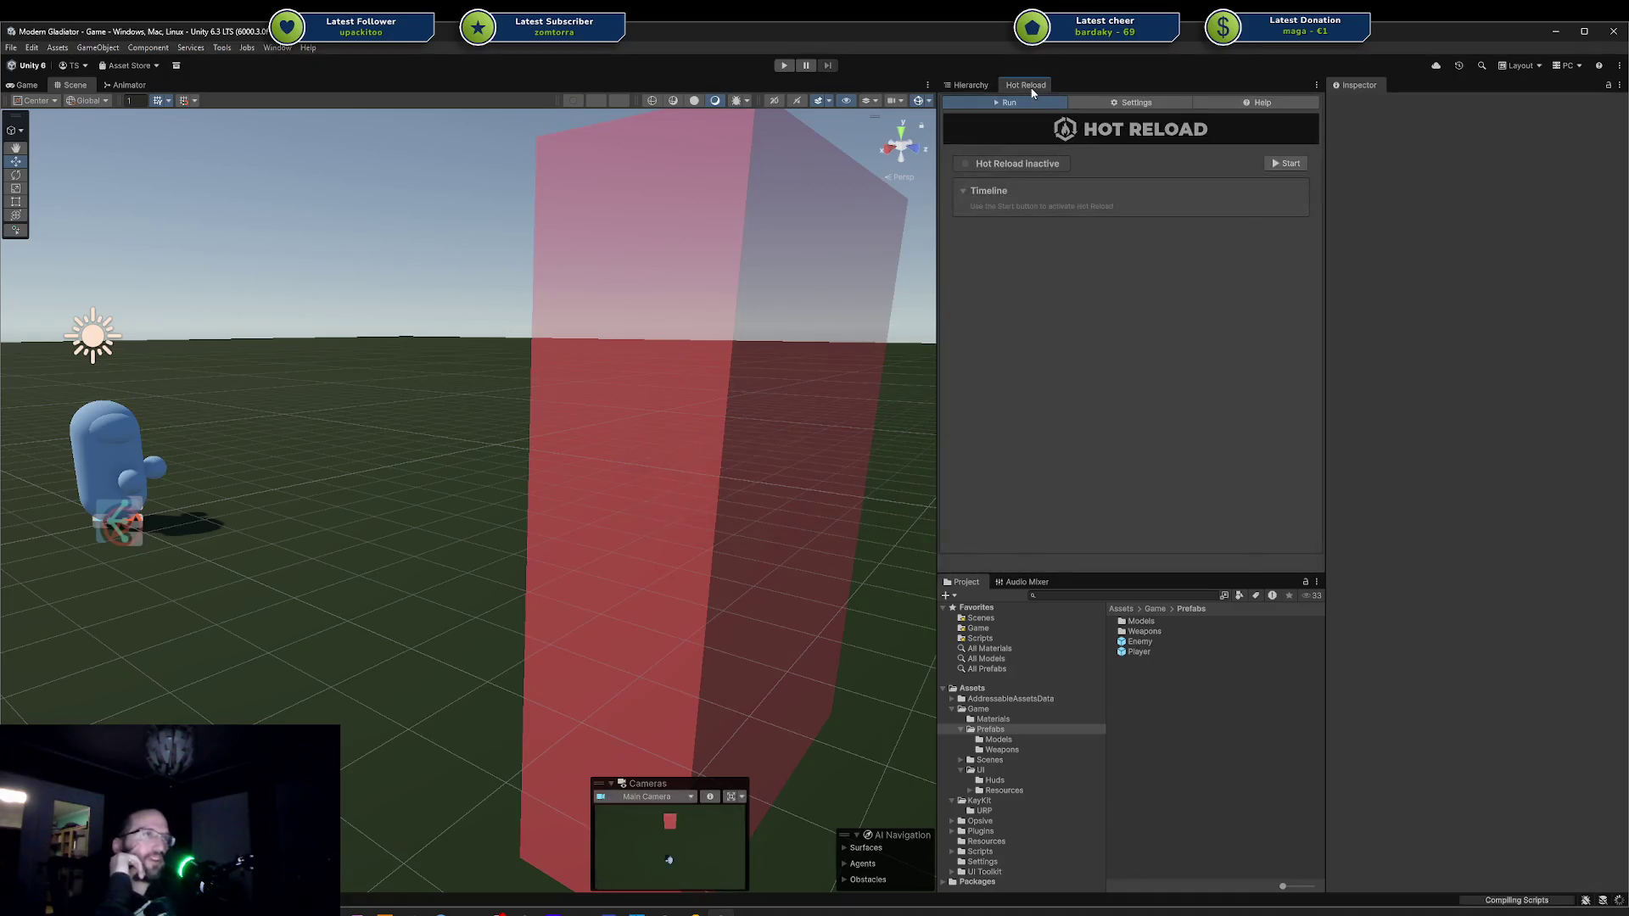
click(1285, 164)
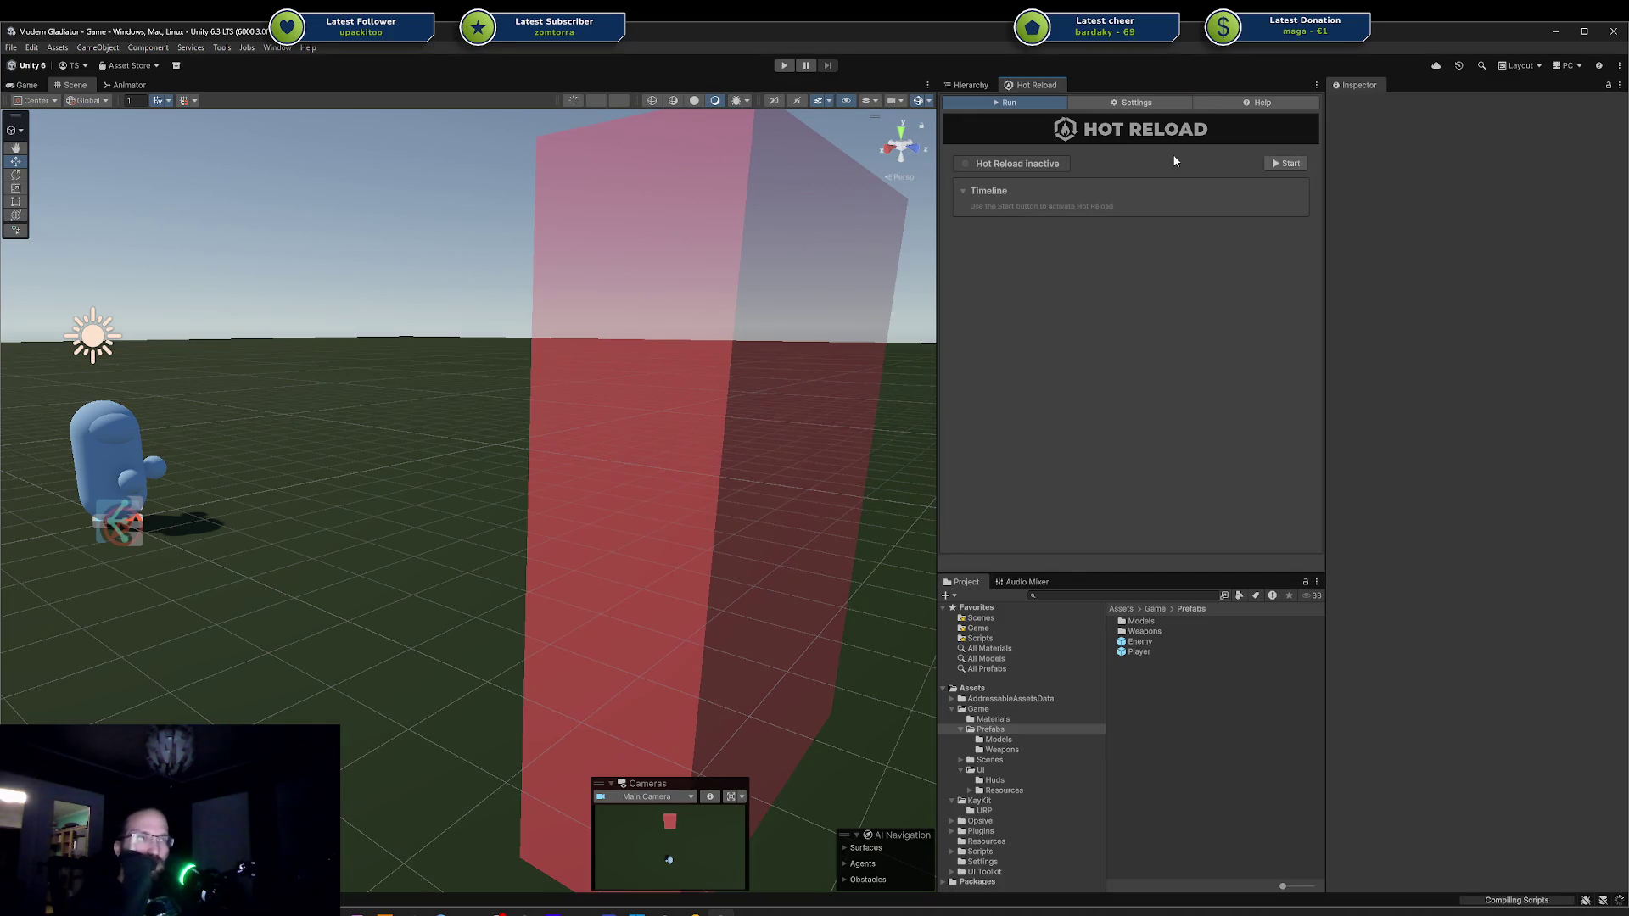
click(1138, 104)
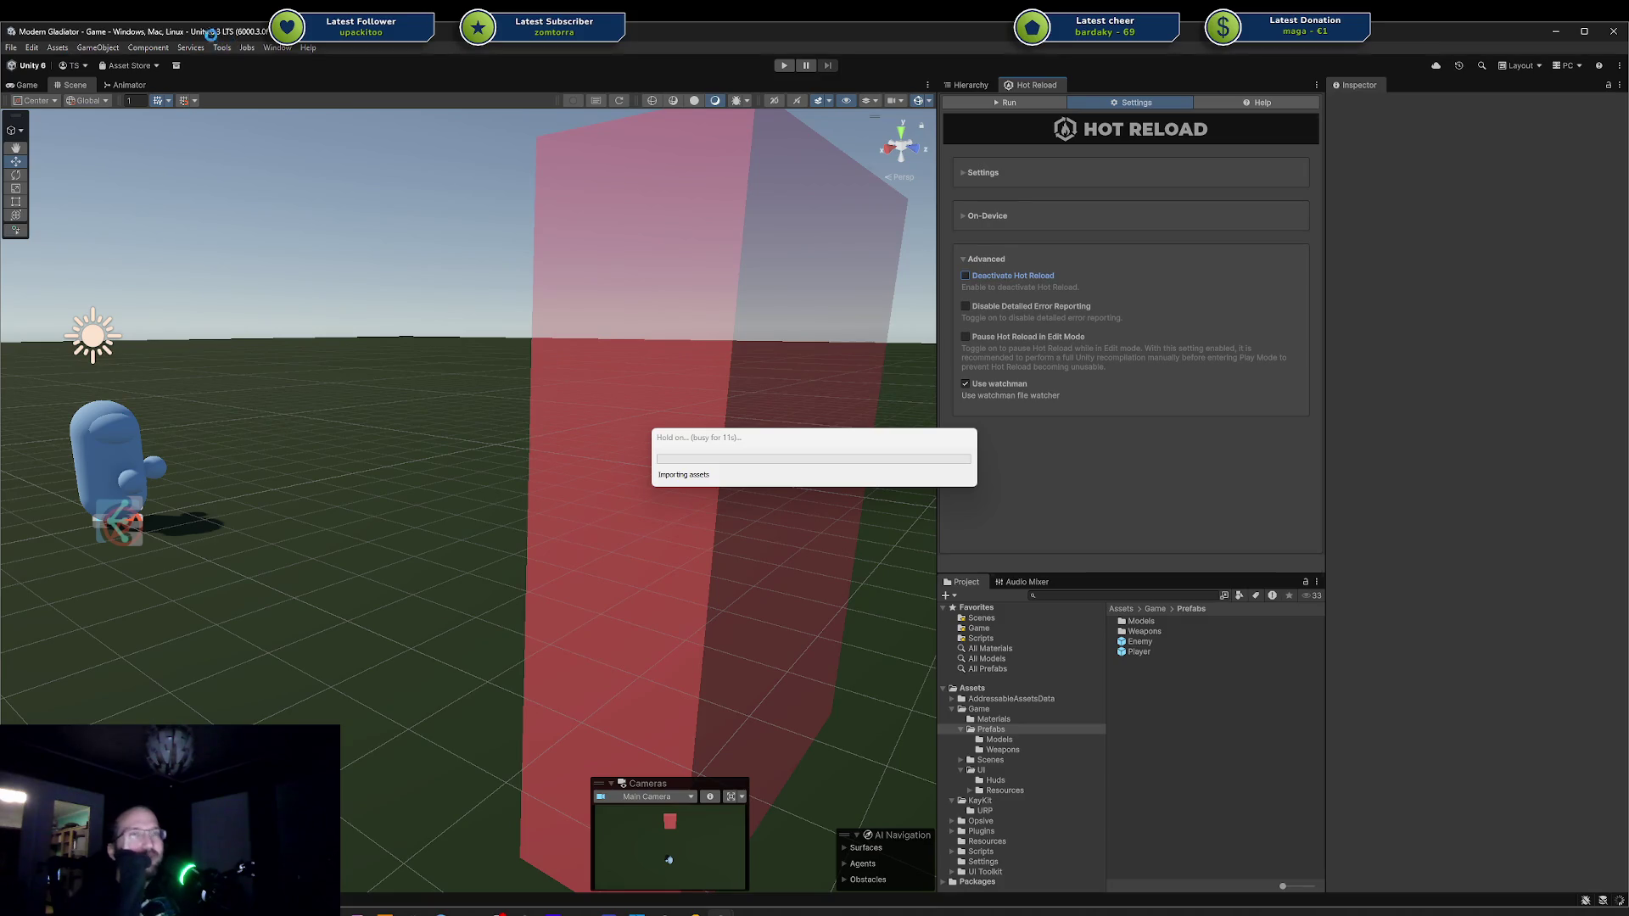
click(981, 103)
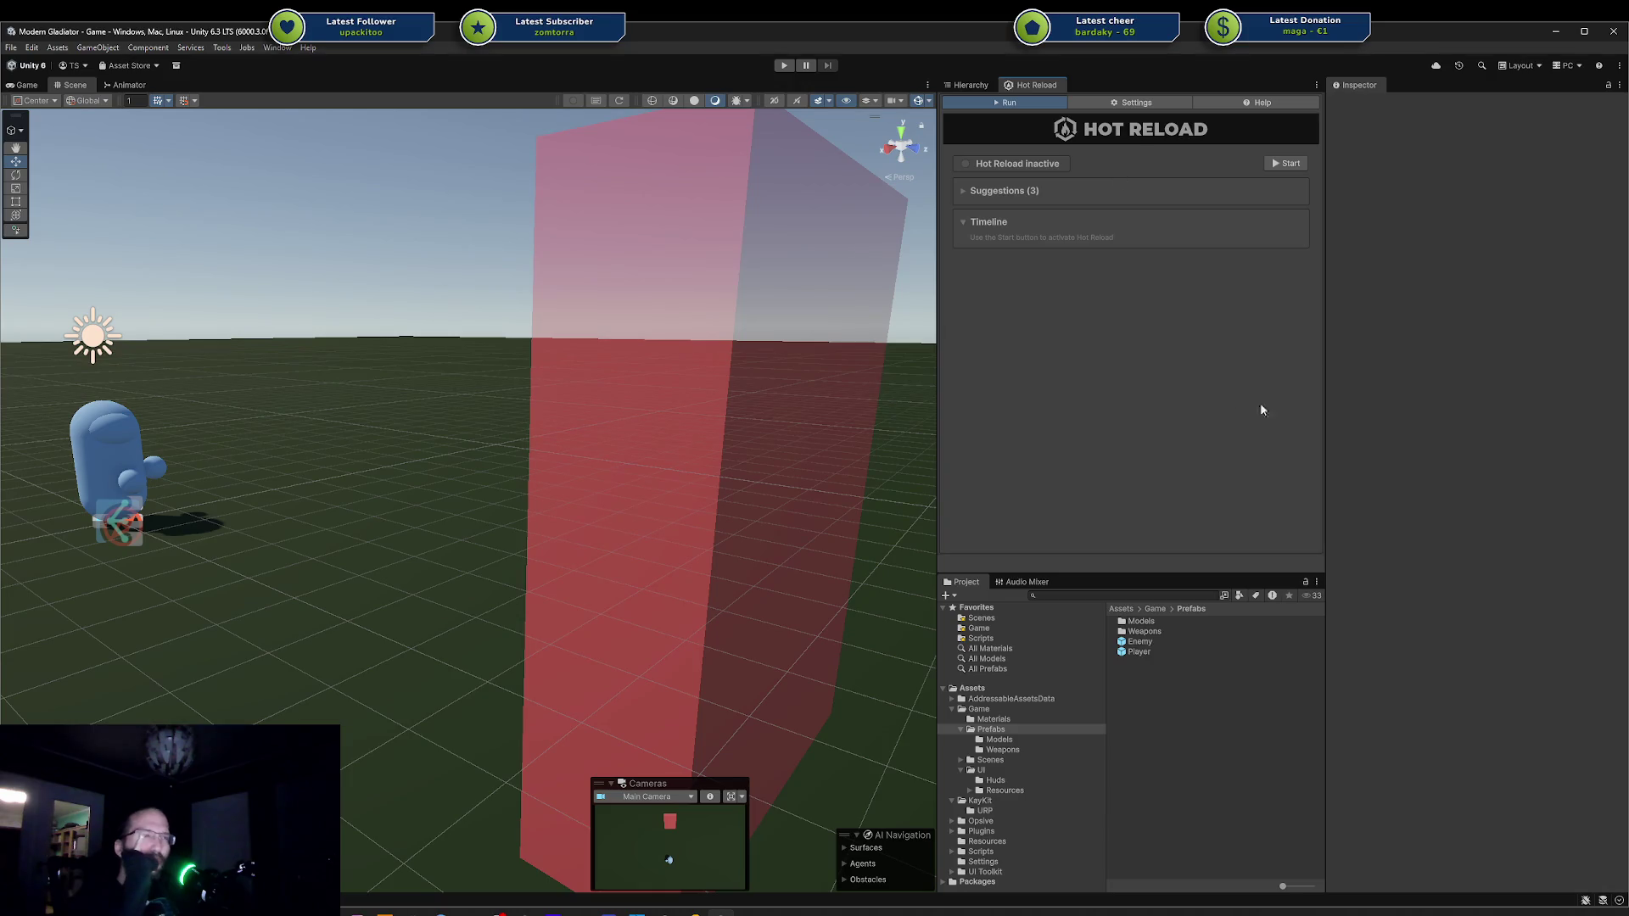
click(1107, 101)
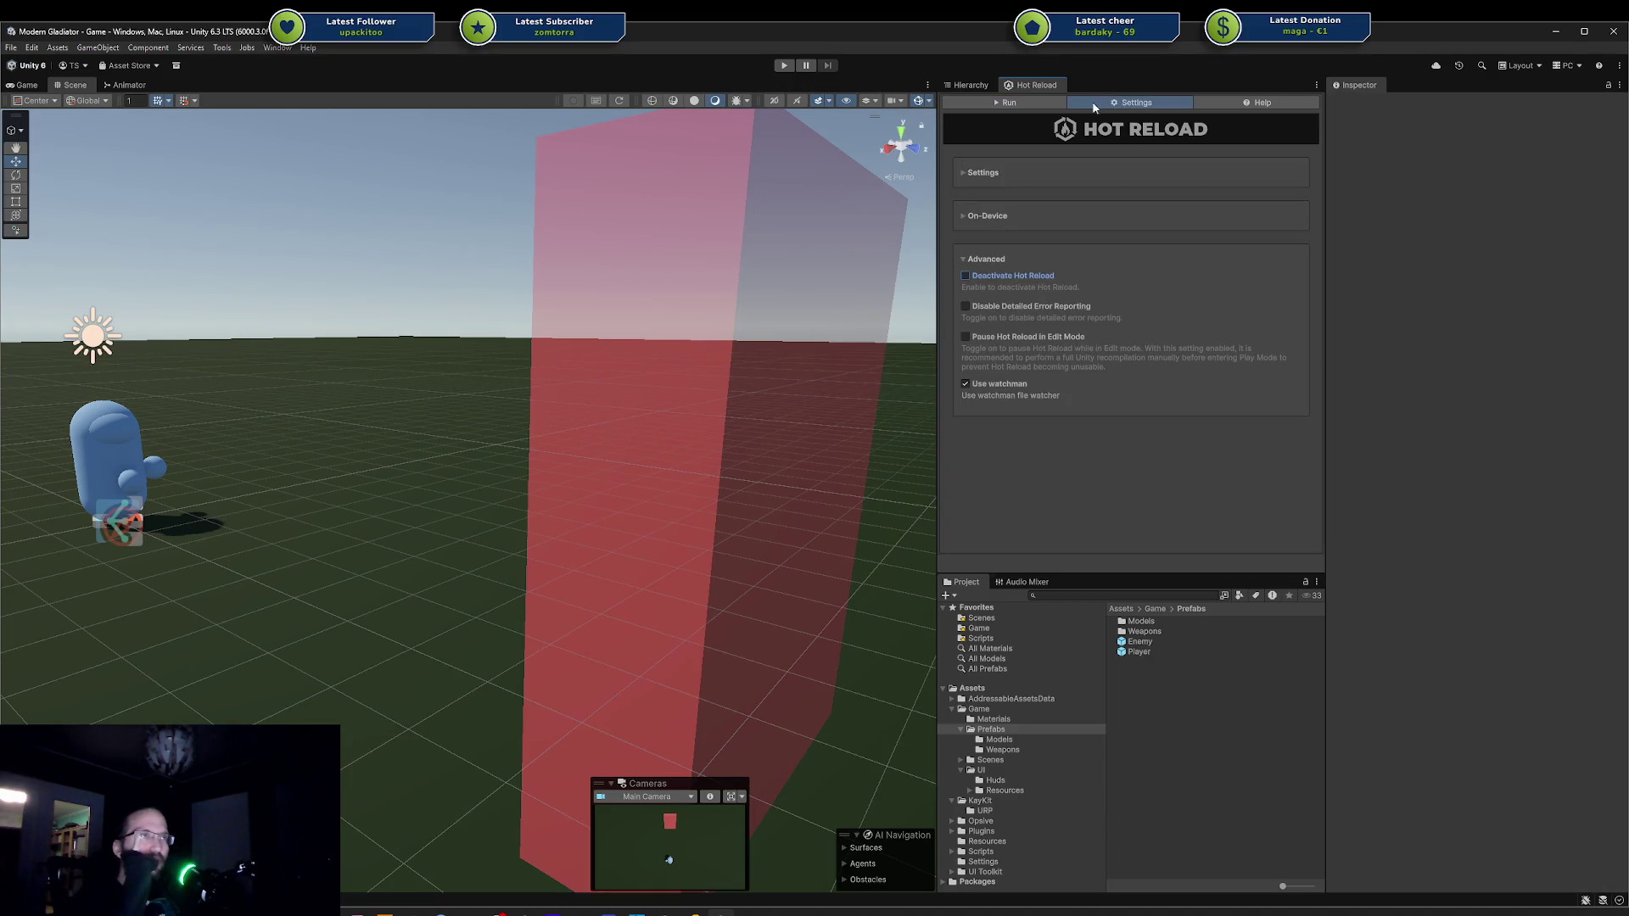
click(1037, 101)
click(784, 66)
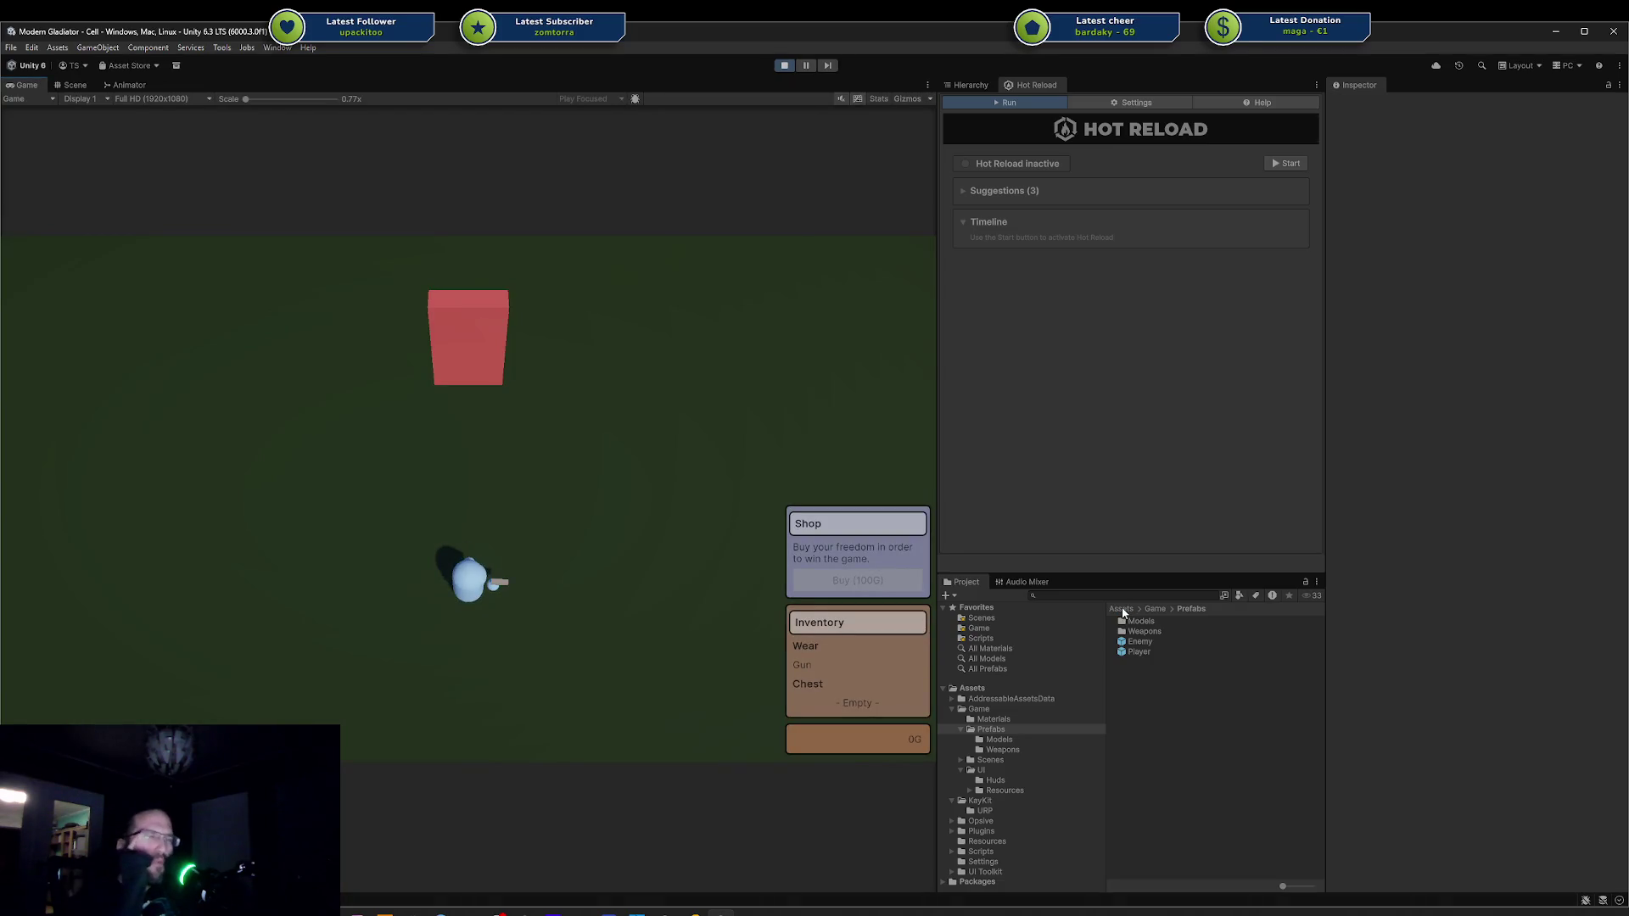
Fire test shots and walk the player through the red exit into the arena, dodging the enemy.
click(675, 425)
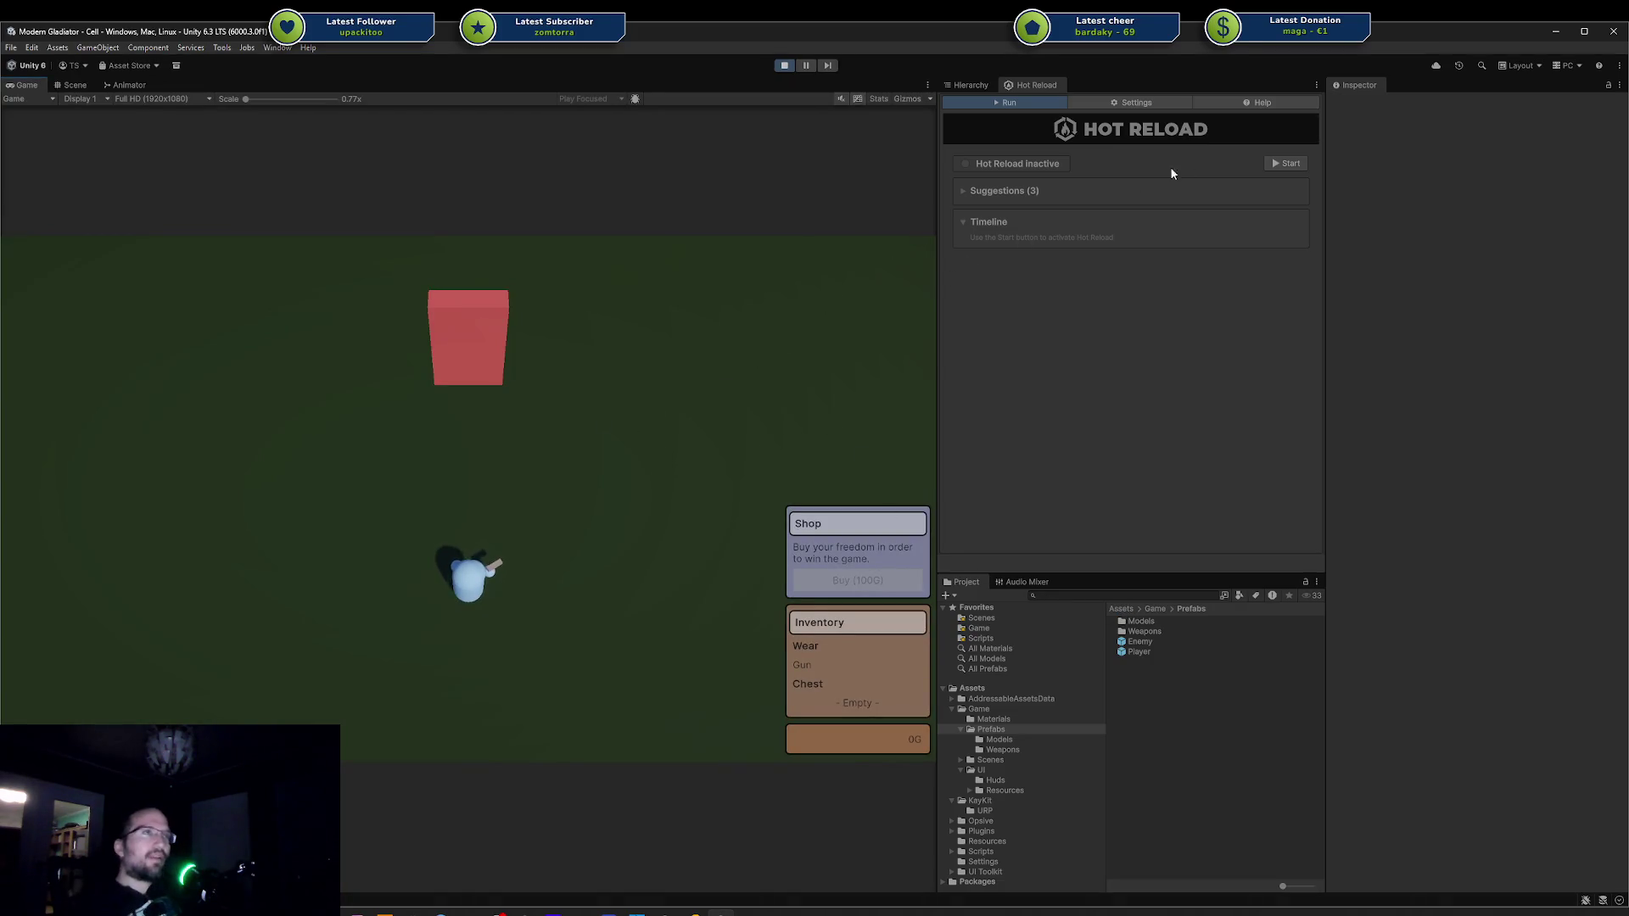
key(w)
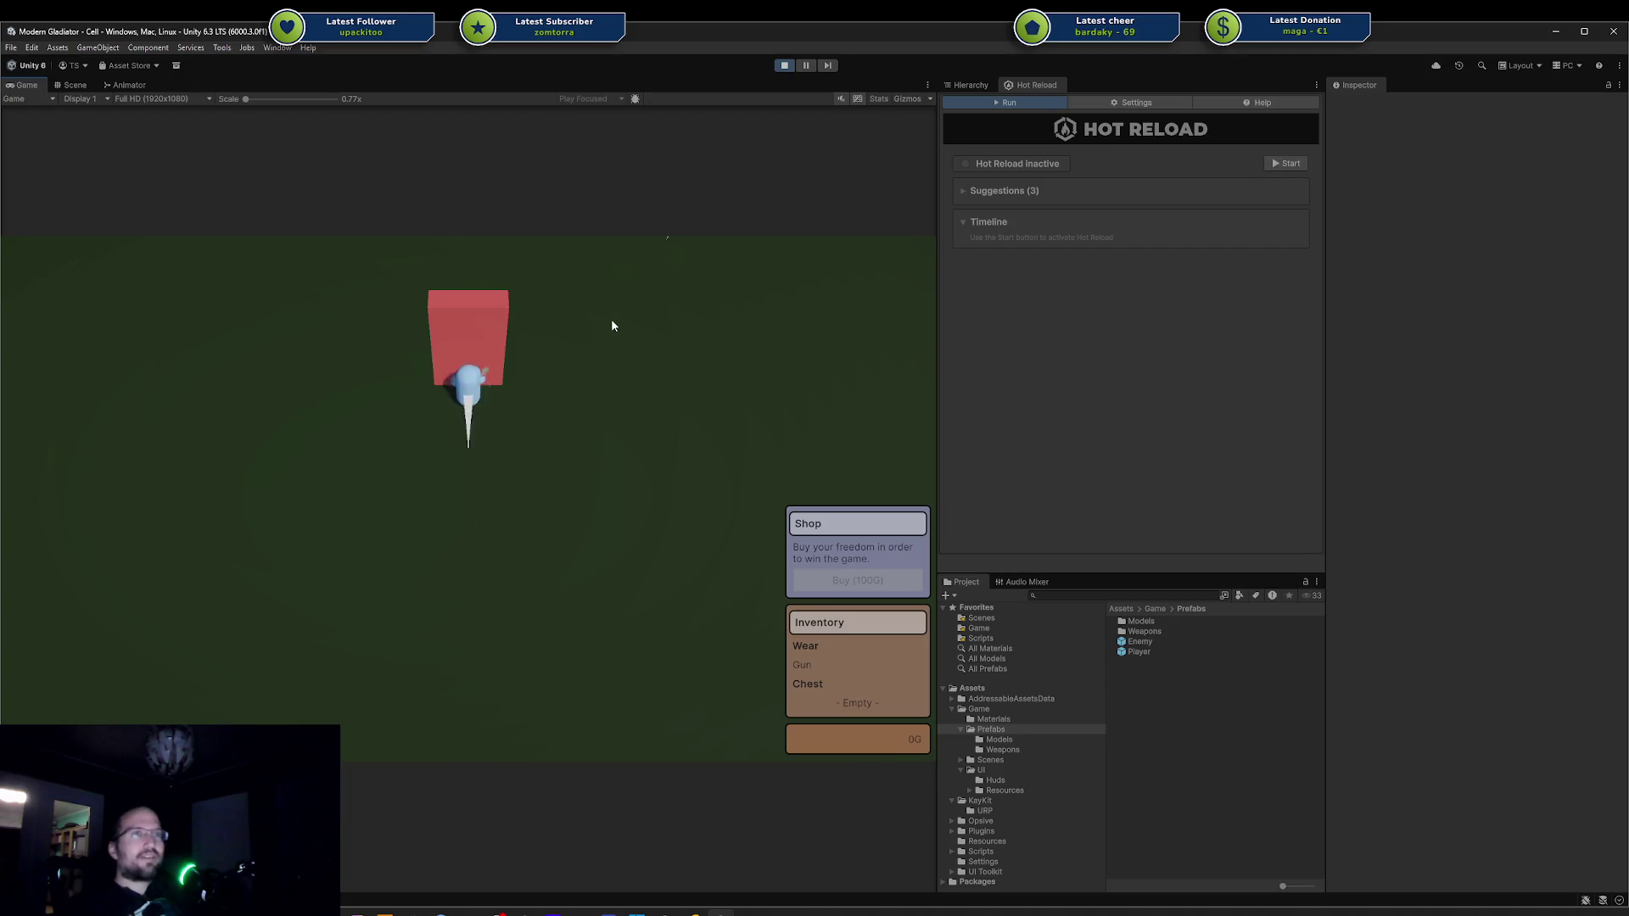
key(a)
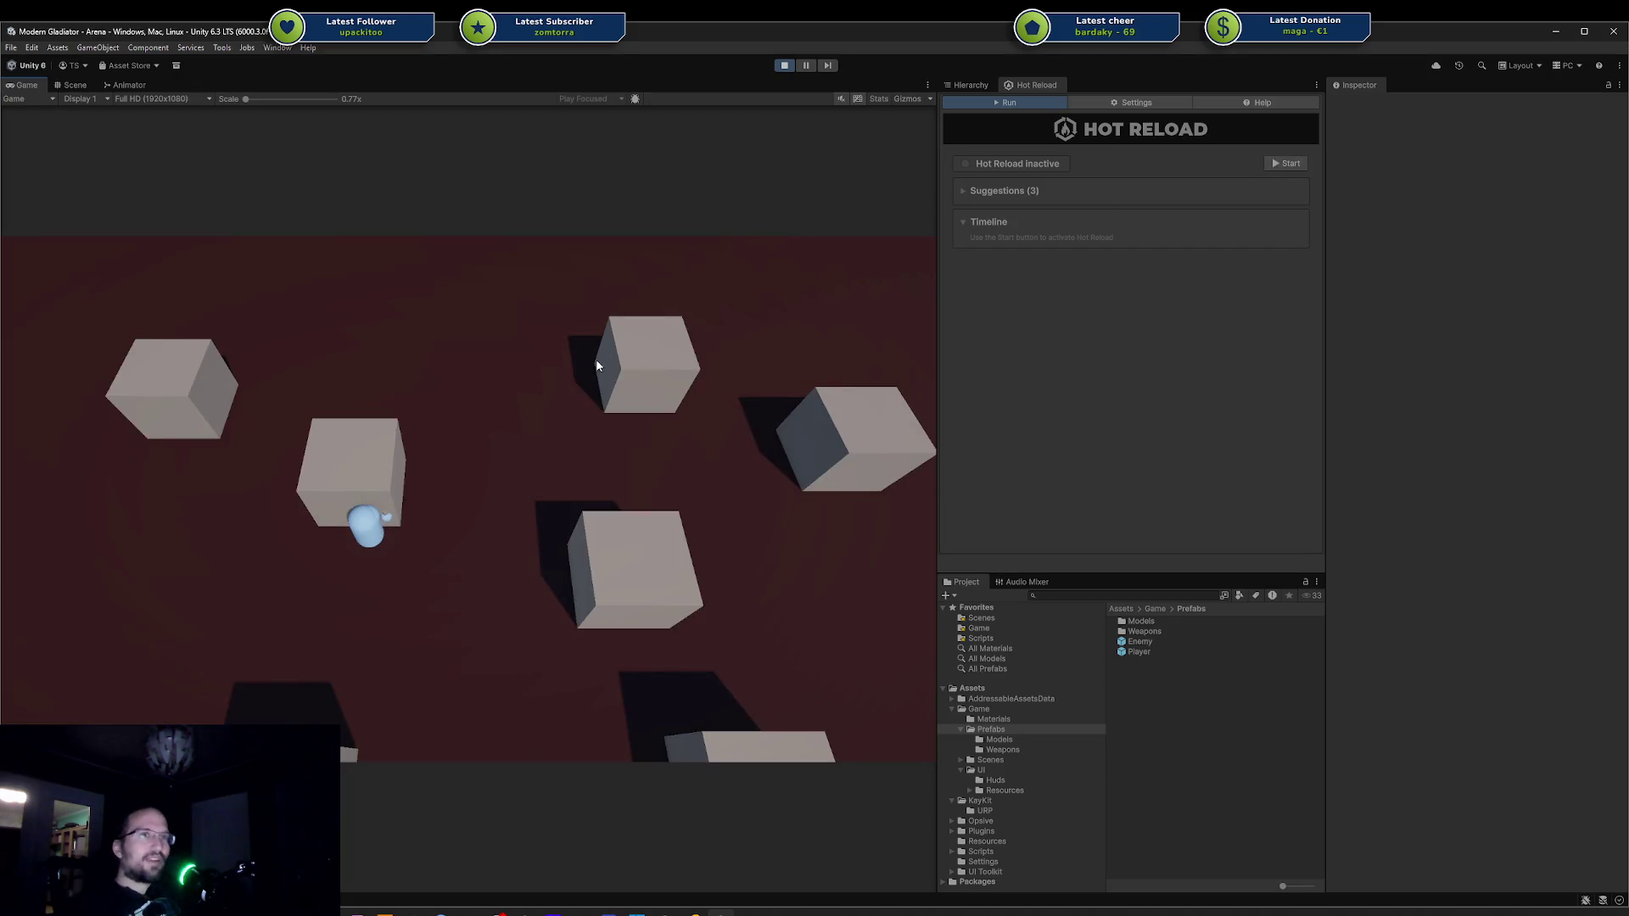
click(582, 378)
key(w)
key(d)
key(d)
key(w)
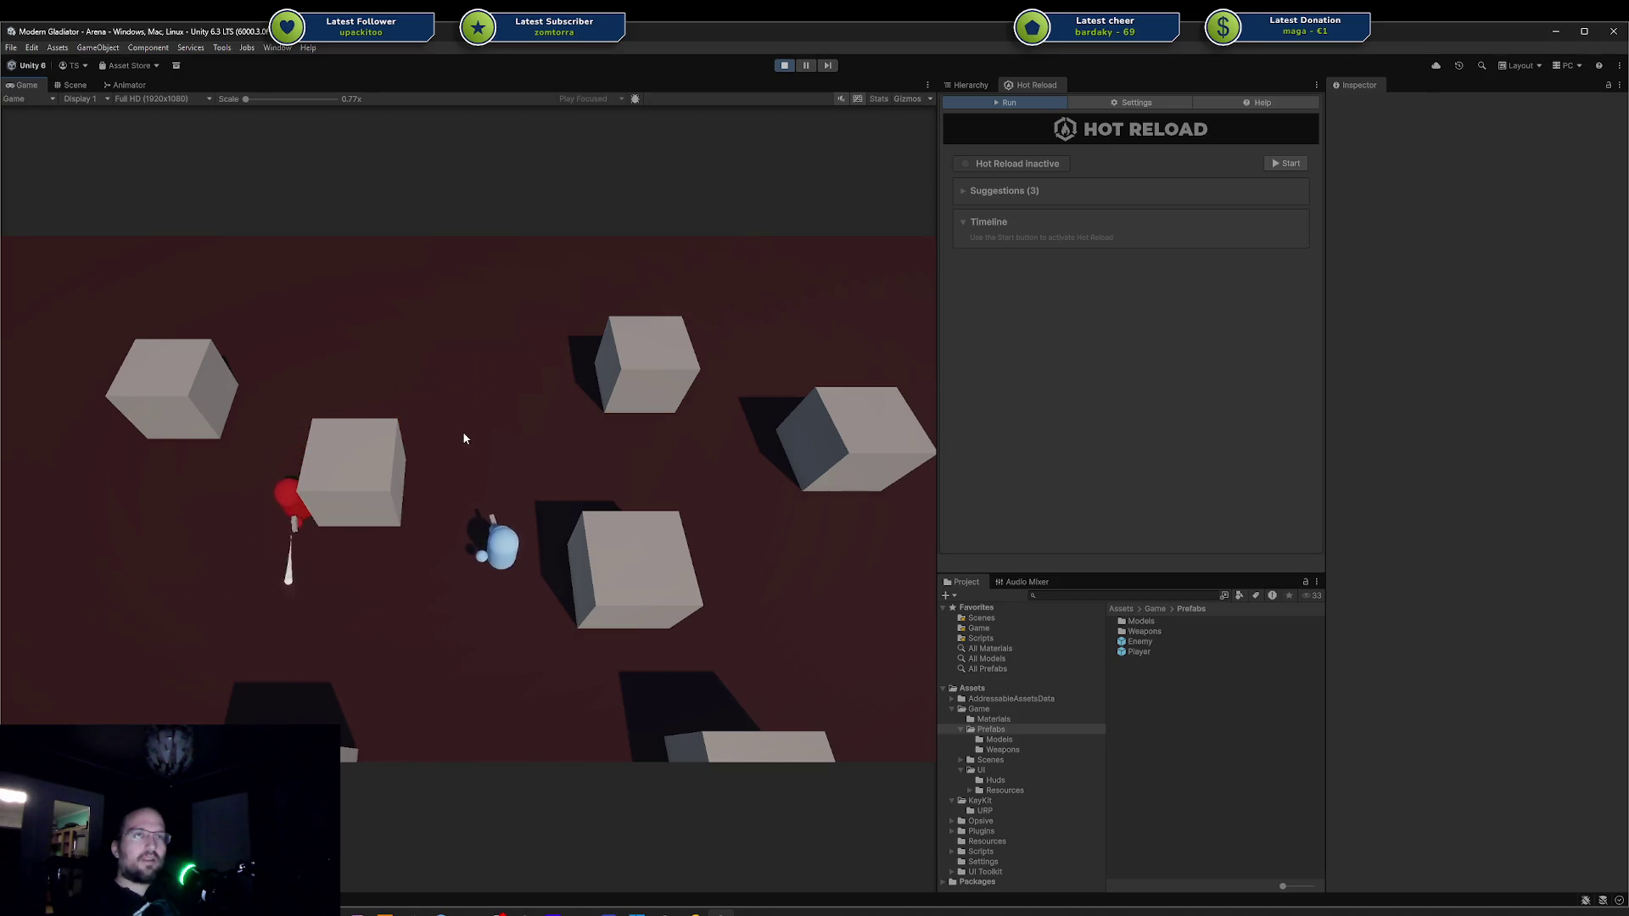
key(a)
key(s)
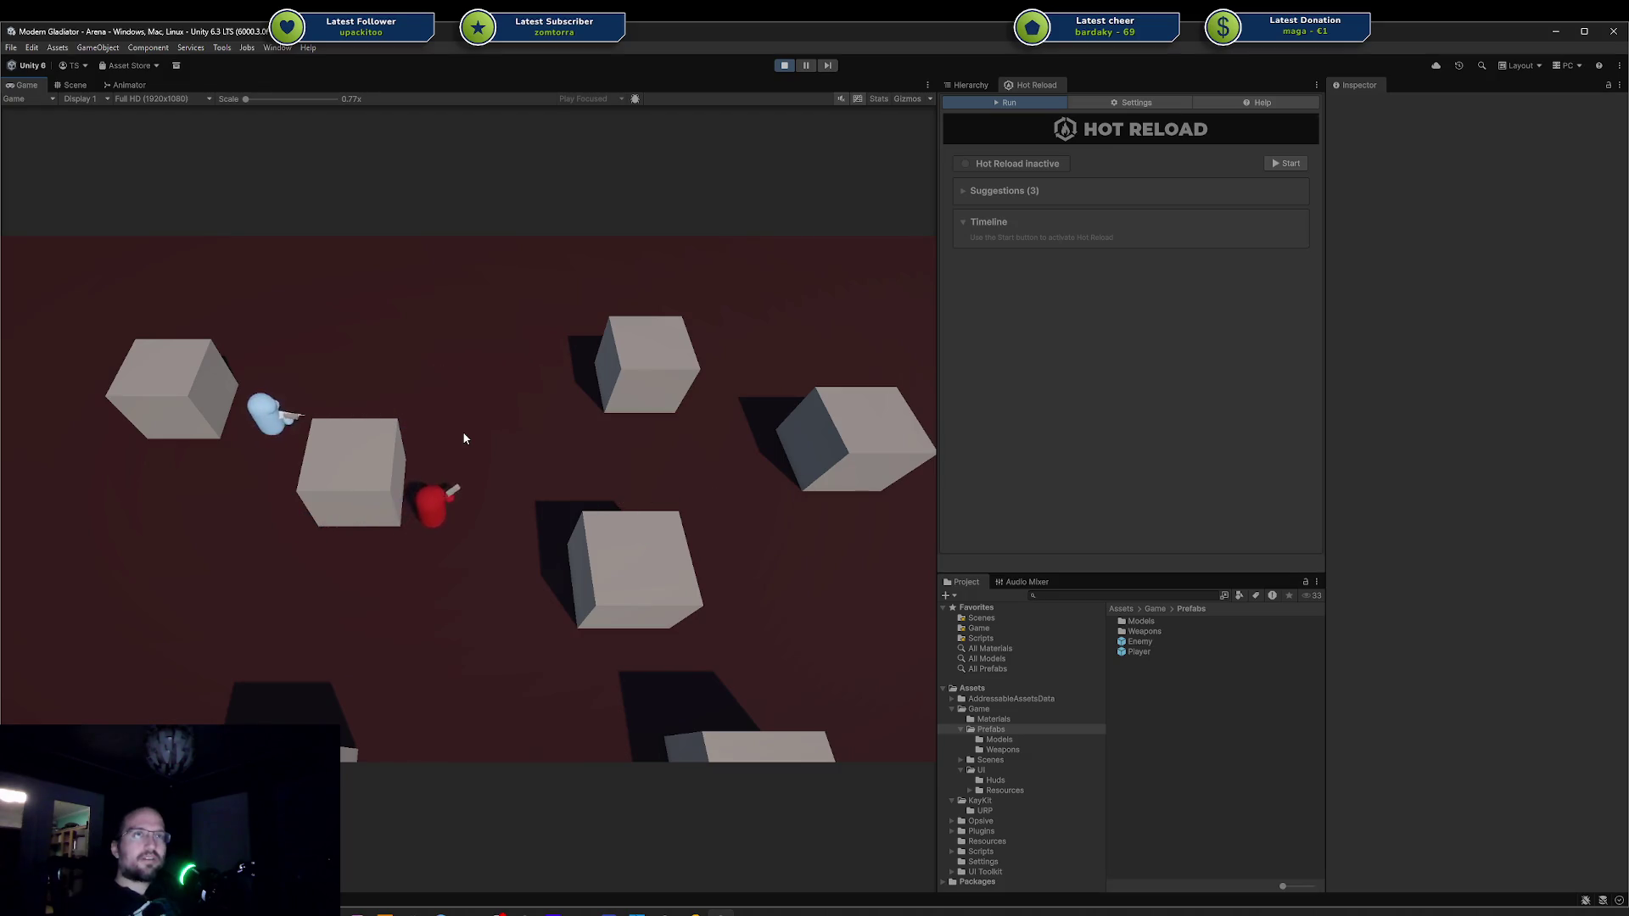
Circle behind the cubes evading the enemy until killed, then start Hot Reload and a New Game.
key(w)
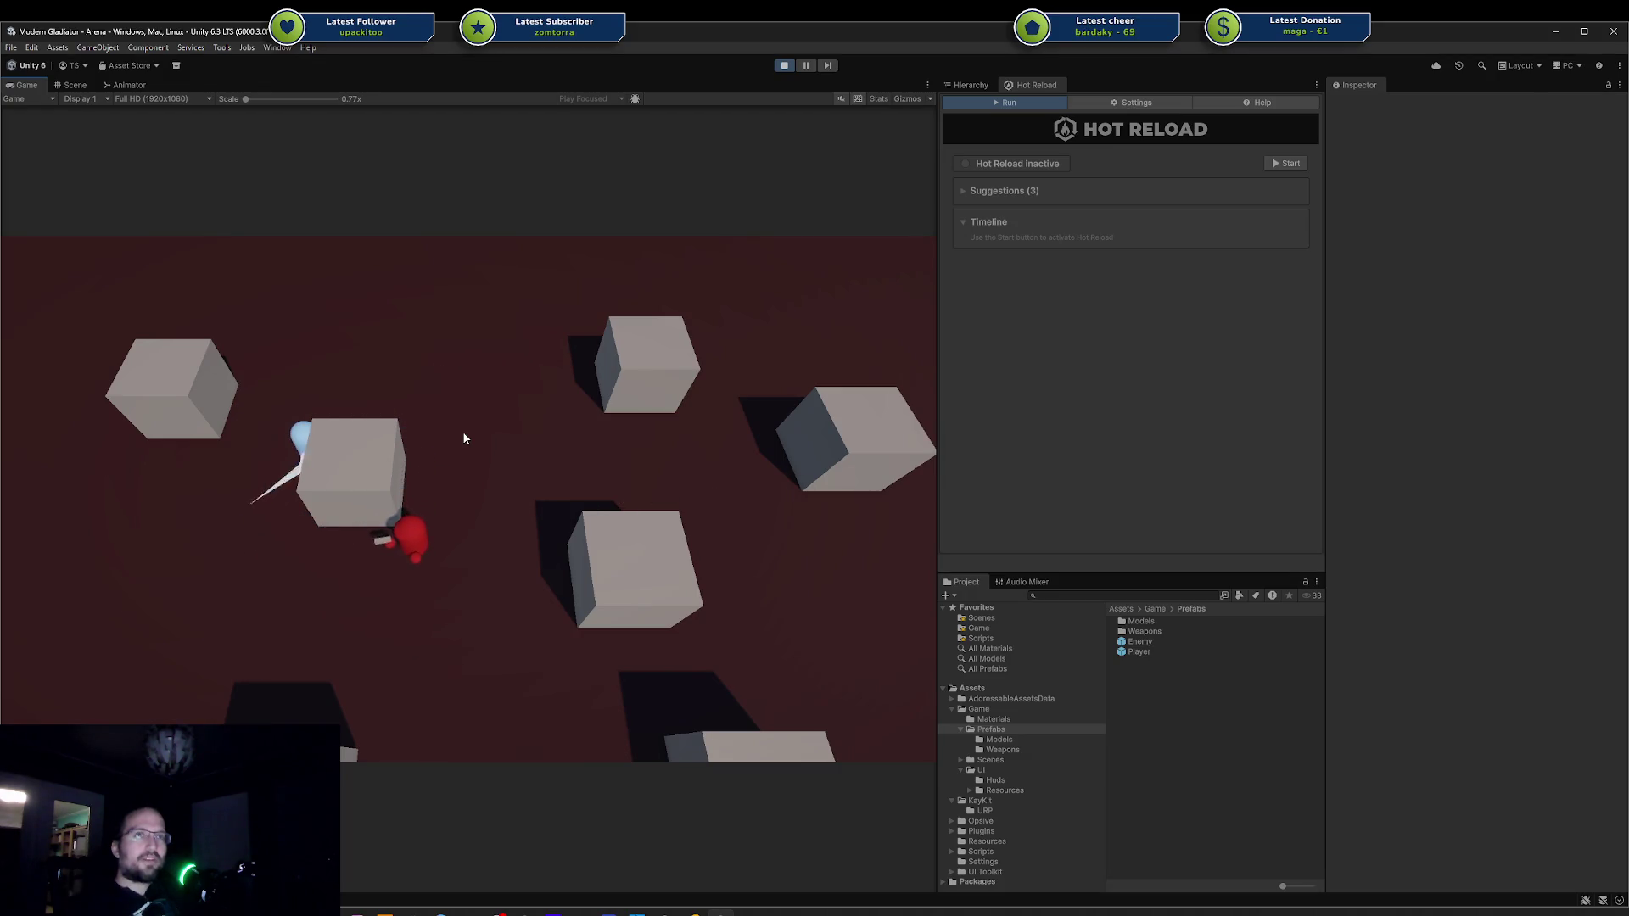
key(w)
key(d)
key(s)
key(d)
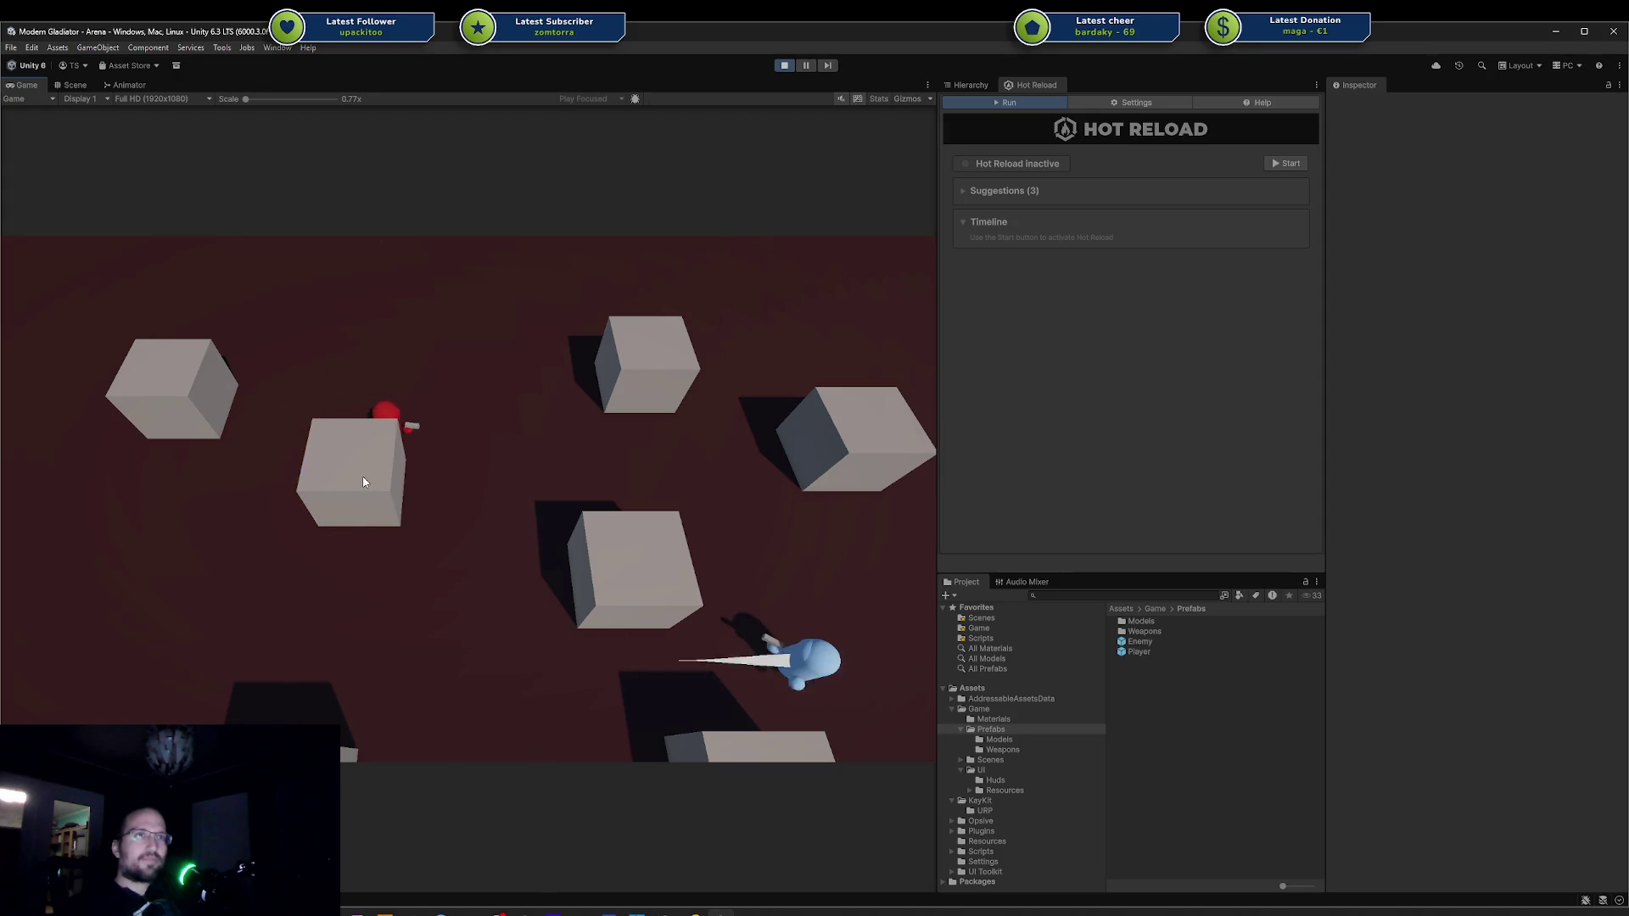
key(d)
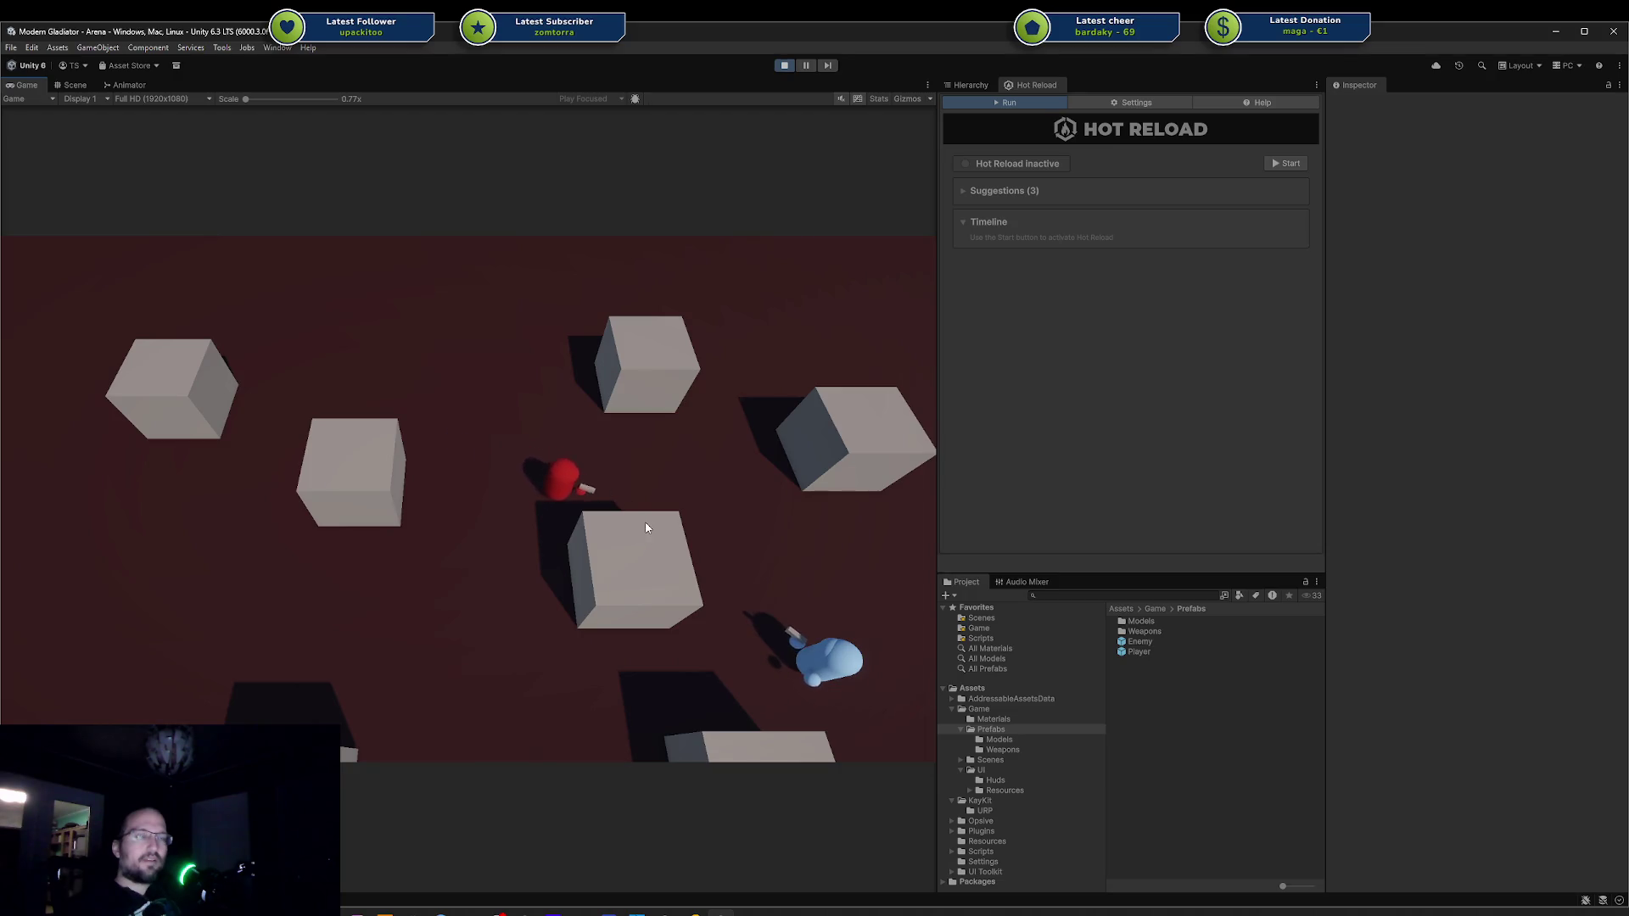
key(a)
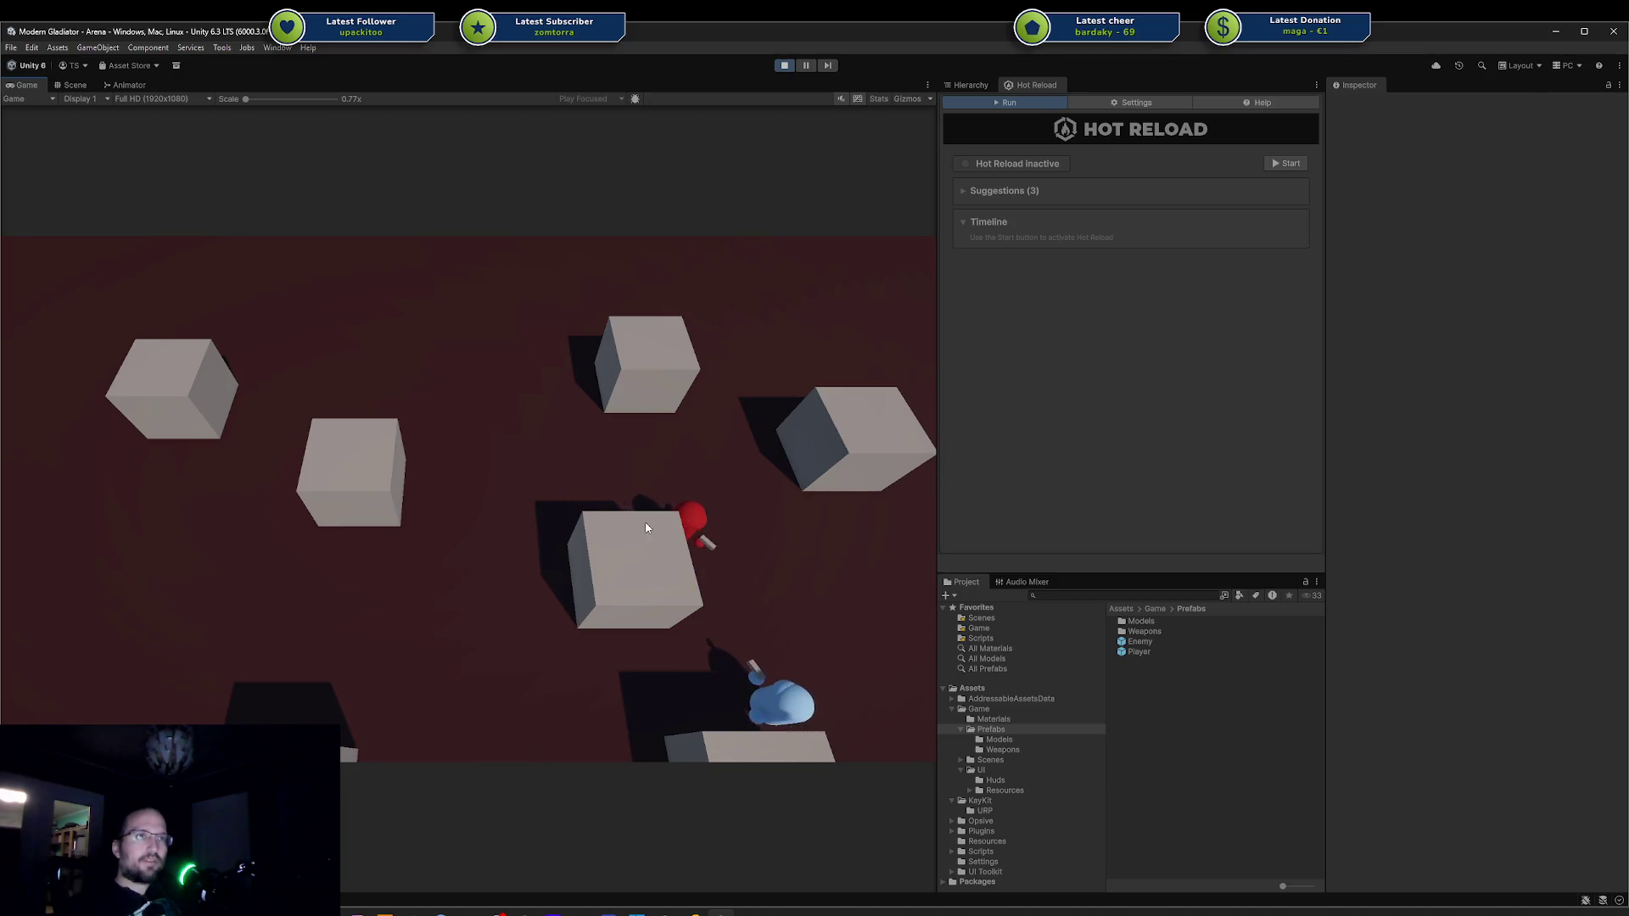
key(w)
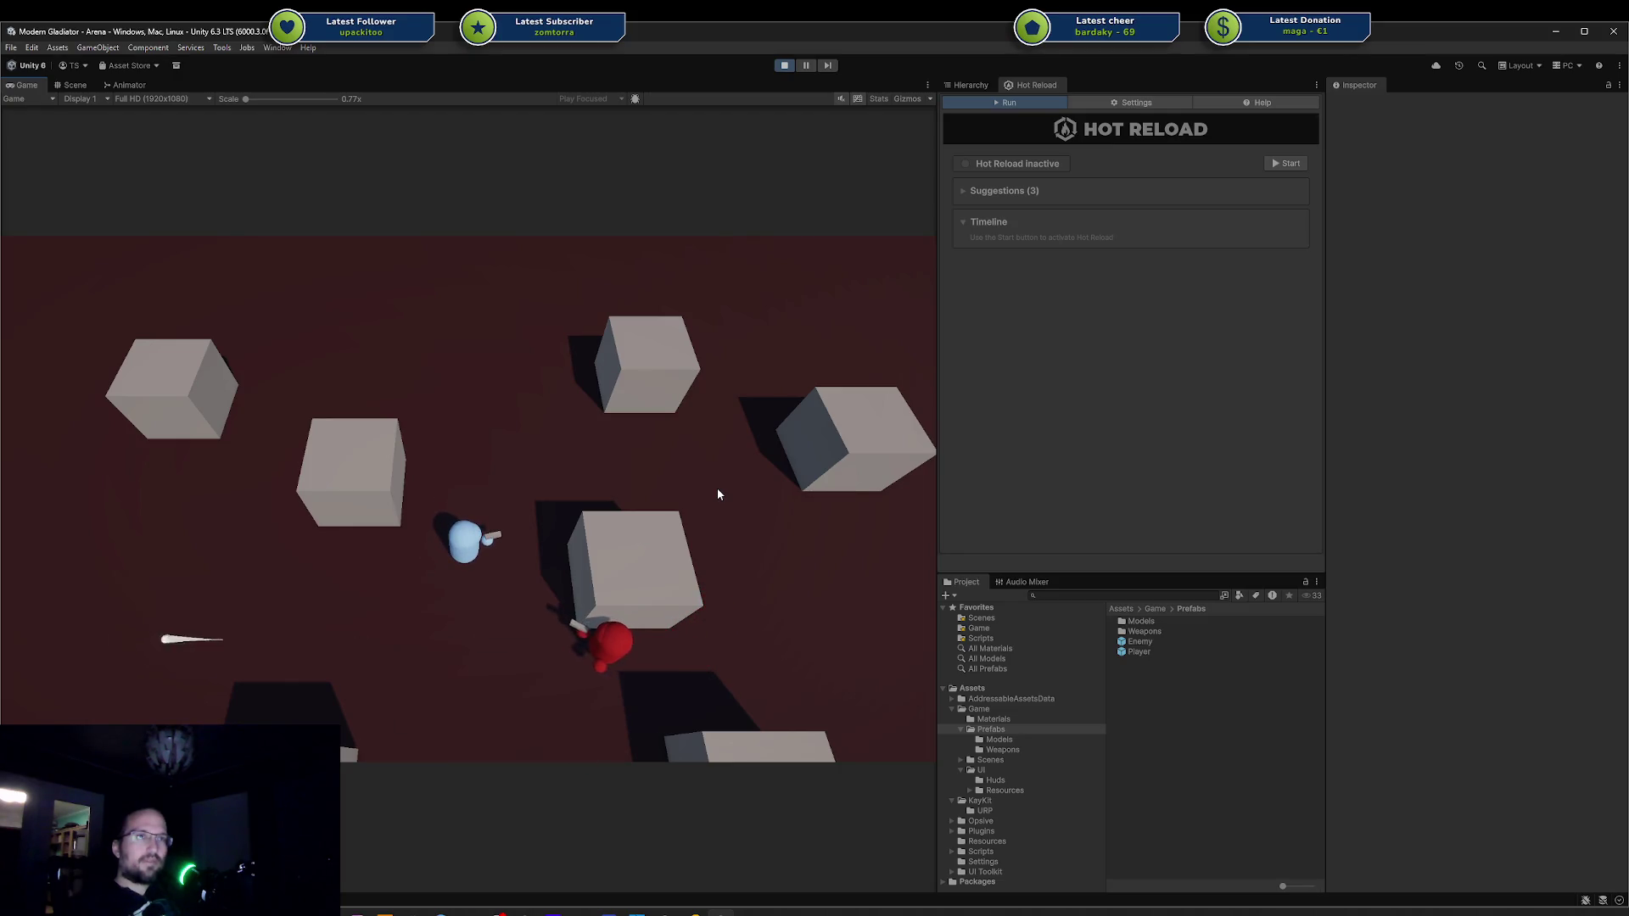
key(w)
key(d)
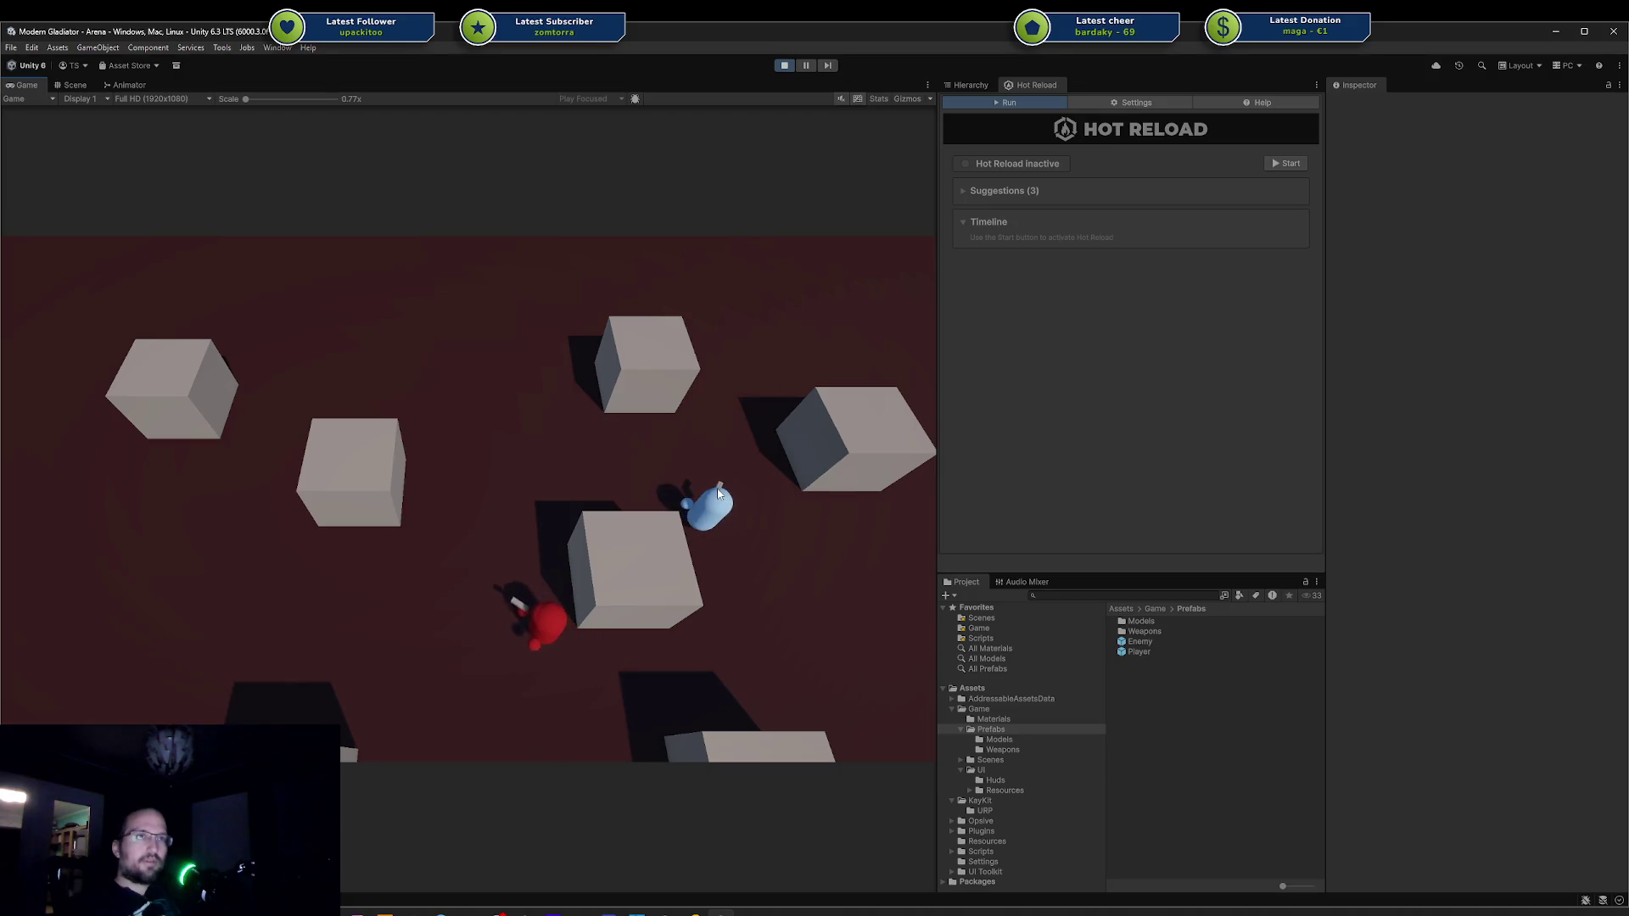
key(w)
key(a)
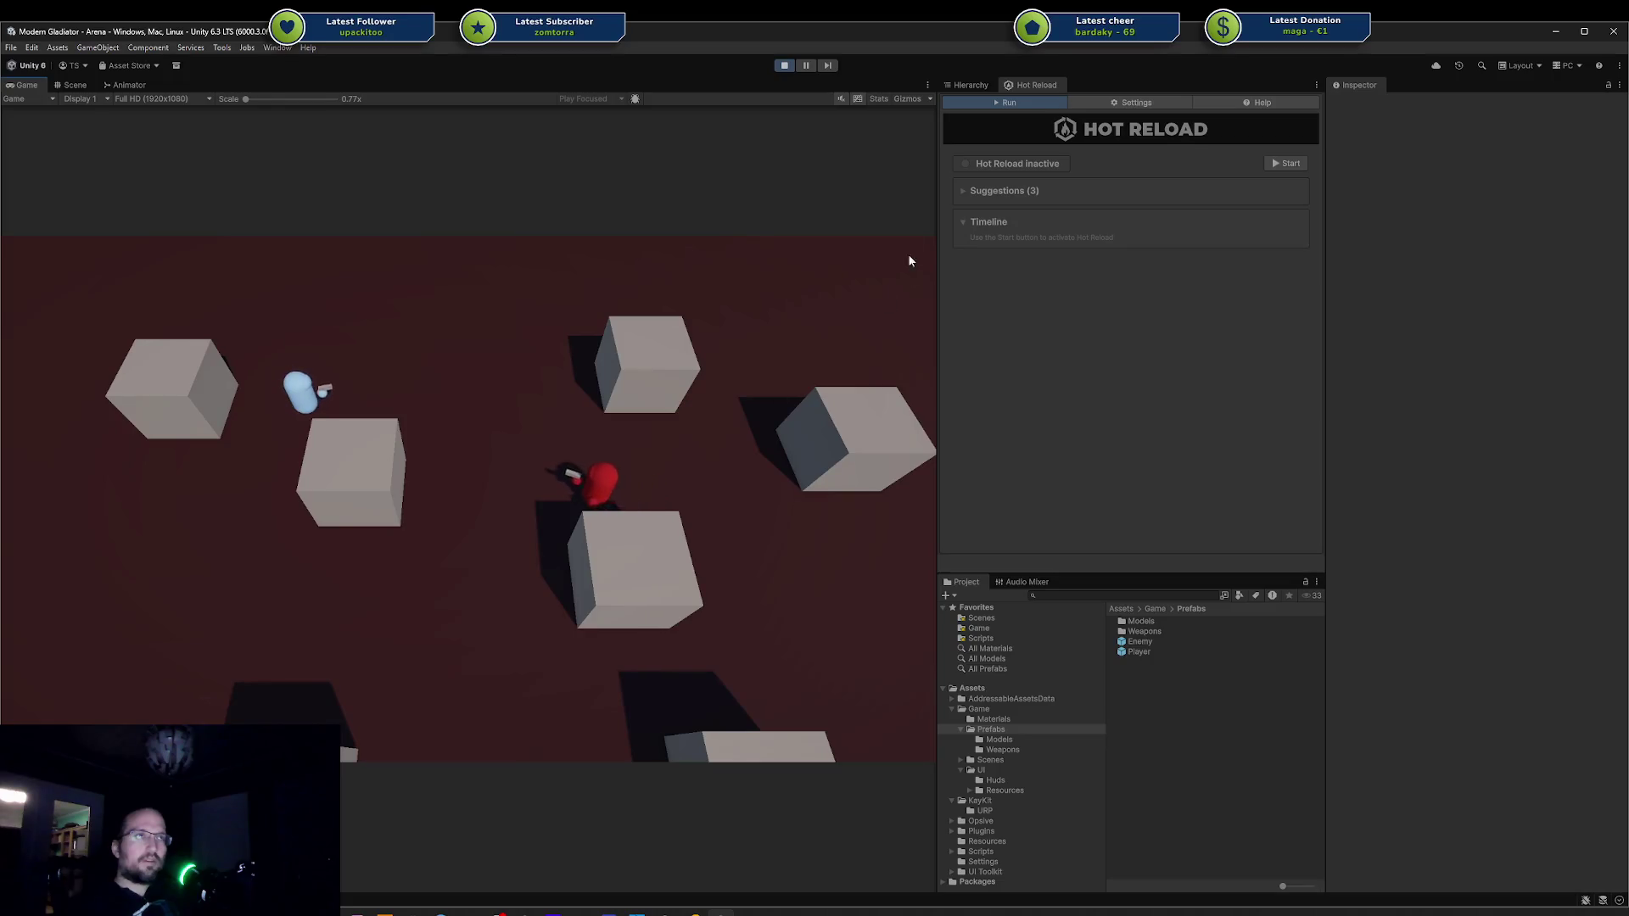
key(a)
click(1283, 162)
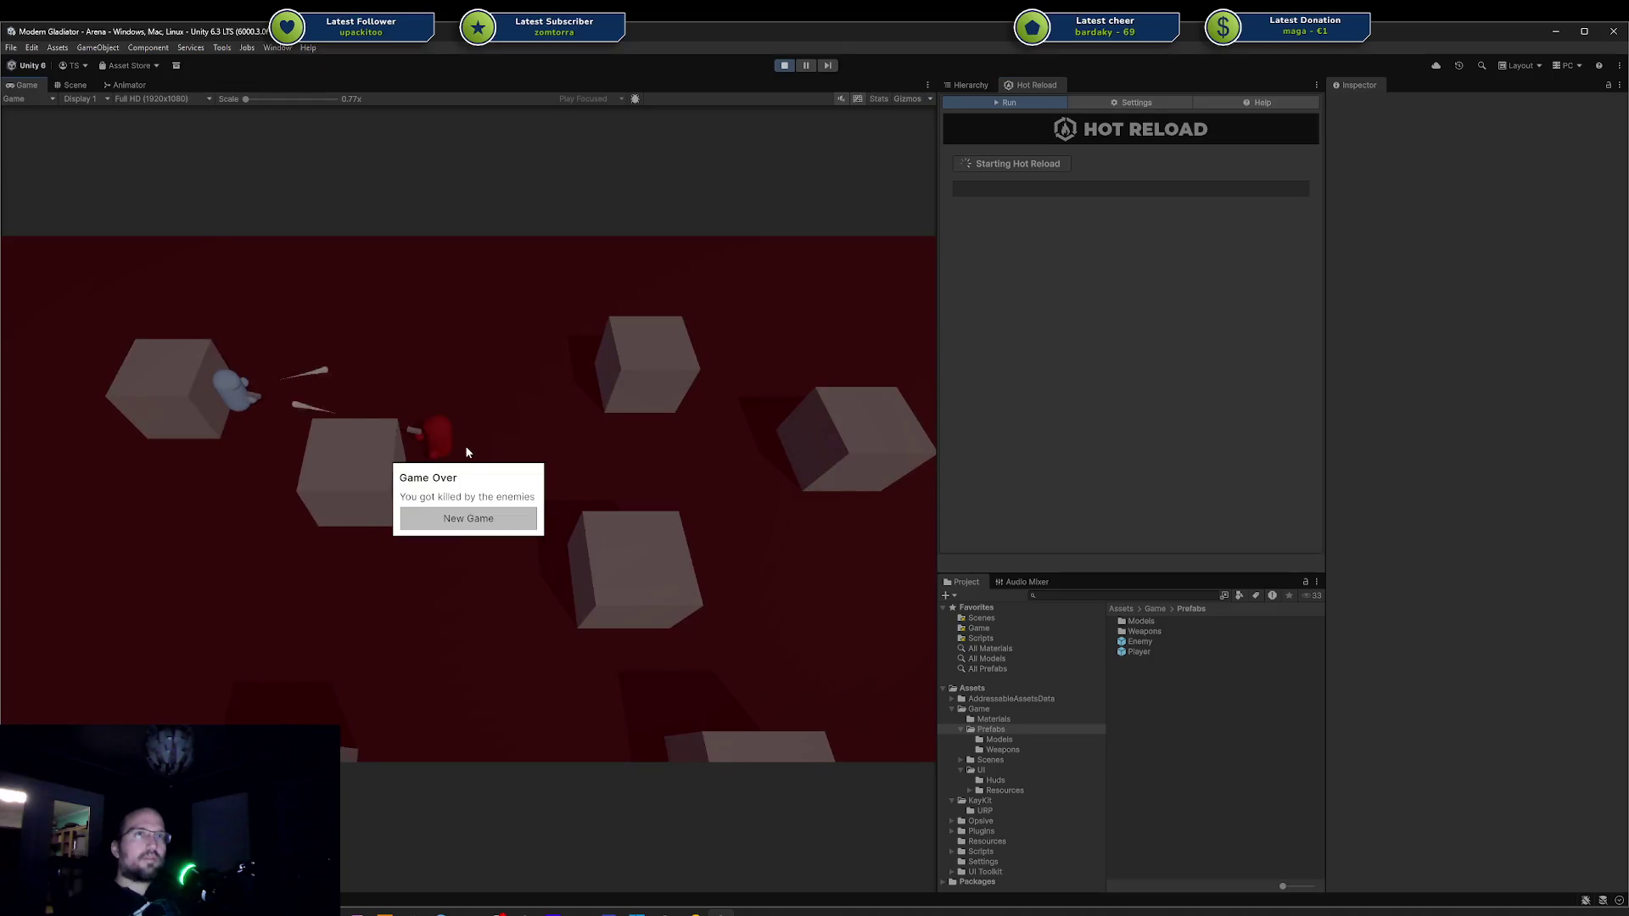
click(470, 521)
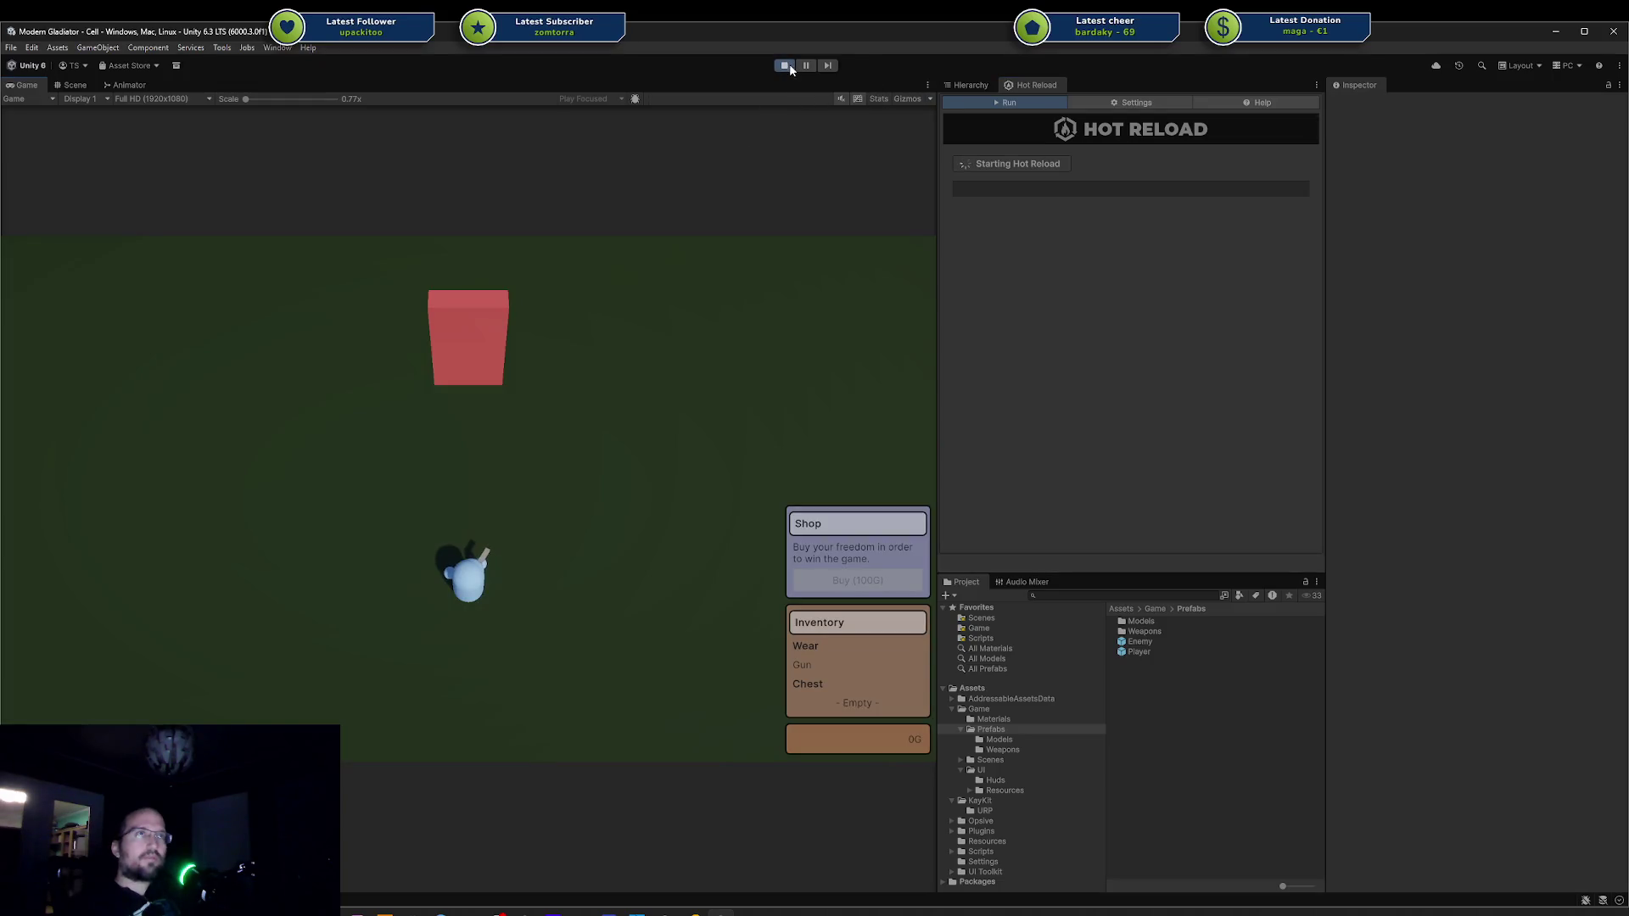
Stop the playtest and load the unloaded Arena scene into the Hierarchy.
click(784, 65)
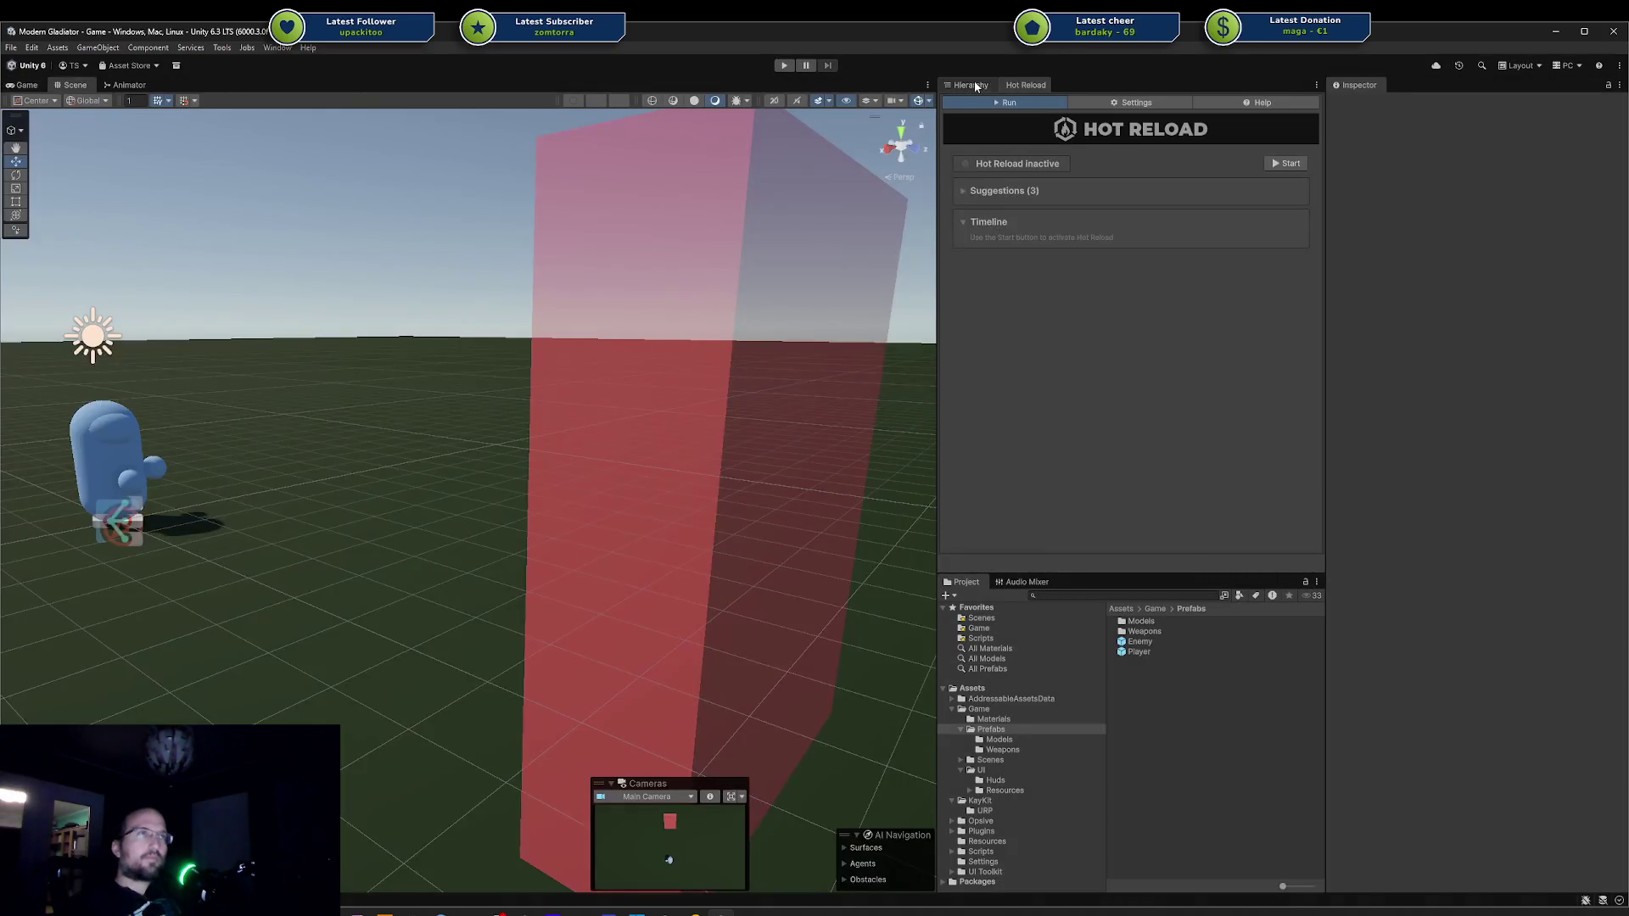
click(970, 85)
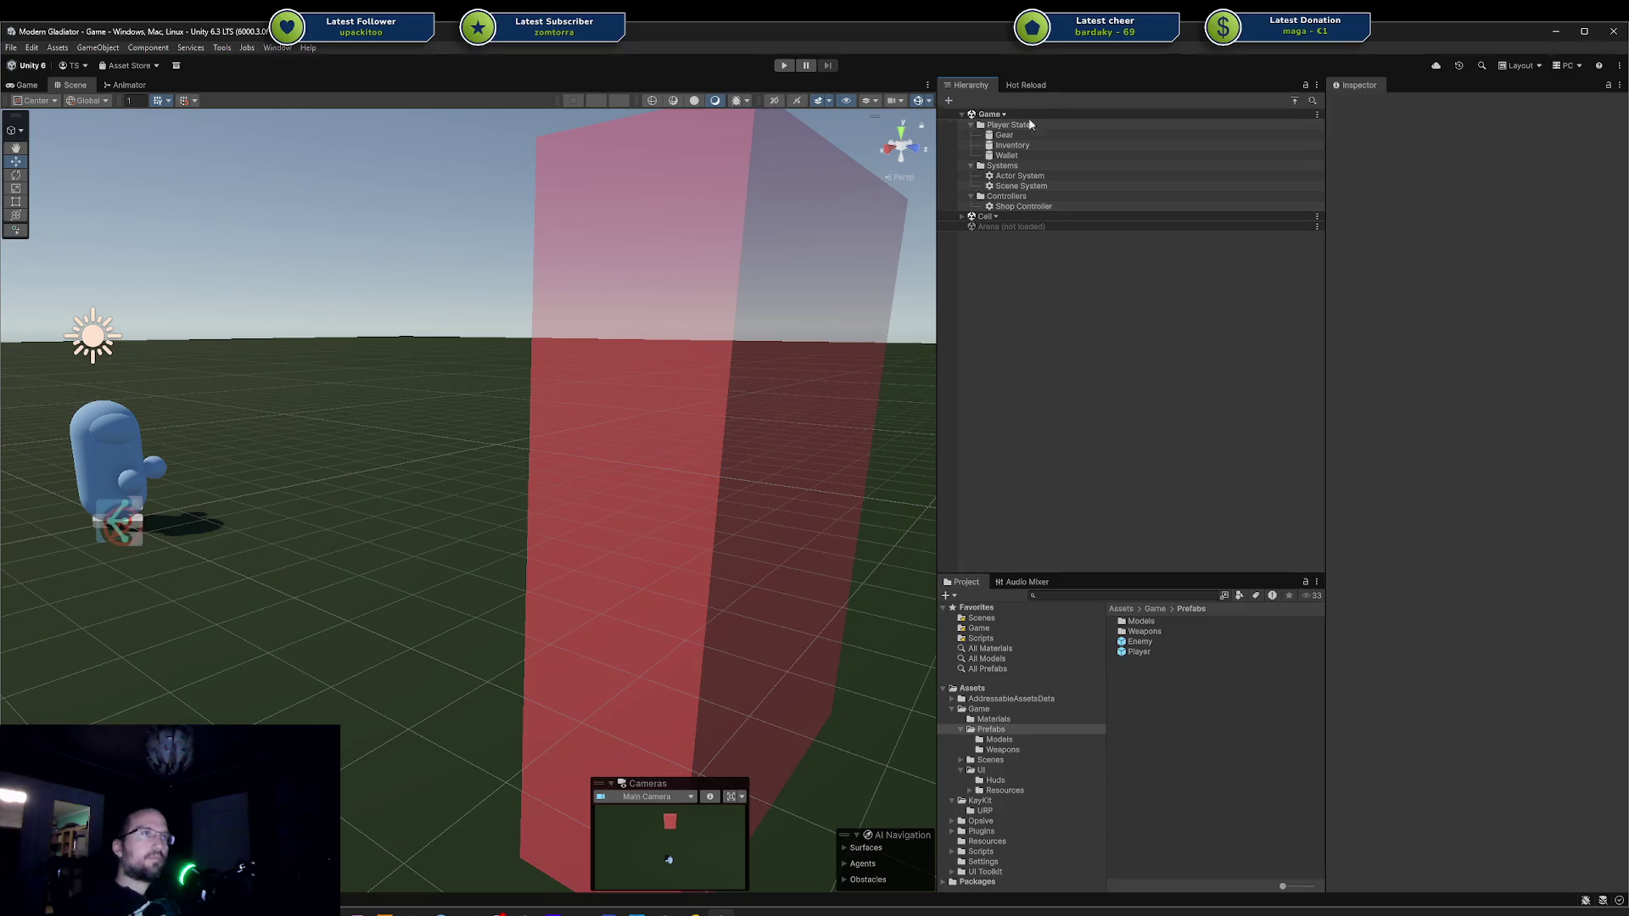
right_click(1013, 226)
click(1078, 236)
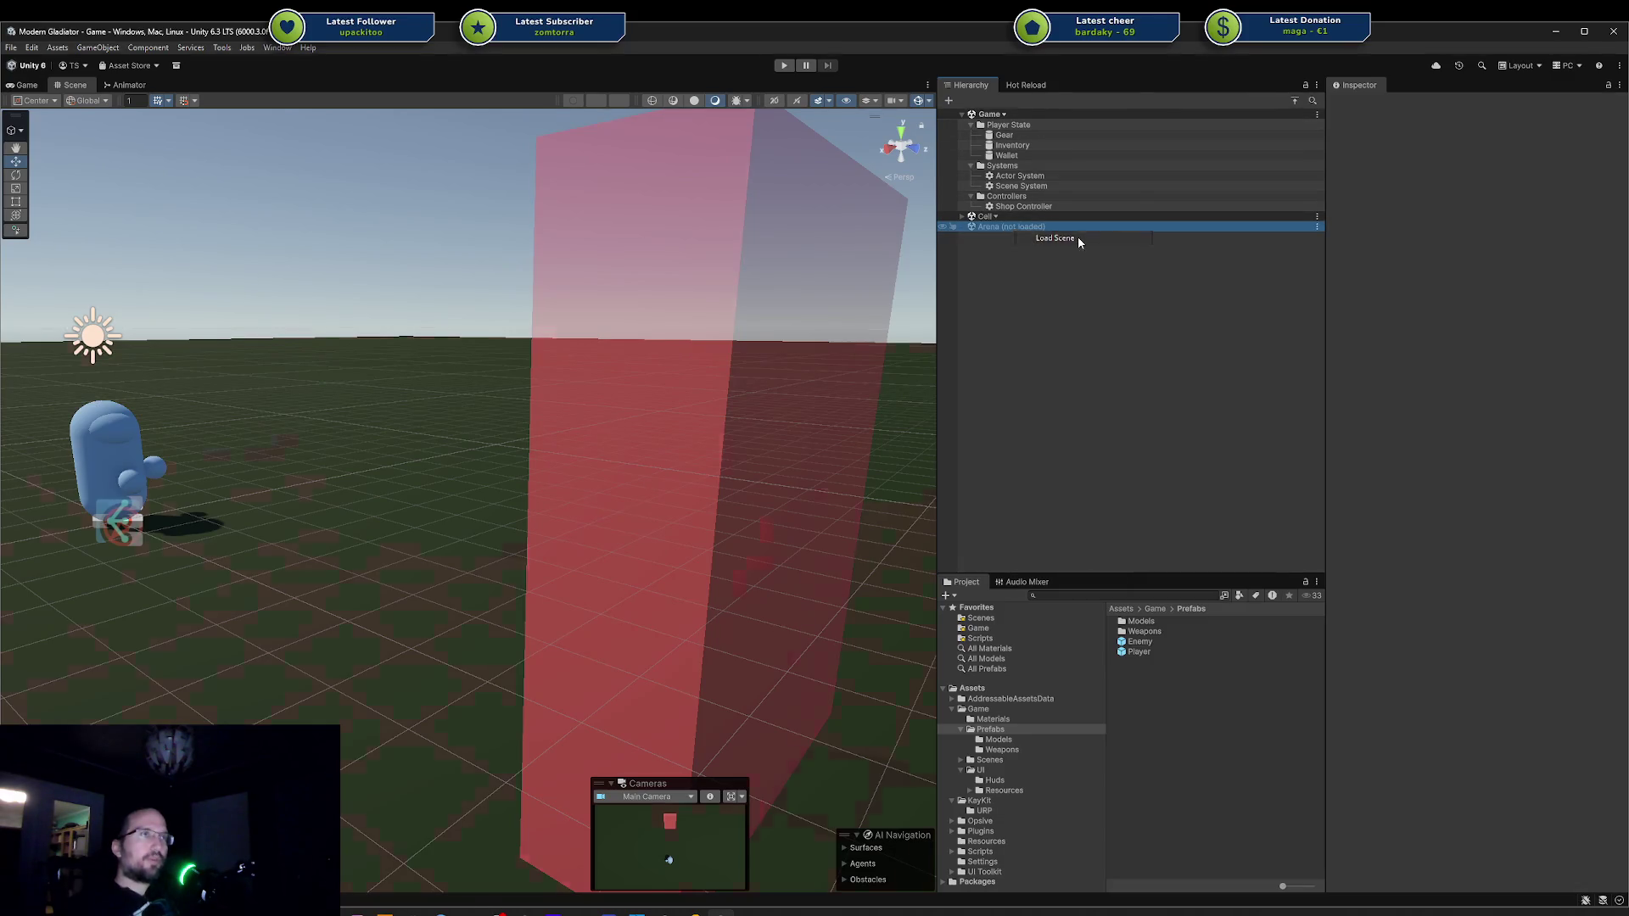
Expand Level and Map in the Arena scene and select the Arena Manager.
click(997, 247)
click(971, 247)
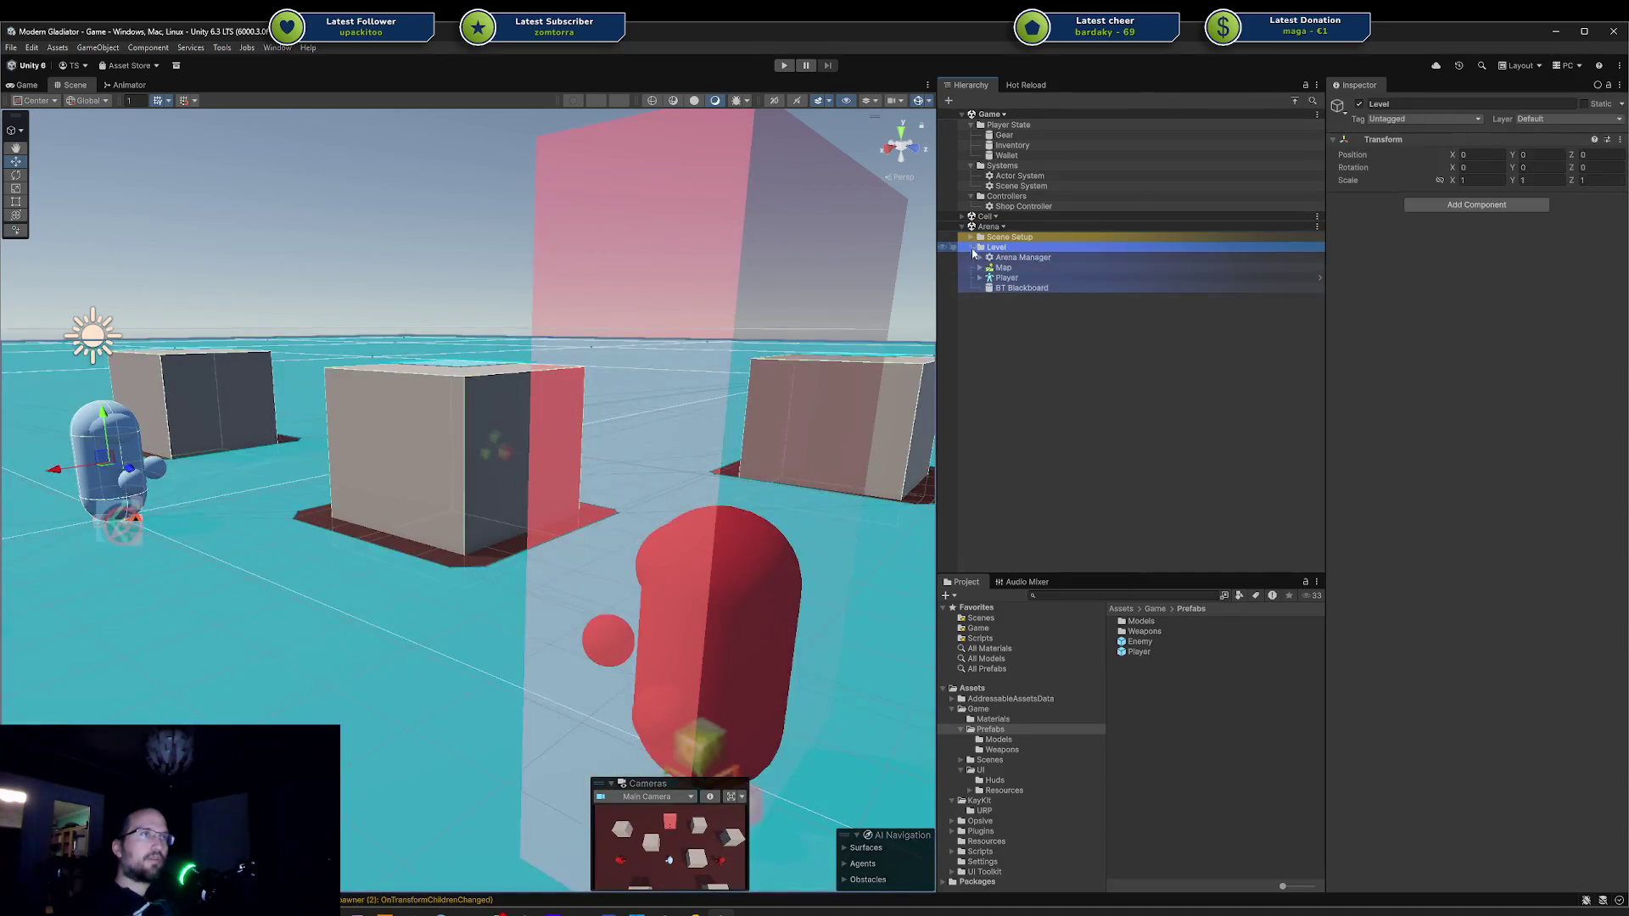
click(981, 267)
click(981, 267)
click(981, 268)
click(980, 268)
click(980, 257)
click(1024, 258)
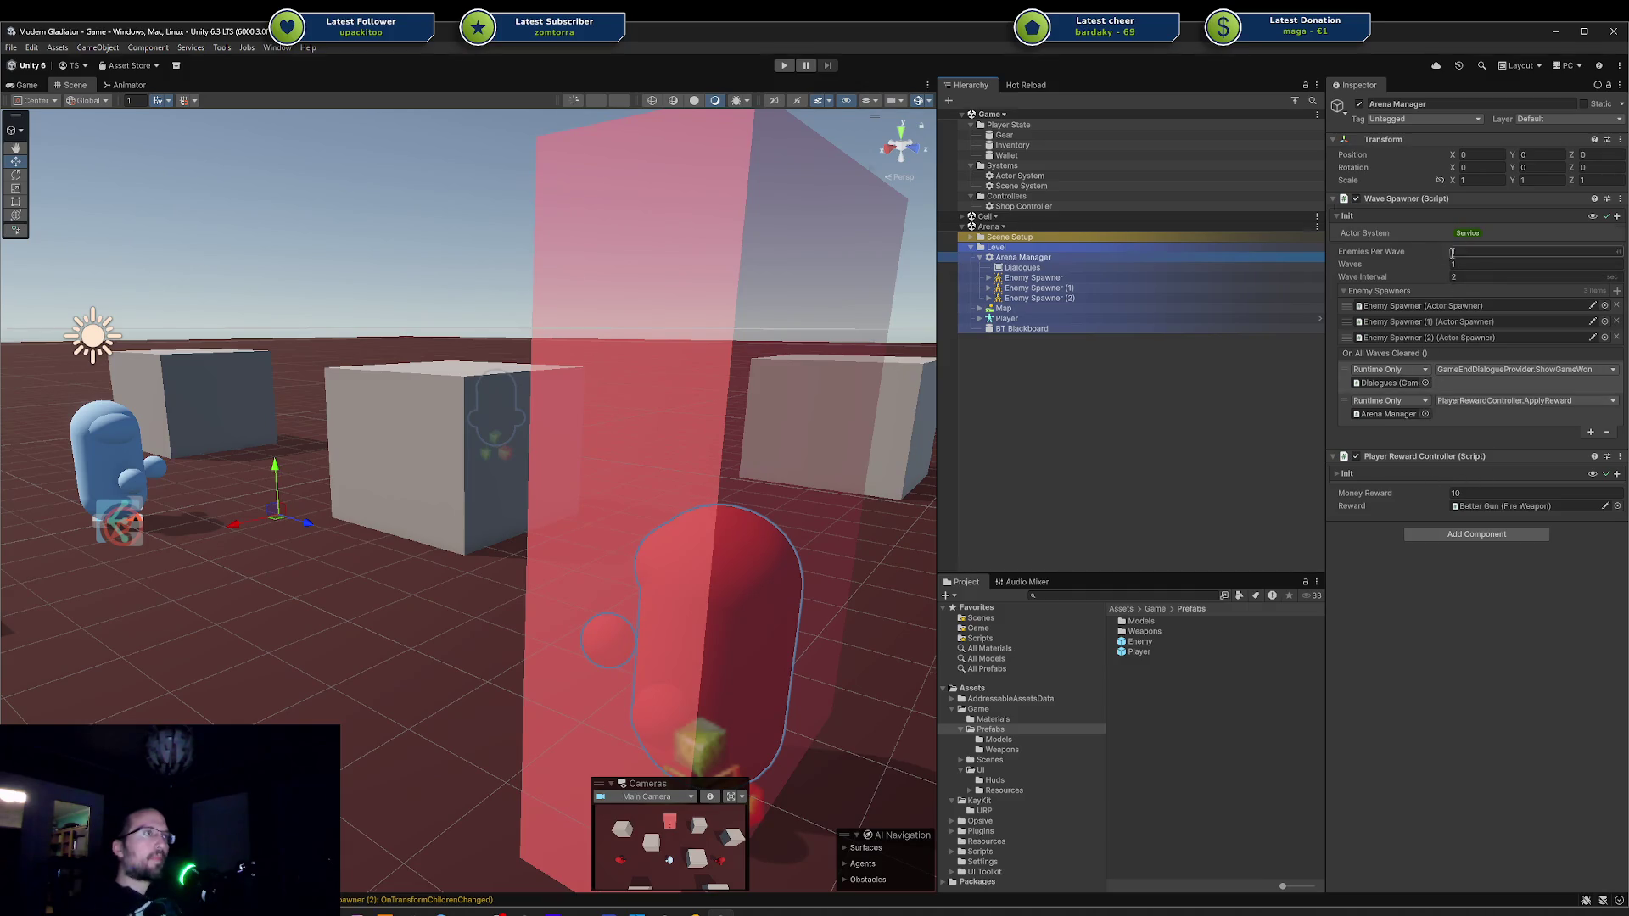
Set the wave spawner's Waves to 3, save the scene with Ctrl+S, then unload Arena.
click(1499, 265)
text(3)
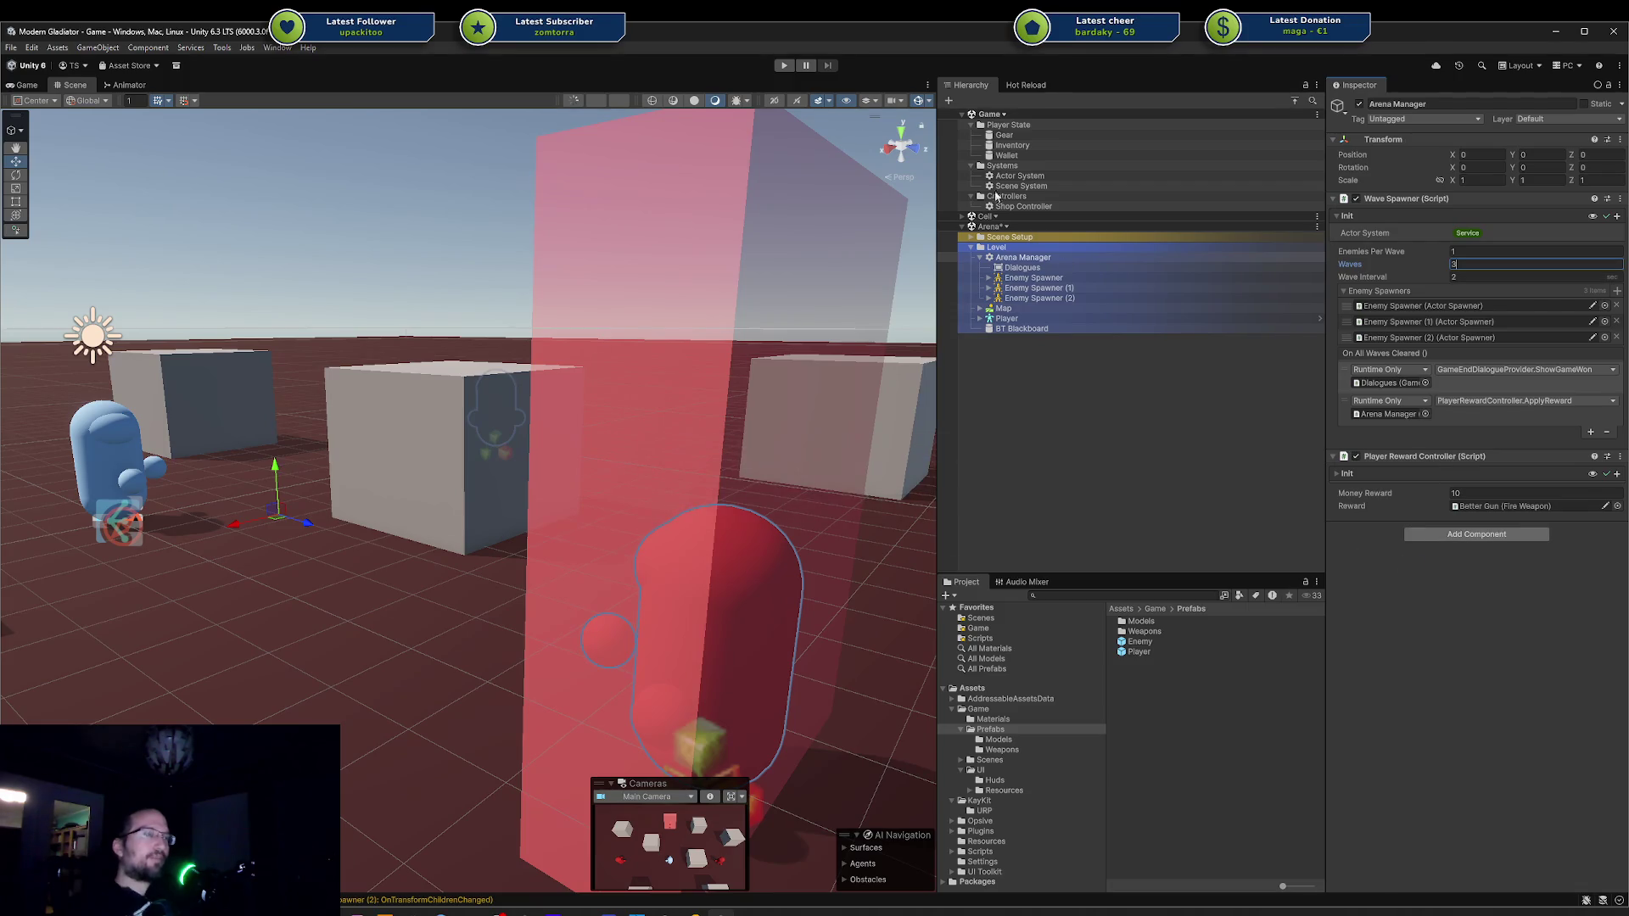
key(ctrl+s)
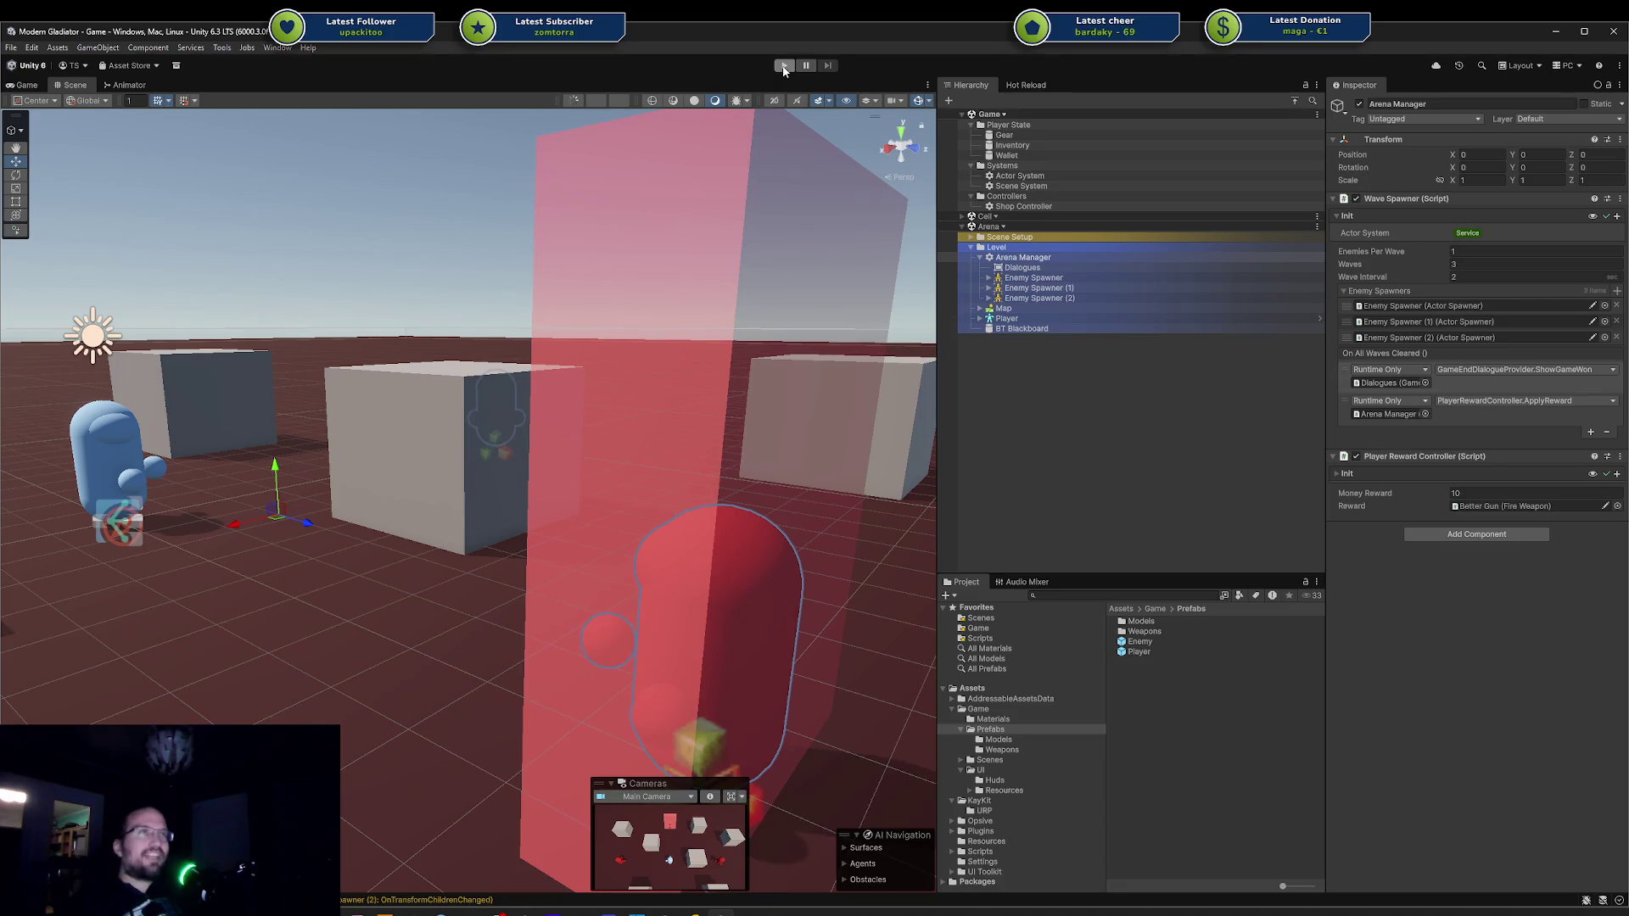
right_click(1027, 227)
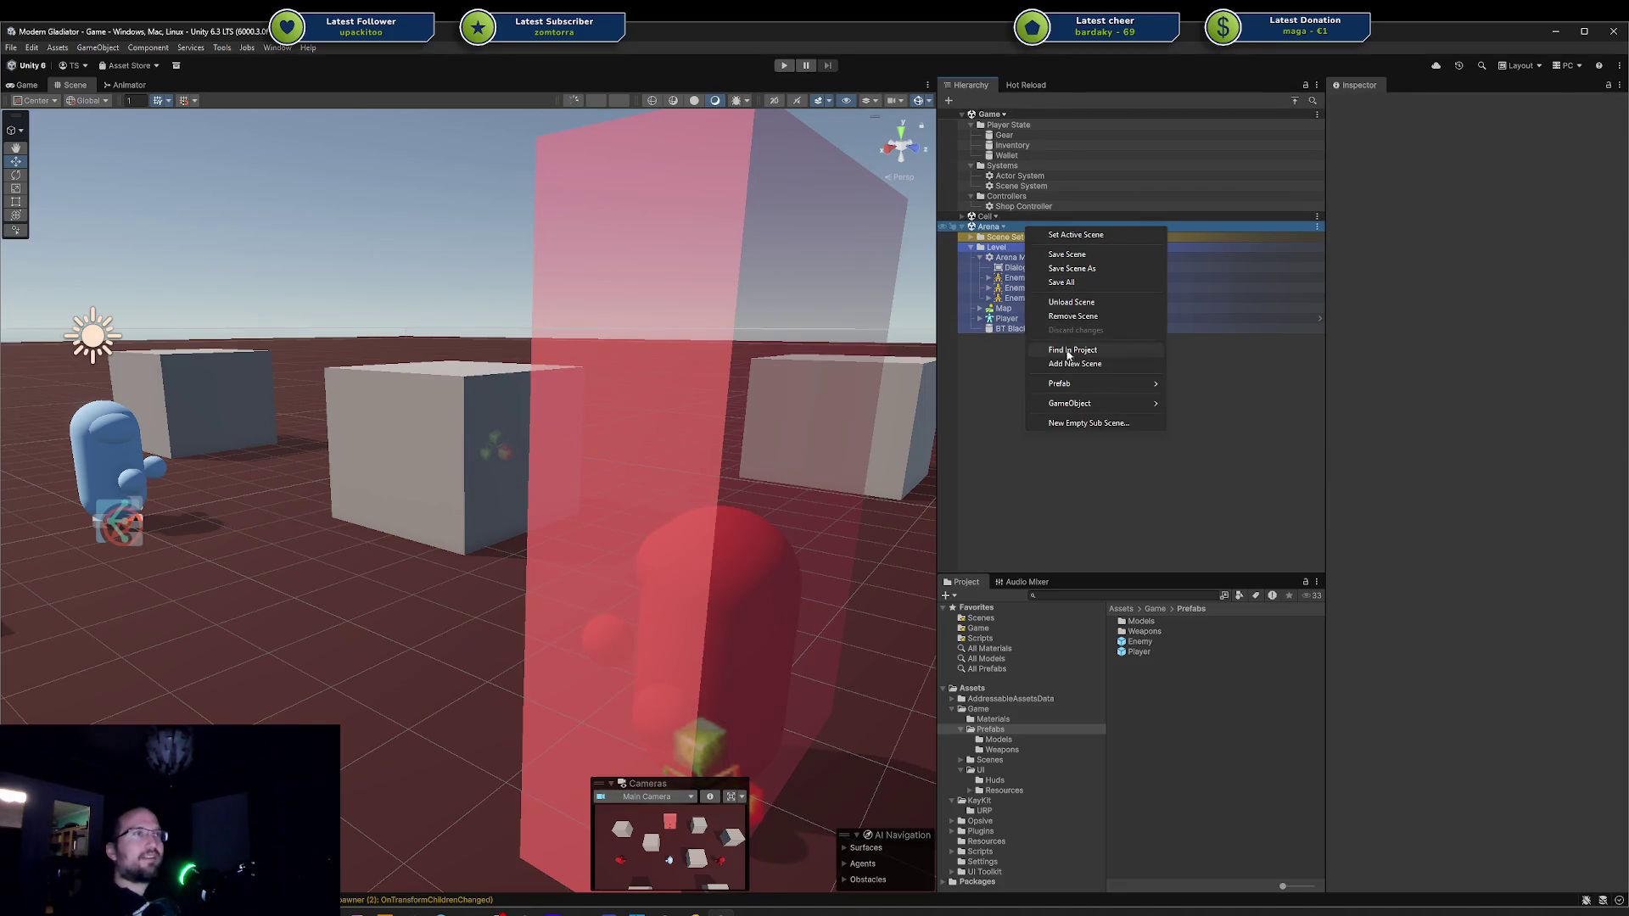
click(1082, 303)
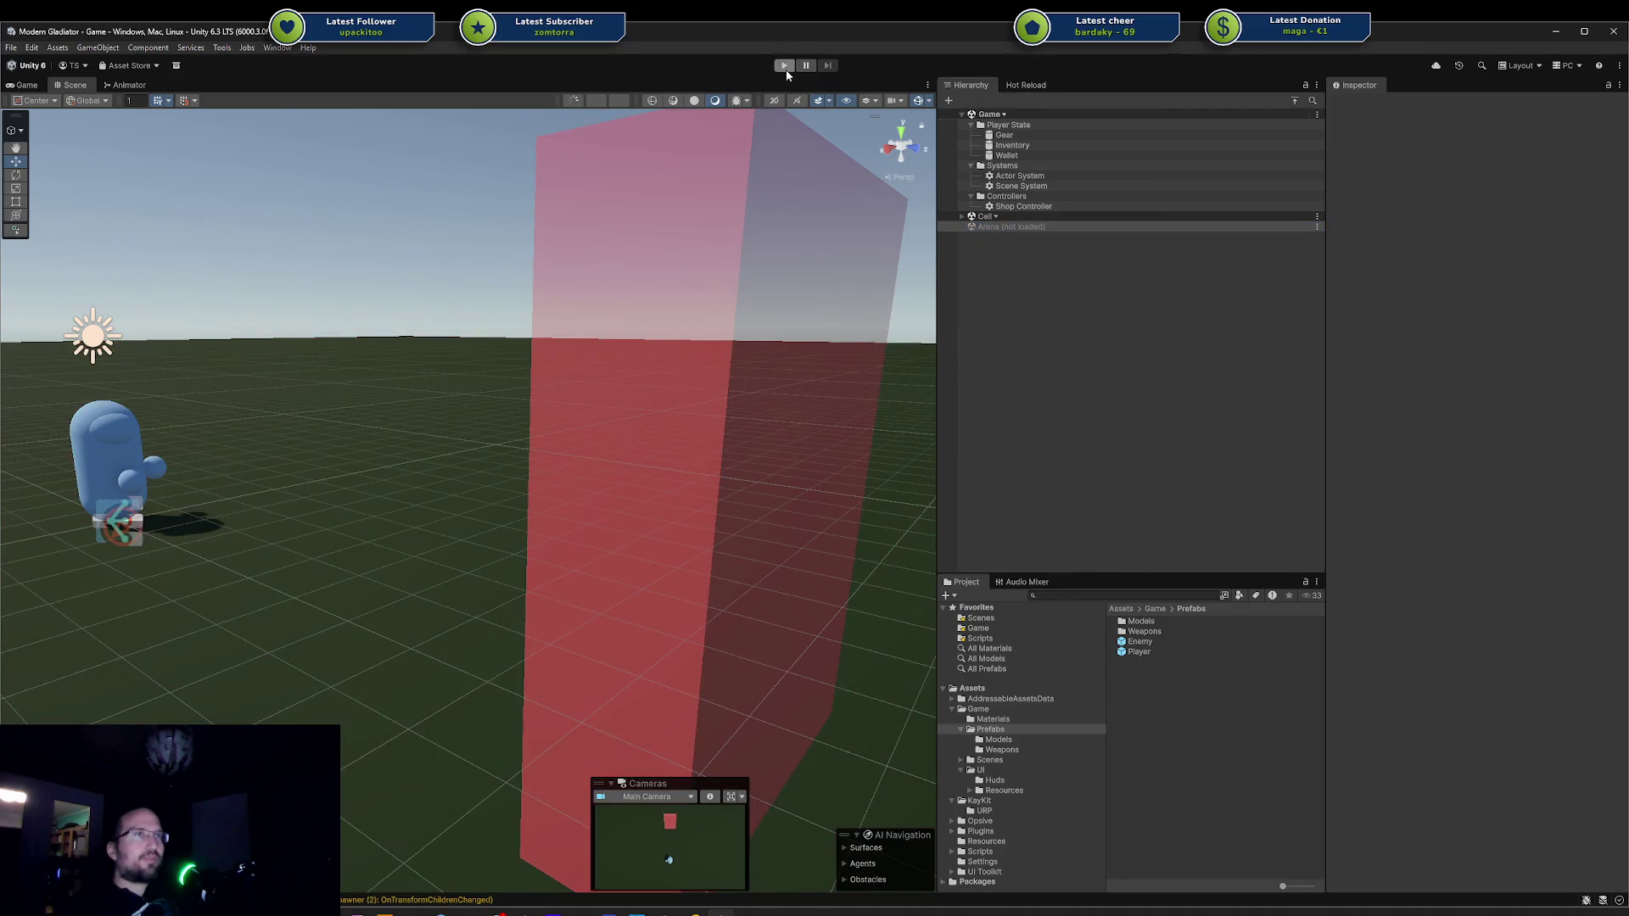
Check the Hot Reload status, then start play mode in the Cell hub.
click(1001, 86)
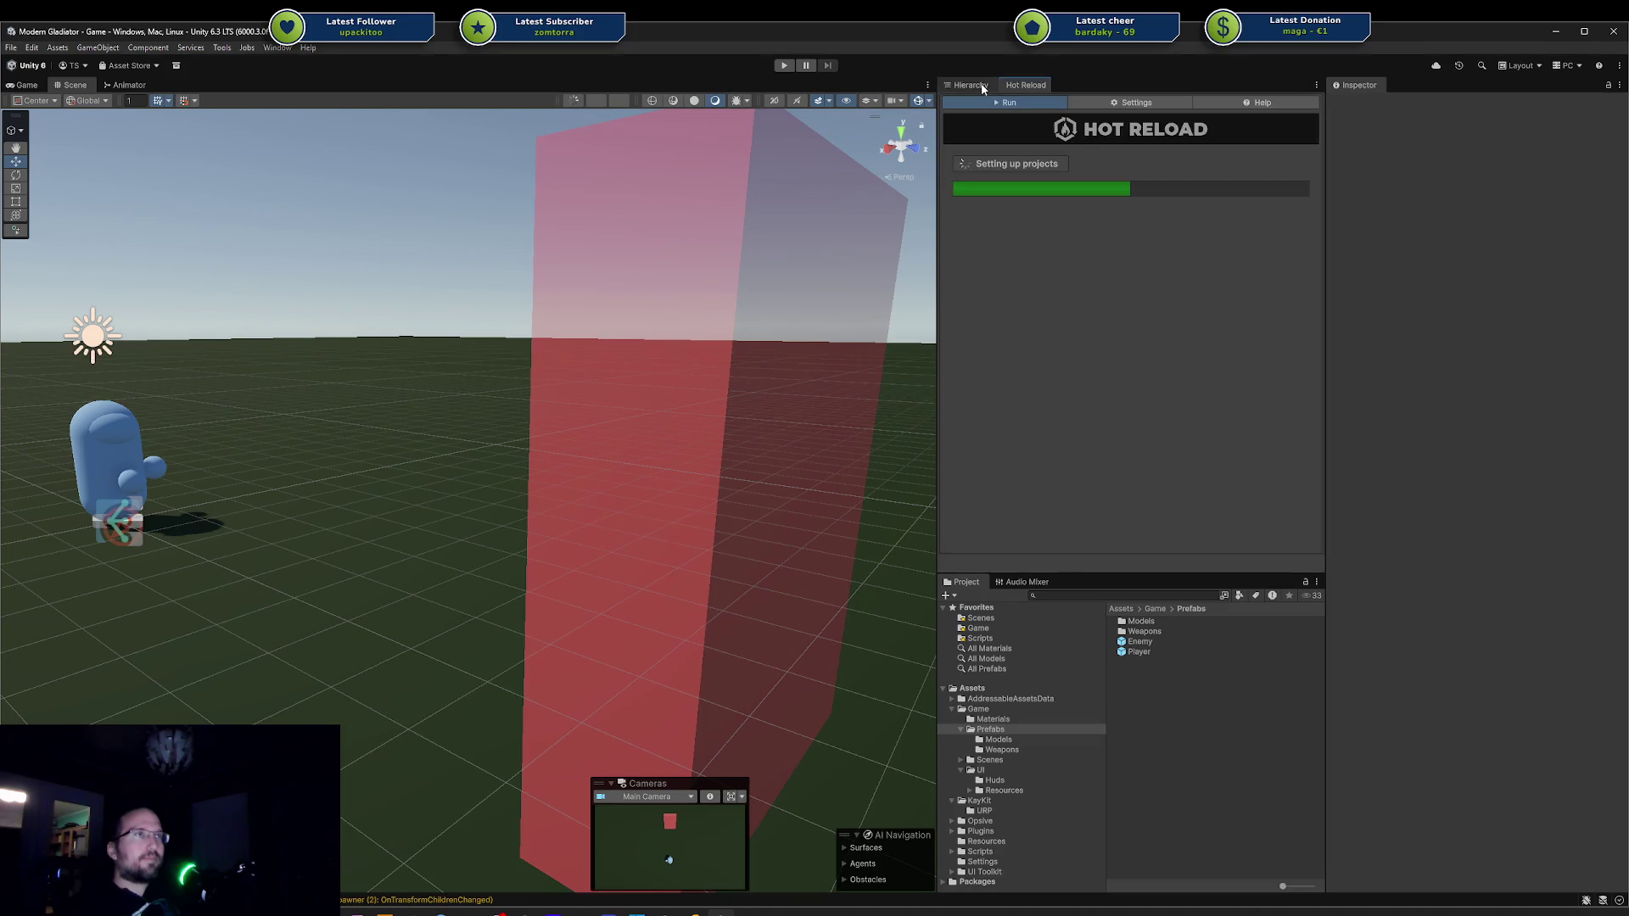
click(943, 85)
click(782, 67)
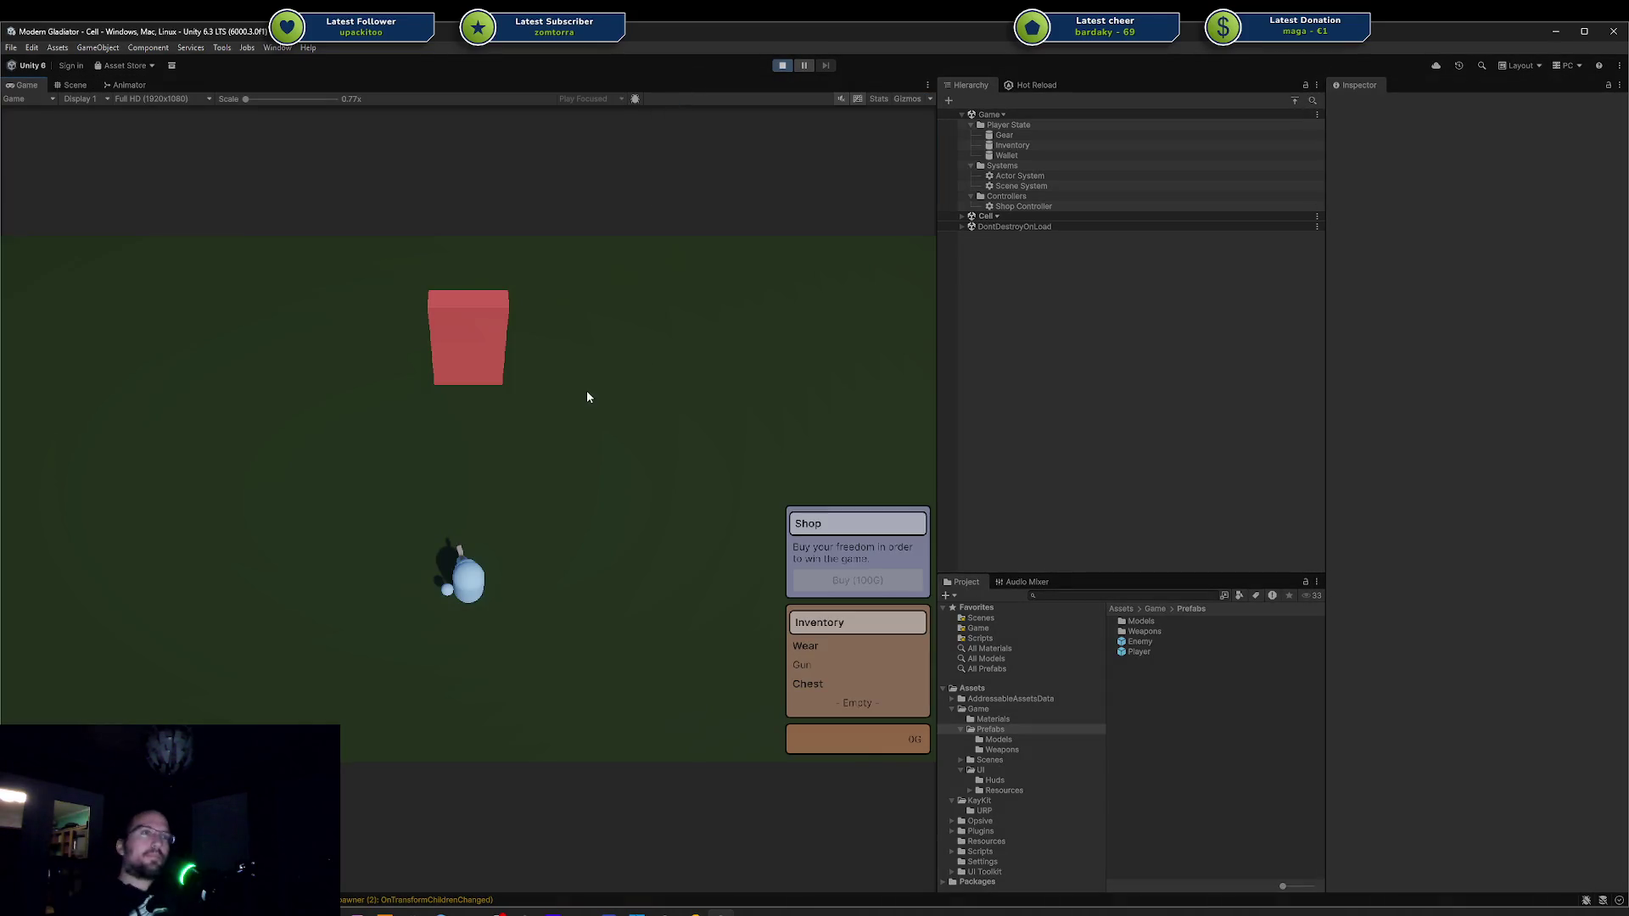
Walk into the red block to enter the arena, die, and start a New Game.
key(w)
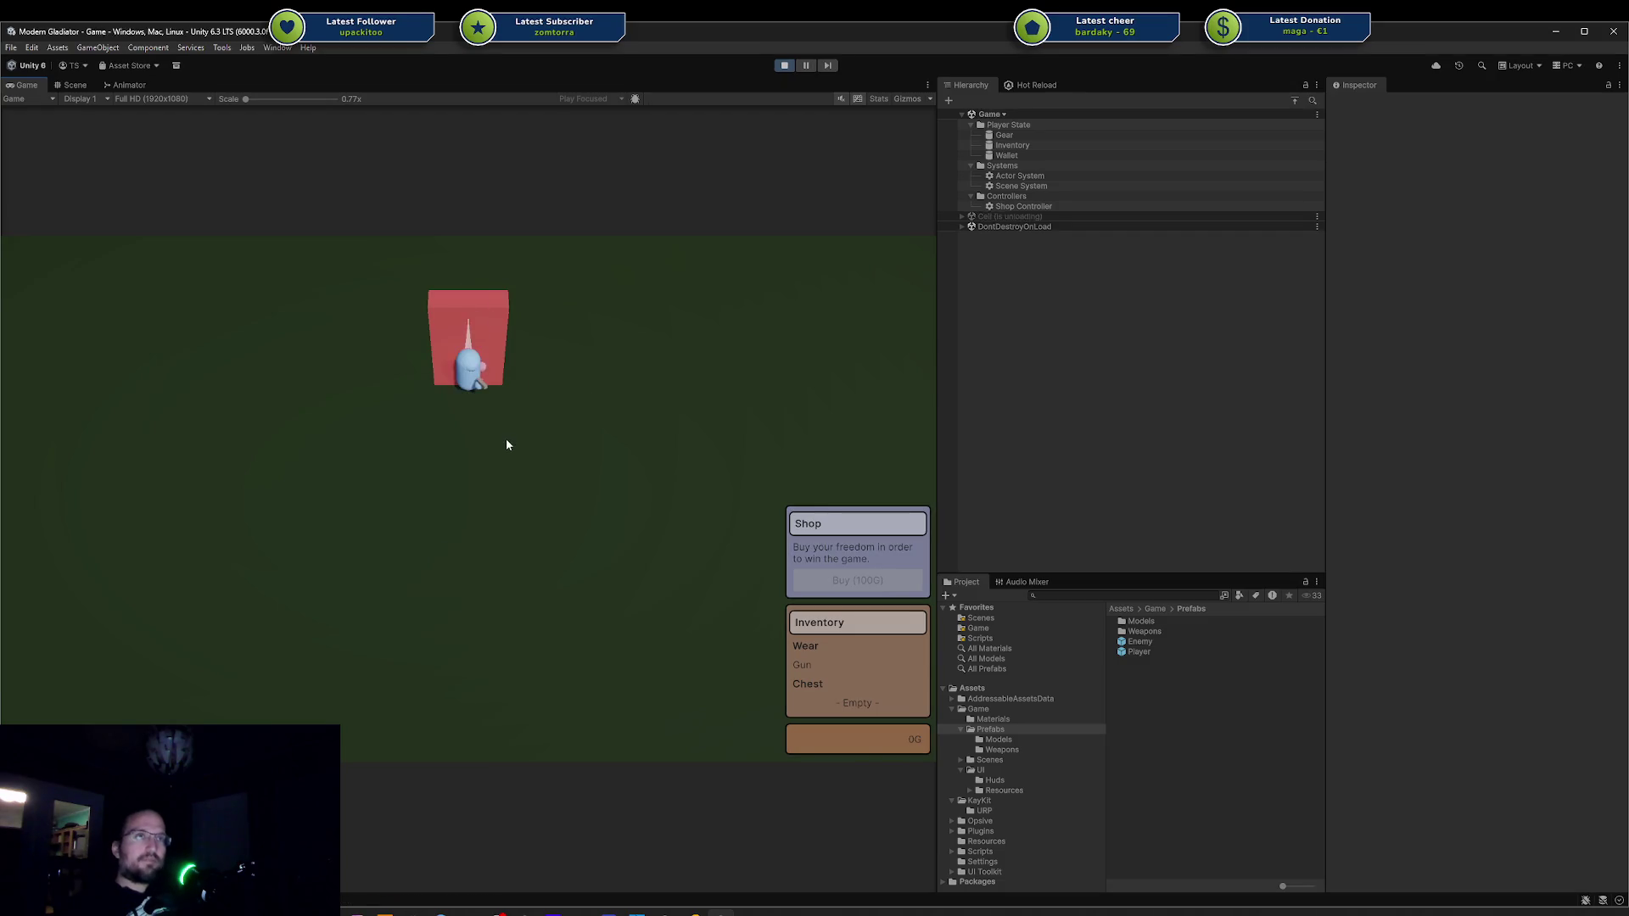
key(w)
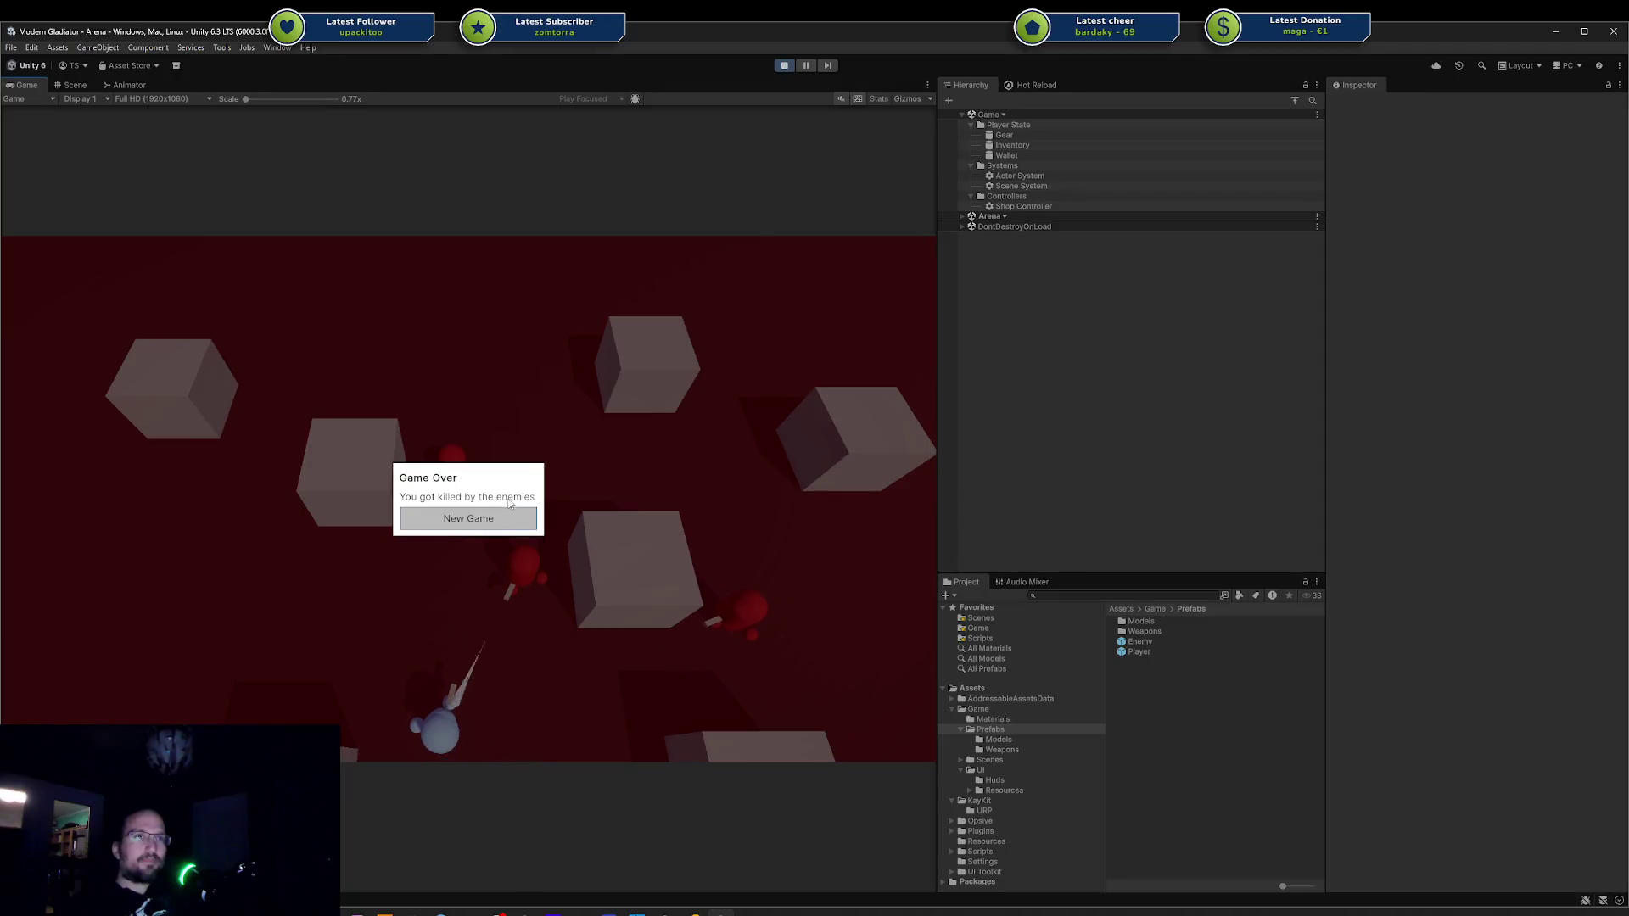
click(503, 519)
Re-enter the arena and dash around the cubes with WASD and Space until Game Over.
key(w)
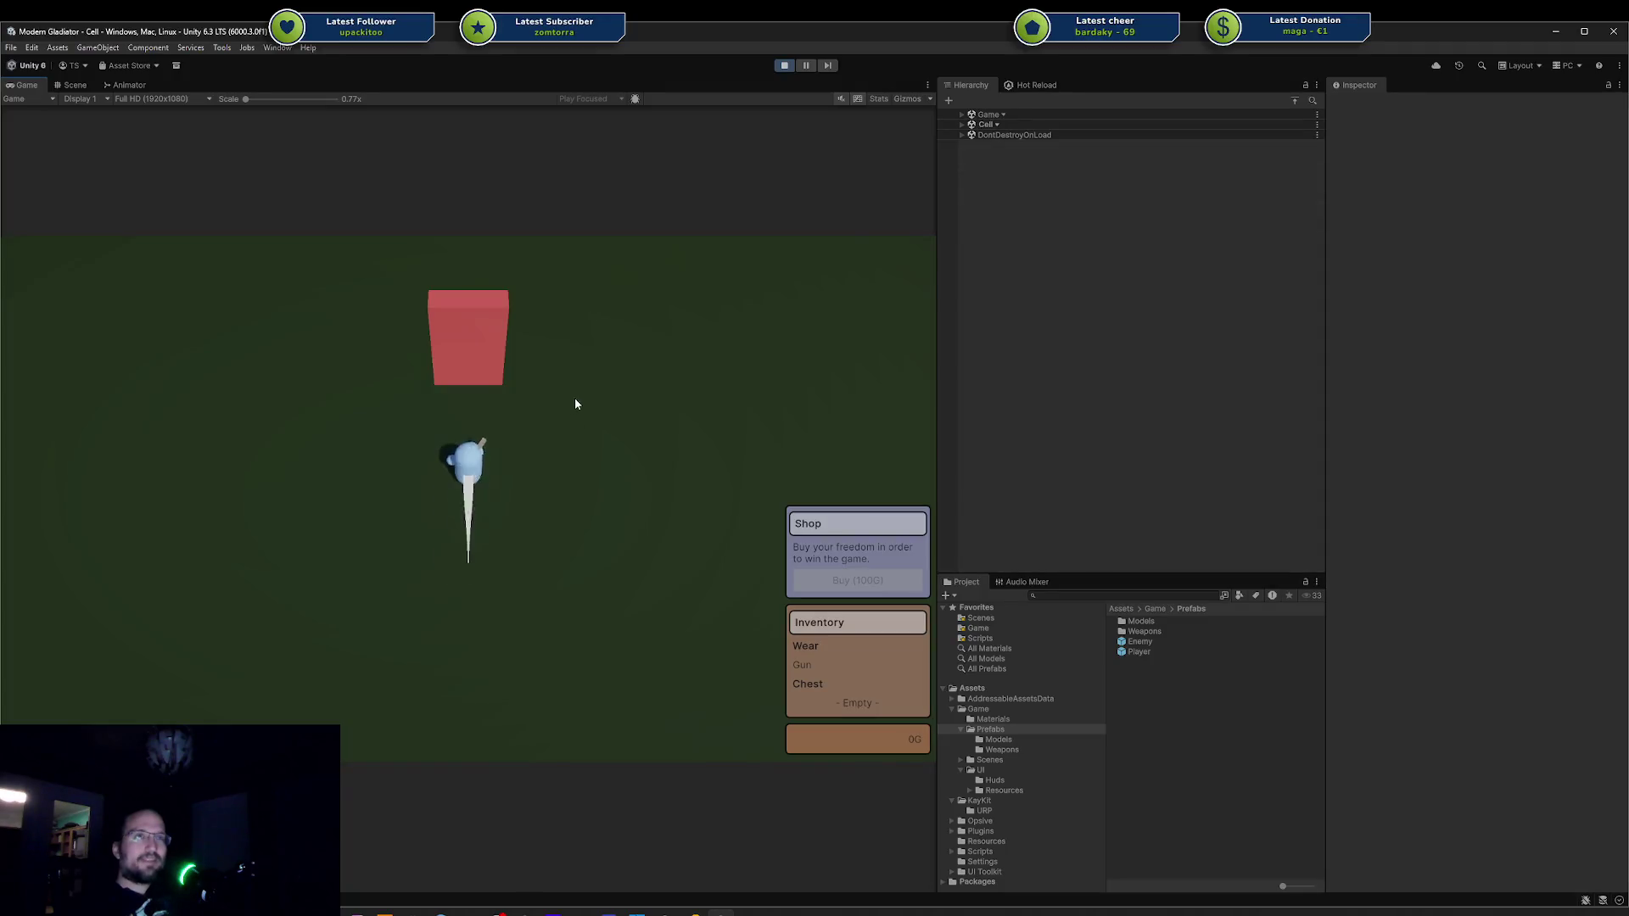
key(a)
key(space)
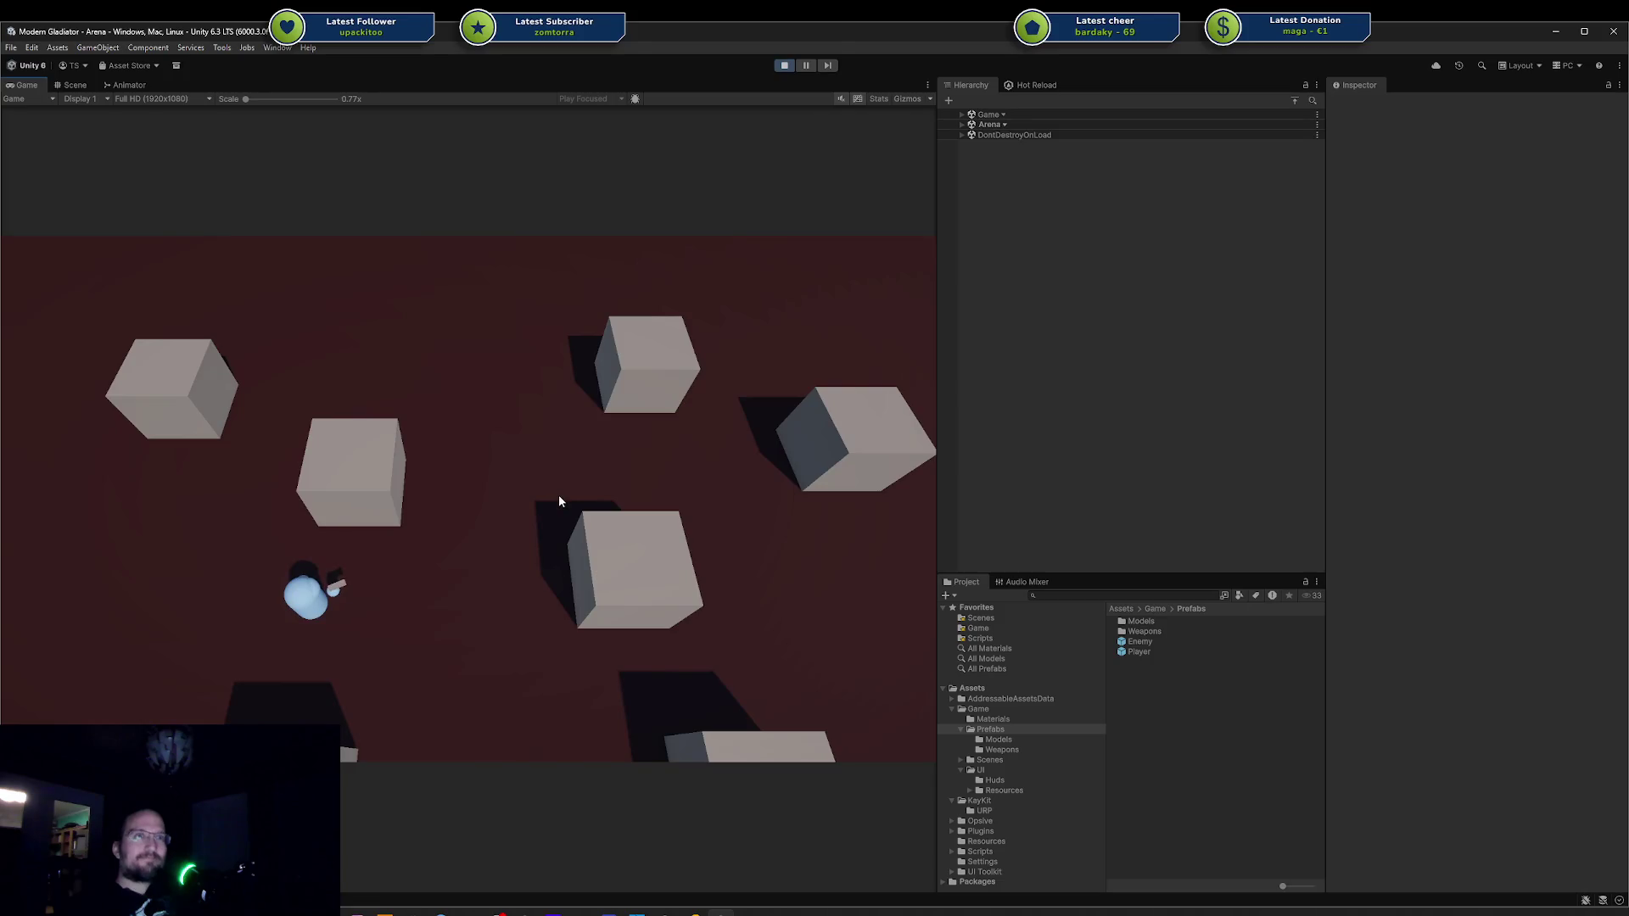
key(a)
key(space)
key(w)
key(w)
key(d)
key(space)
key(s)
key(space)
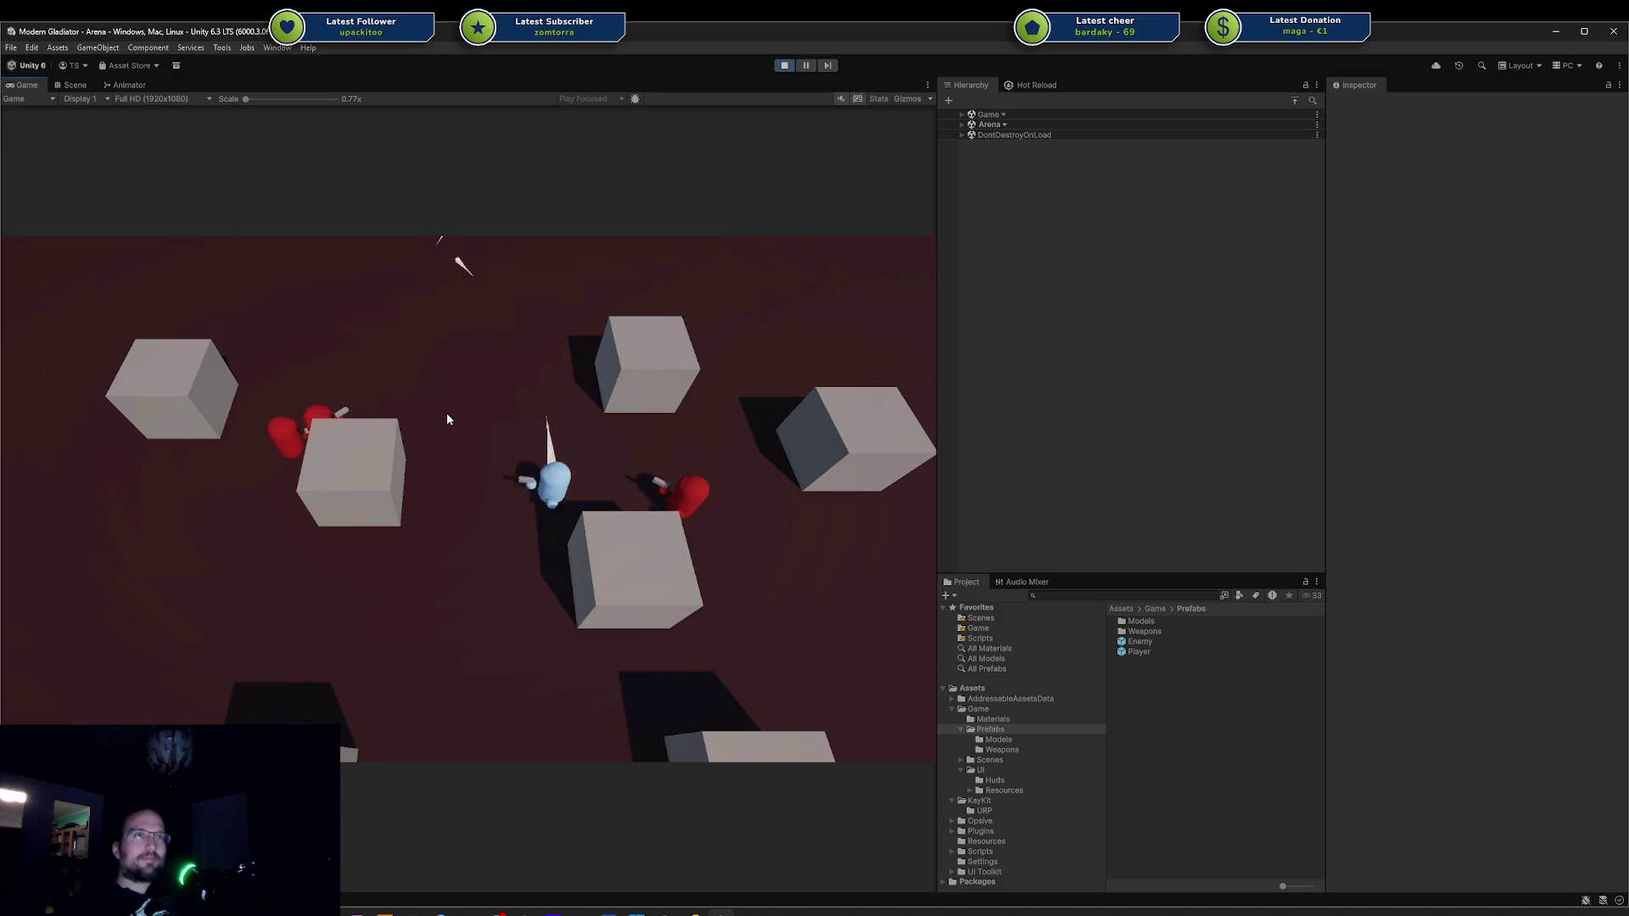
key(a)
key(space)
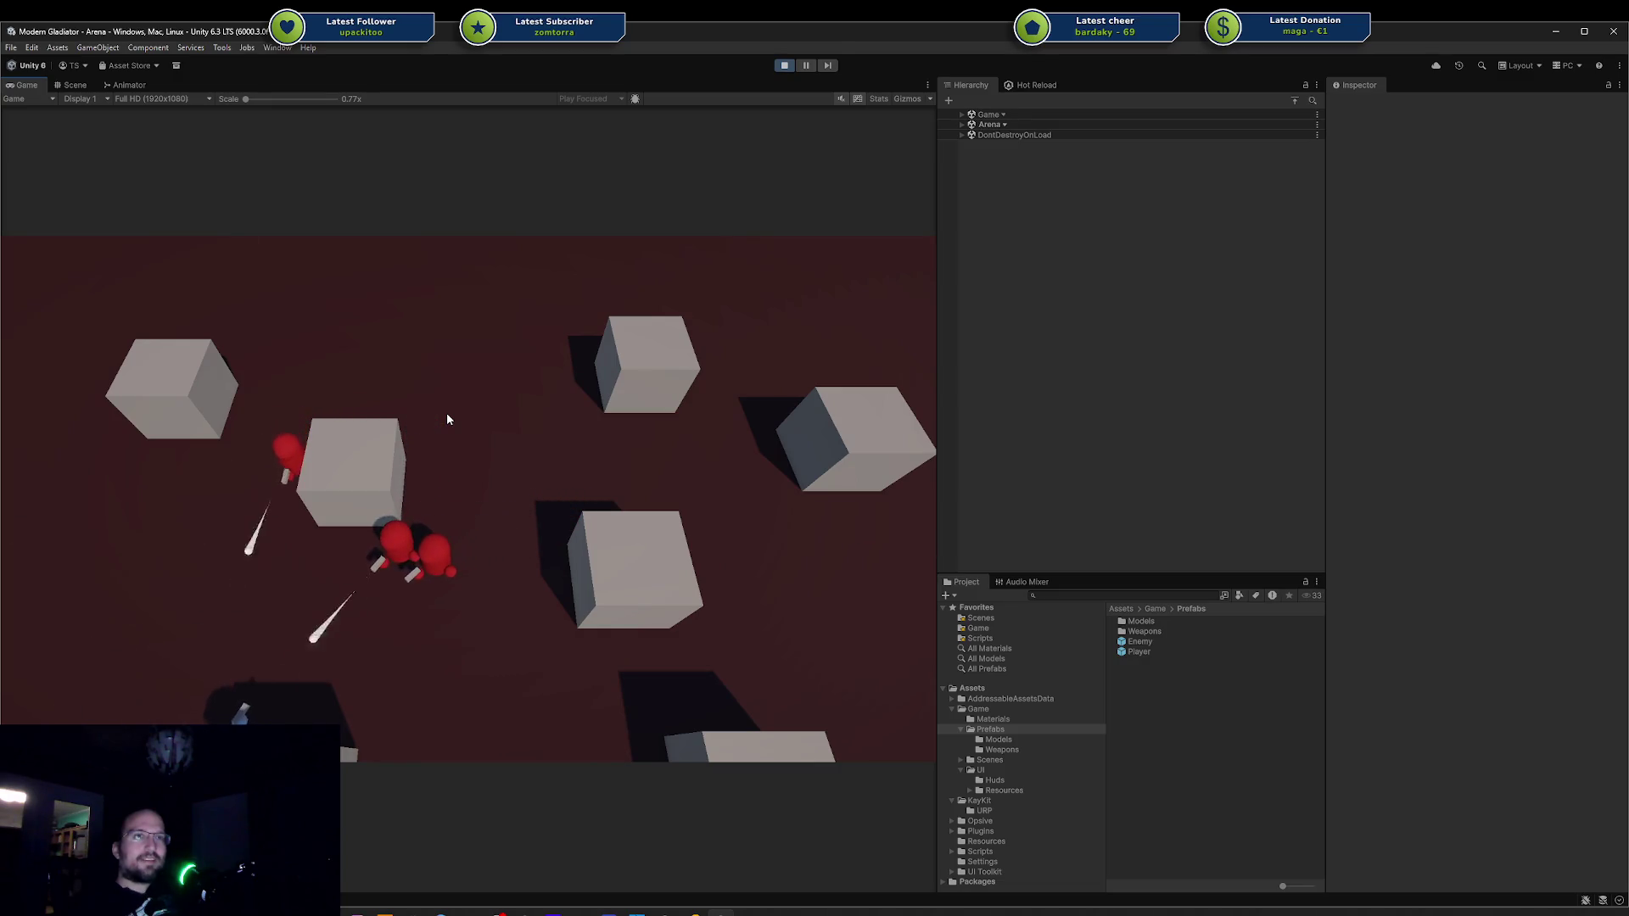
key(w)
key(d)
key(space)
key(d)
key(s)
key(a)
key(d)
key(d)
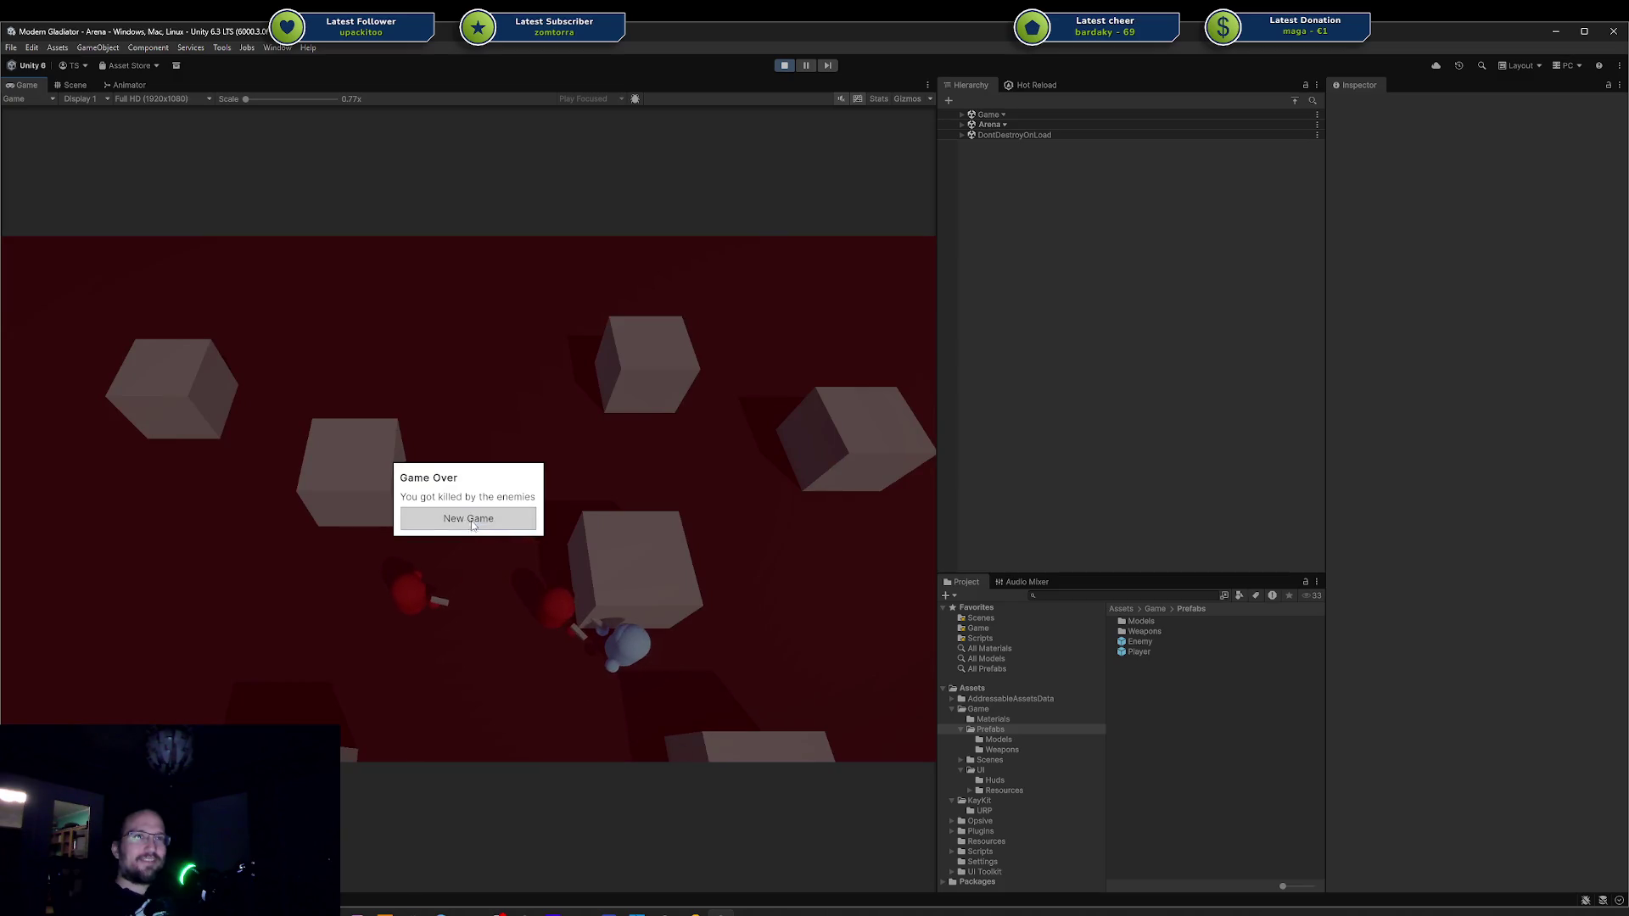
Start a New Game, enter the arena, and circle the centre cube until dying again.
click(501, 519)
key(w)
key(a)
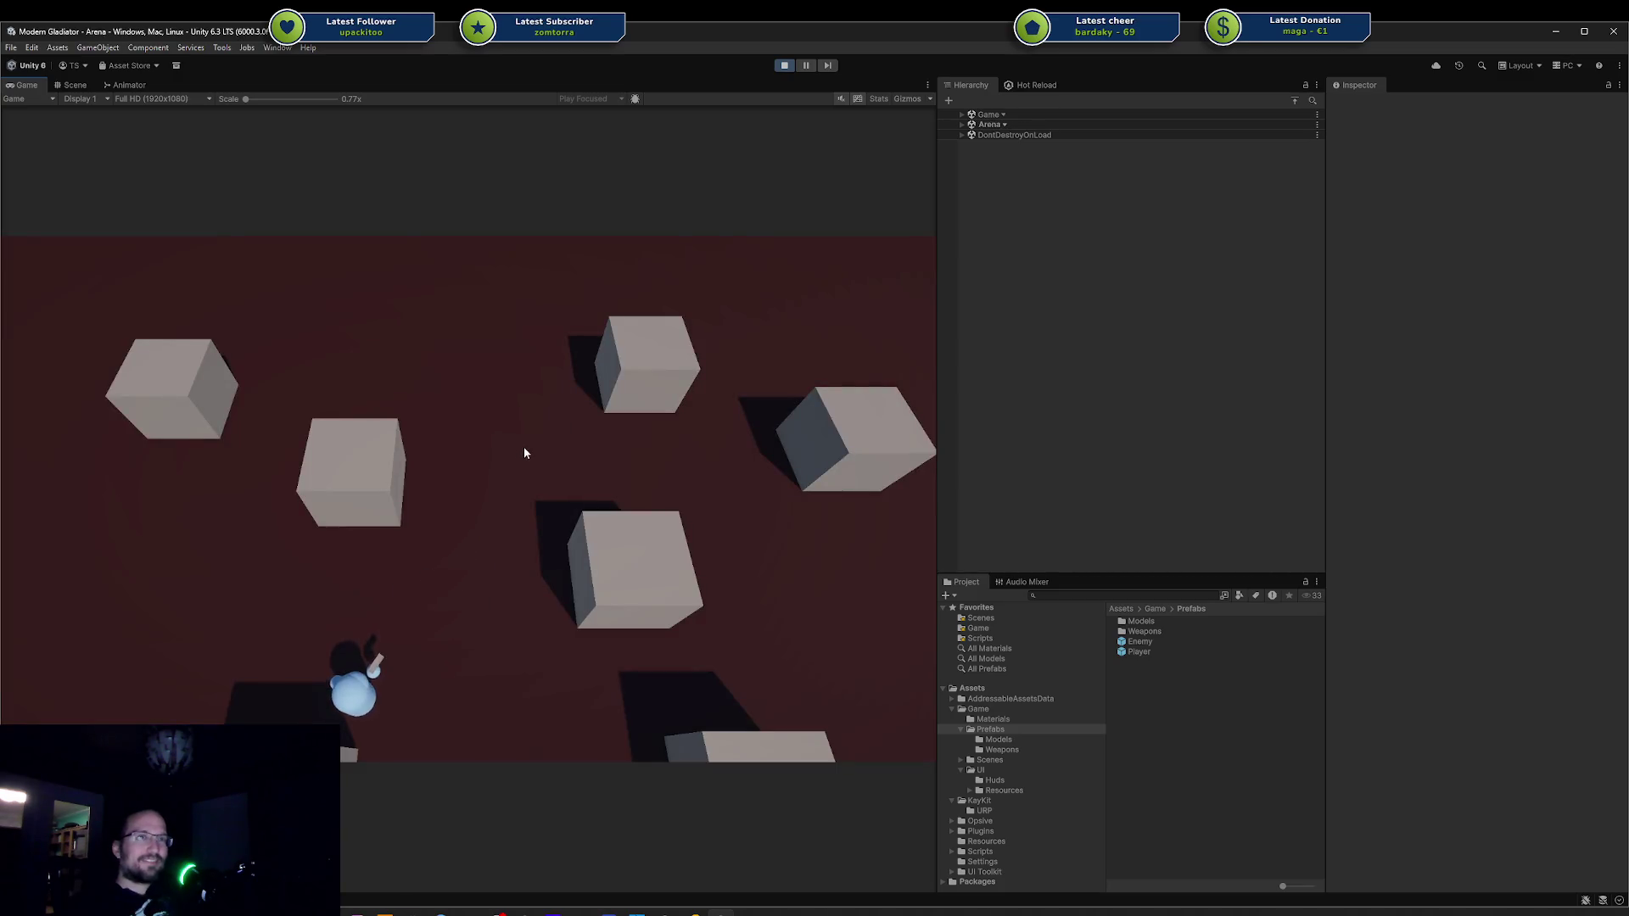
key(w)
key(d)
key(s)
key(d)
key(w)
key(a)
key(s)
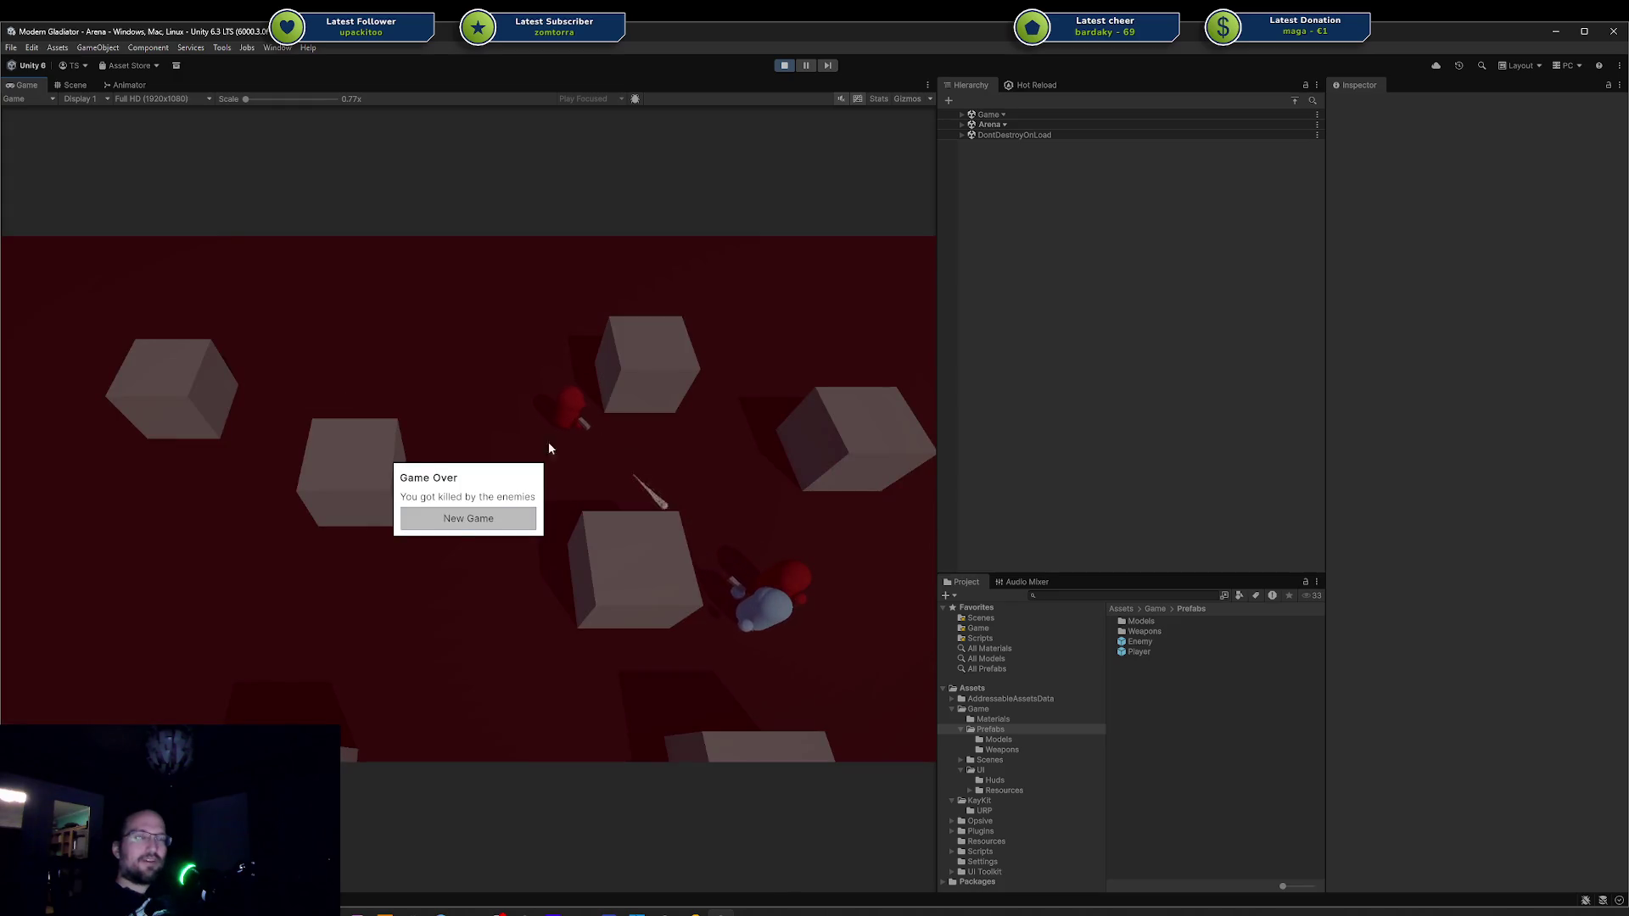
Start another New Game, evade the red enemies to win the arena, and return to the Cell.
click(486, 516)
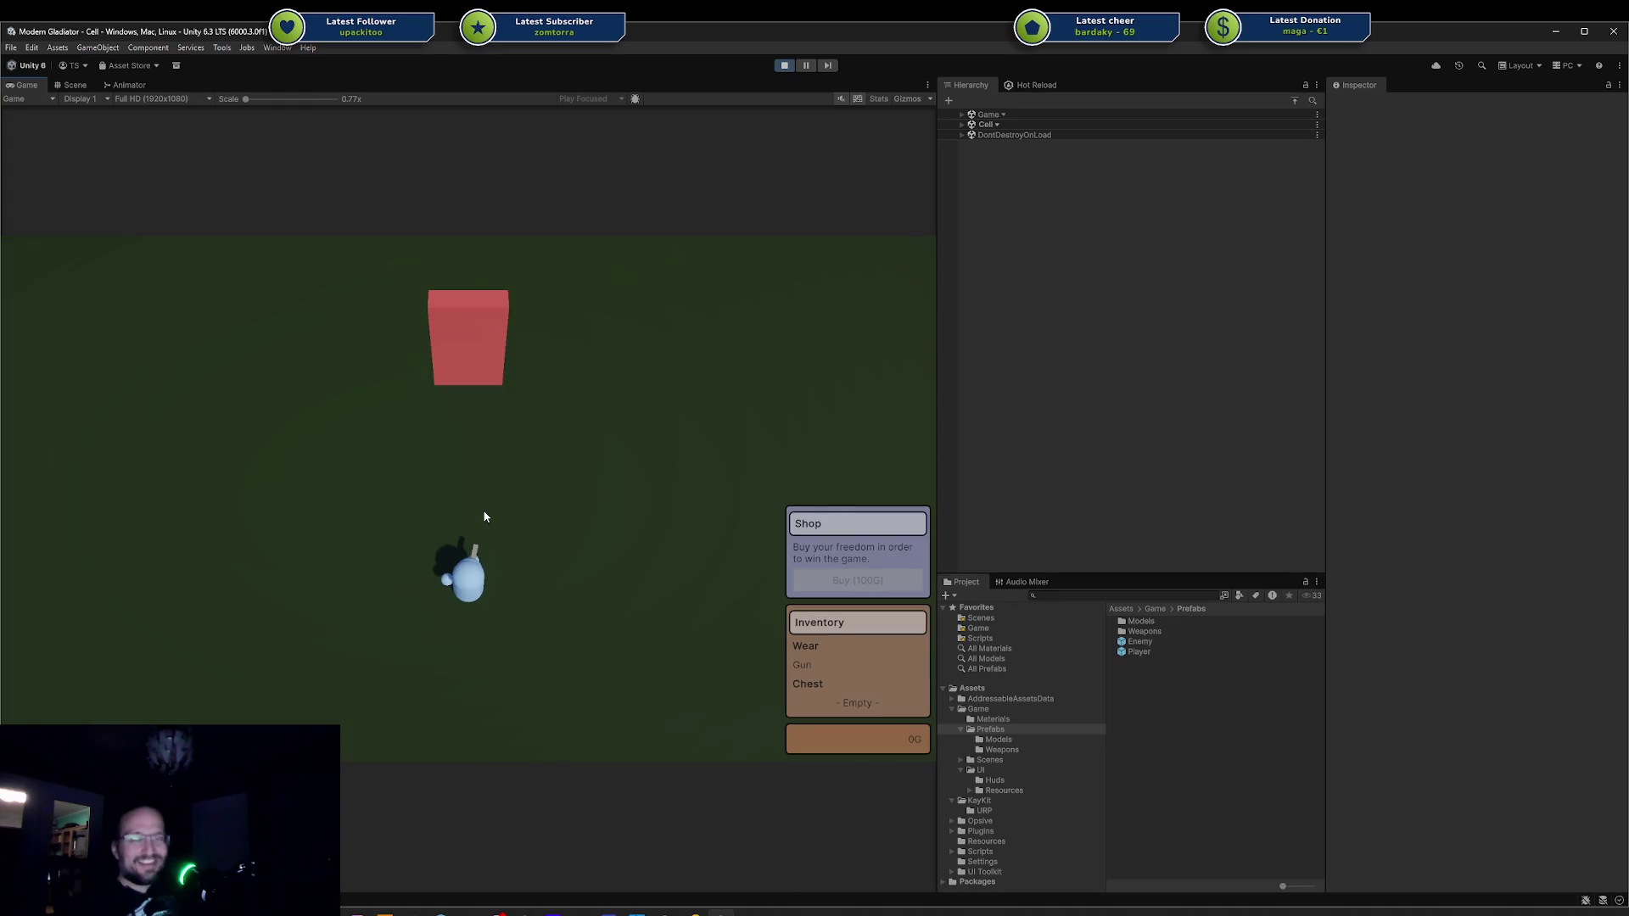
key(w)
key(d)
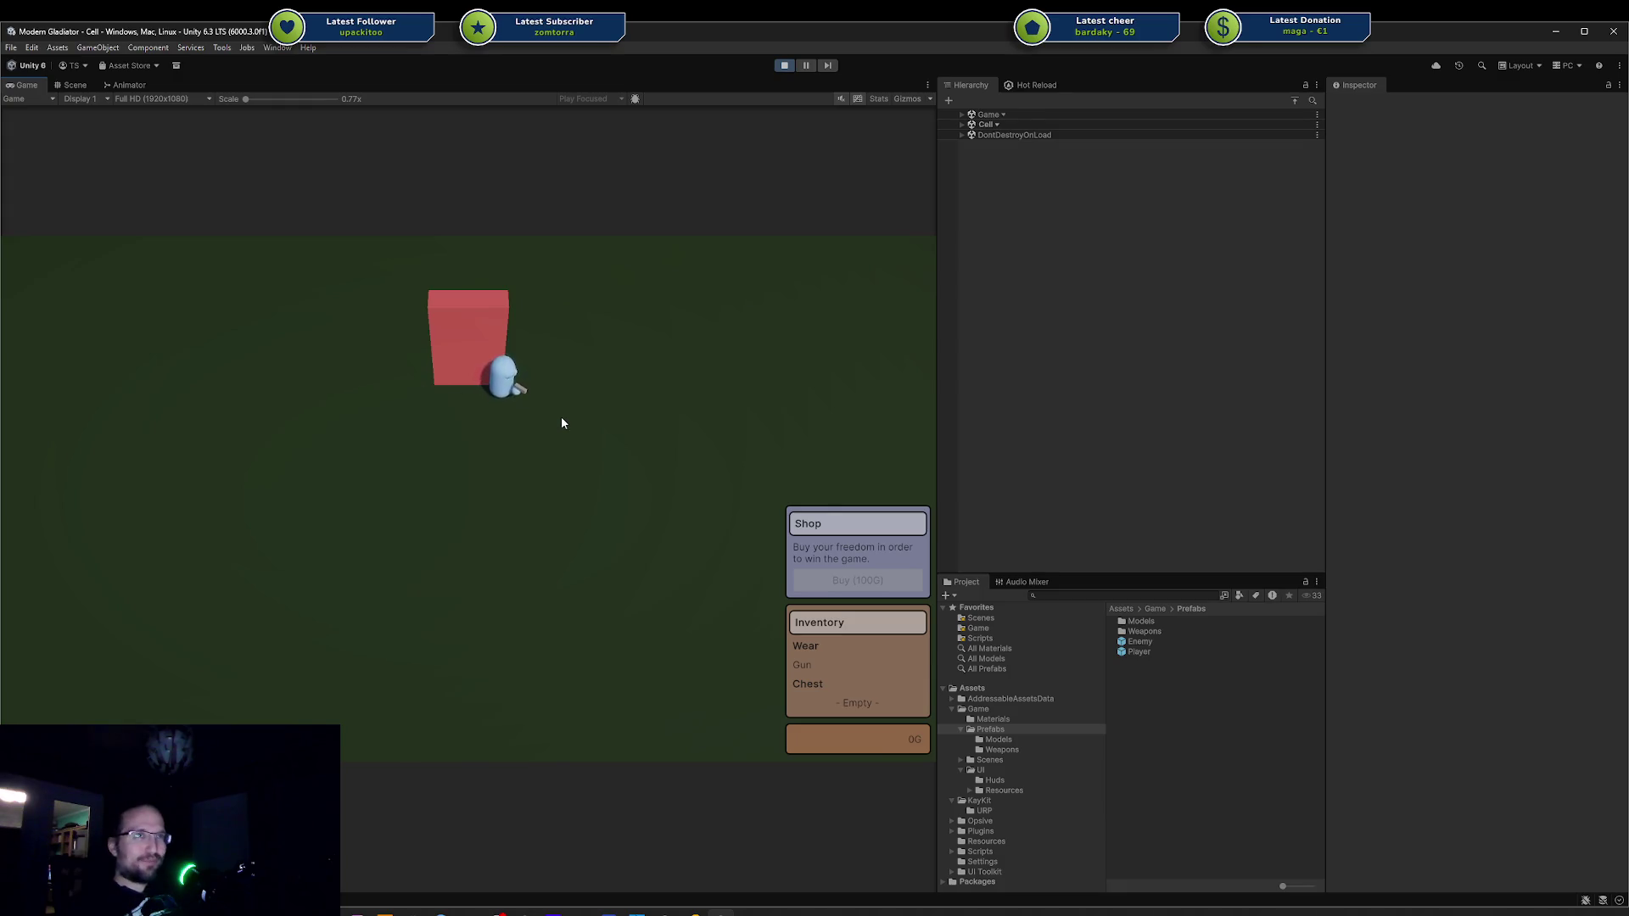
key(s)
key(w)
key(a)
key(s)
key(d)
key(d)
key(a)
key(s)
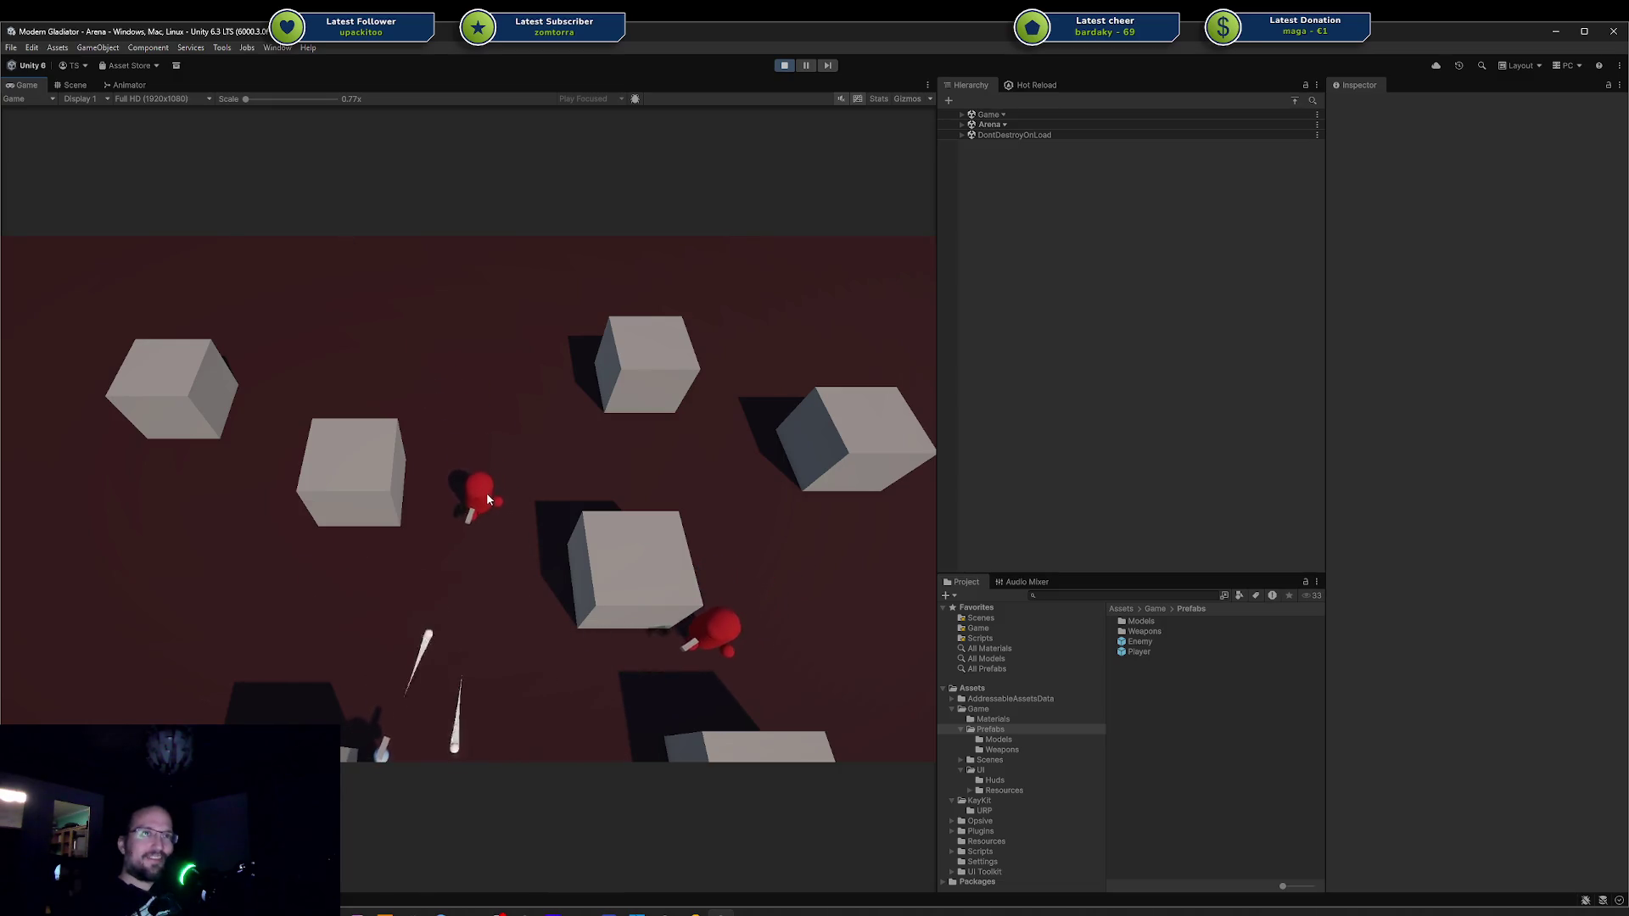
key(w)
key(d)
key(a)
key(d)
key(s)
key(d)
key(a)
key(s)
key(d)
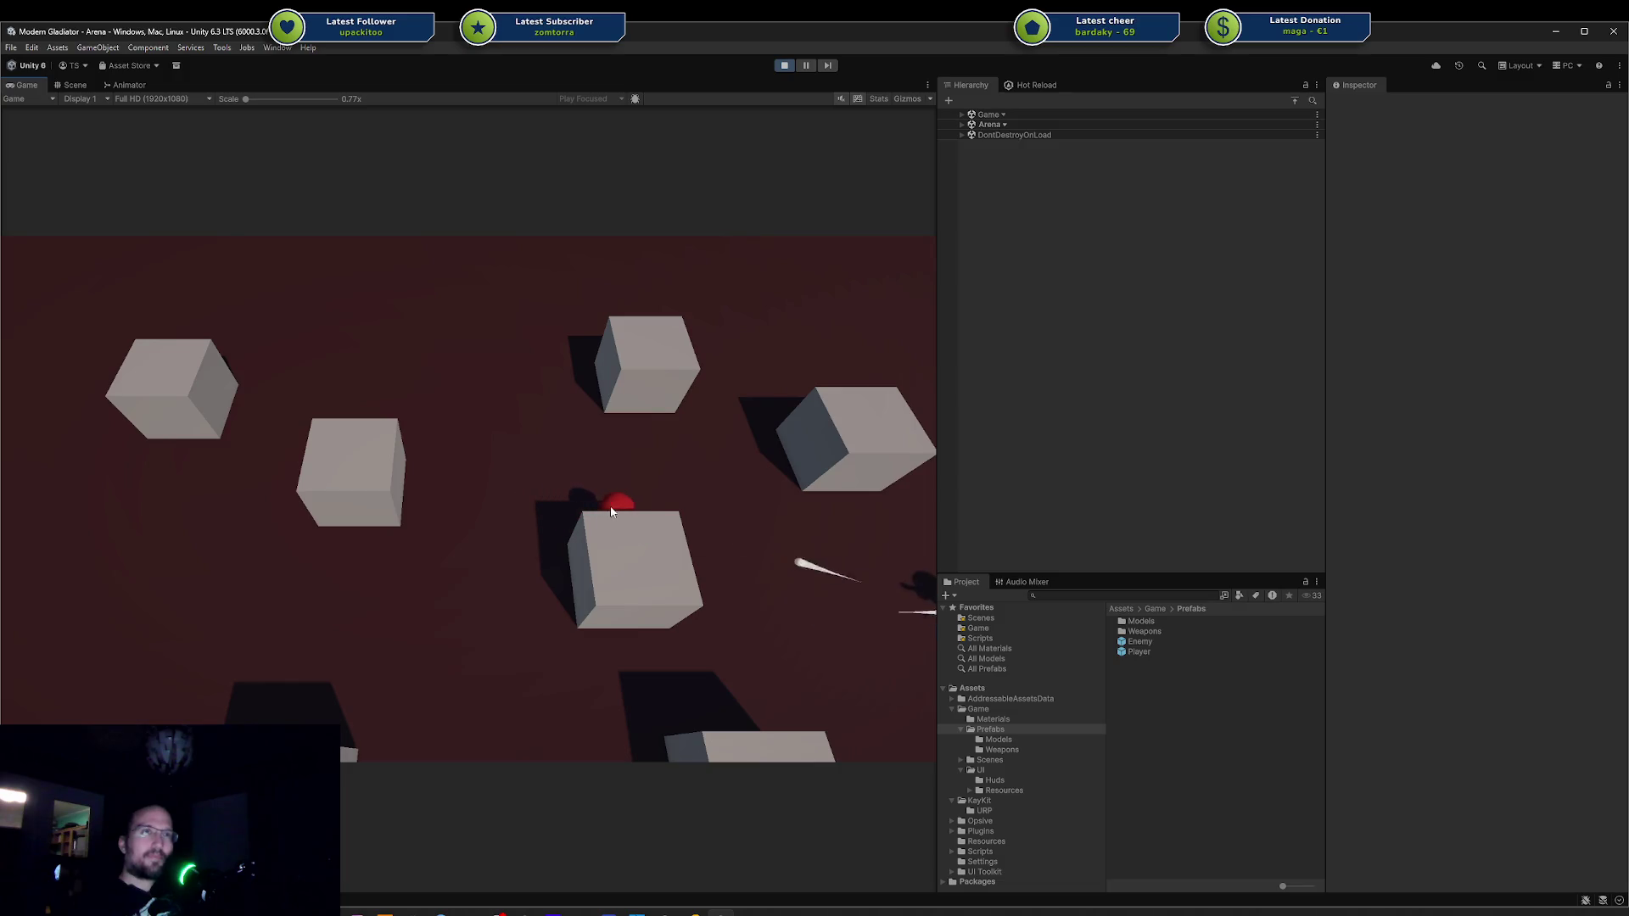
click(547, 522)
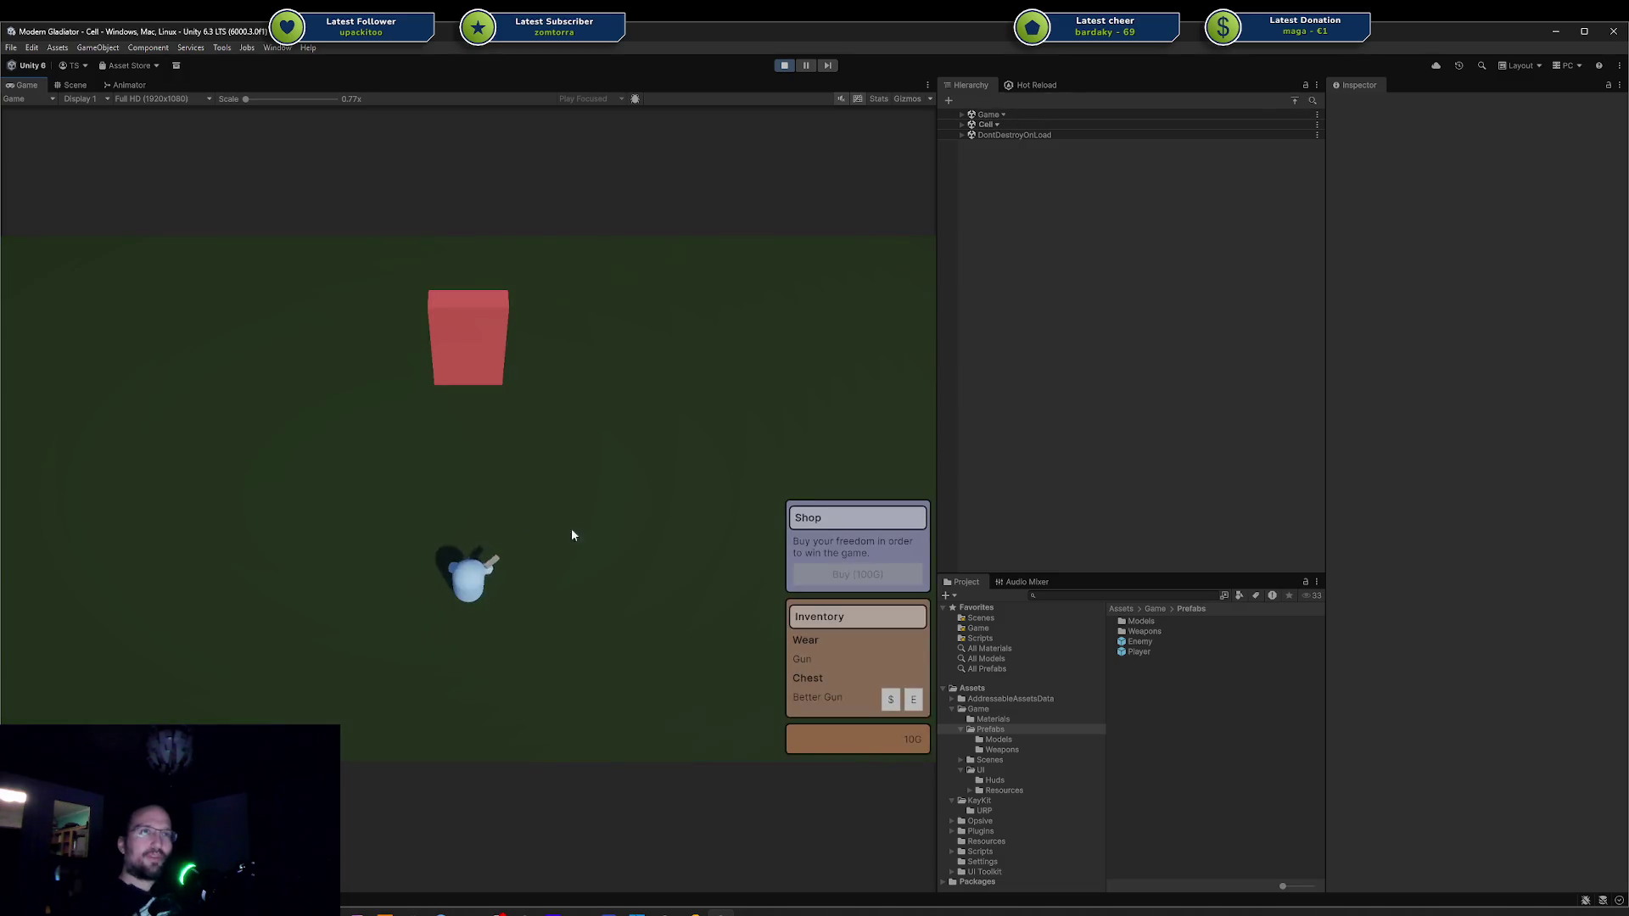
Equip the Better Gun from the Inventory and fight the red enemy in the arena.
click(896, 703)
key(w)
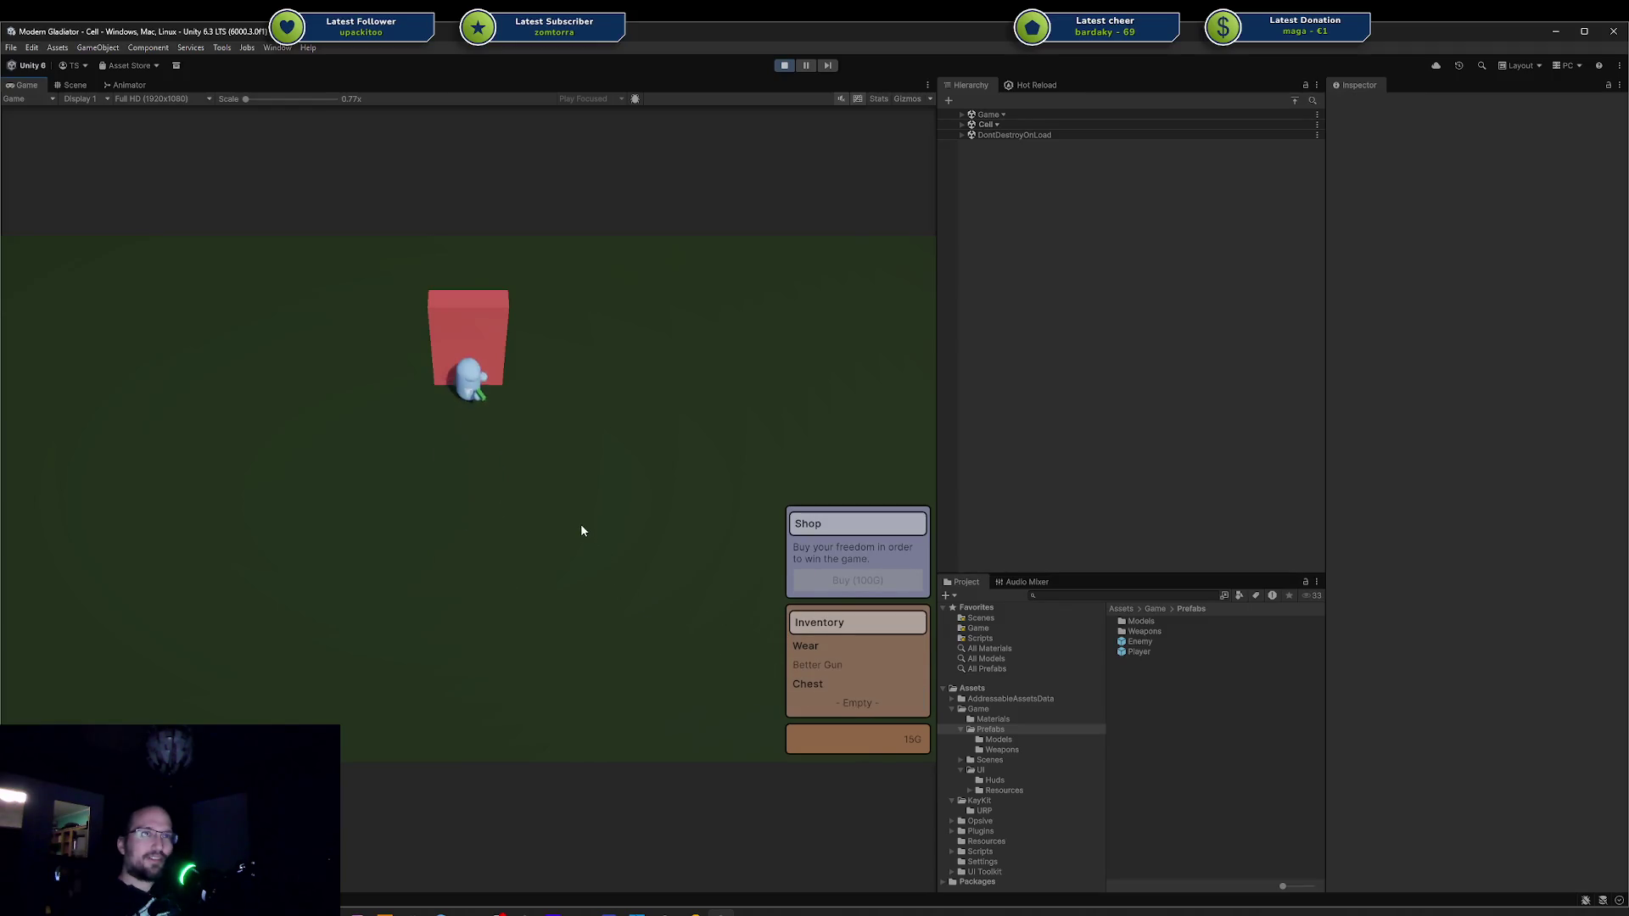
key(w)
key(a)
key(s)
key(d)
key(d)
key(a)
key(s)
key(w)
key(d)
key(s)
key(w)
key(a)
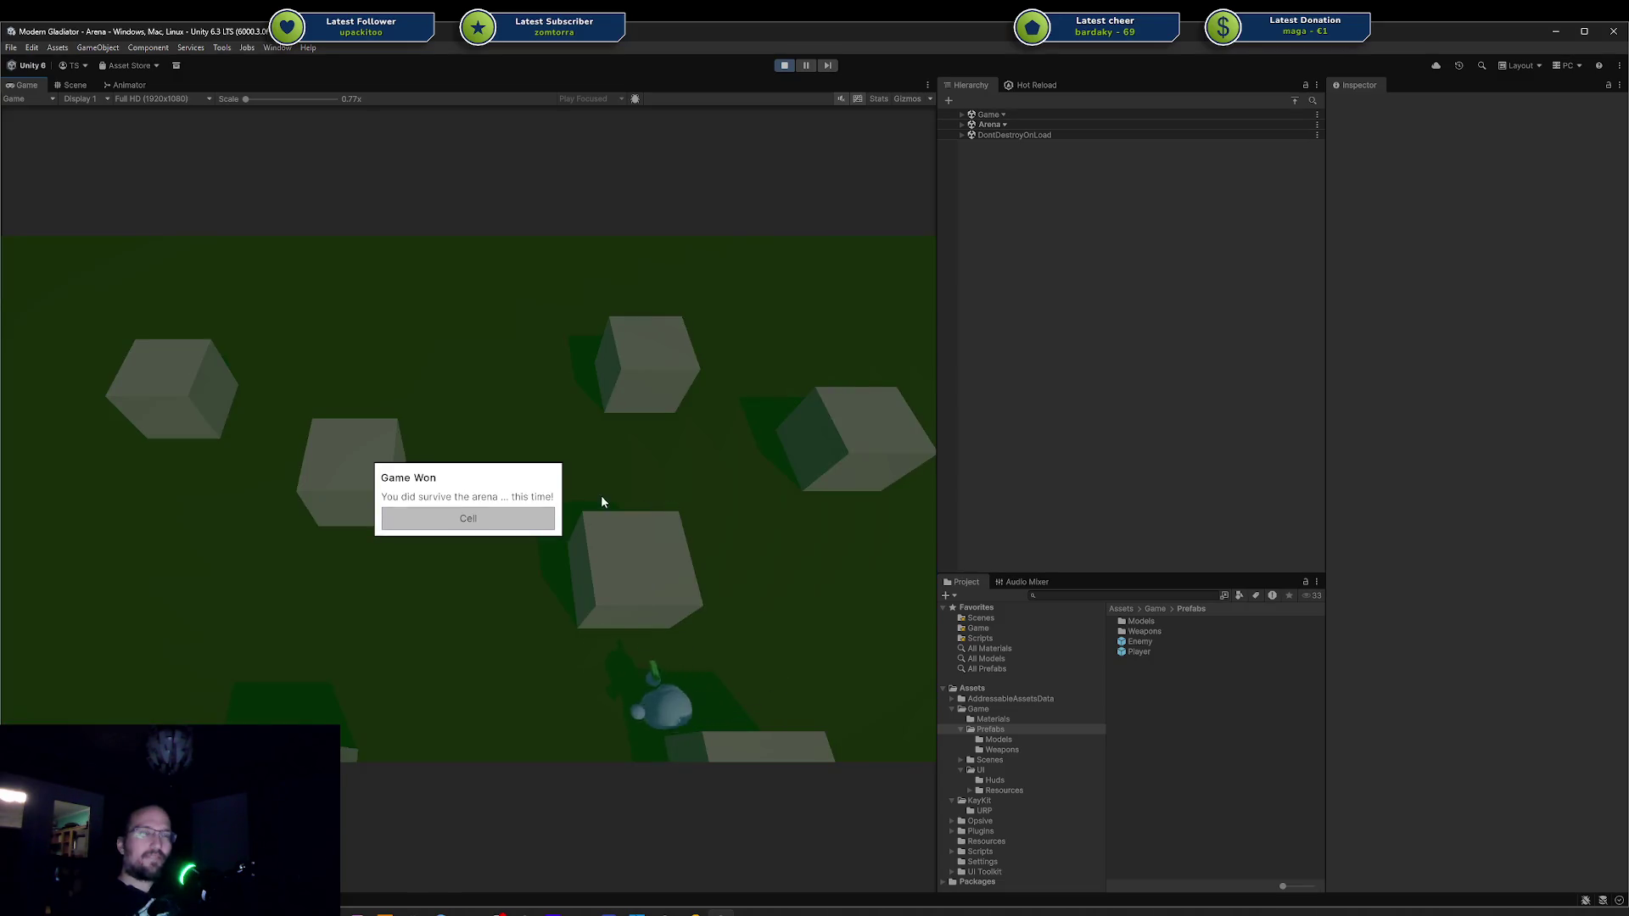
Shoot and dodge to clear the remaining enemies, return to the Cell, and stop play mode.
click(890, 706)
click(518, 505)
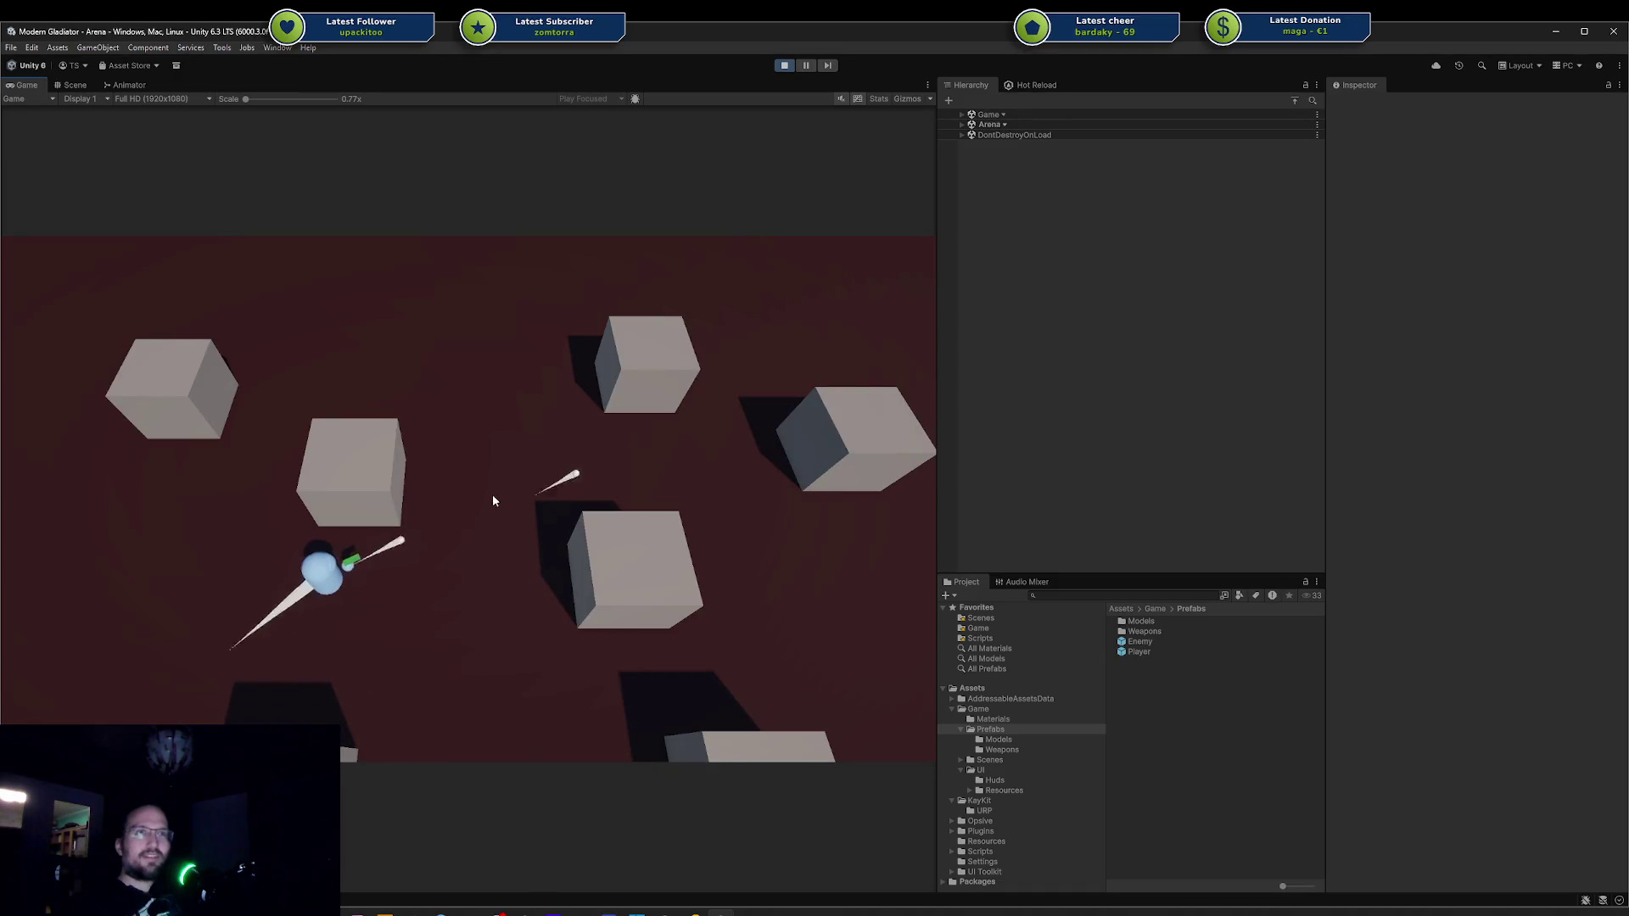
key(d)
key(s)
key(w)
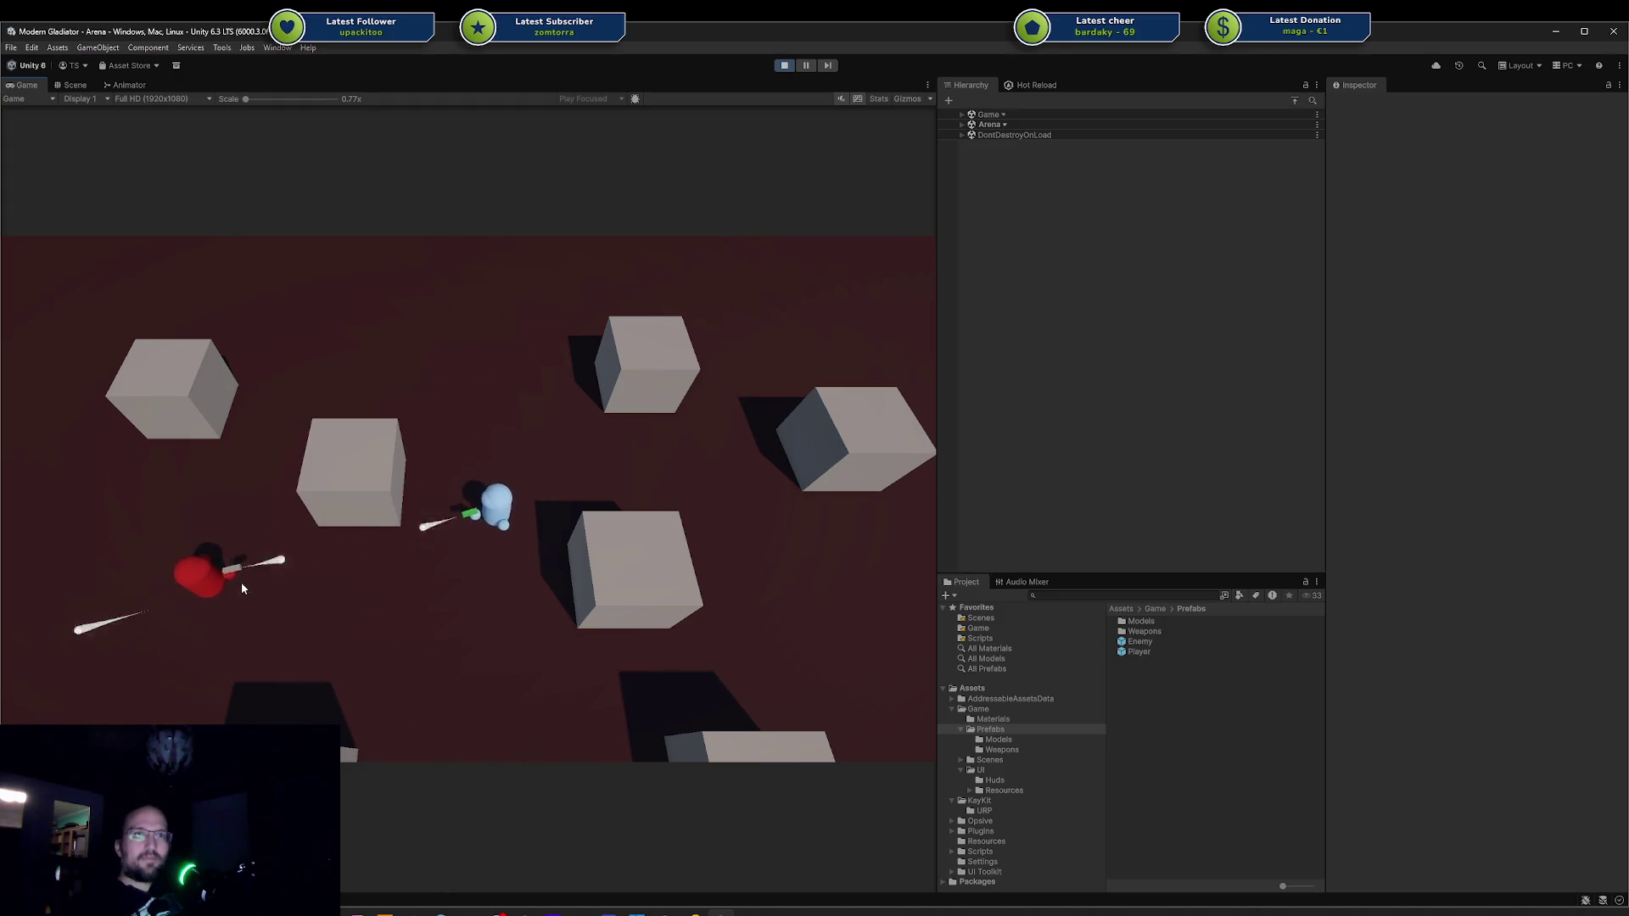
key(a)
key(s)
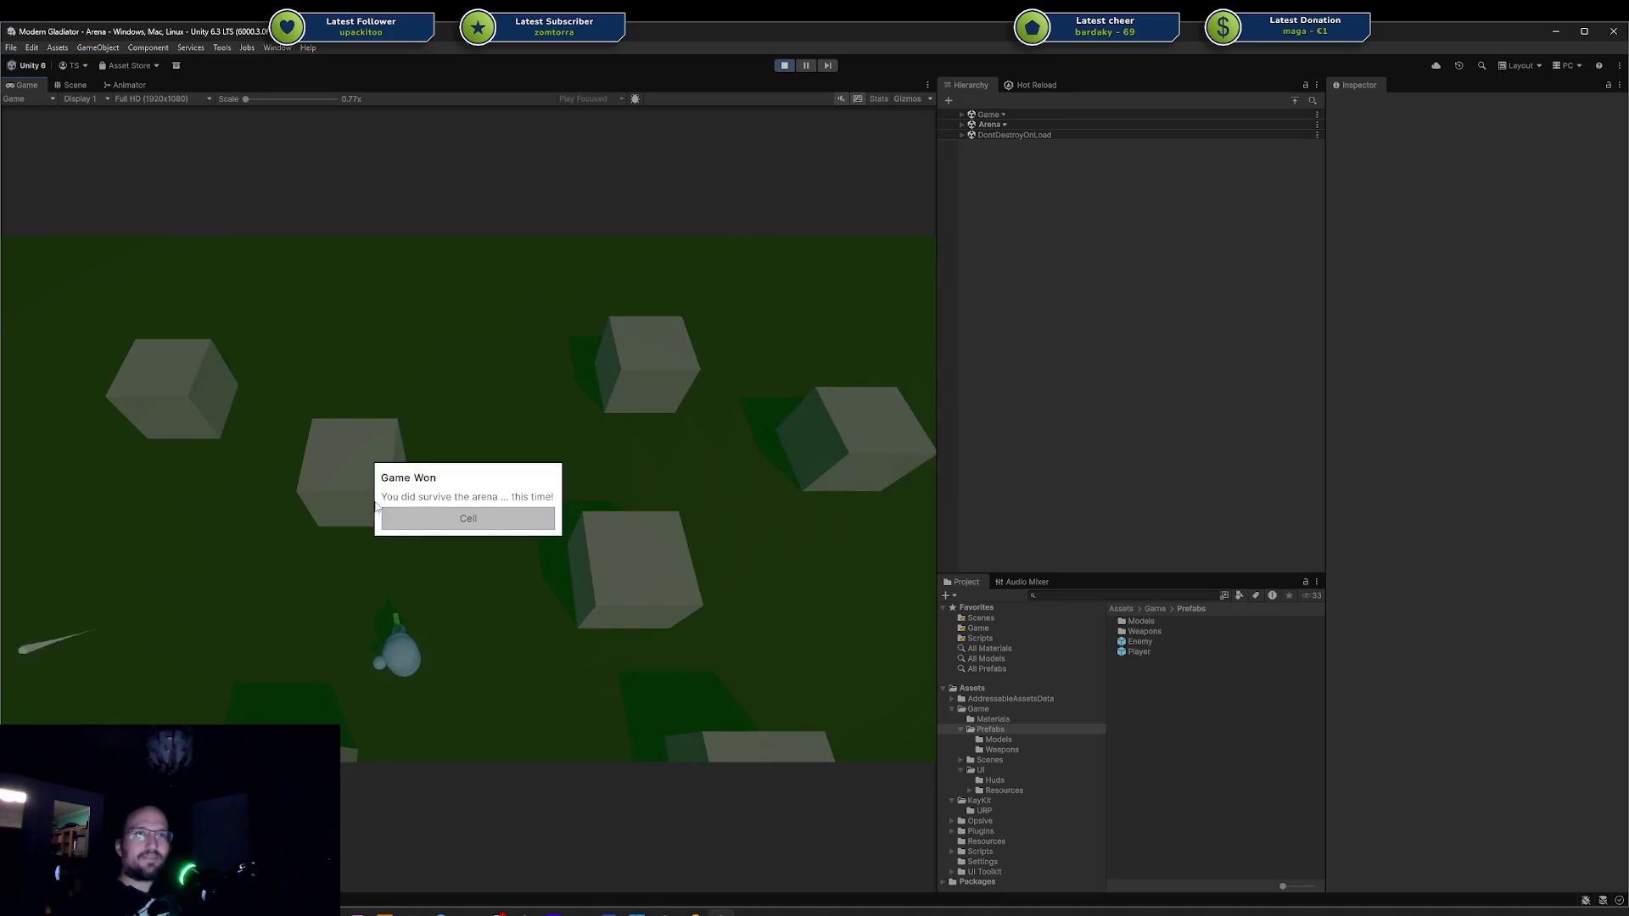
click(468, 518)
click(780, 68)
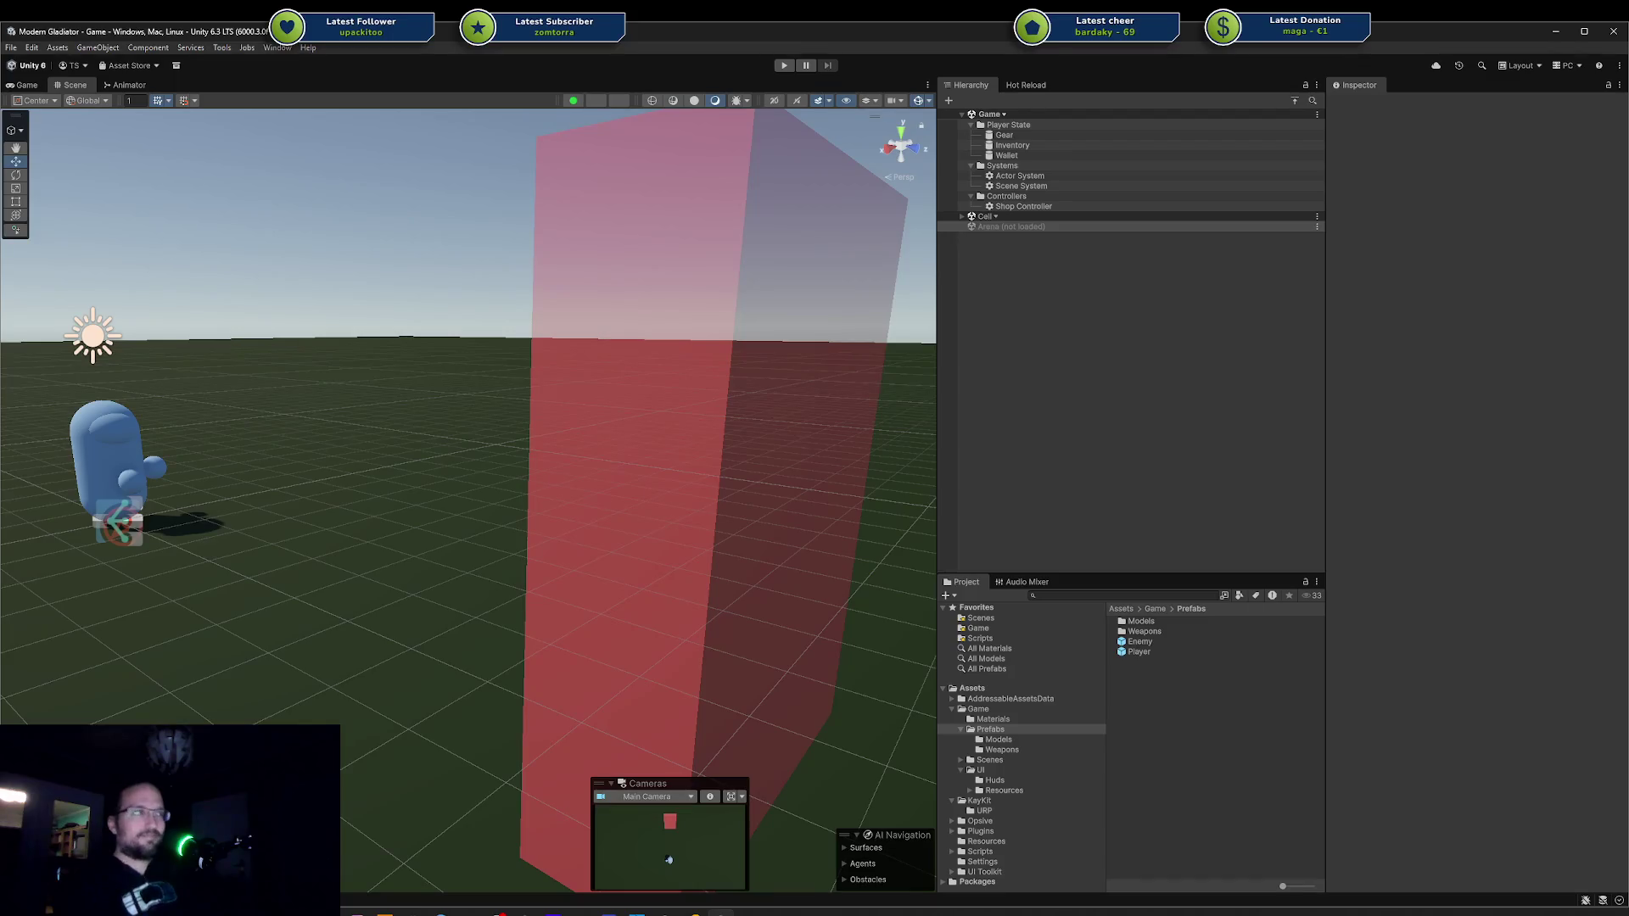
key(alt+Tab)
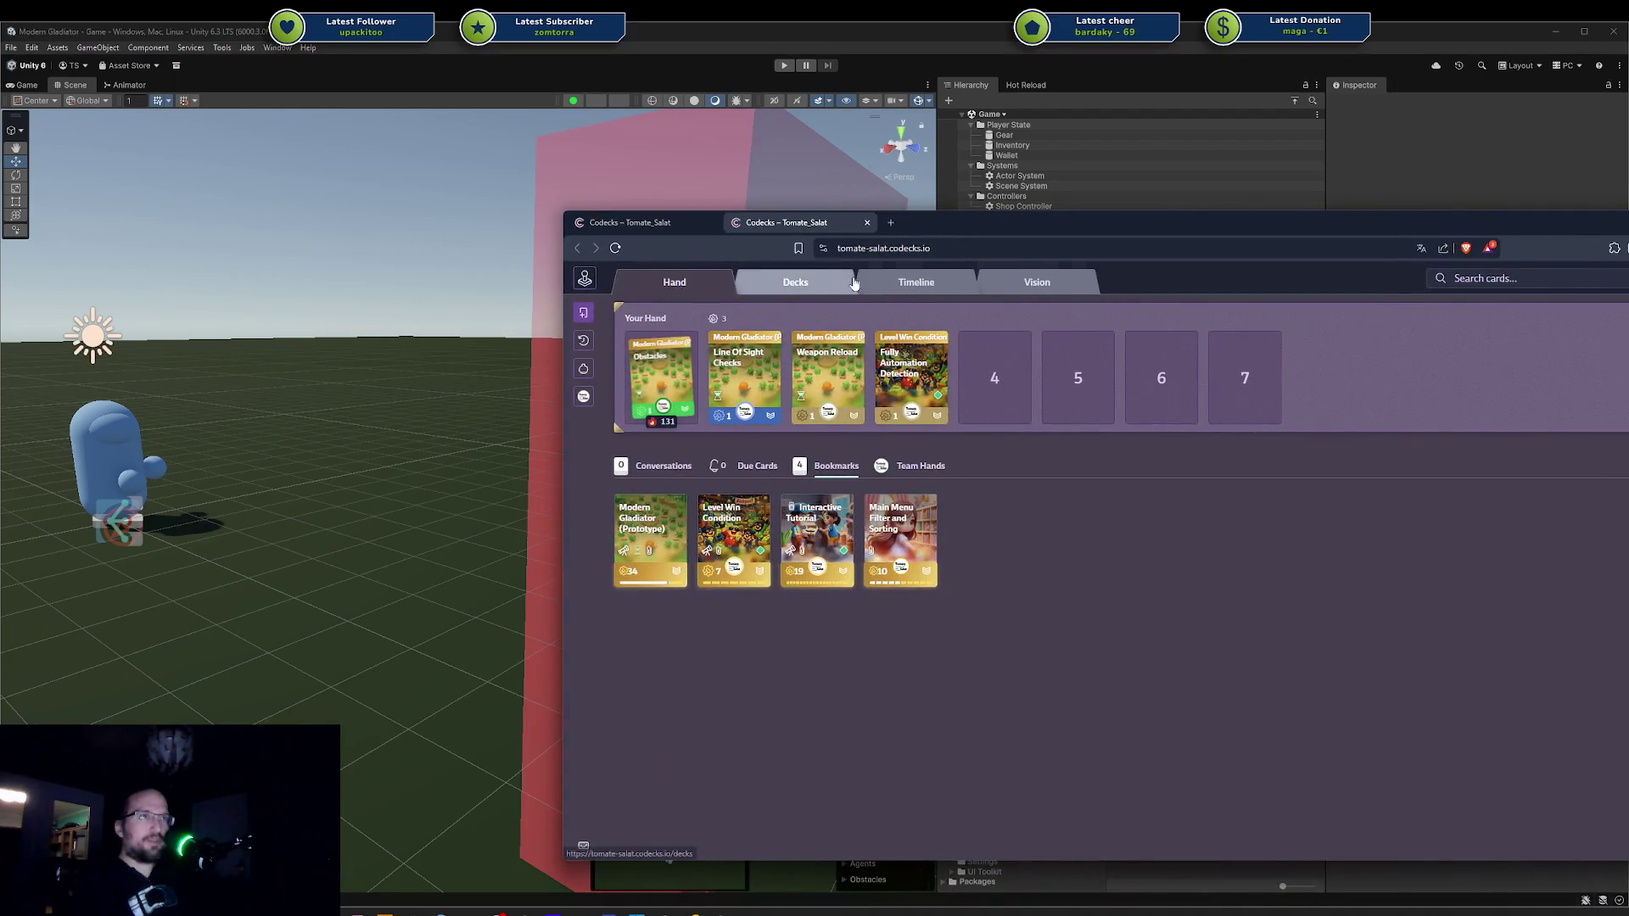
Open the Codecks Vision board of card flows and close the duplicate browser tab.
click(795, 282)
click(1036, 281)
mouse_move(1074, 214)
mouse_down()
mouse_move(821, 151)
mouse_move(839, 160)
mouse_up()
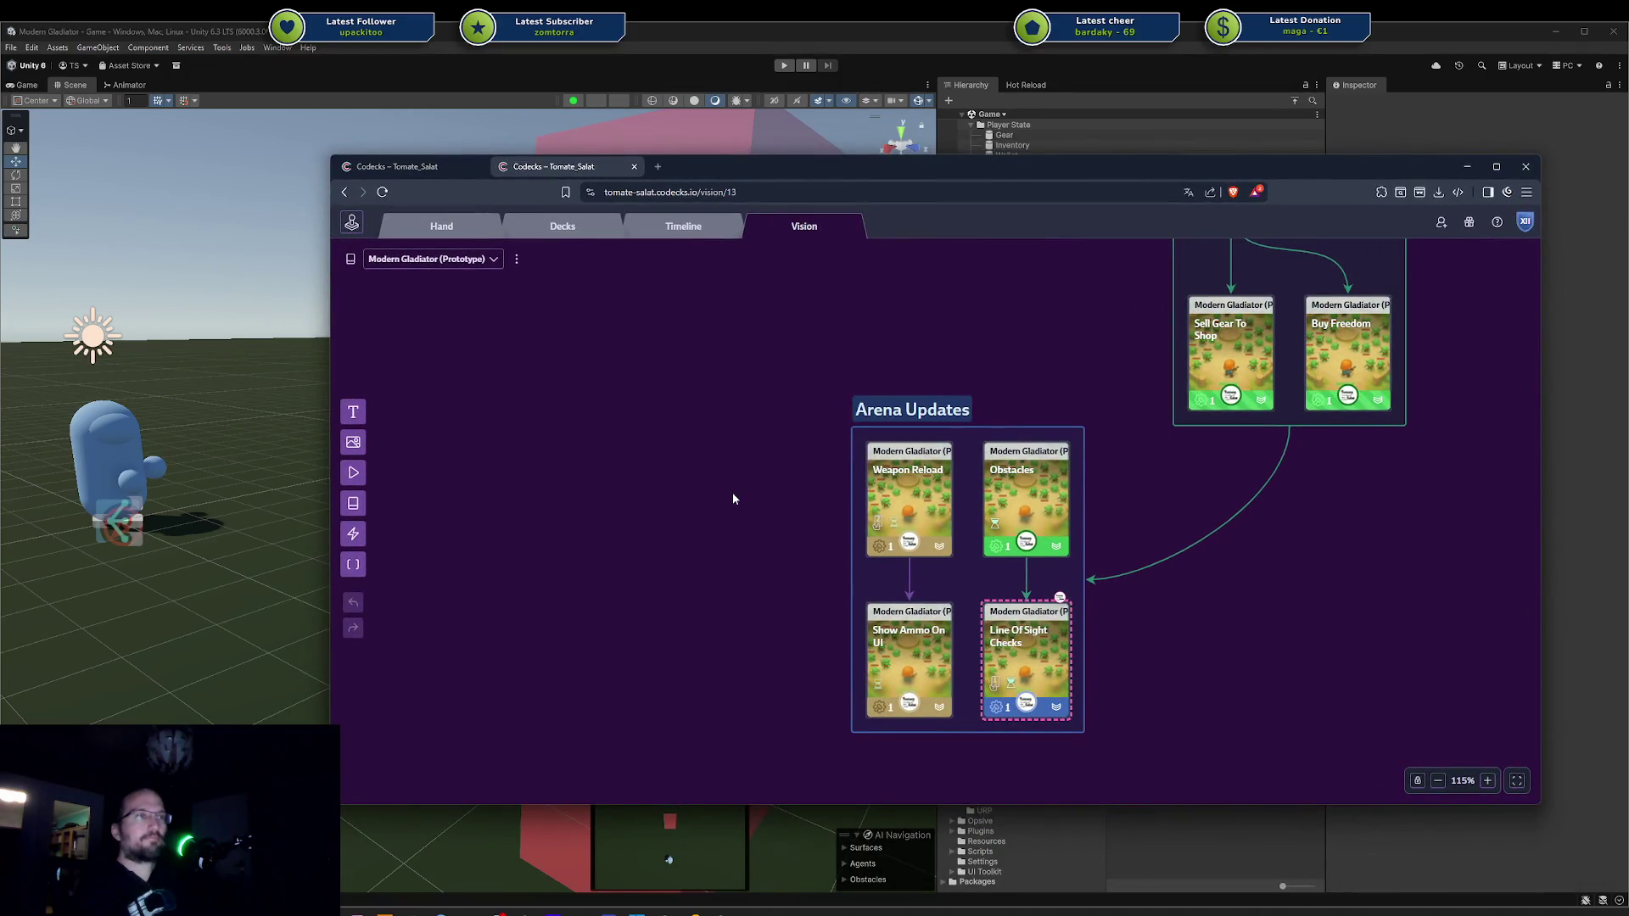
middle_click(436, 174)
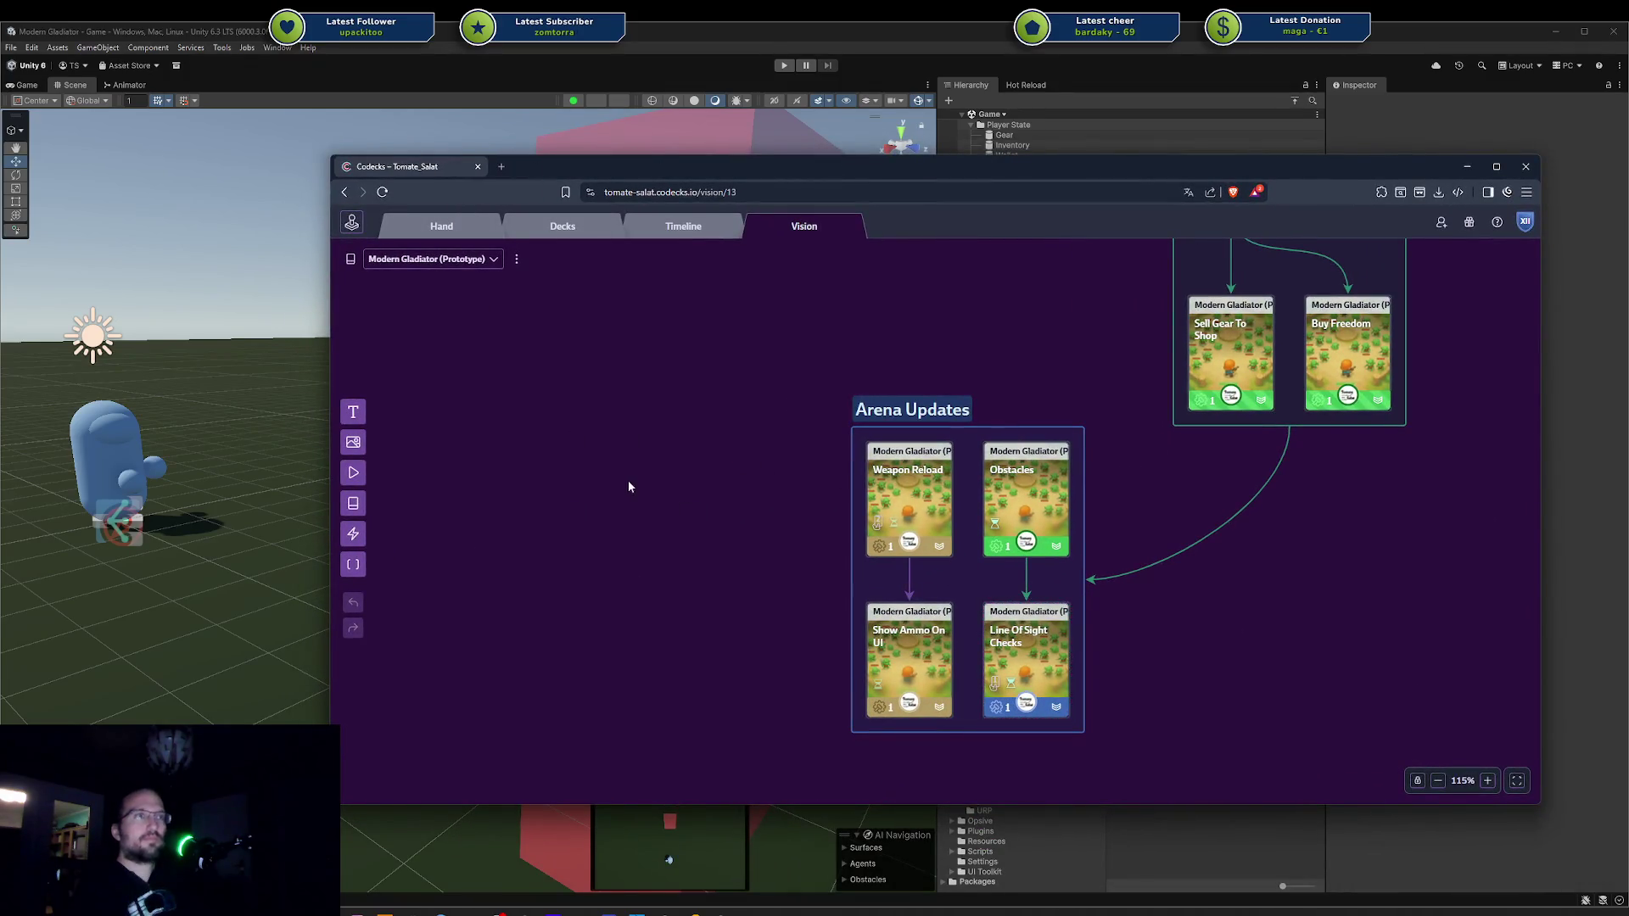
Add a 'Limit Doging?' text note and place it beside the Arena Updates group.
right_click(660, 480)
click(689, 421)
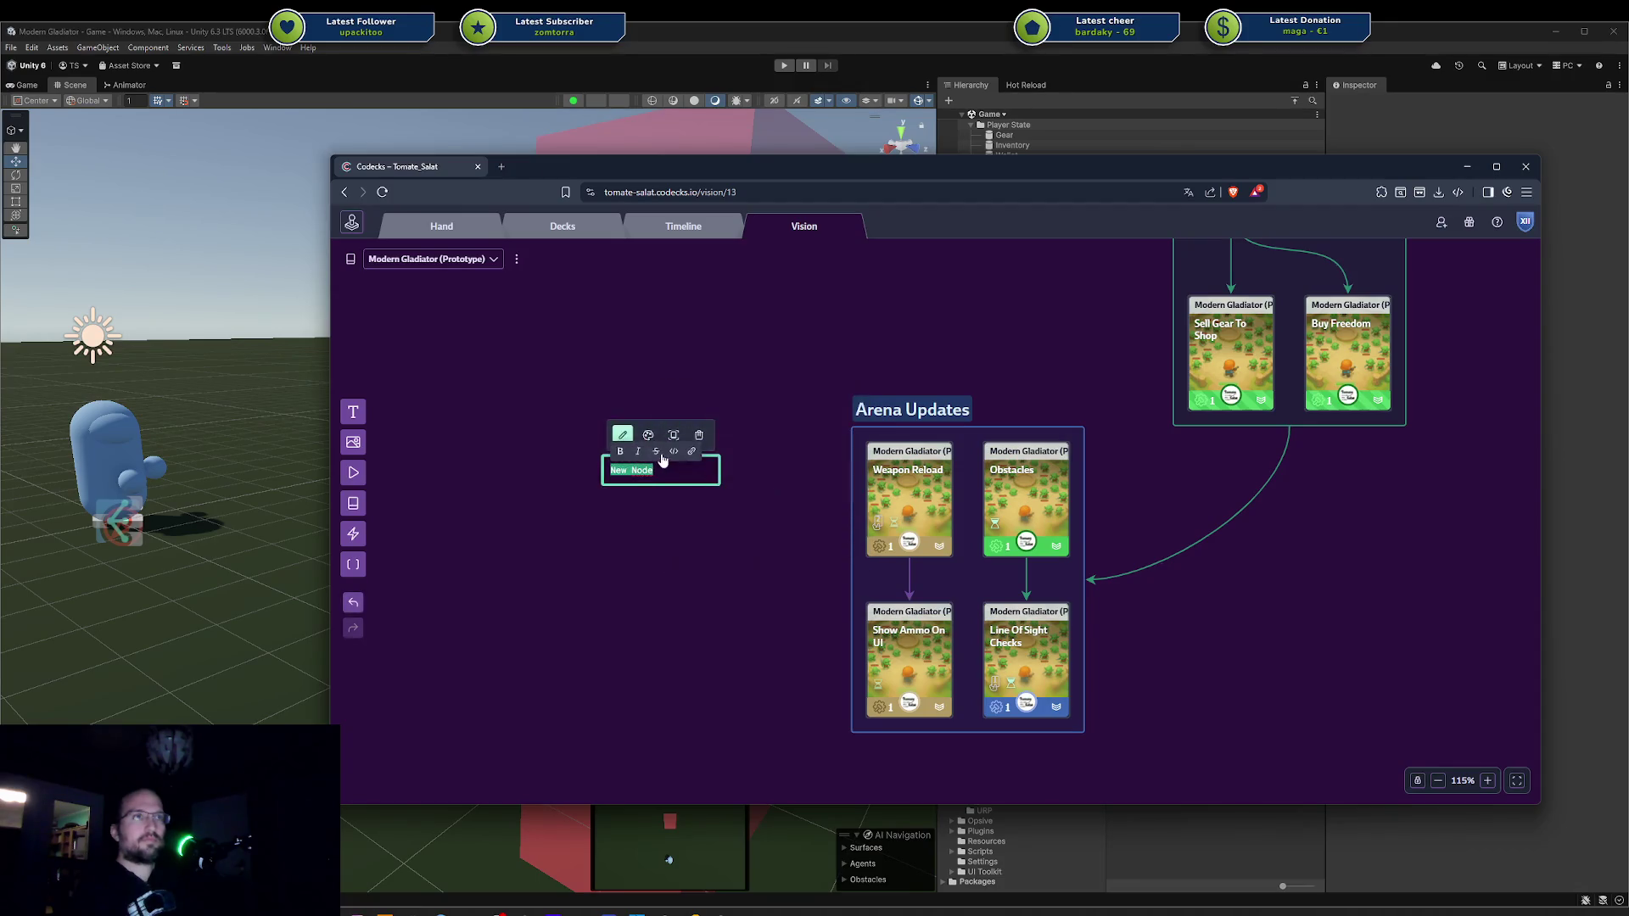
text(Limit Doging?)
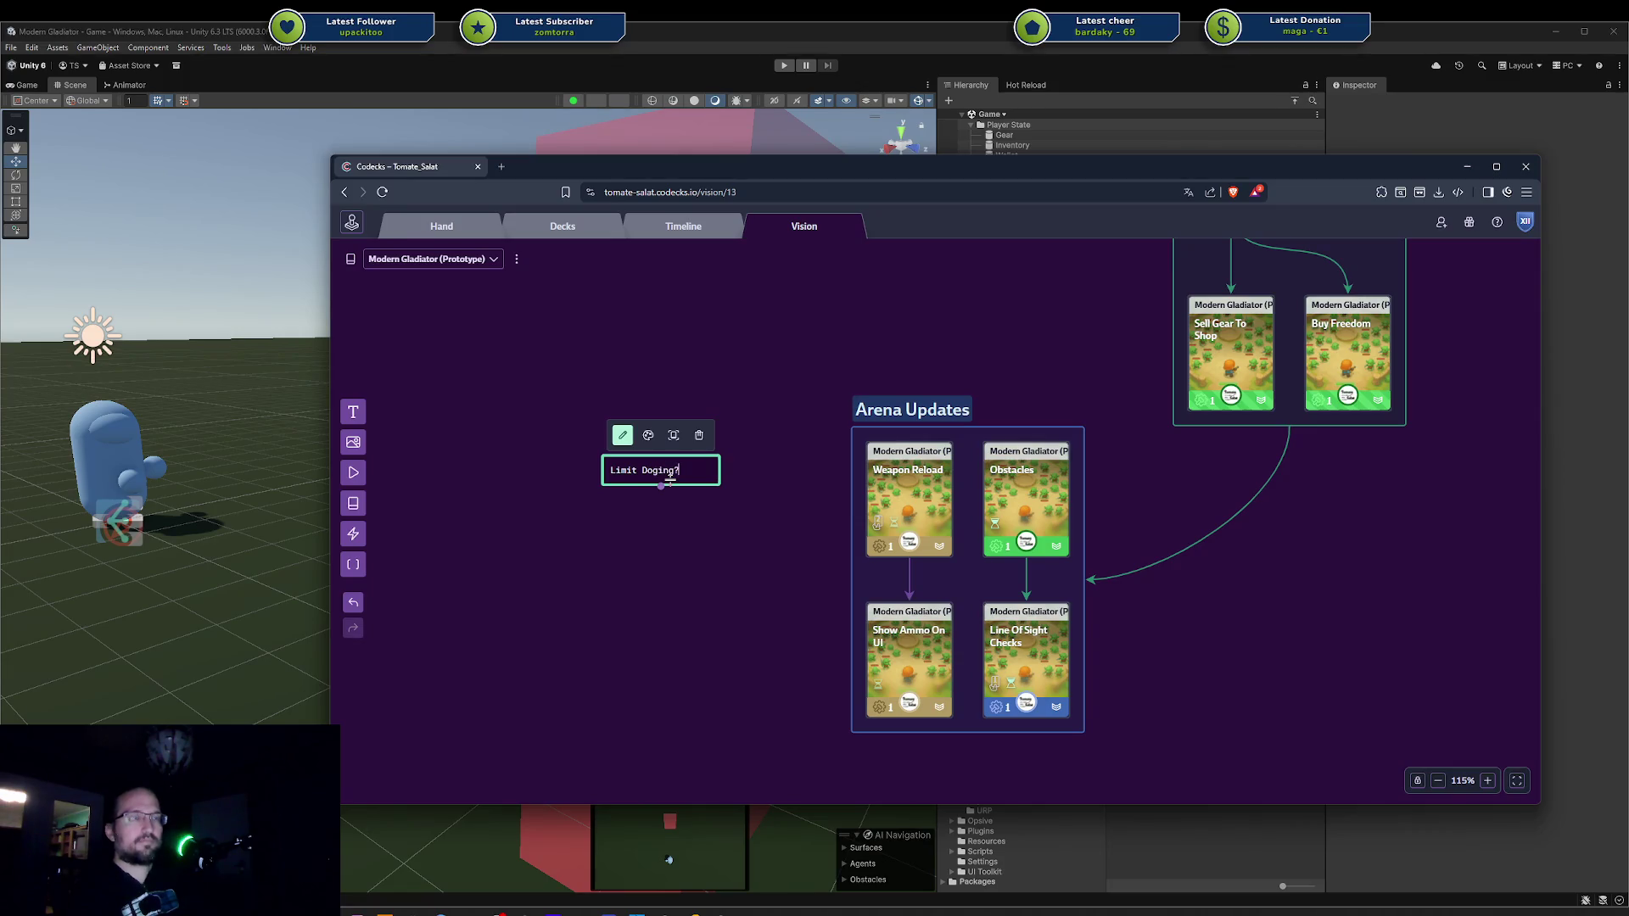
key(Escape)
mouse_move(670, 477)
mouse_down()
mouse_move(758, 486)
mouse_move(916, 687)
mouse_move(873, 733)
mouse_move(786, 599)
mouse_move(743, 572)
mouse_move(774, 582)
mouse_move(770, 498)
mouse_up()
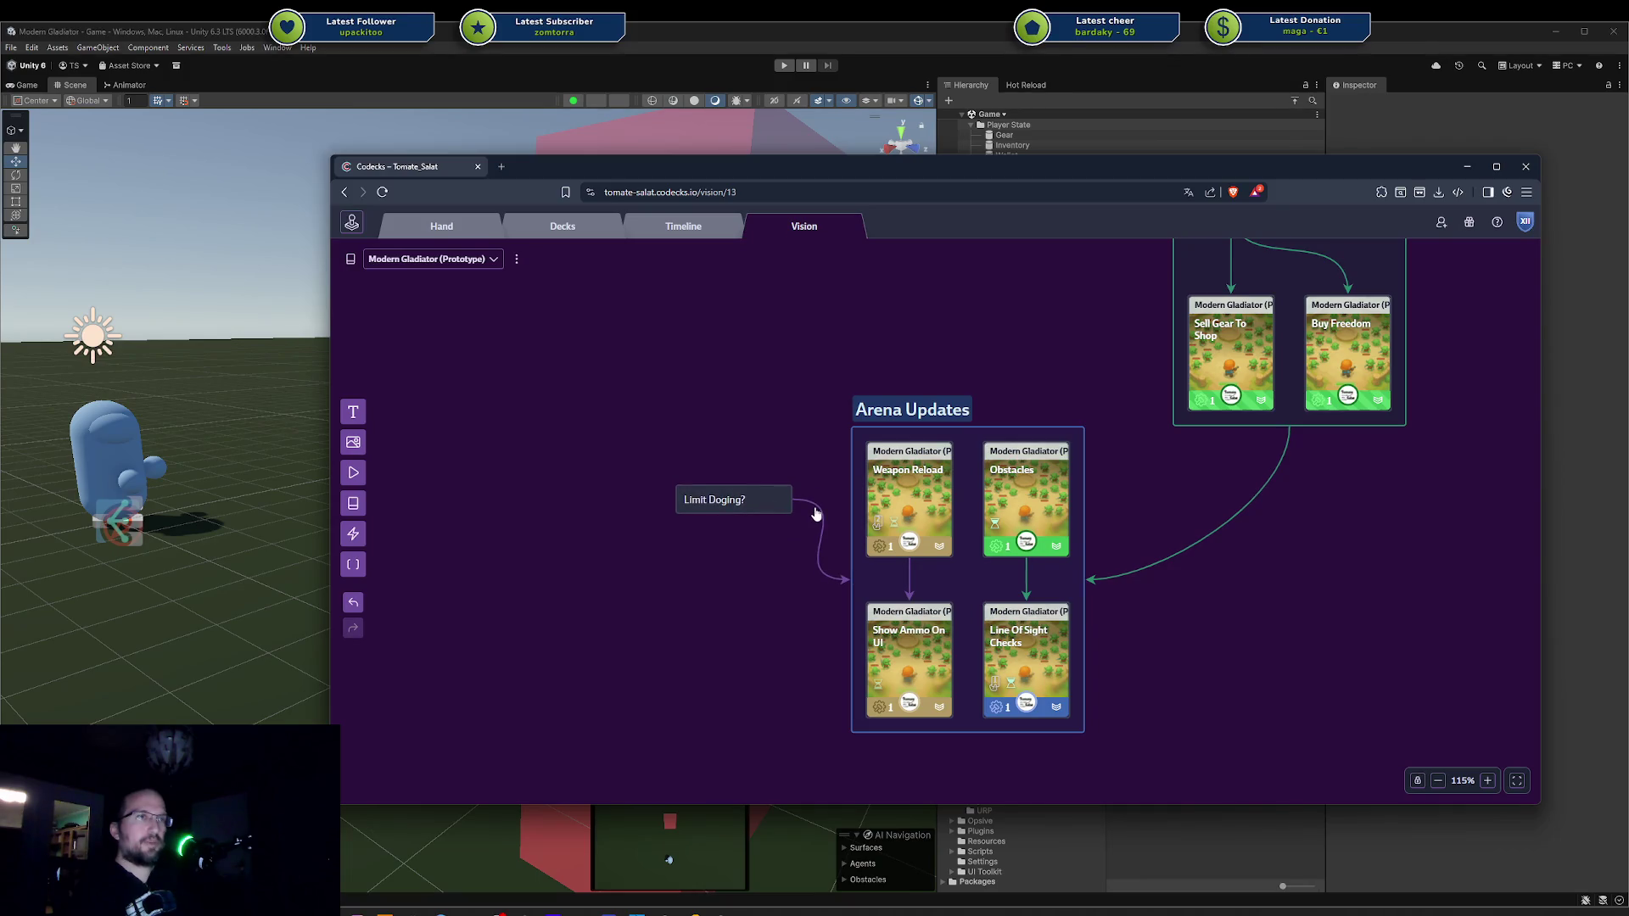
mouse_move(734, 501)
mouse_down()
mouse_move(764, 501)
mouse_move(749, 501)
mouse_up()
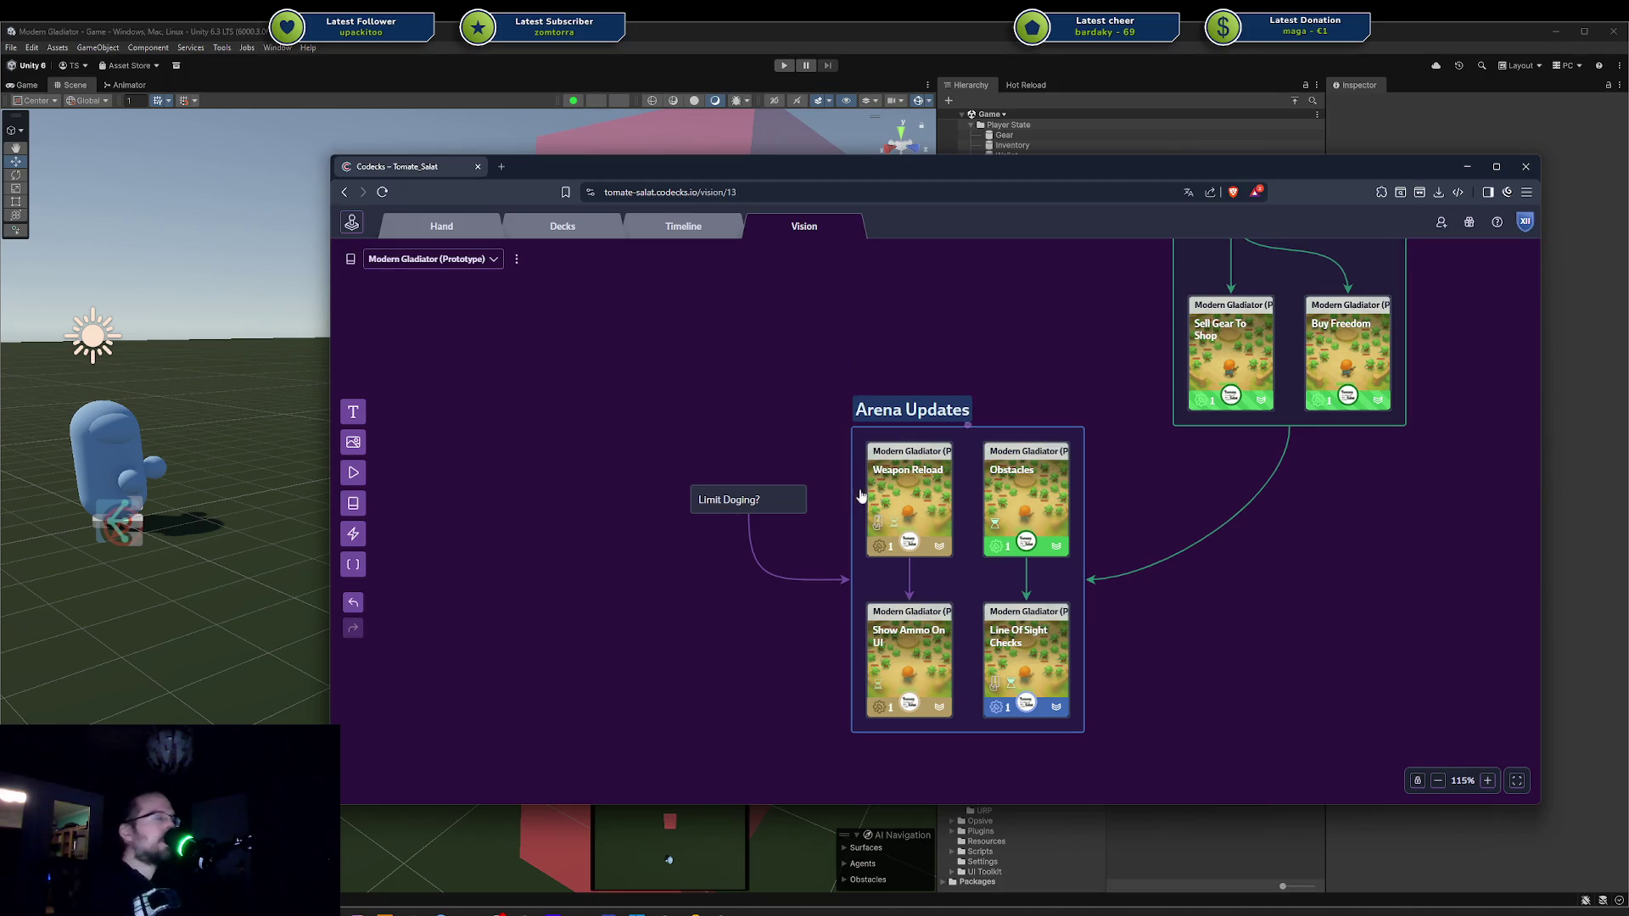
key(alt+Tab)
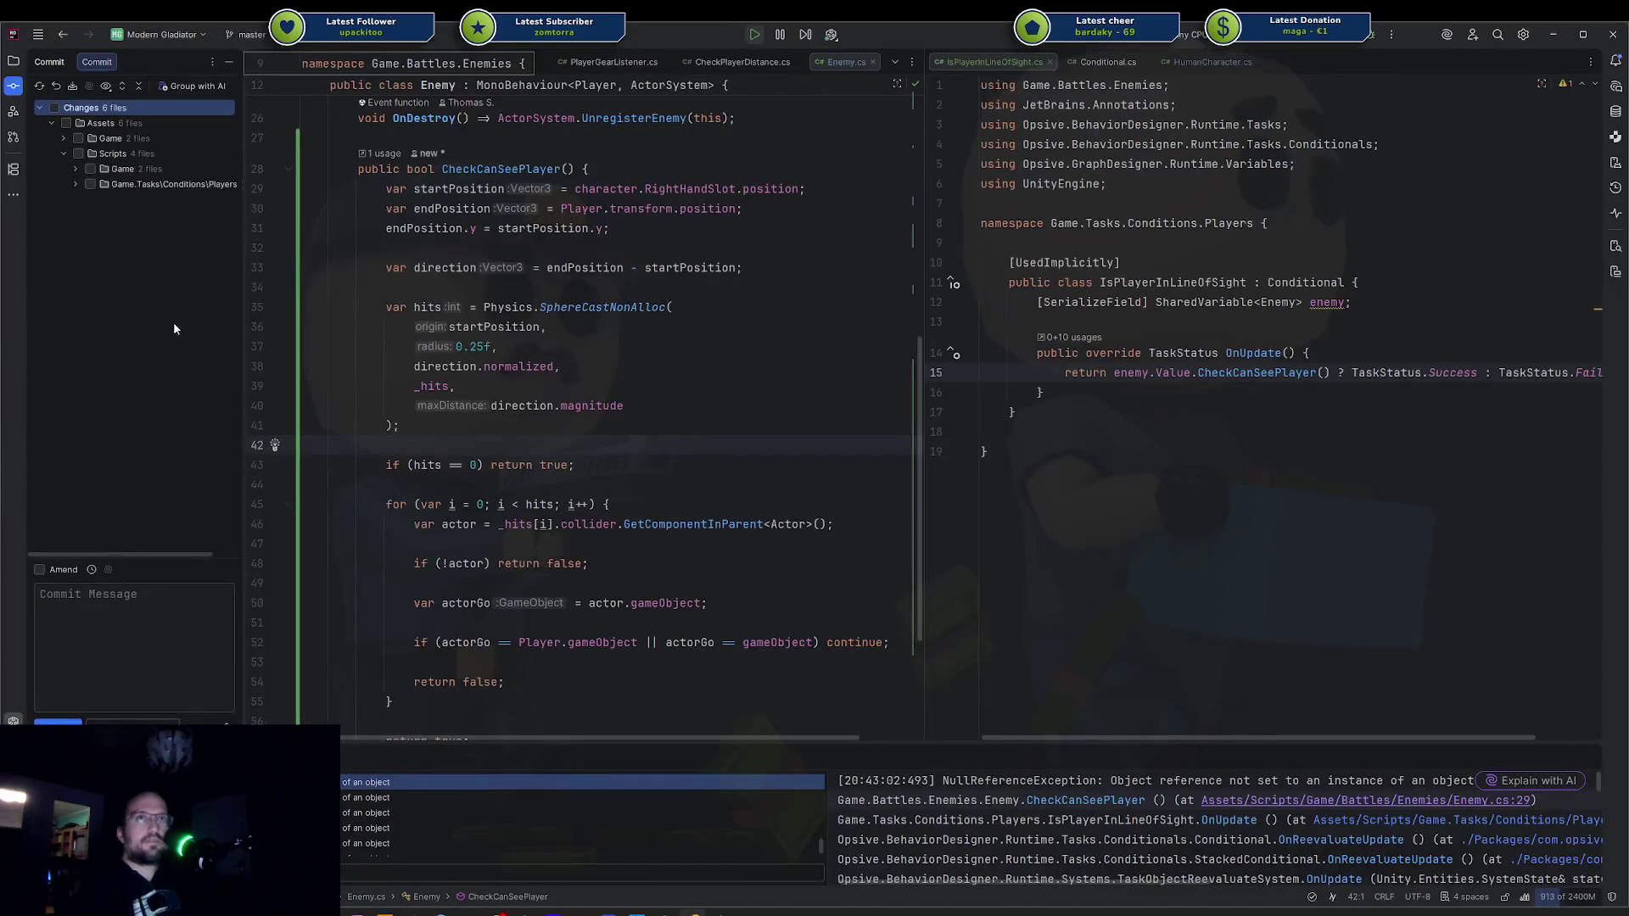
Refresh Rider's changed-files list and review the Line Of Sight Checks card in Codecks.
click(43, 89)
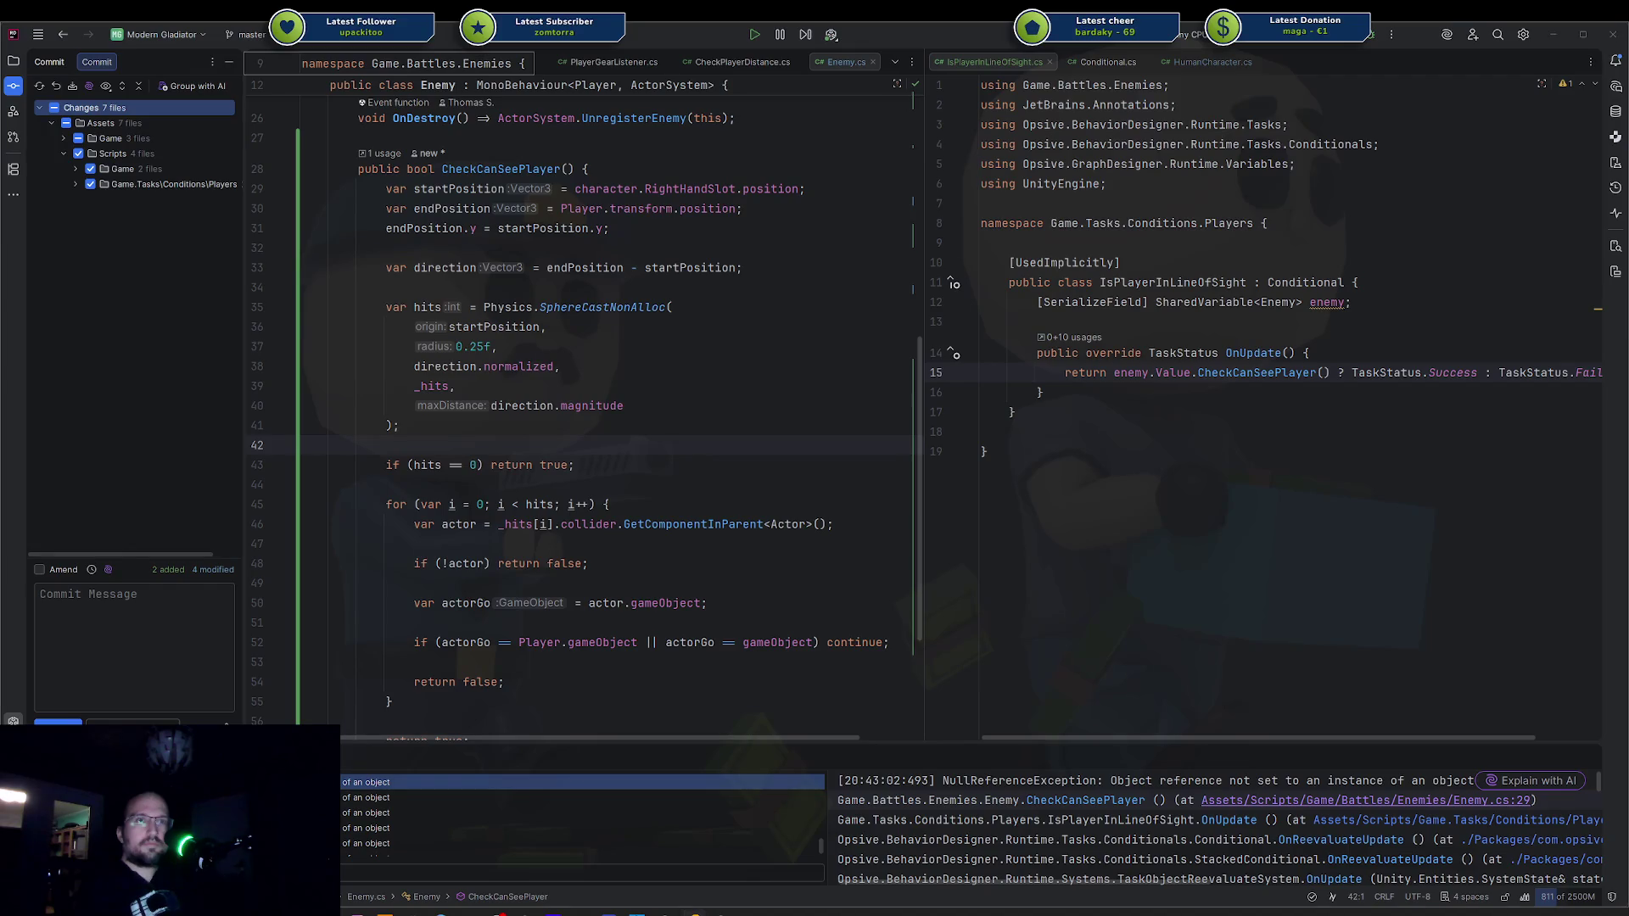
key(alt+Tab)
click(1009, 649)
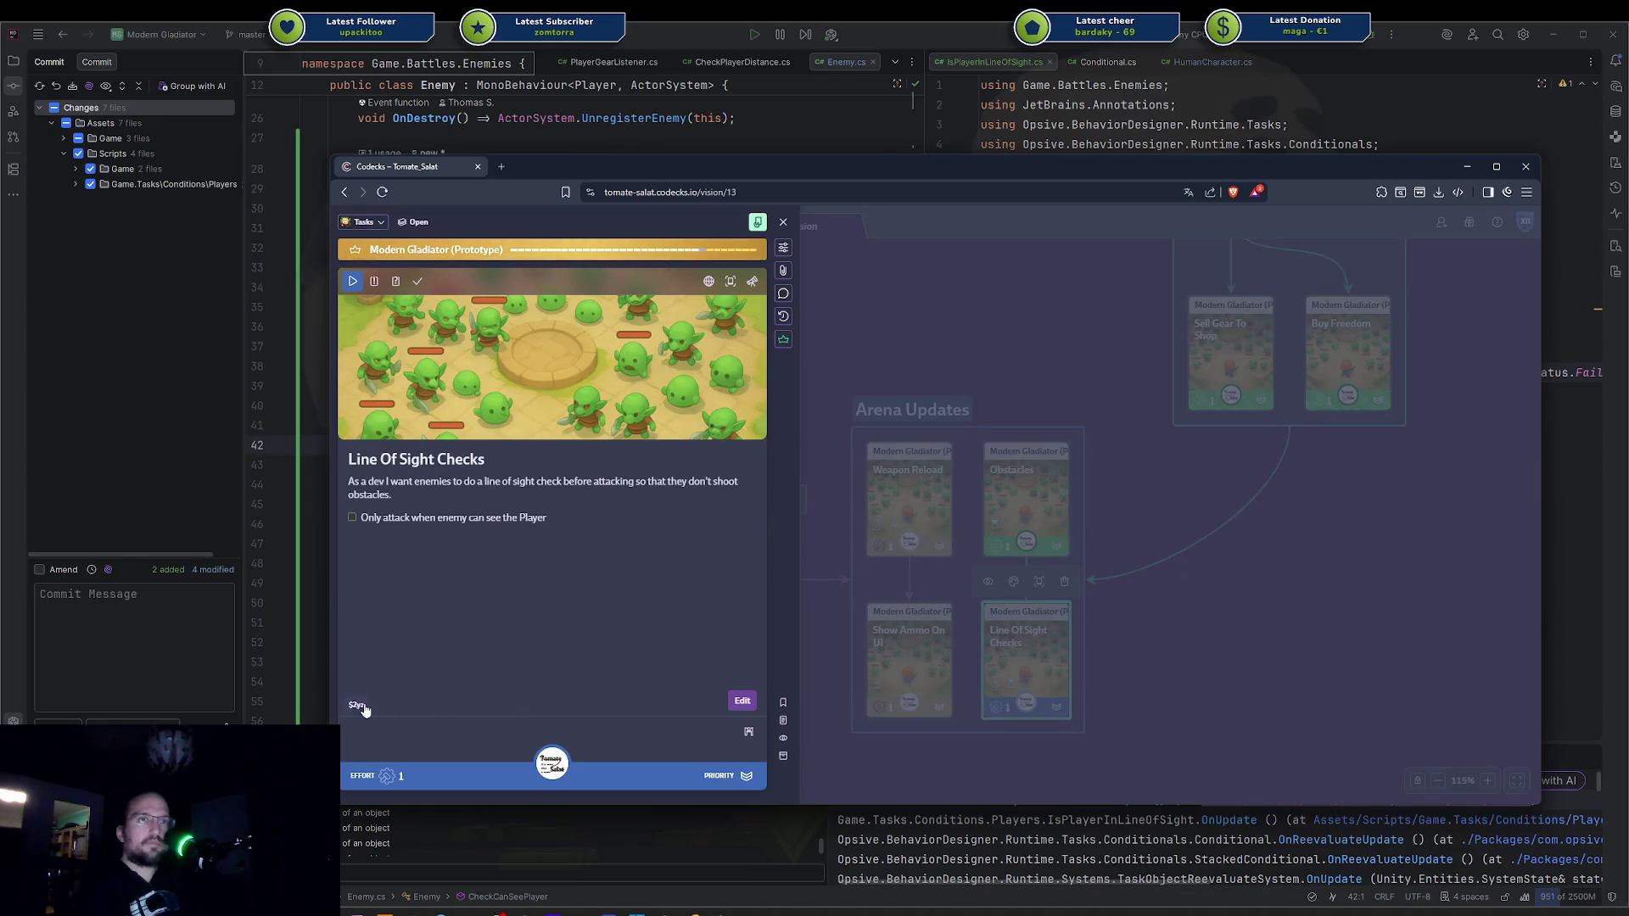
click(209, 680)
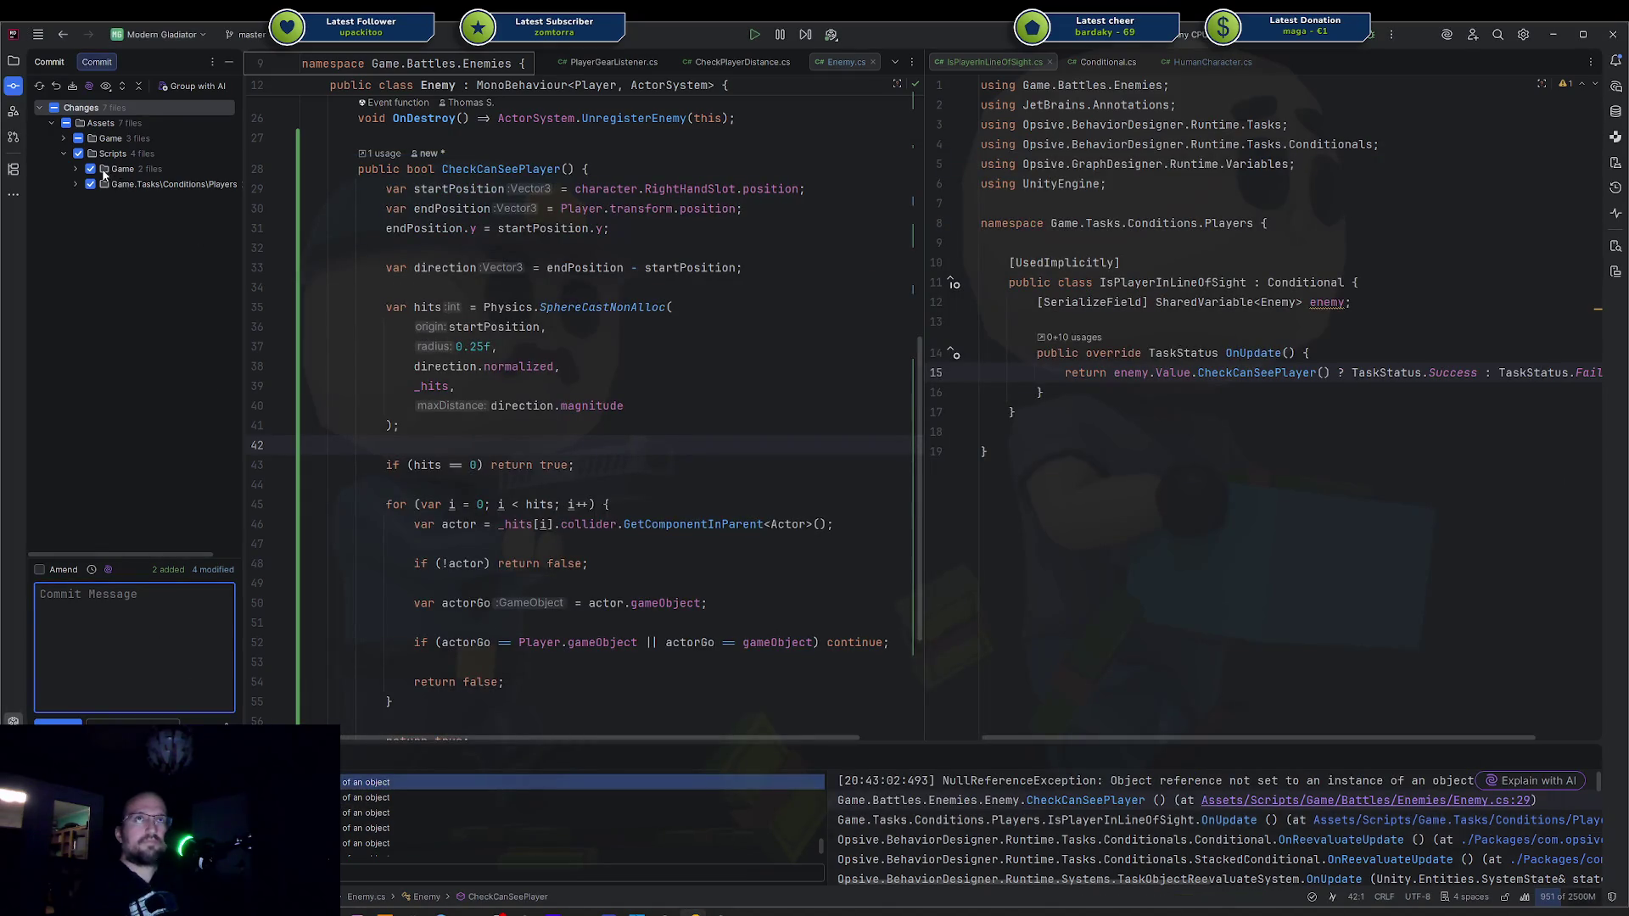
Include the Game folder's 7 files and commit and push with message '$2yz added line of sight check'.
click(85, 139)
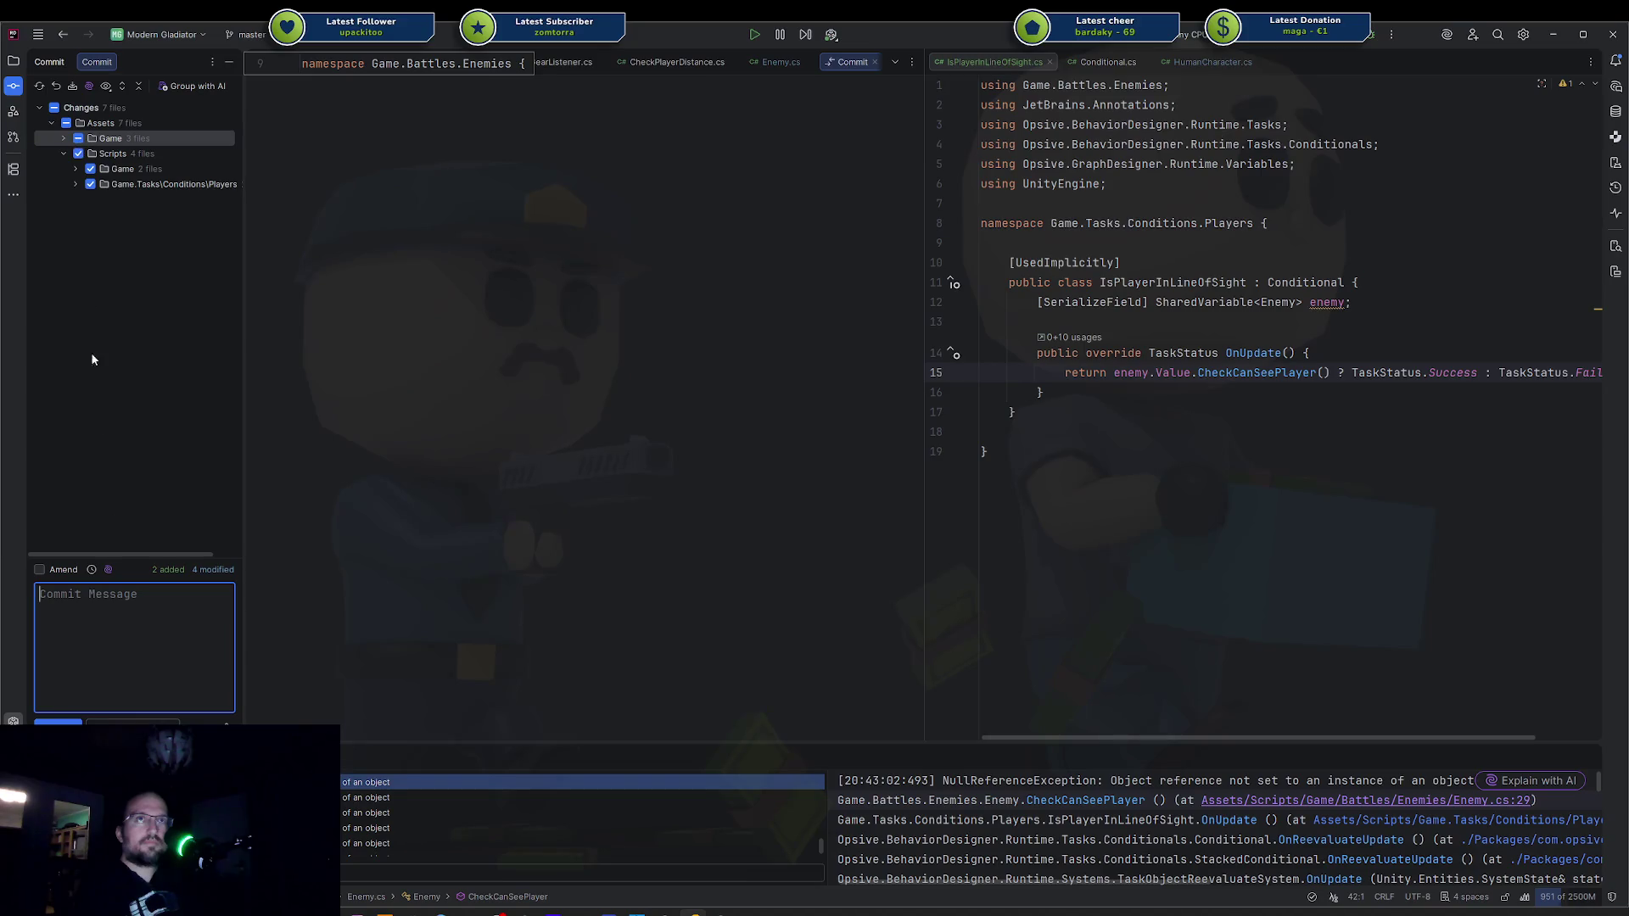
click(78, 138)
click(164, 603)
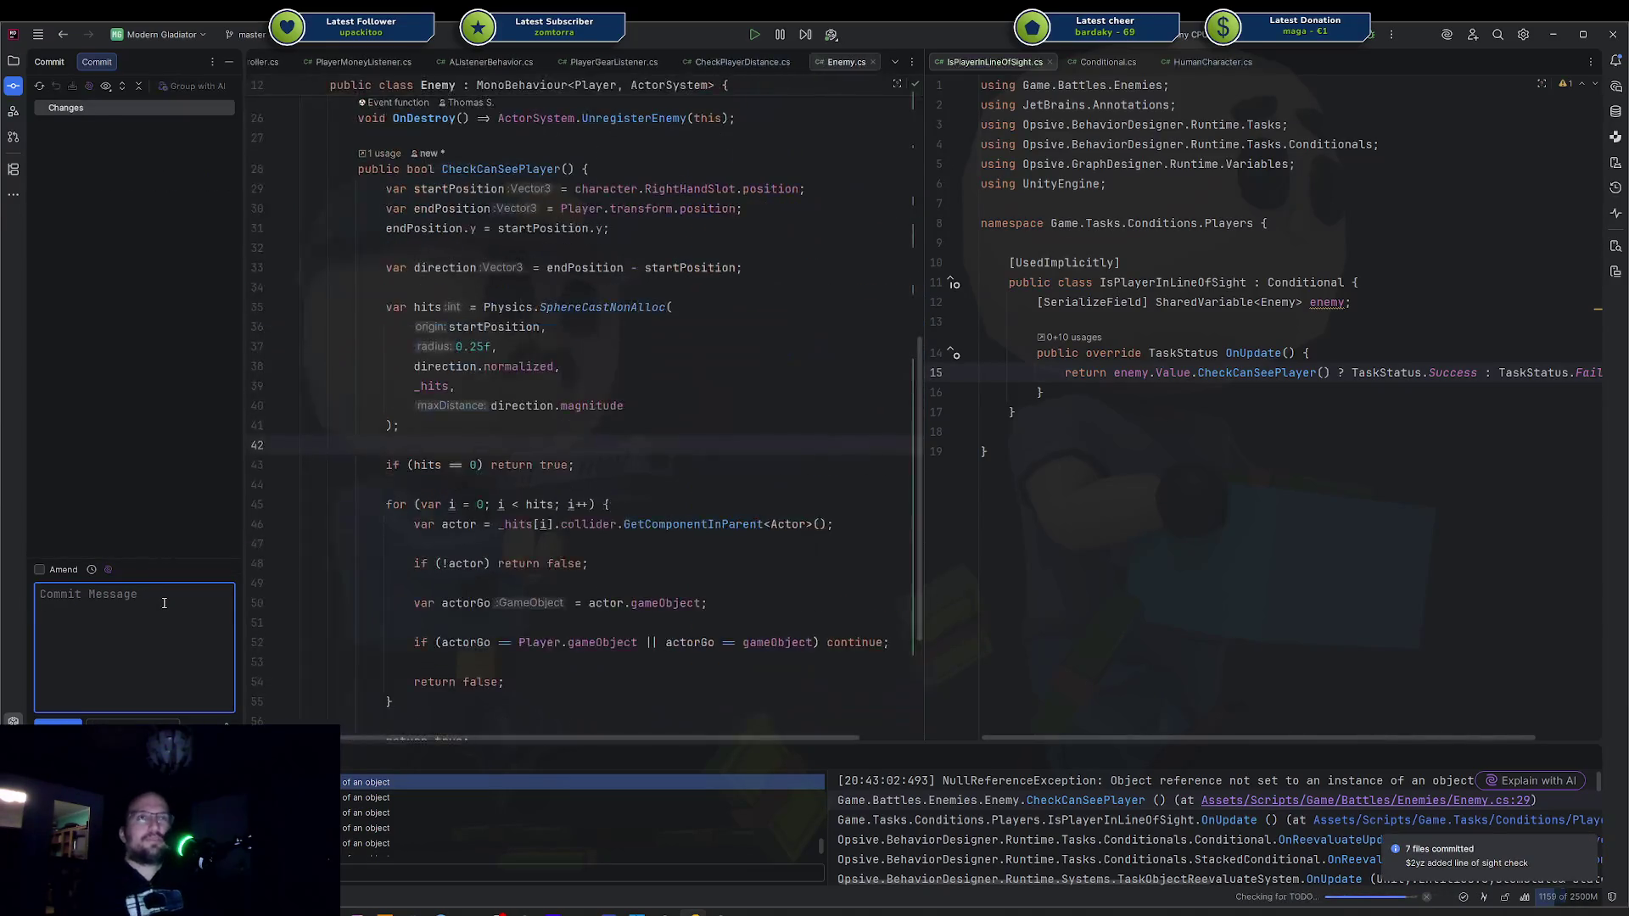
key(ctrl+Return)
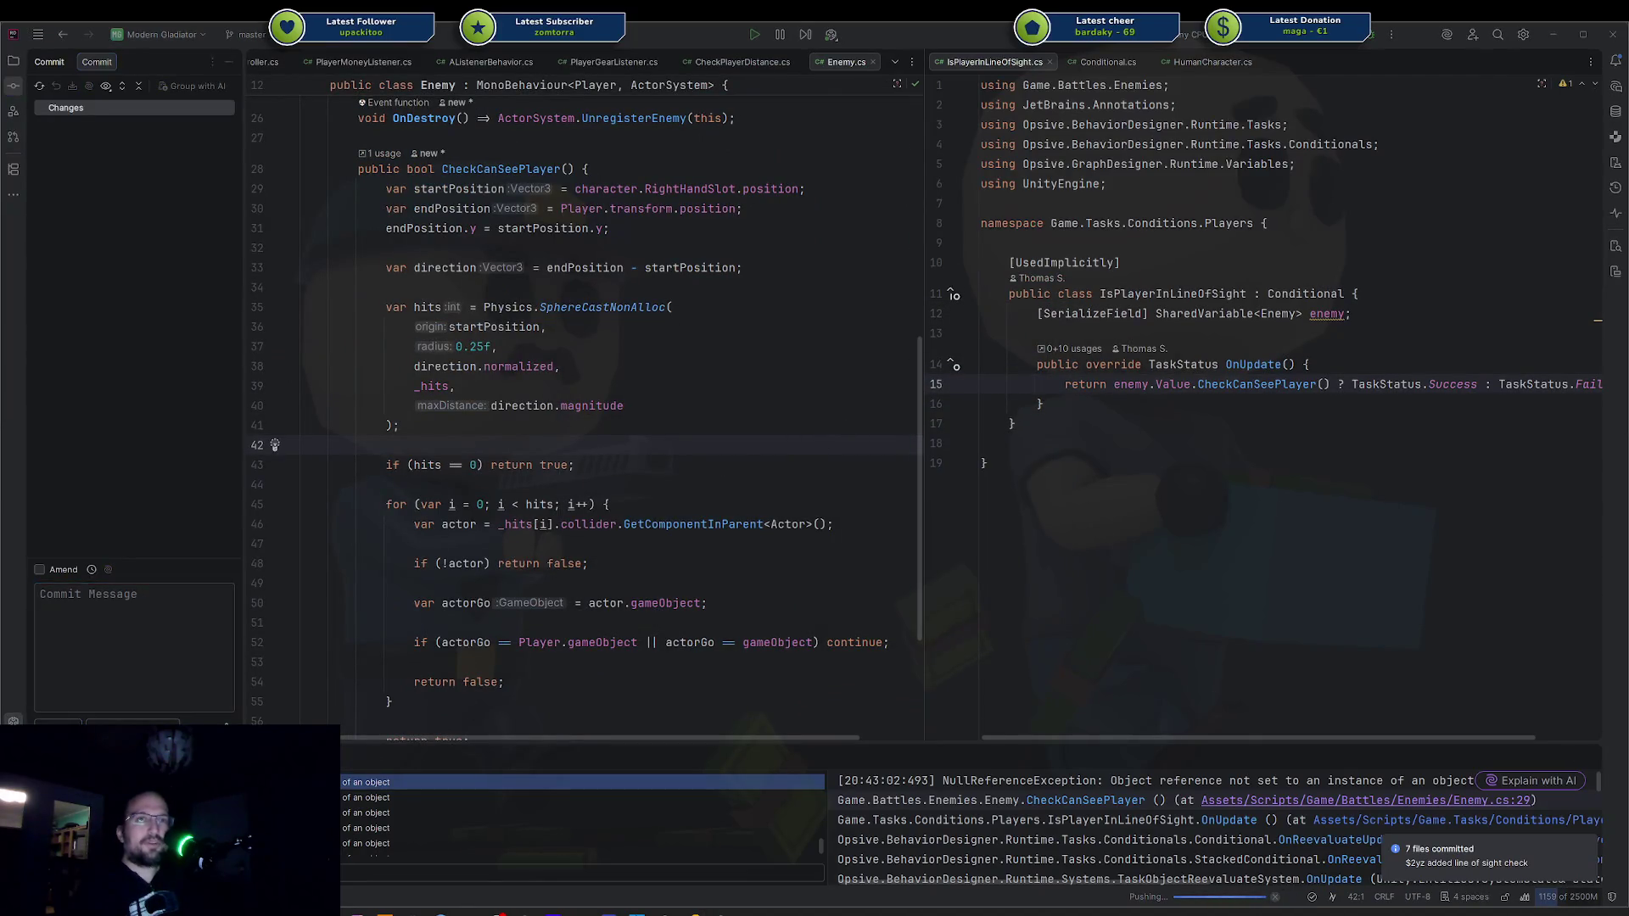
key(alt+Tab)
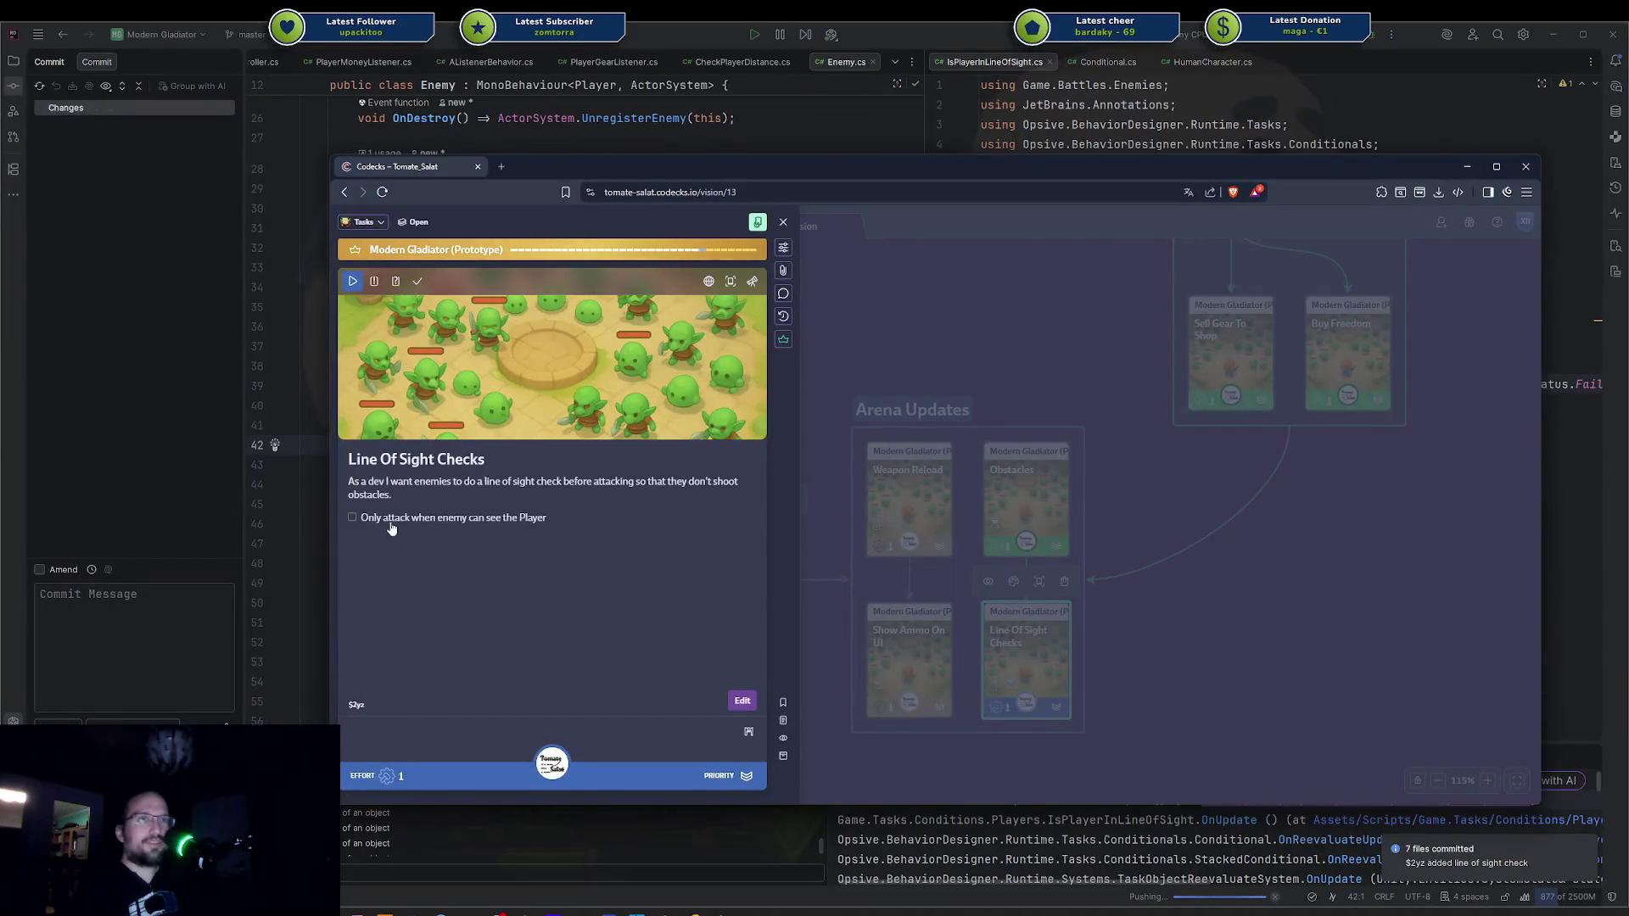
Mark the Line Of Sight Checks card as done and close its details.
click(413, 282)
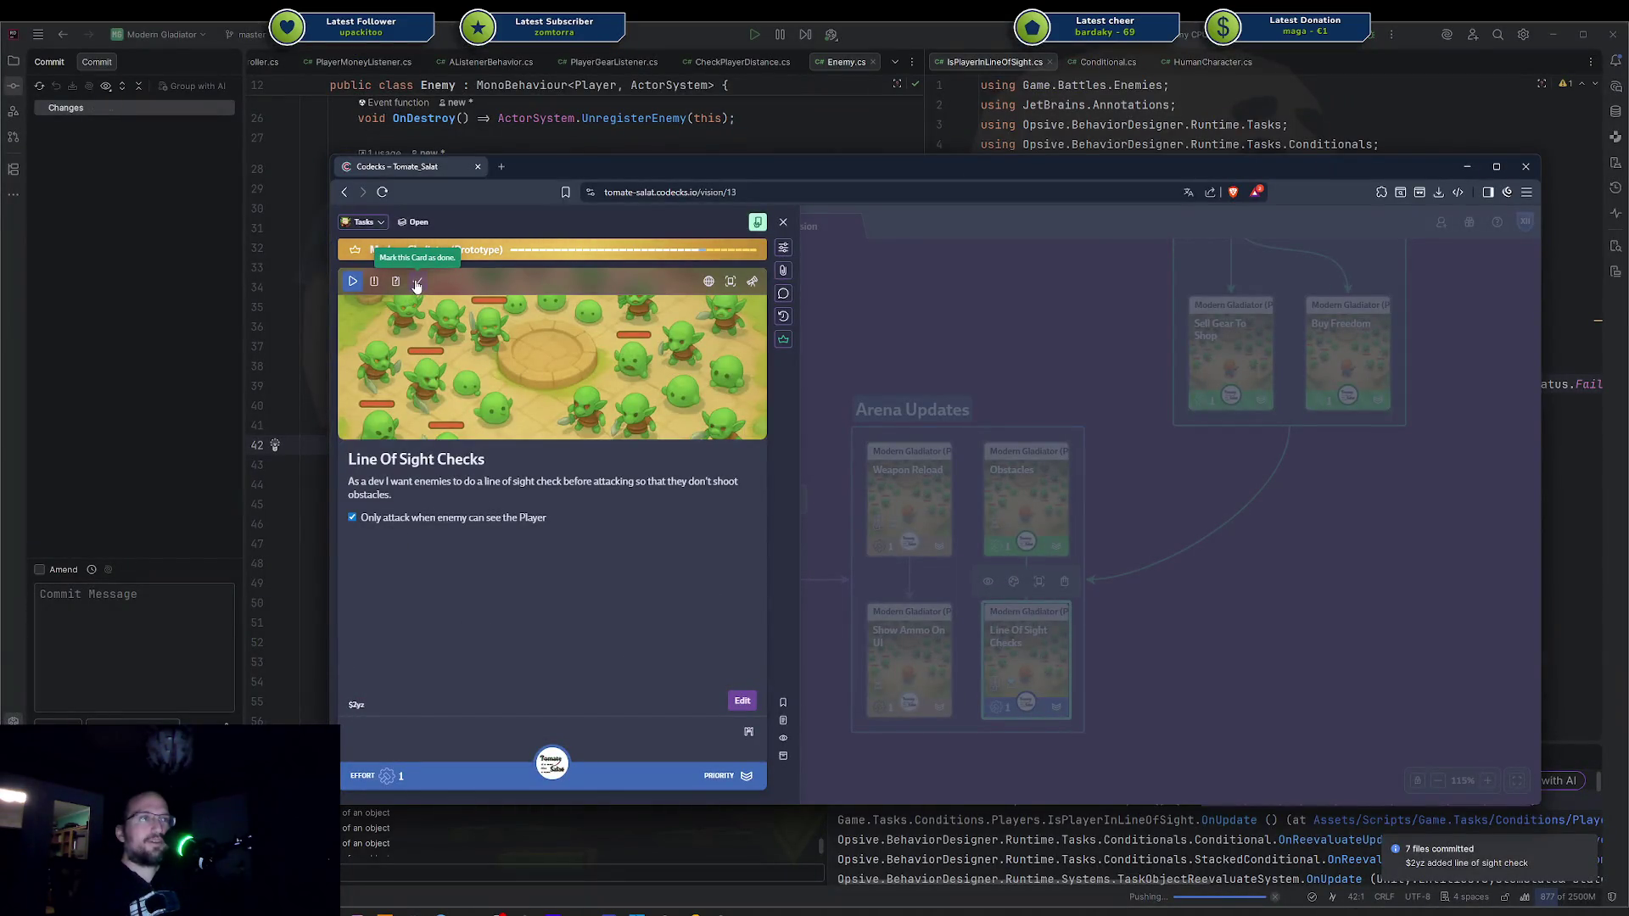
click(990, 334)
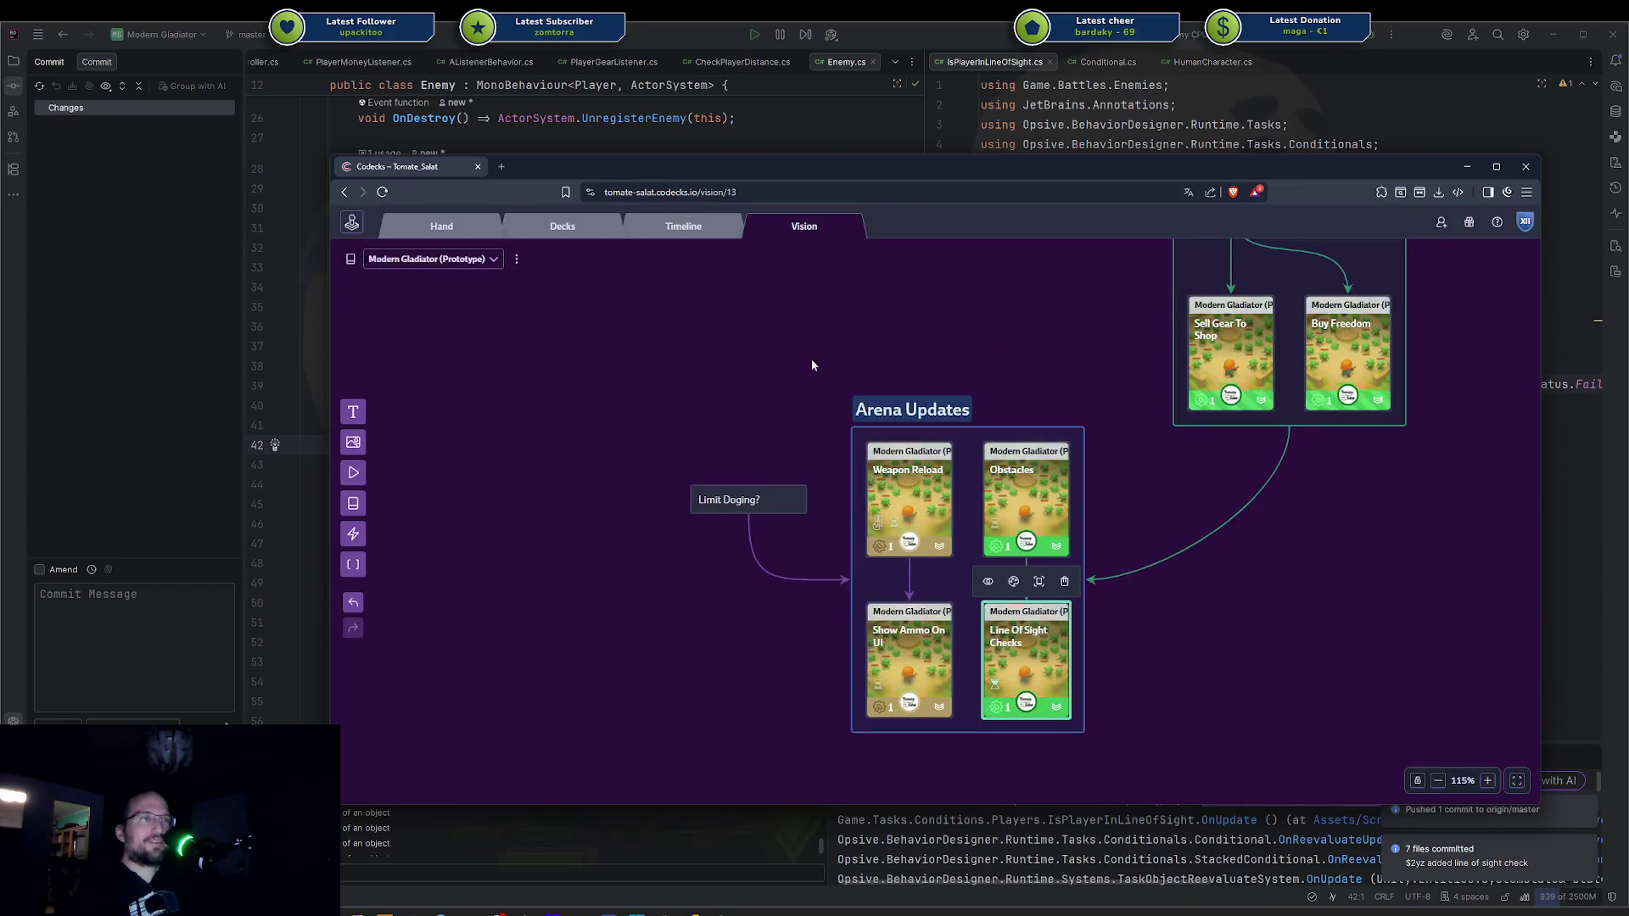
scroll(828, 467, down, 10)
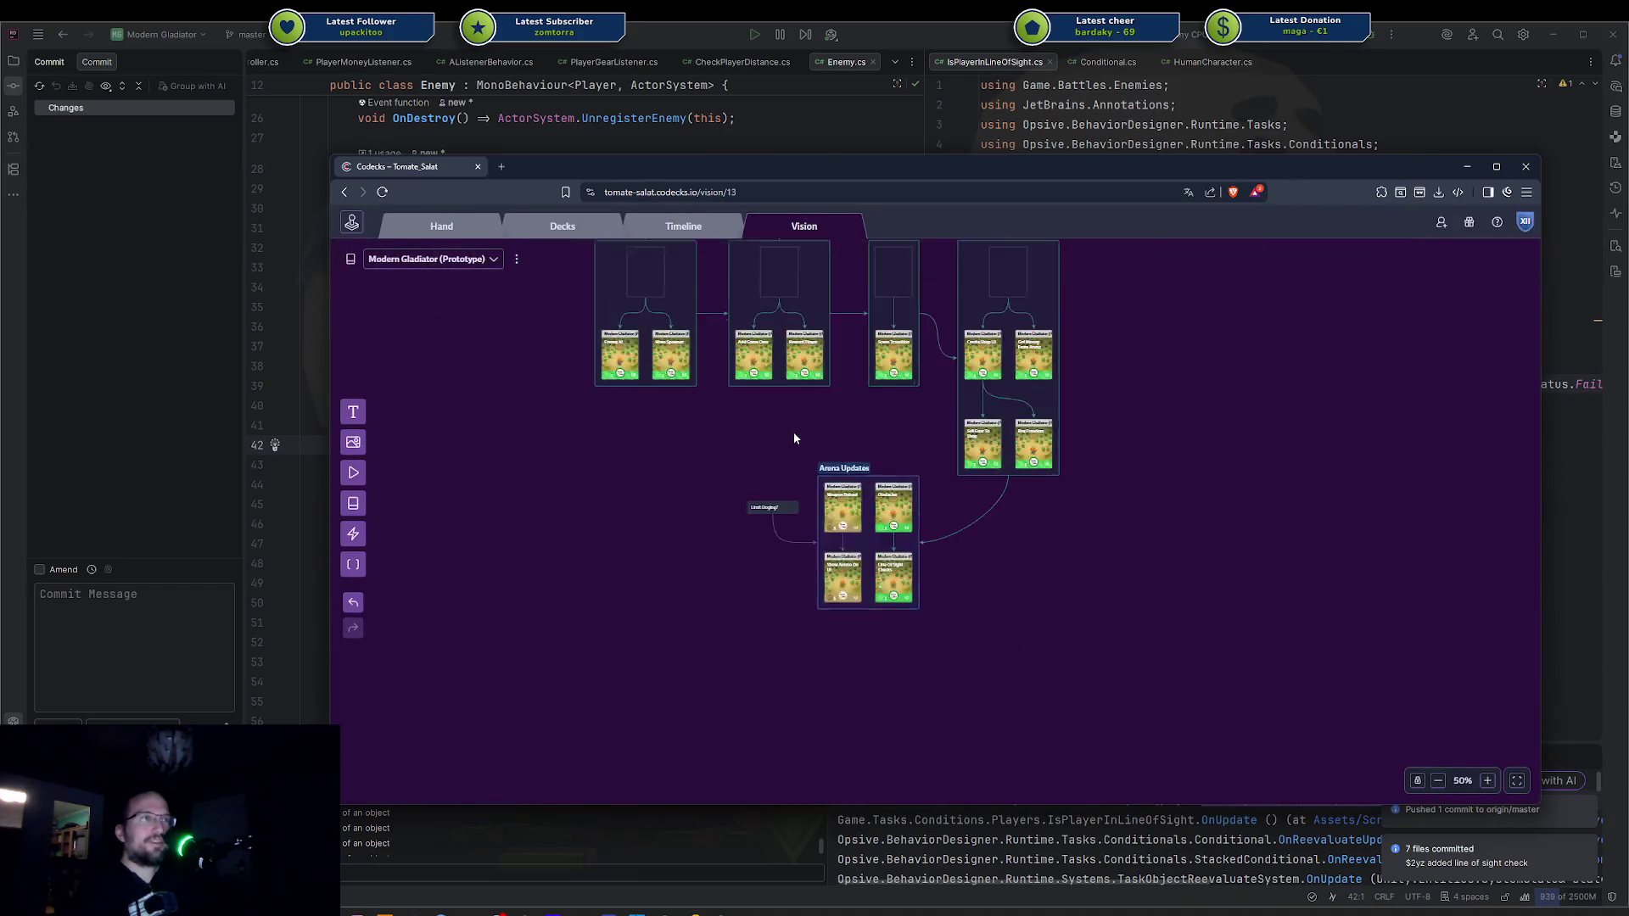
scroll(891, 517, up, 5)
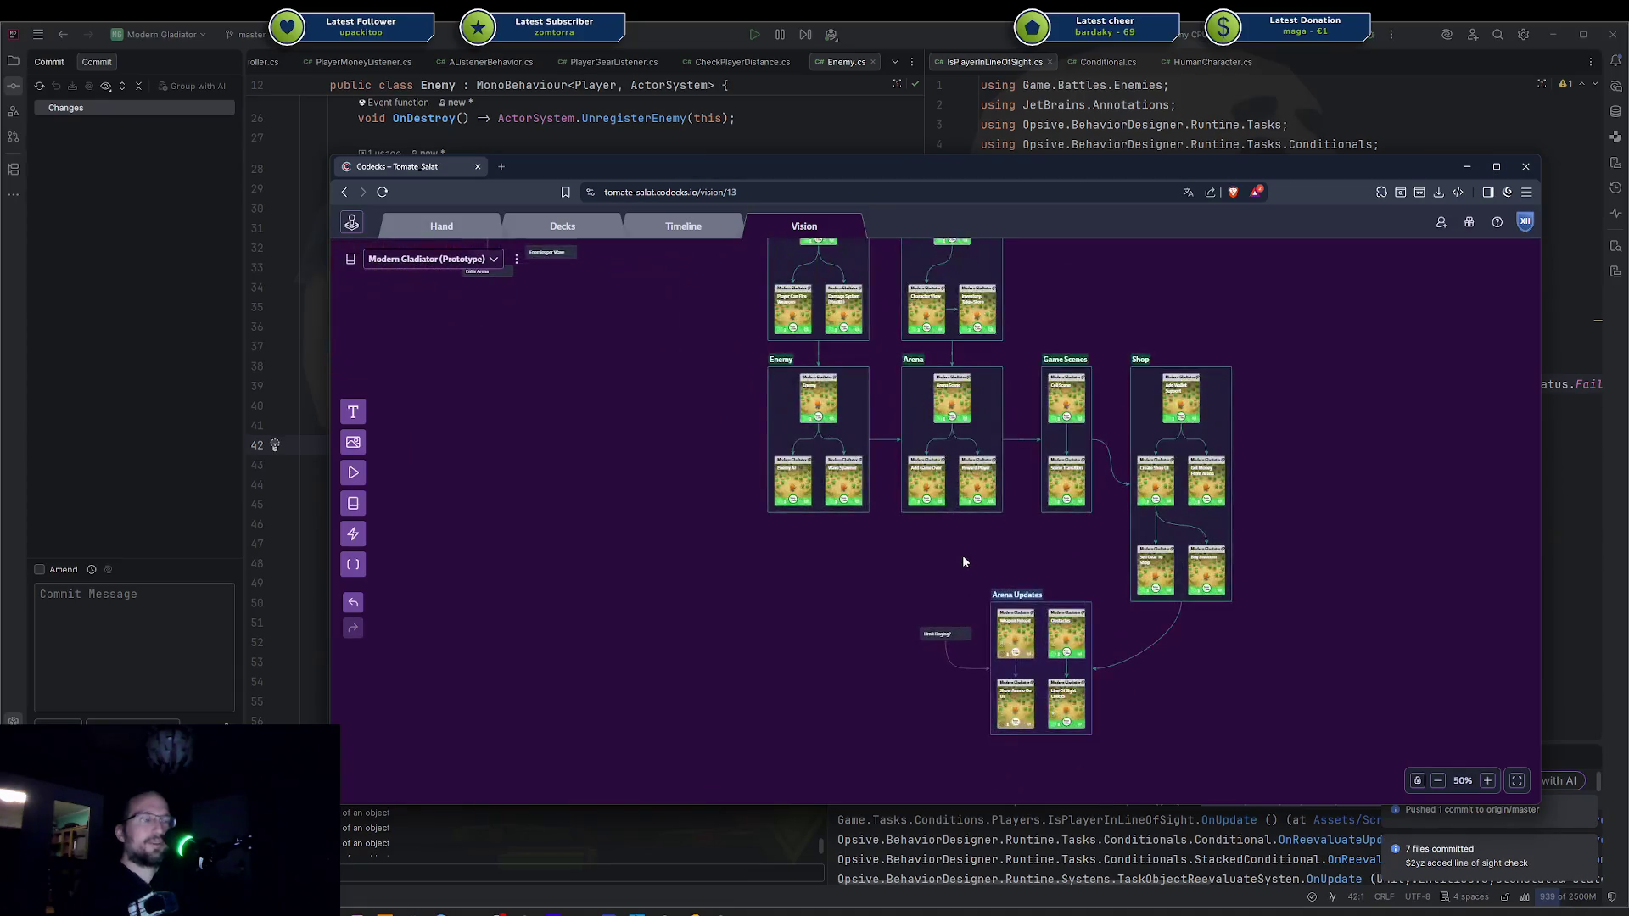
scroll(927, 556, up, 10)
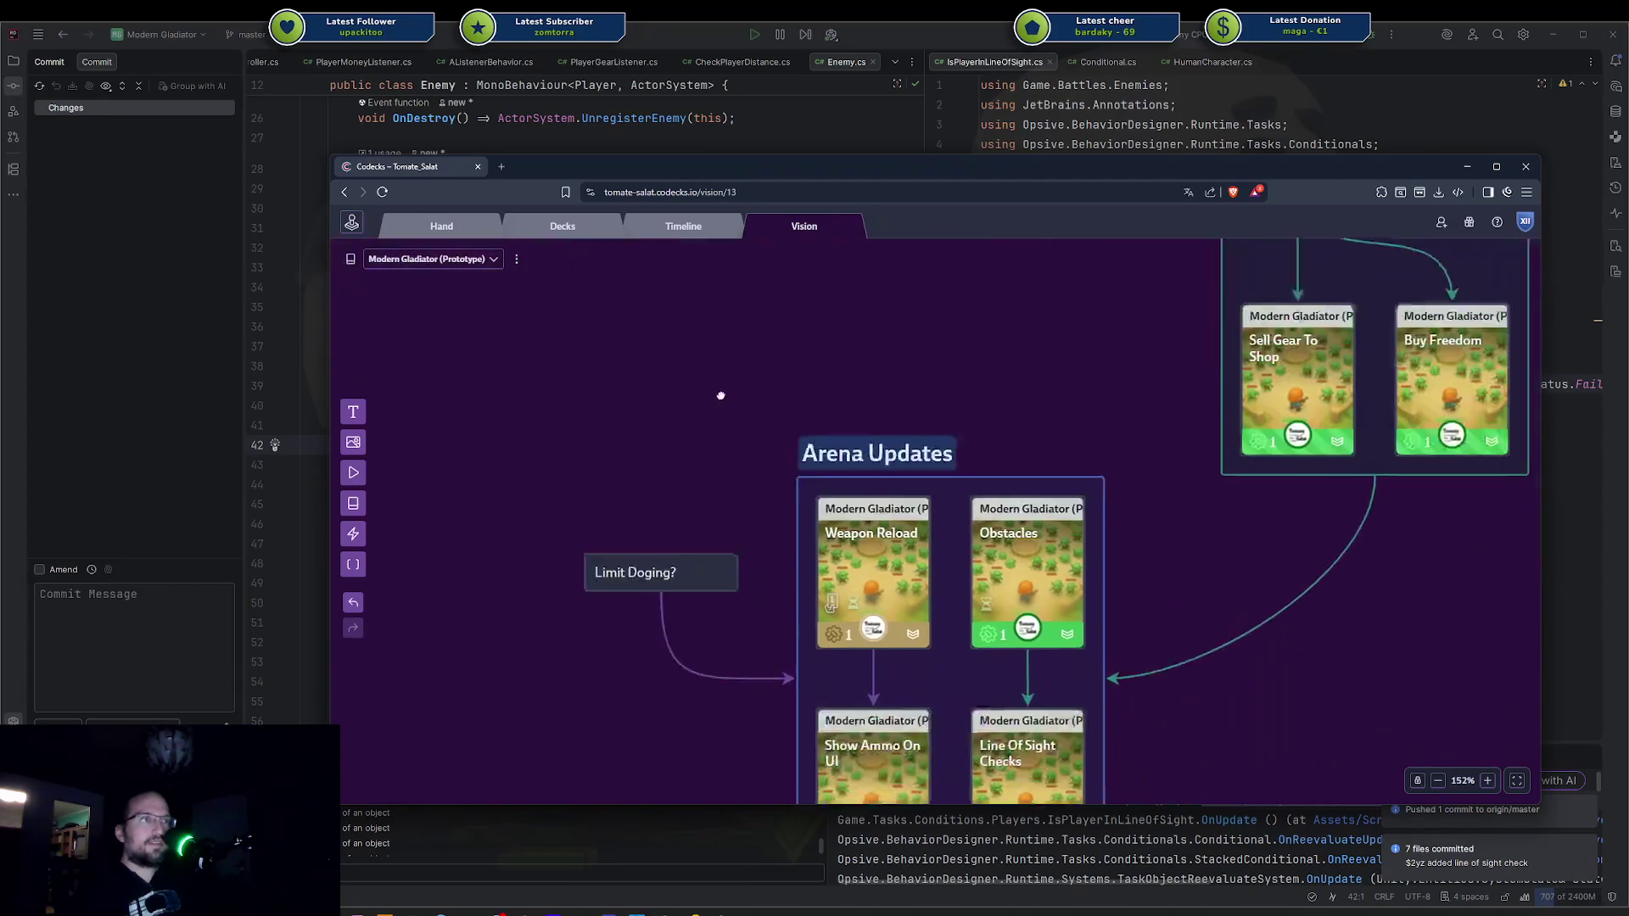
scroll(1128, 707, down, 3)
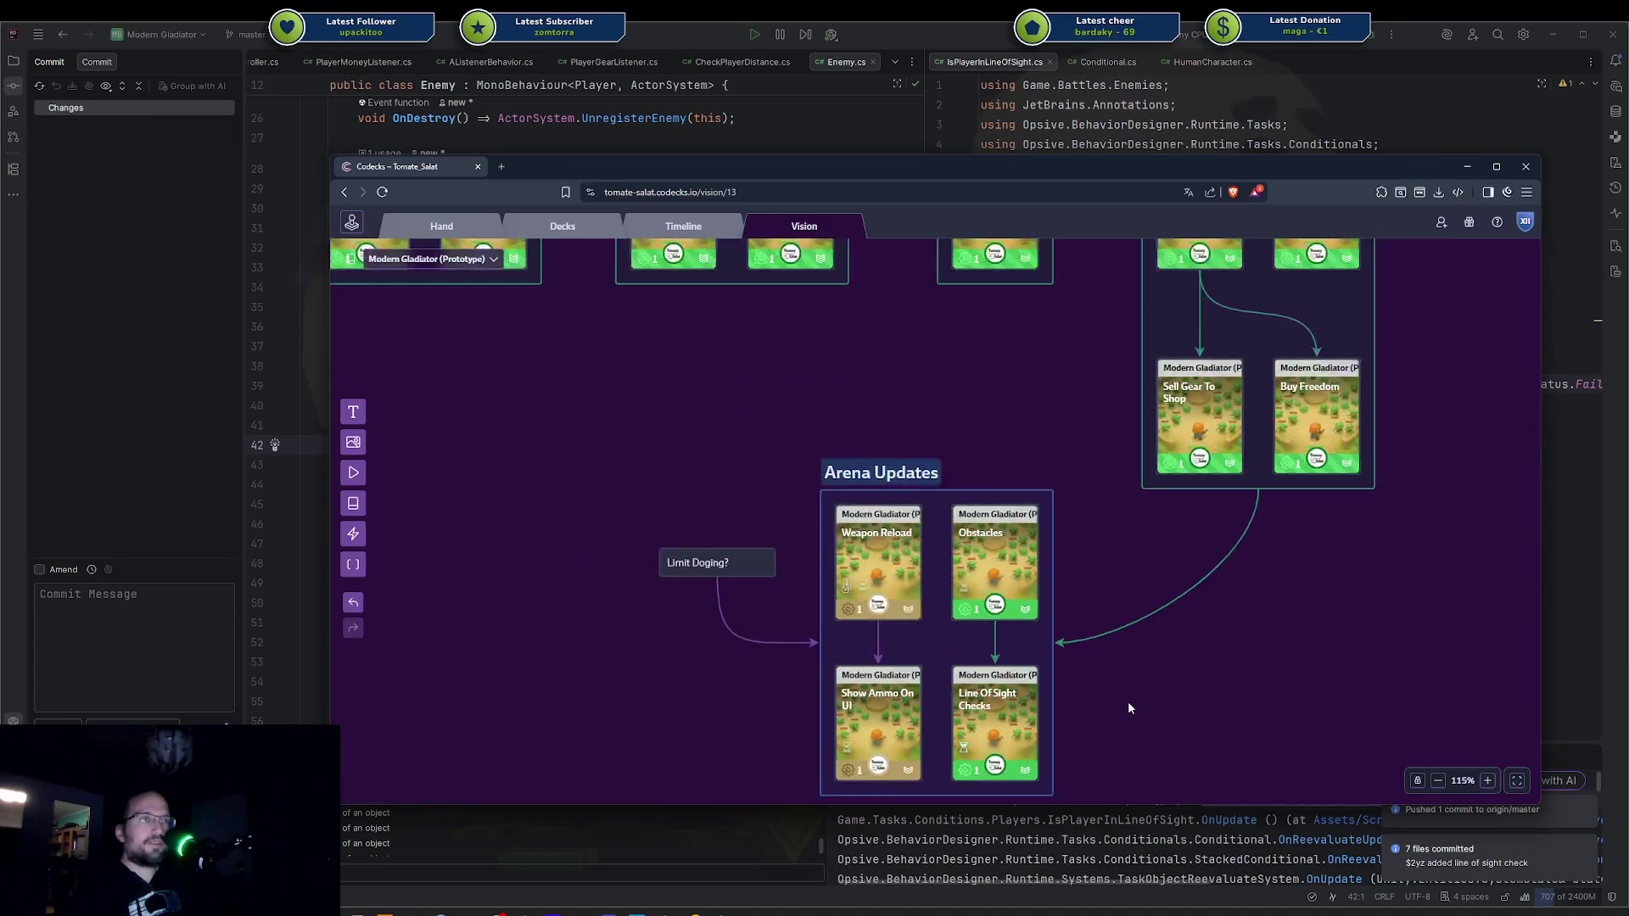
scroll(1125, 705, down, 5)
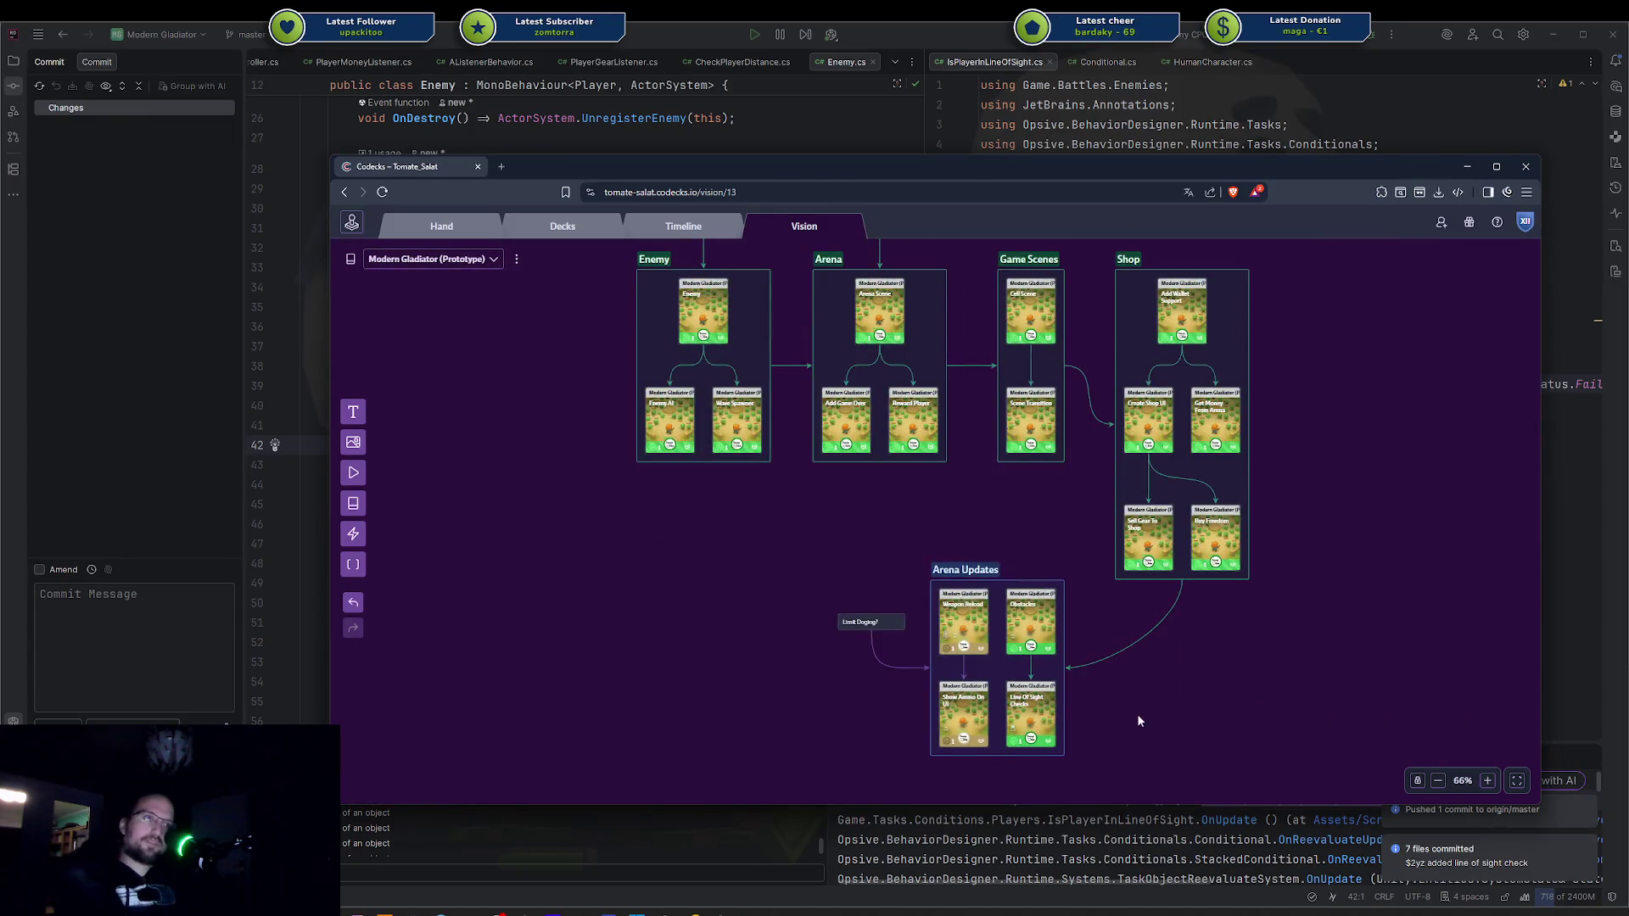
scroll(1092, 600, up, 5)
Make the Arena Updates group taller with its bottom two cards shifted lower, then return to Rider.
drag(948, 638, 945, 667)
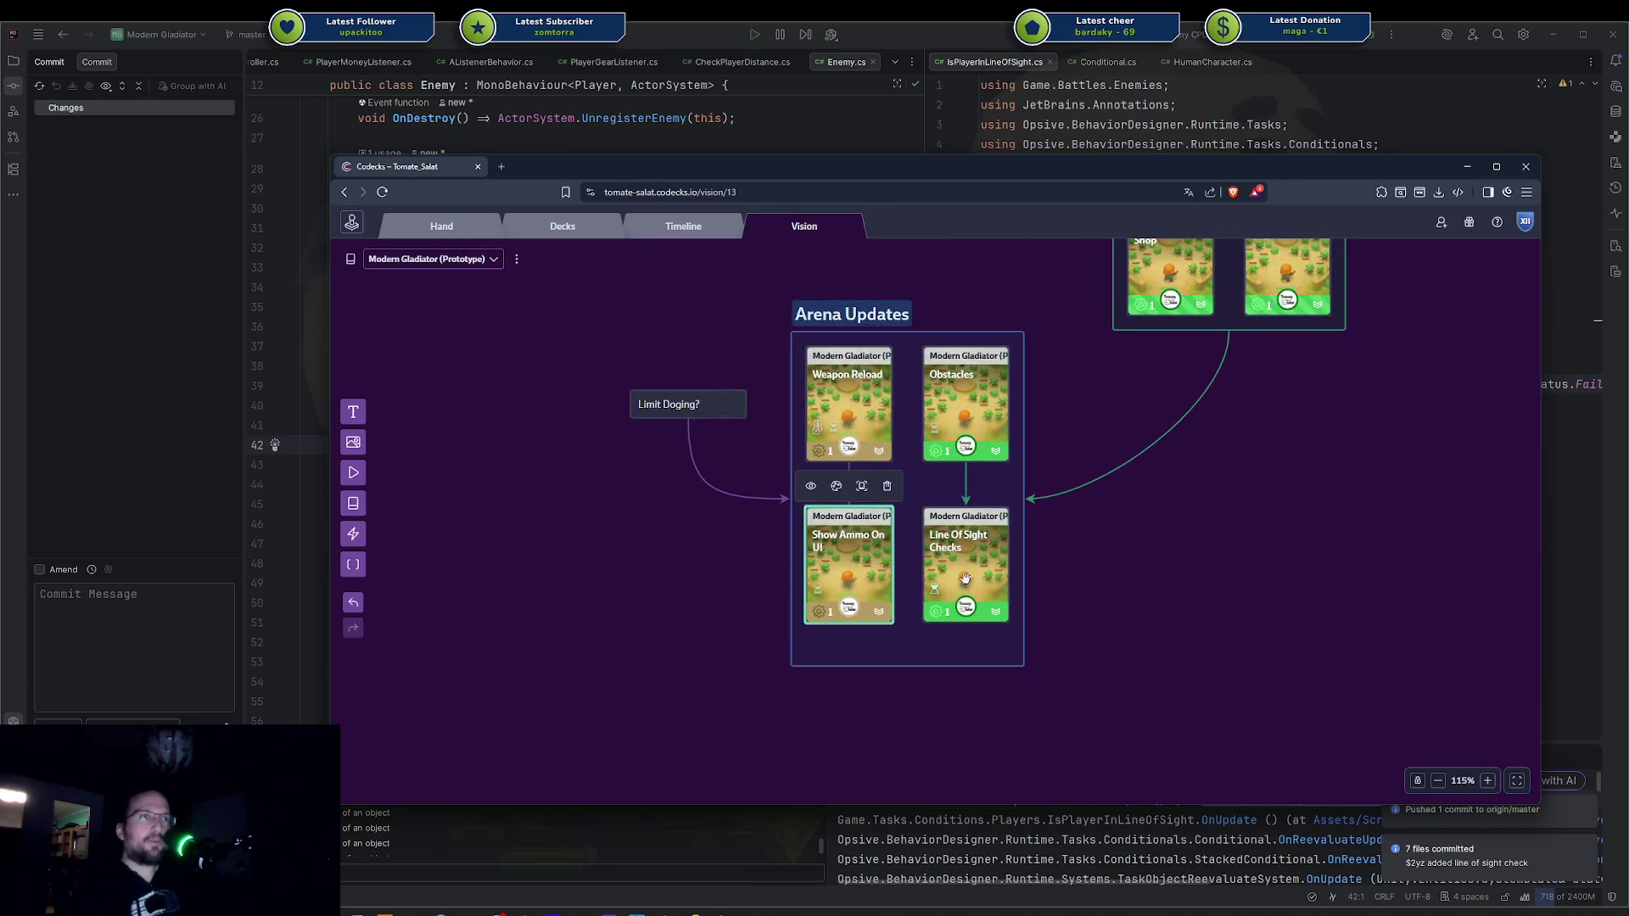
drag(964, 579, 966, 594)
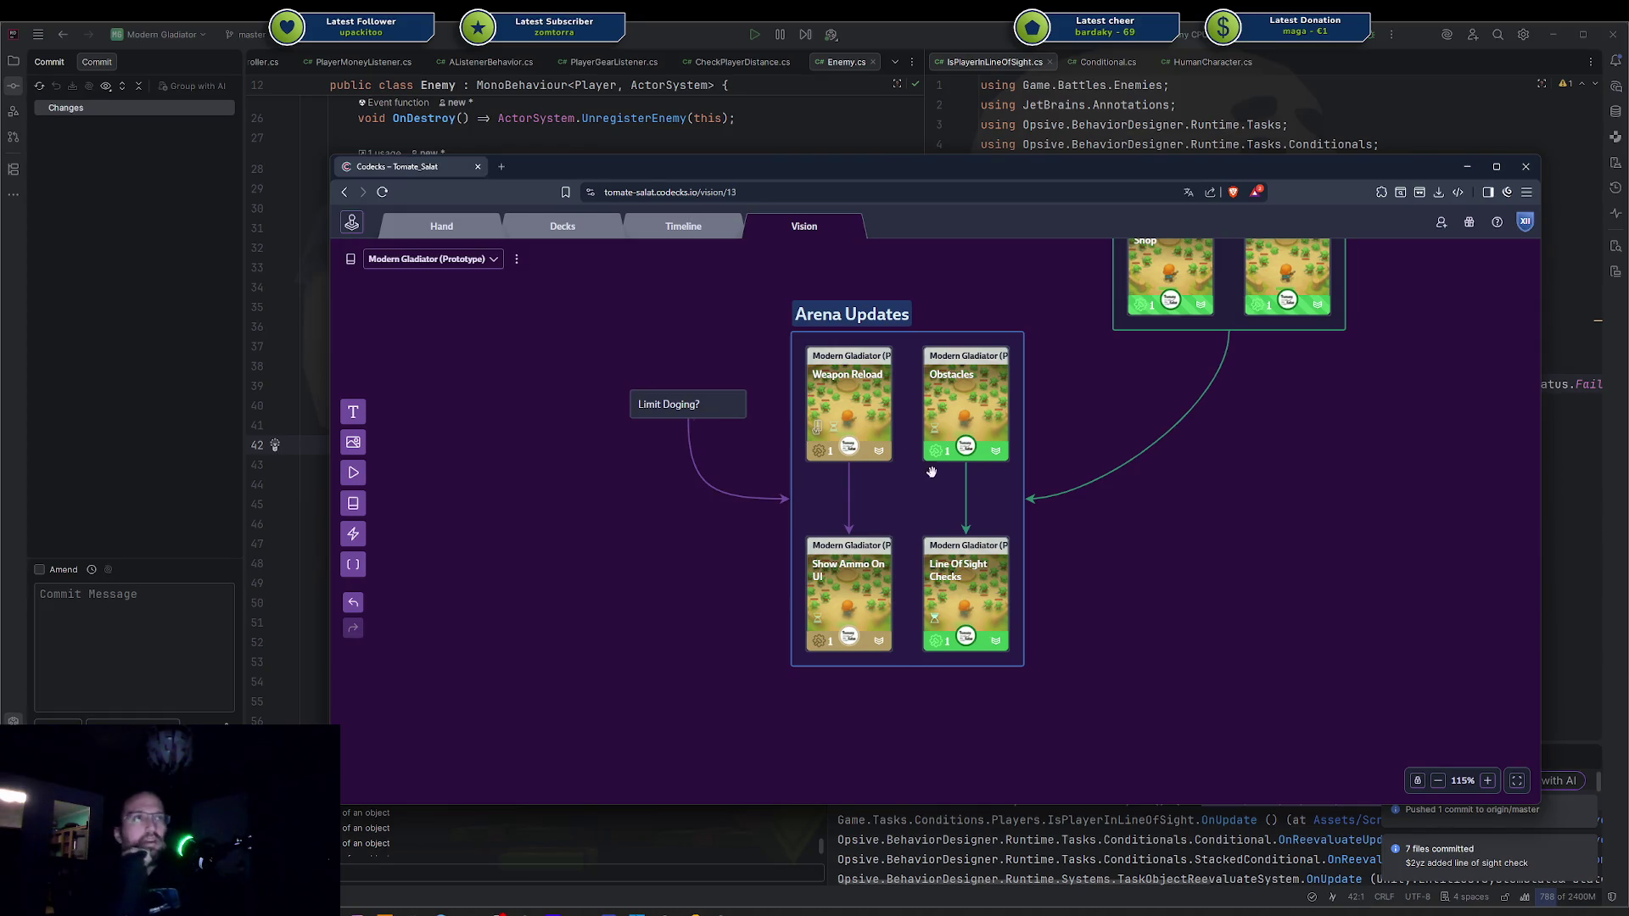
mouse_move(868, 408)
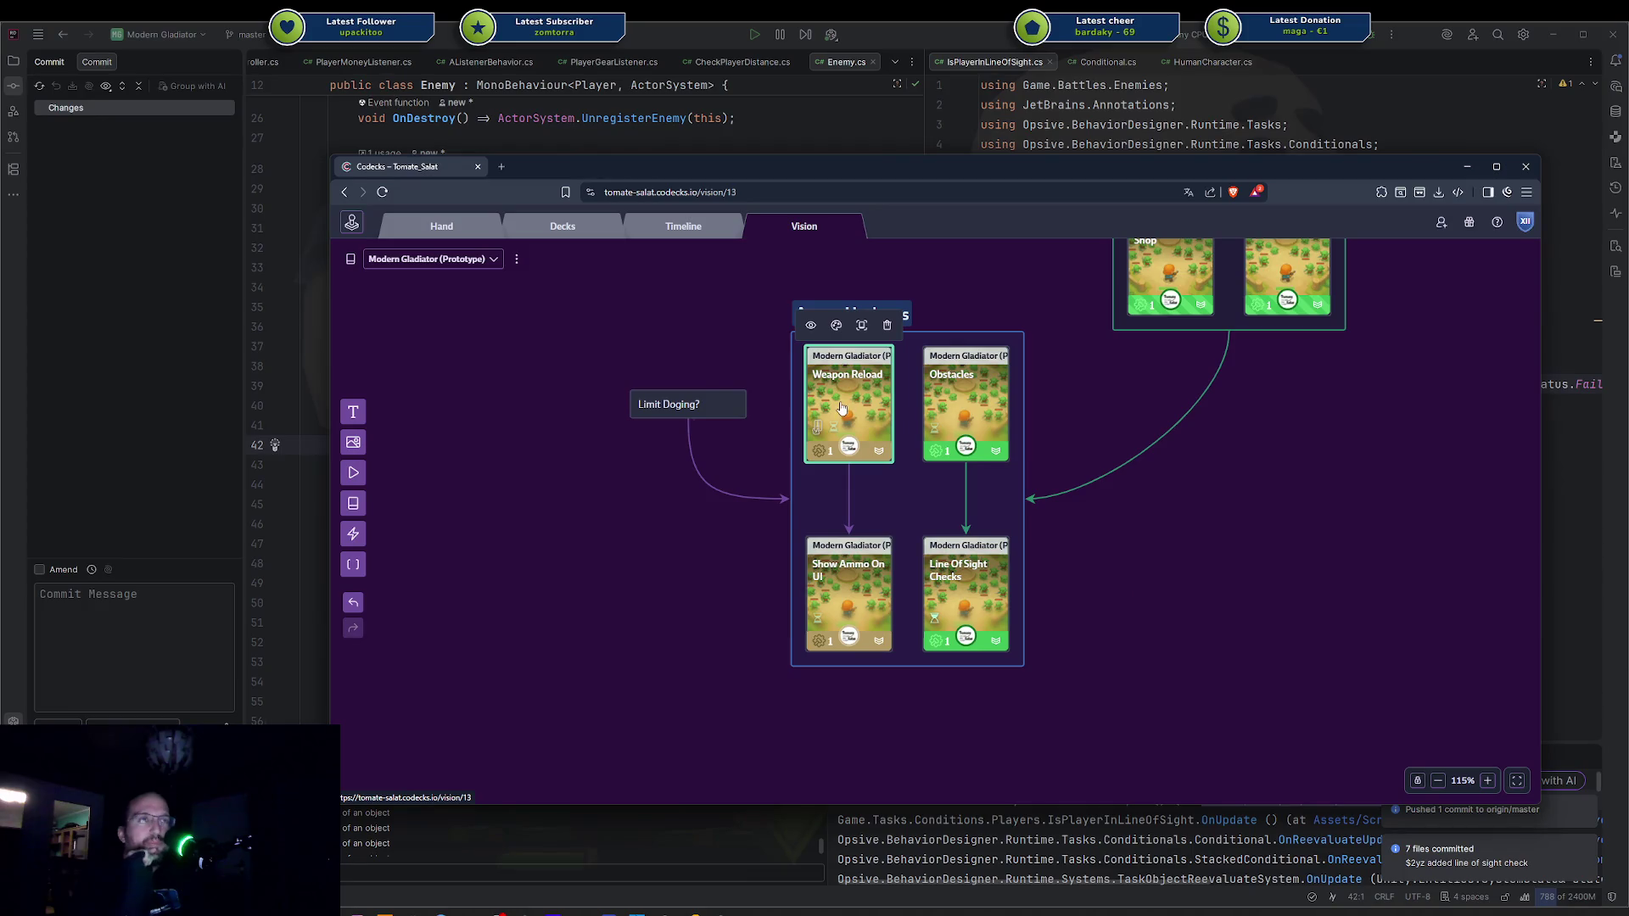
scroll(722, 458, up, 1)
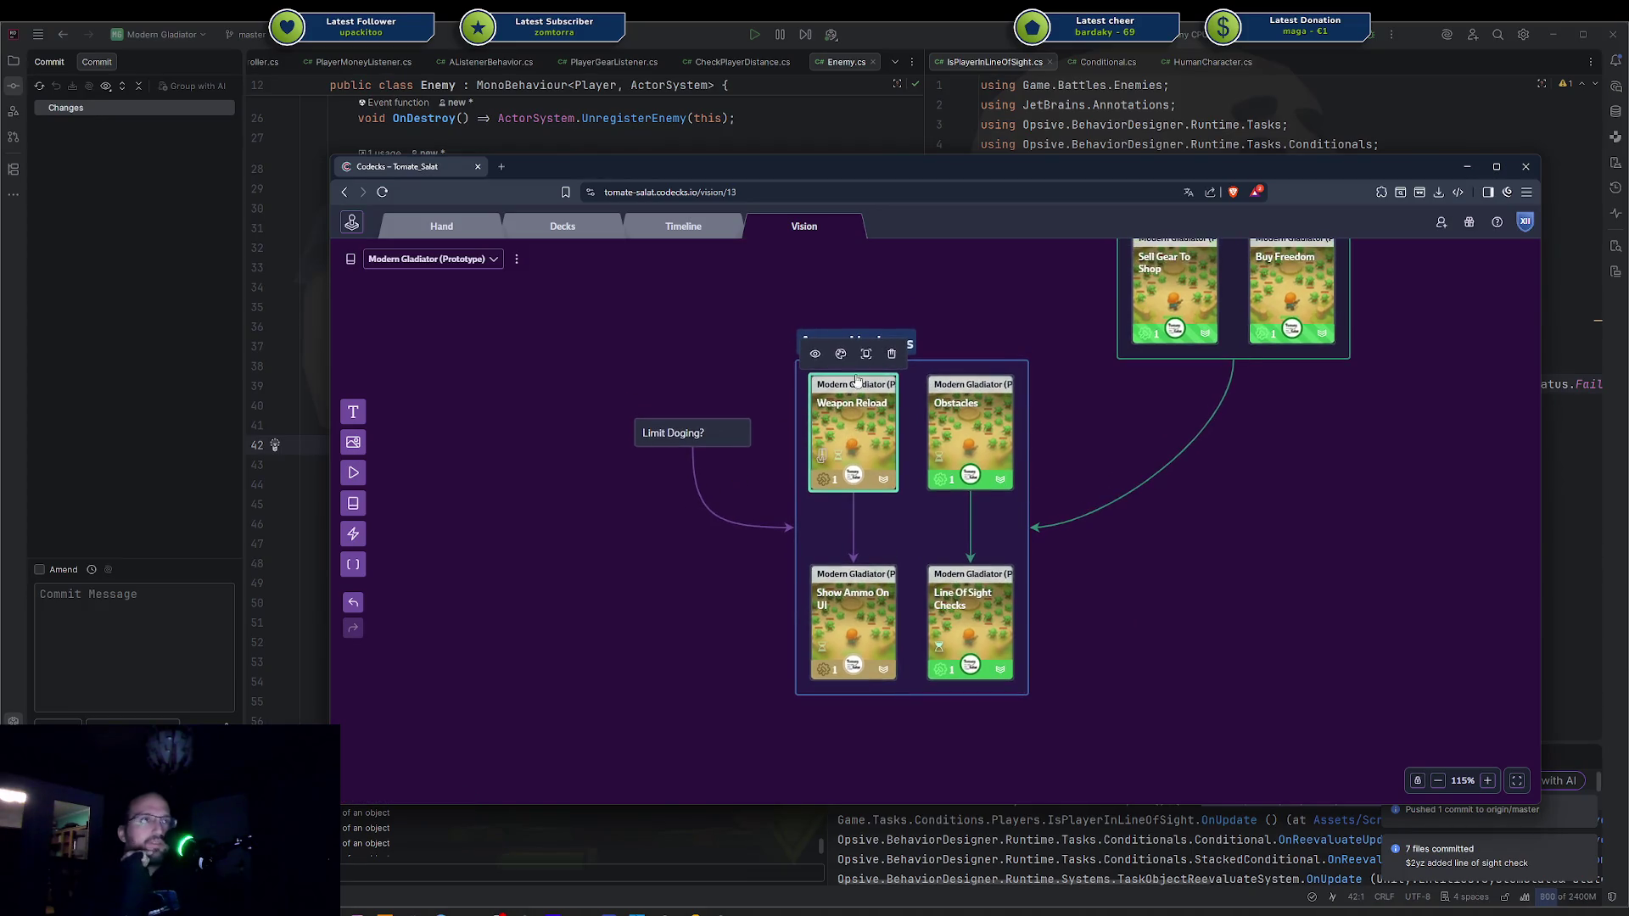
mouse_move(1008, 168)
mouse_down()
mouse_move(1627, 170)
mouse_move(1063, 192)
mouse_up()
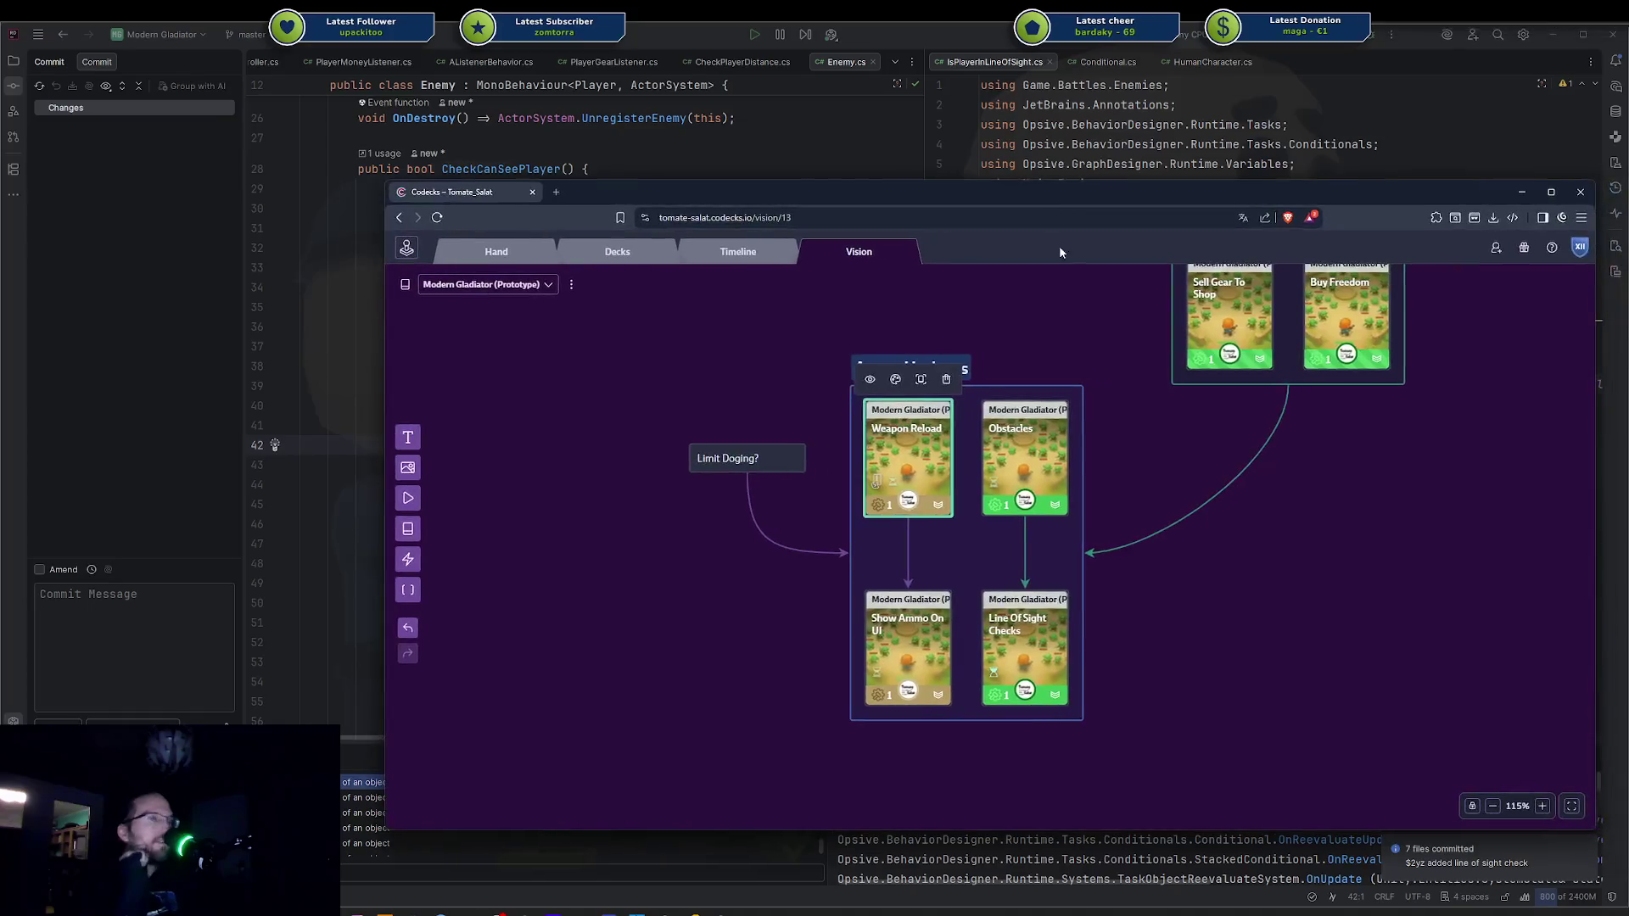
key(alt+Tab)
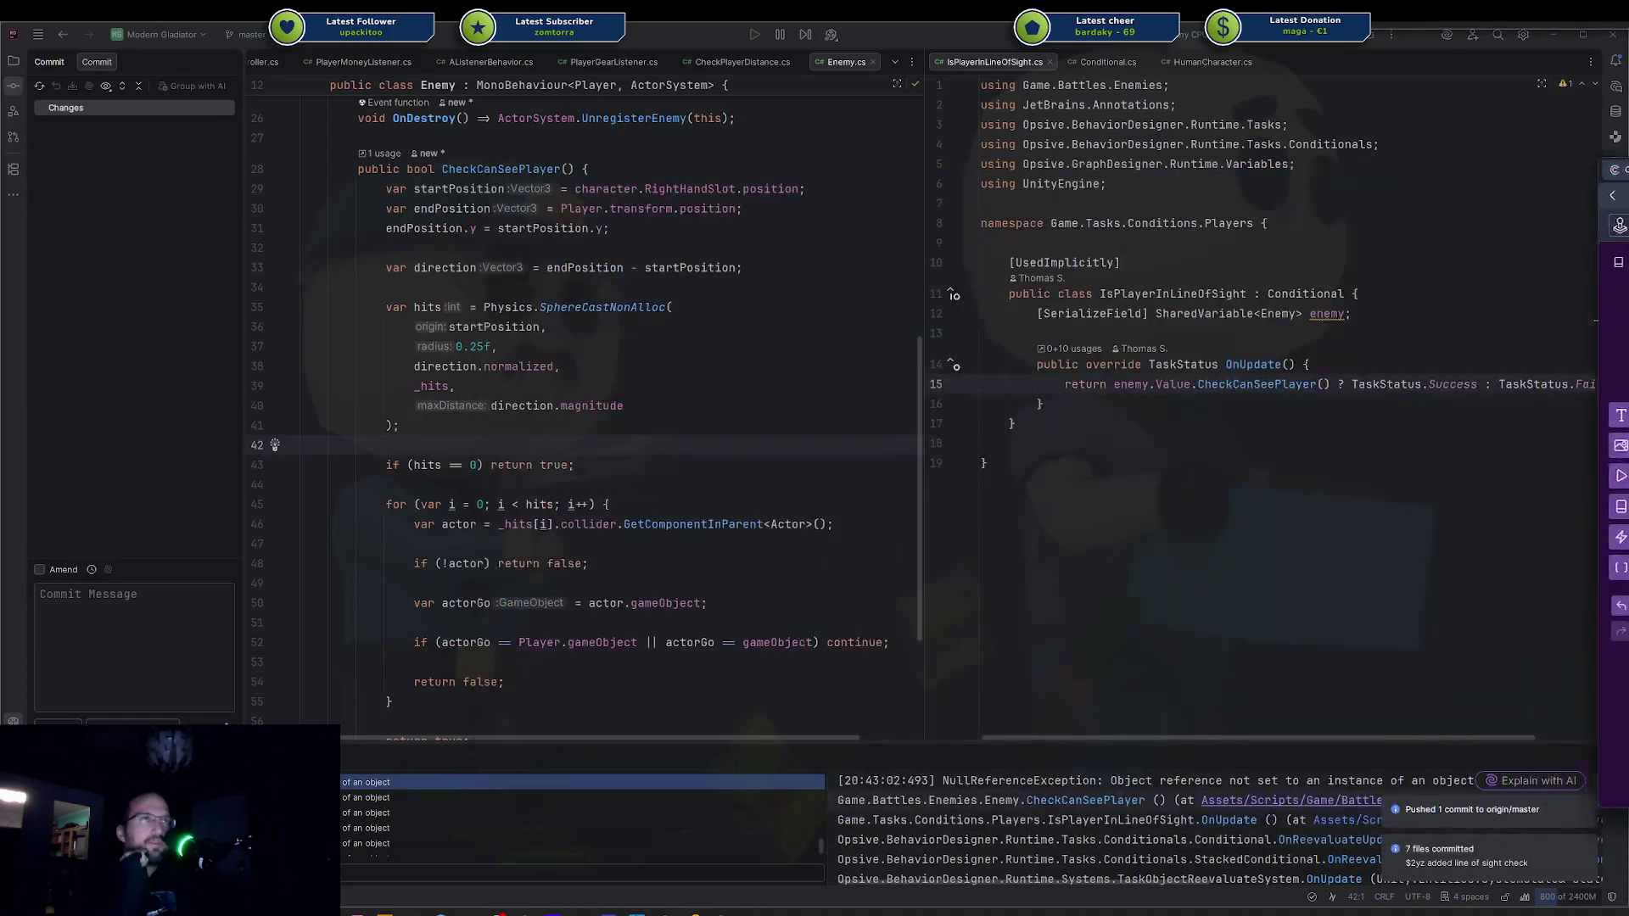
Open the Enemy prefab and show its AI Controller's behavior tree, revealing the Attack Player node.
click(720, 913)
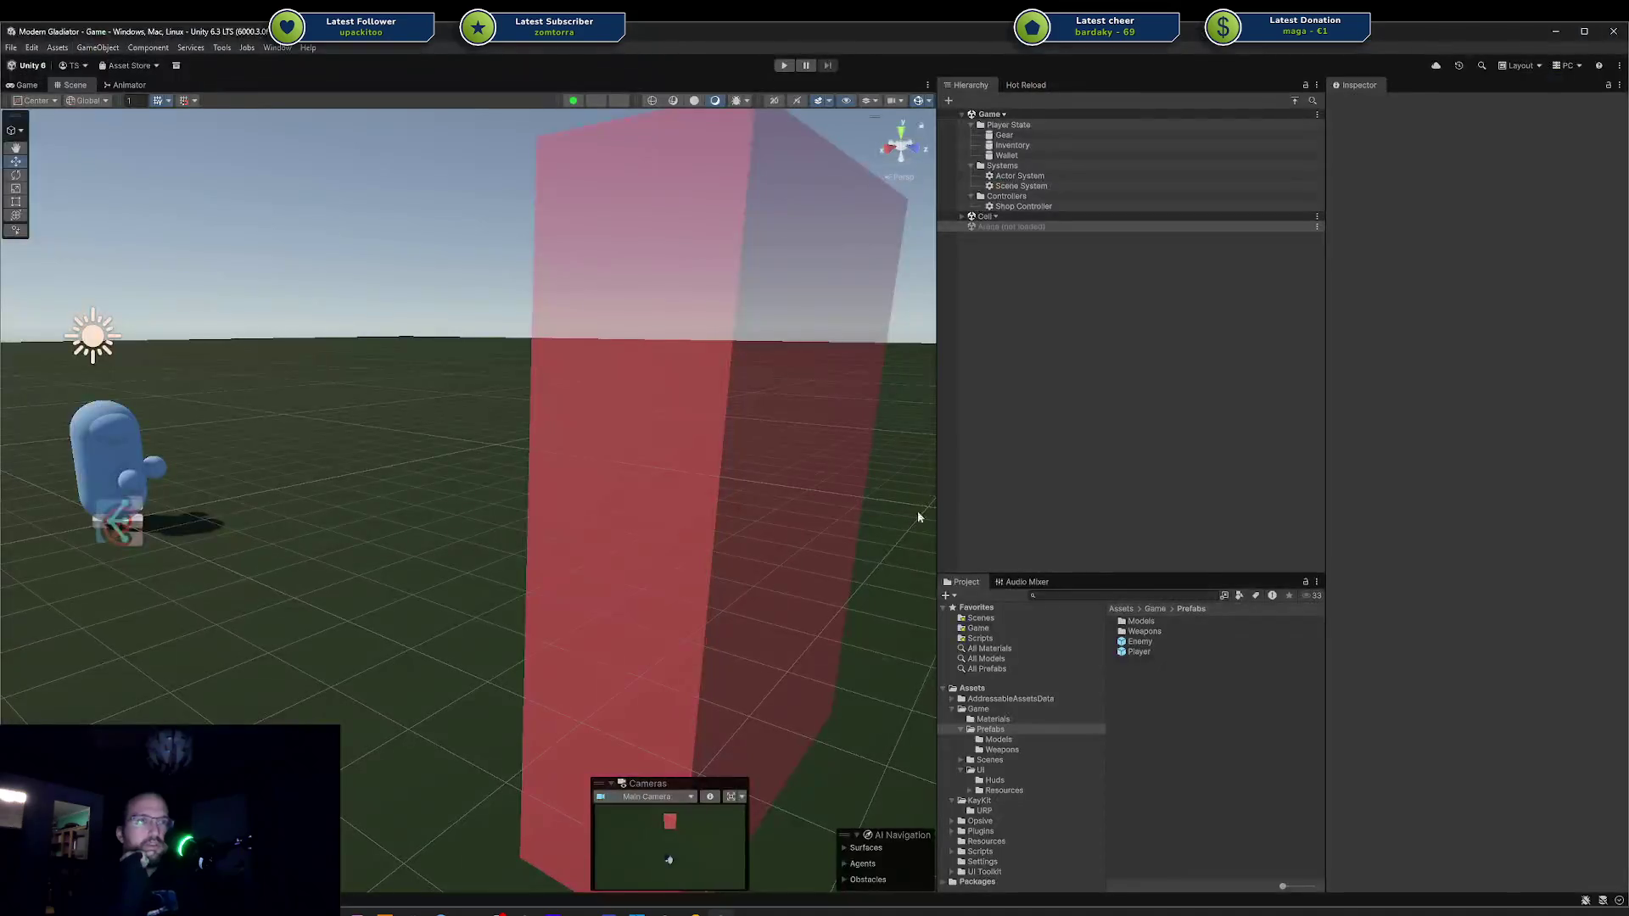
click(1302, 643)
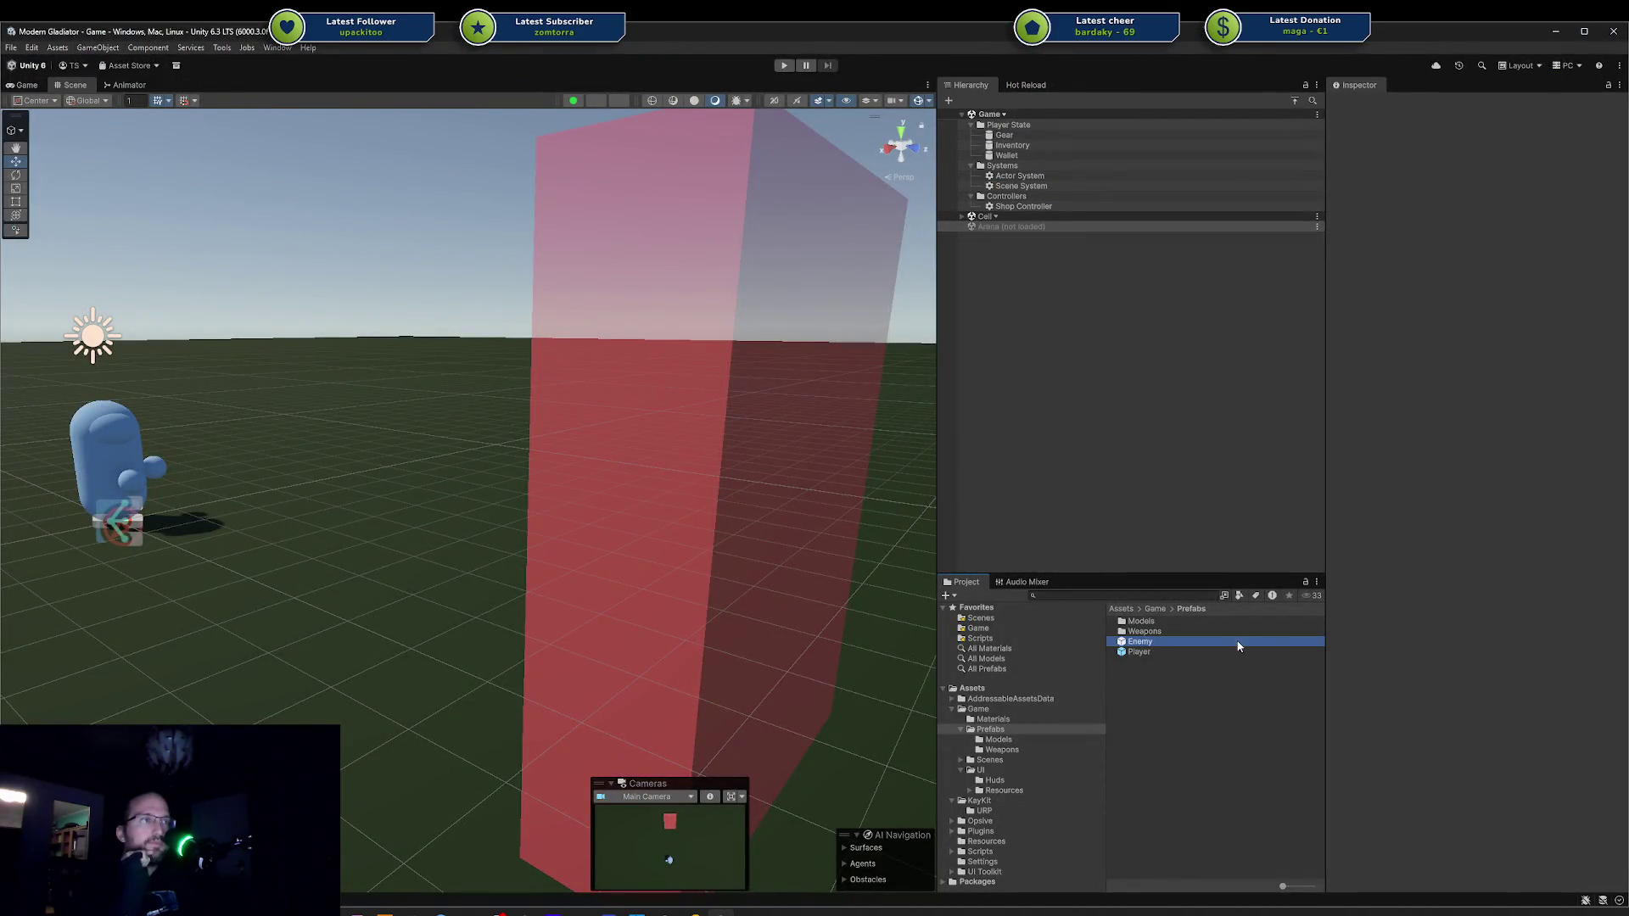
double_click(1178, 642)
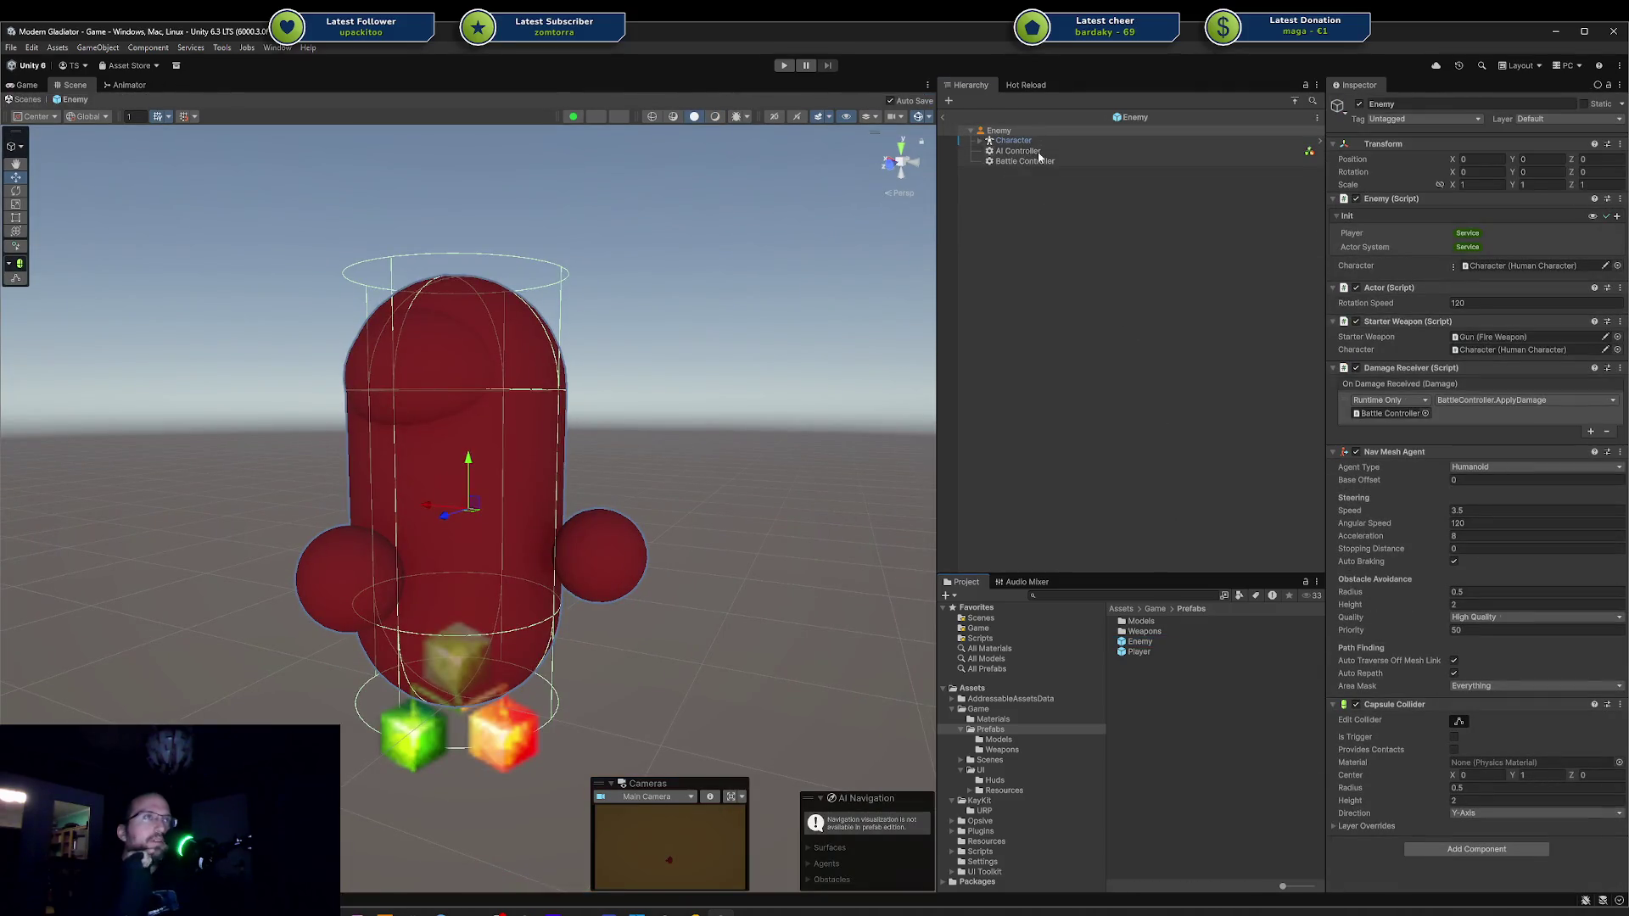
click(1039, 155)
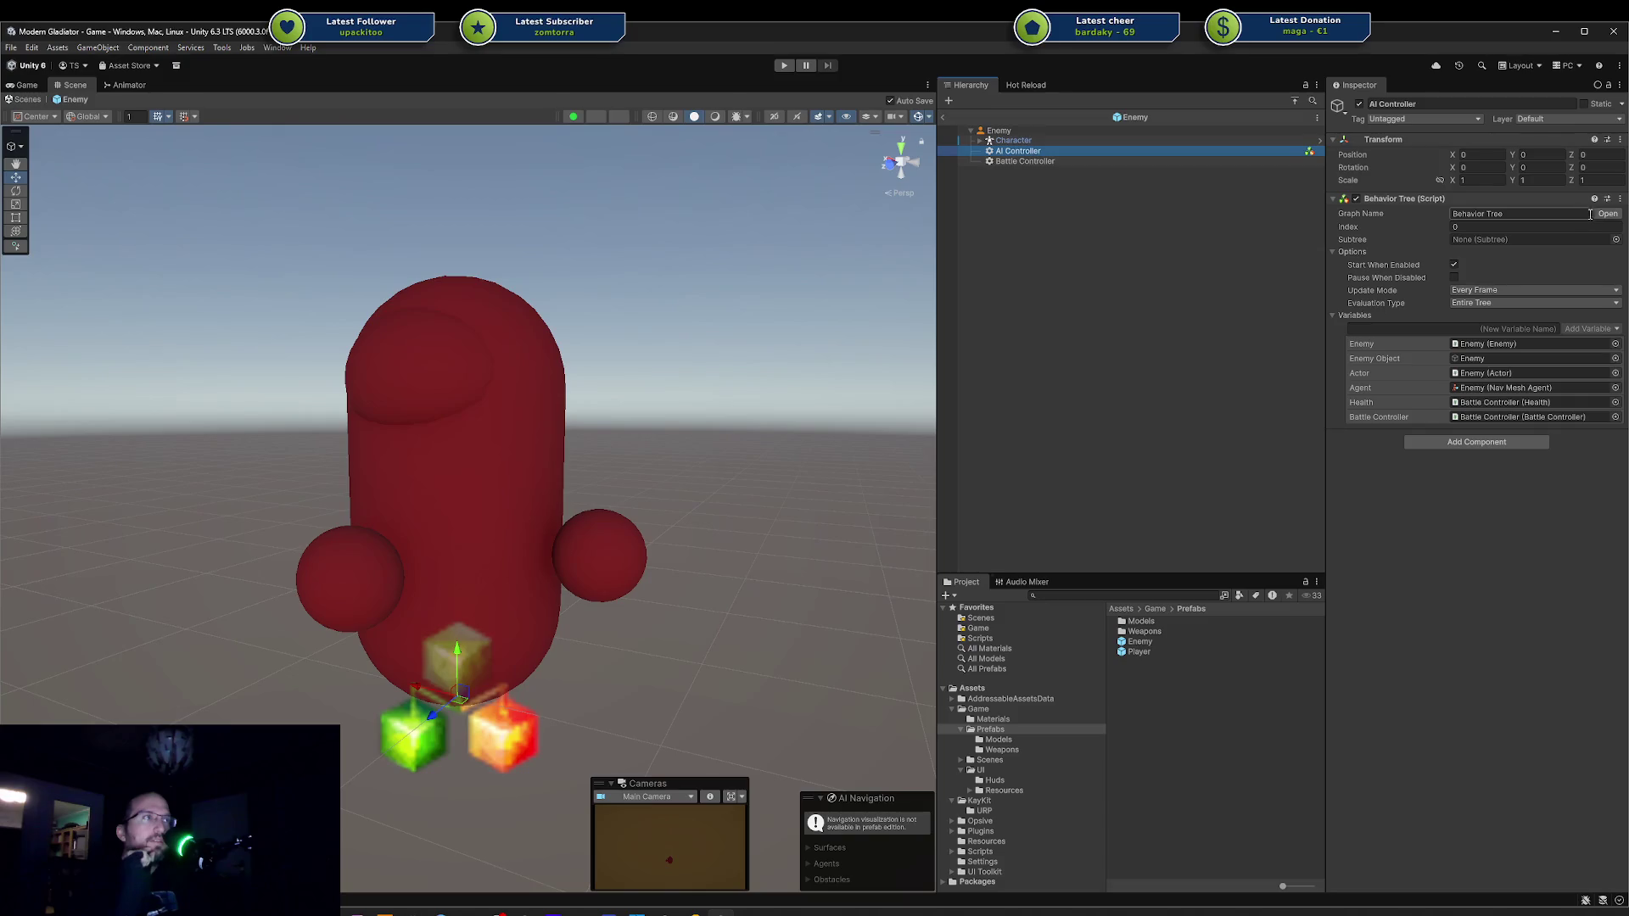
click(1608, 213)
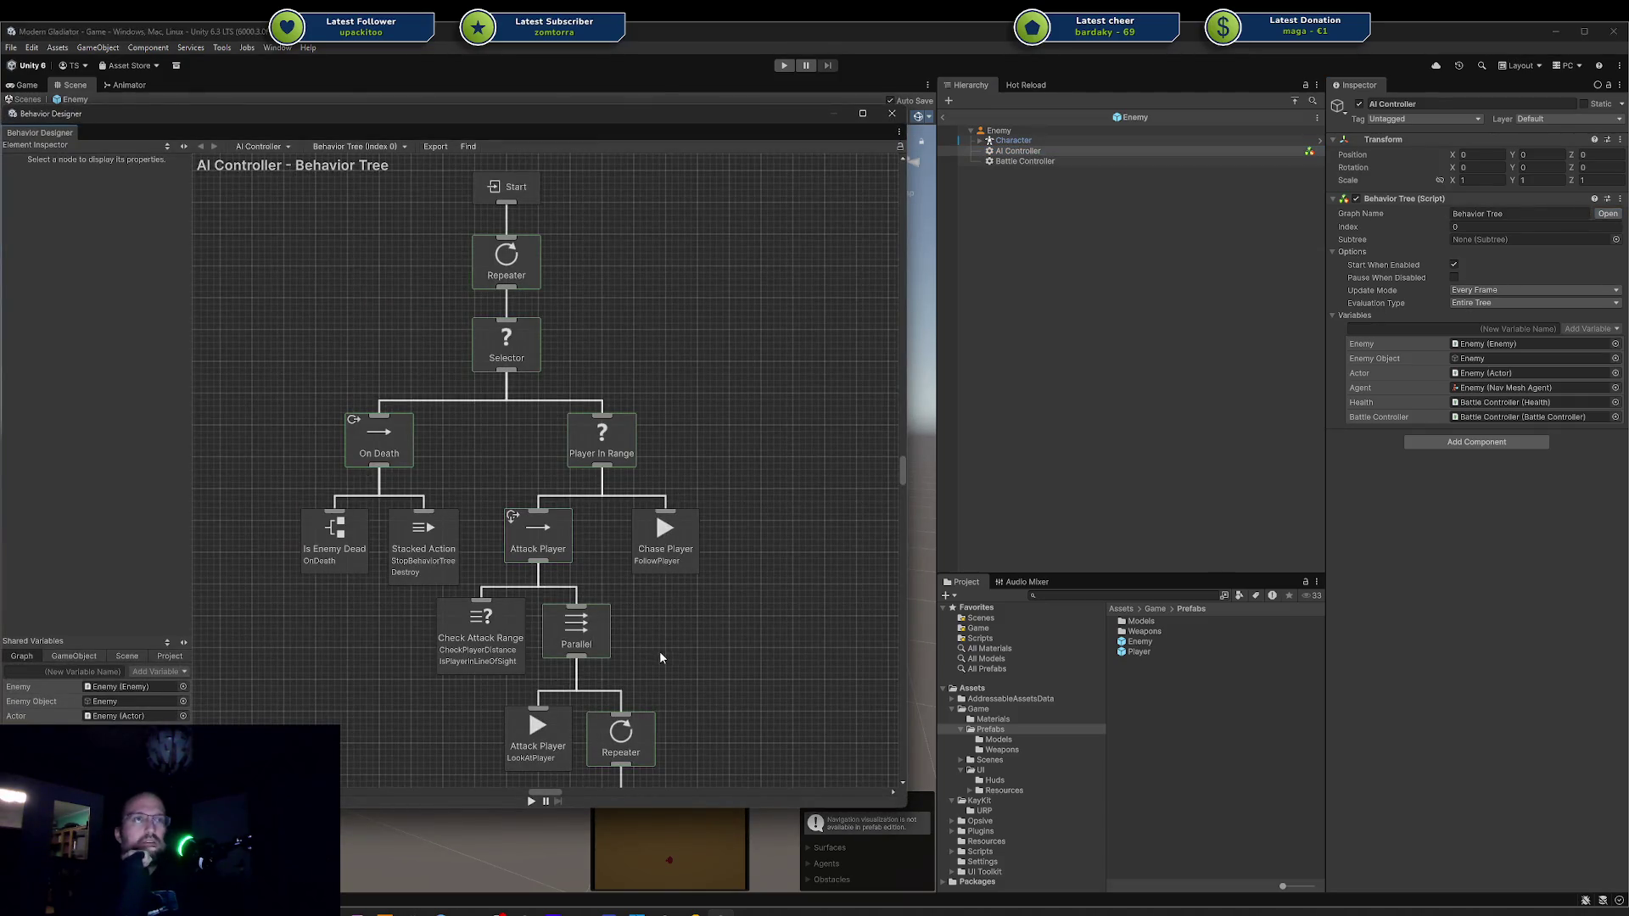
drag(661, 658, 701, 527)
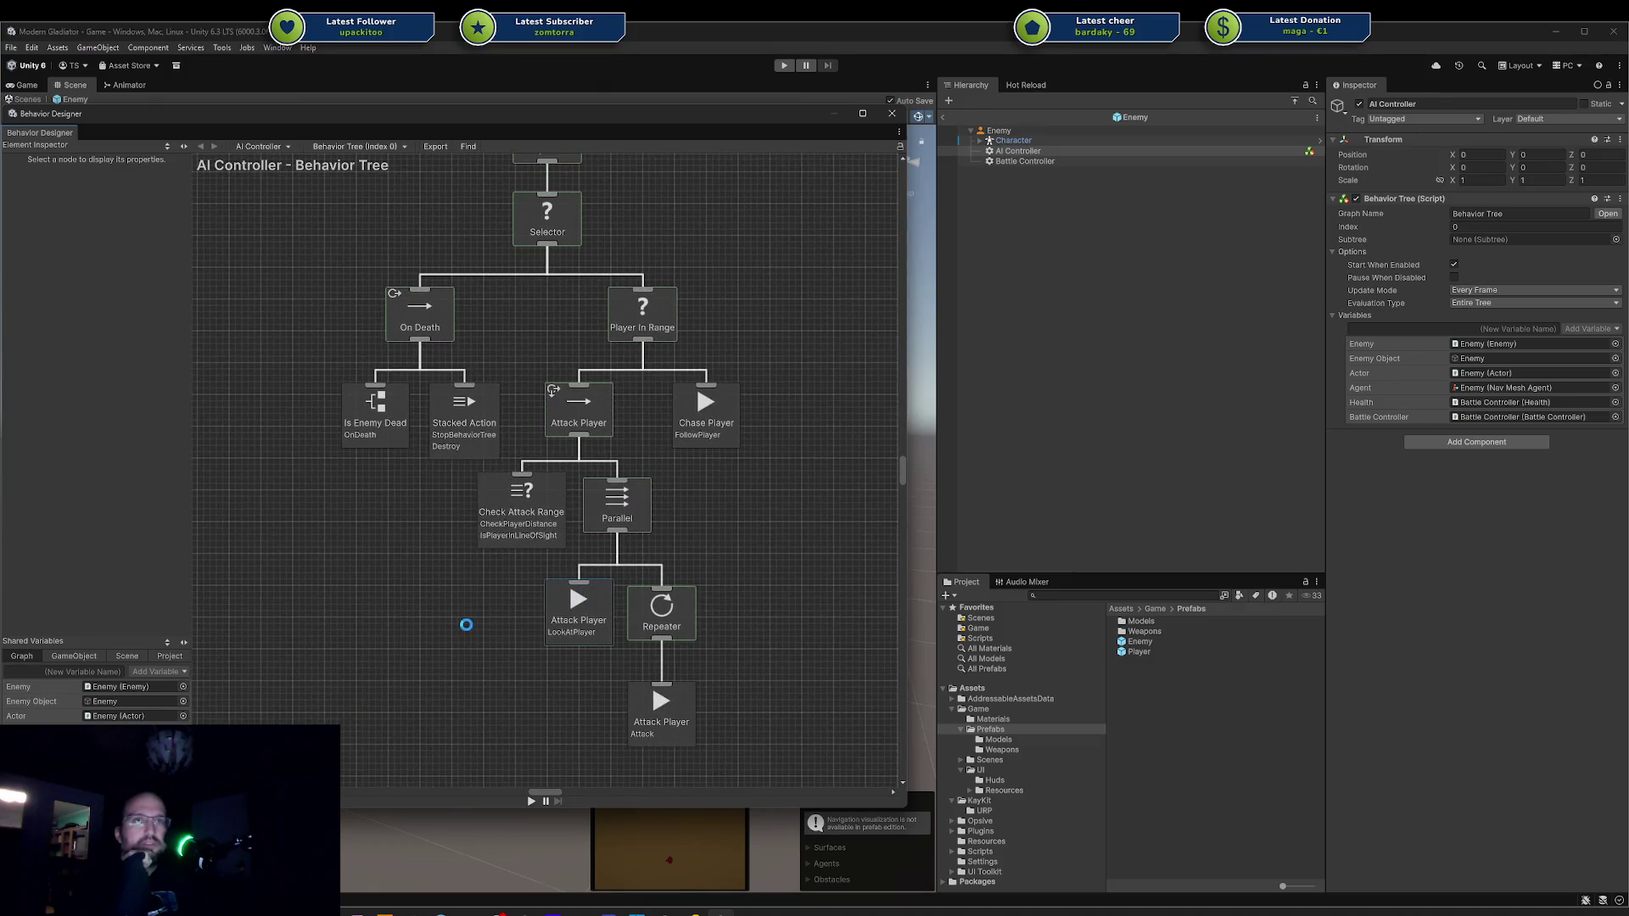
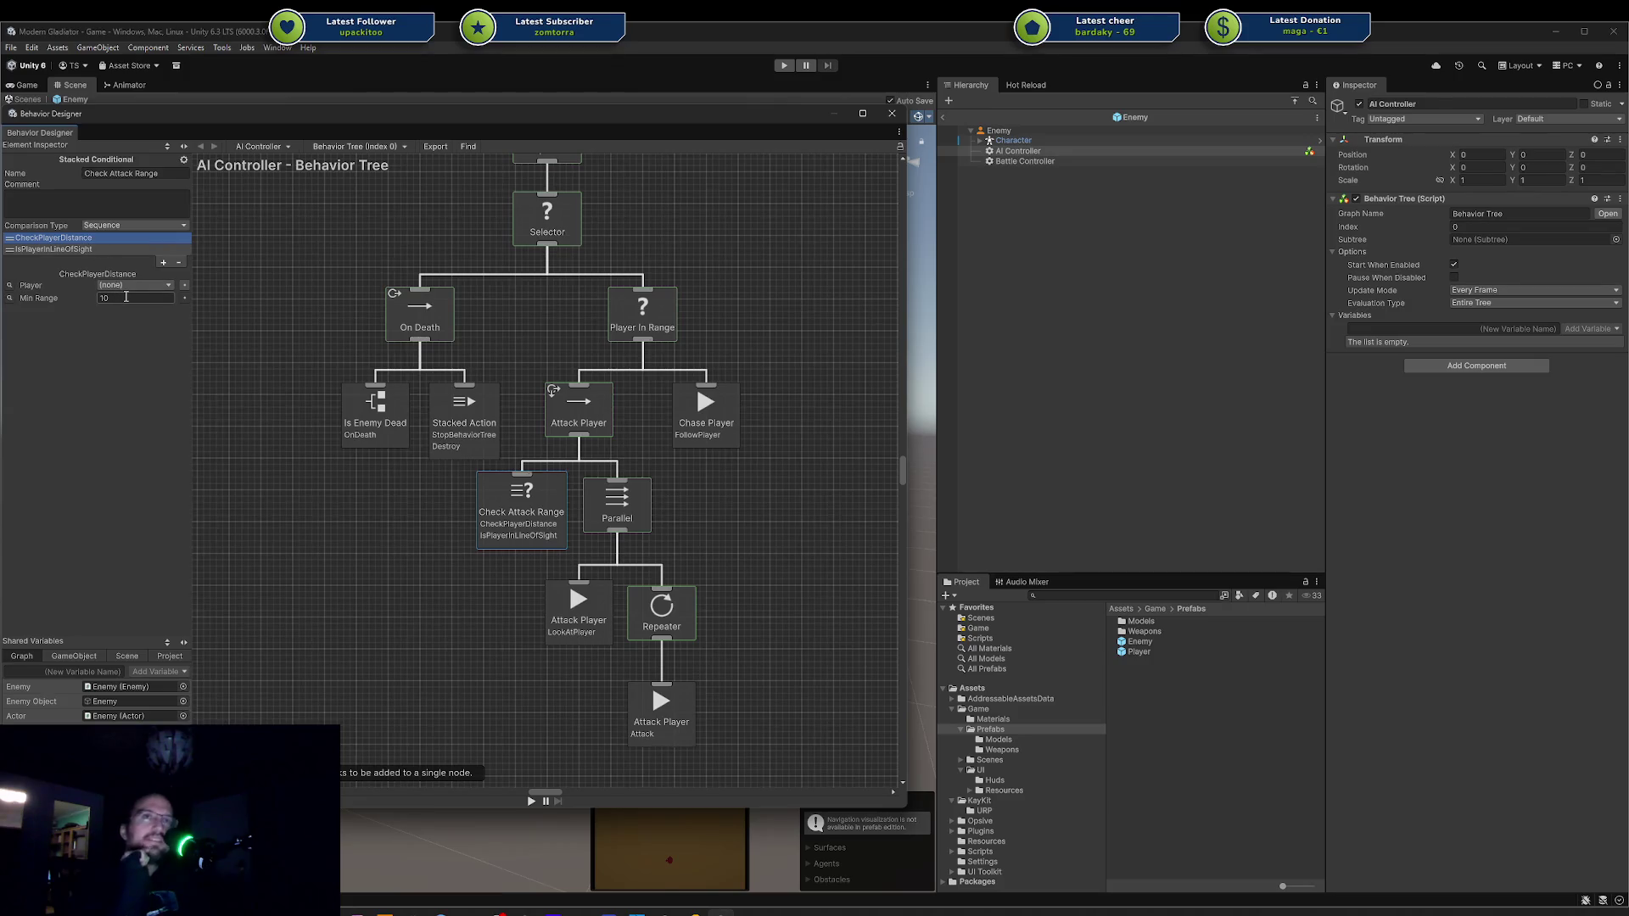
Close the Behavior Designer window and exit the Enemy prefab back to the Game scene.
click(891, 113)
click(943, 117)
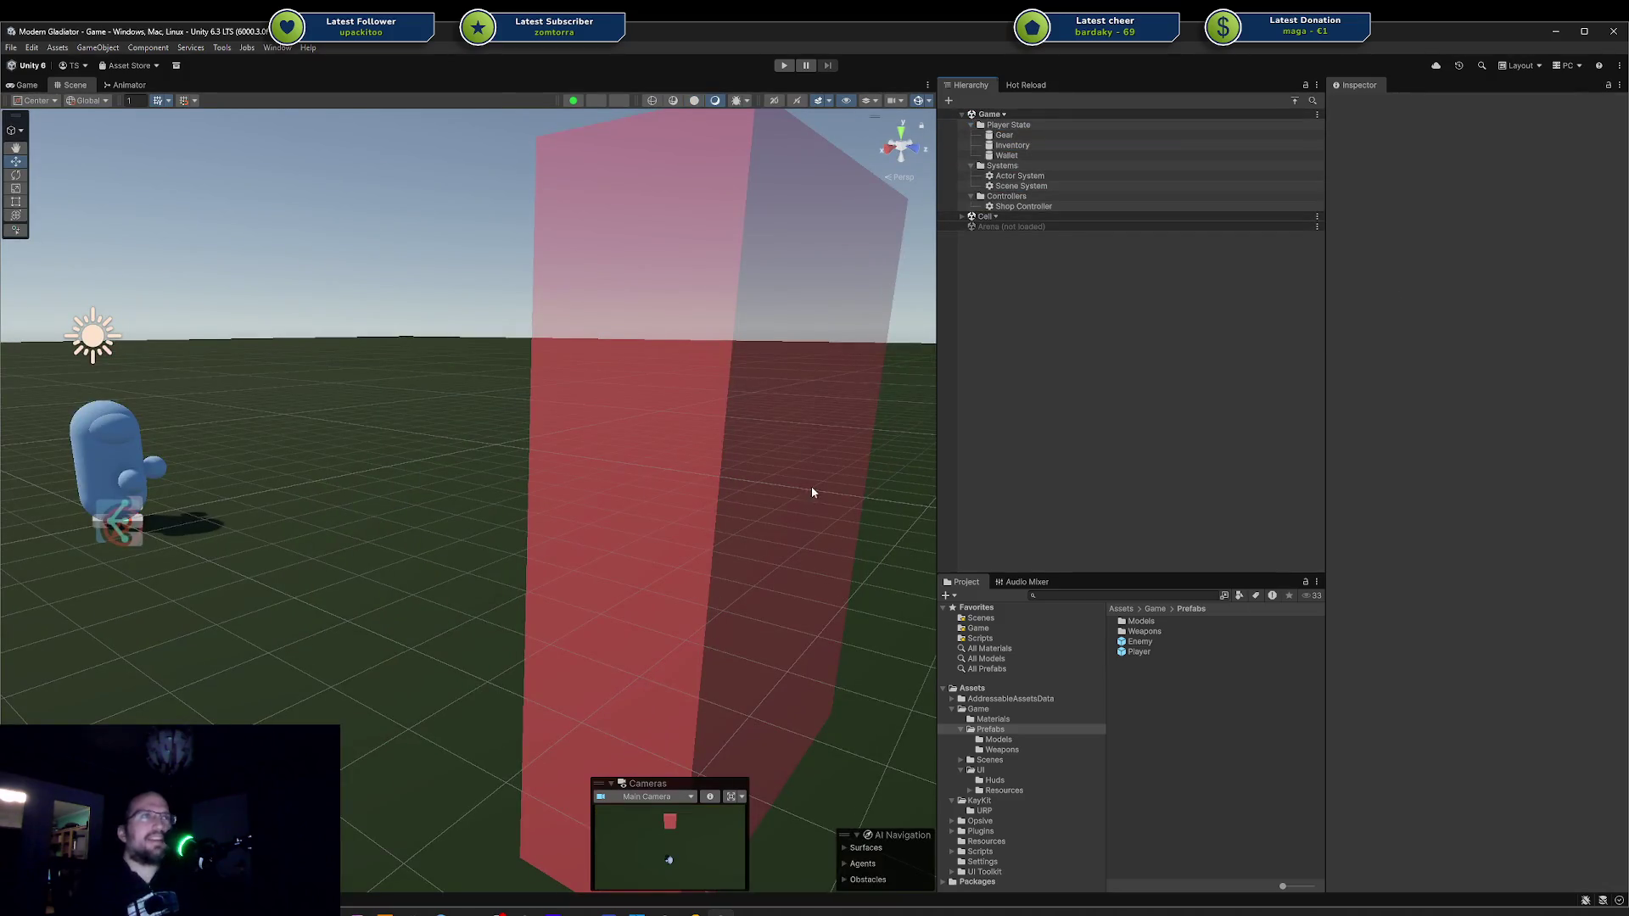
key(alt+Tab)
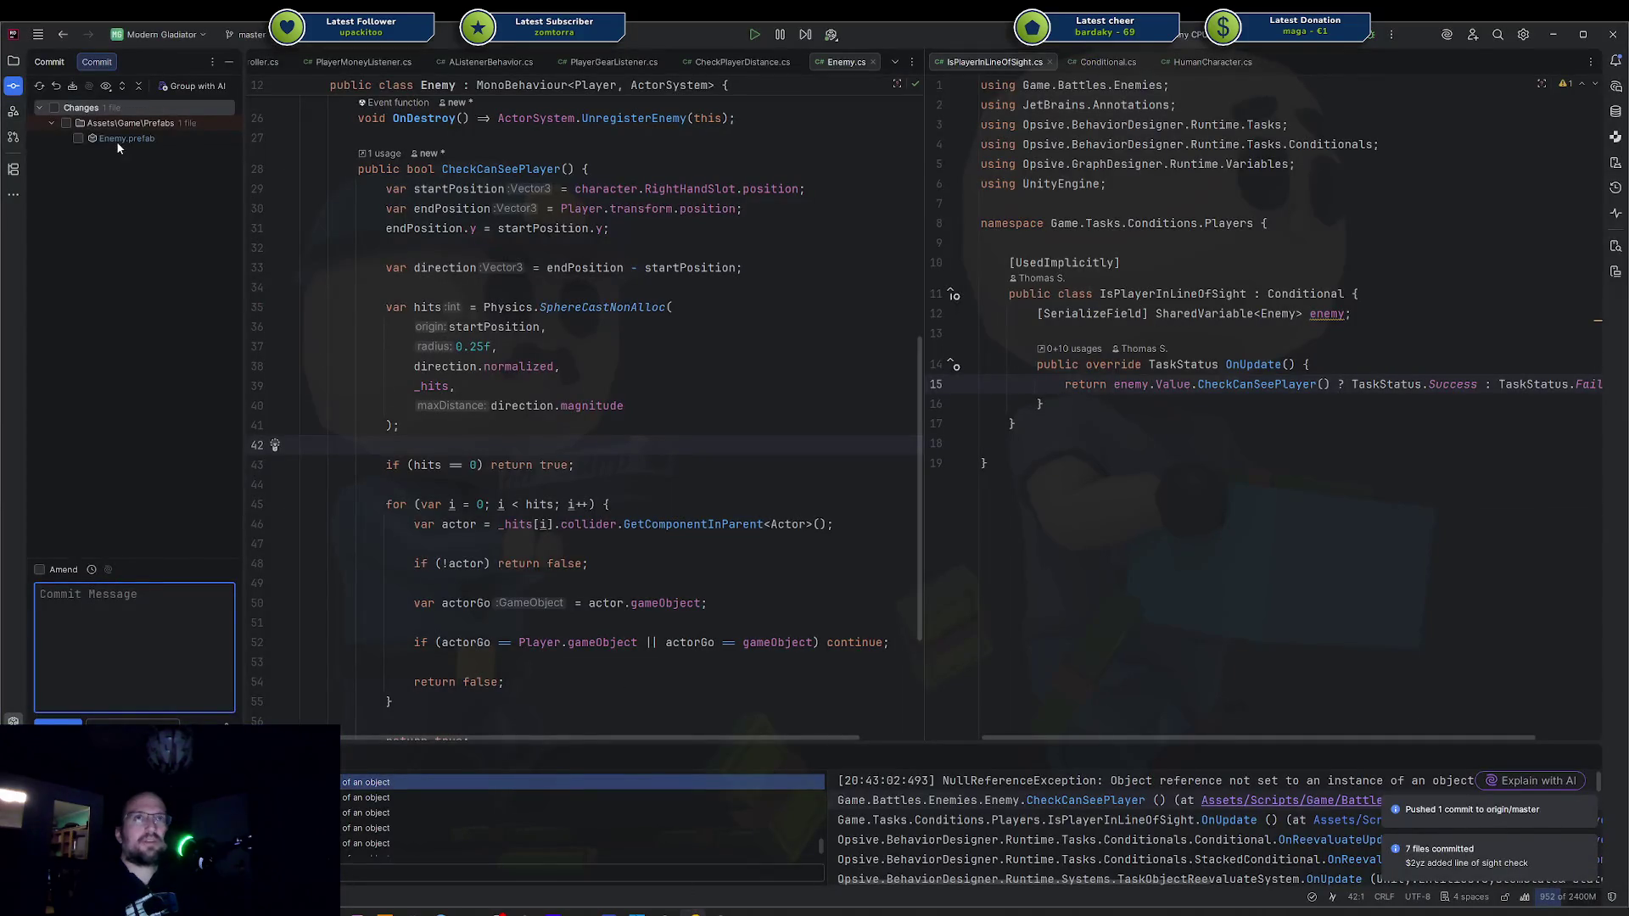
Diff Enemy.prefab, roll back its modification, and return to the Explorer file tree.
double_click(117, 141)
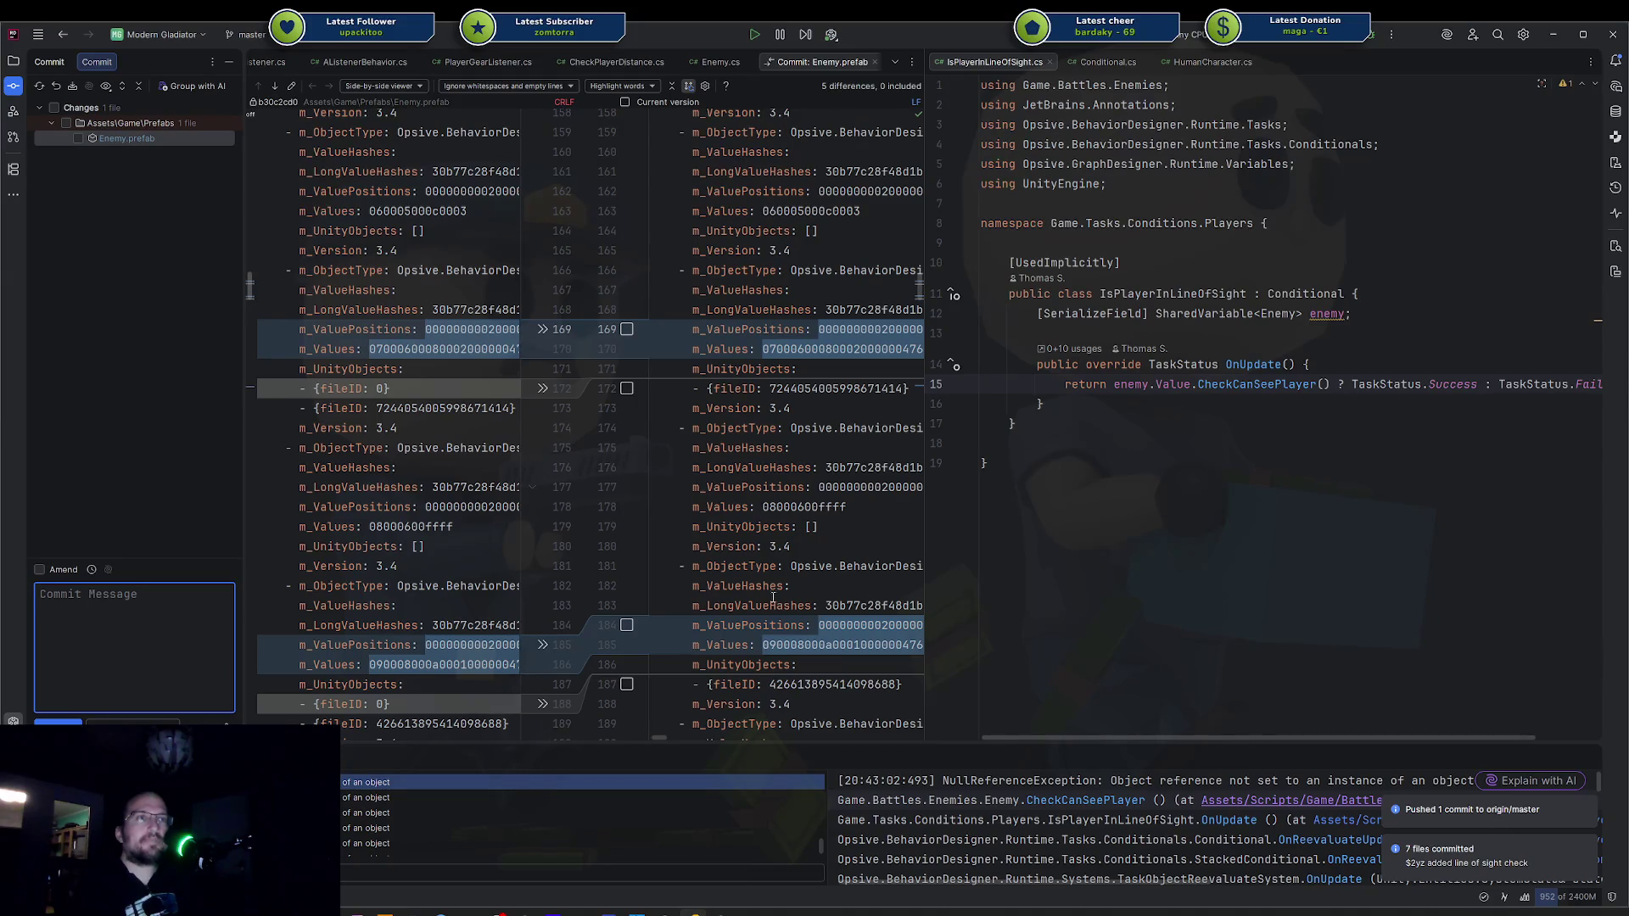
click(56, 85)
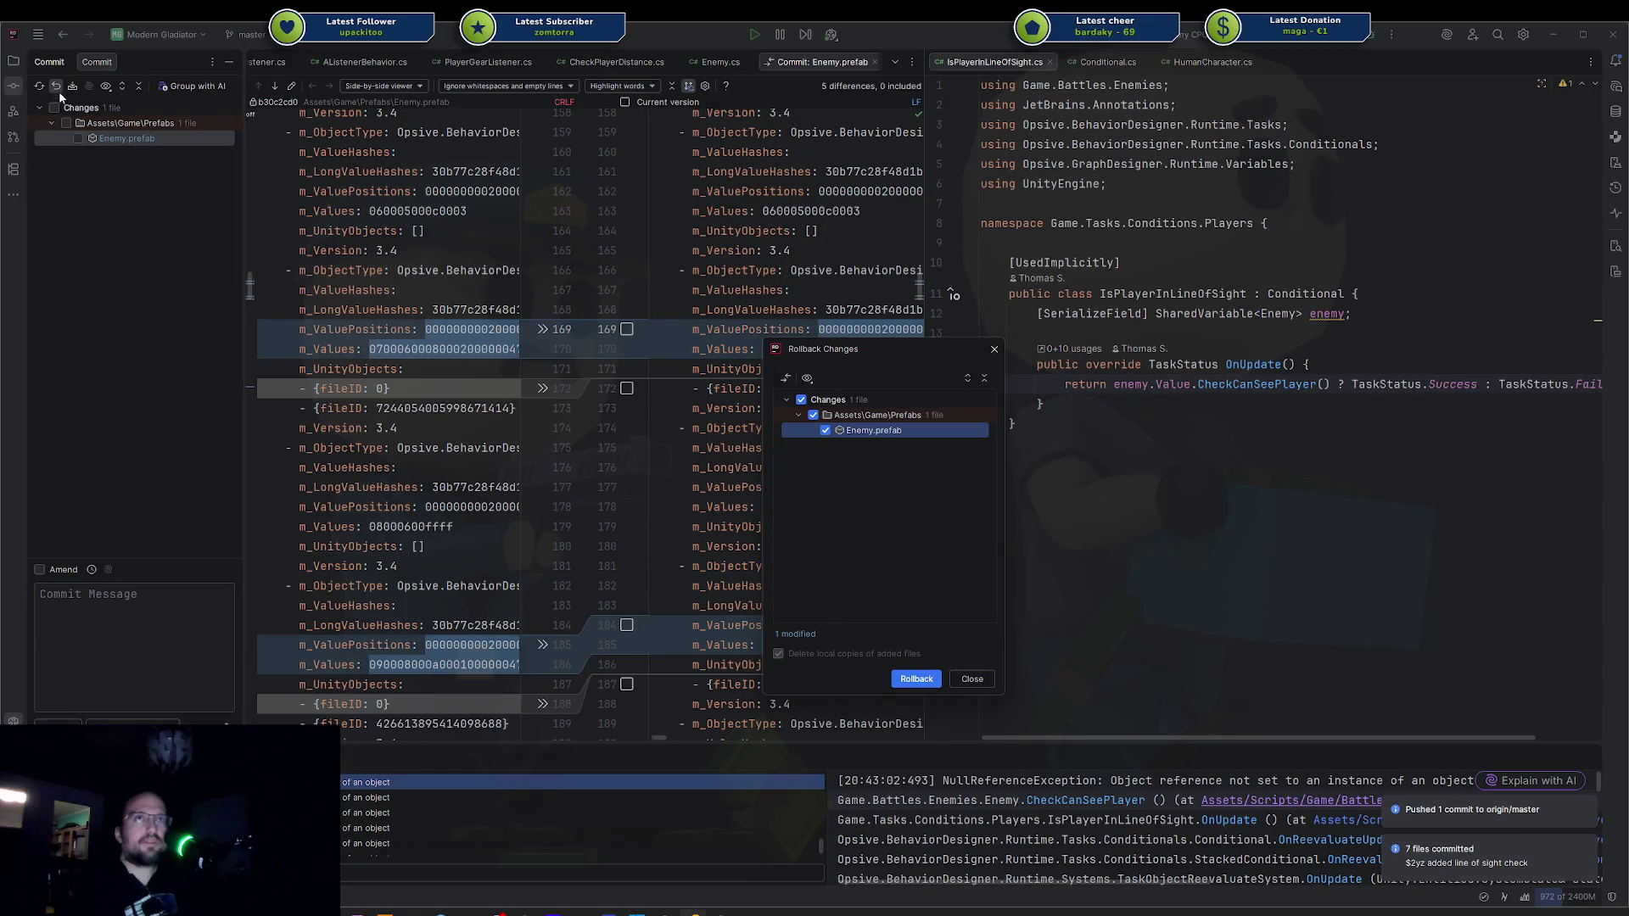
click(906, 675)
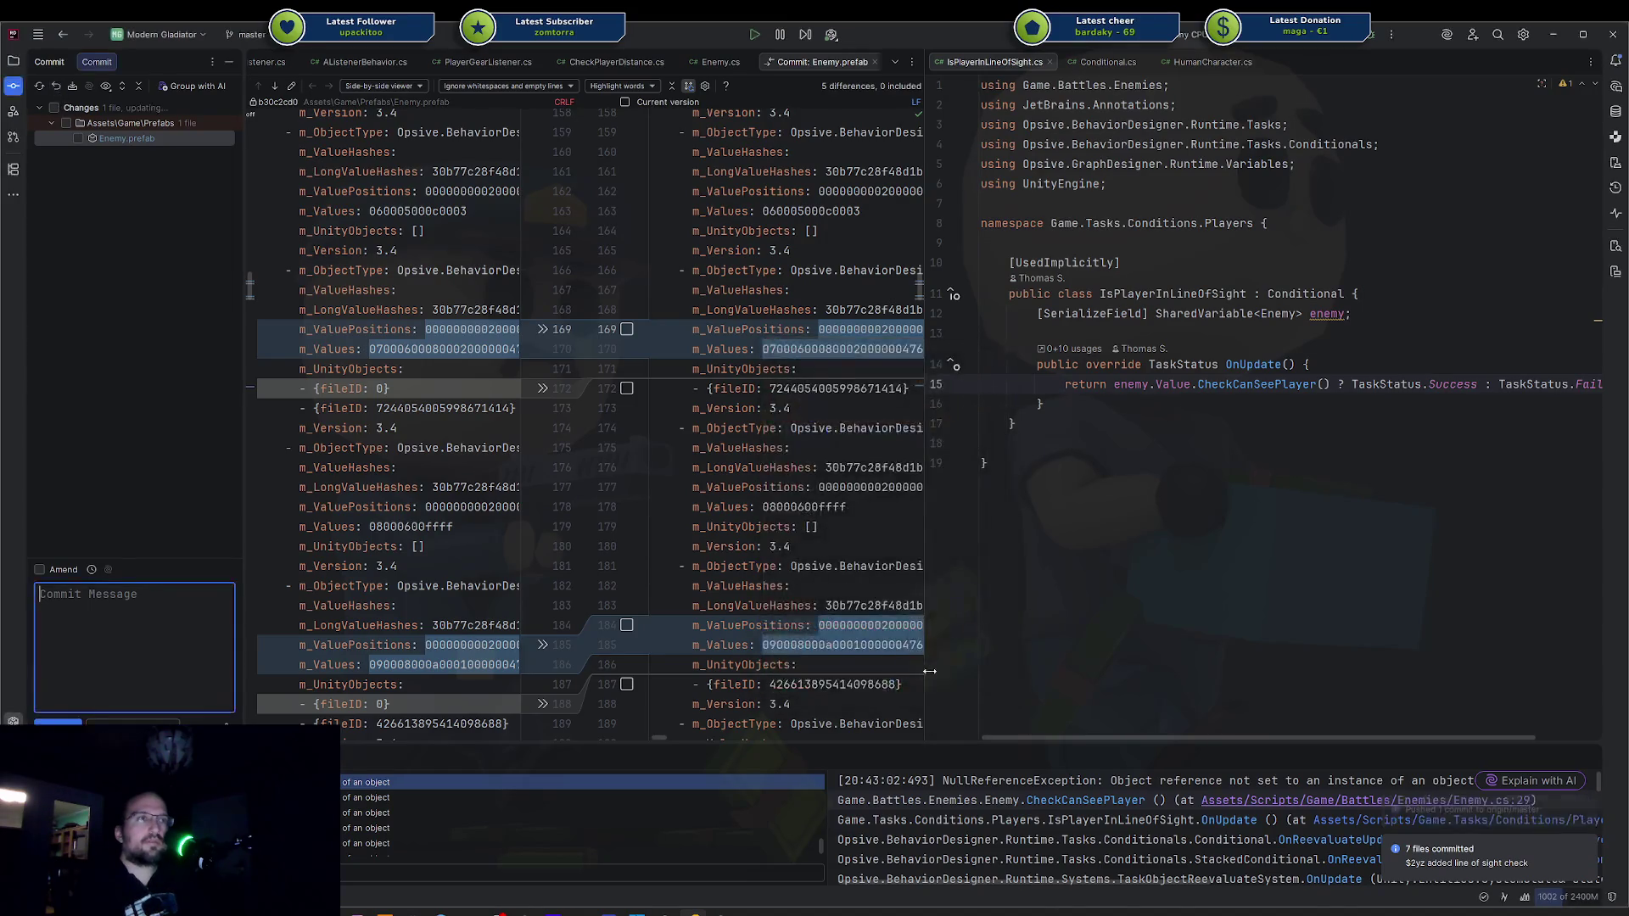
click(15, 63)
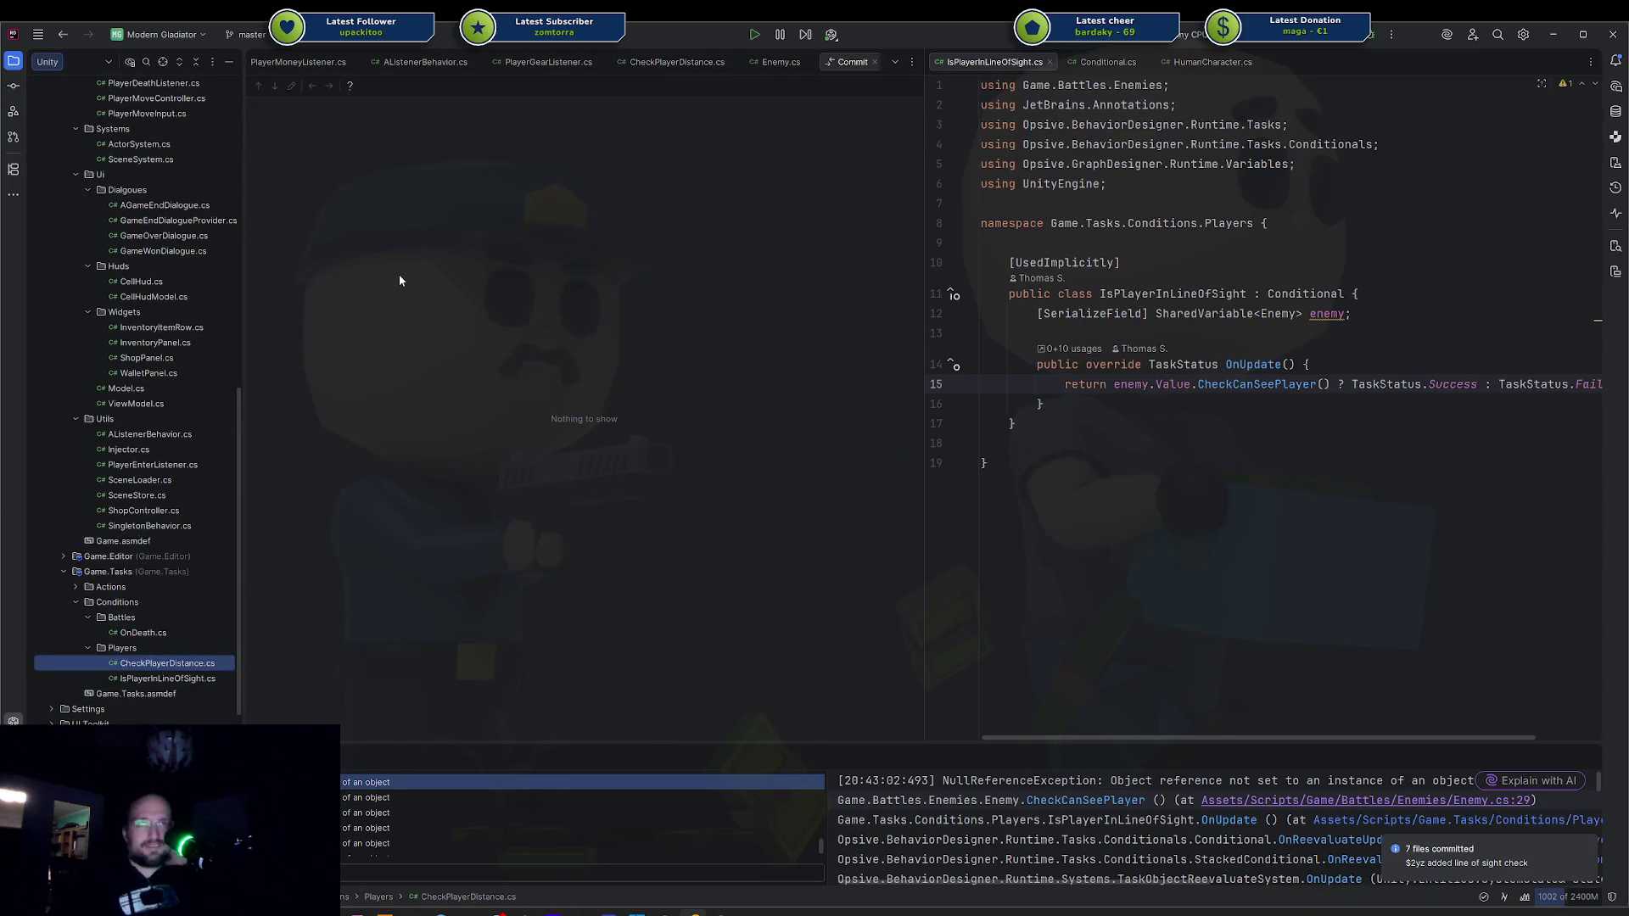
Open CheckPlayerDistance.cs, Attack.cs from Actions > Battles, and FollowPlayer.cs from Actions > Characters.
double_click(185, 662)
double_click(121, 587)
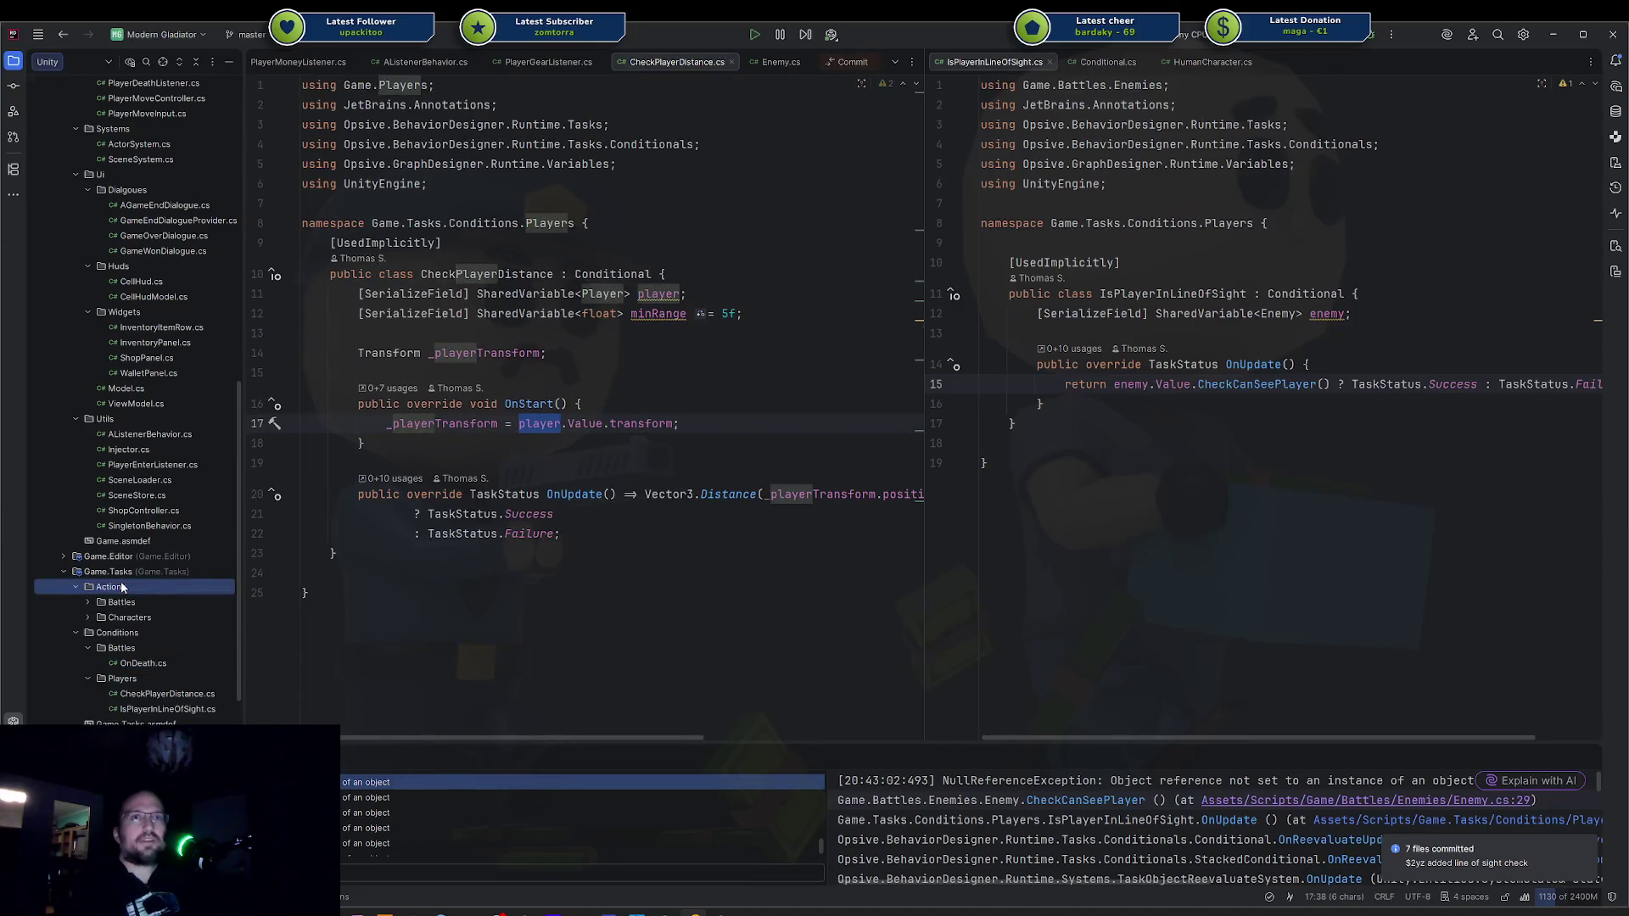
double_click(143, 604)
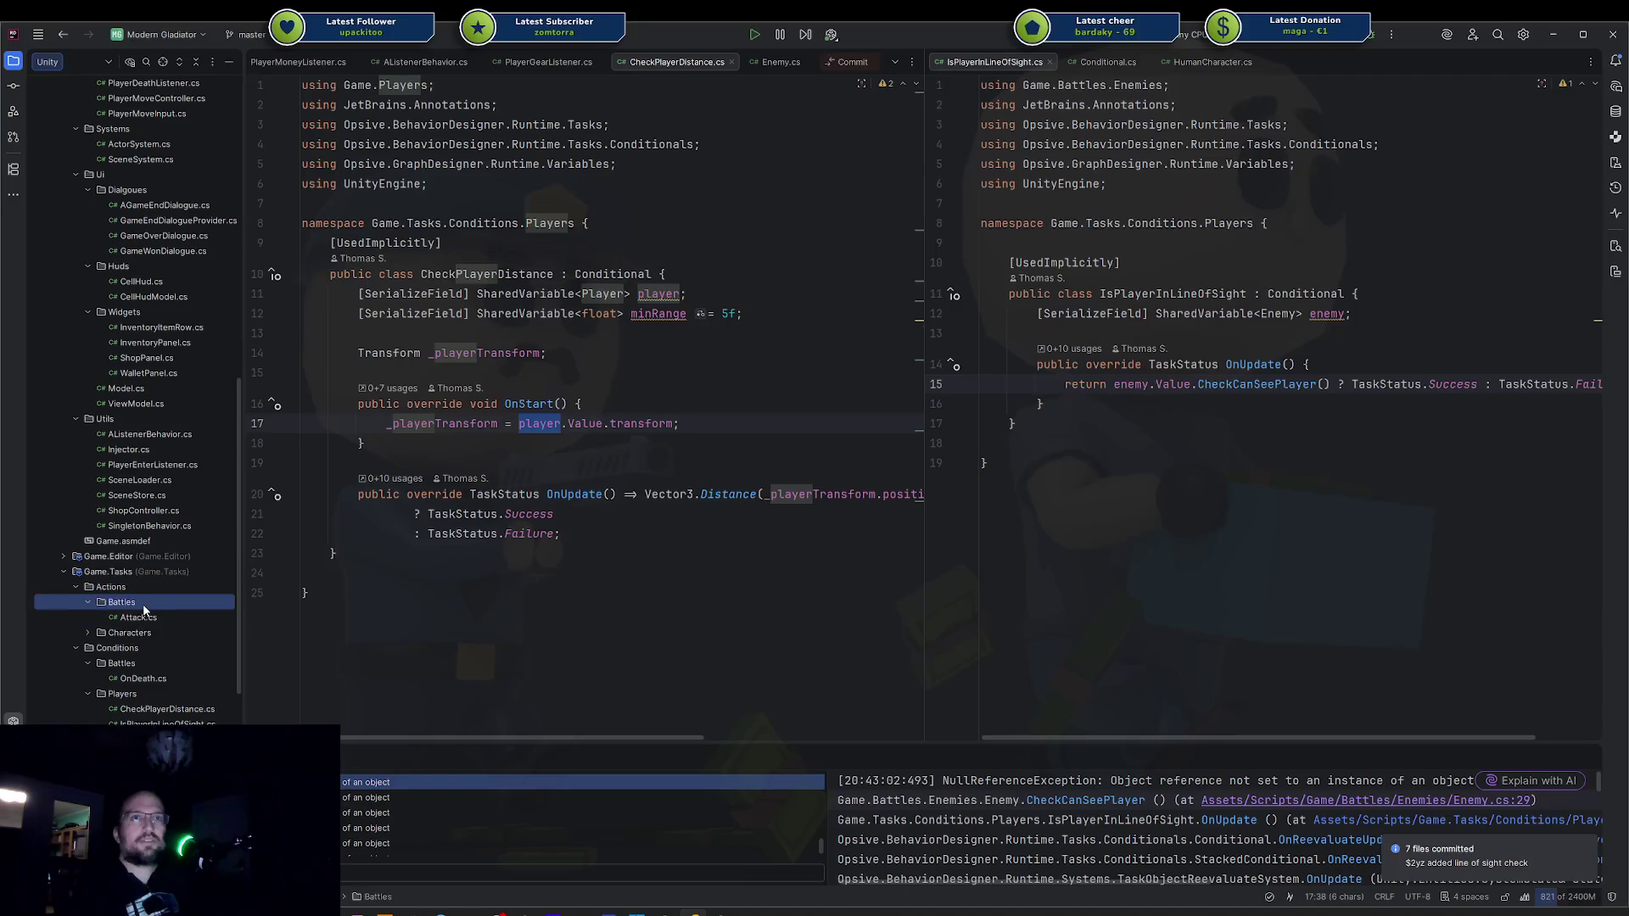
double_click(165, 619)
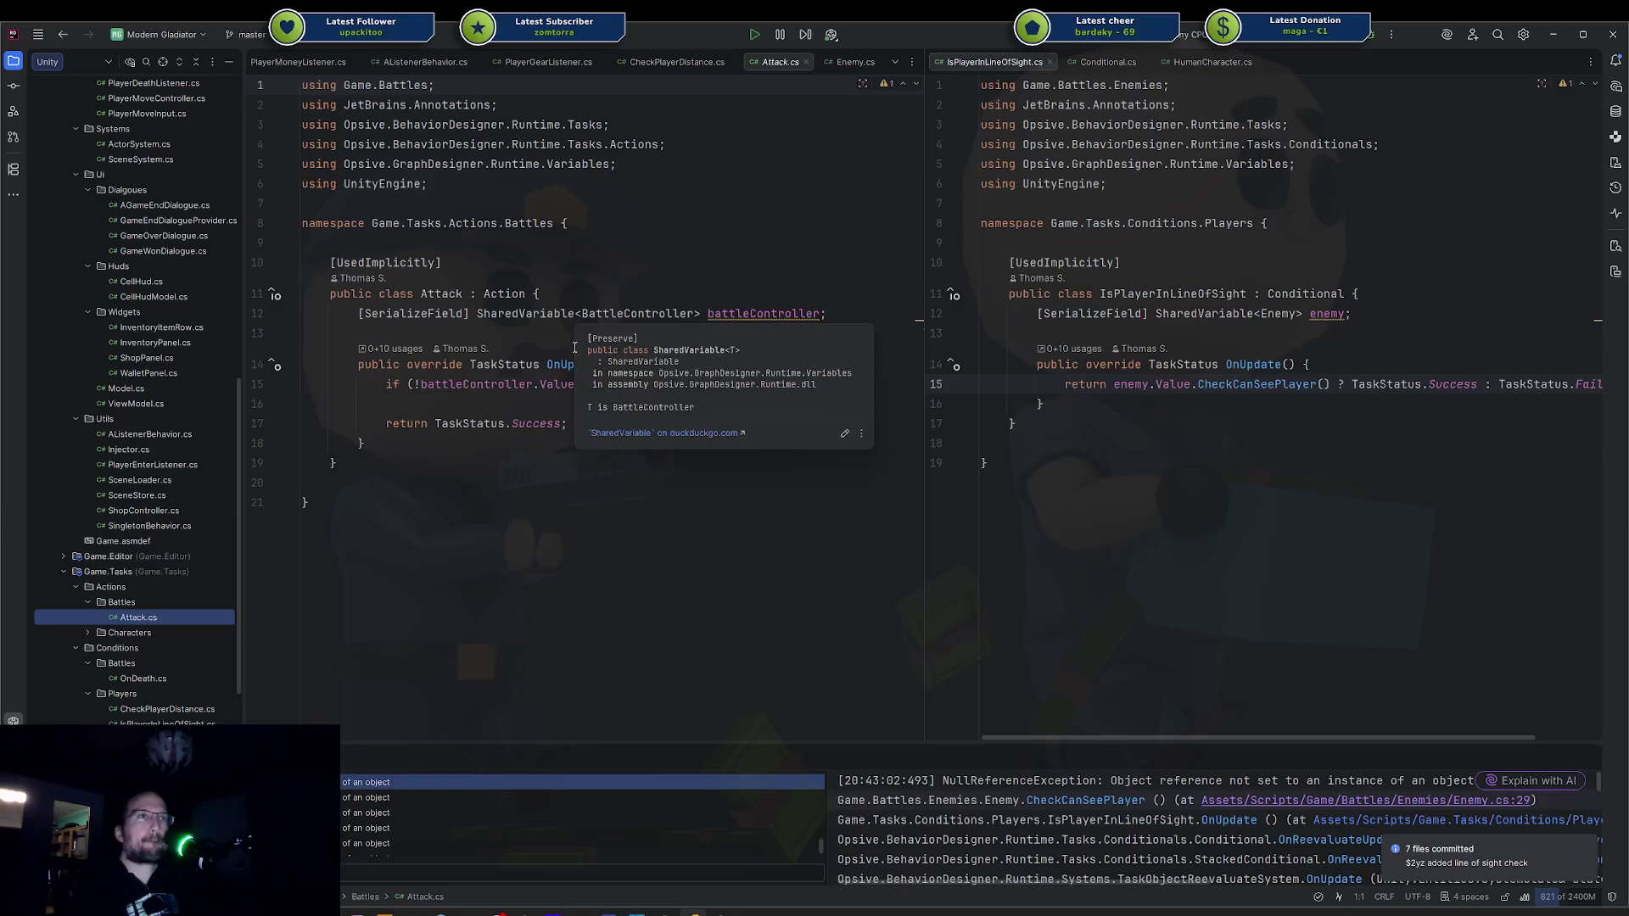
click(662, 423)
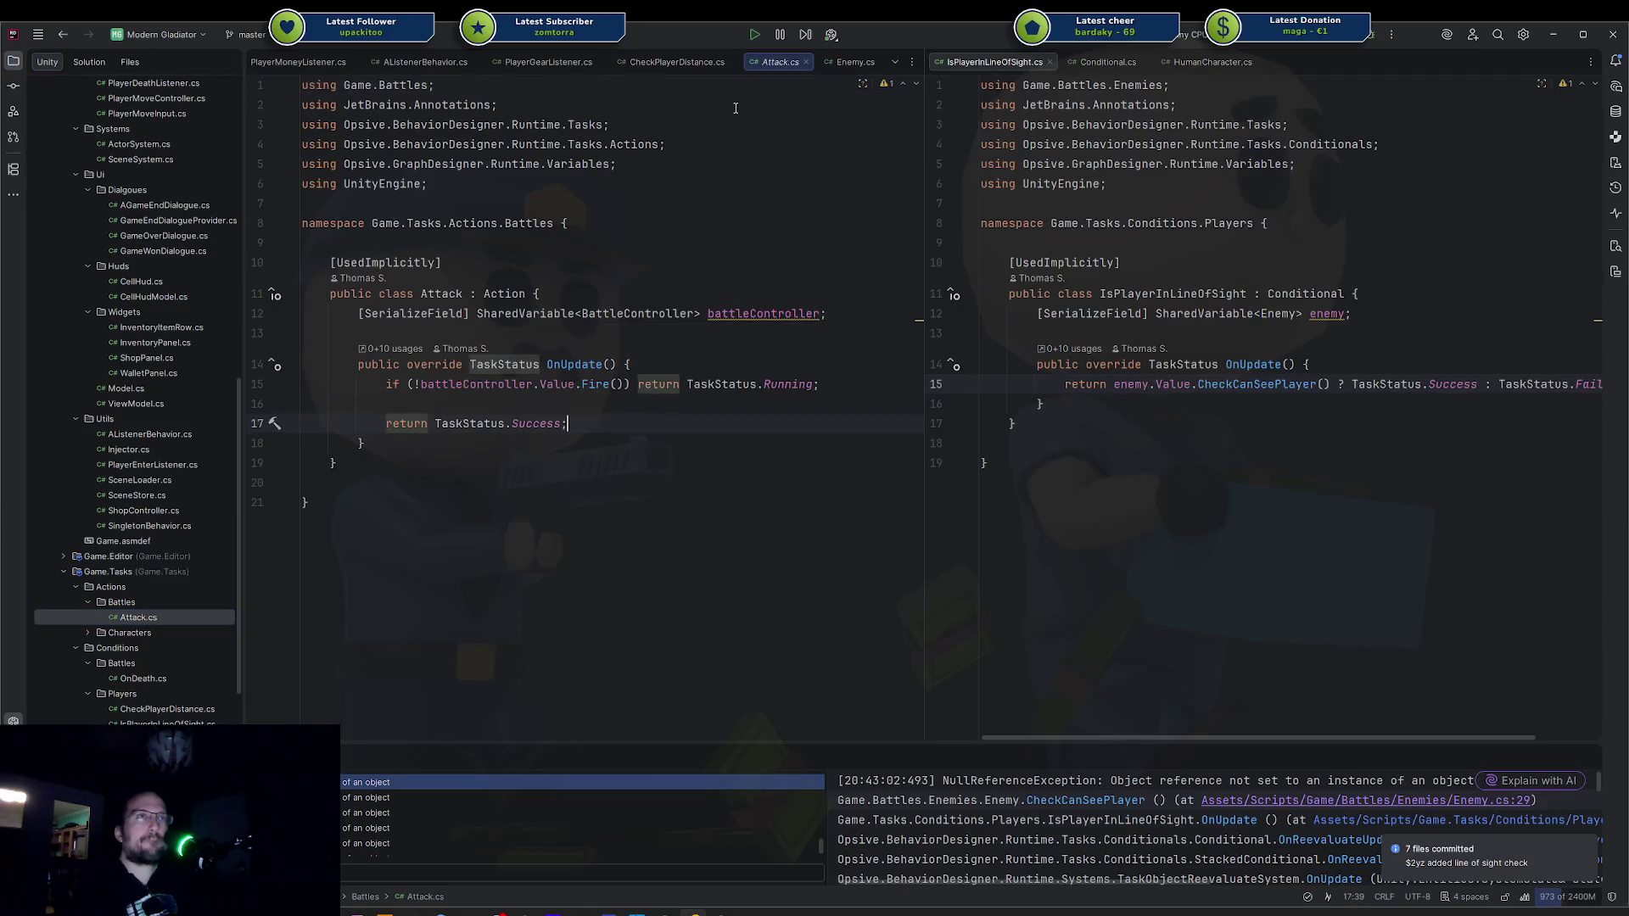
scroll(164, 575, down, 2)
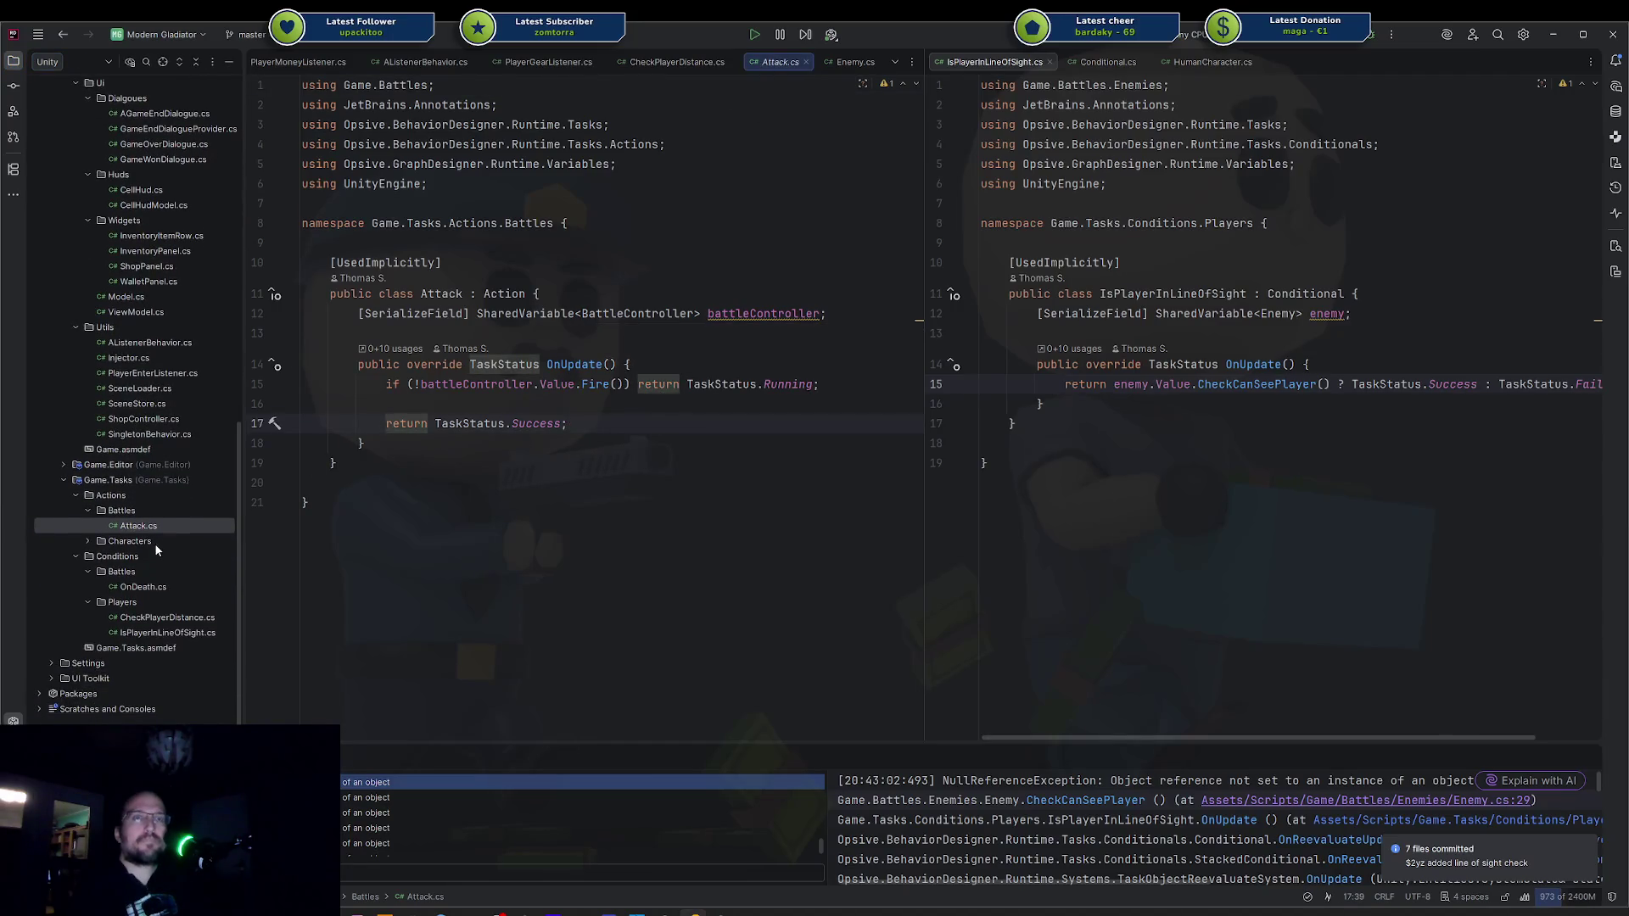
double_click(154, 543)
click(155, 556)
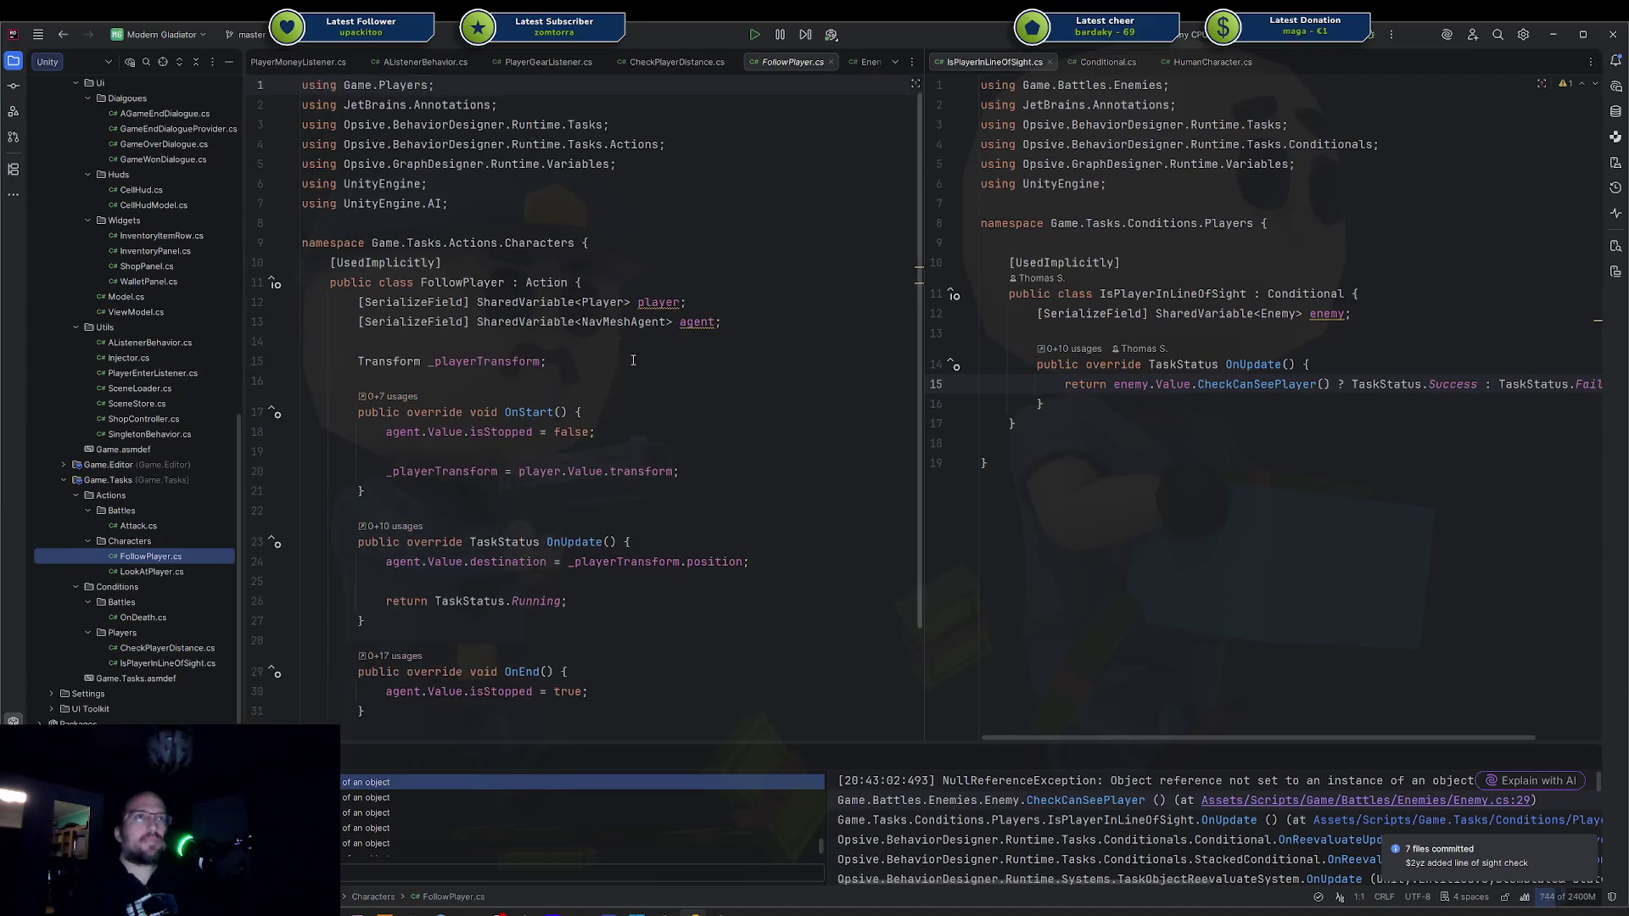
Review FollowPlayer's shared player field, its player.Value.transform usage, and the Action base type.
click(351, 313)
drag(351, 313, 670, 313)
click(667, 313)
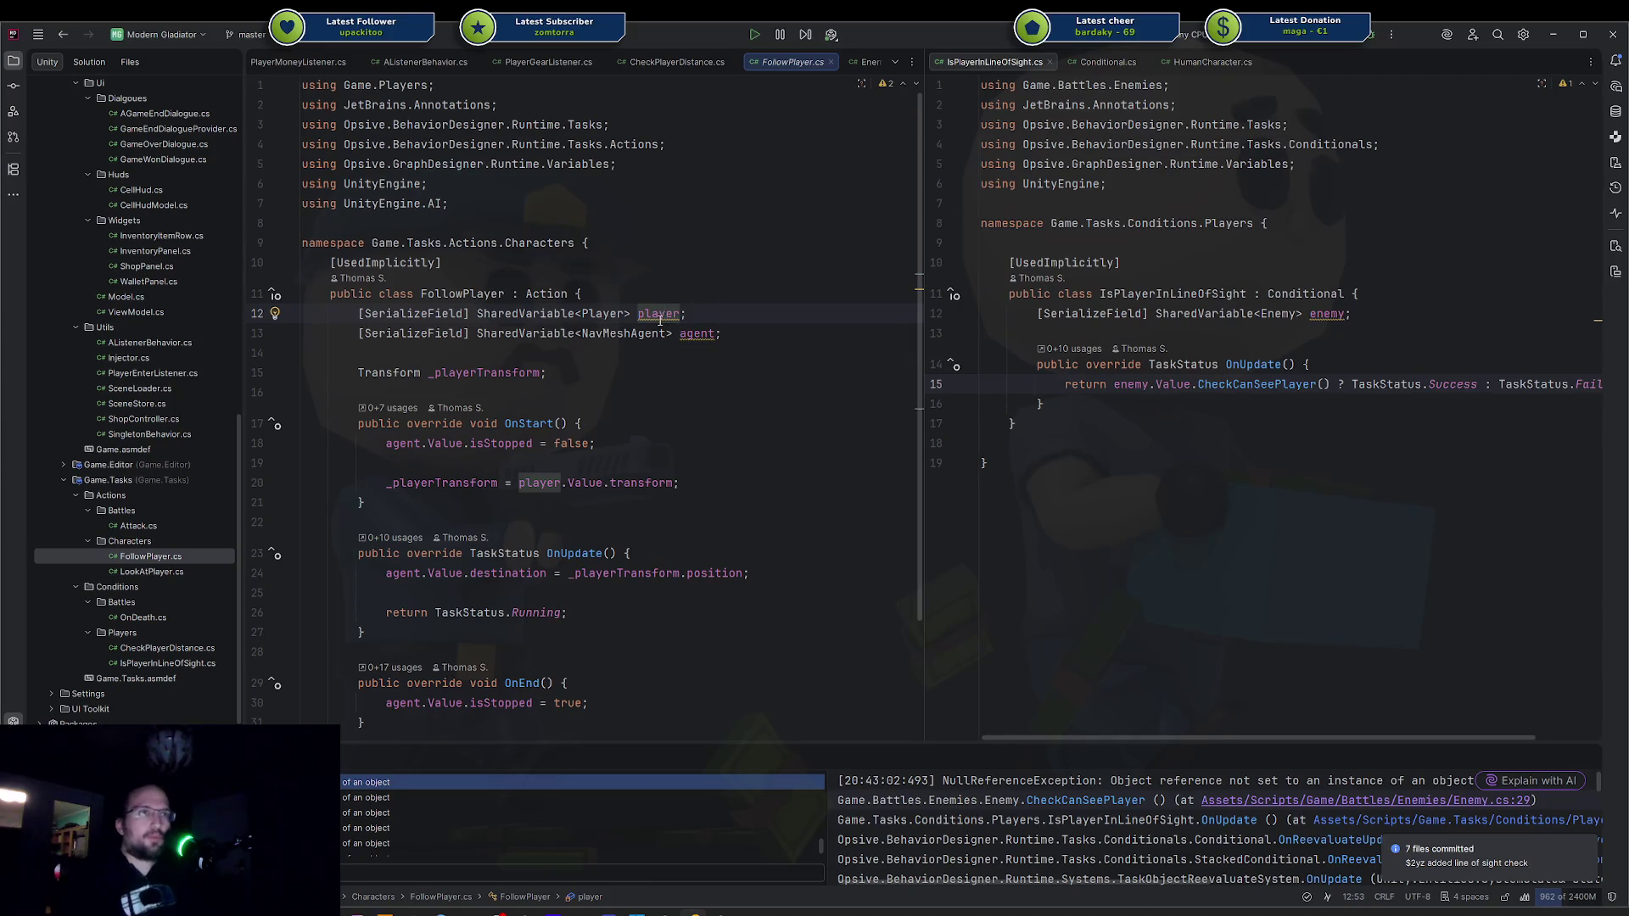
scroll(660, 319, down, 1)
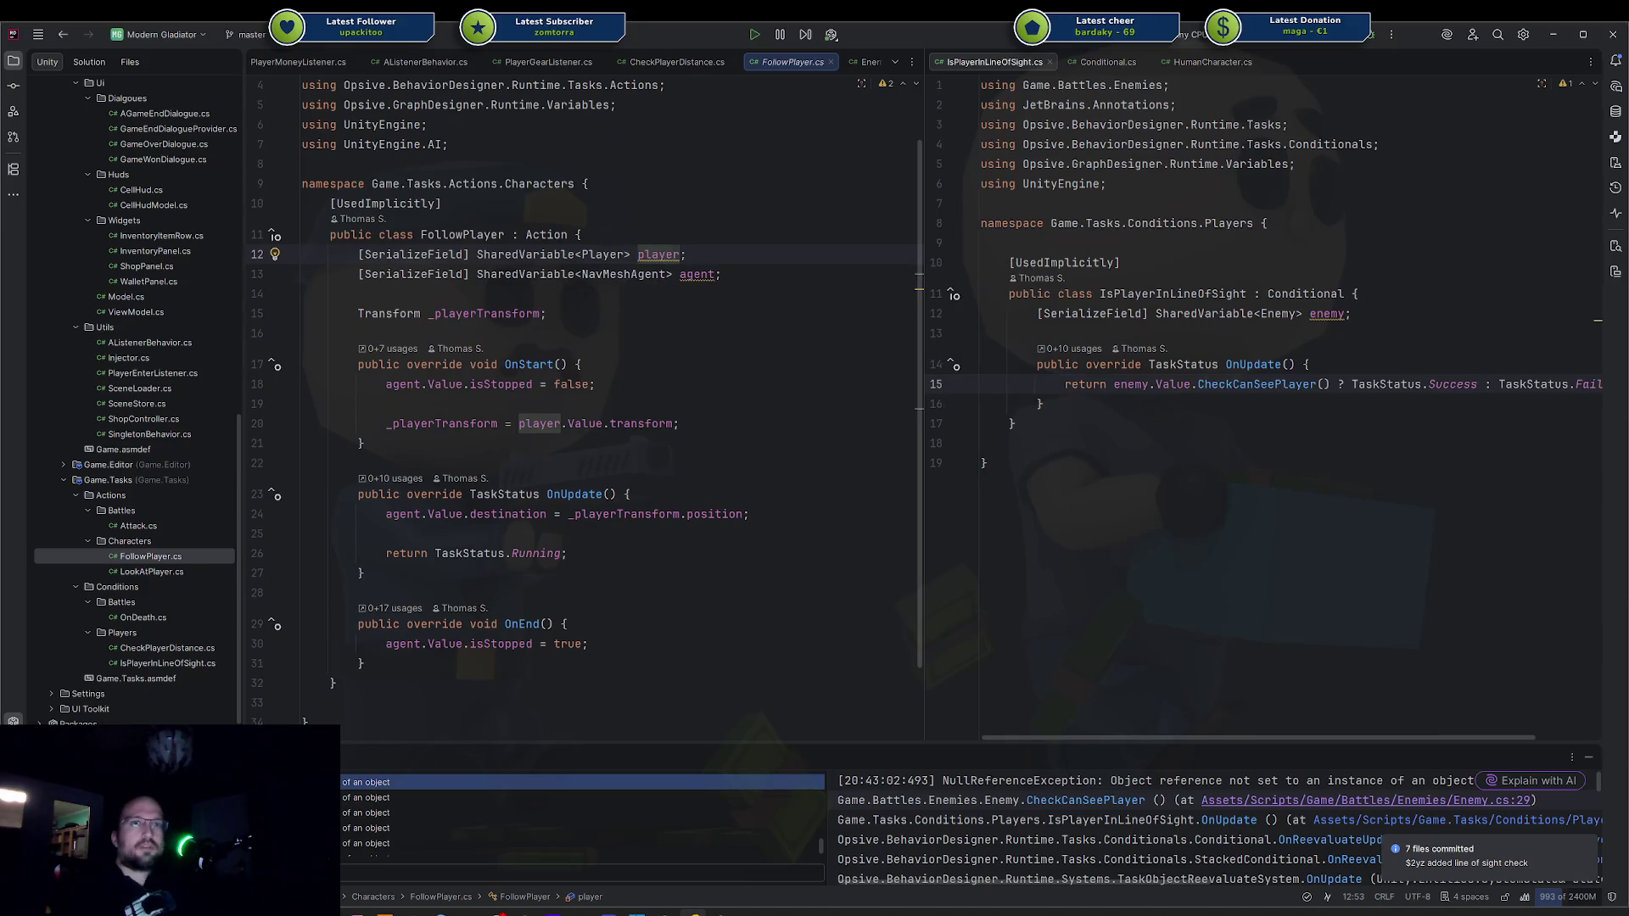
click(607, 422)
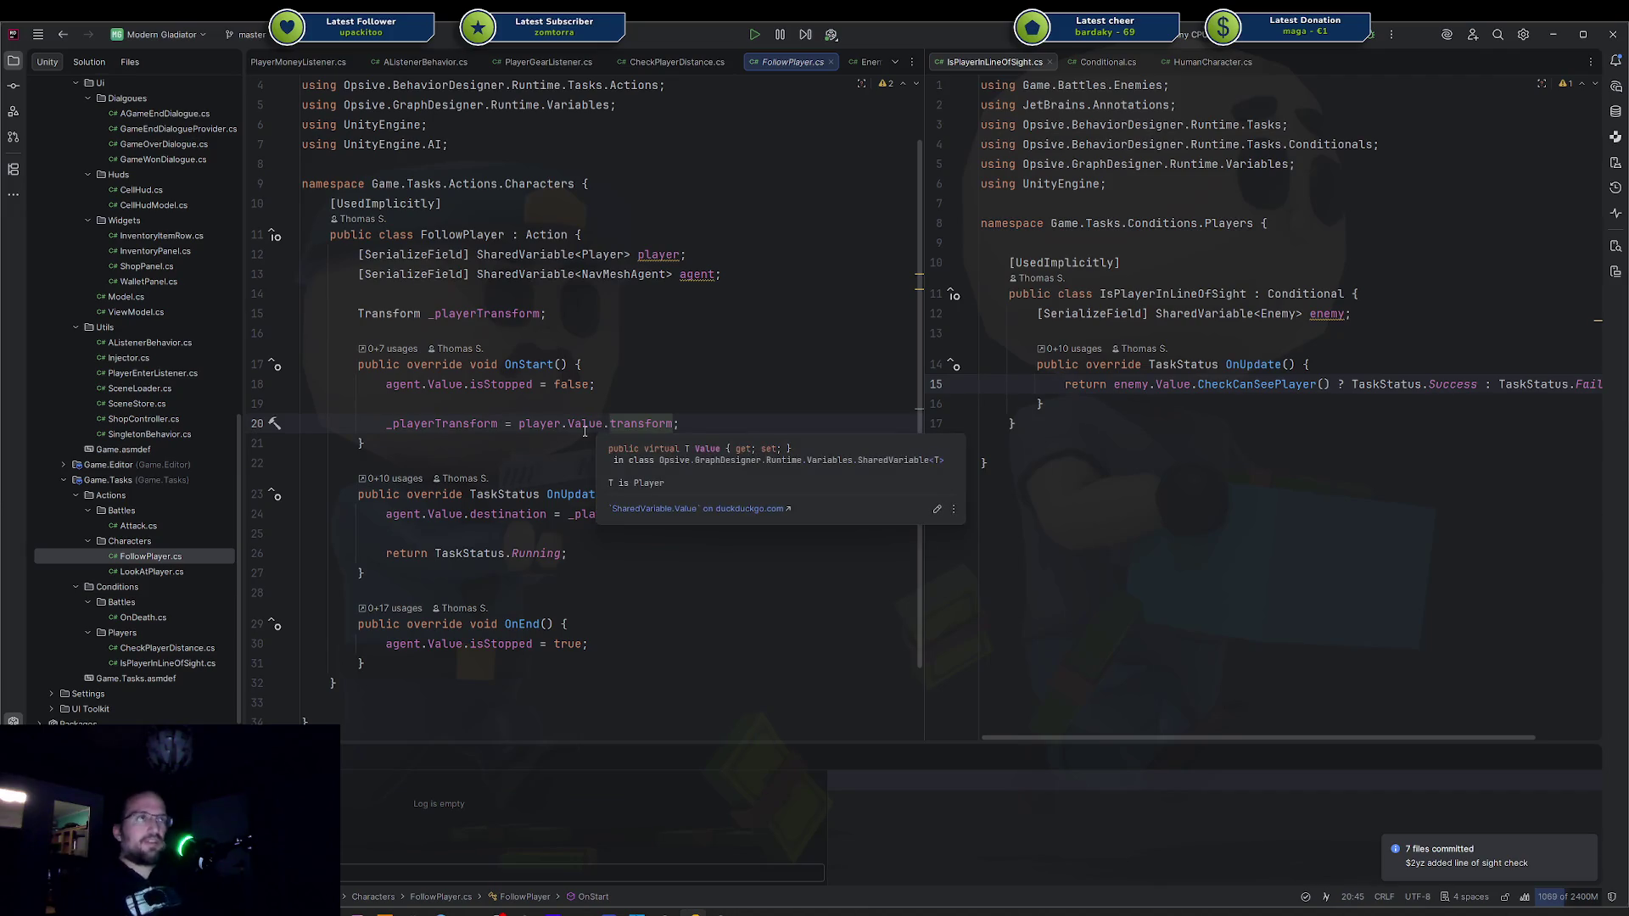
key(Up)
key(Up)
key(Up)
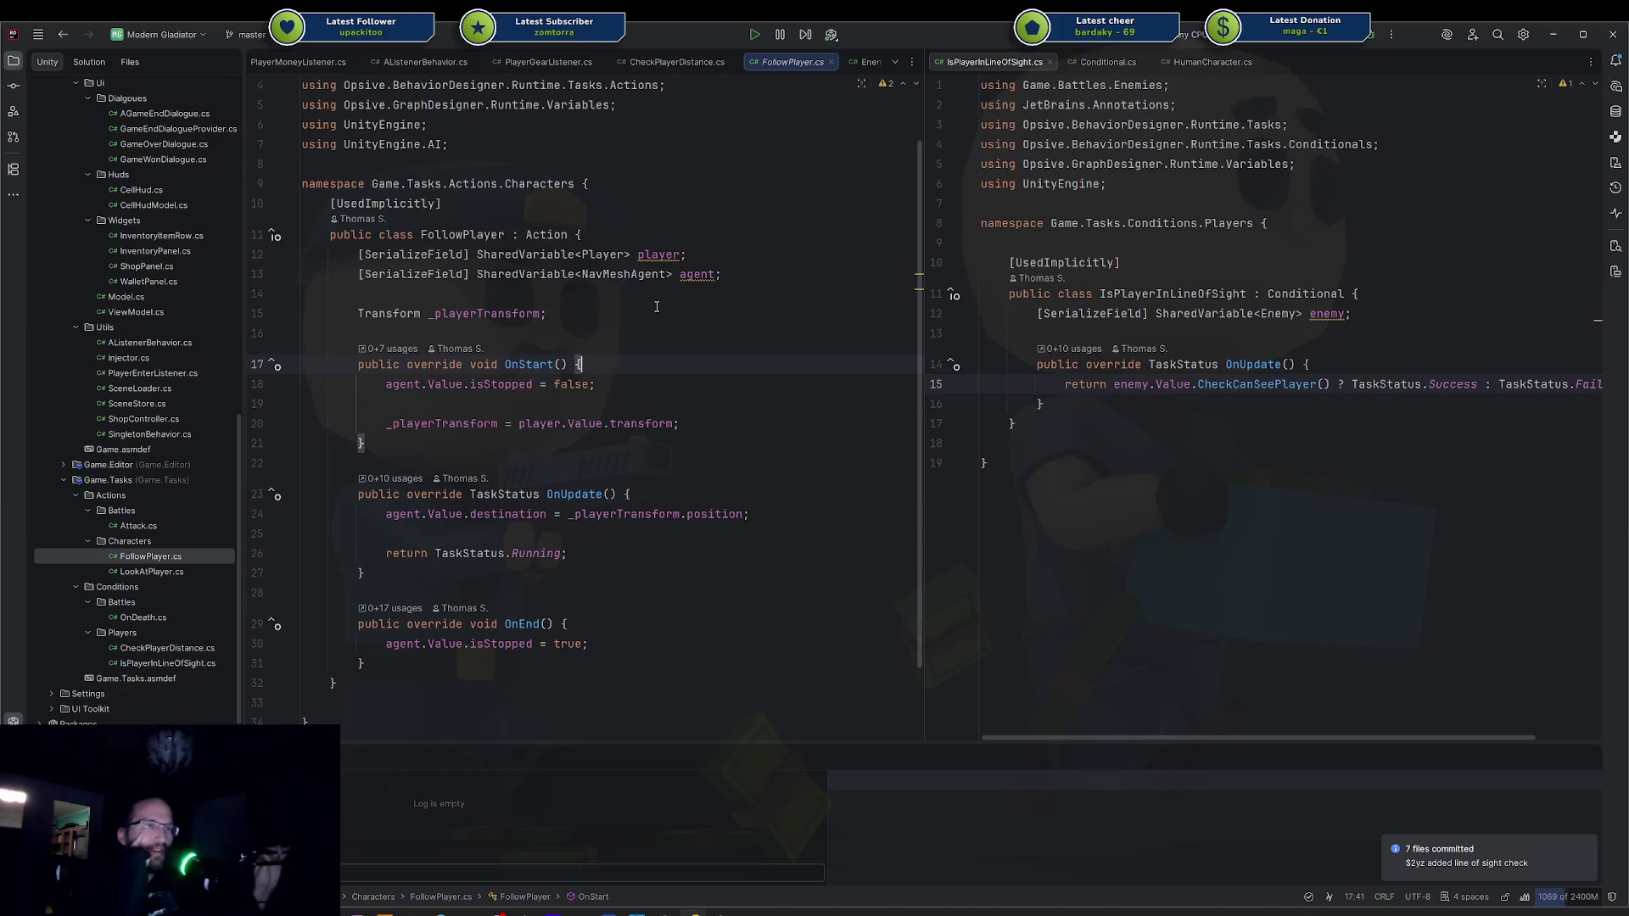
click(723, 254)
double_click(623, 255)
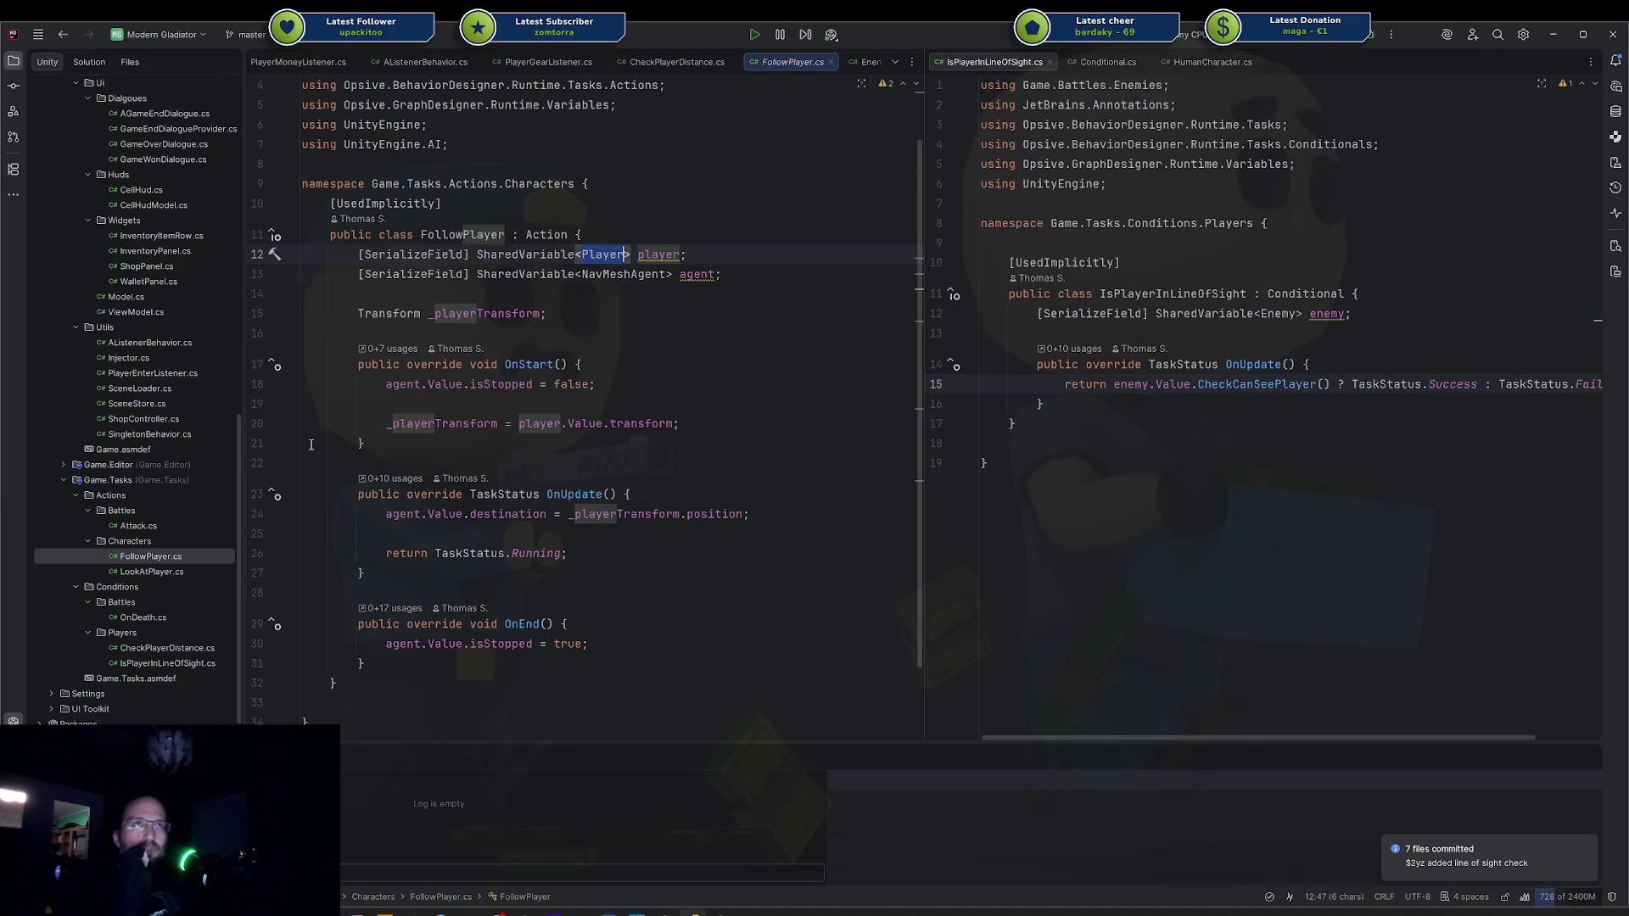
double_click(545, 234)
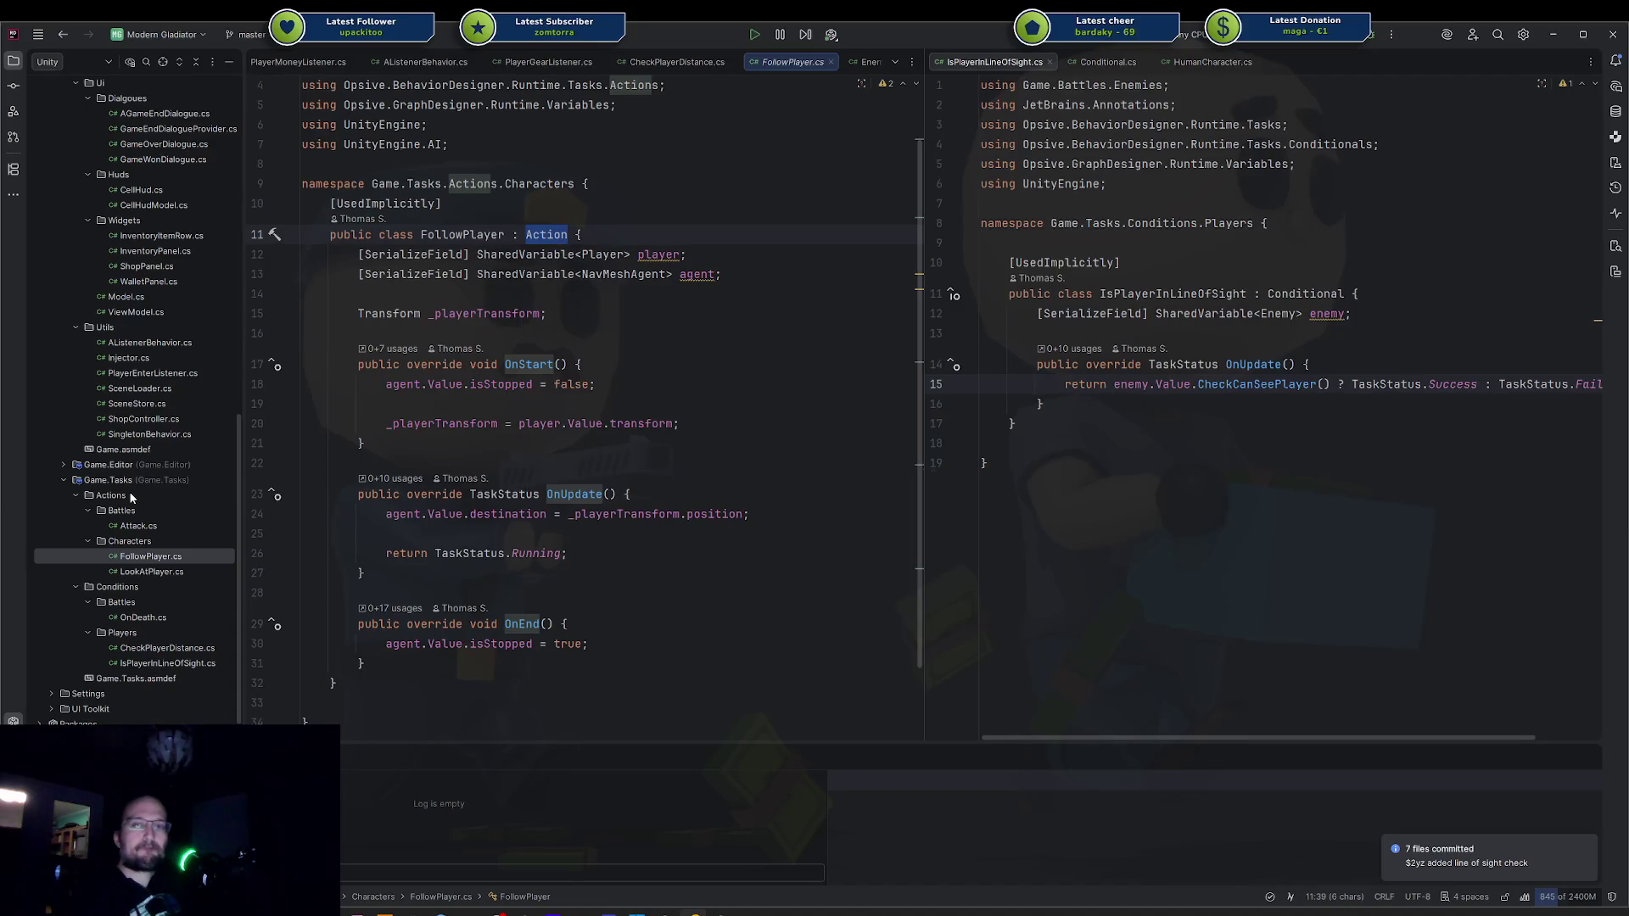
click(602, 299)
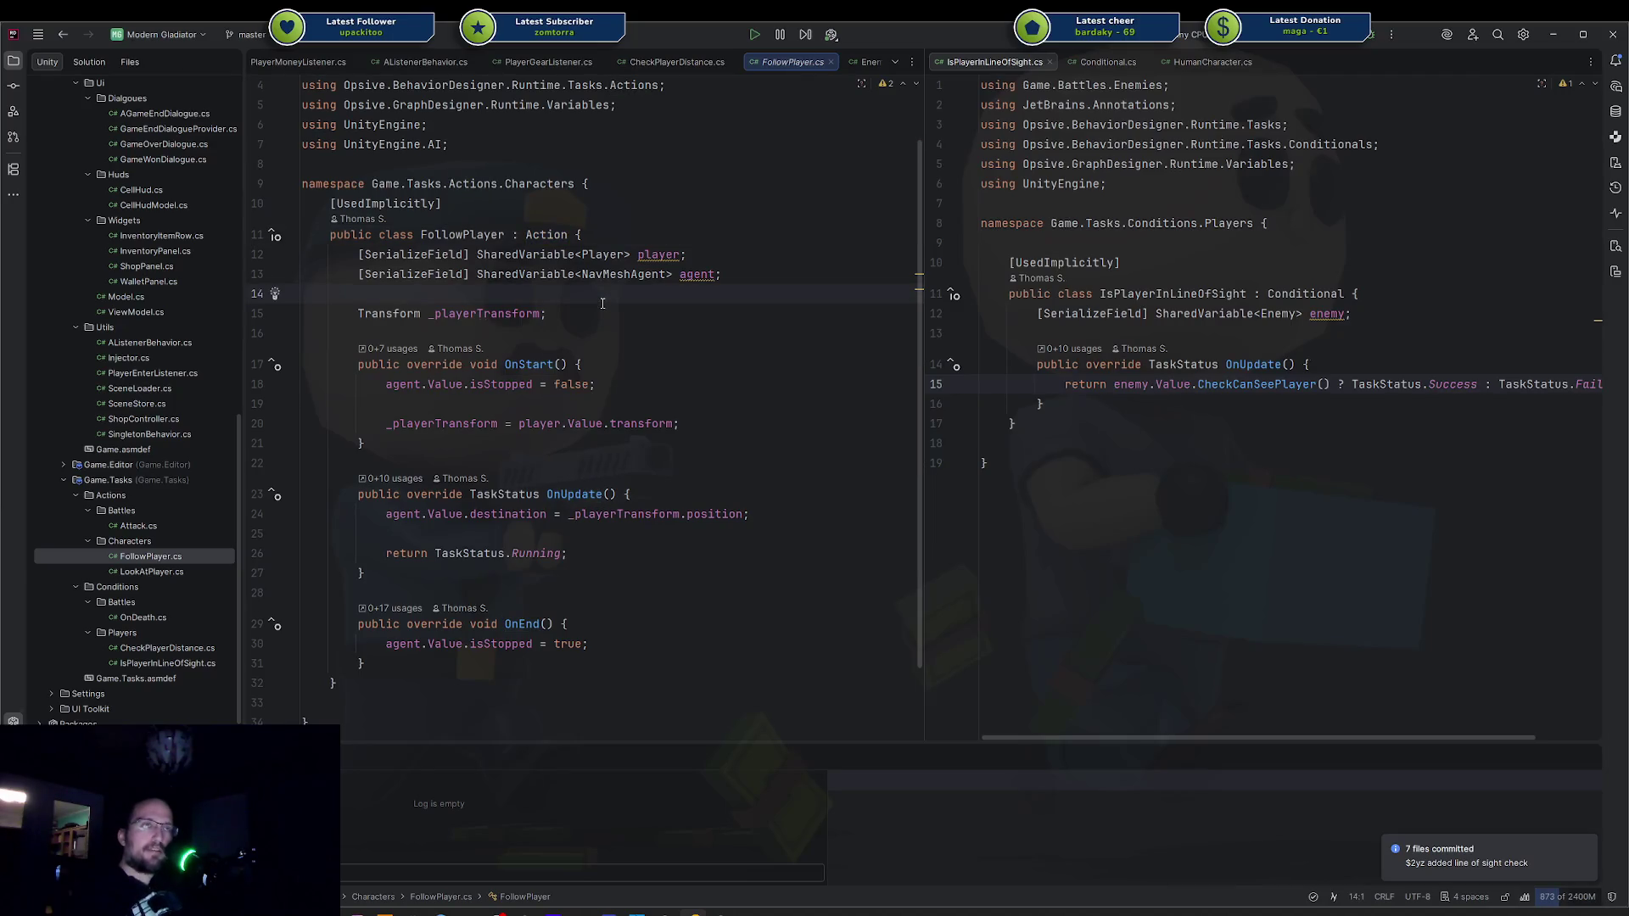
right_click(158, 496)
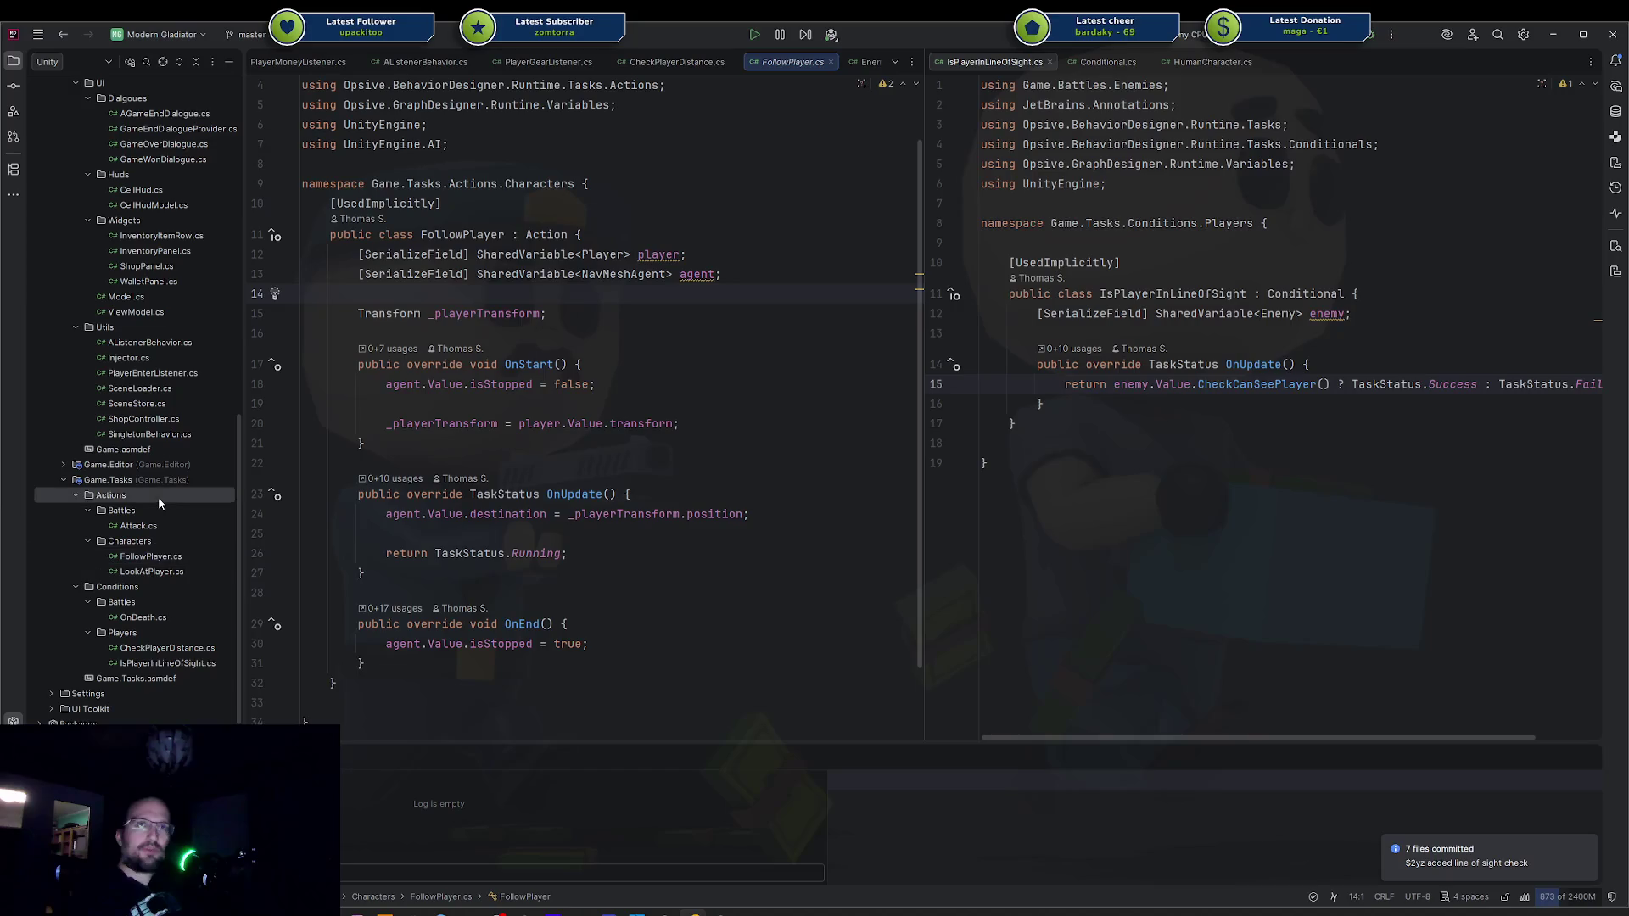
Create a new Action class file in the Actions folder and add it to Git.
mouse_move(200, 504)
click(414, 504)
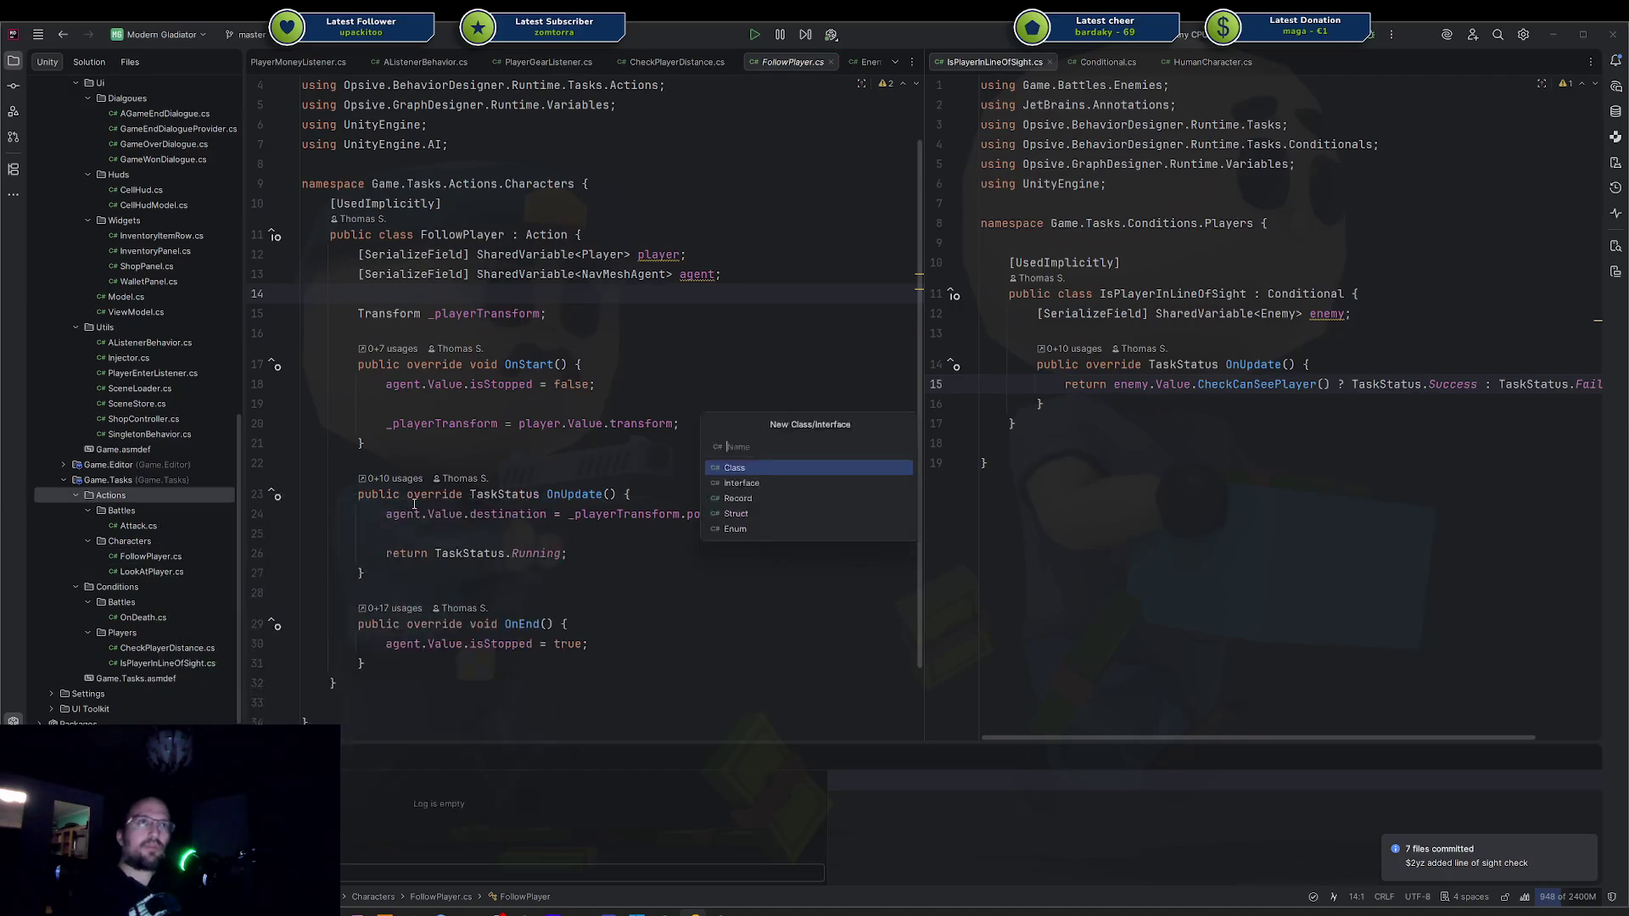
text(Action)
key(Return)
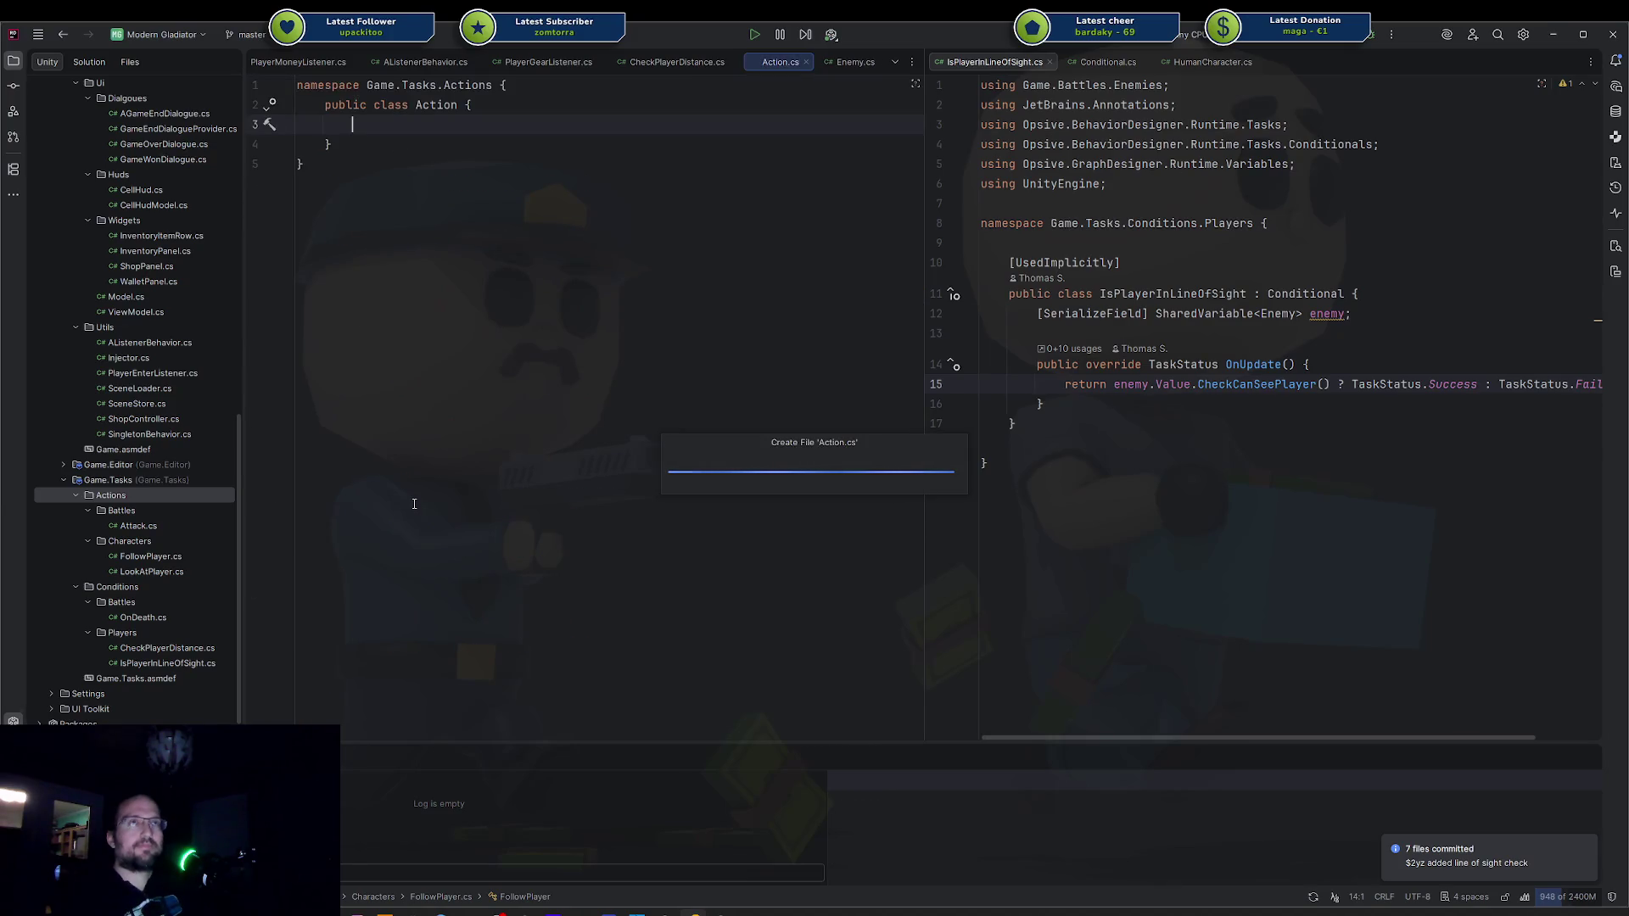
key(Return)
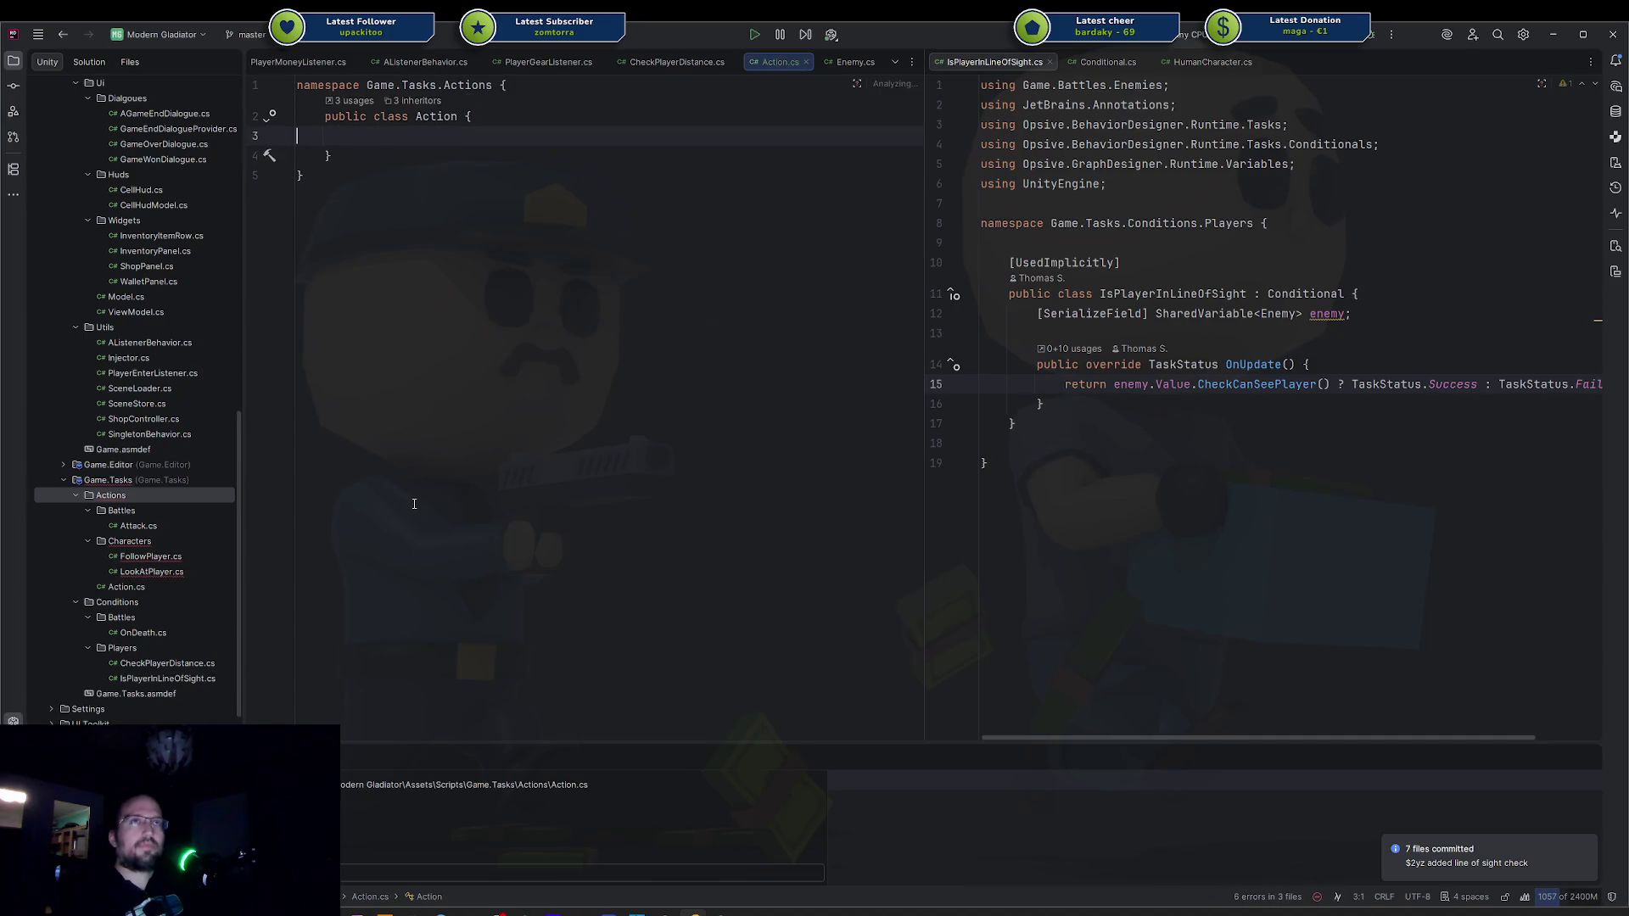
Declare it as public abstract class Action<T> : Opsive Action, IInitializable<T>.
click(368, 116)
text(abstra)
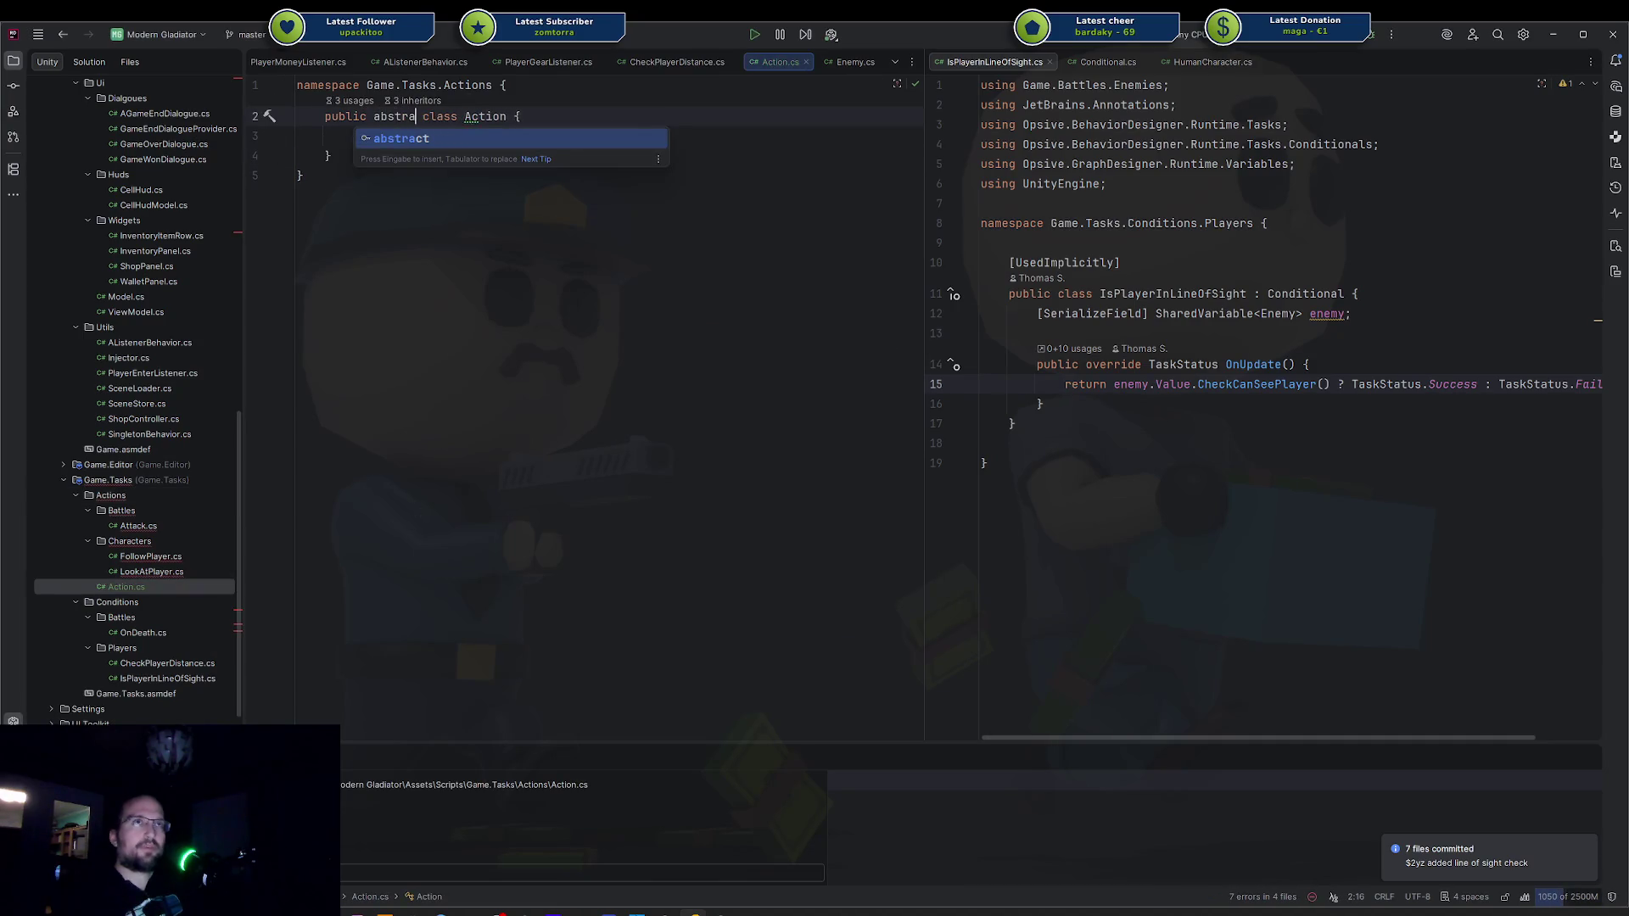
key(Return)
key(ctrl+Right)
key(ctrl+Right)
text(<T> : Action)
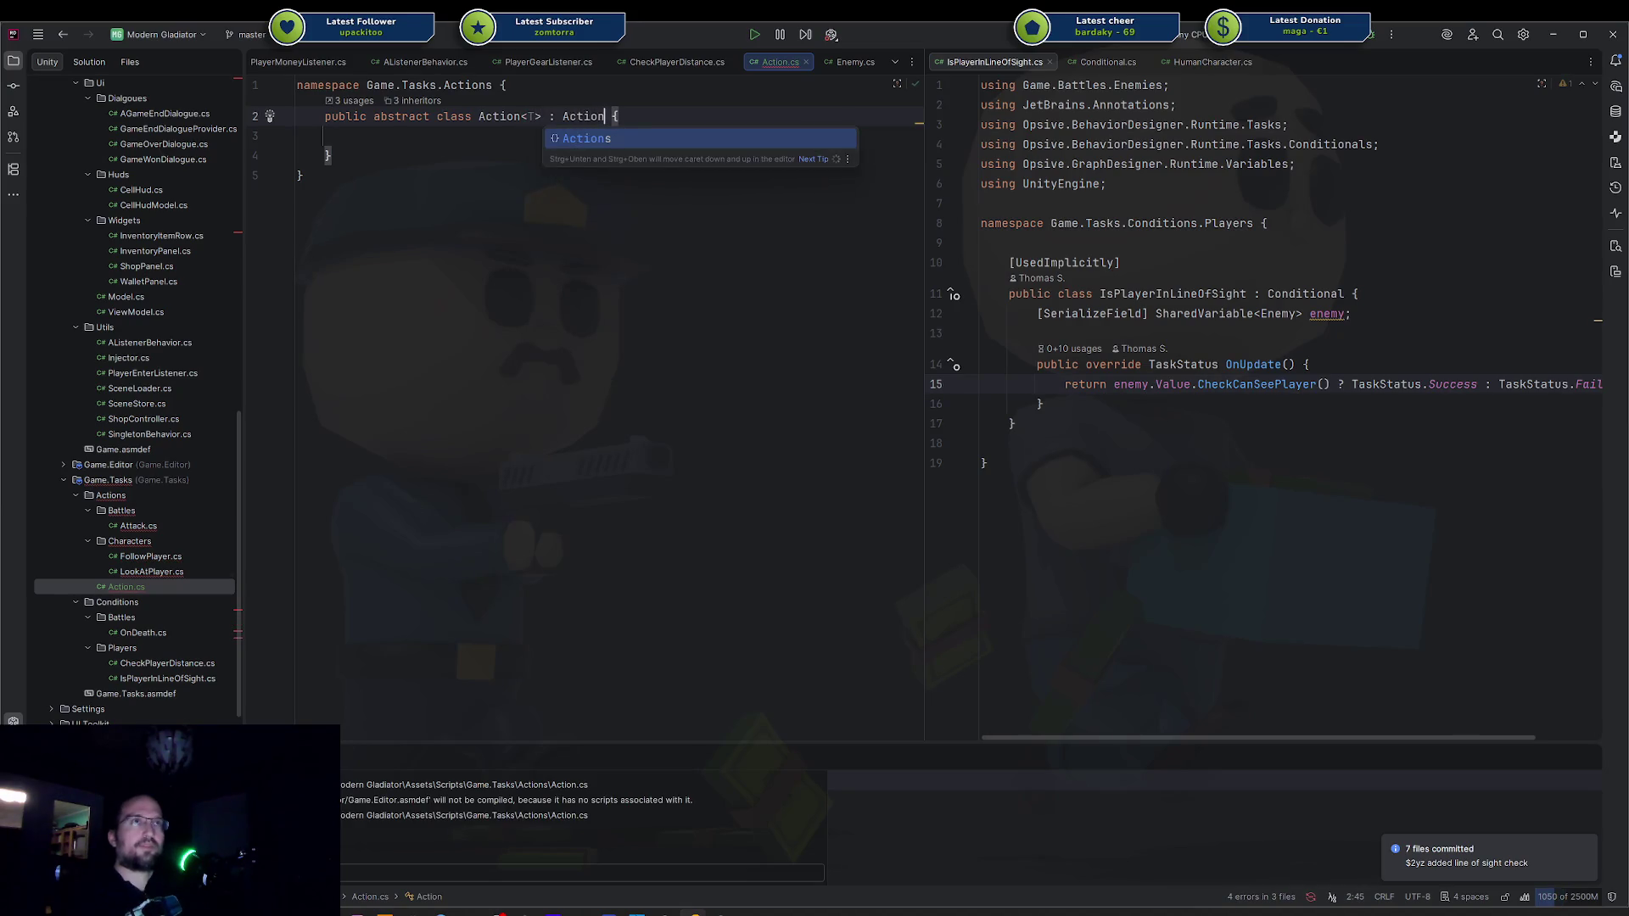
key(BackSpace)
key(BackSpace)
key(BackSpace)
key(Escape)
text(ction)
key(BackSpace)
key(BackSpace)
key(BackSpace)
text(Action)
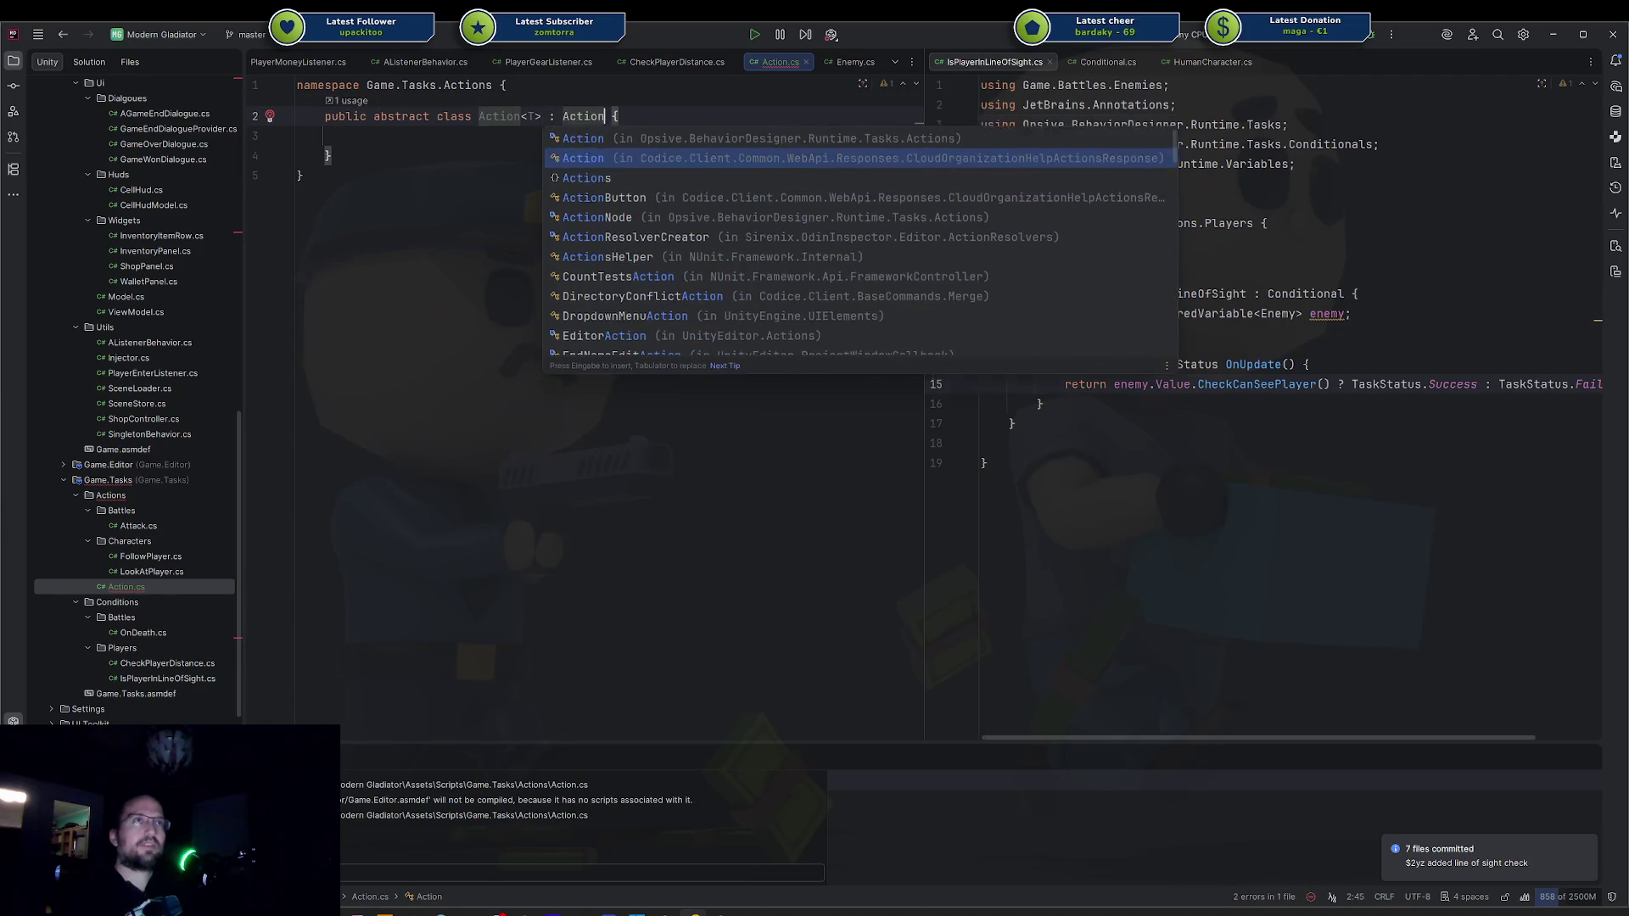
key(Up)
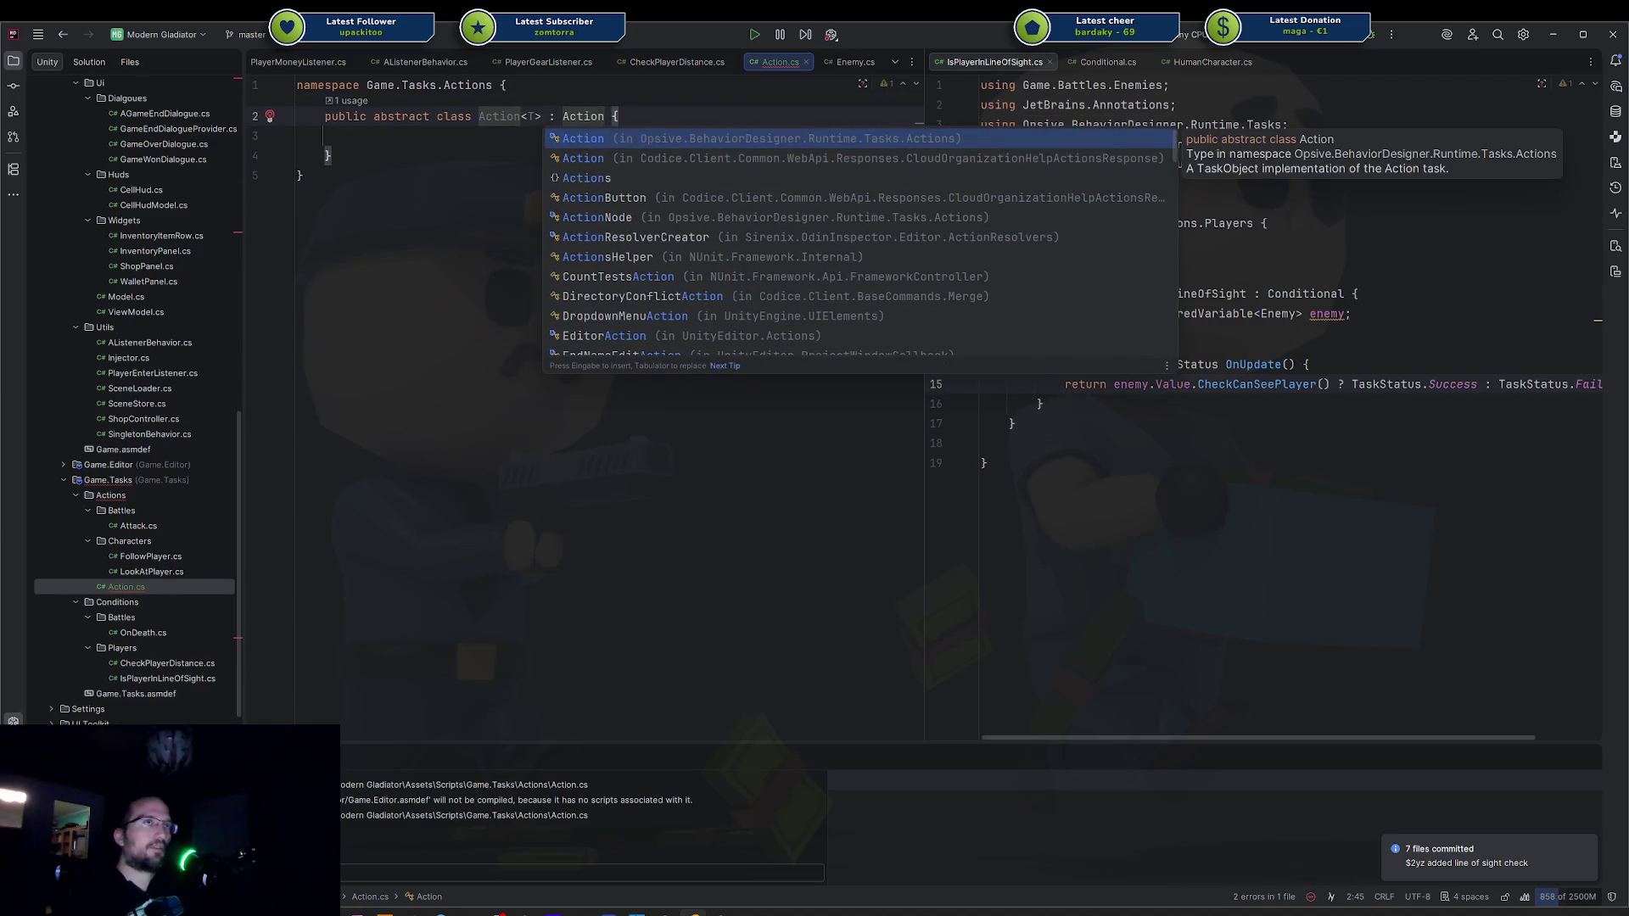
key(Return)
text(, )
text(IIni)
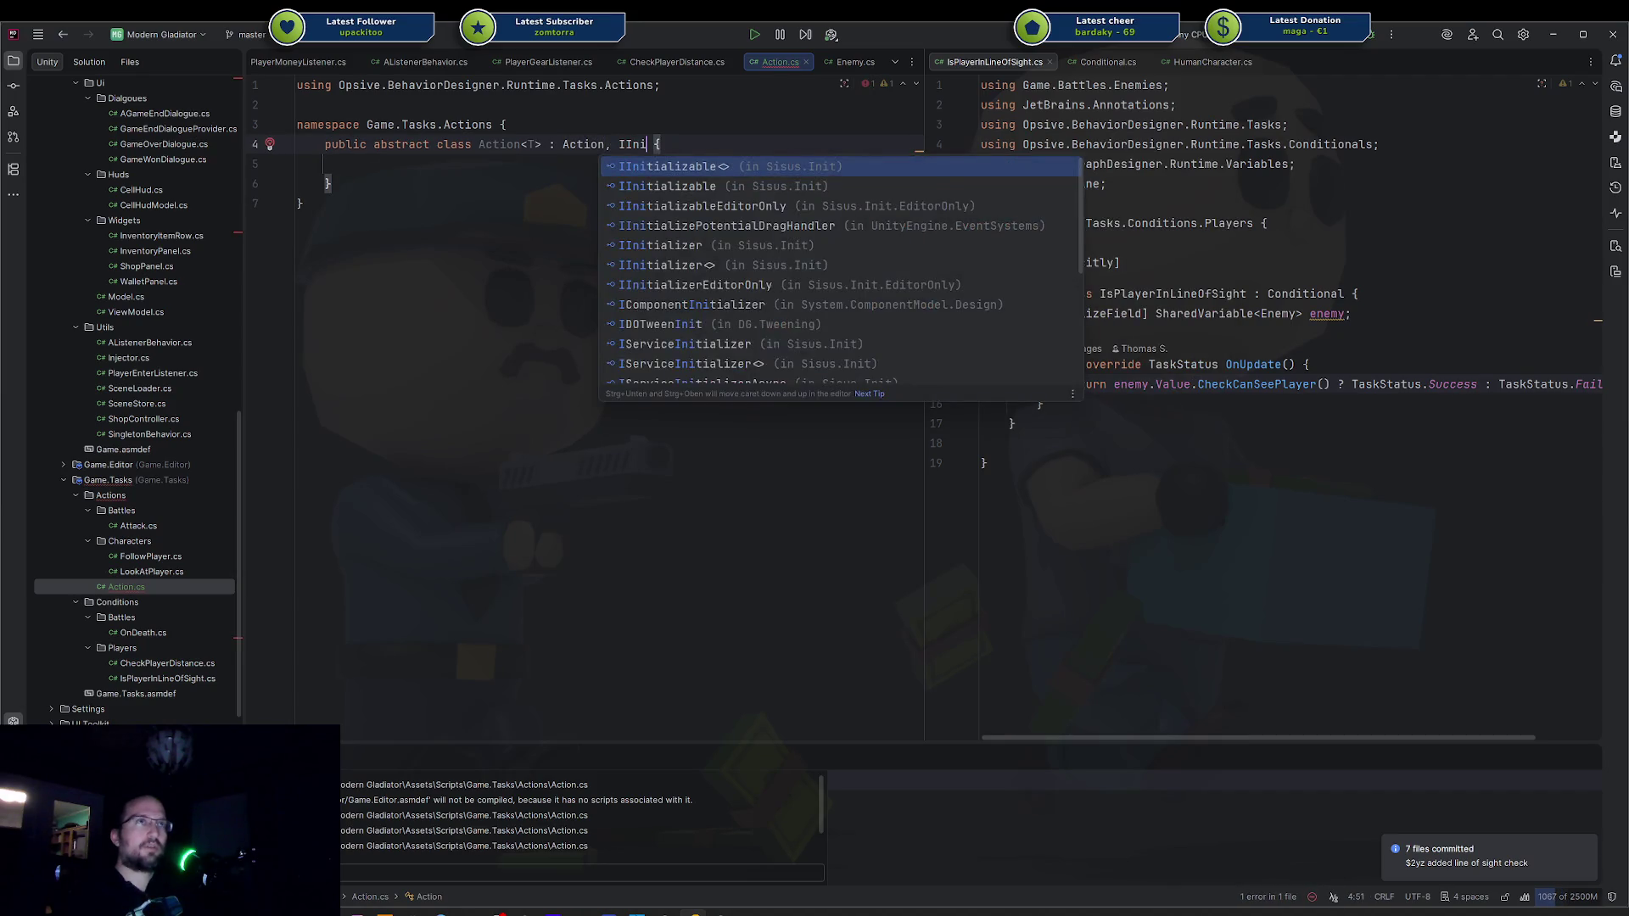
key(Return)
text(T>)
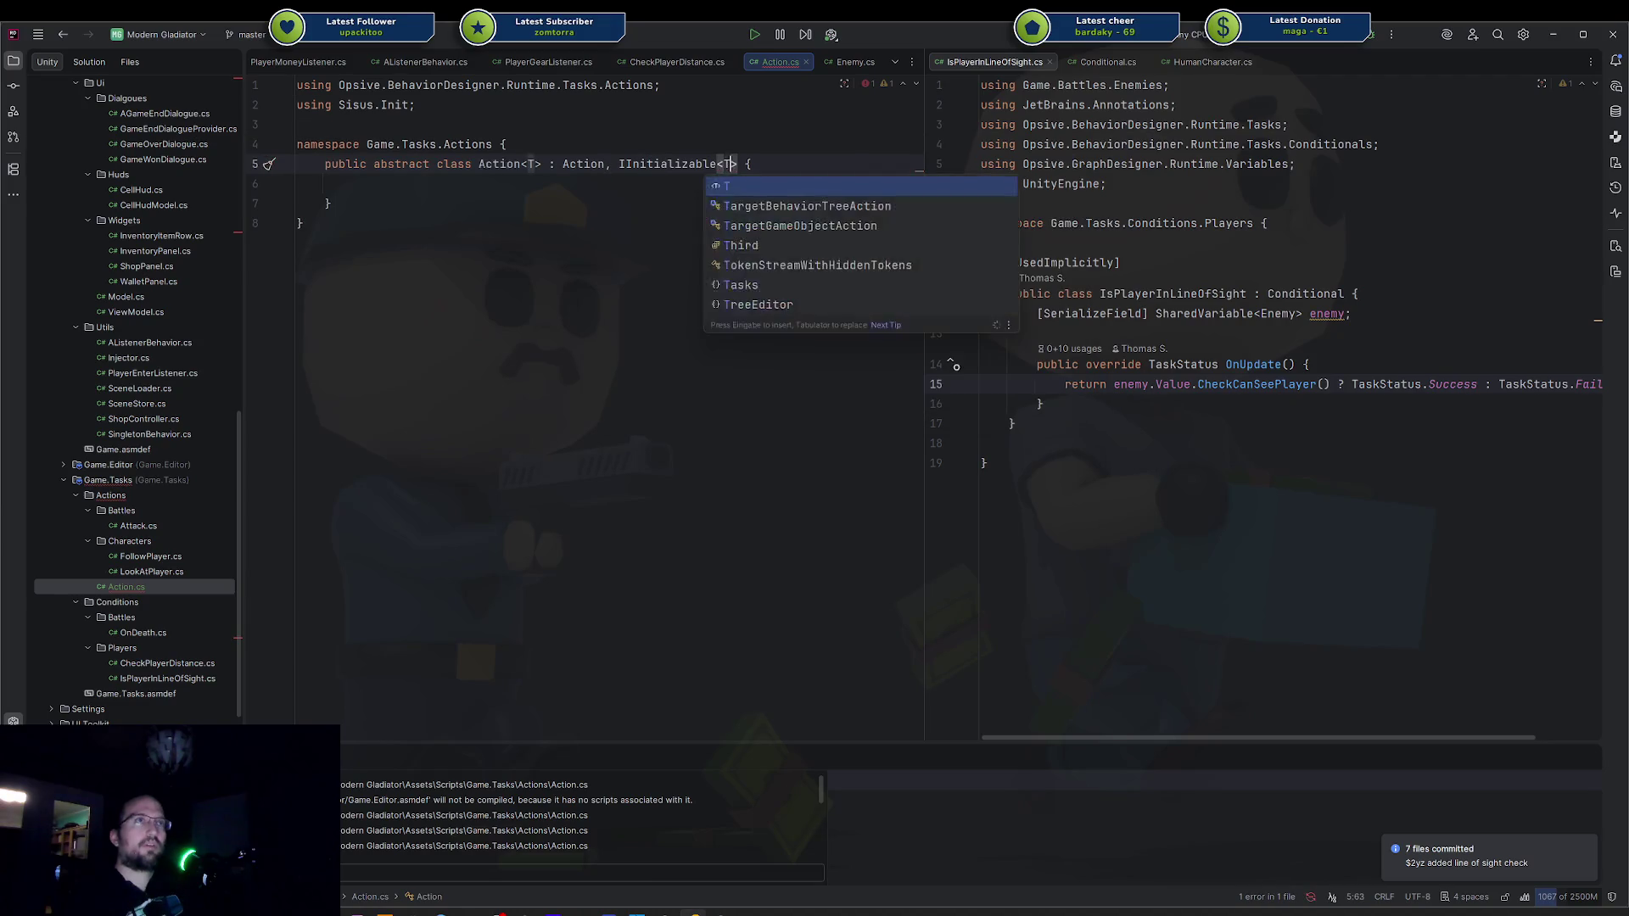
Implement the missing Init(T argument) interface member as an abstract method.
key(Escape)
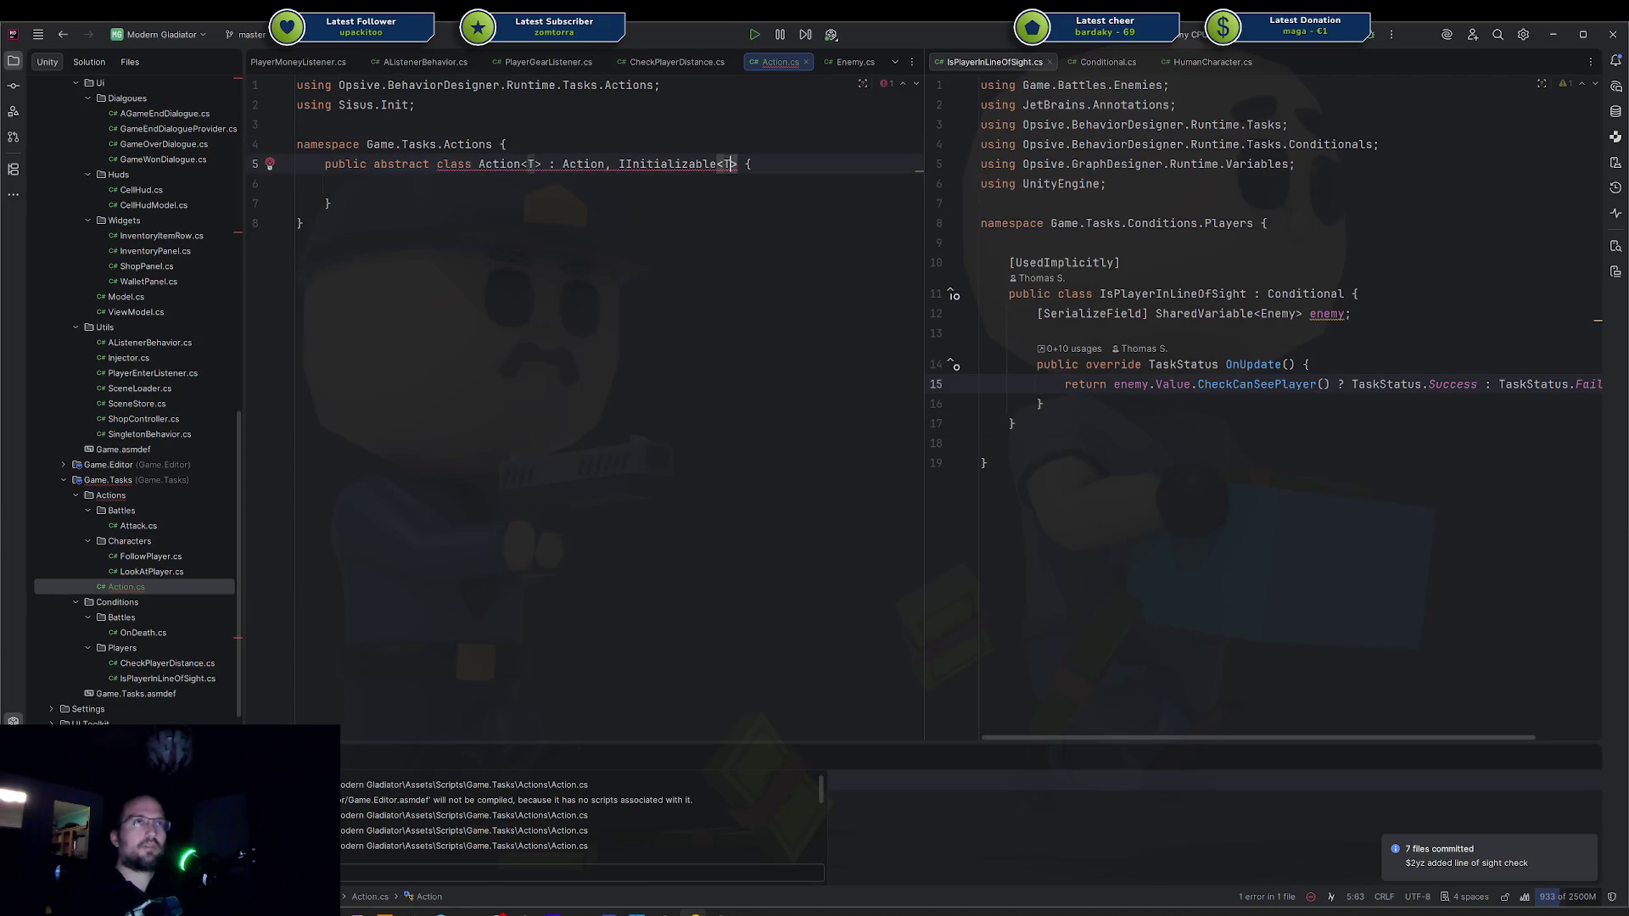
key(alt+Return)
key(Down)
key(Down)
key(Return)
key(Return)
key(Return)
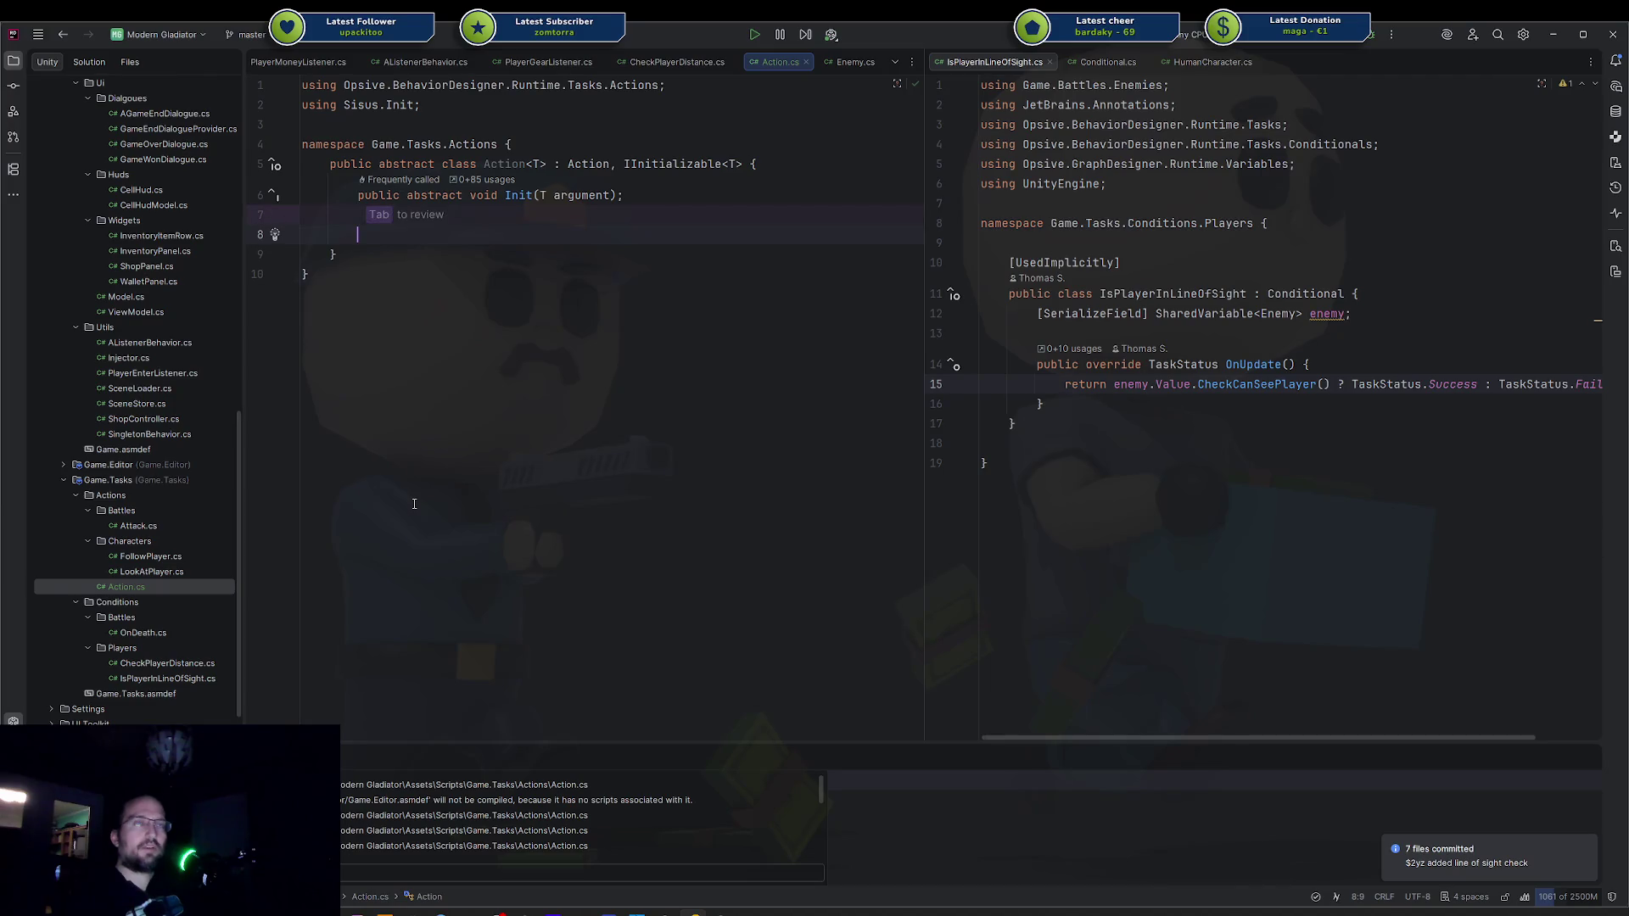
key(ctrl+o)
text(on)
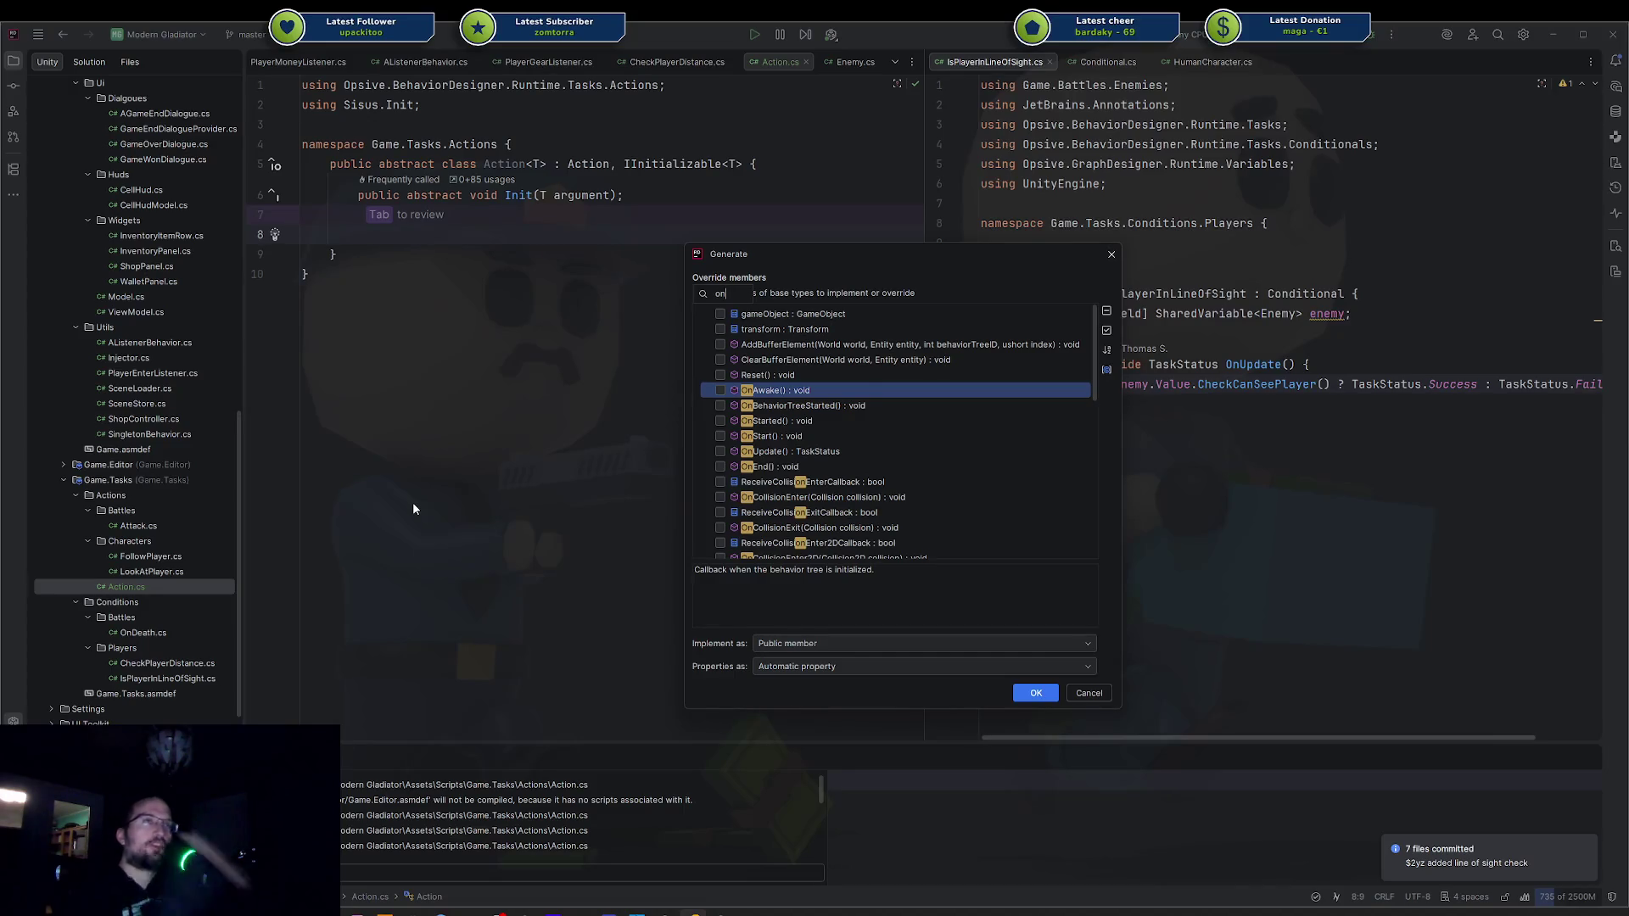
Generate an OnAwake() override calling base.OnAwake(), checking the base declaration in Task.cs.
key(Down)
key(Down)
key(Down)
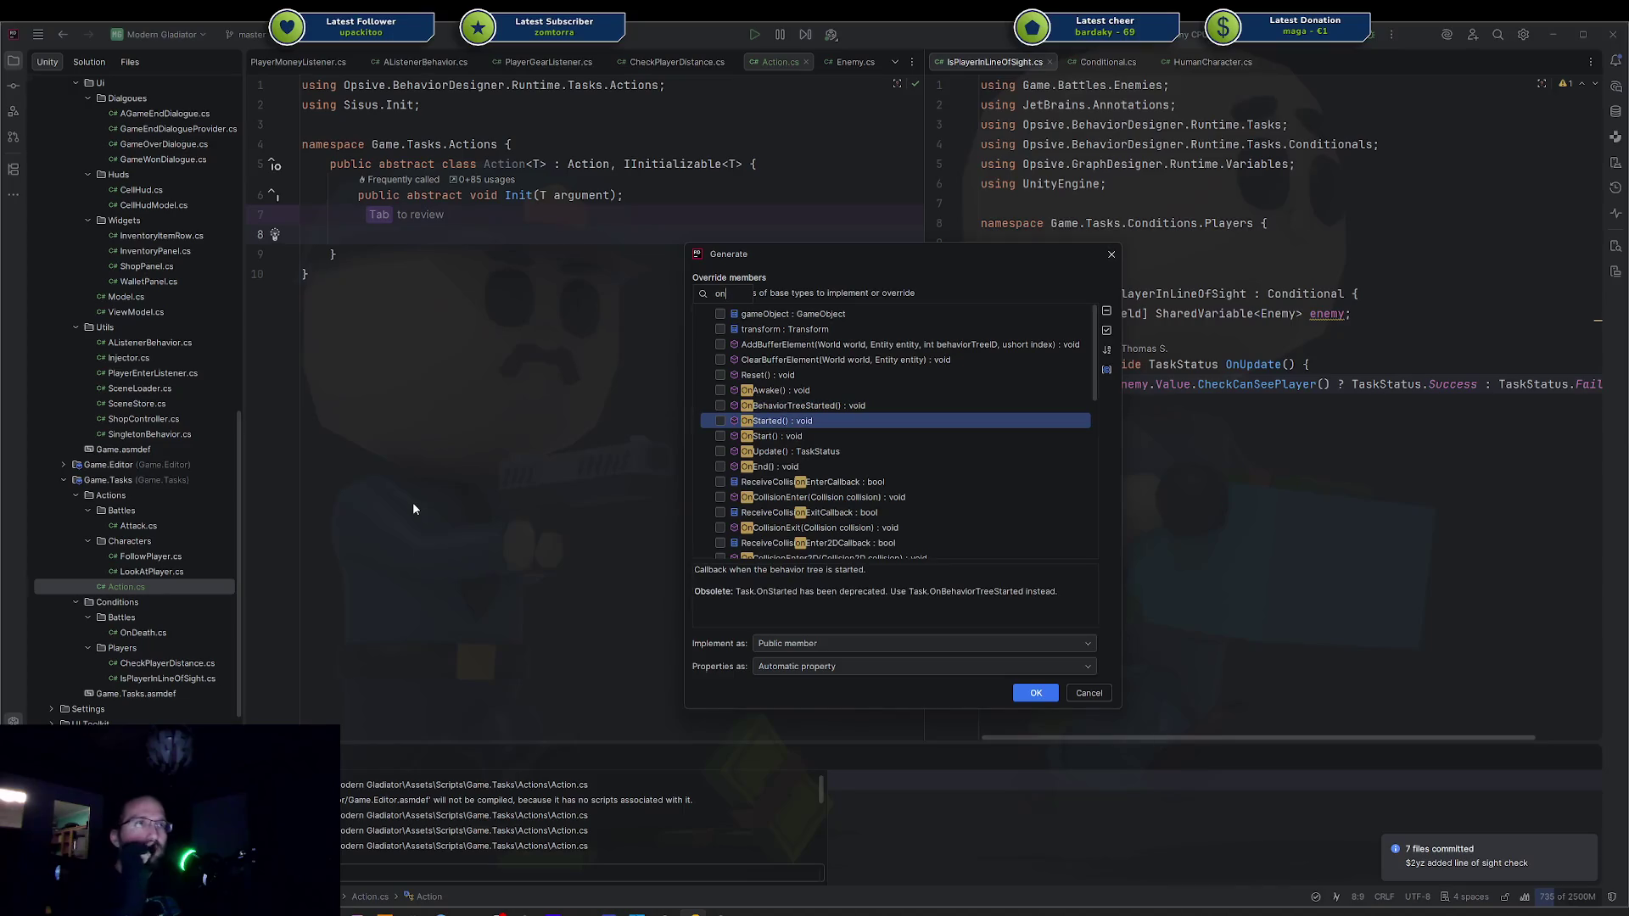
key(Up)
key(Up)
key(Up)
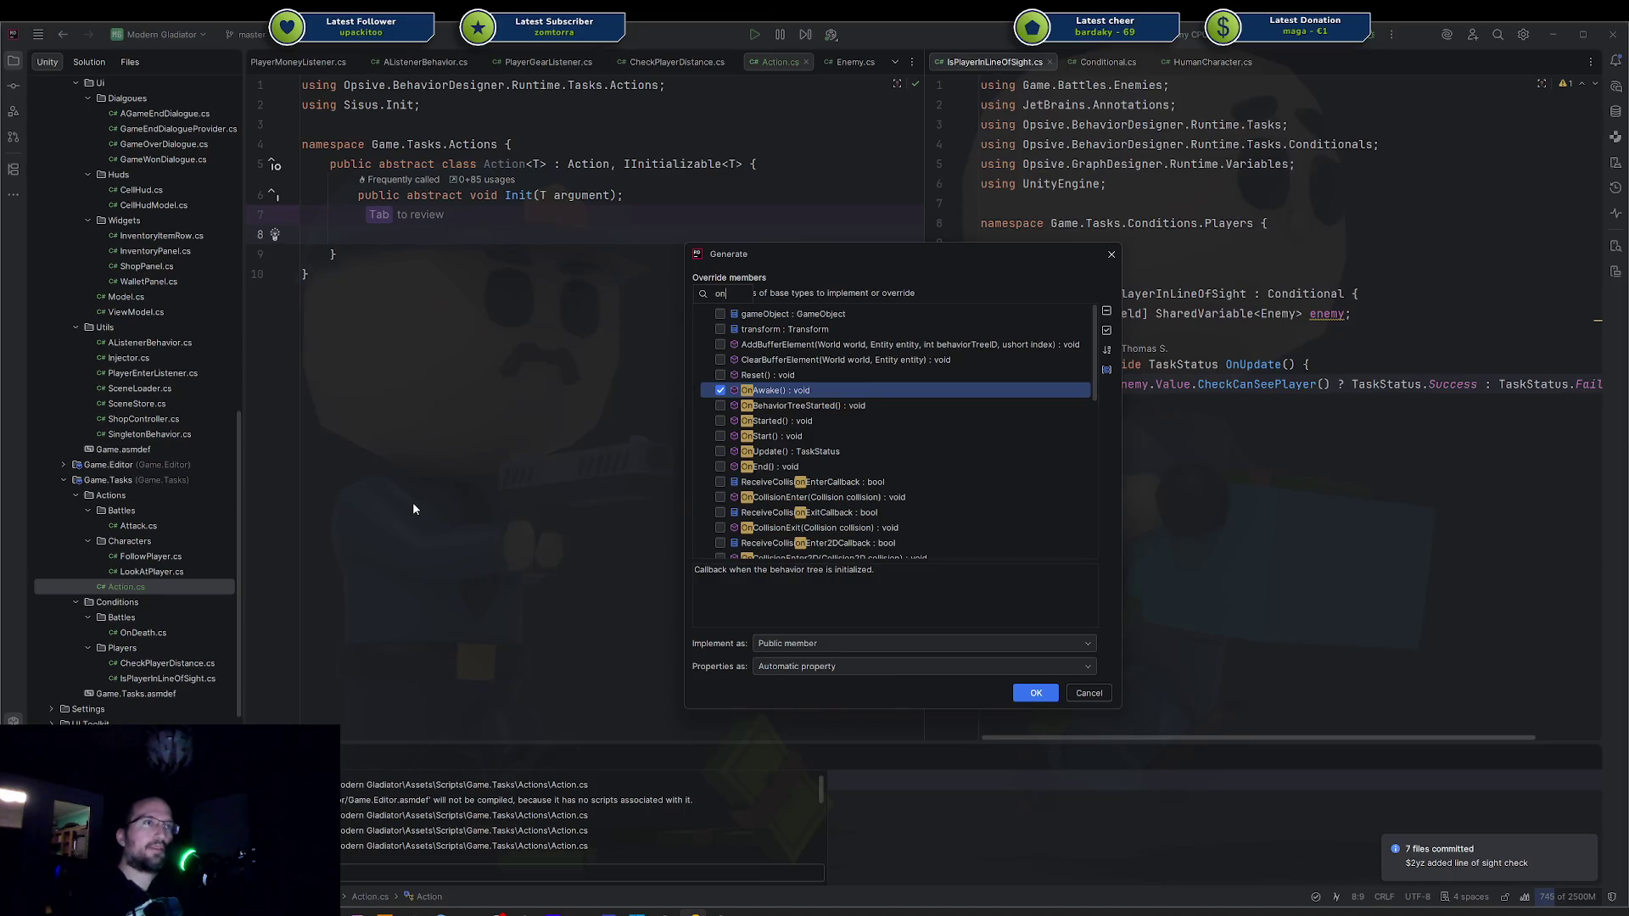
key(Return)
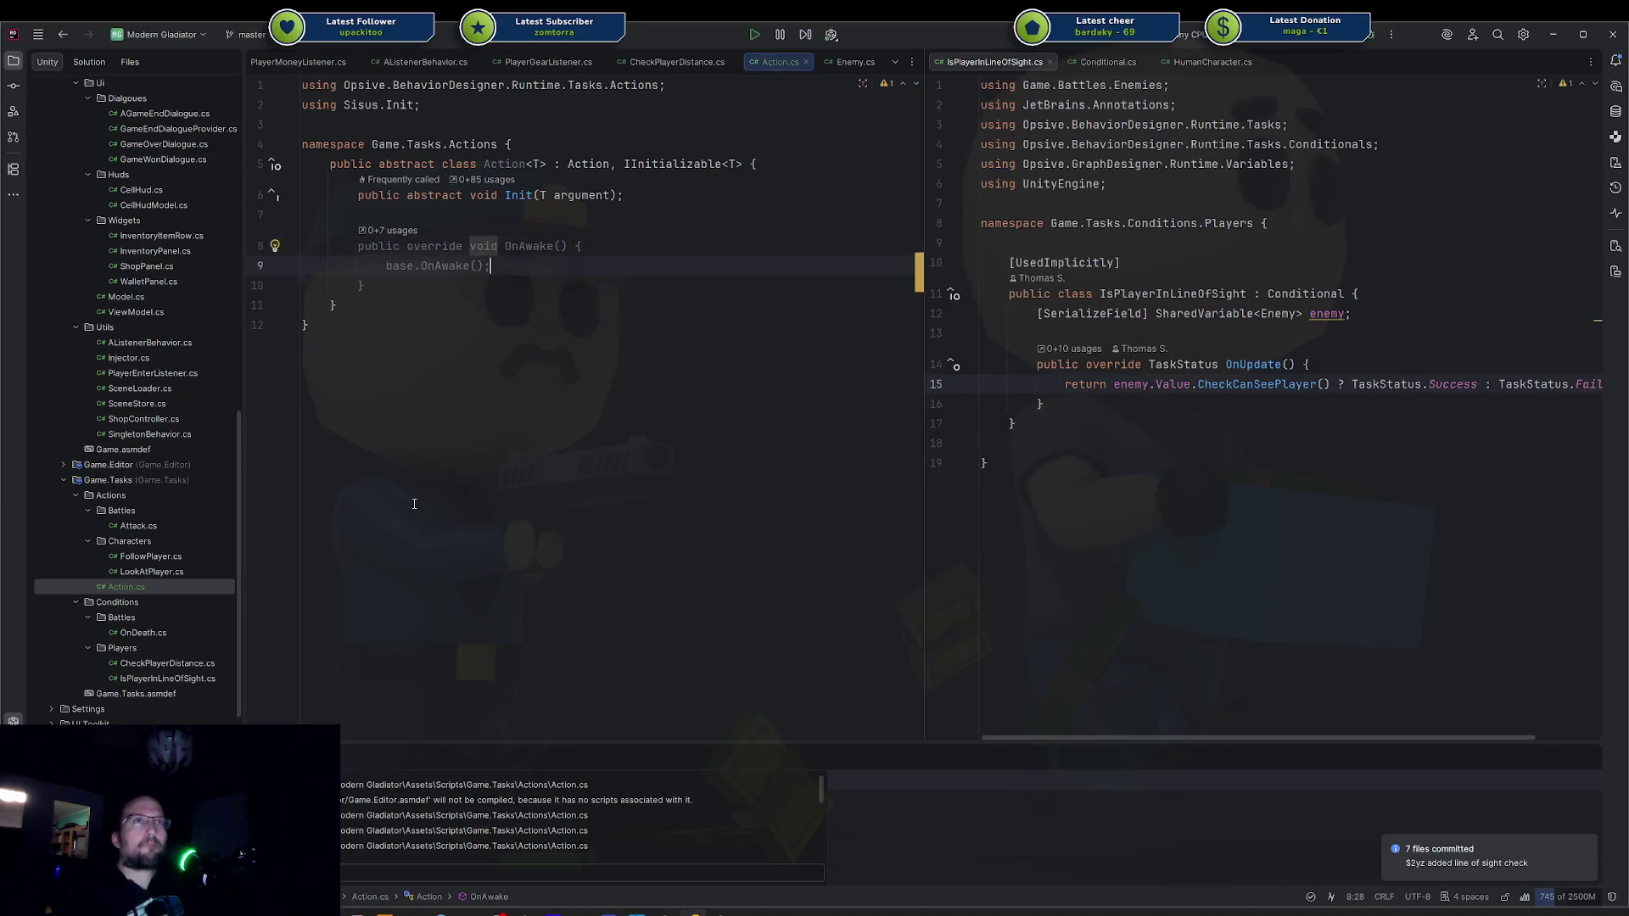
key(Return)
key(Return)
ctrl+click(458, 265)
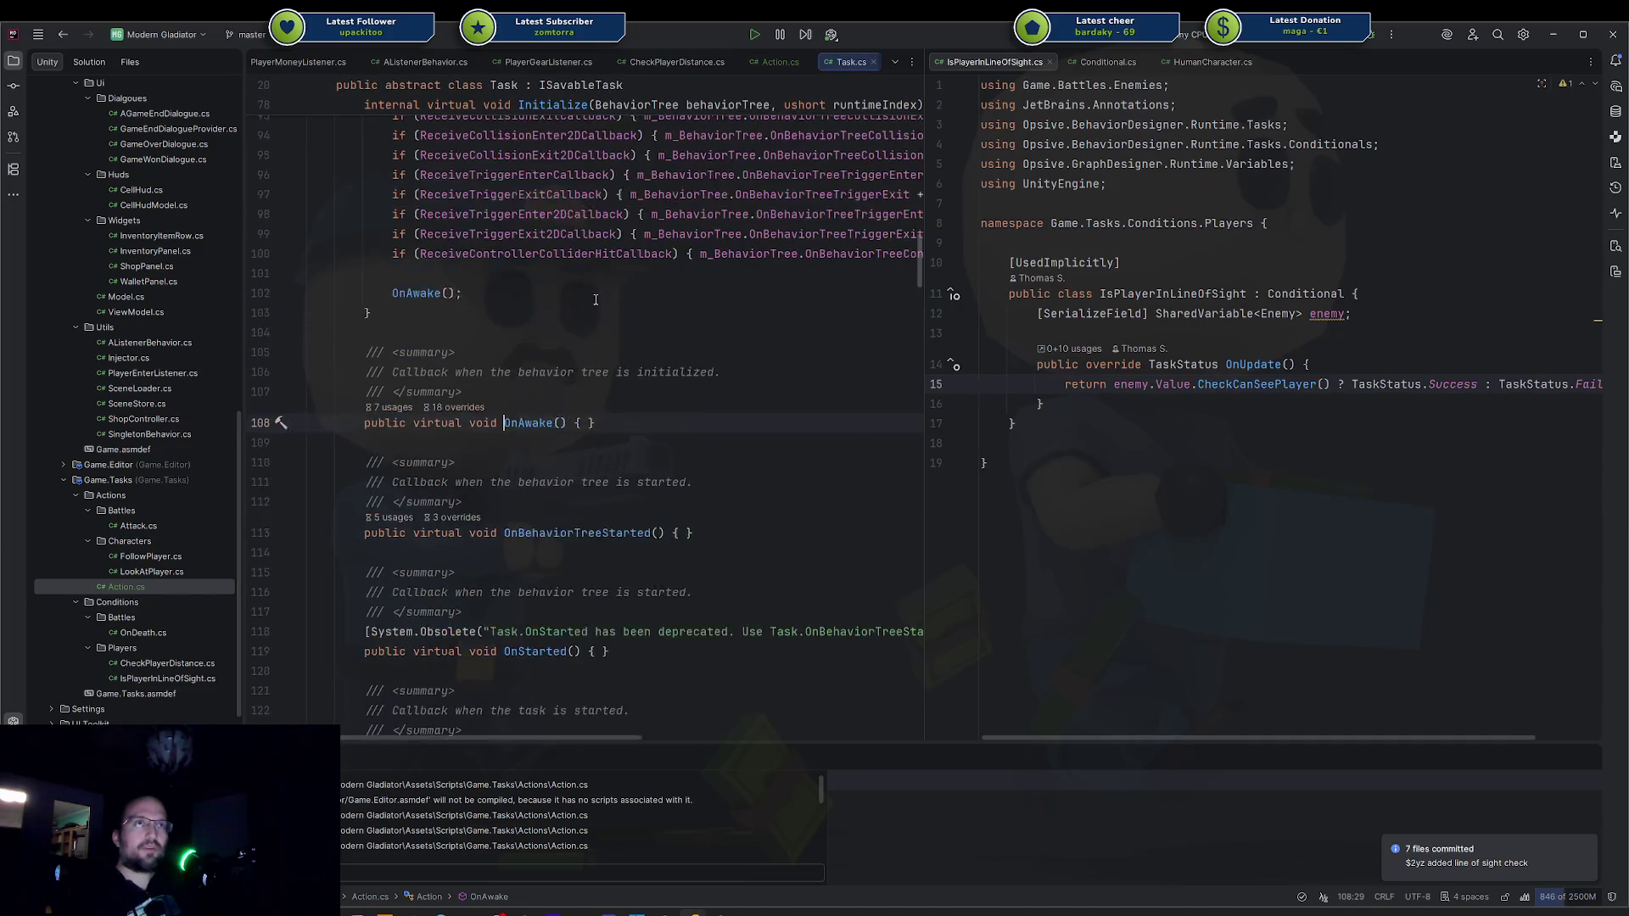
key(ctrl+alt+Left)
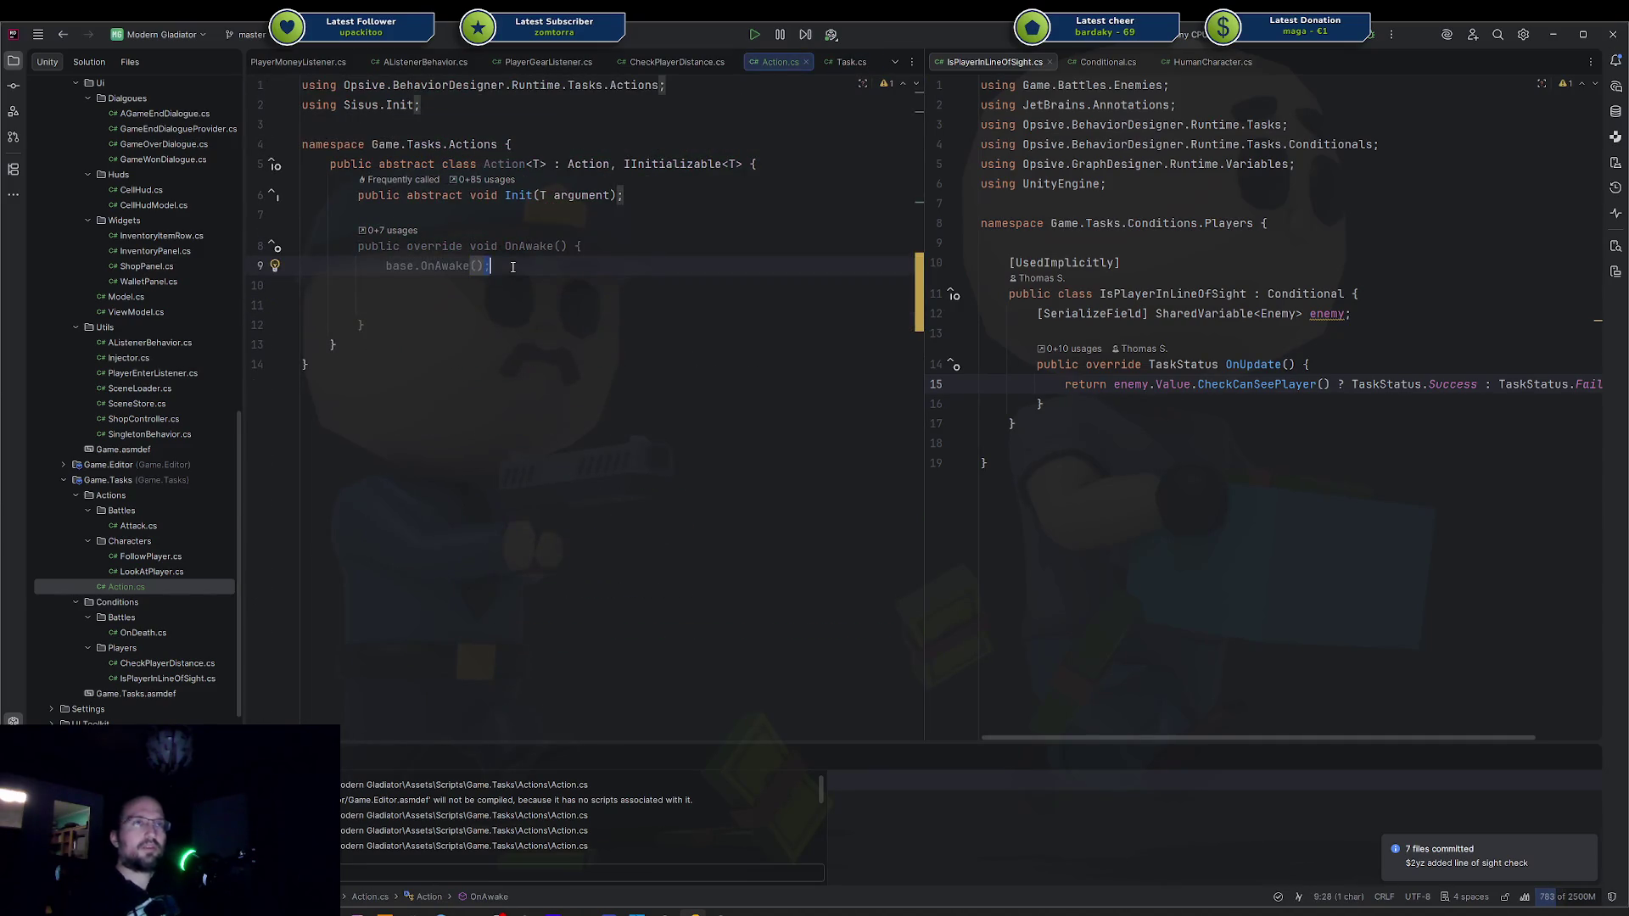
Replace base.OnAwake() with Injector.RequestInjection(this, Context.Awake) and view its definition in Injector.cs.
key(shift+Home)
key(BackSpace)
key(BackSpace)
key(Down)
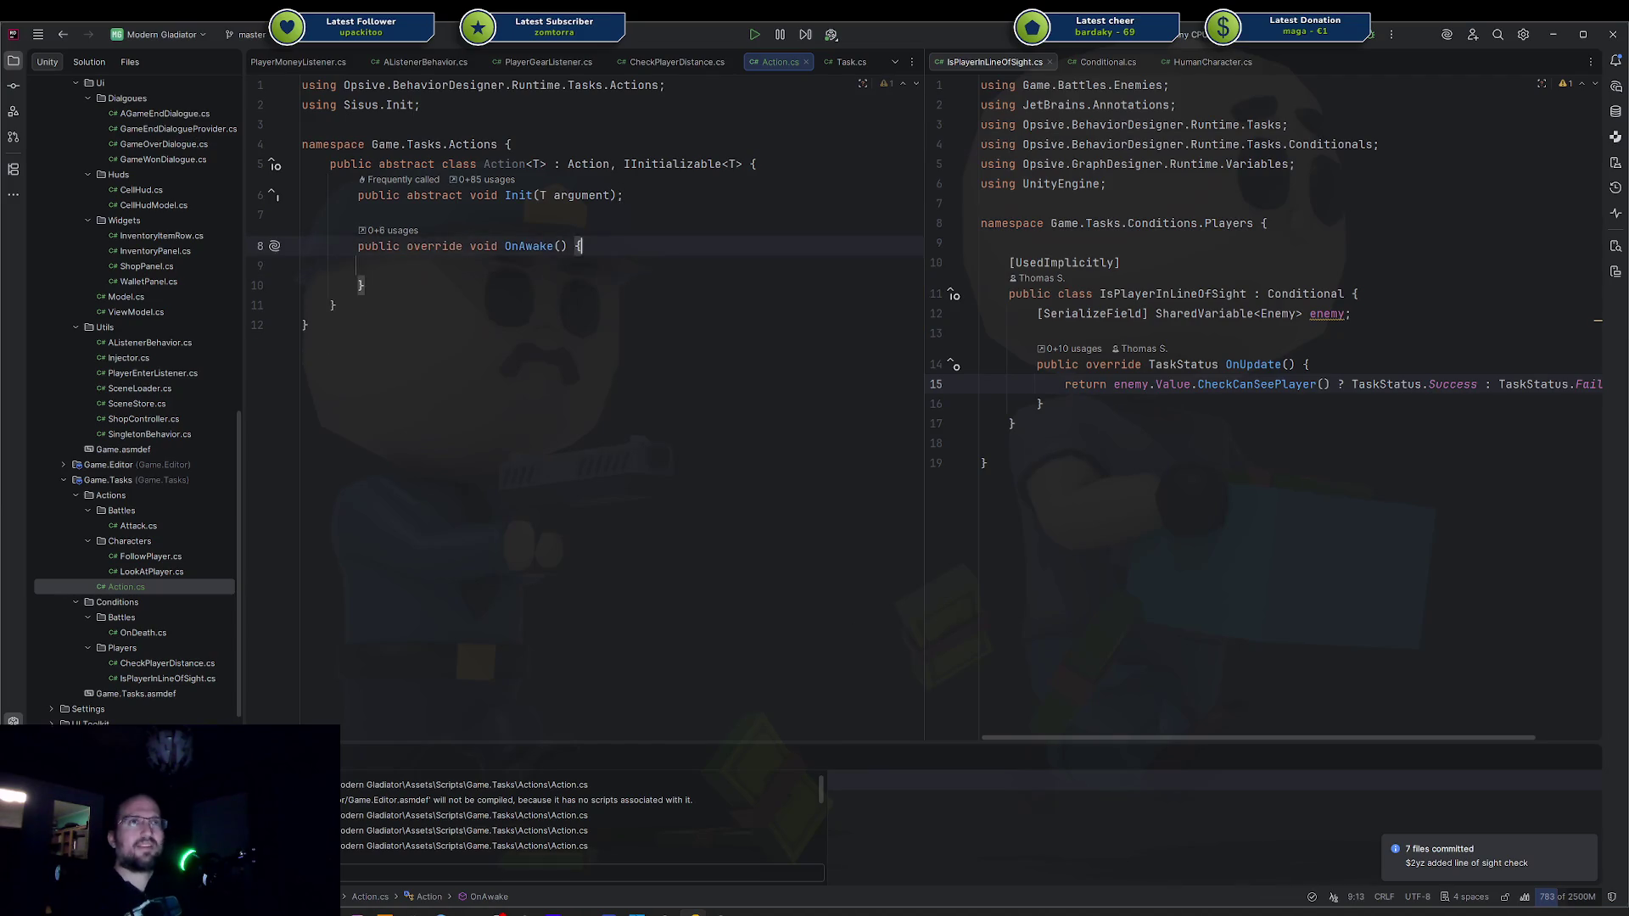
text(Inject)
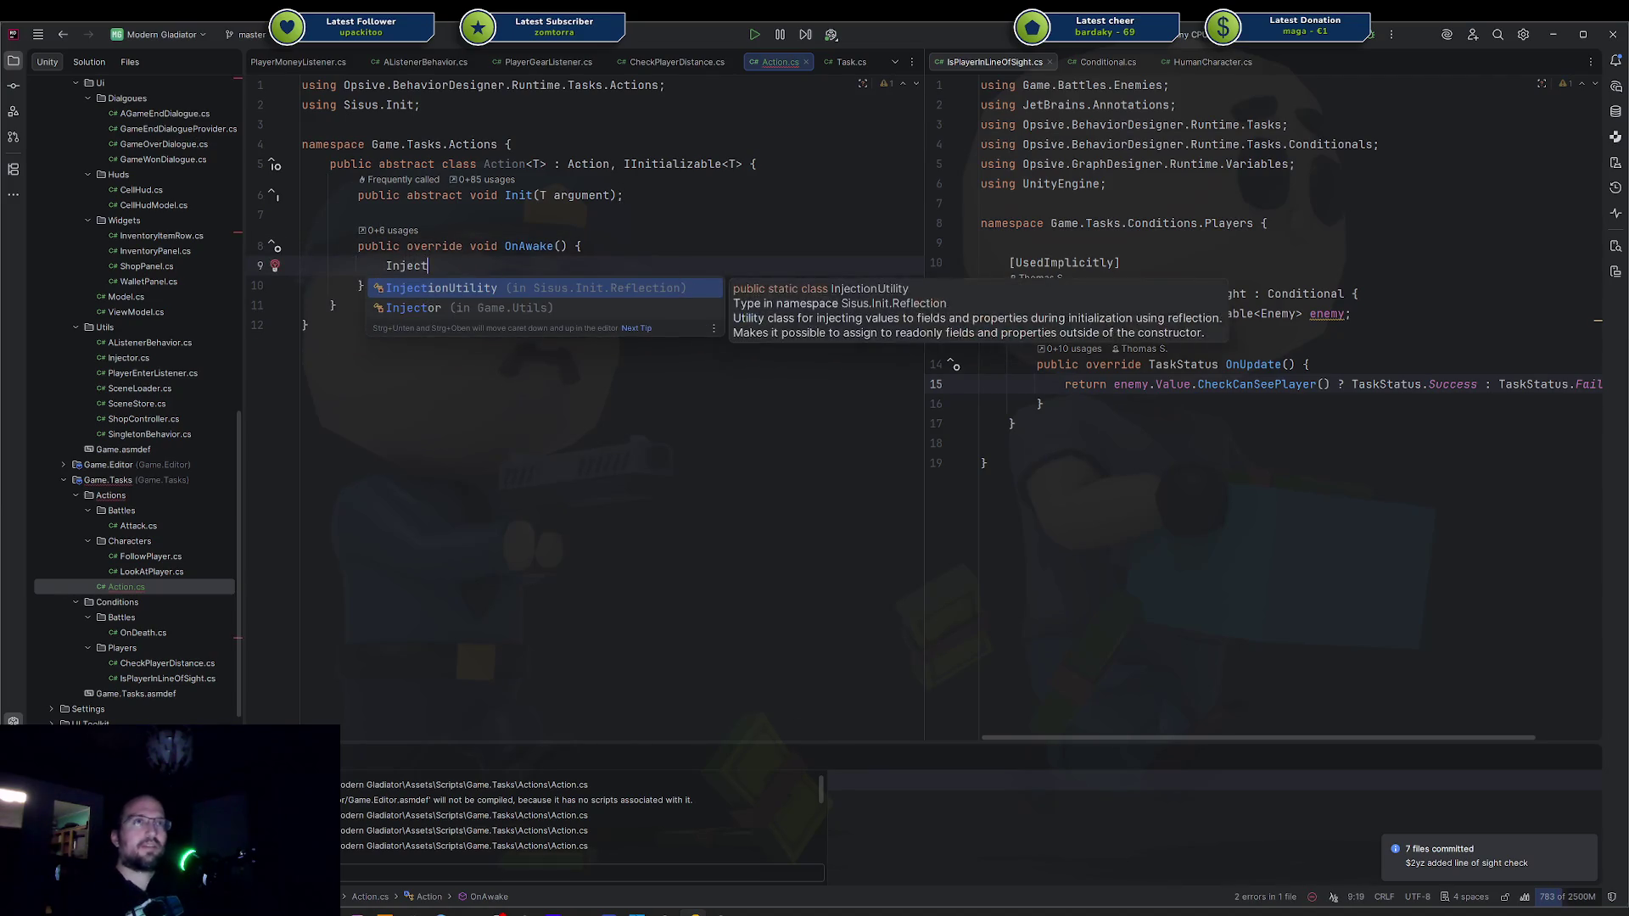
key(Down)
key(Return)
text(.)
key(Return)
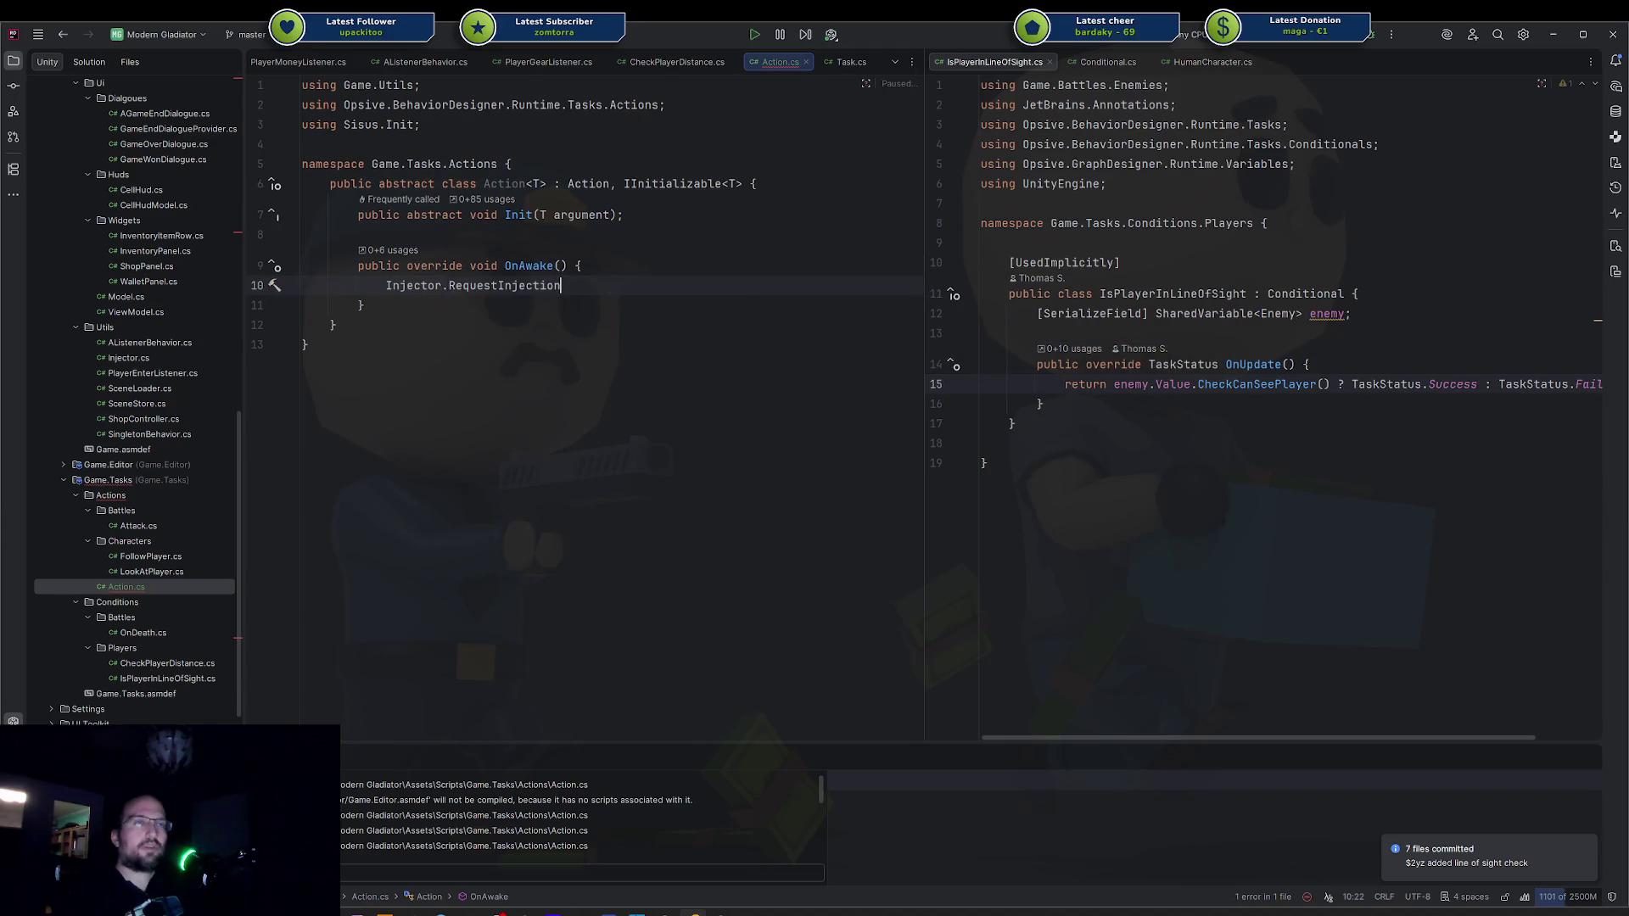
text(this)
key(Tab)
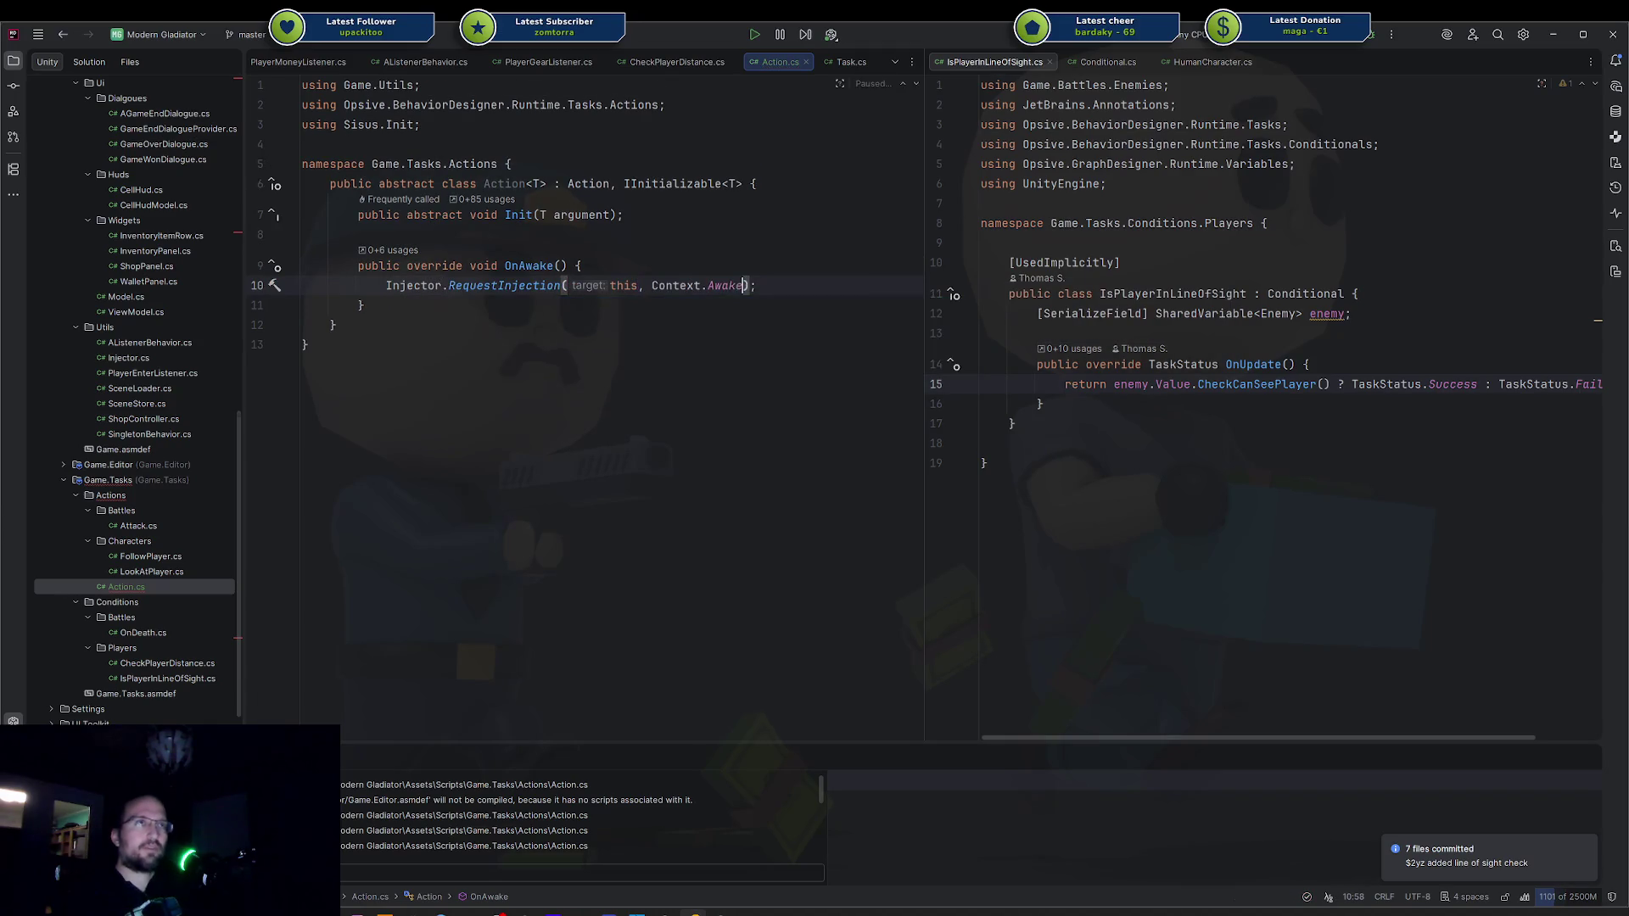
click(509, 347)
click(490, 288)
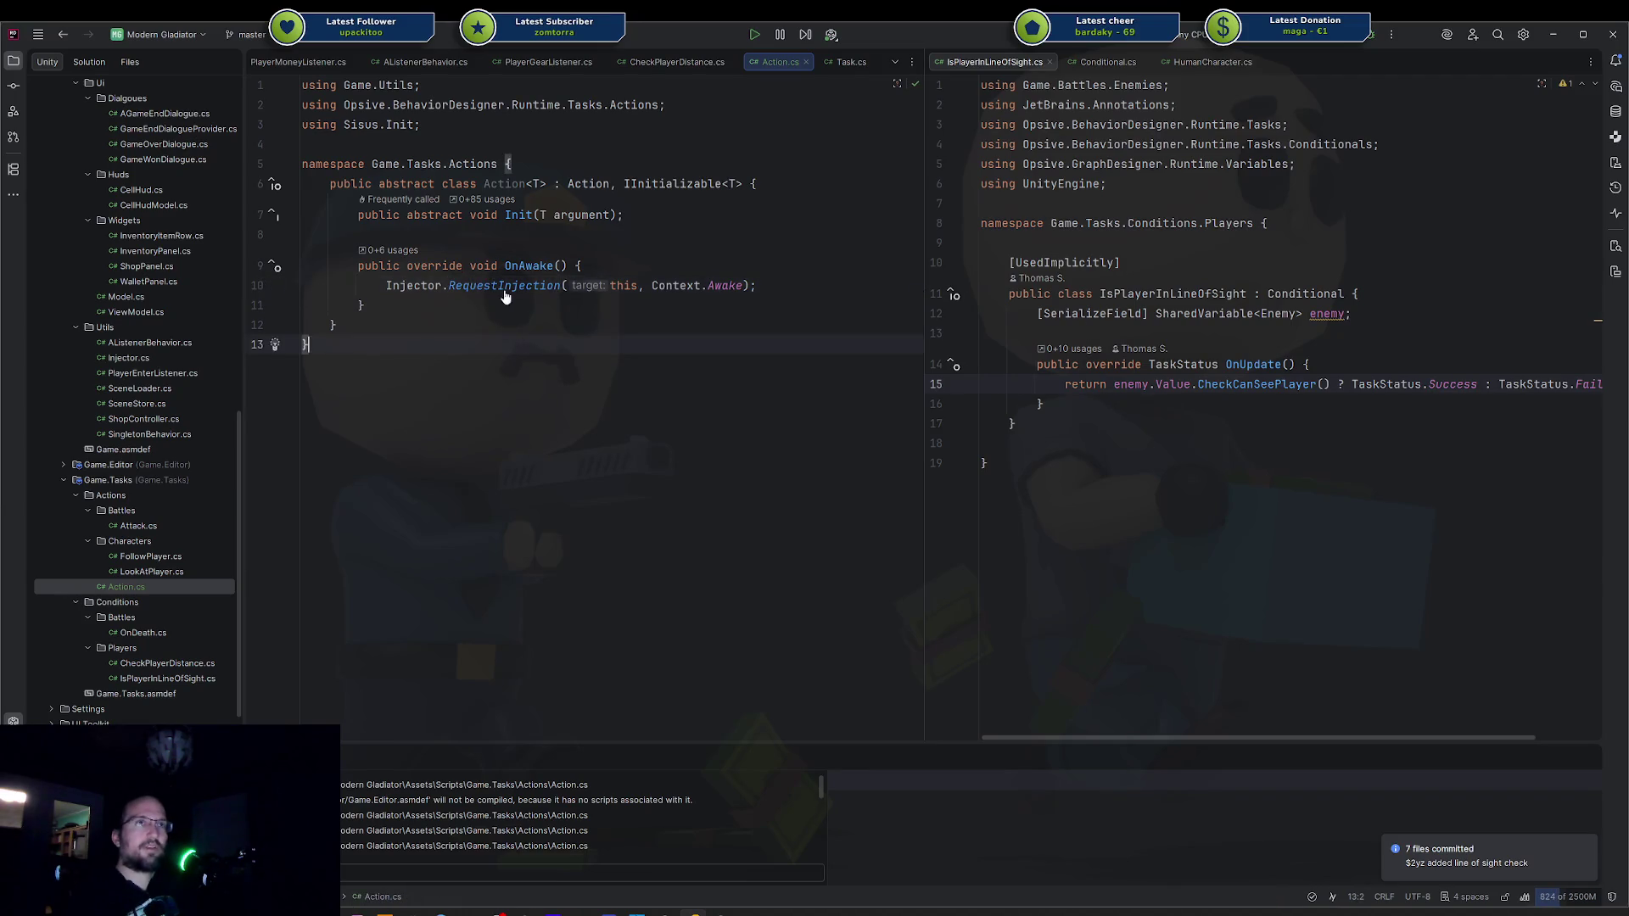
ctrl+click(502, 287)
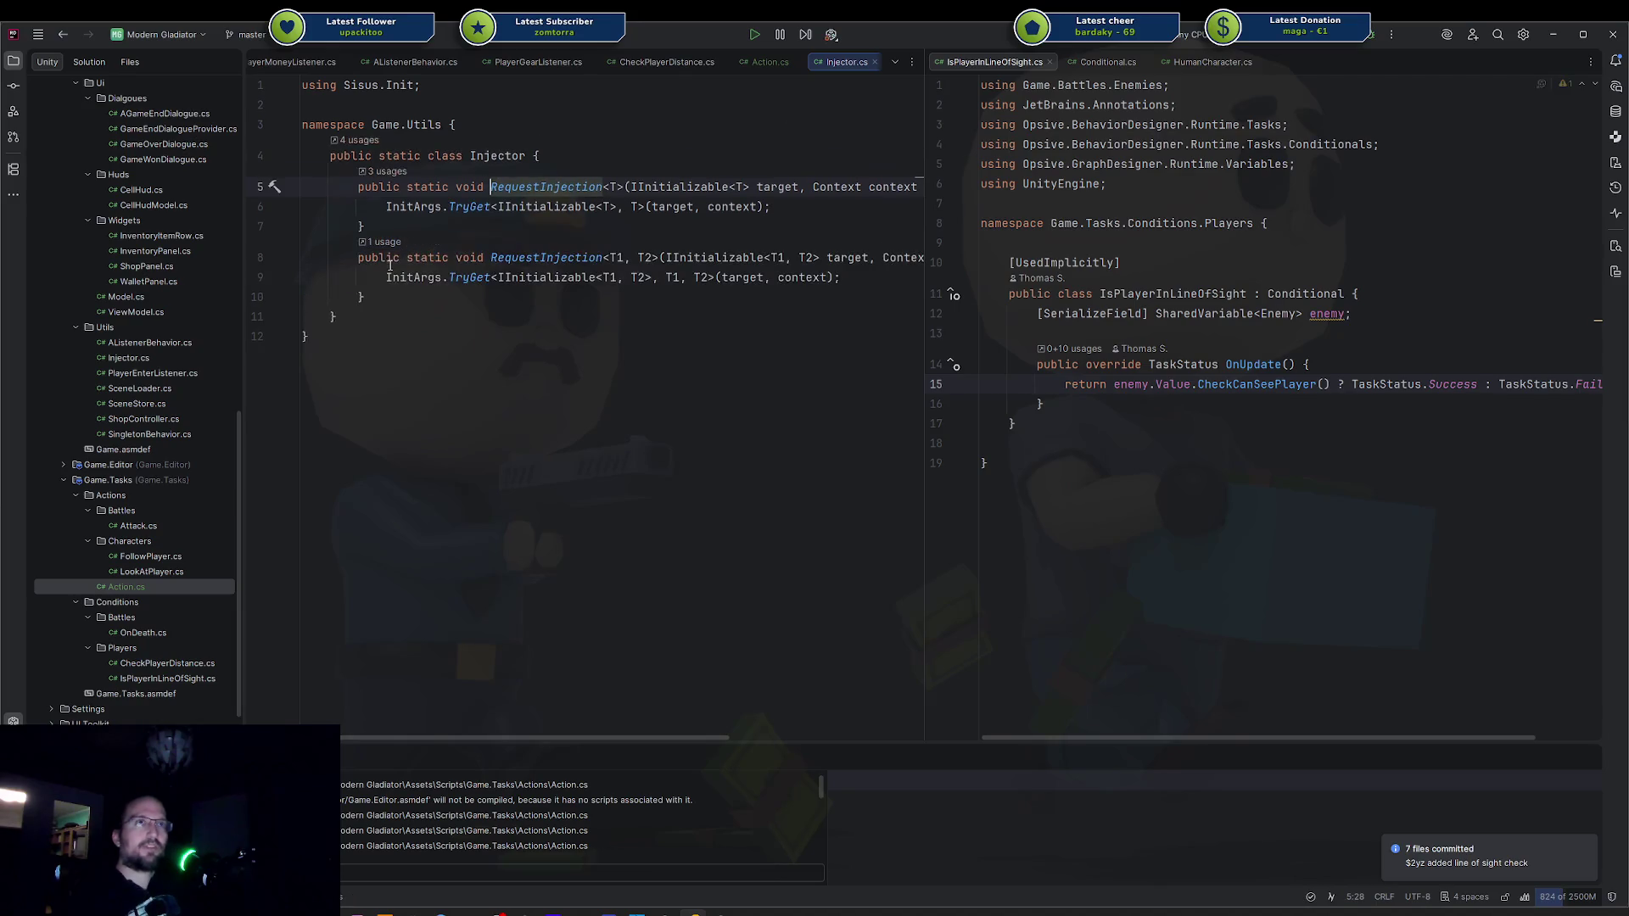
Inspect the RequestInjection overloads, then review the injection call and Action class in Action.cs.
click(600, 277)
click(657, 208)
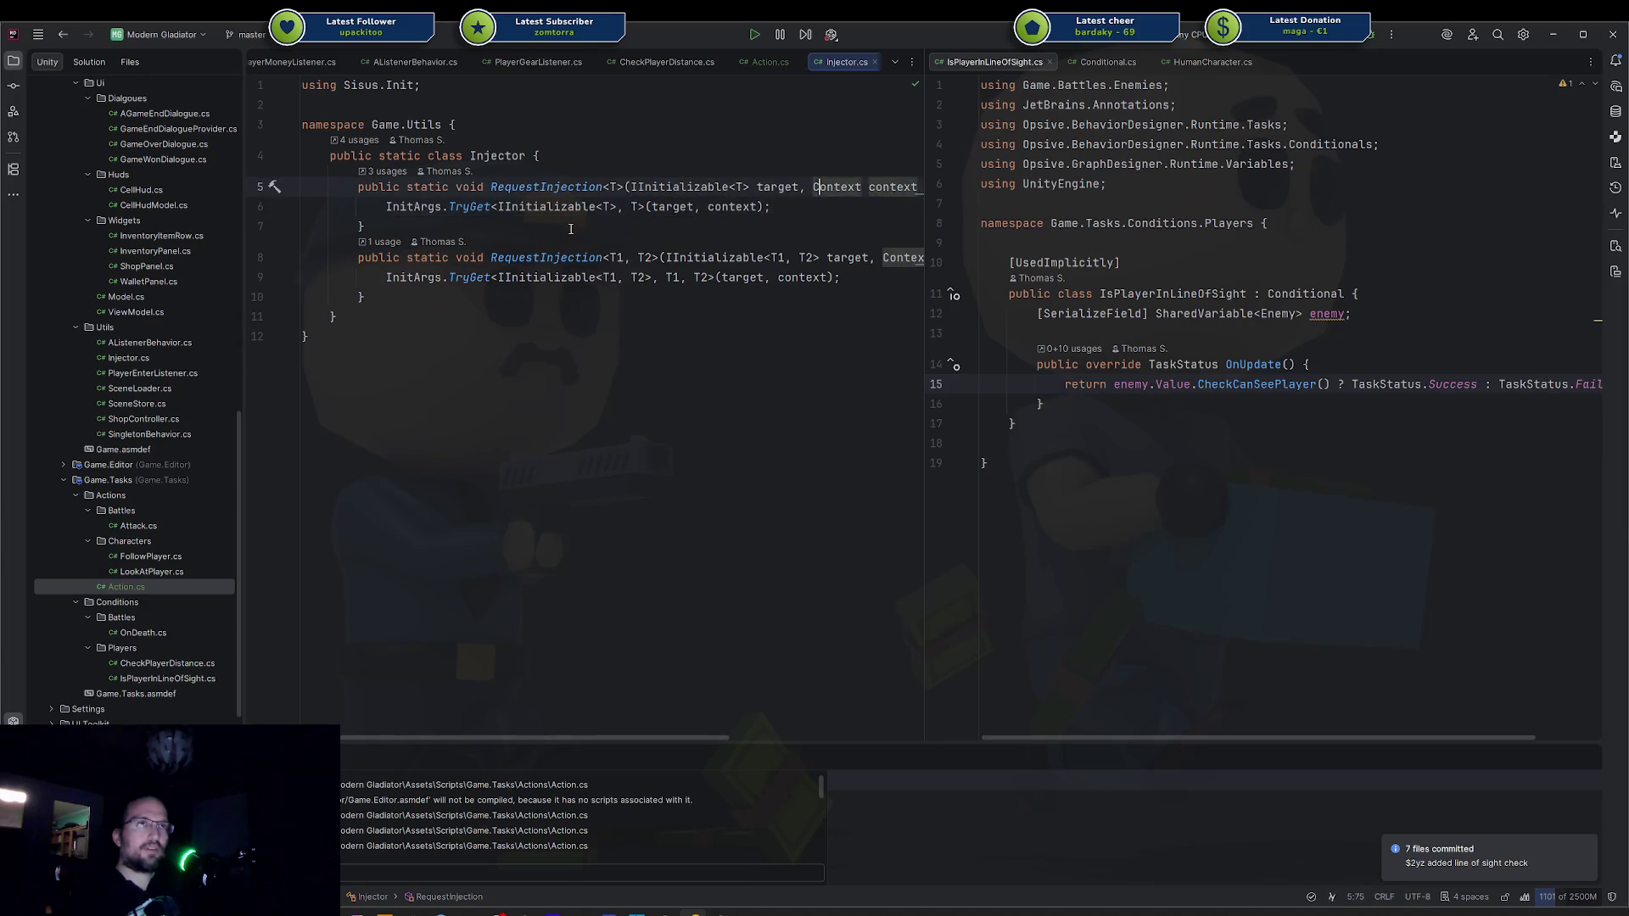
key(ctrl+Tab)
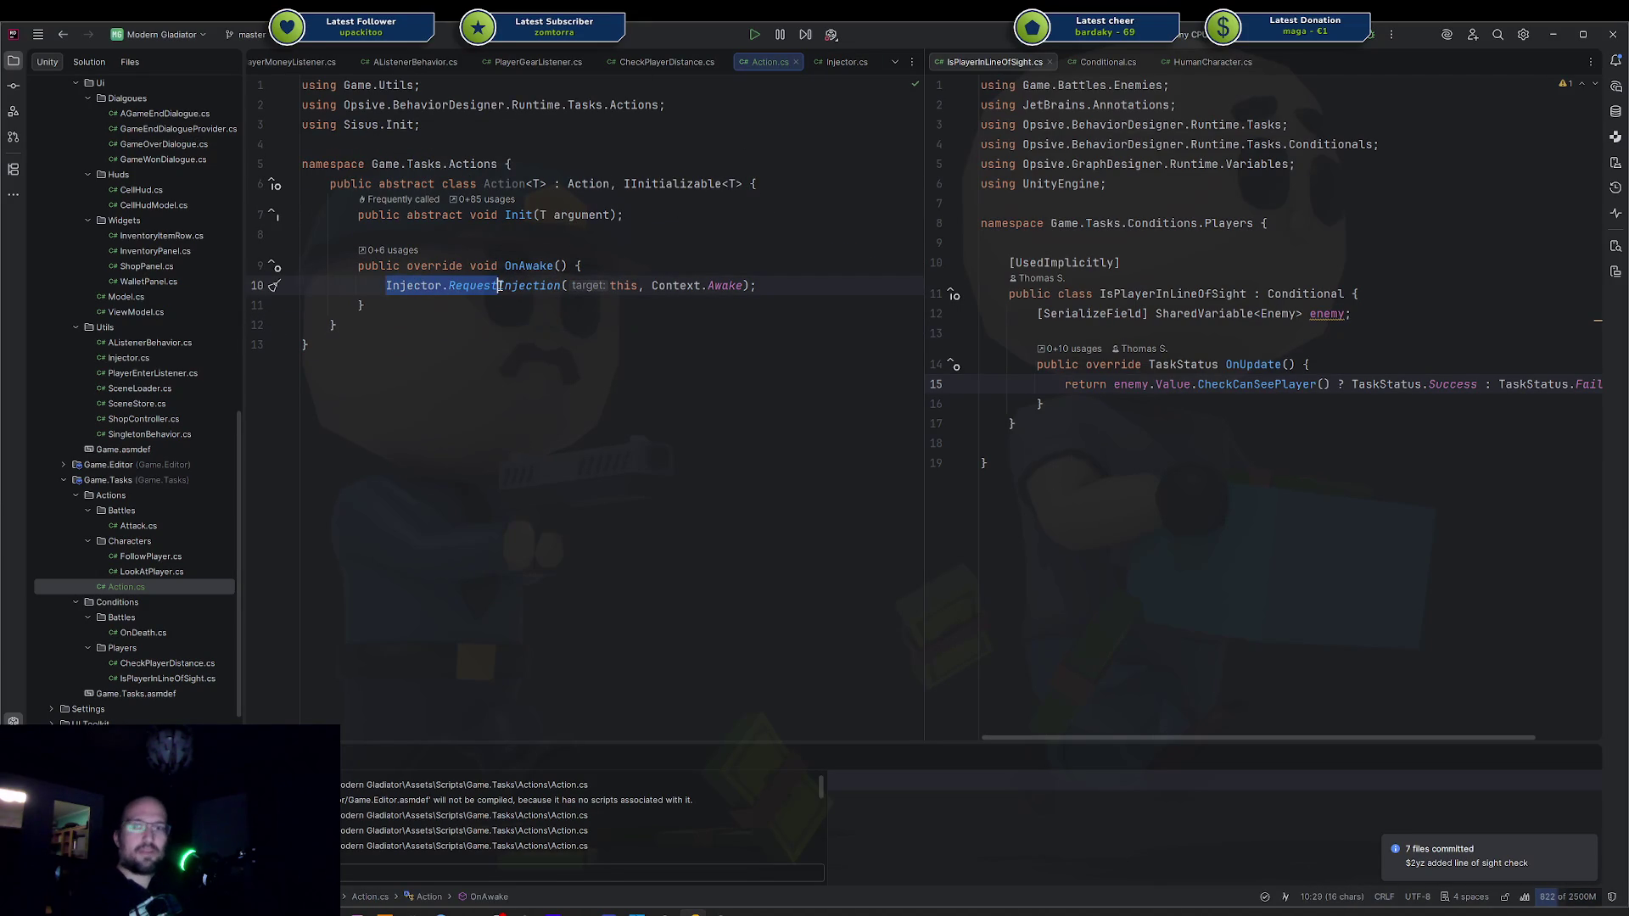
click(441, 285)
key(shift+Down)
drag(440, 283, 331, 184)
click(400, 186)
double_click(499, 184)
click(504, 285)
double_click(504, 183)
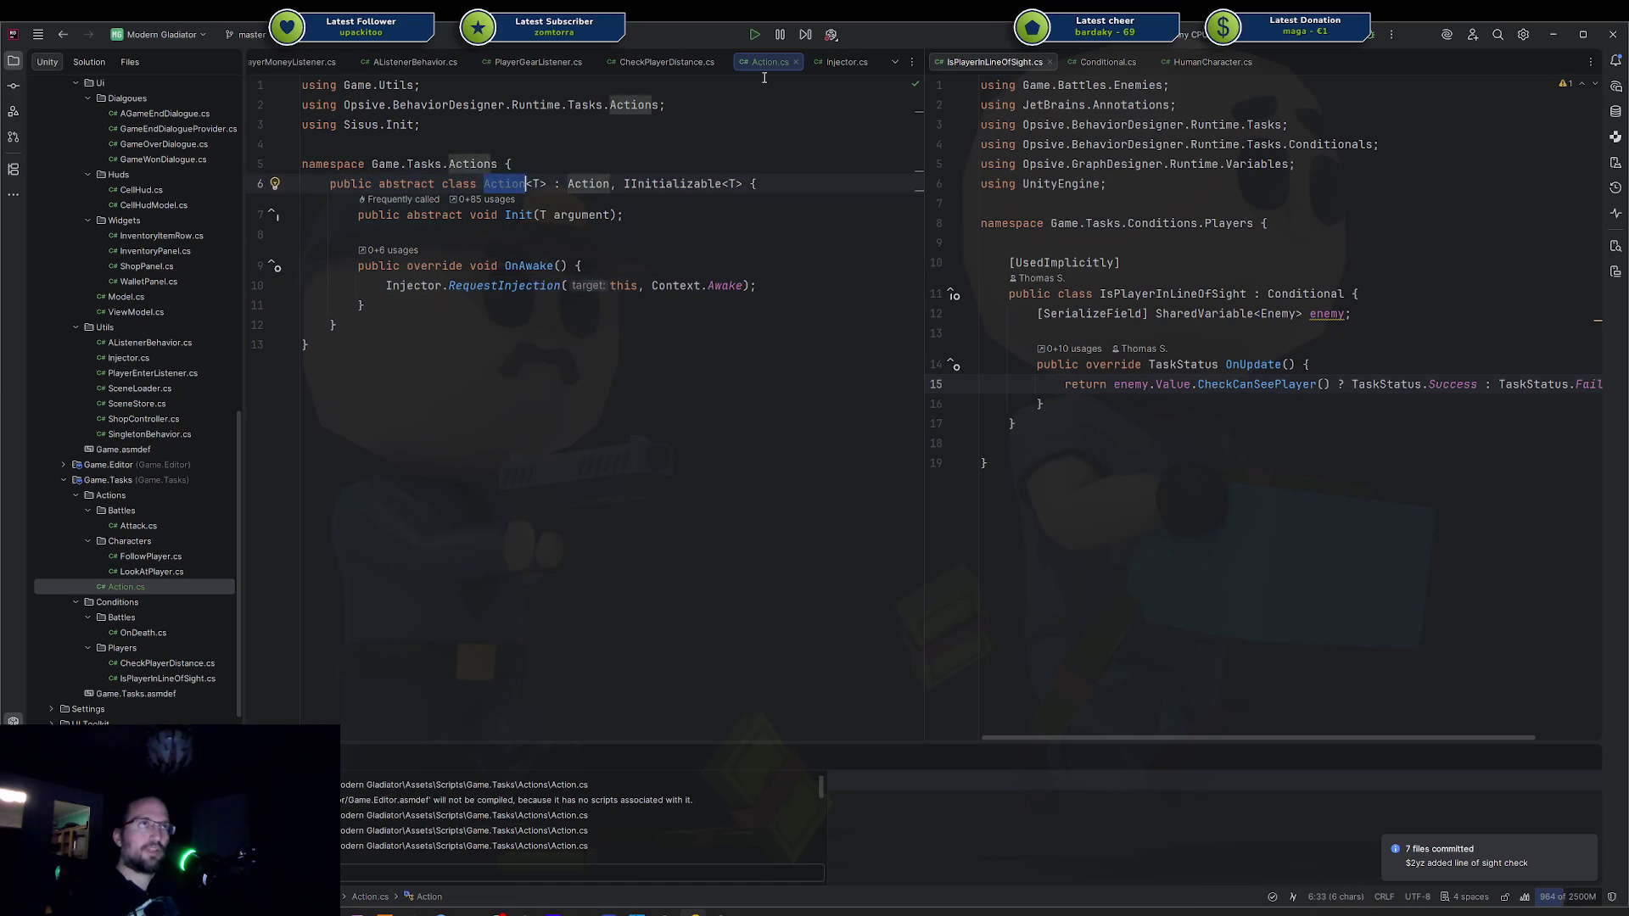
Revisit CheckPlayerDistance.cs, then reopen Attack.cs and FollowPlayer.cs from the Solution tree.
click(666, 62)
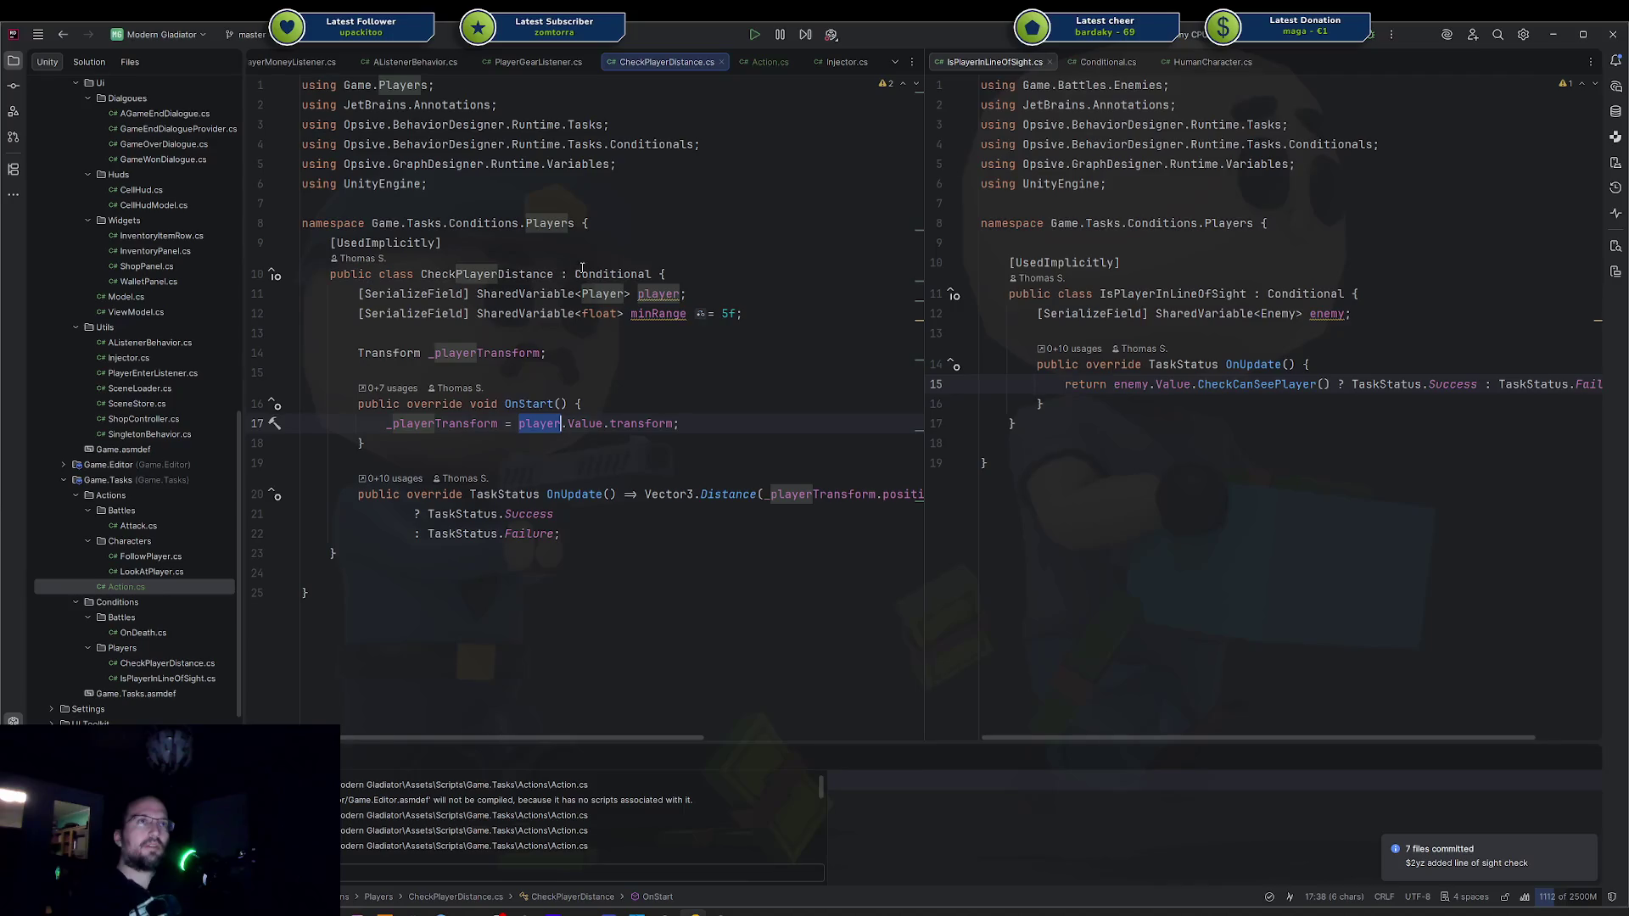
click(166, 525)
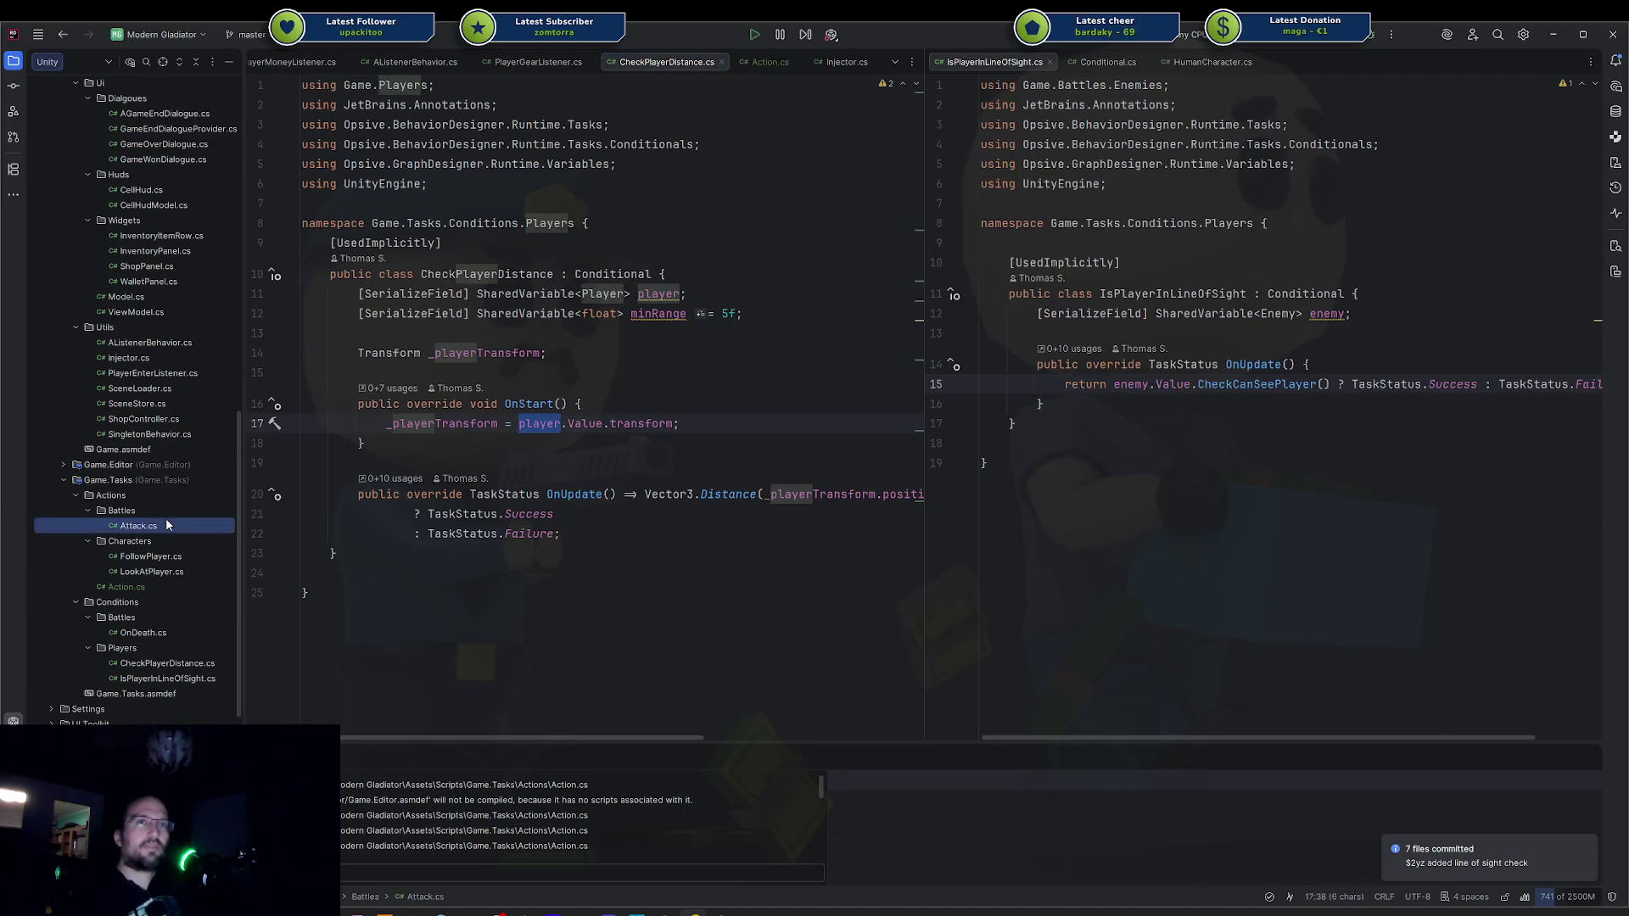
double_click(166, 525)
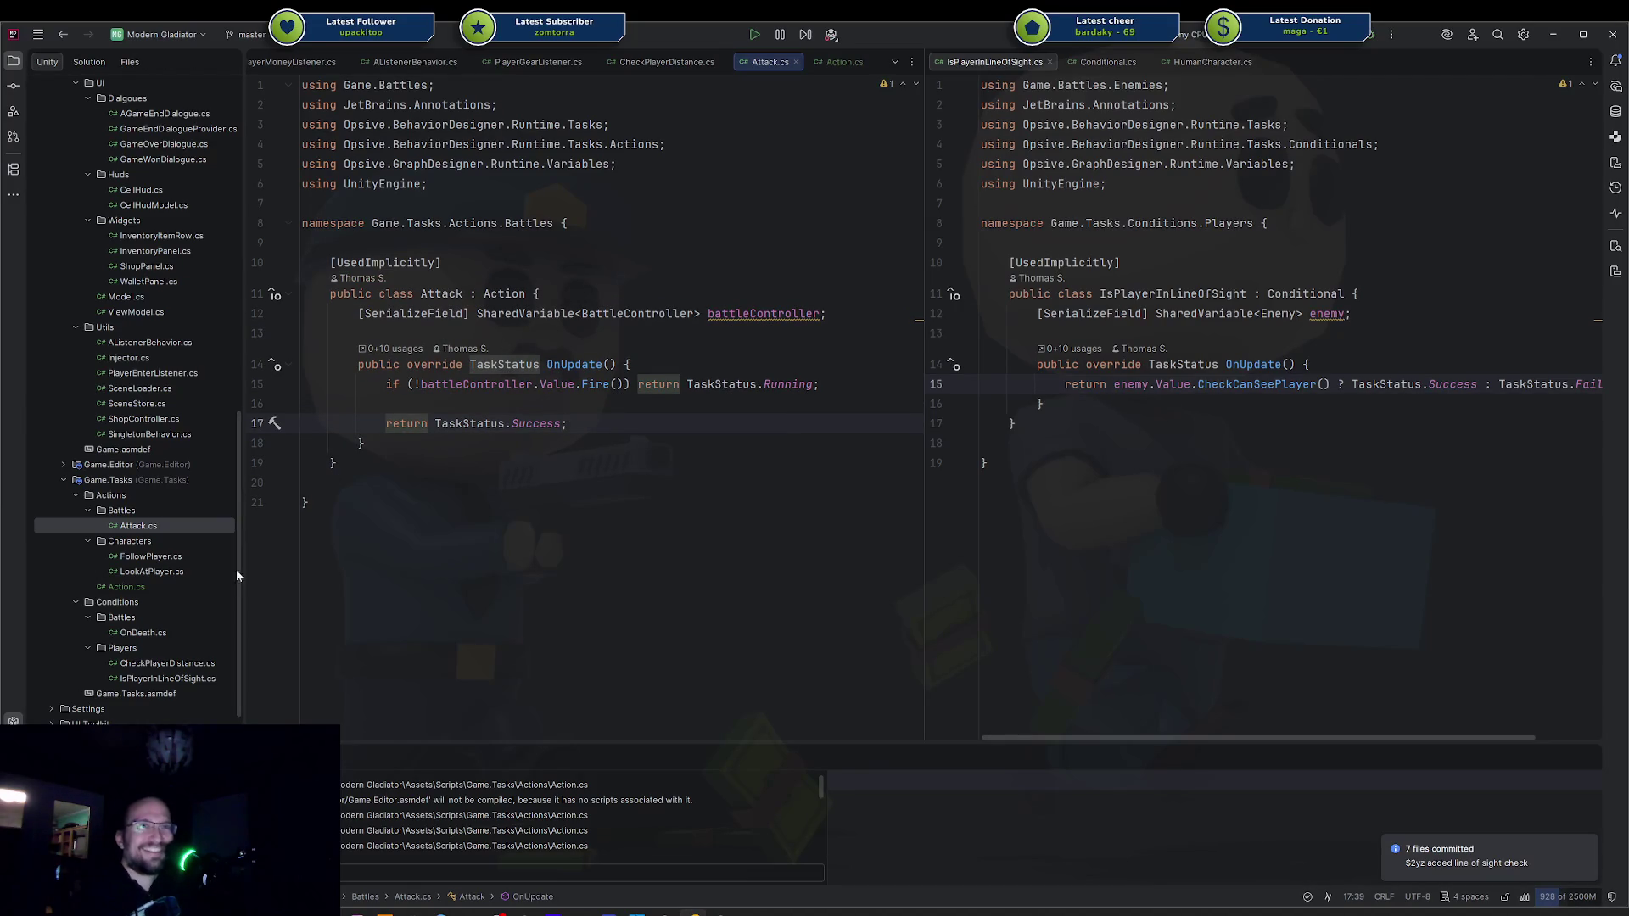
click(170, 556)
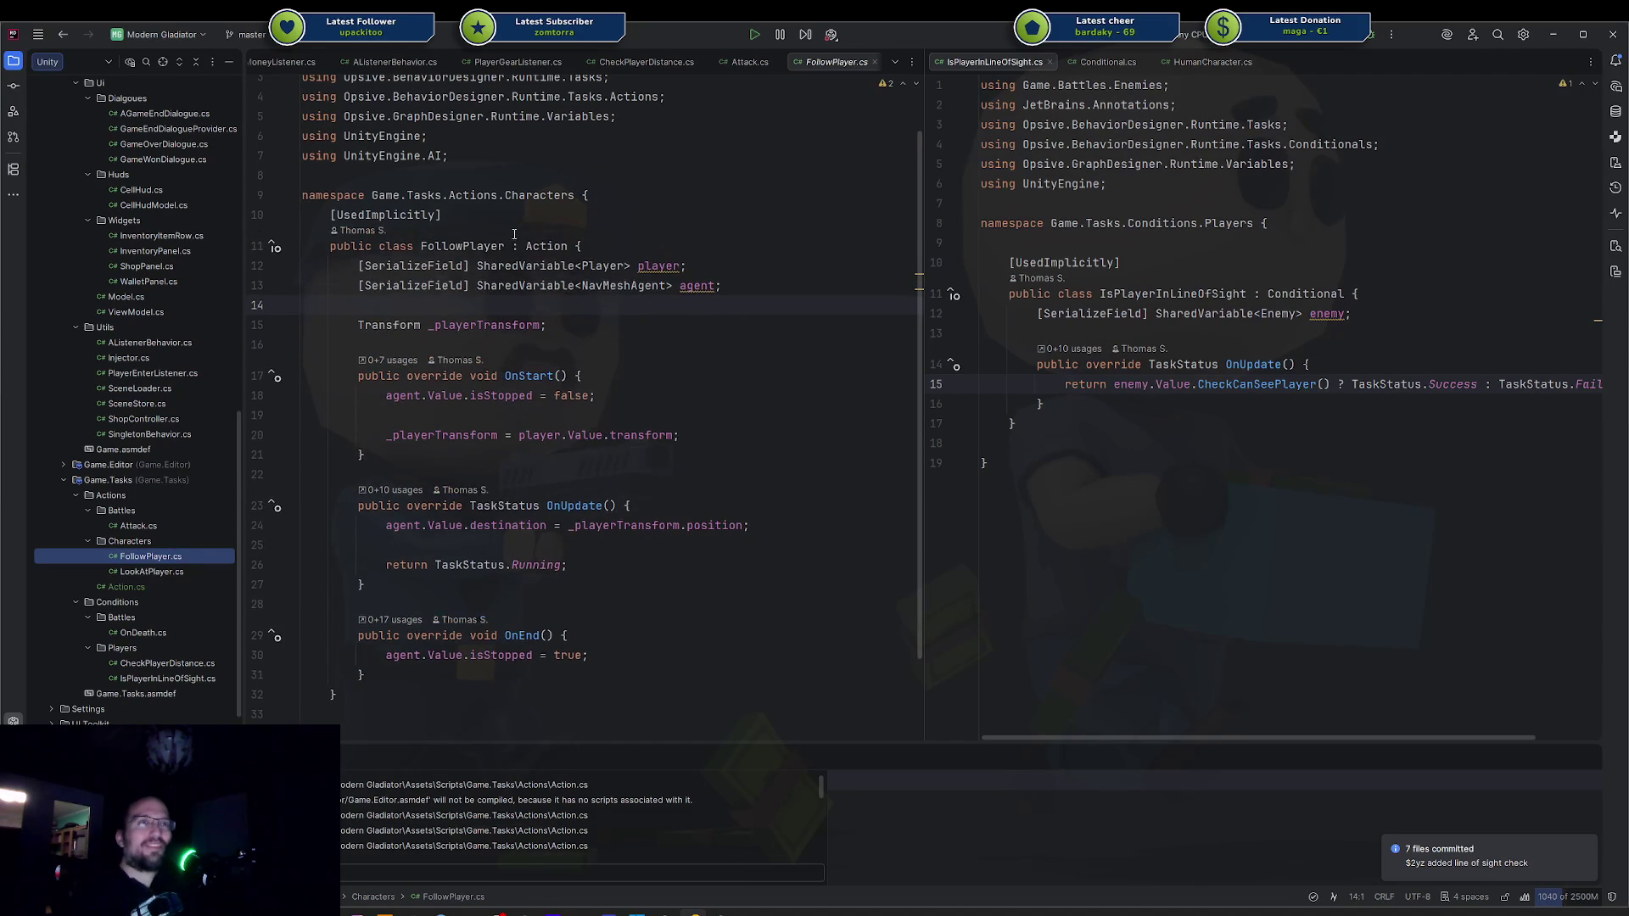
Make FollowPlayer extend Action<Player>, discarding the auto-generated Init stub.
click(505, 246)
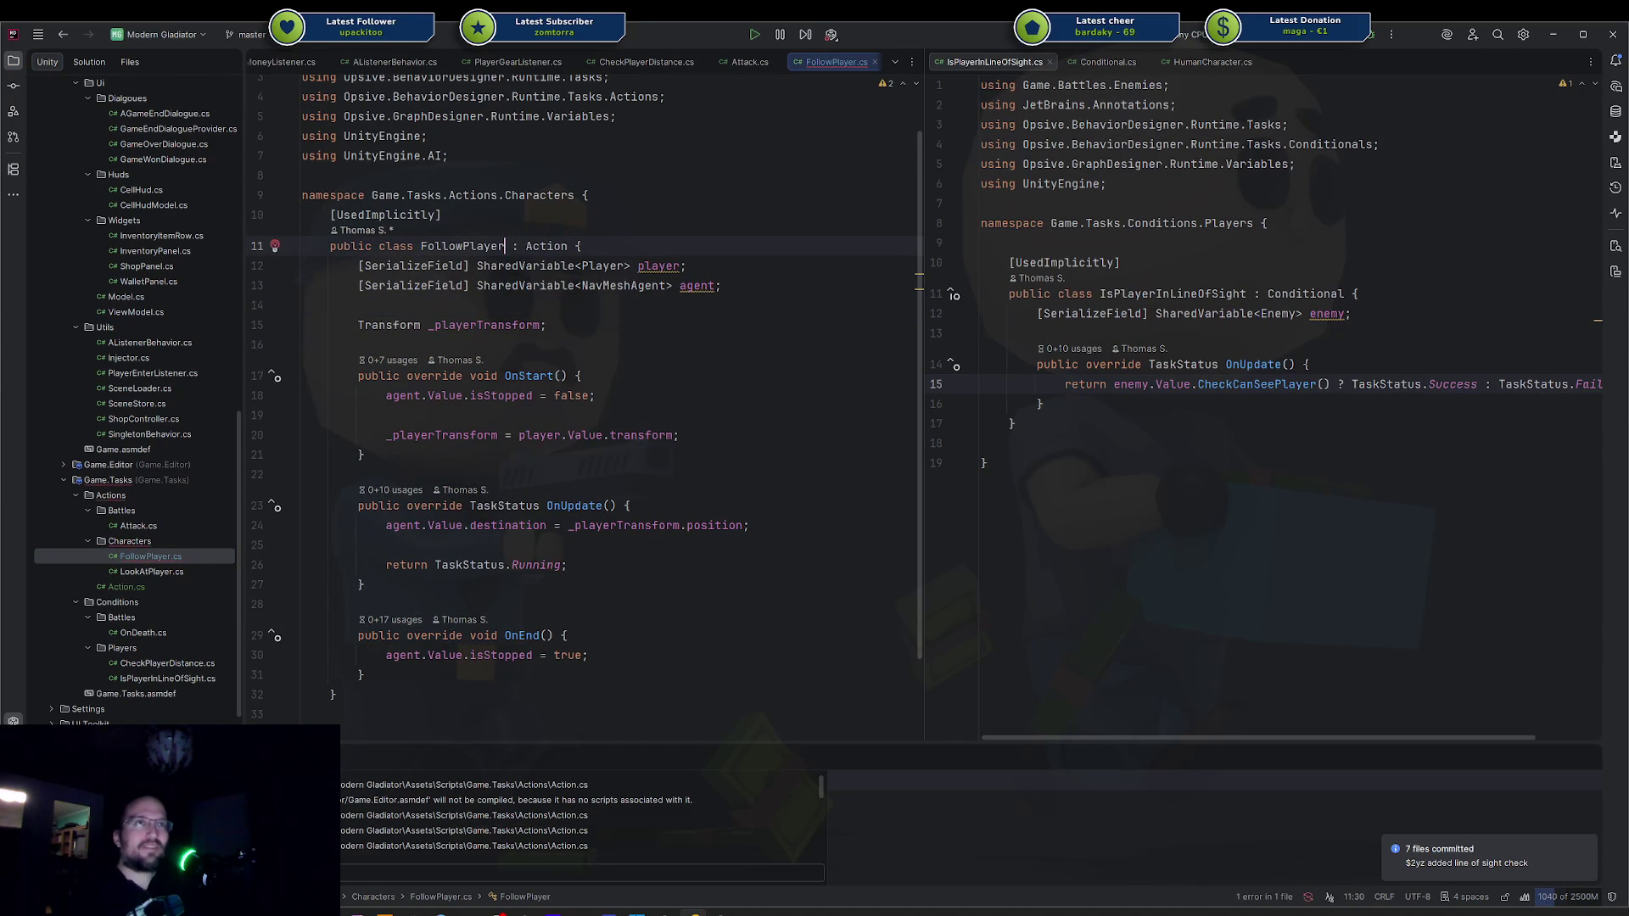
click(572, 246)
text(<Player>)
click(617, 265)
key(alt+Return)
key(Return)
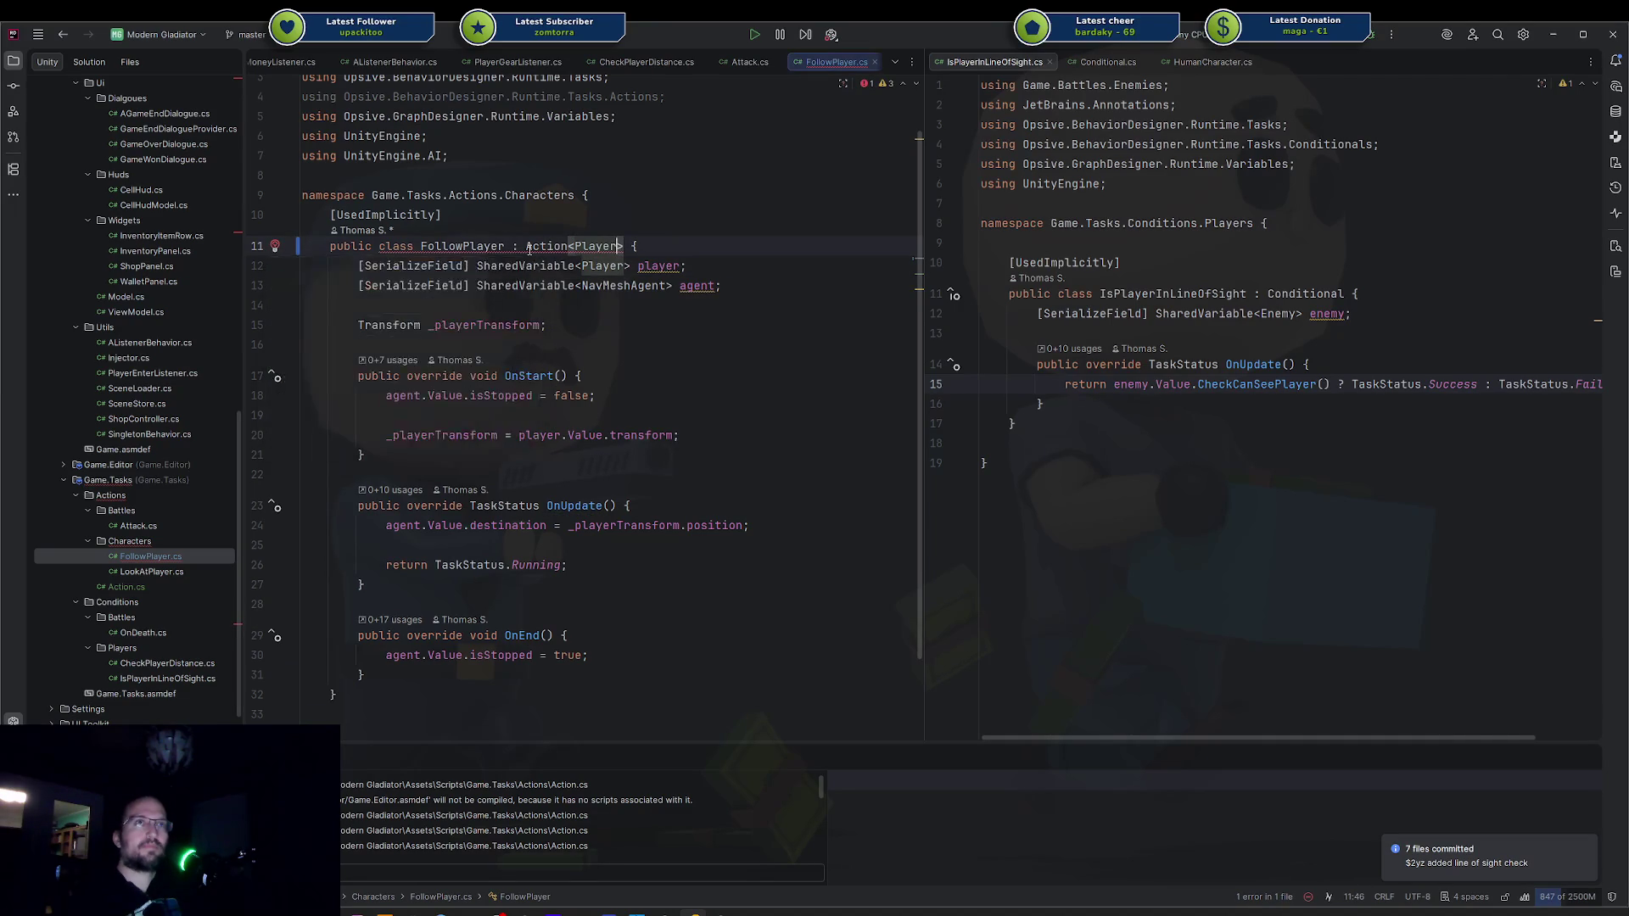
key(ctrl+w)
key(ctrl+w)
key(ctrl+w)
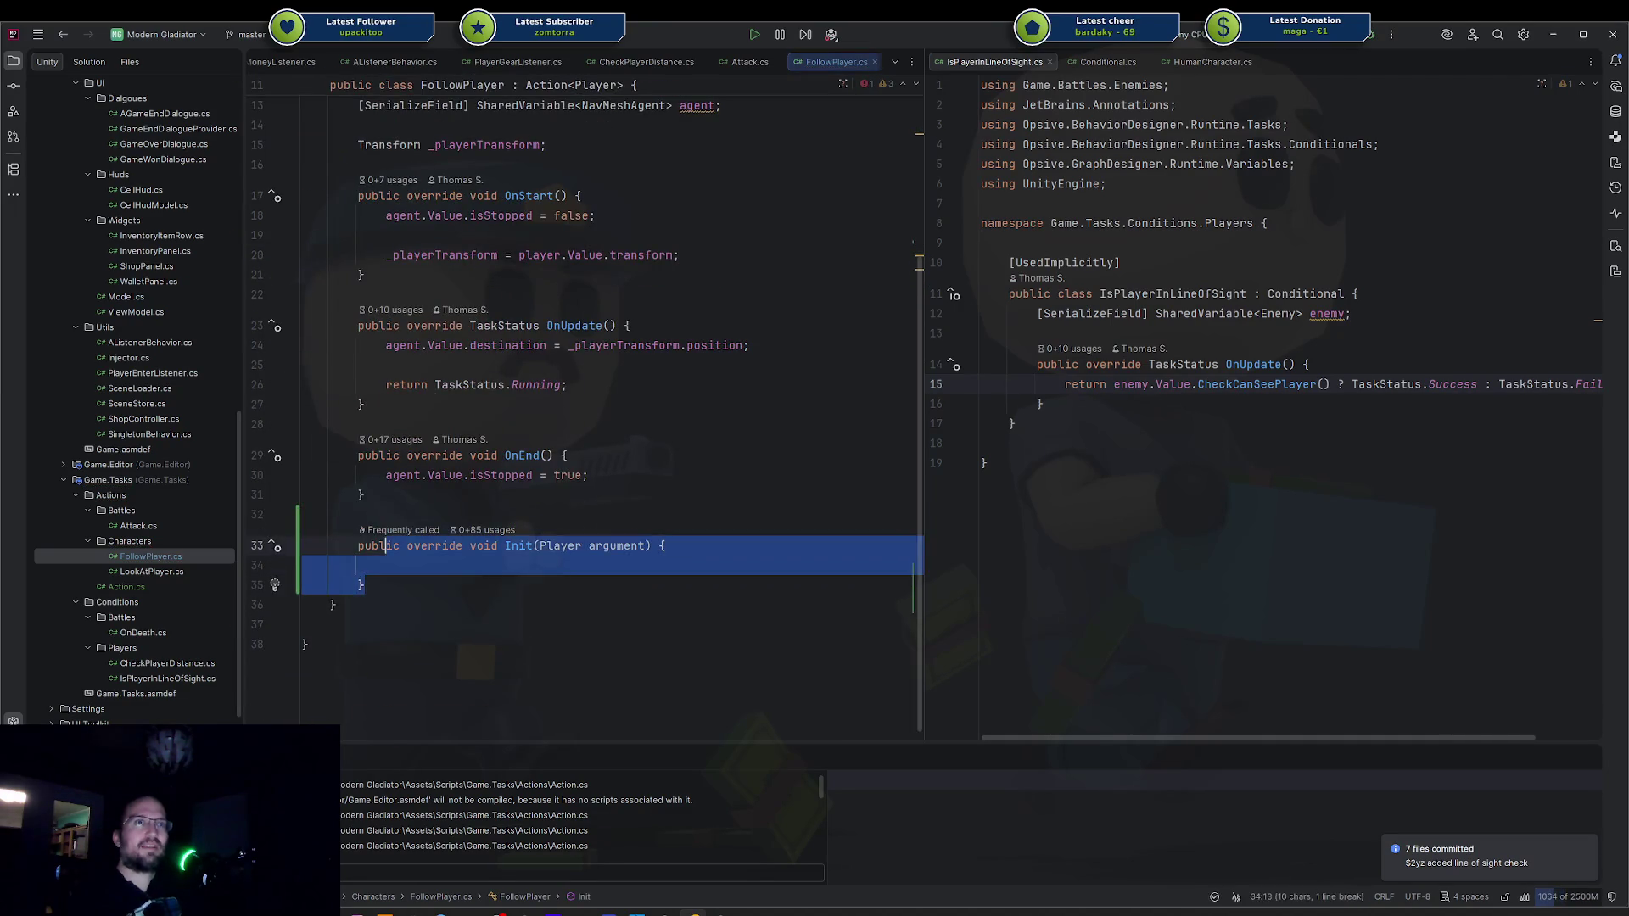
key(Delete)
key(ctrl+y)
Add an Init(Player player) override that assigns _playerTransform = player.transform.
key(Up)
key(Up)
key(Up)
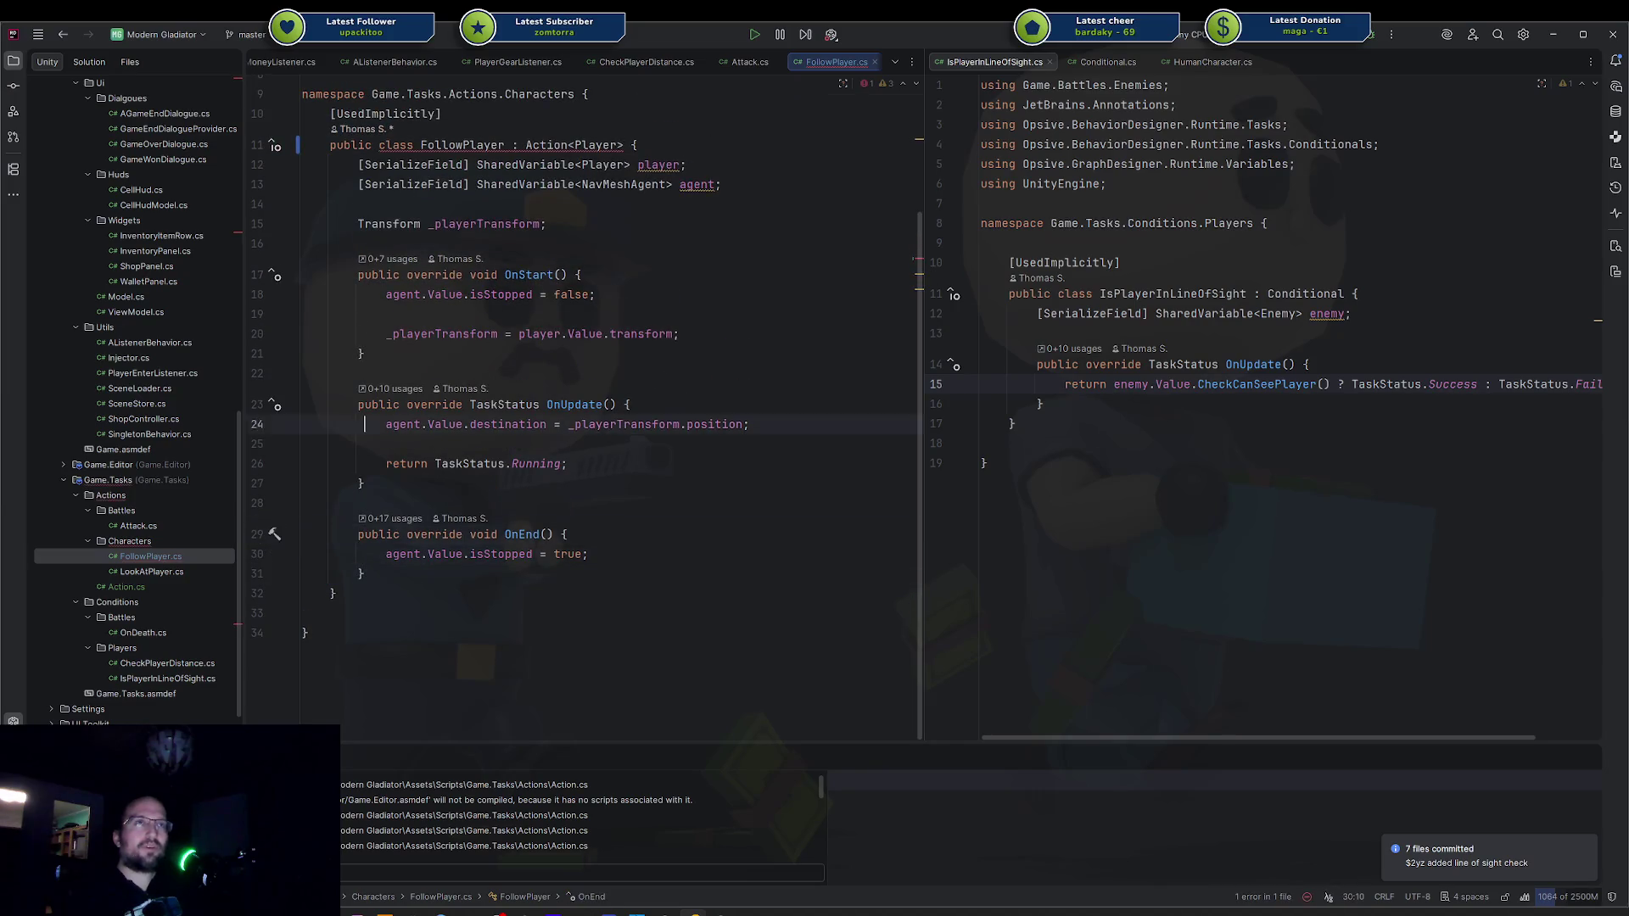
key(Return)
text(init)
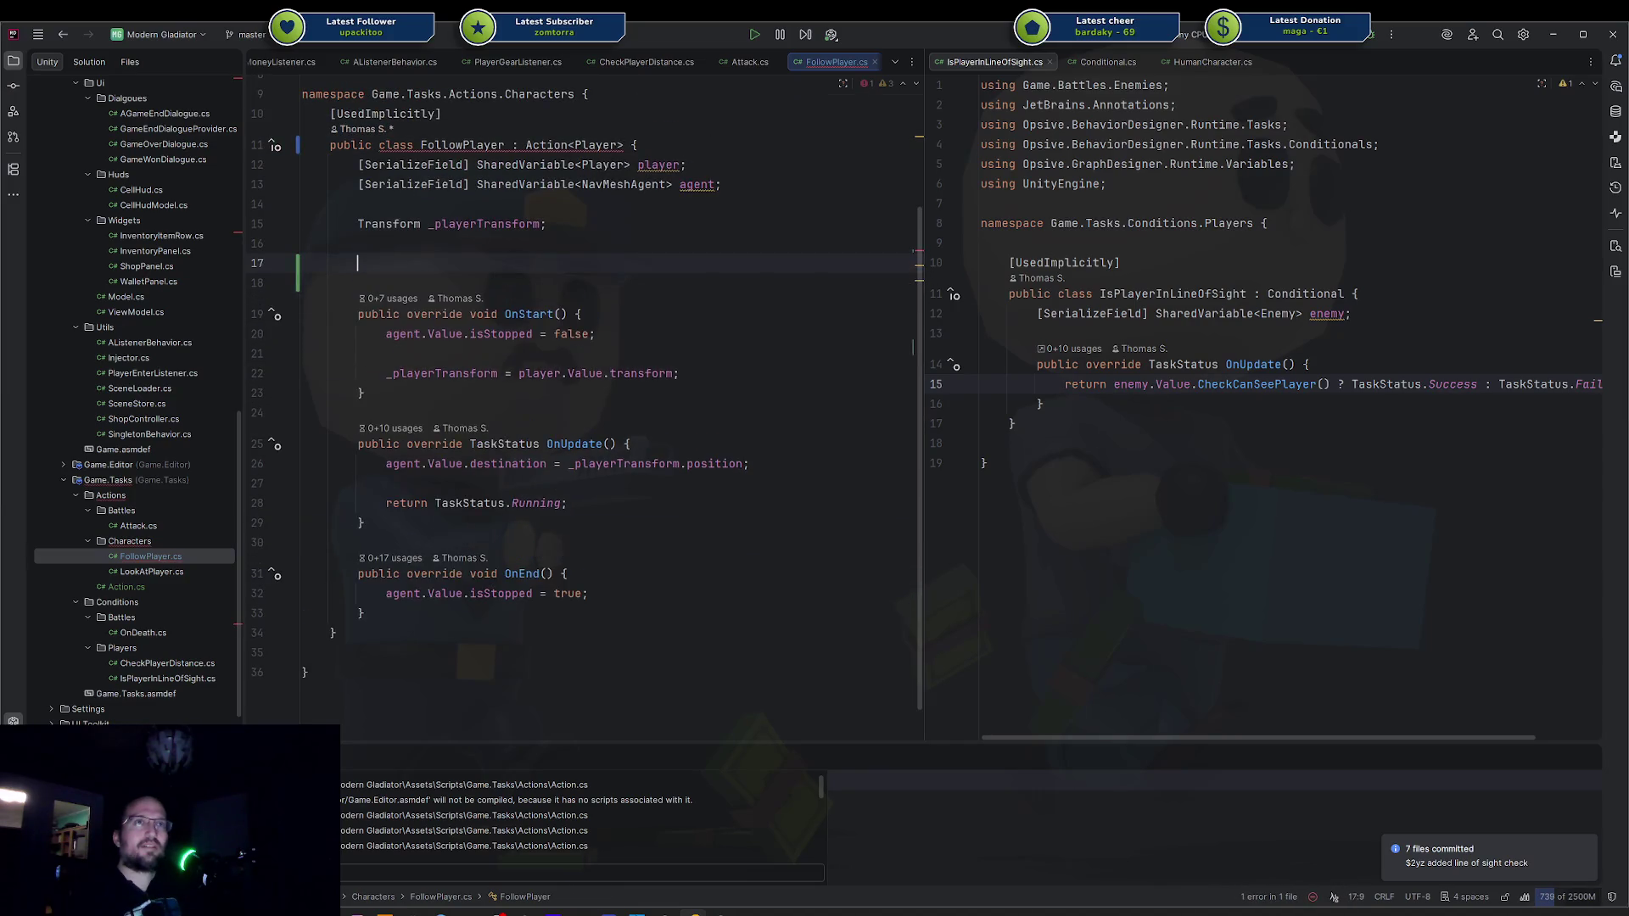
key(Return)
key(Up)
key(Up)
key(Up)
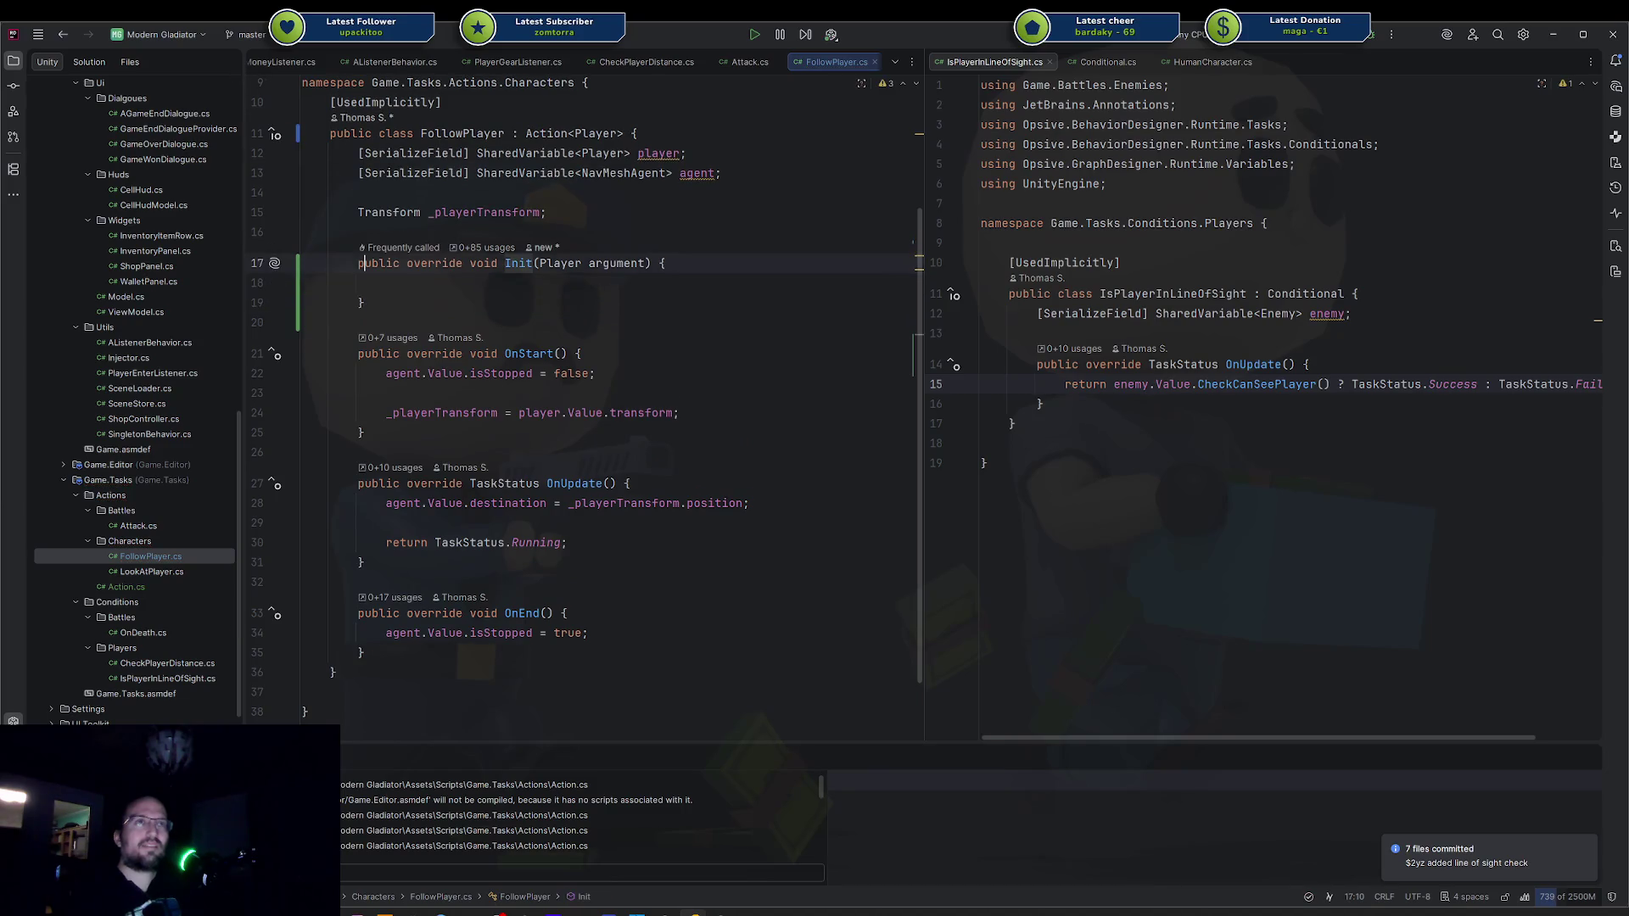
key(Down)
key(Down)
key(Down)
text(_)
key(Return)
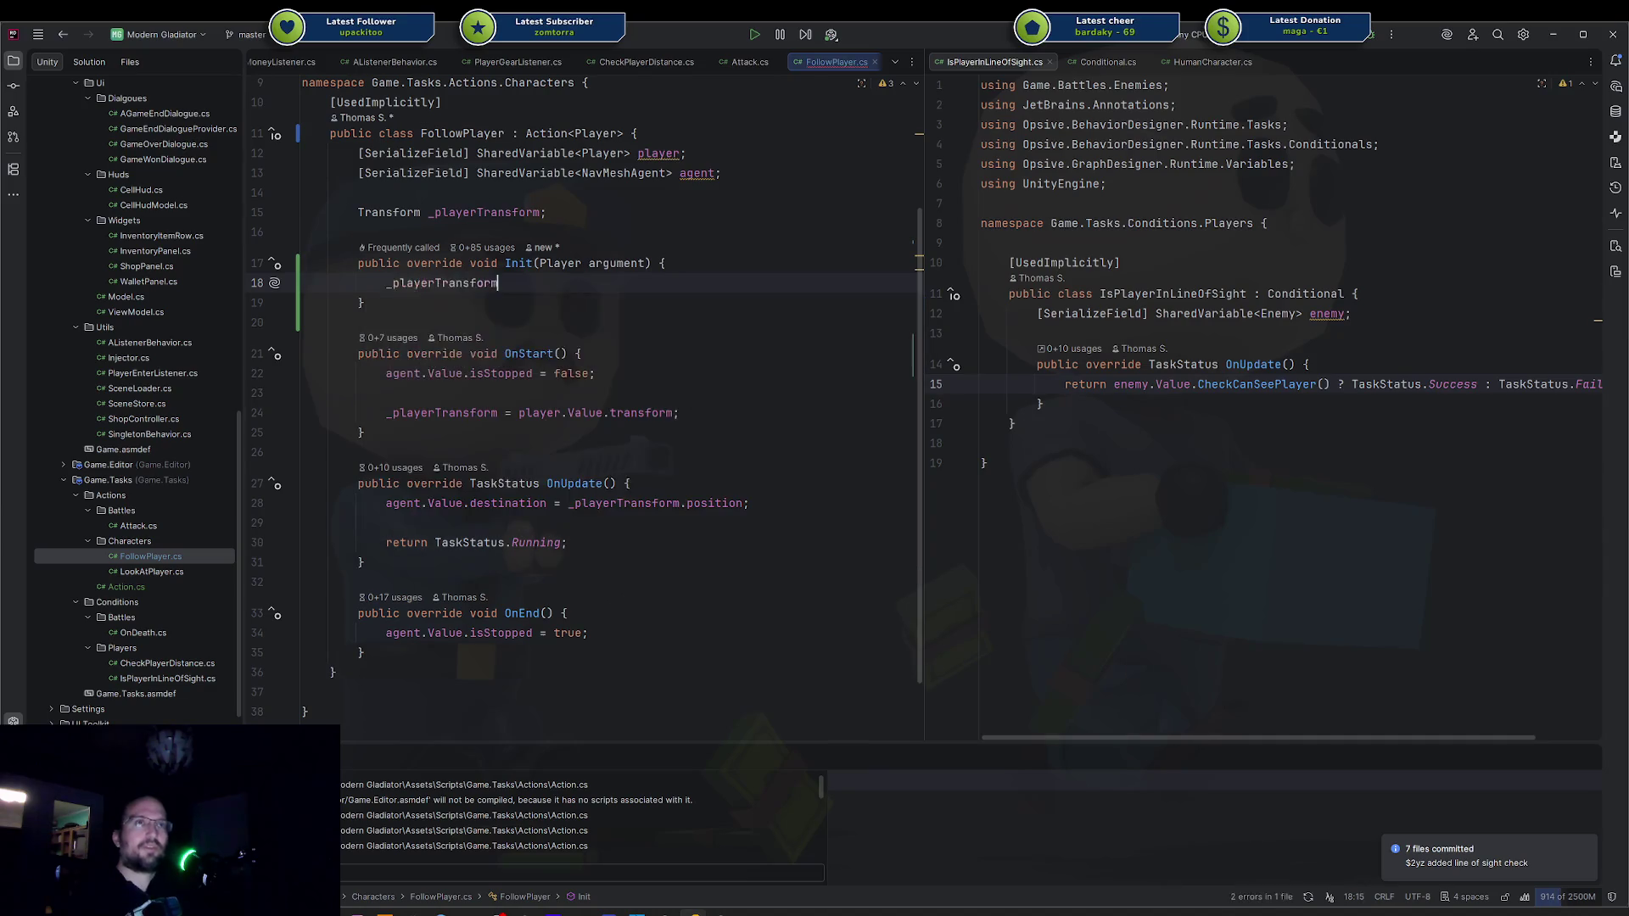
text( =)
key(Escape)
click(647, 263)
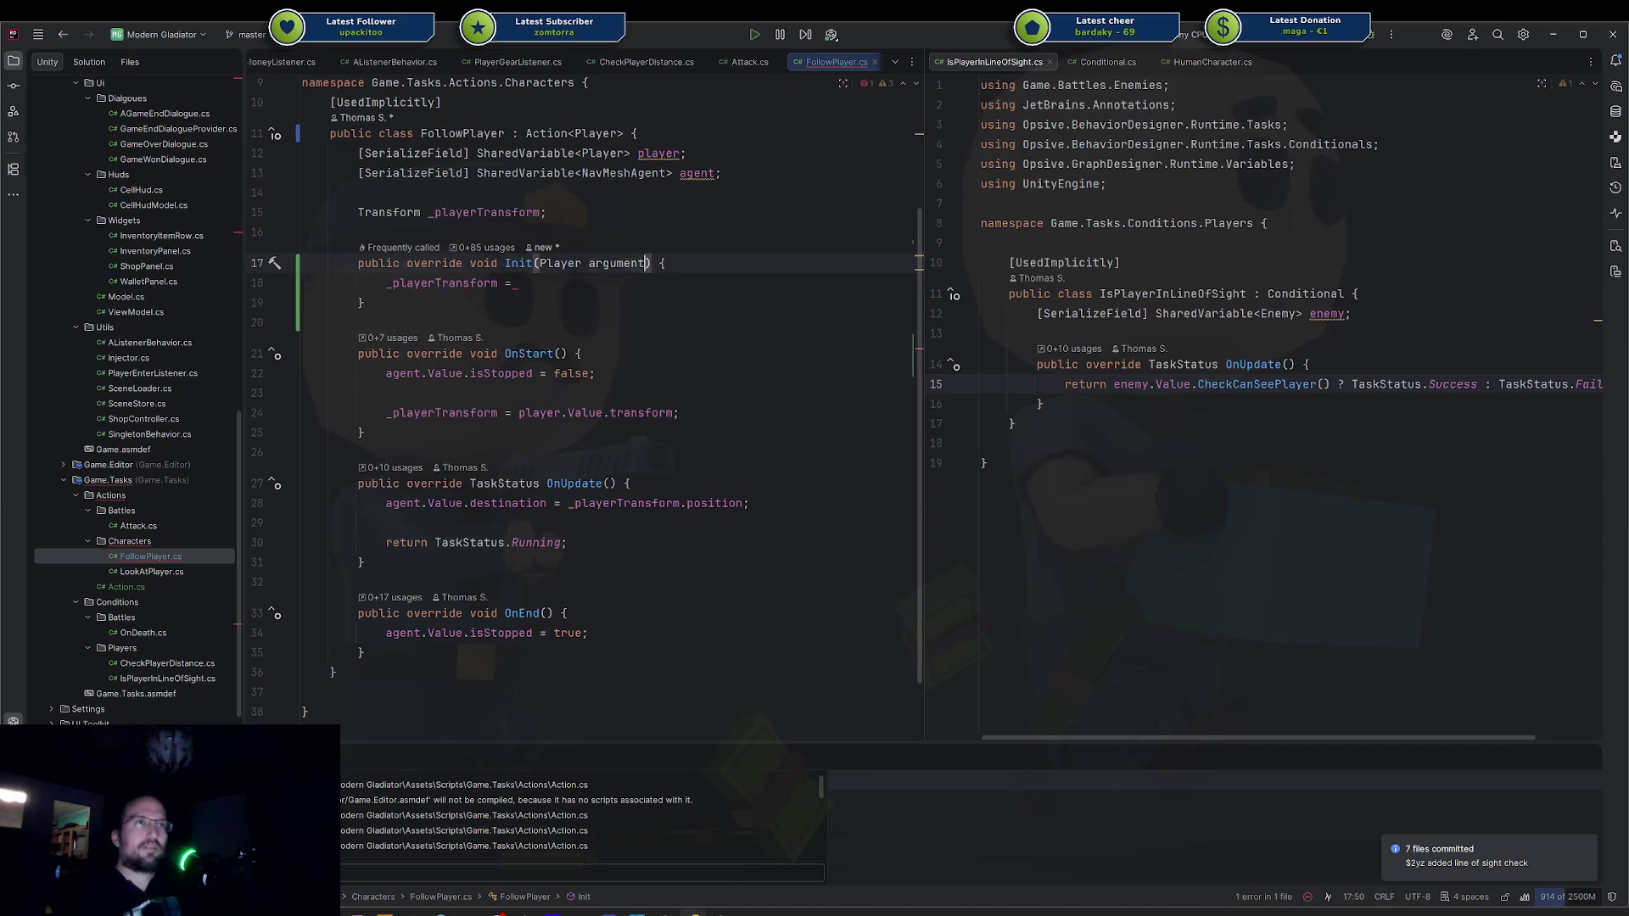
text(playe)
key(Down)
text(player.)
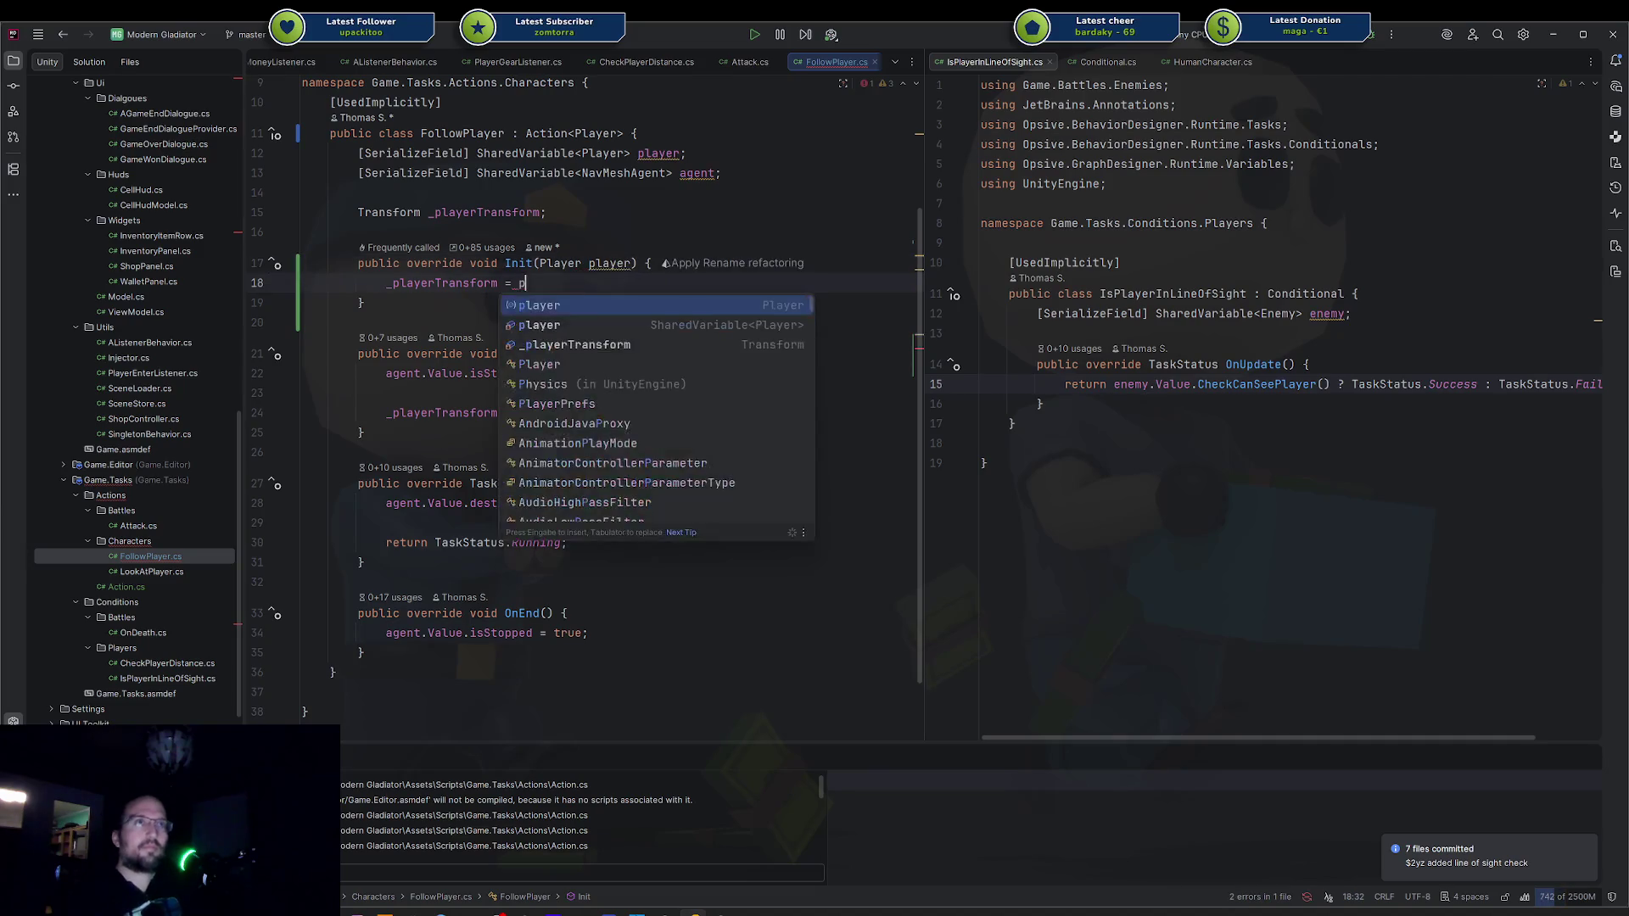
key(Return)
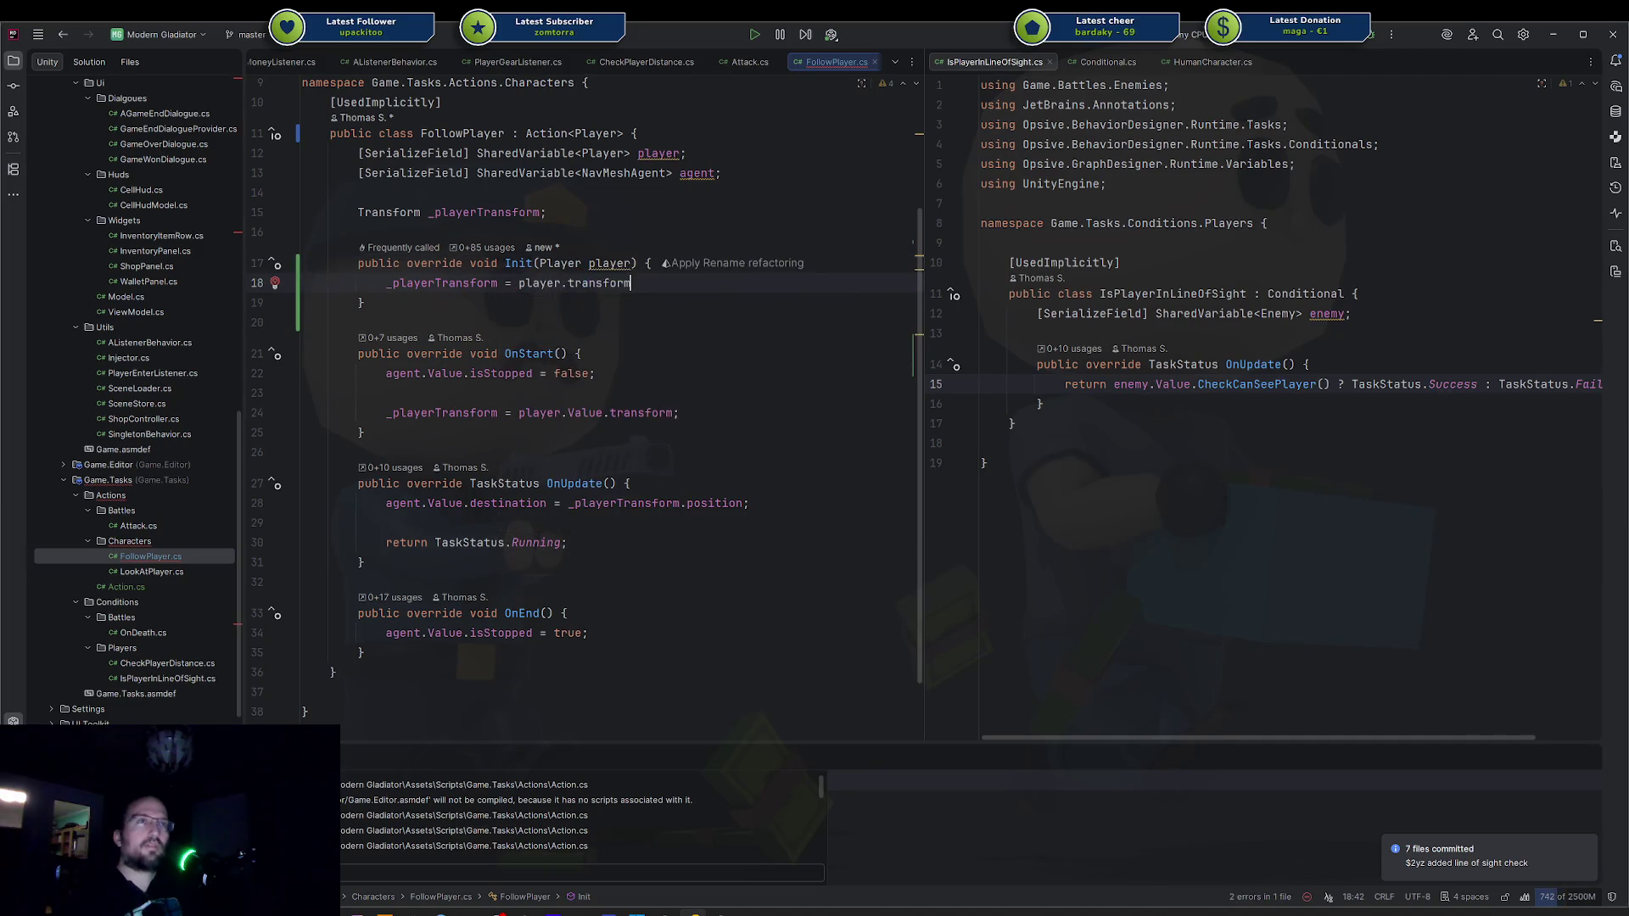
Delete the shared player field and old OnStart transform line, and terminate the Init assignment.
key(Up)
key(Up)
key(Up)
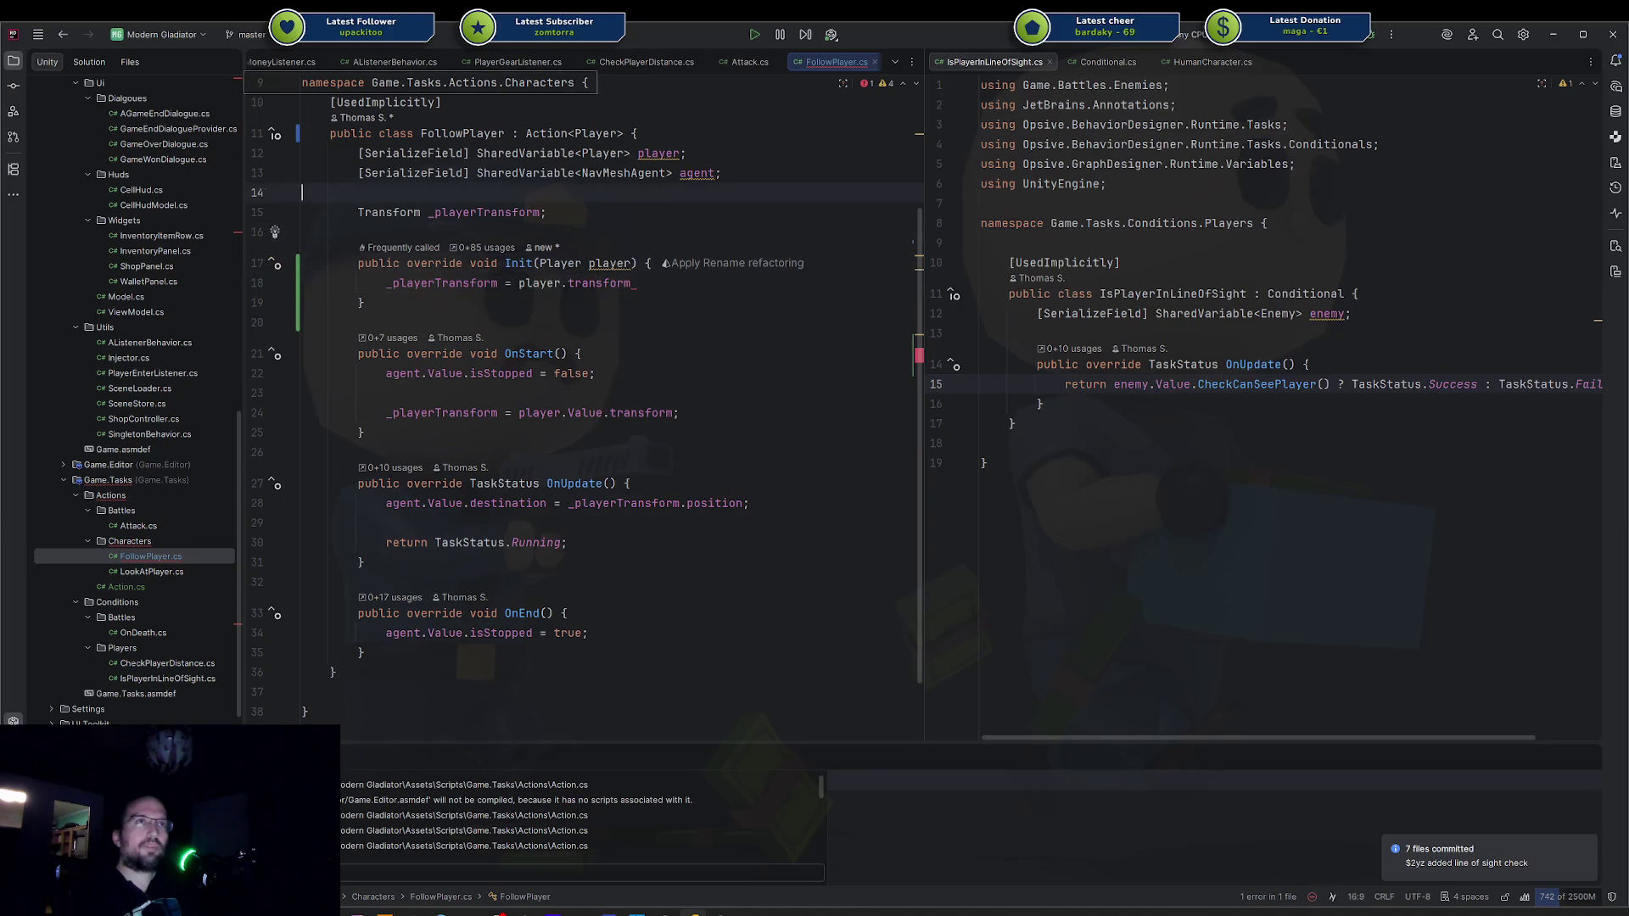
key(ctrl+x)
key(Down)
key(Down)
key(Down)
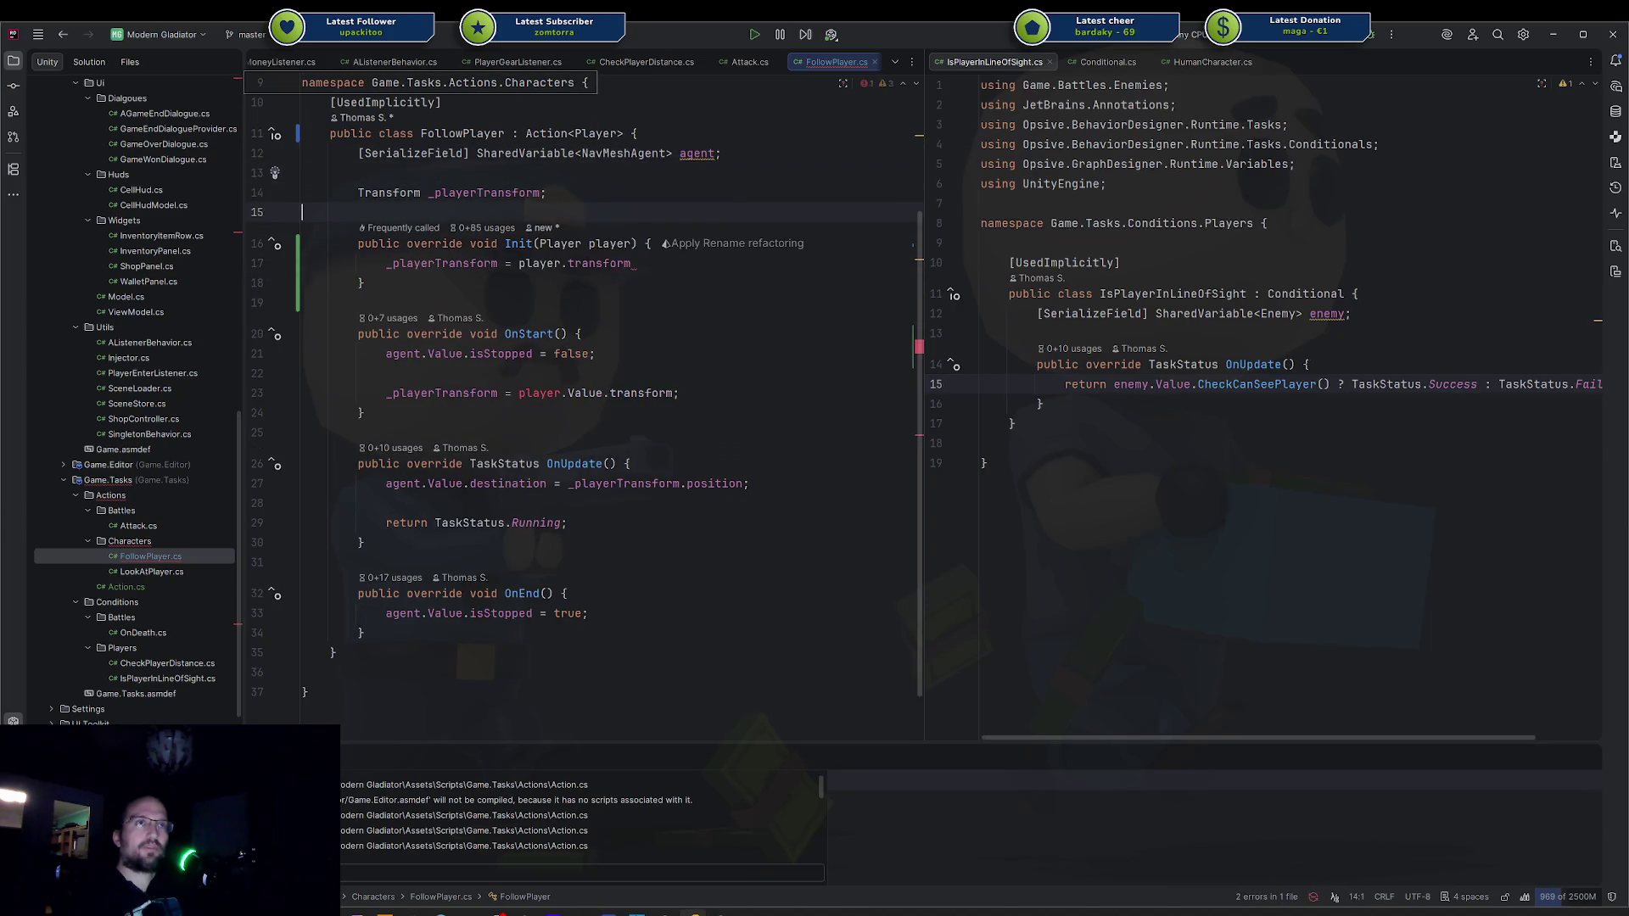
key(ctrl+x)
key(ctrl+x)
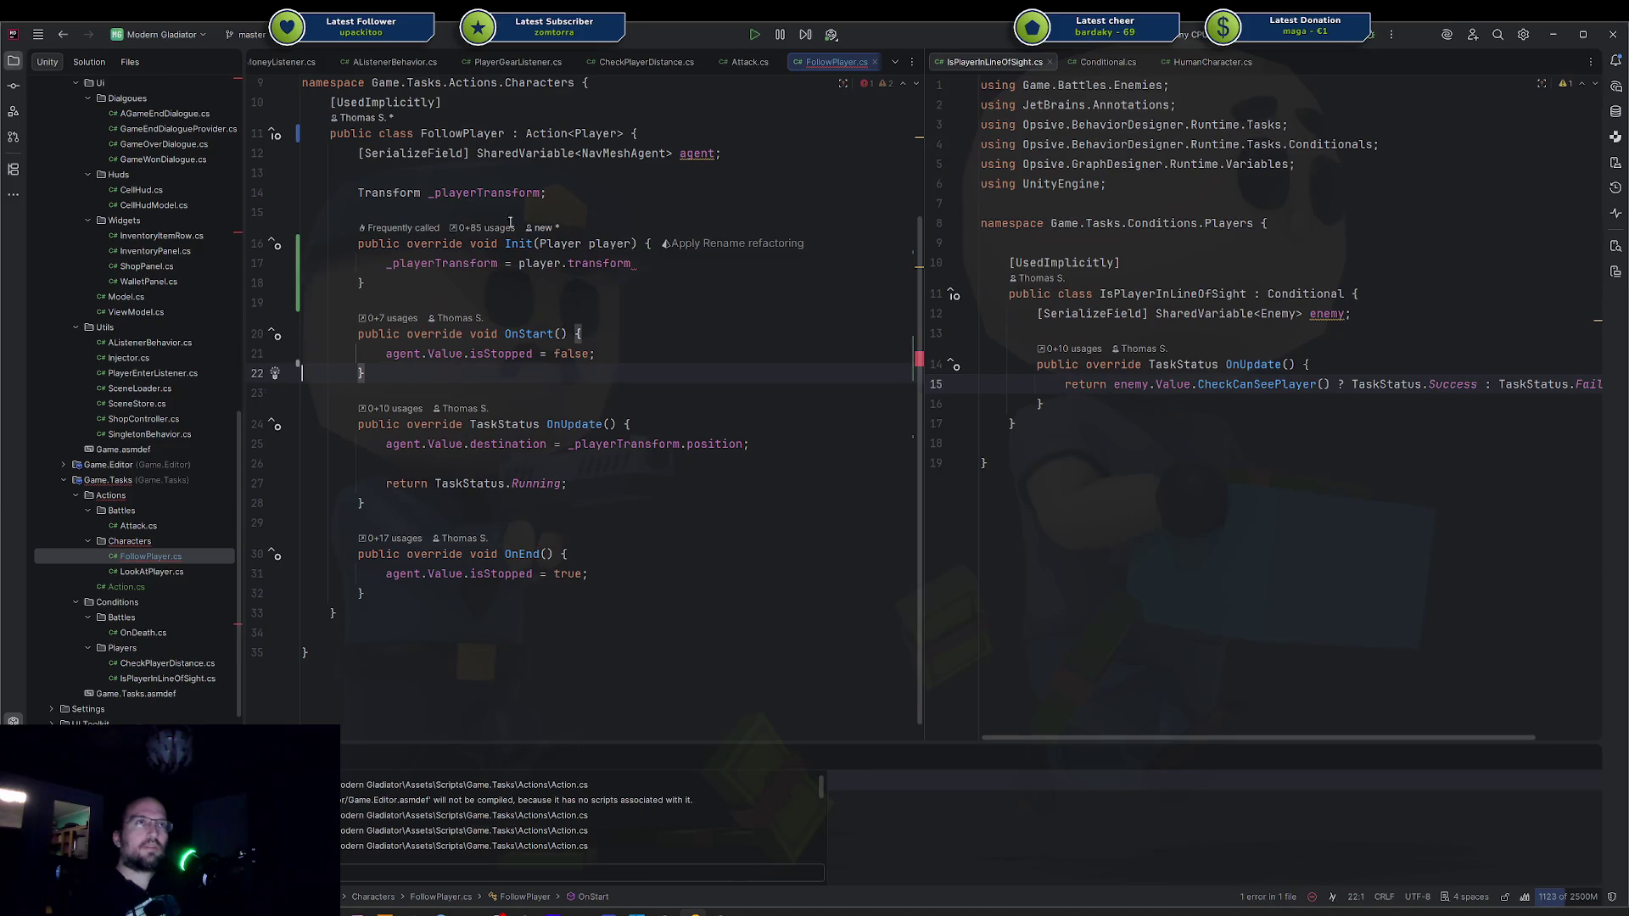
click(638, 263)
text(;)
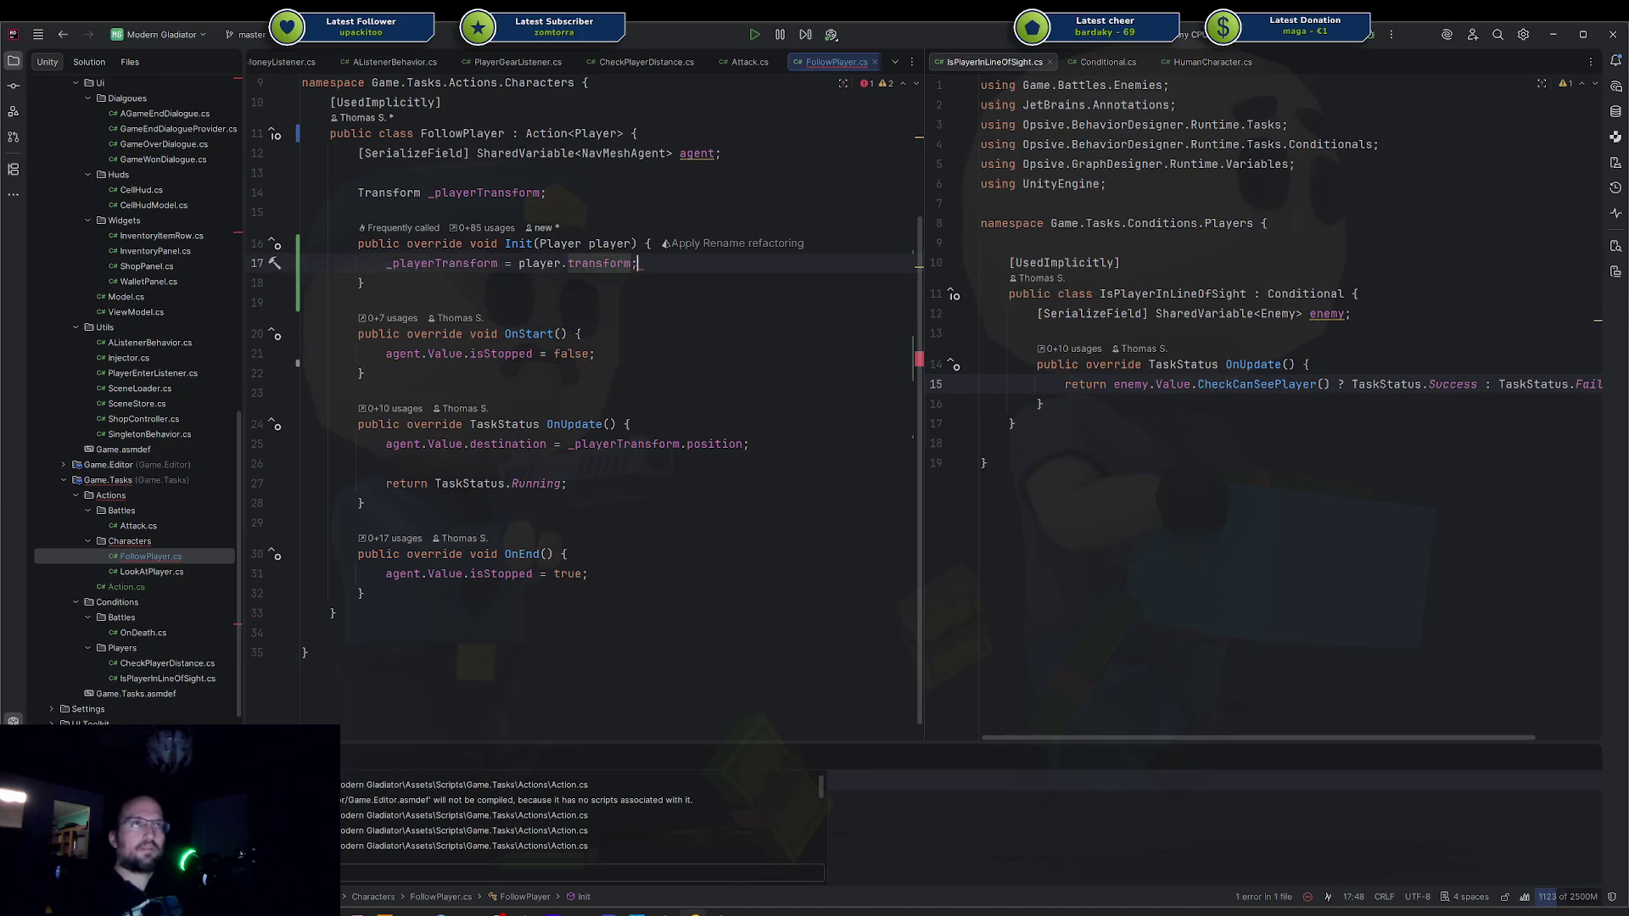
click(185, 572)
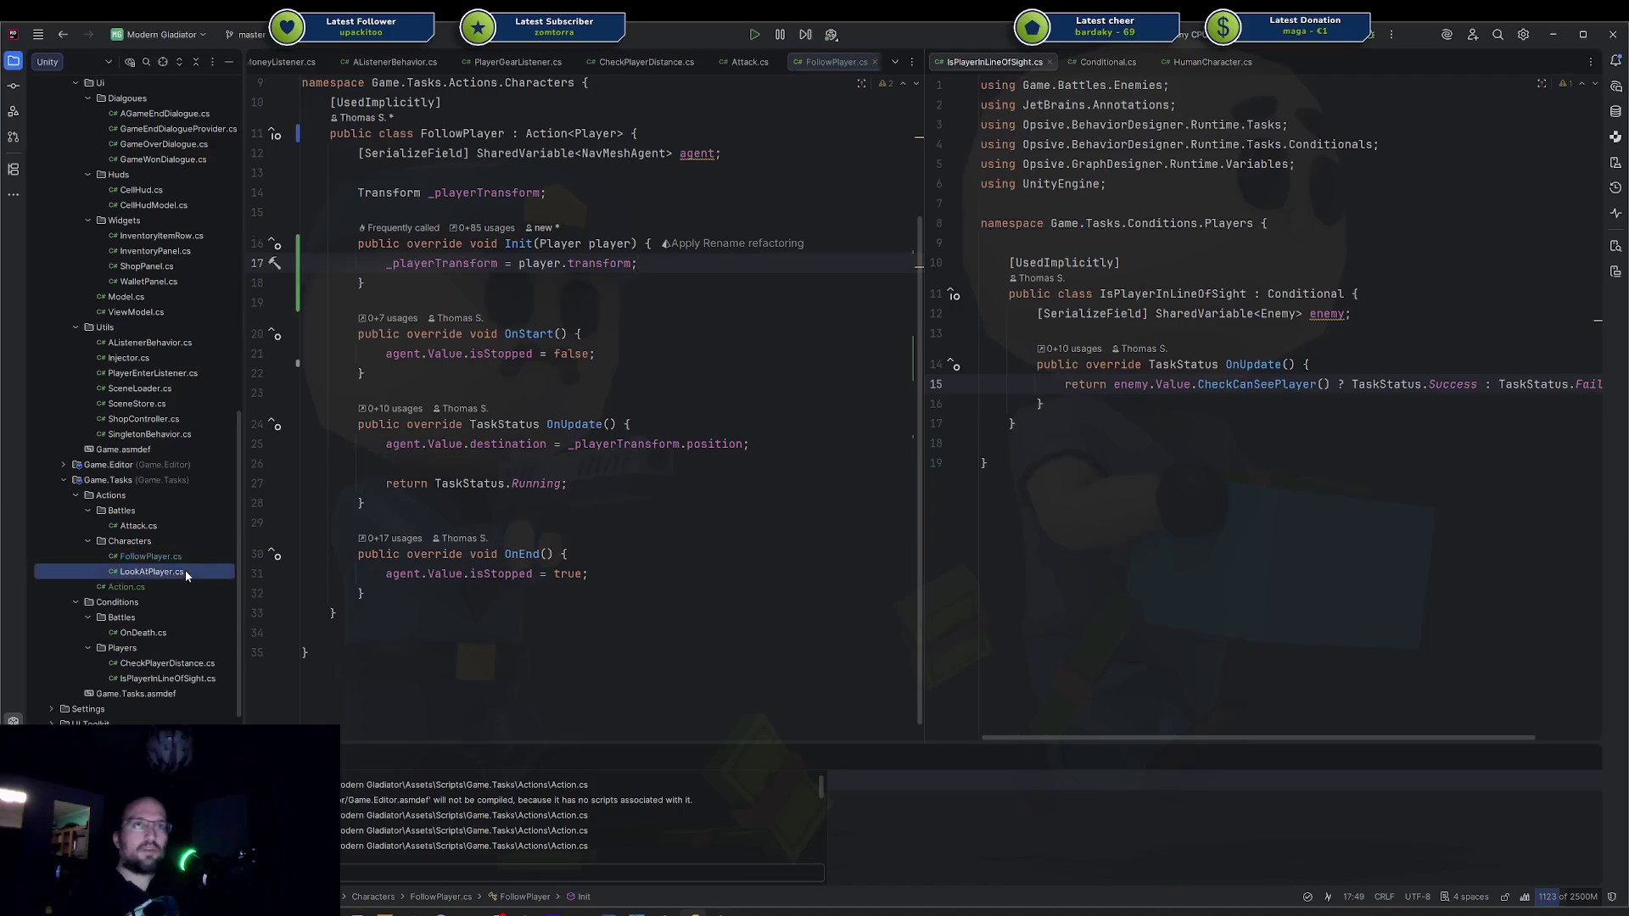
double_click(185, 571)
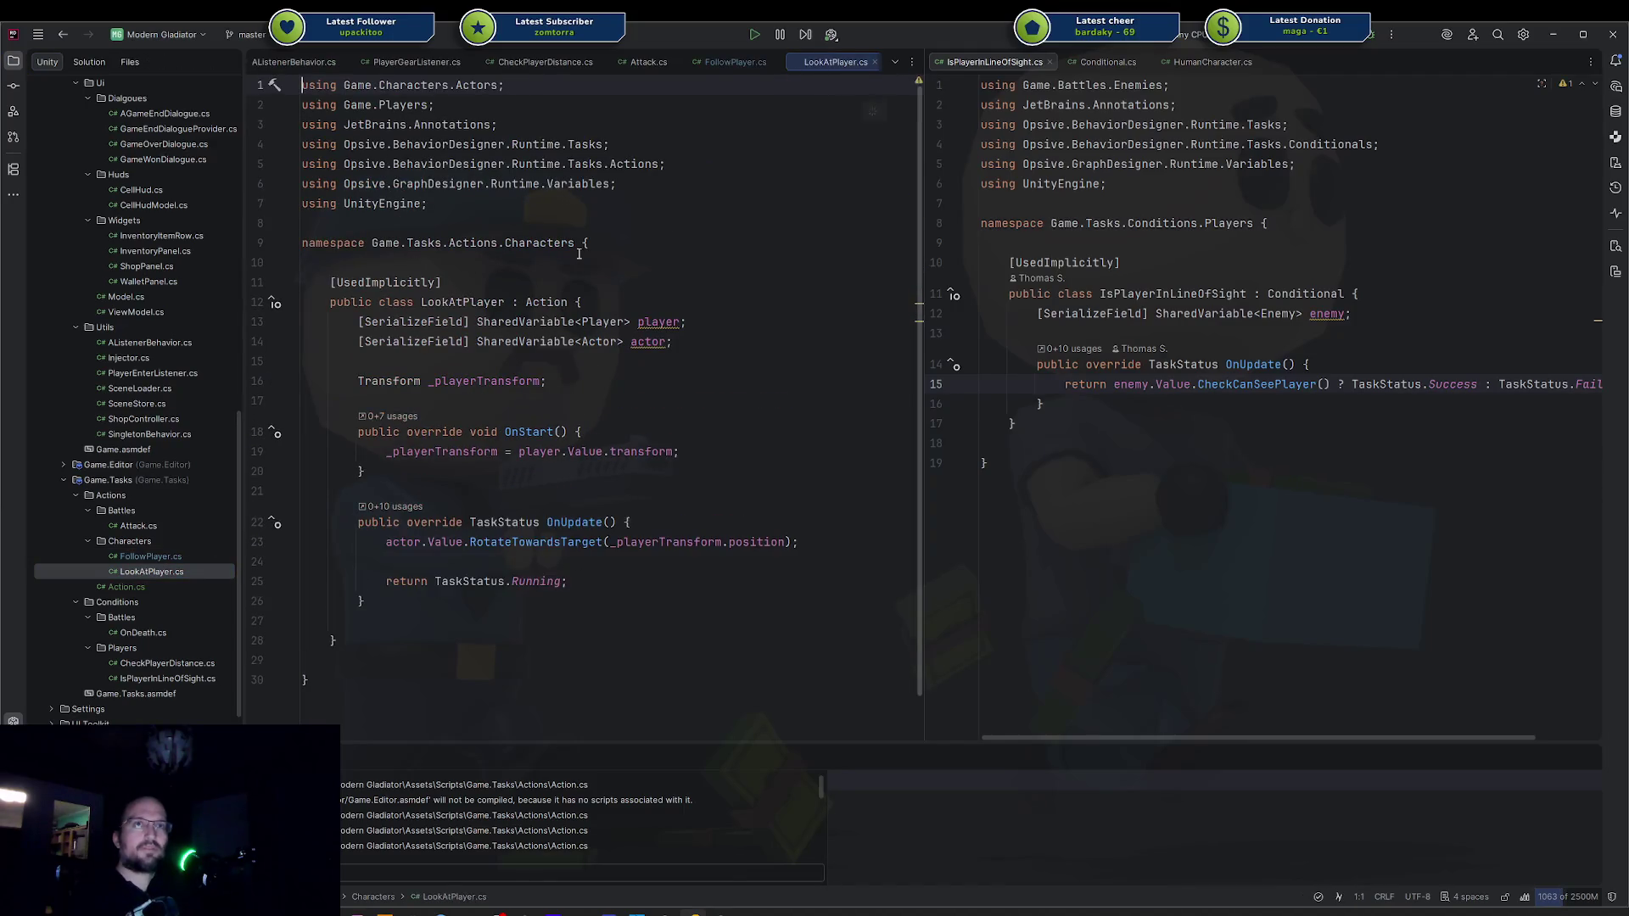
Change LookAtPlayer's base to Action<Player> and generate an Init override placed above OnStart.
click(568, 313)
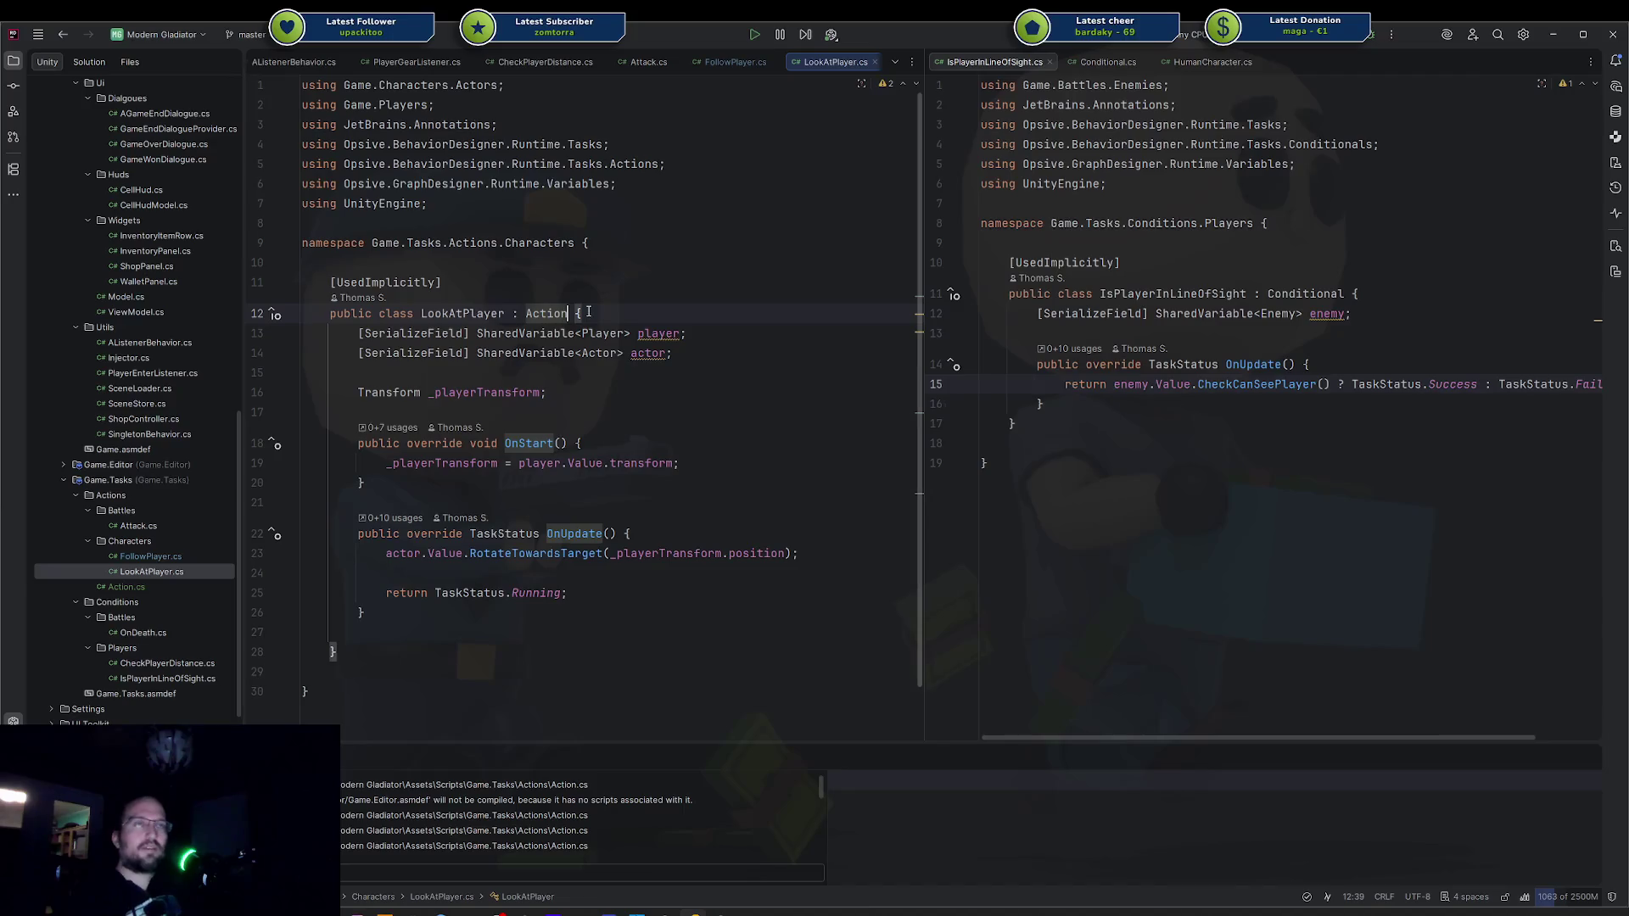
text(<Player>)
key(alt+Return)
key(Return)
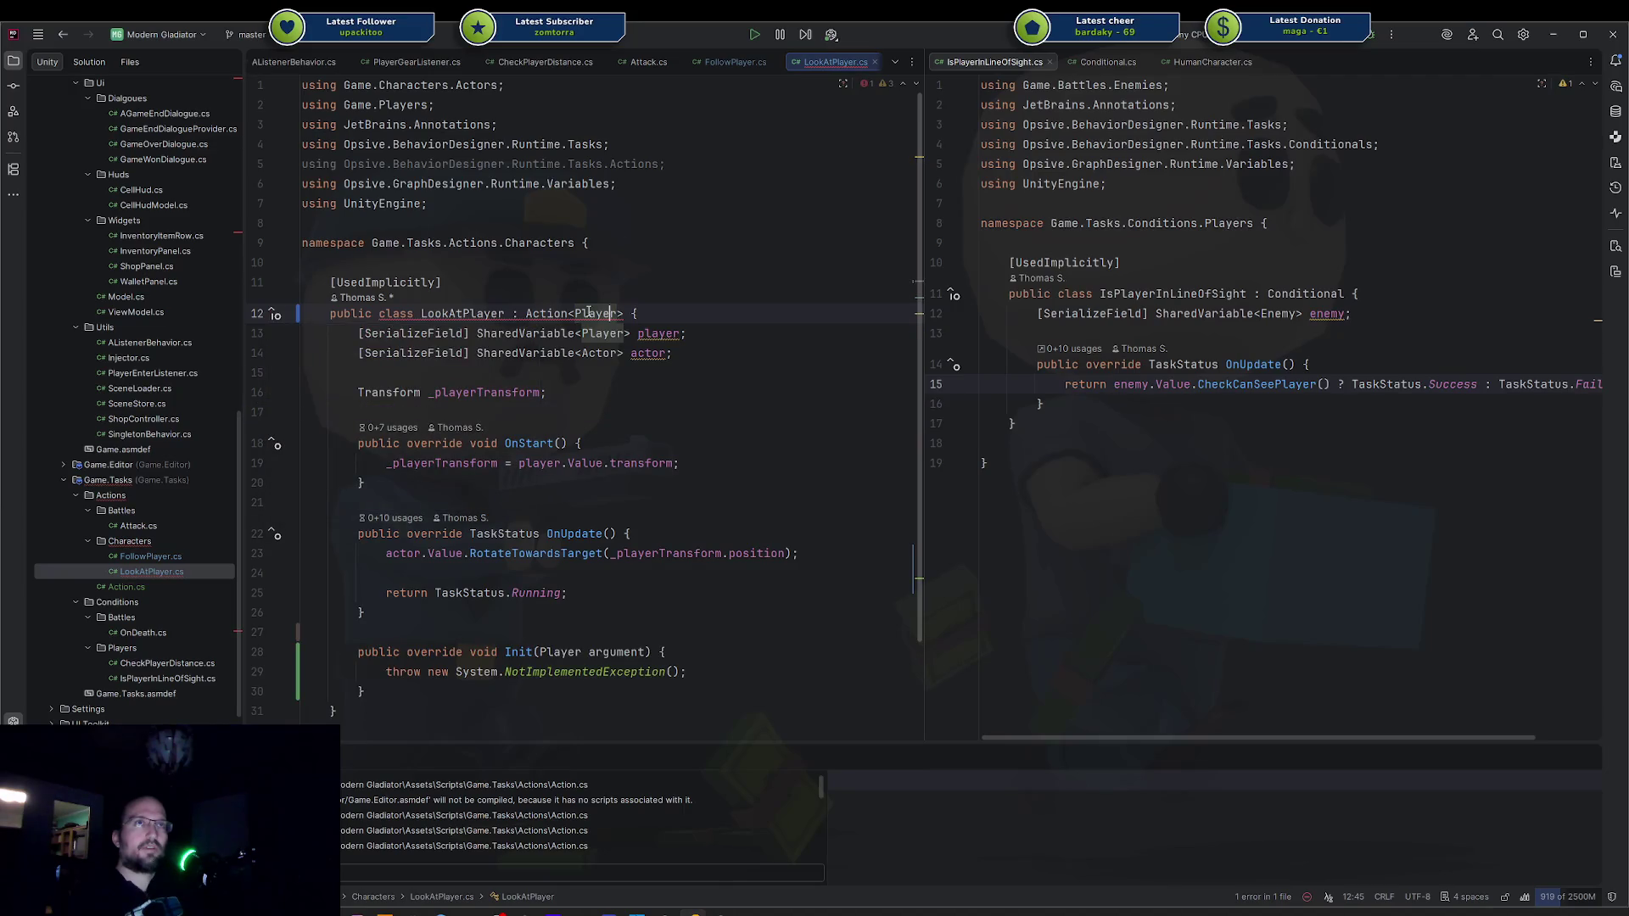
key(BackSpace)
key(ctrl+w)
key(ctrl+w)
key(ctrl+w)
key(BackSpace)
key(BackSpace)
key(BackSpace)
key(Return)
key(Up)
key(Up)
key(Up)
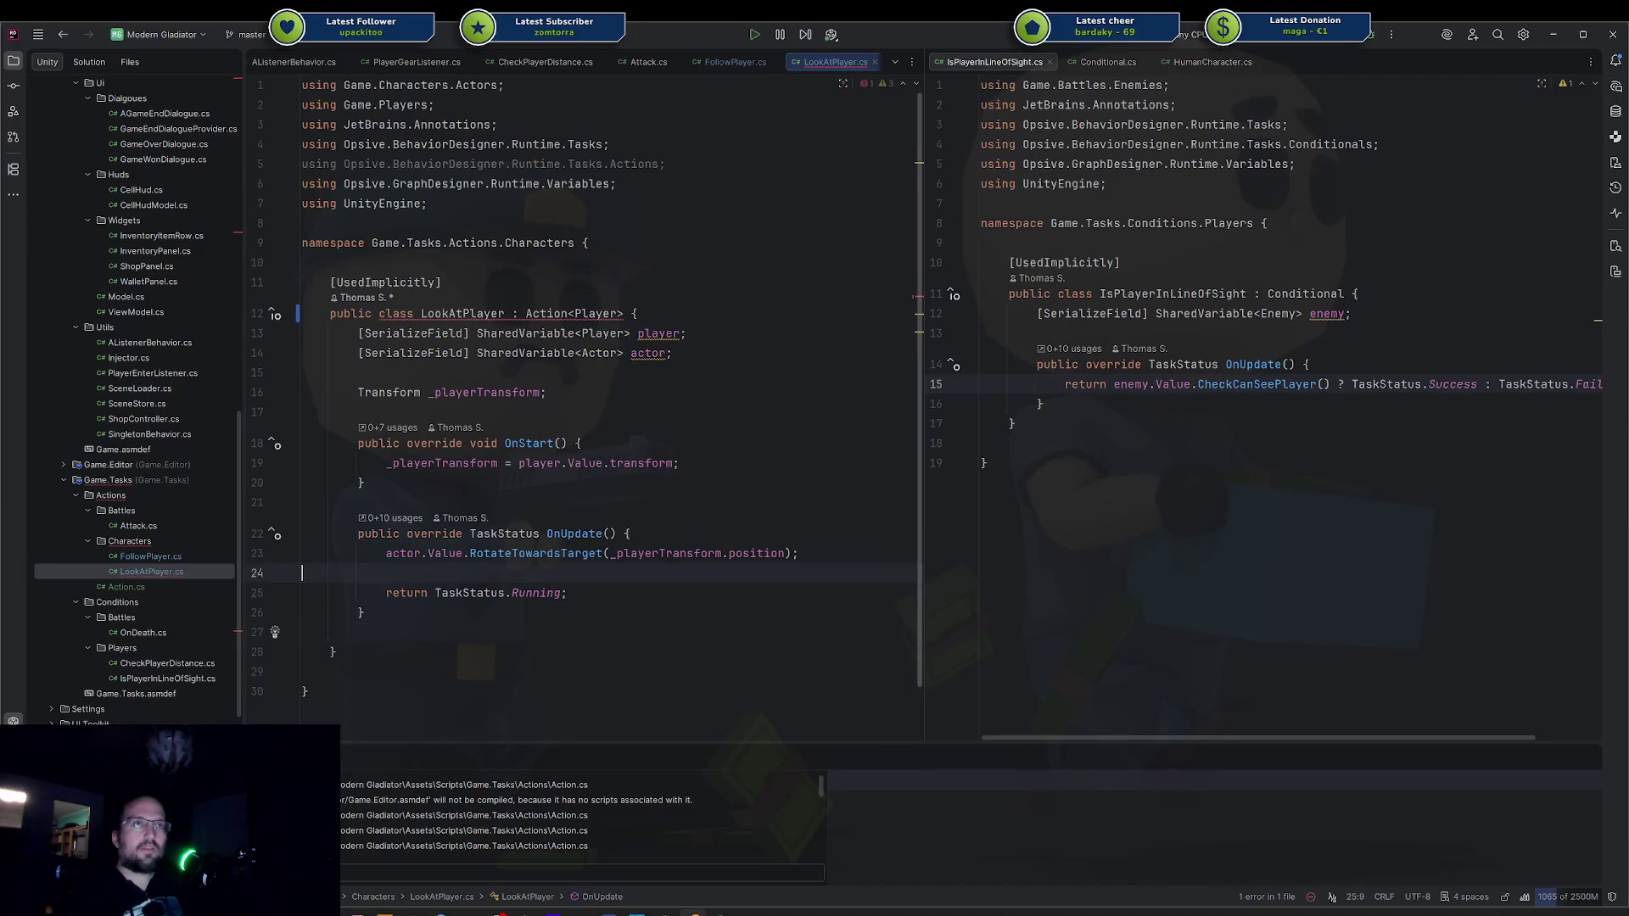
key(Up)
key(Up)
key(Up)
key(ctrl+v)
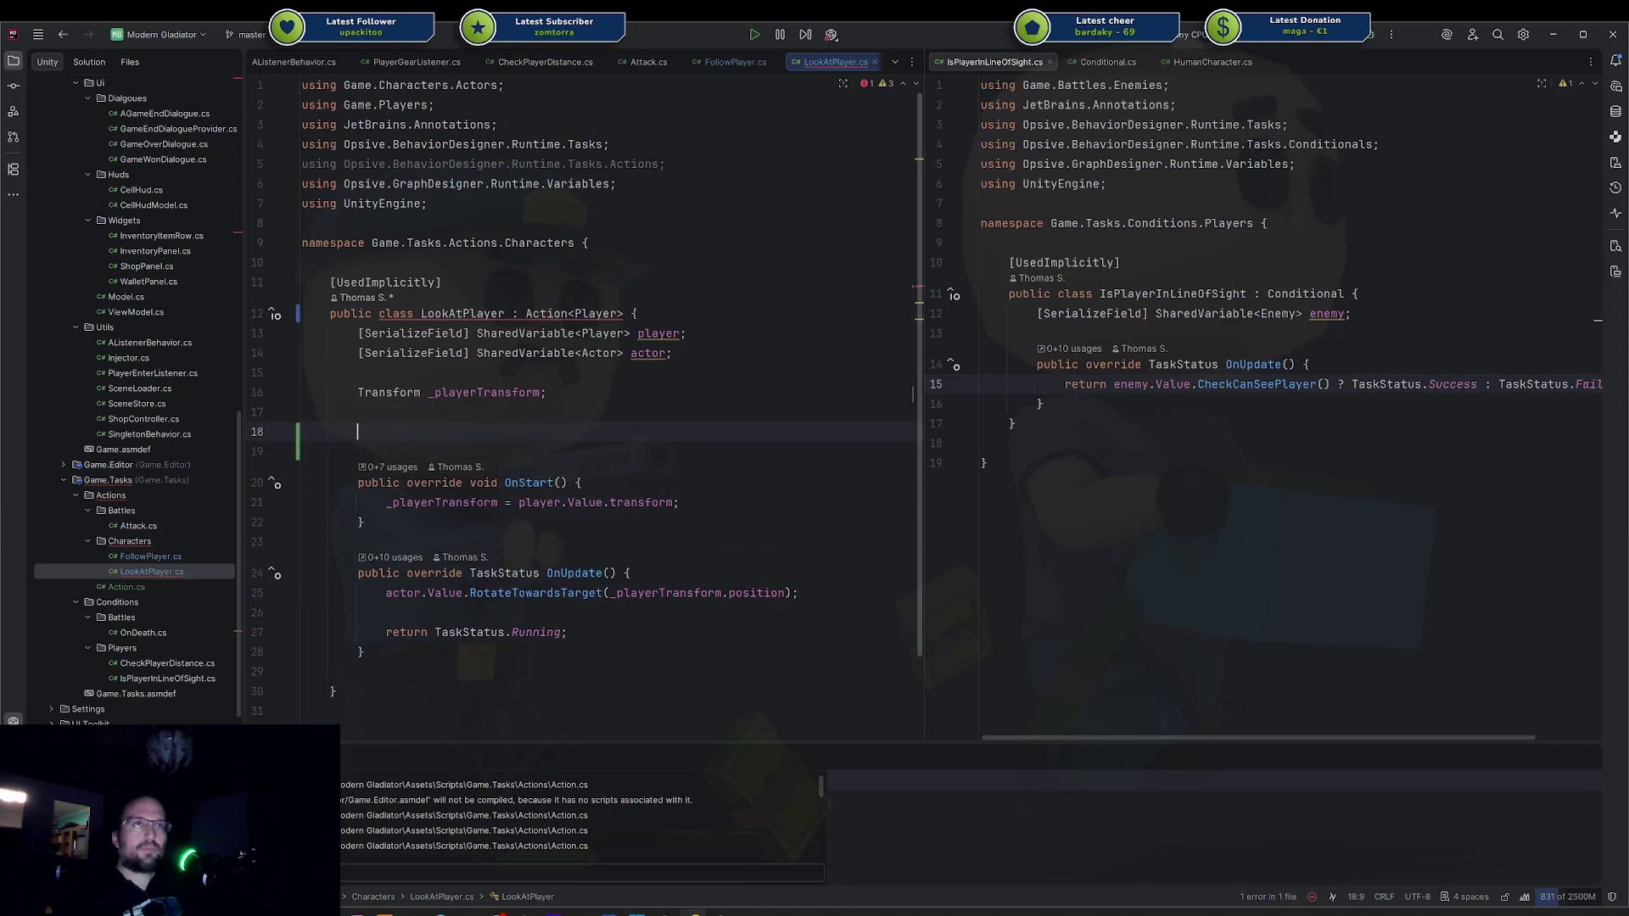
key(Up)
key(Up)
key(Up)
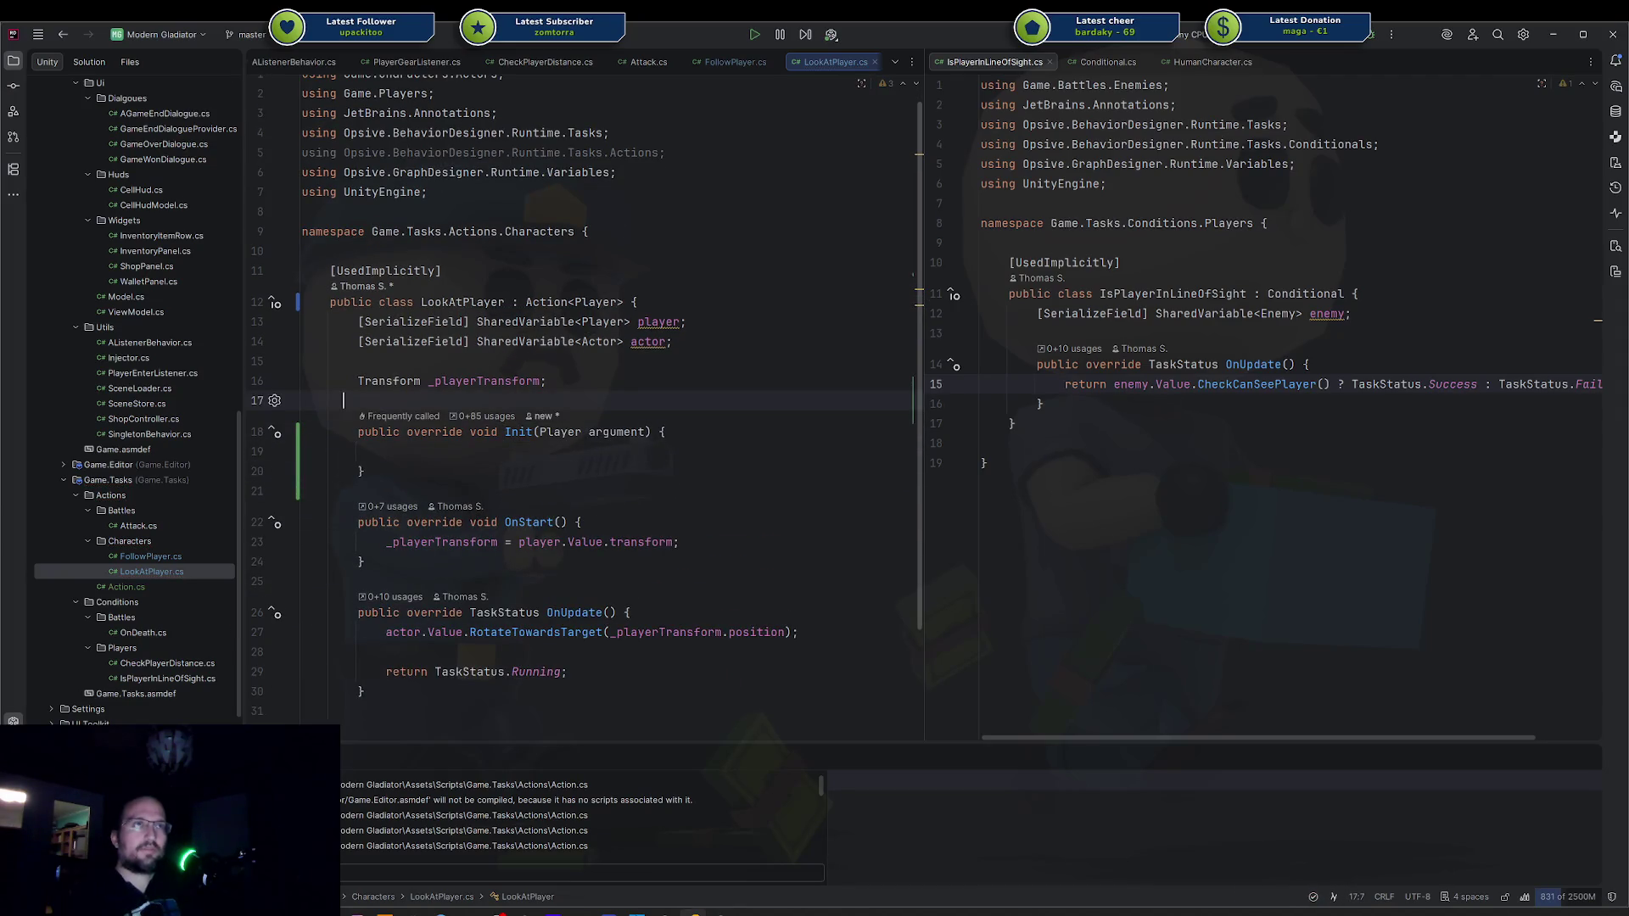
Rename the Init parameter to player and assign _playerTransform = player.transform in its body.
click(654, 432)
double_click(616, 432)
text(player)
key(Escape)
key(Down)
text(_playerTransform = player.transform;)
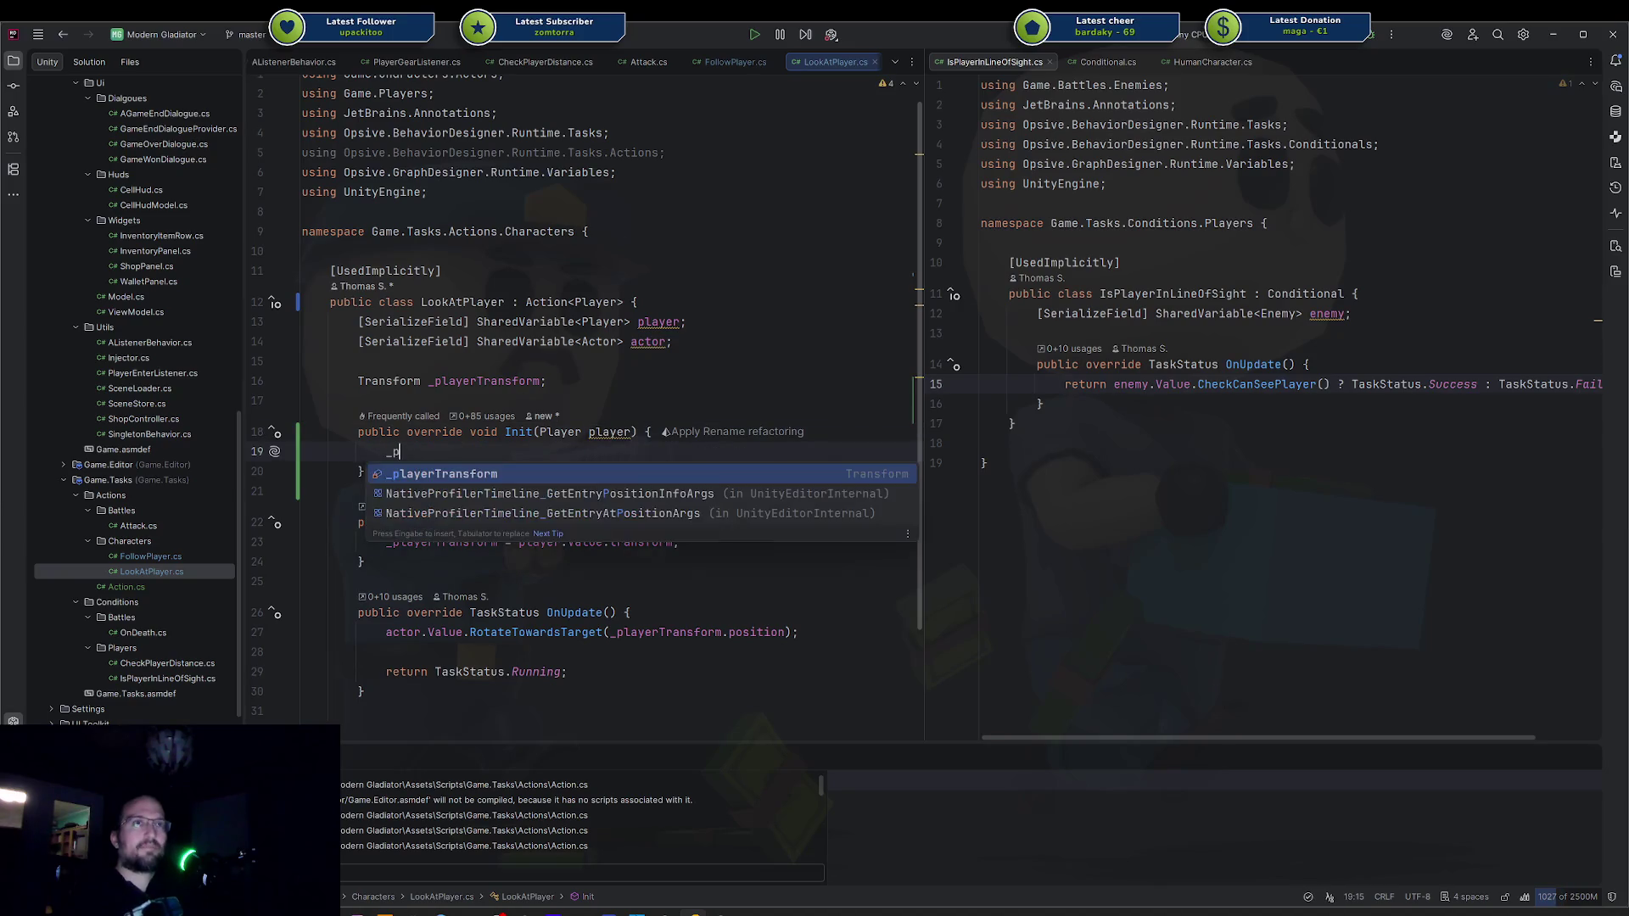
Delete the shared player field and the OnStart method, then save LookAtPlayer.cs.
key(Up)
key(Up)
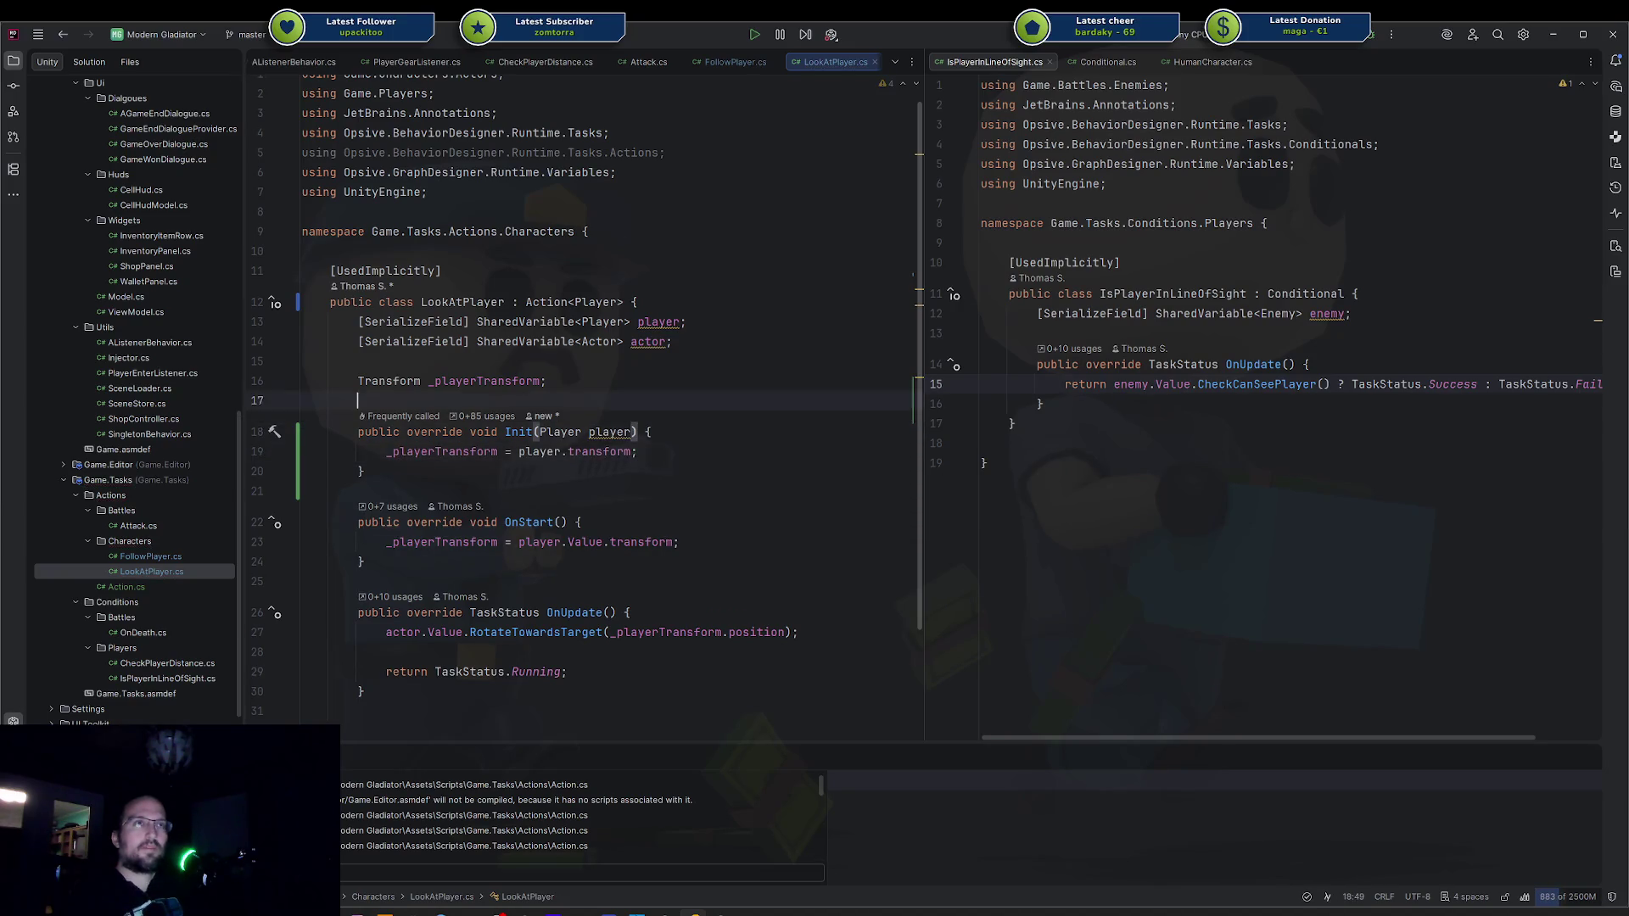
key(Up)
key(Up)
key(ctrl+x)
key(Down)
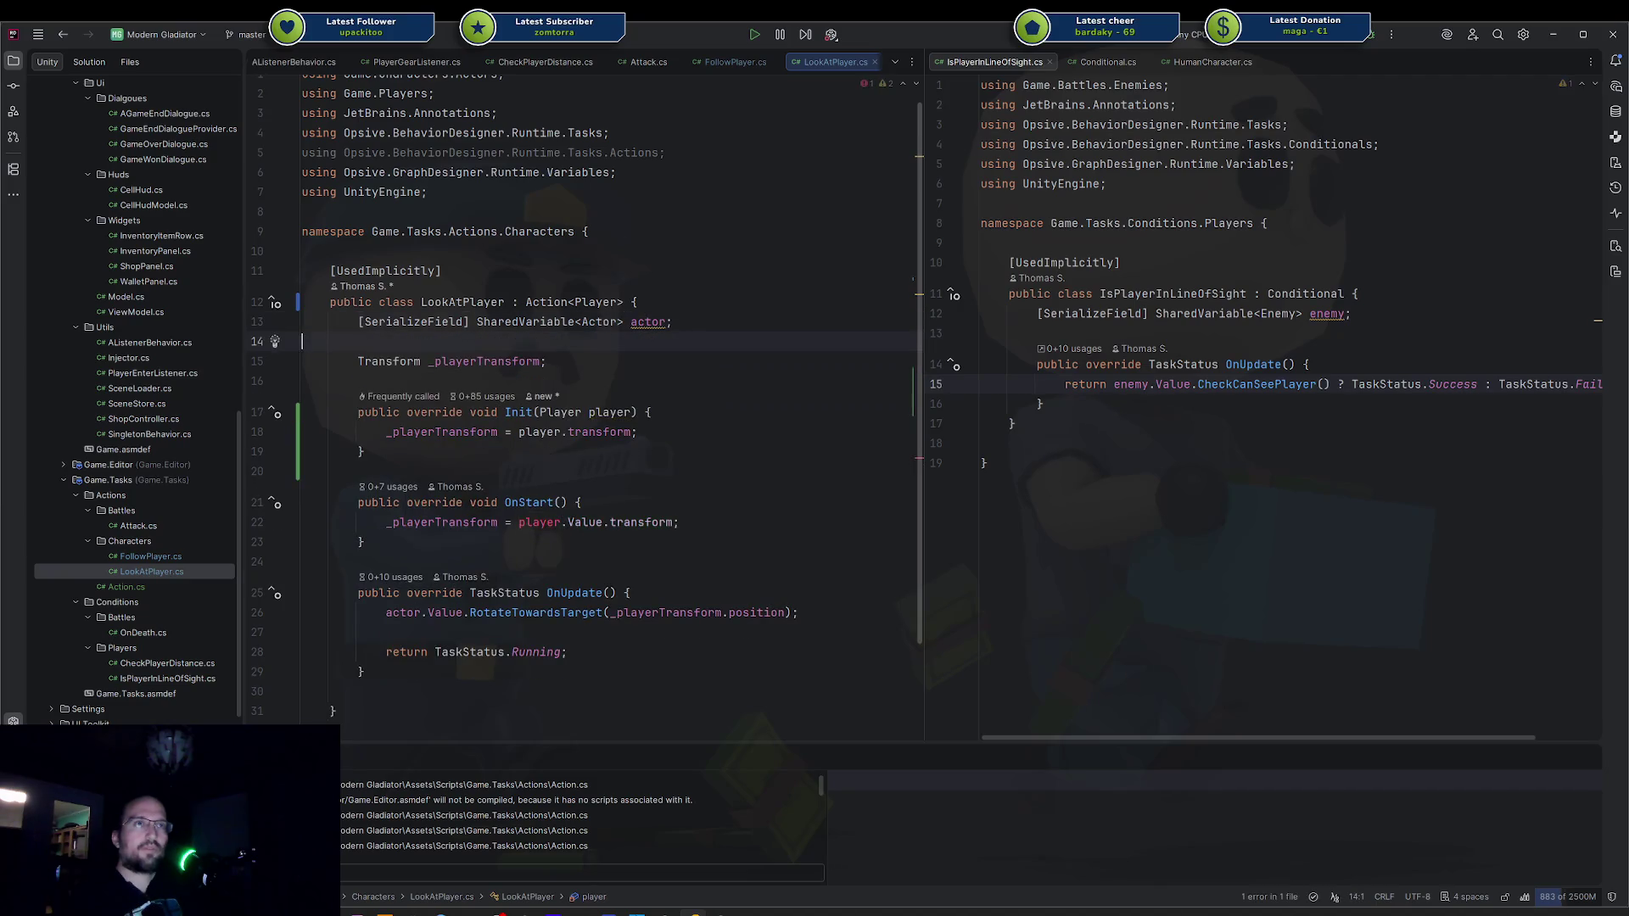
key(ctrl+w)
key(ctrl+w)
key(ctrl+w)
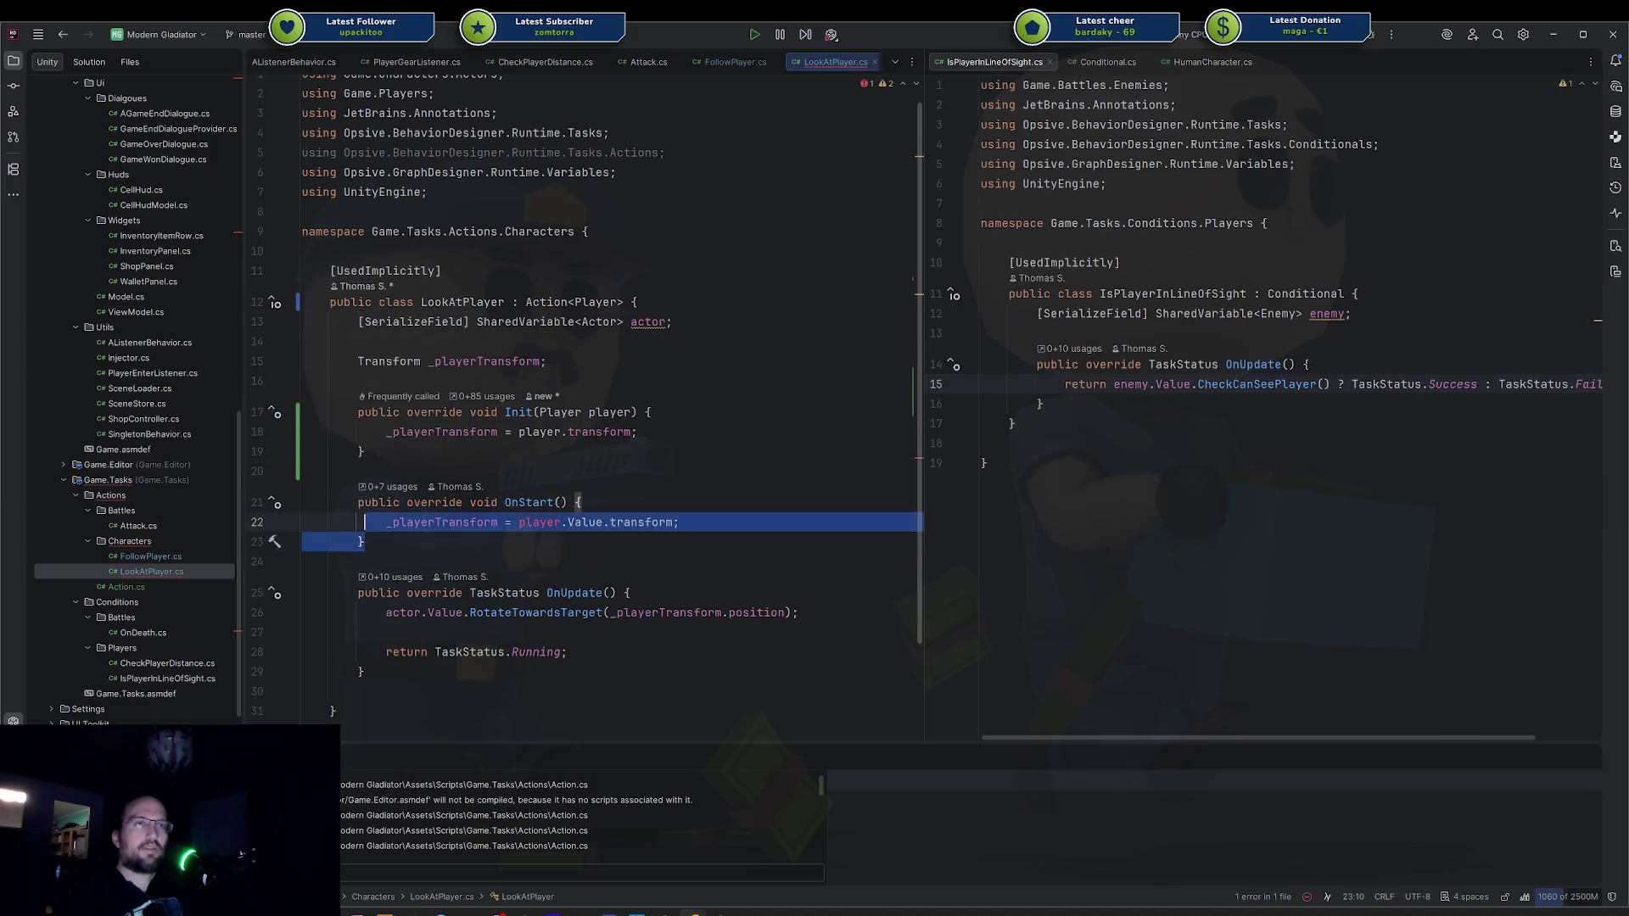
key(Delete)
key(BackSpace)
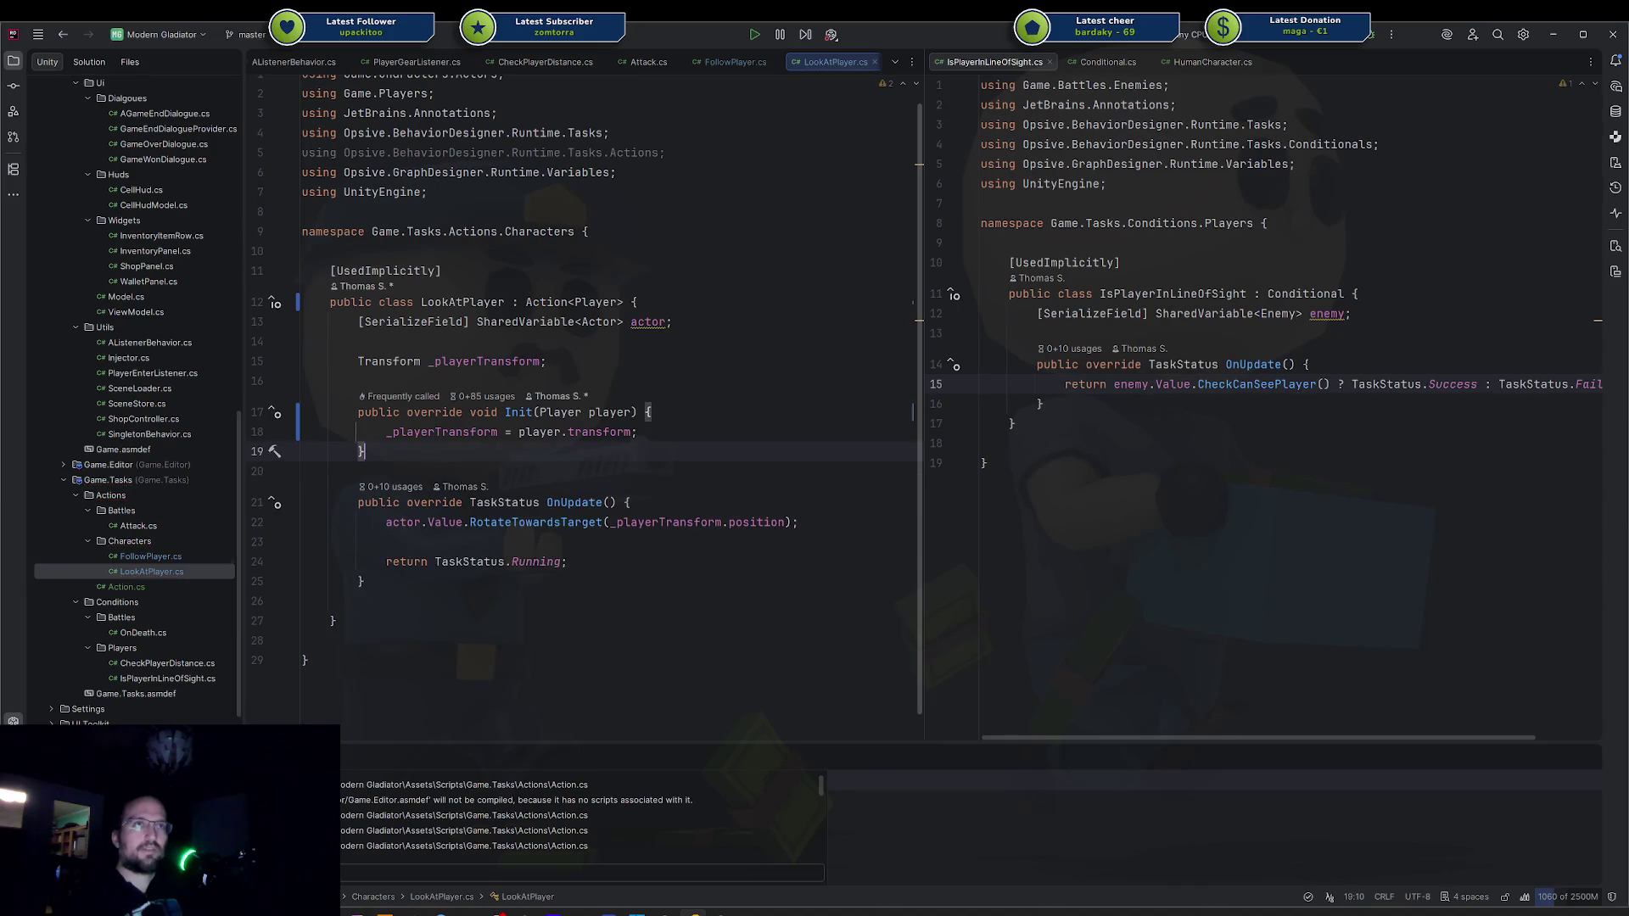
key(ctrl+s)
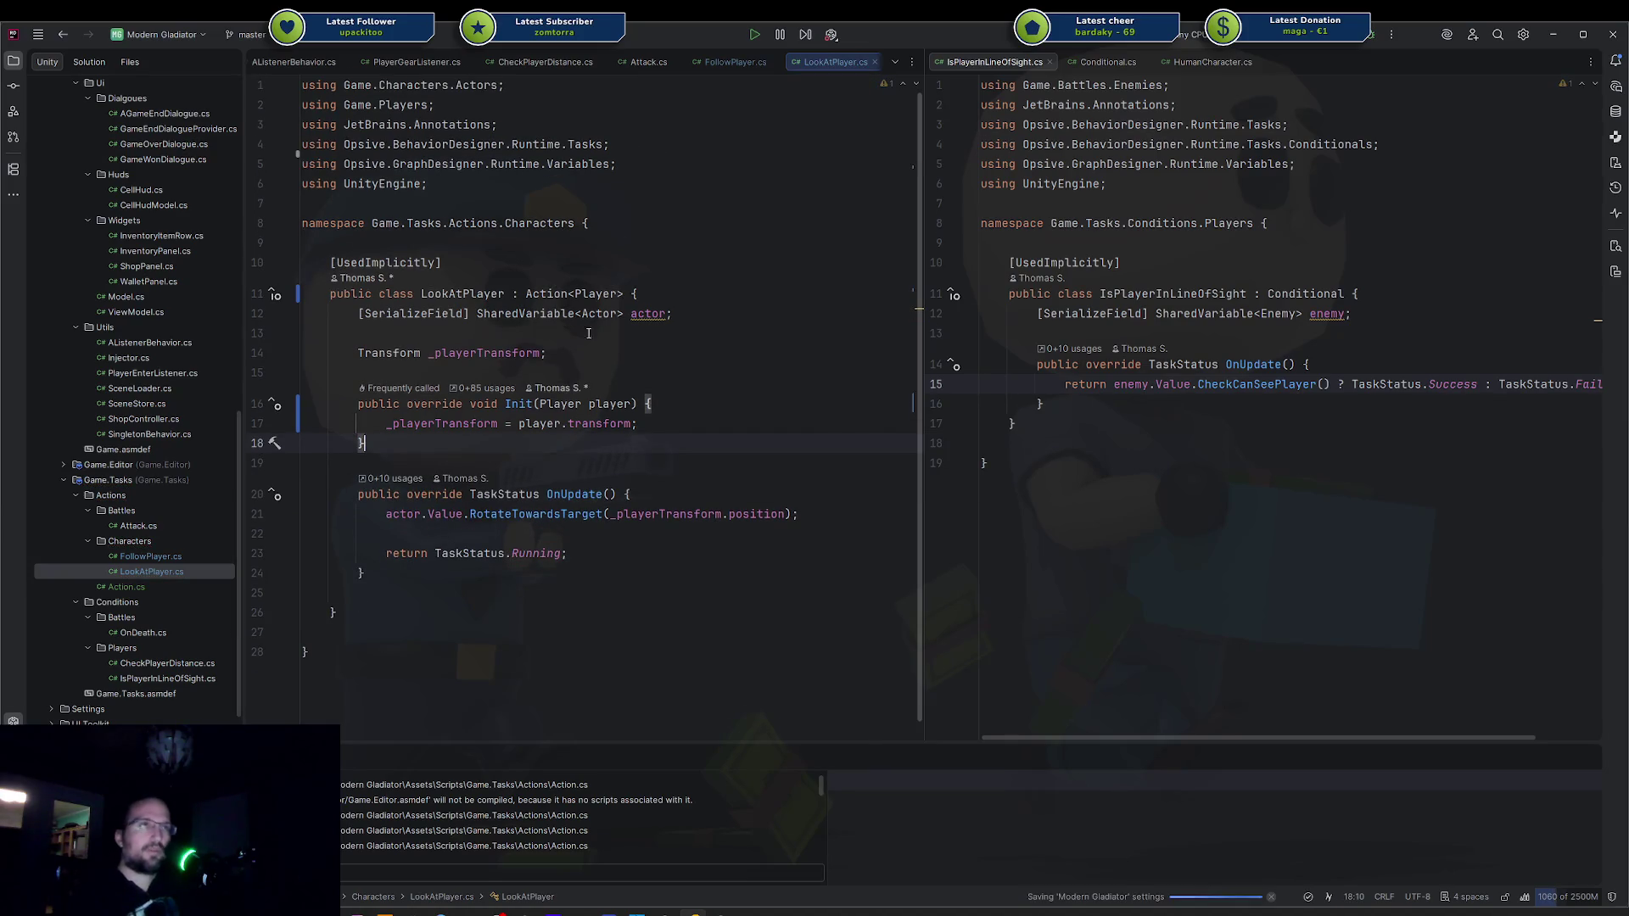
Open the Attack and Action task scripts.
double_click(151, 526)
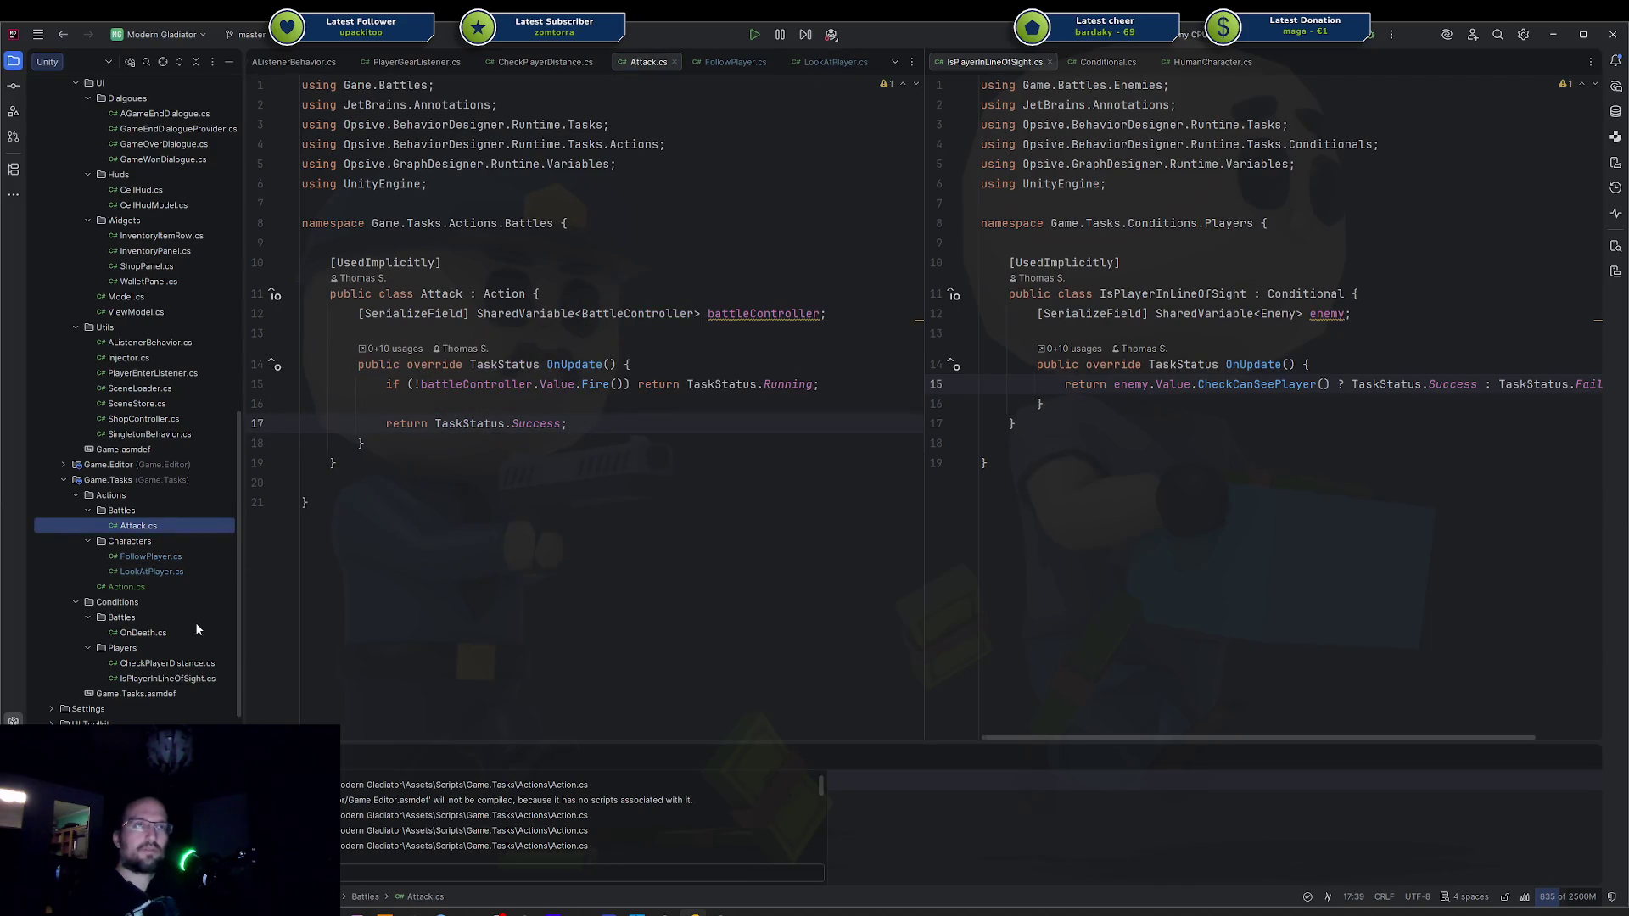
click(148, 585)
double_click(147, 585)
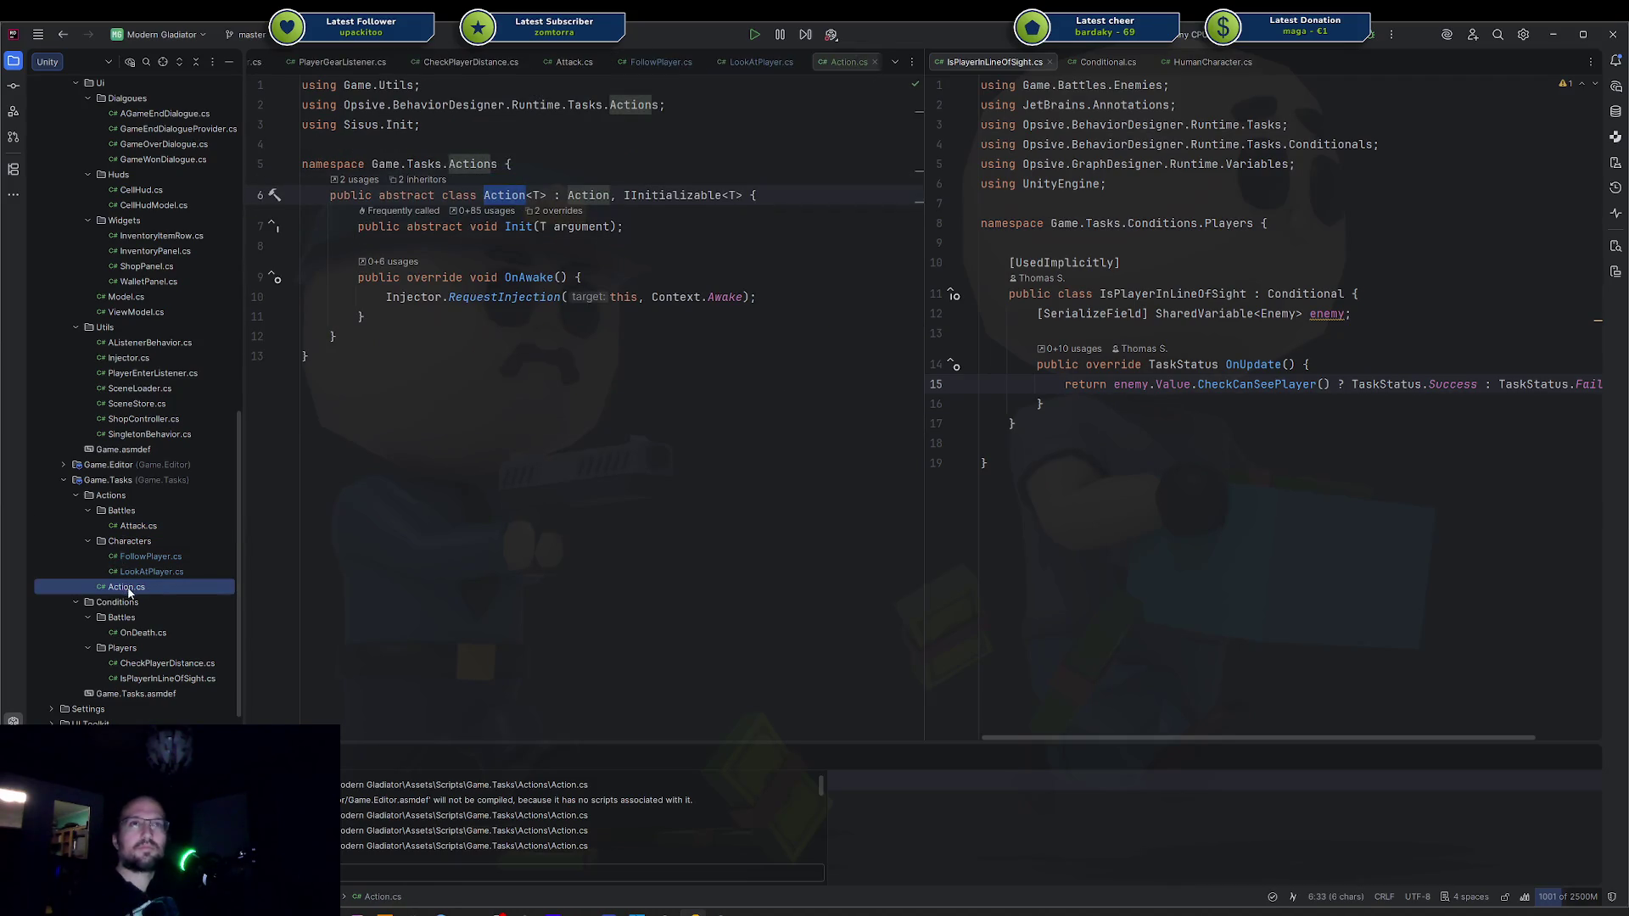
Add a new class named Conditional to the Conditions folder.
right_click(133, 607)
mouse_move(322, 611)
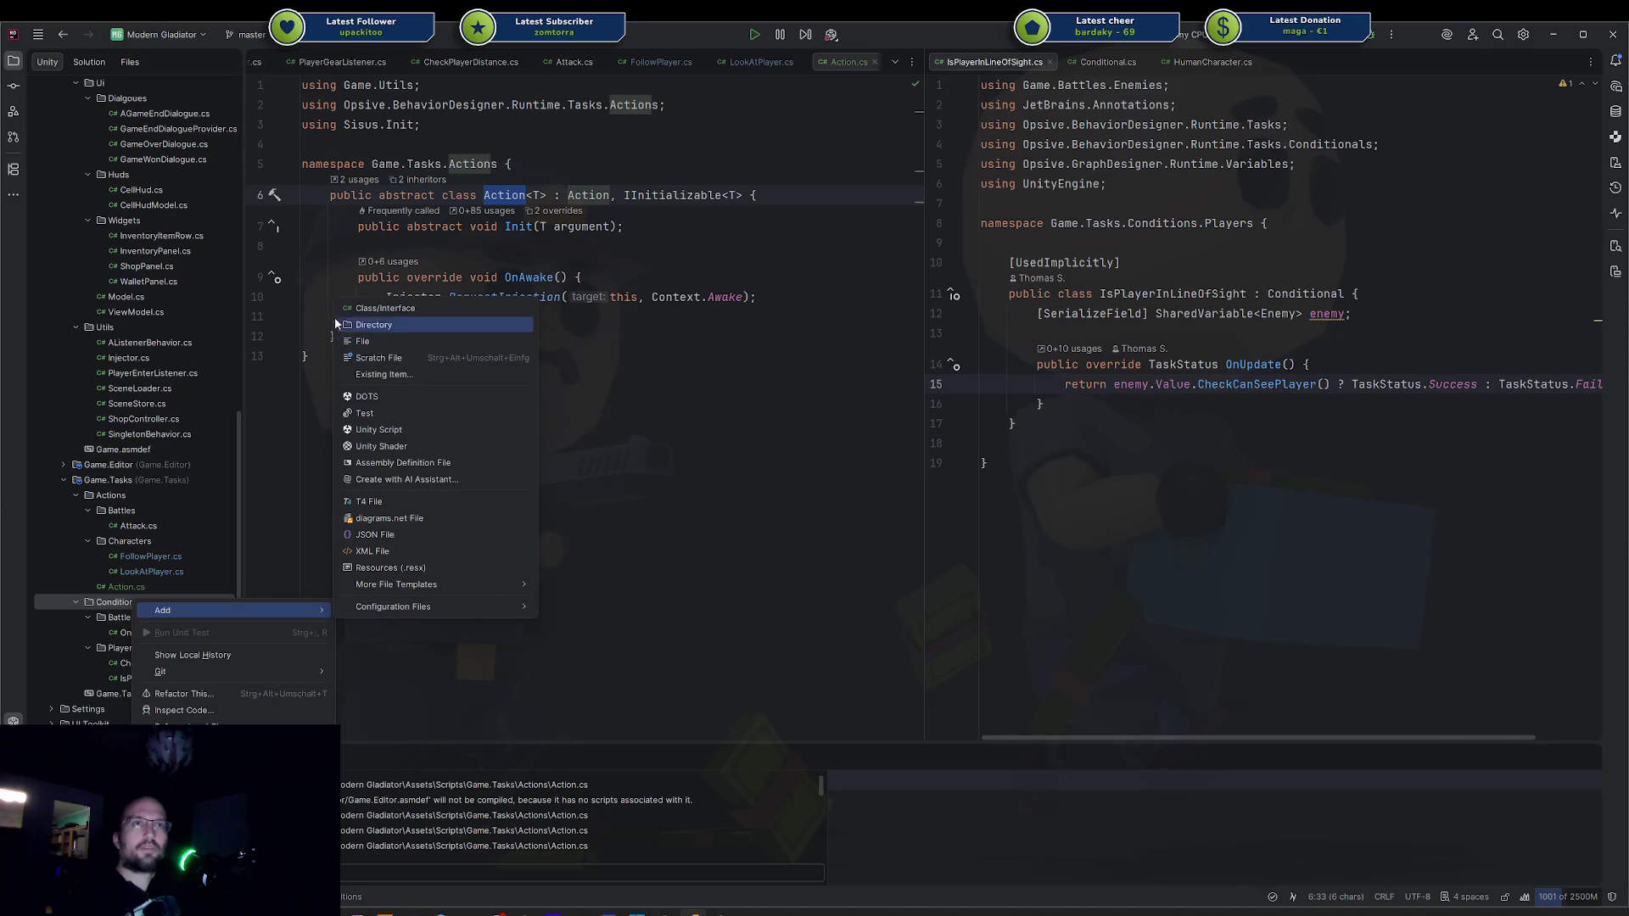
click(362, 319)
text(Con)
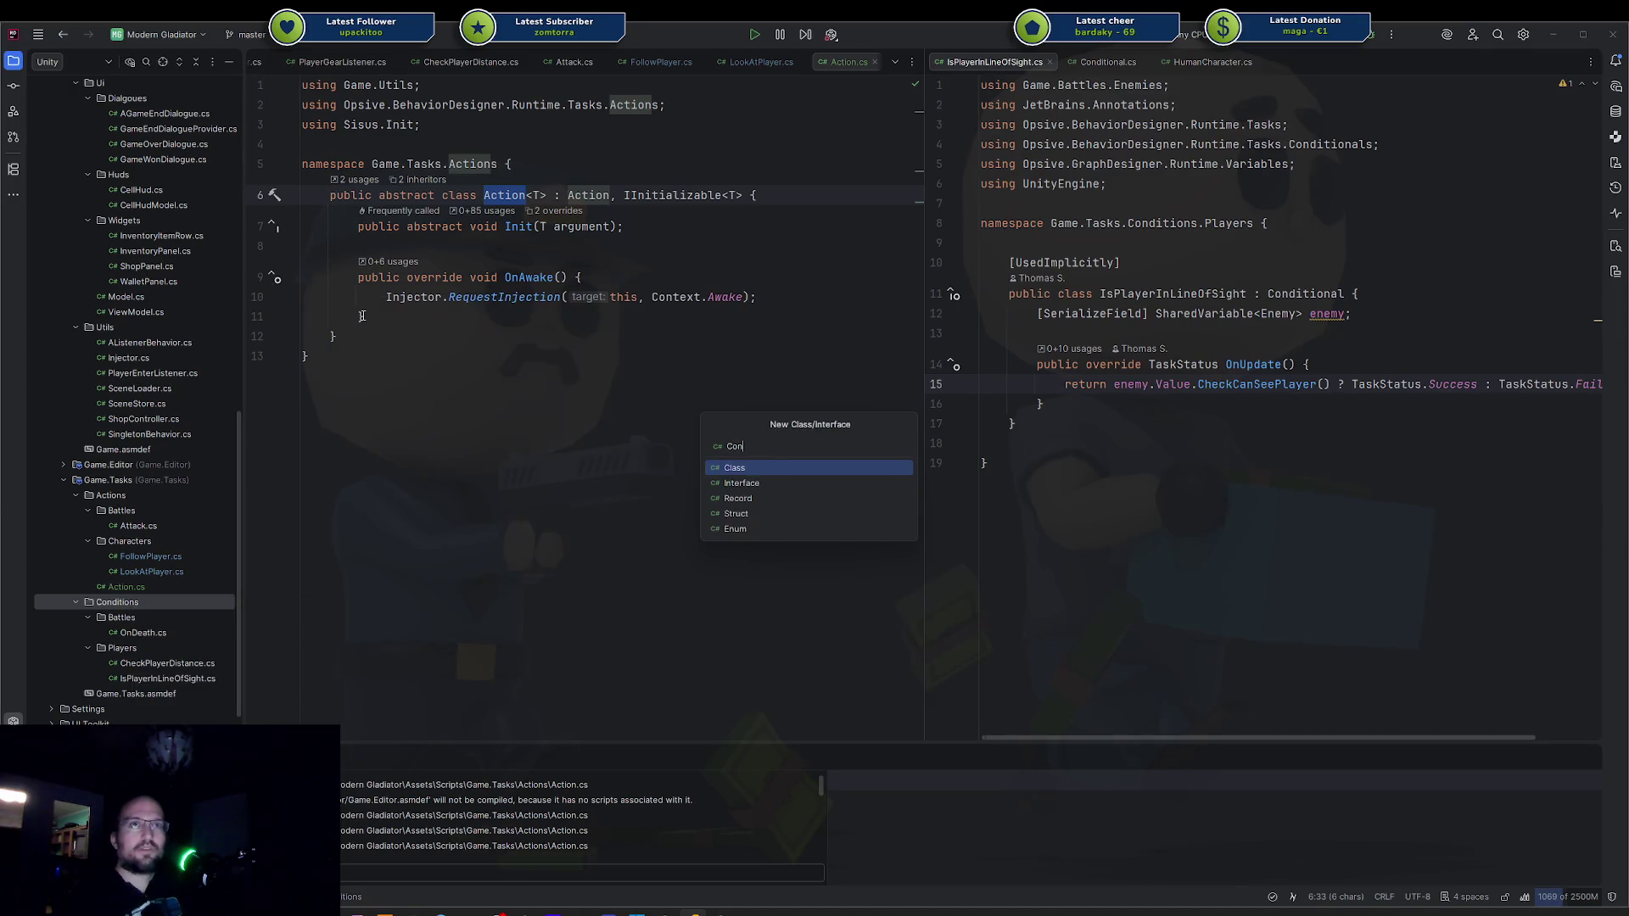
key(Escape)
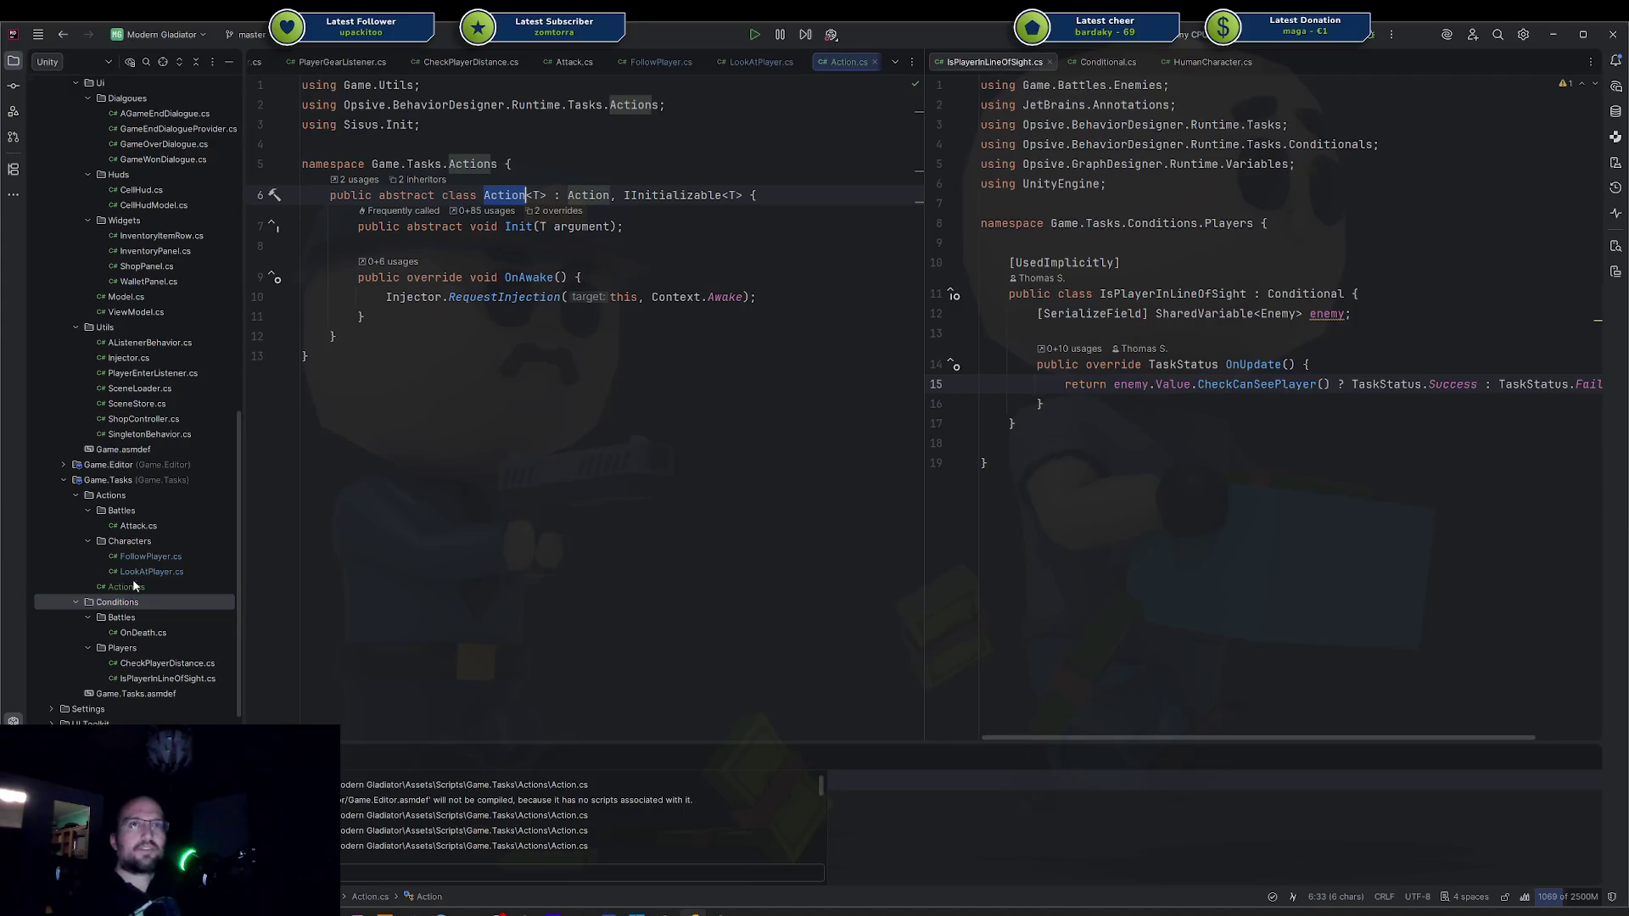
click(144, 633)
right_click(140, 604)
mouse_move(254, 613)
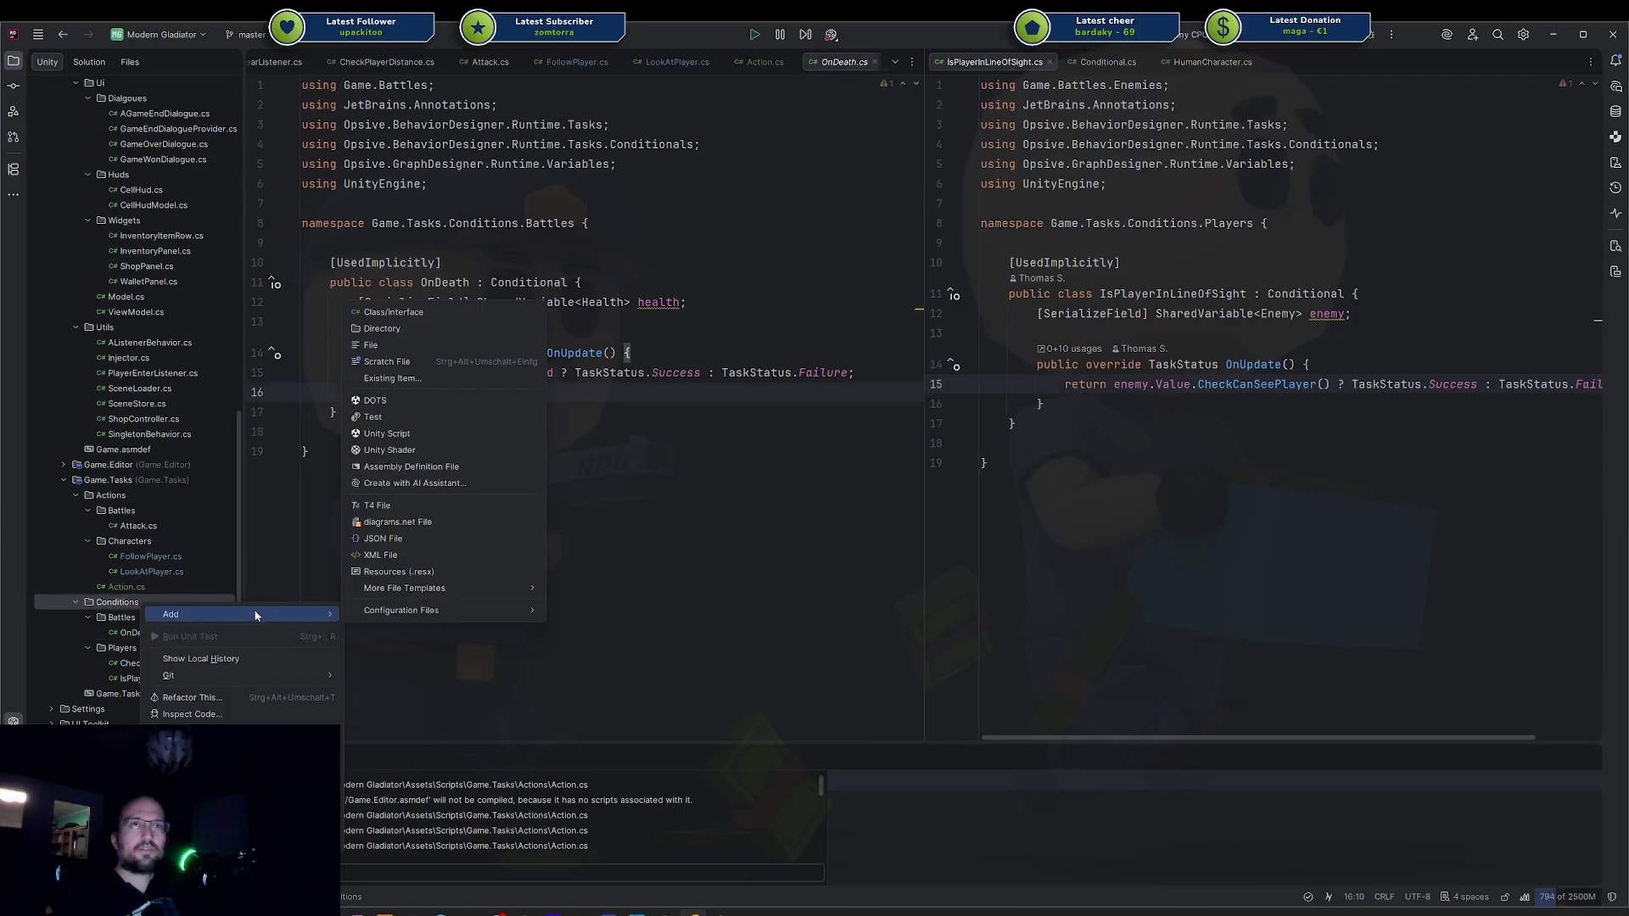
click(421, 313)
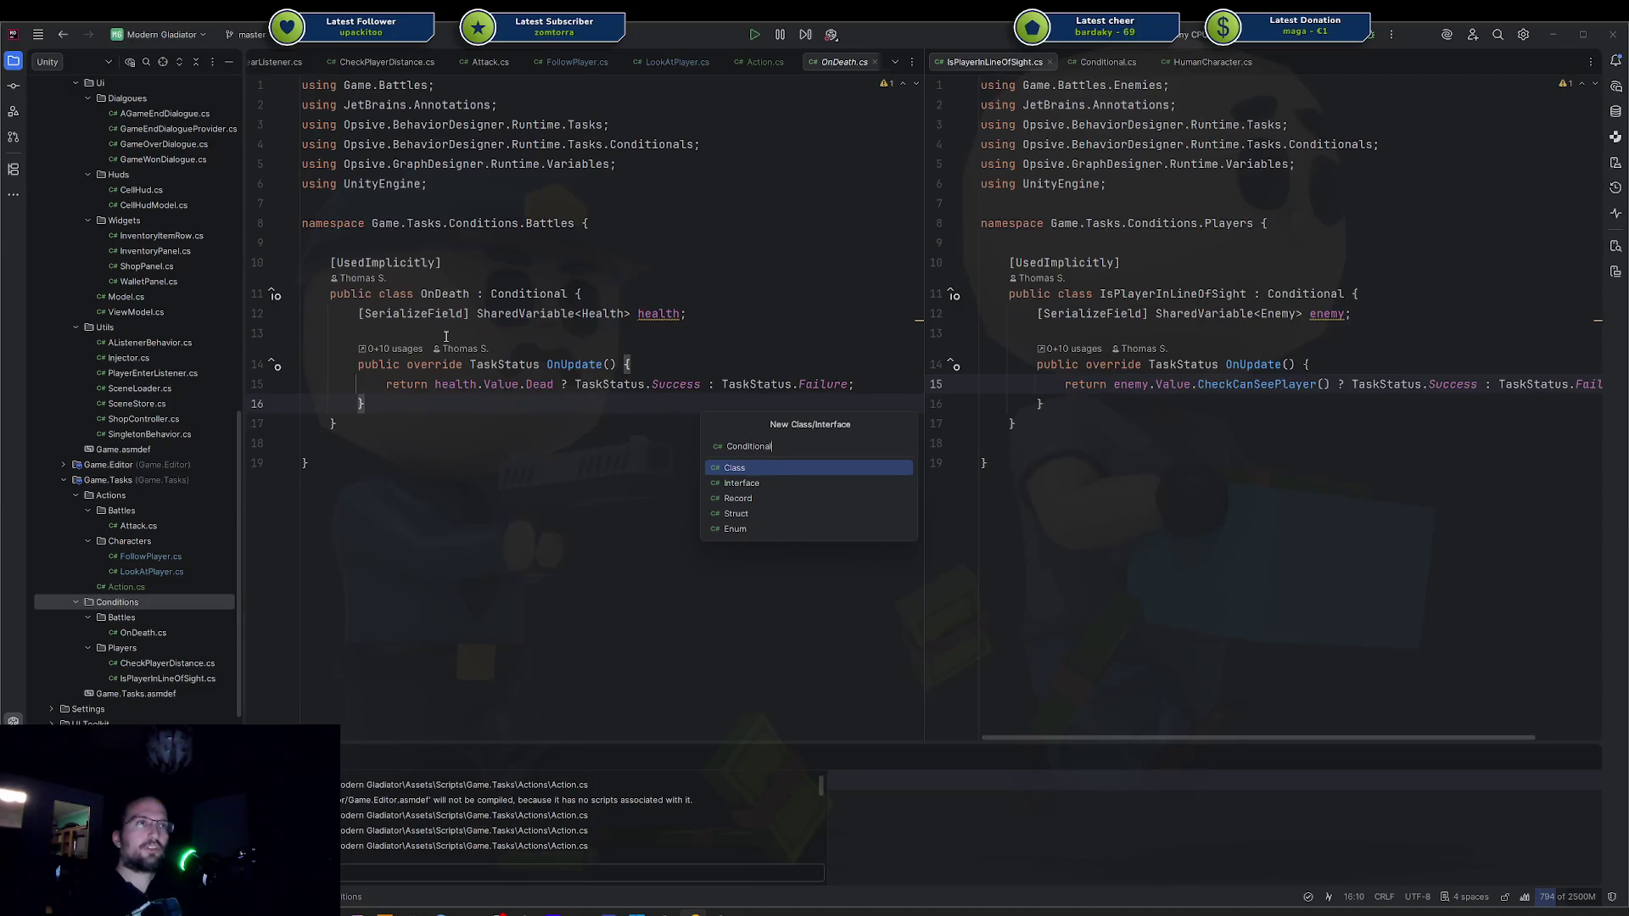
key(Return)
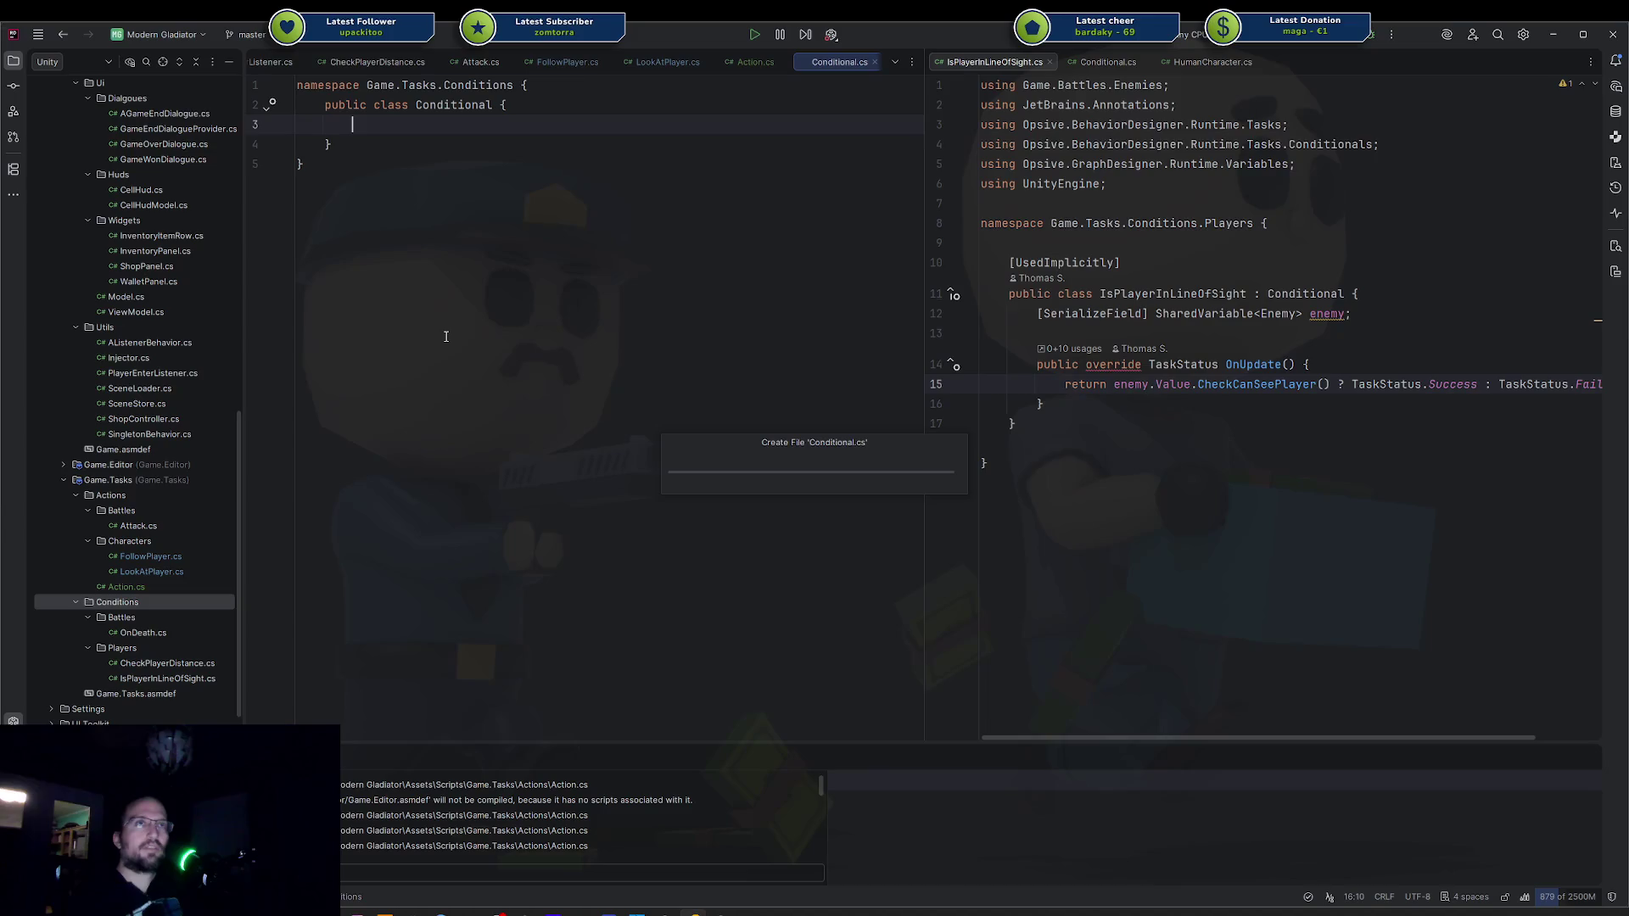
Declare the class as public abstract Conditional<T> deriving from Conditional and IInitializable<T>.
key(Return)
key(Up)
key(ctrl+Right)
text(ab)
key(Return)
key(ctrl+Right)
key(ctrl+Right)
text(<T> : Condition)
key(ctrl+BackSpace)
text(Condtion)
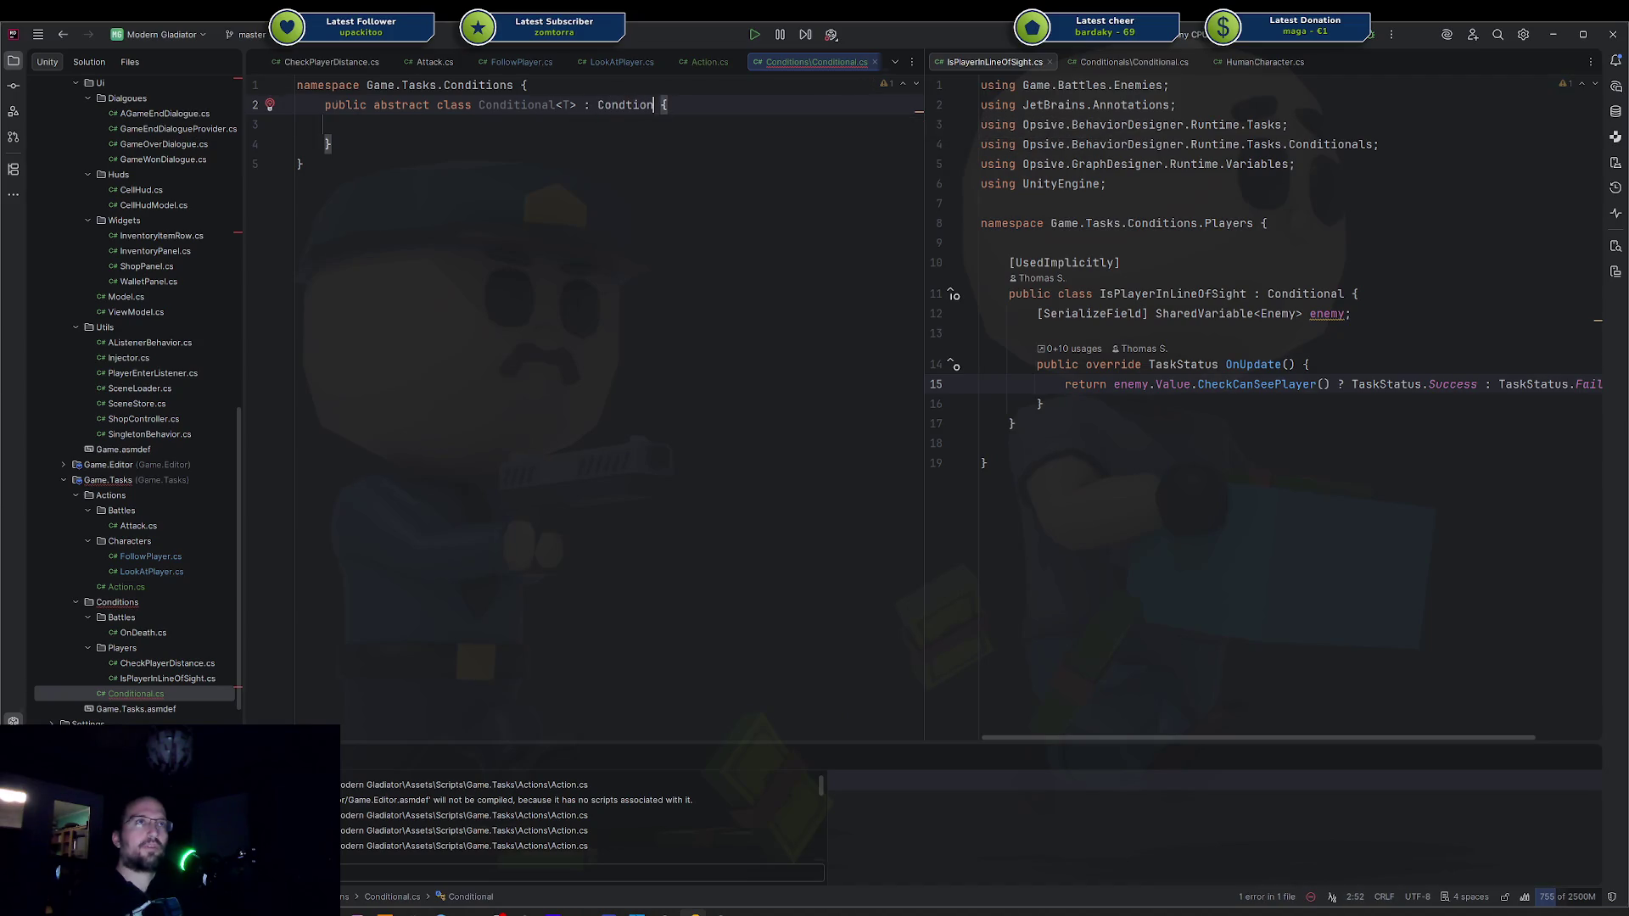
key(BackSpace)
key(BackSpace)
text(tional)
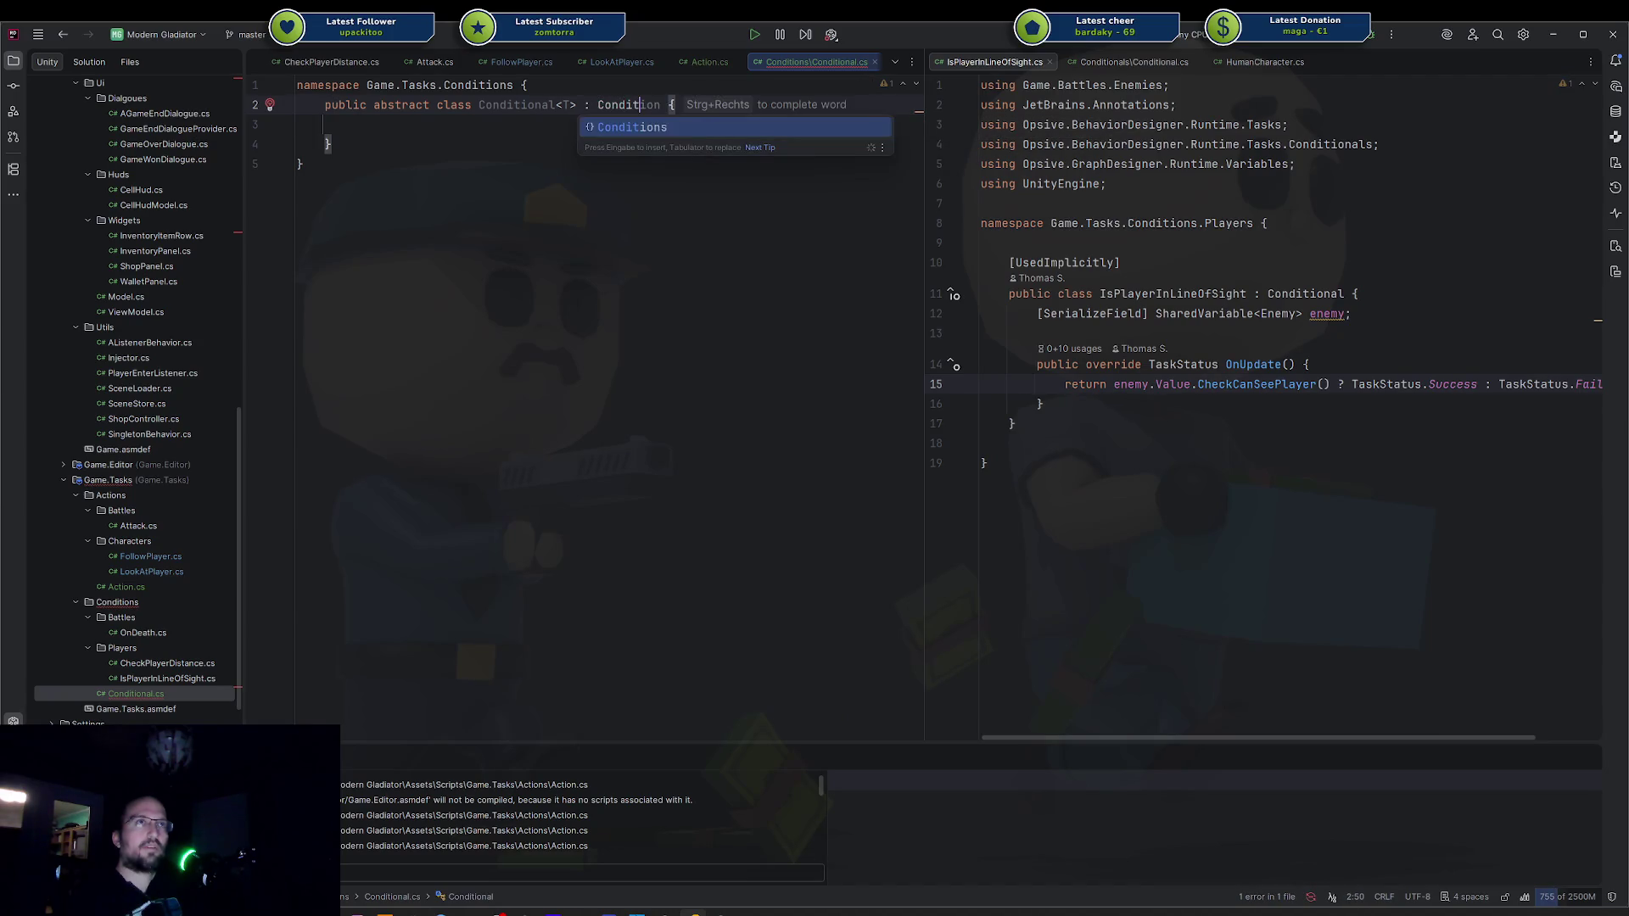
key(Return)
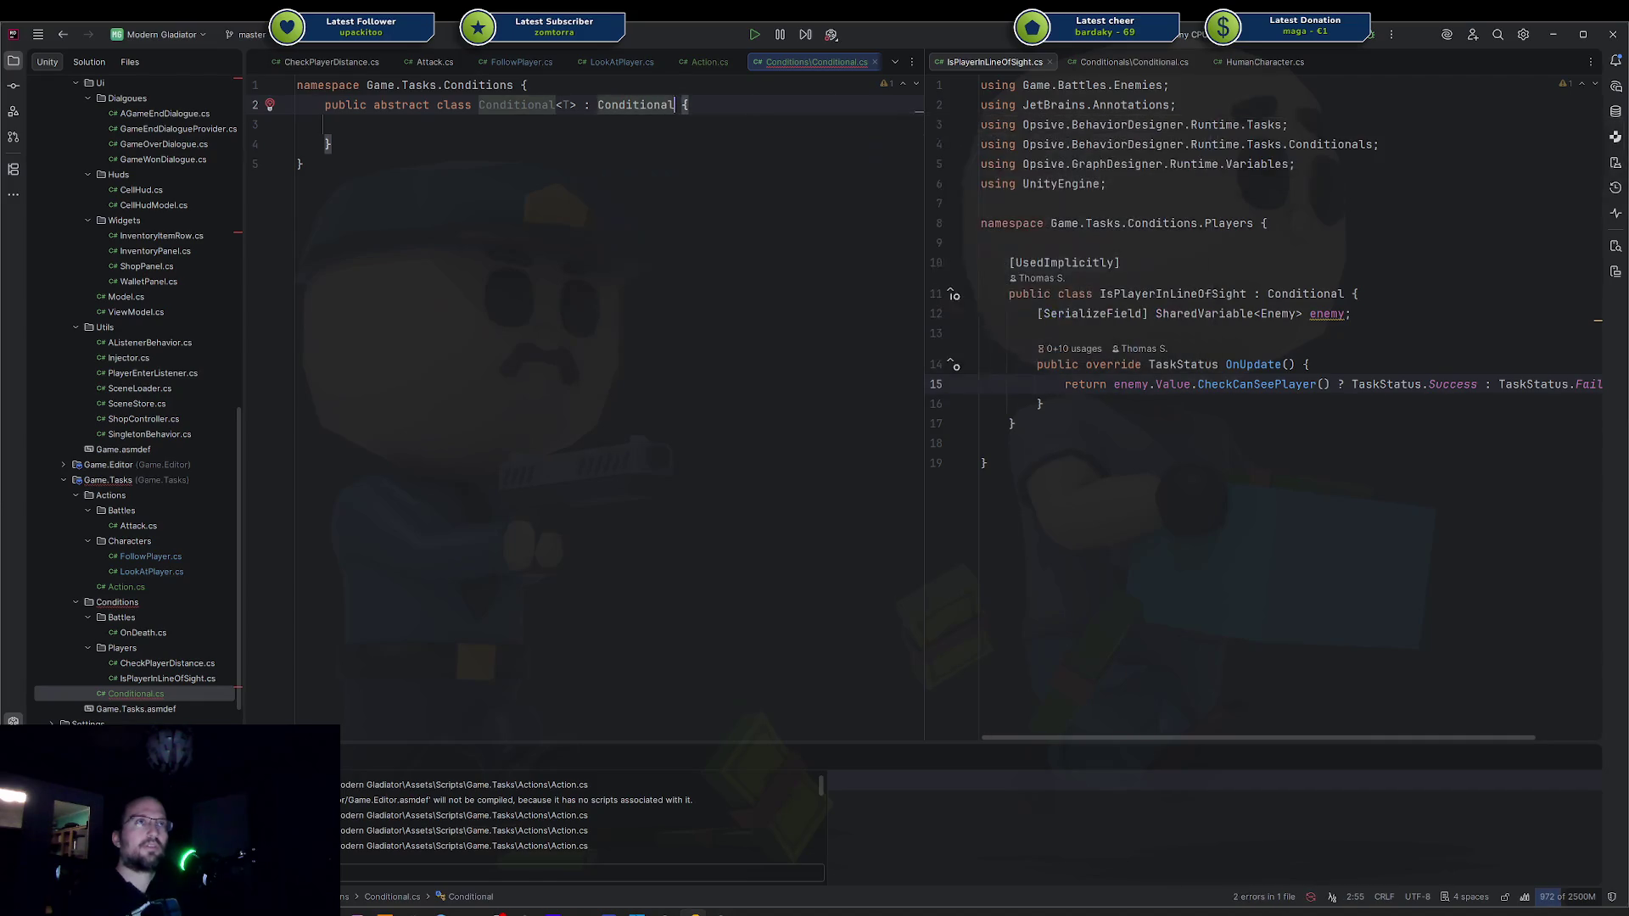
text(, IInit)
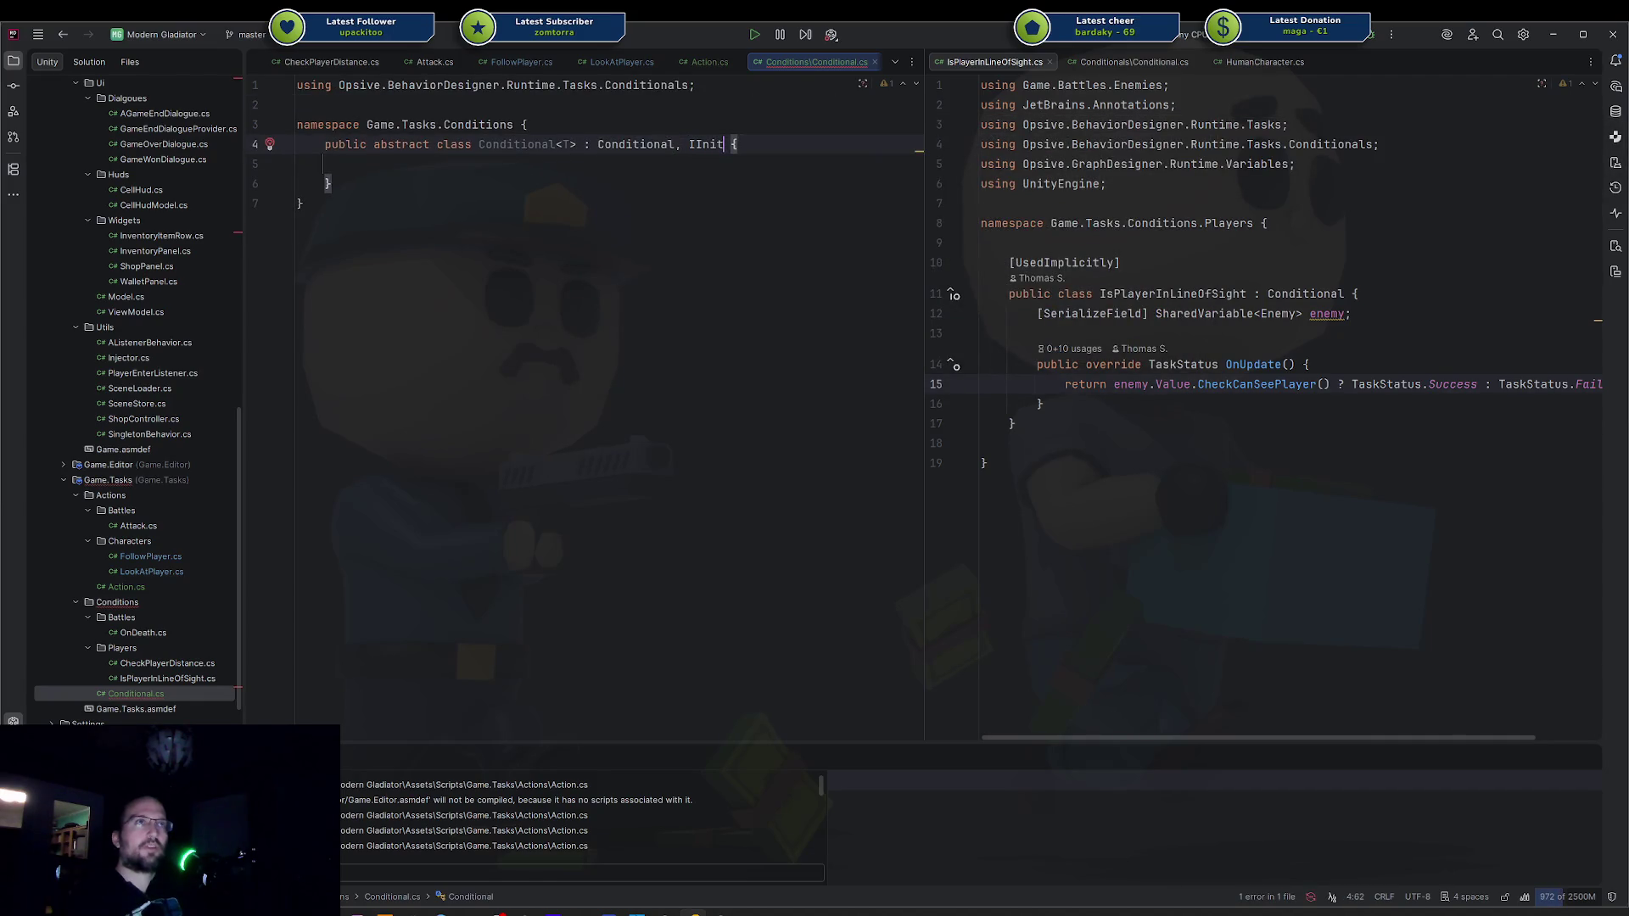
key(Return)
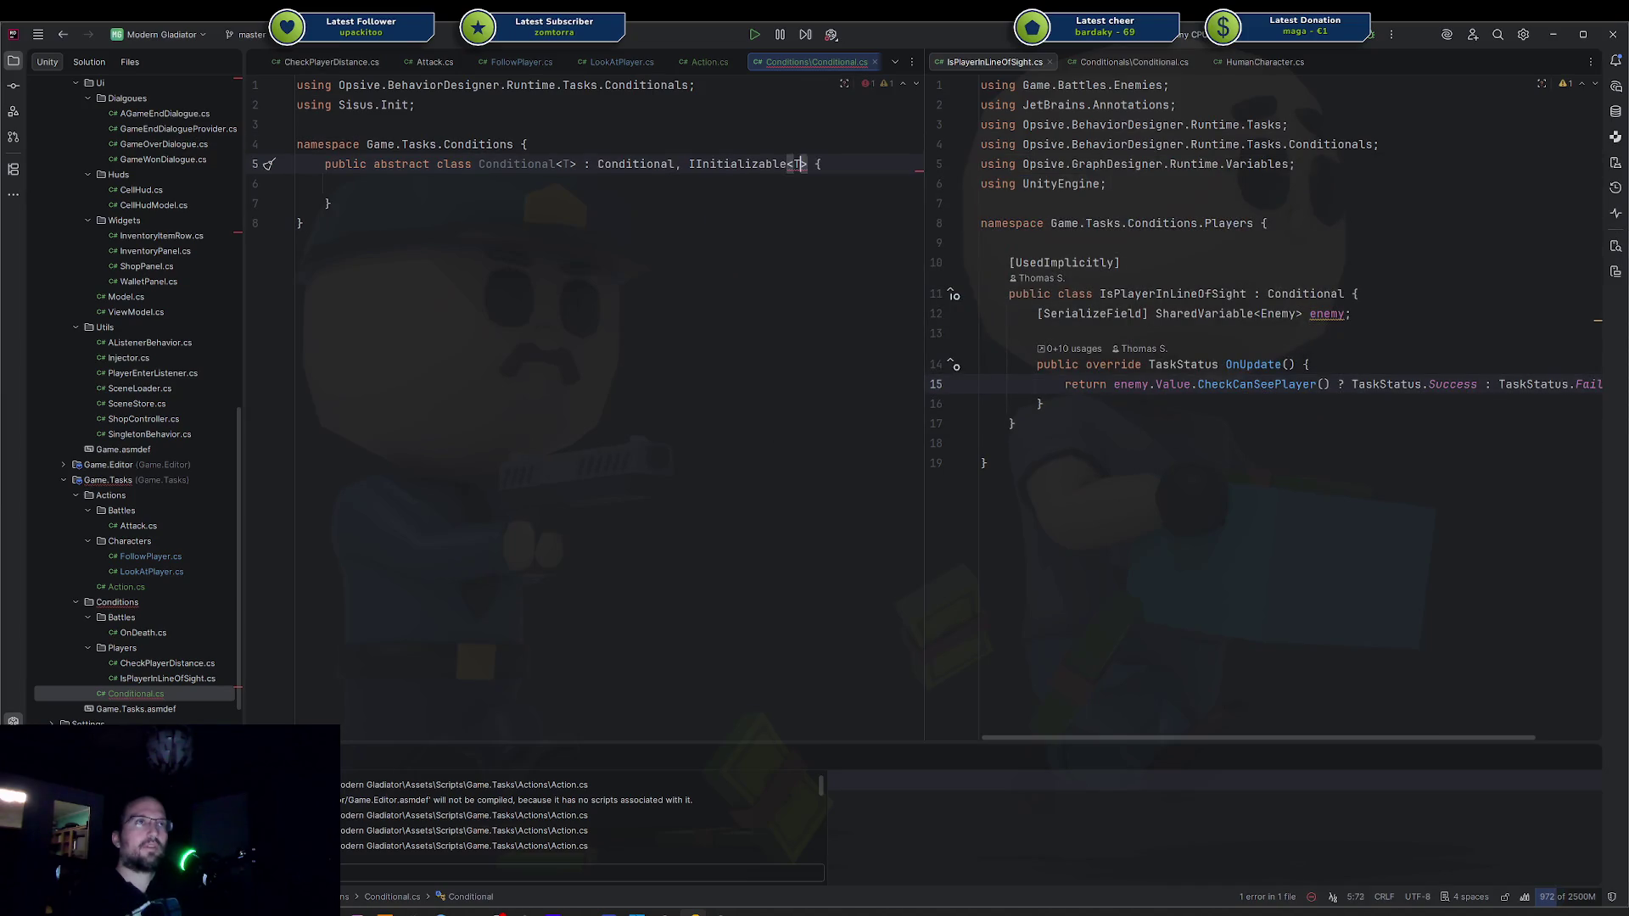
Add abstract Init(T argument) and an OnAwake override calling Injector.RequestInjection, importing Game.Utils.
key(End)
key(alt+Return)
key(Return)
key(End)
key(Return)
key(Return)
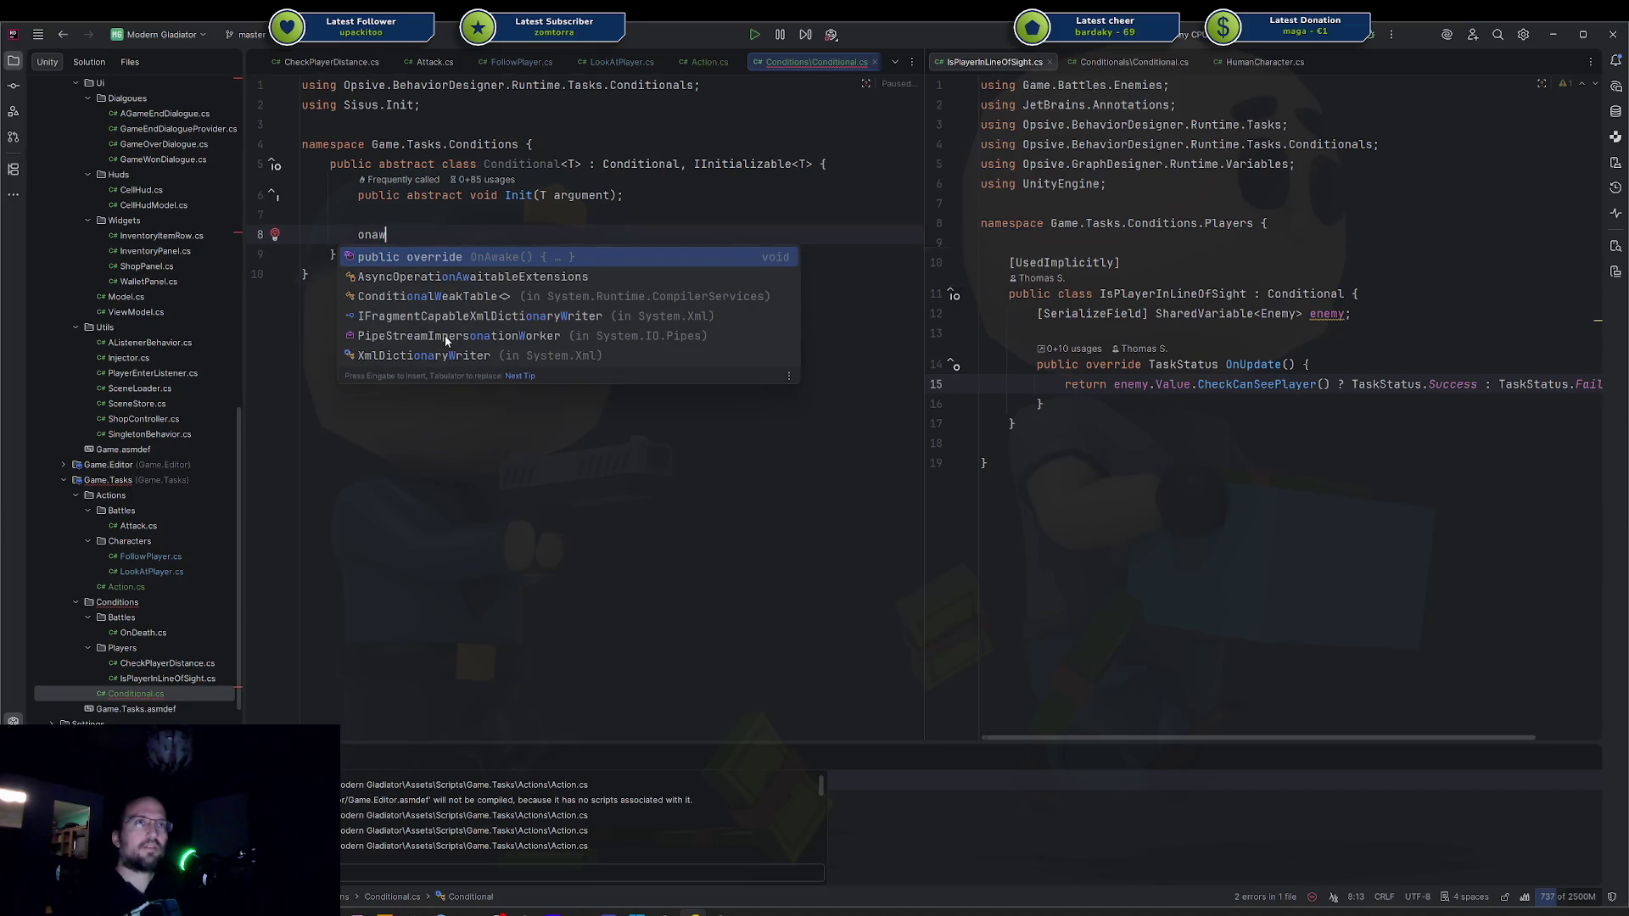
key(Return)
key(BackSpace)
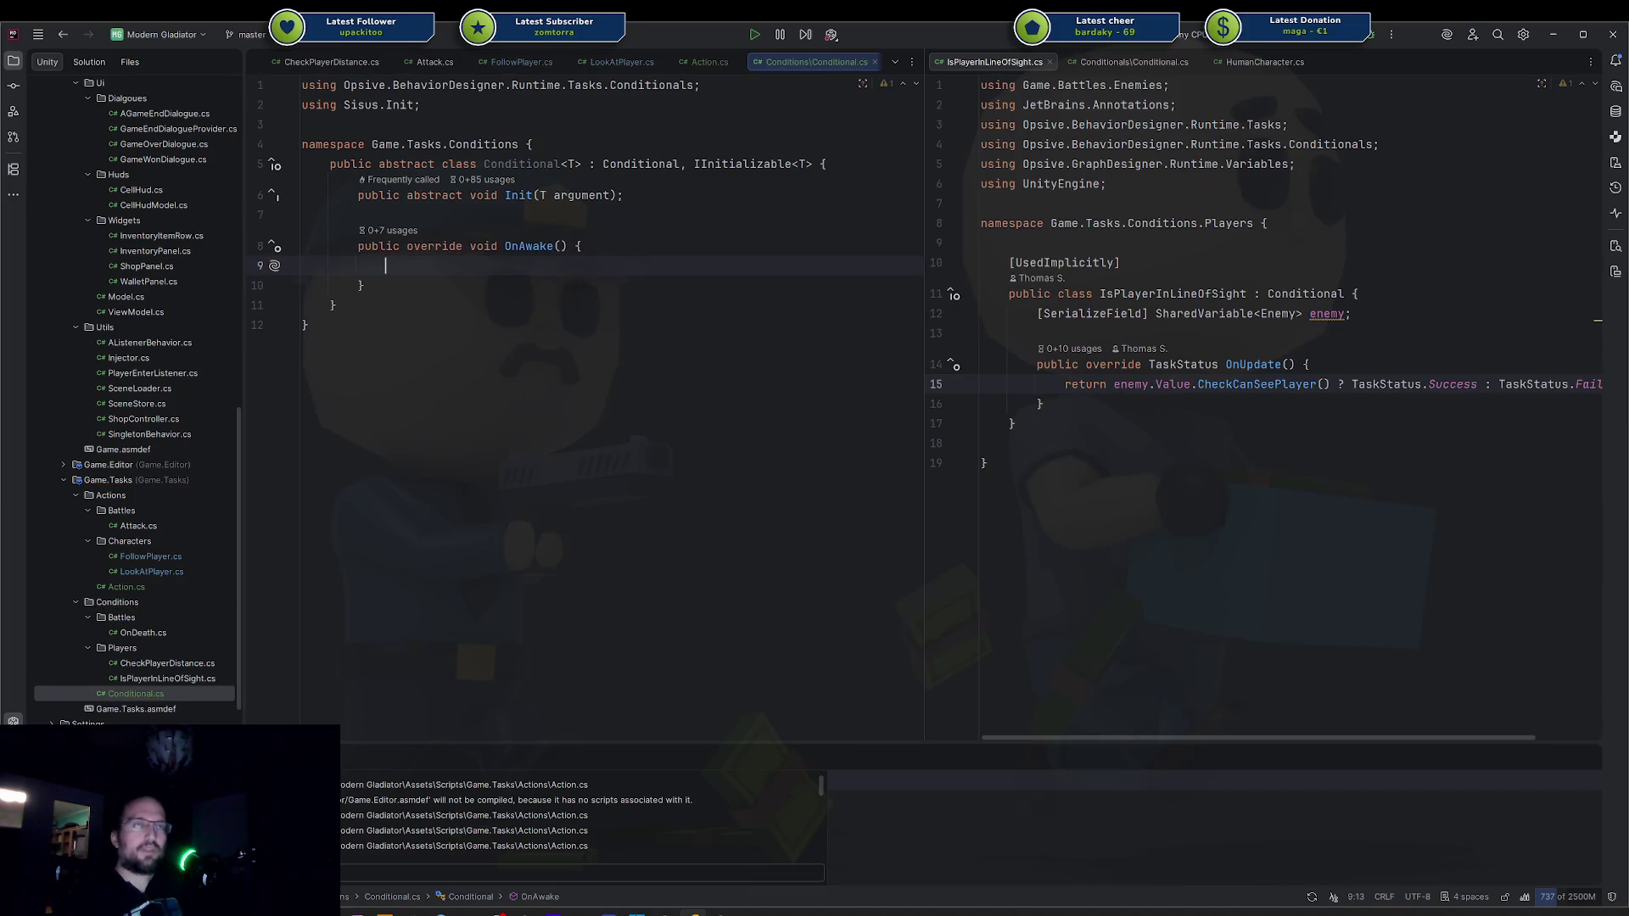
text(In)
key(Tab)
key(Home)
key(alt+Return)
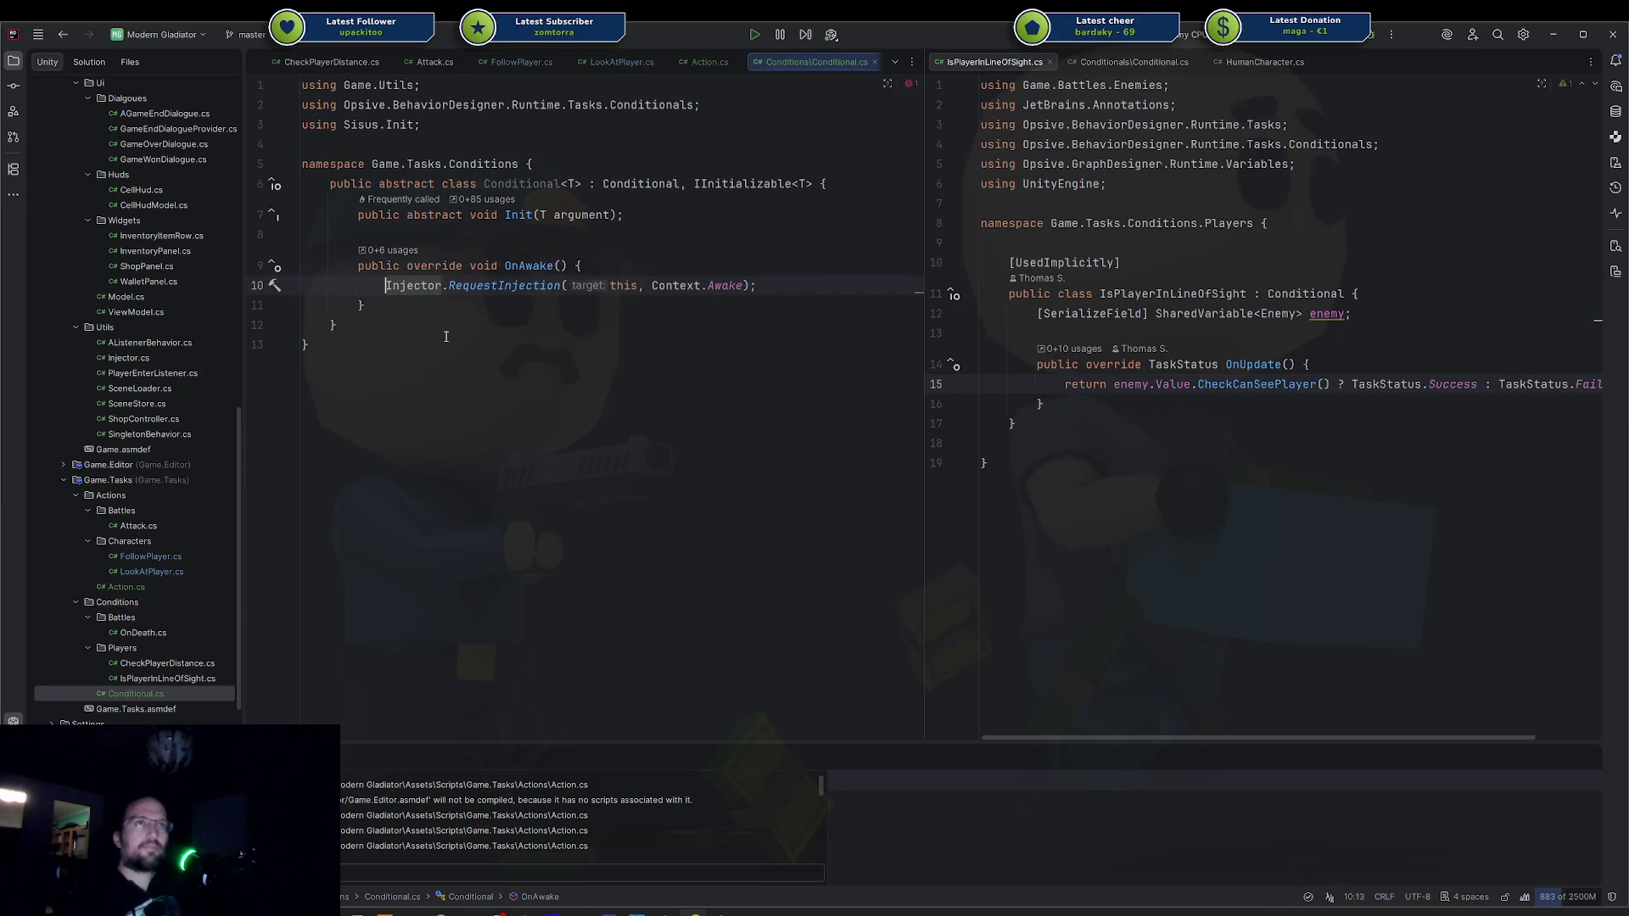
click(445, 337)
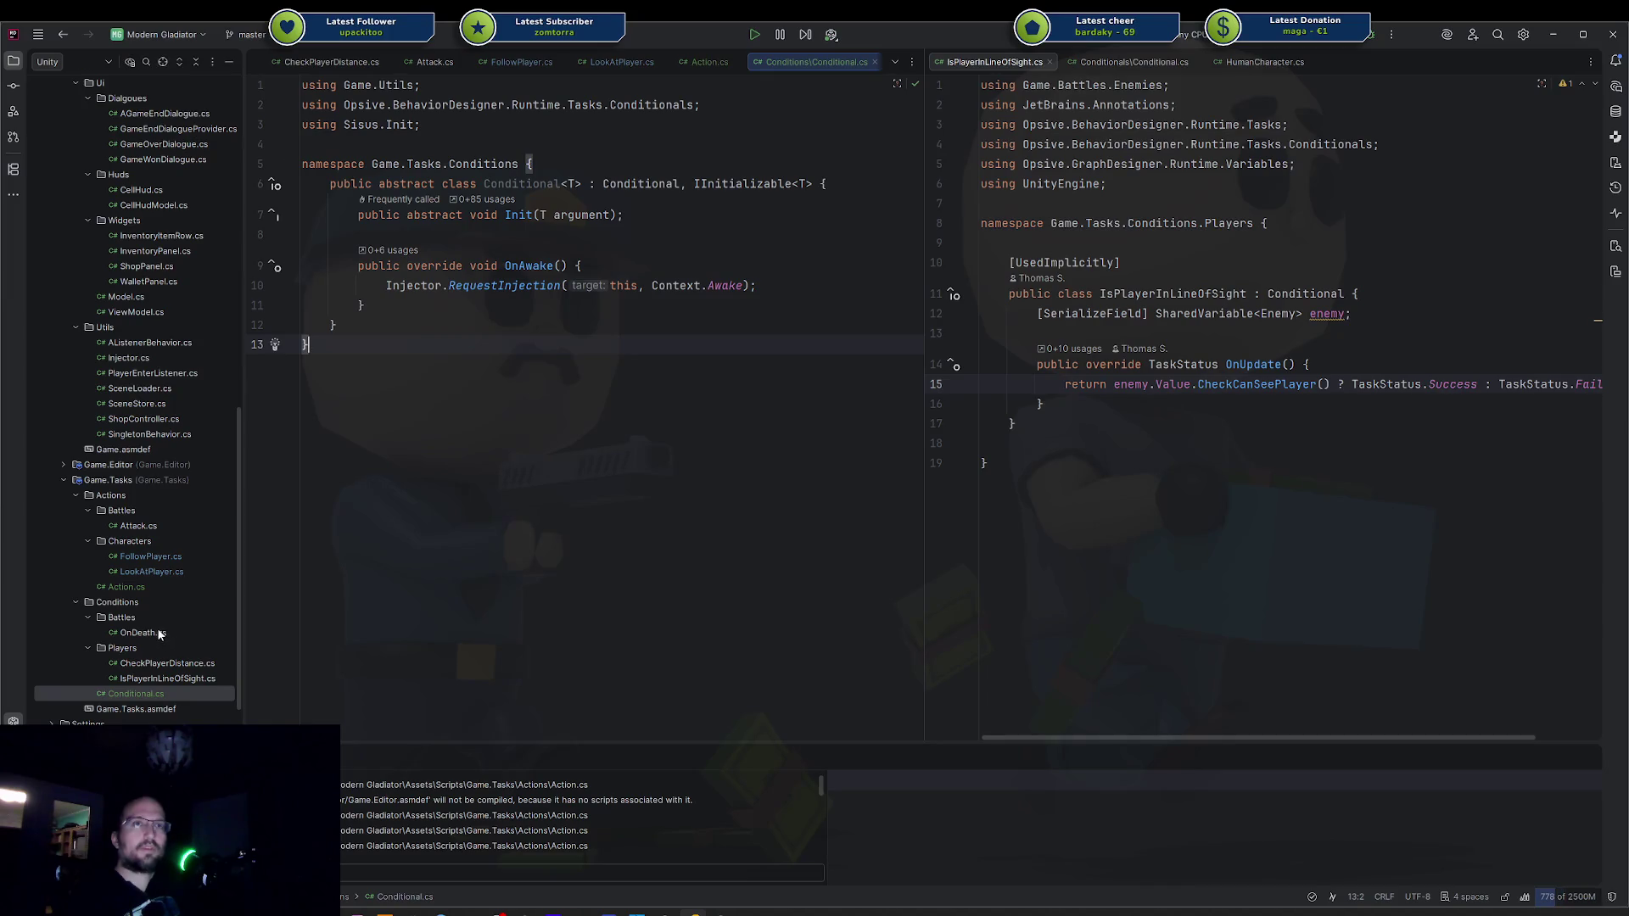
double_click(161, 665)
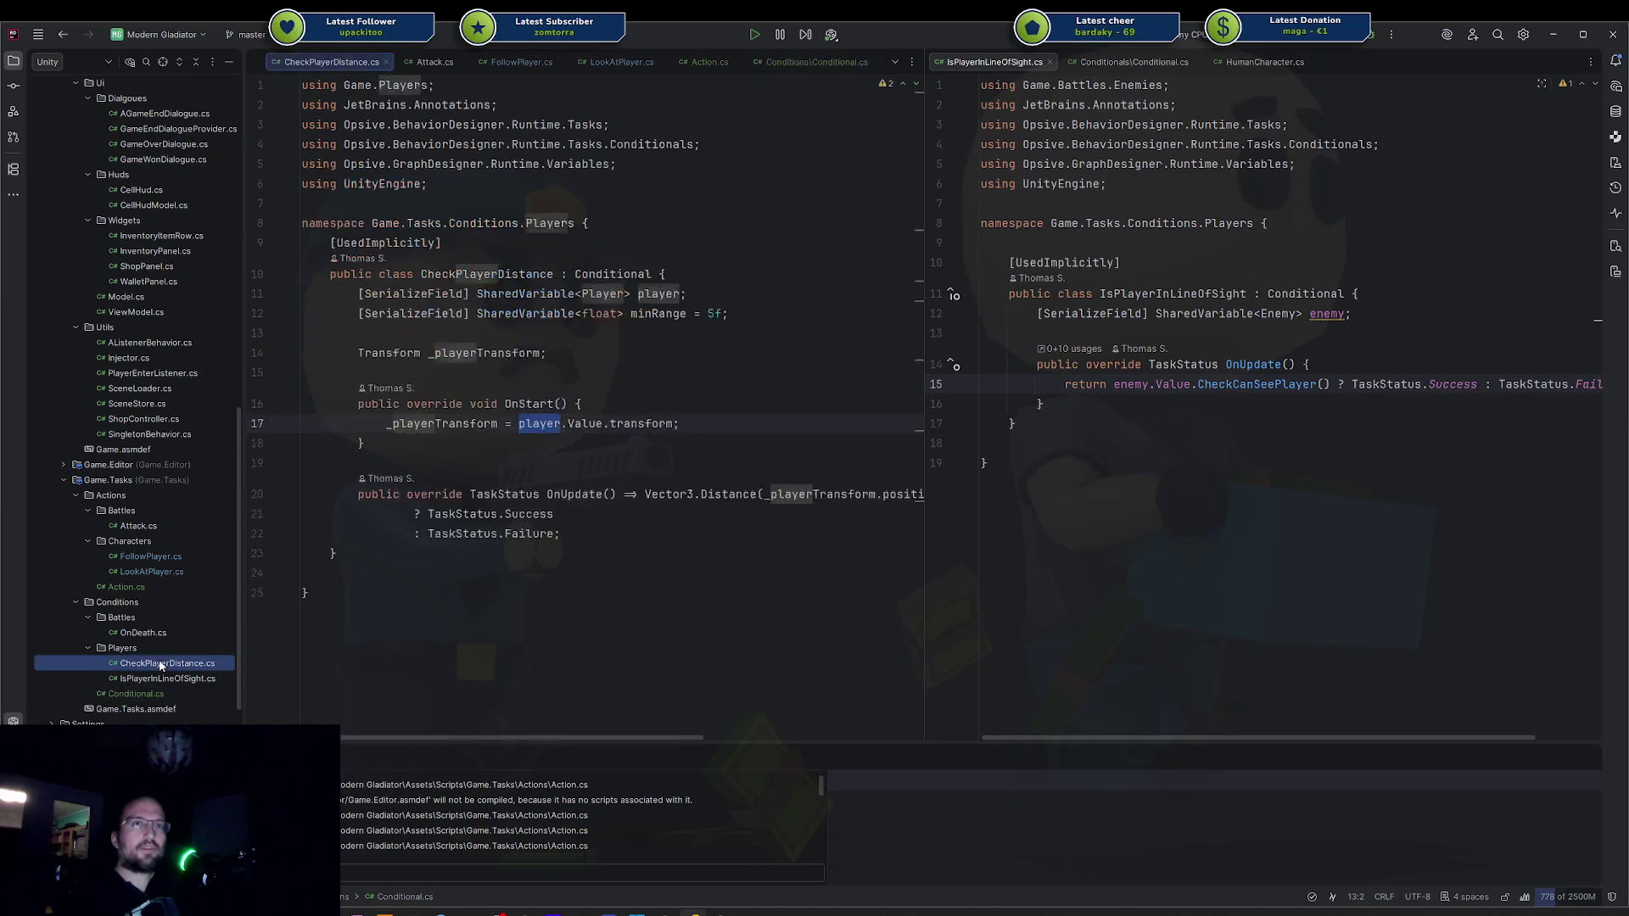
Change CheckPlayerDistance's base to Conditional<Player> and insert an Init override stub.
click(577, 223)
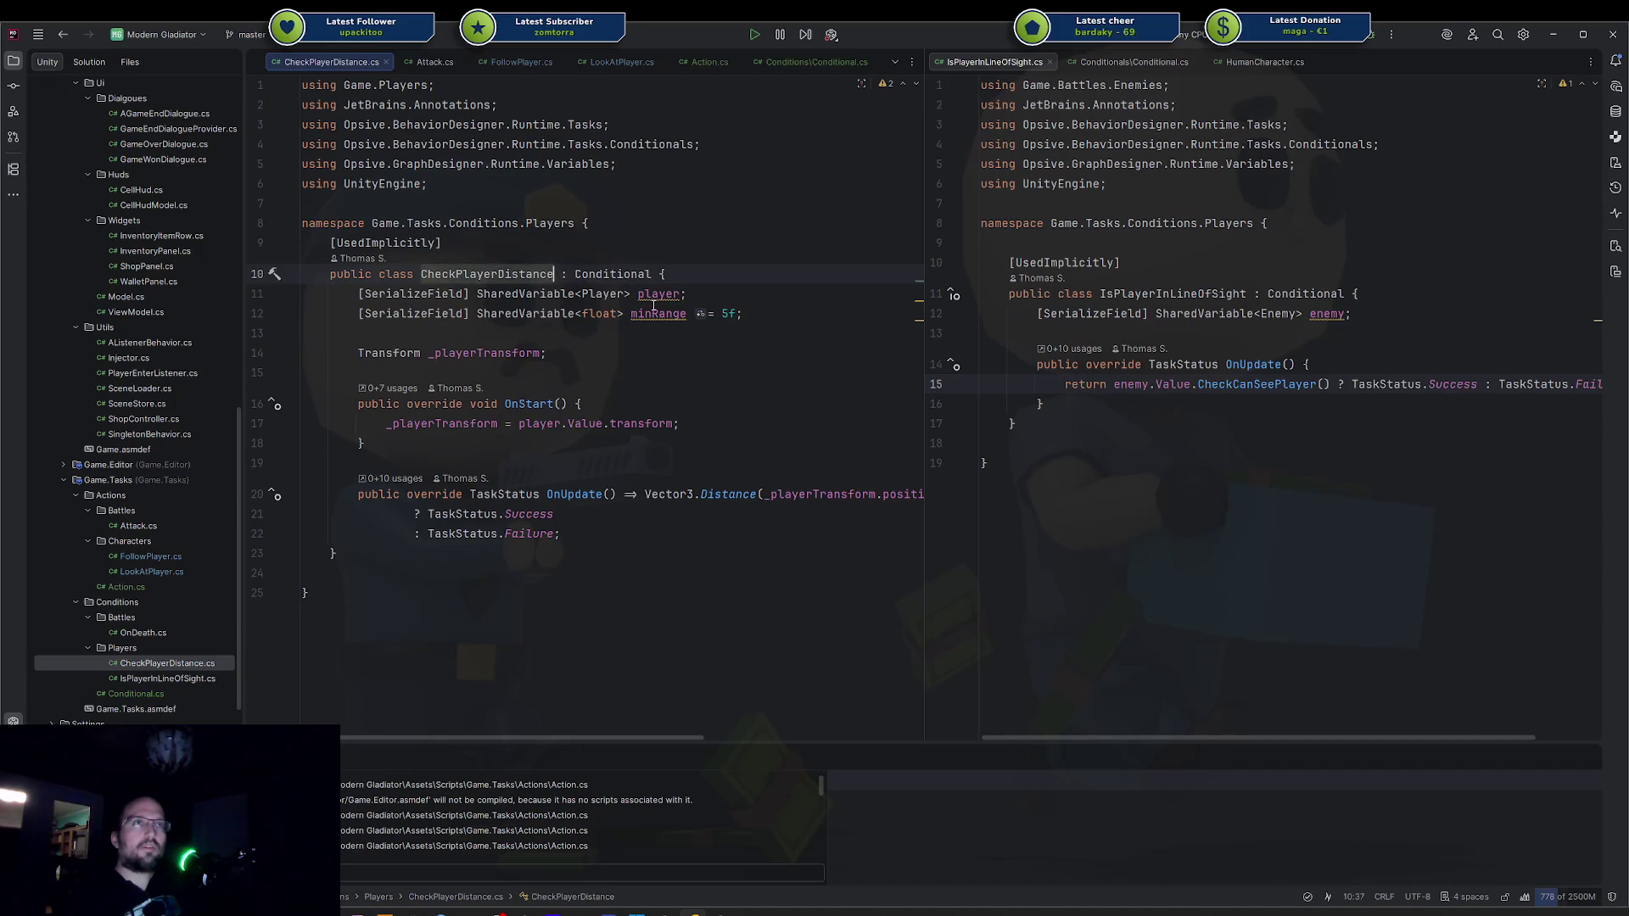
key(ctrl+Right)
key(ctrl+Right)
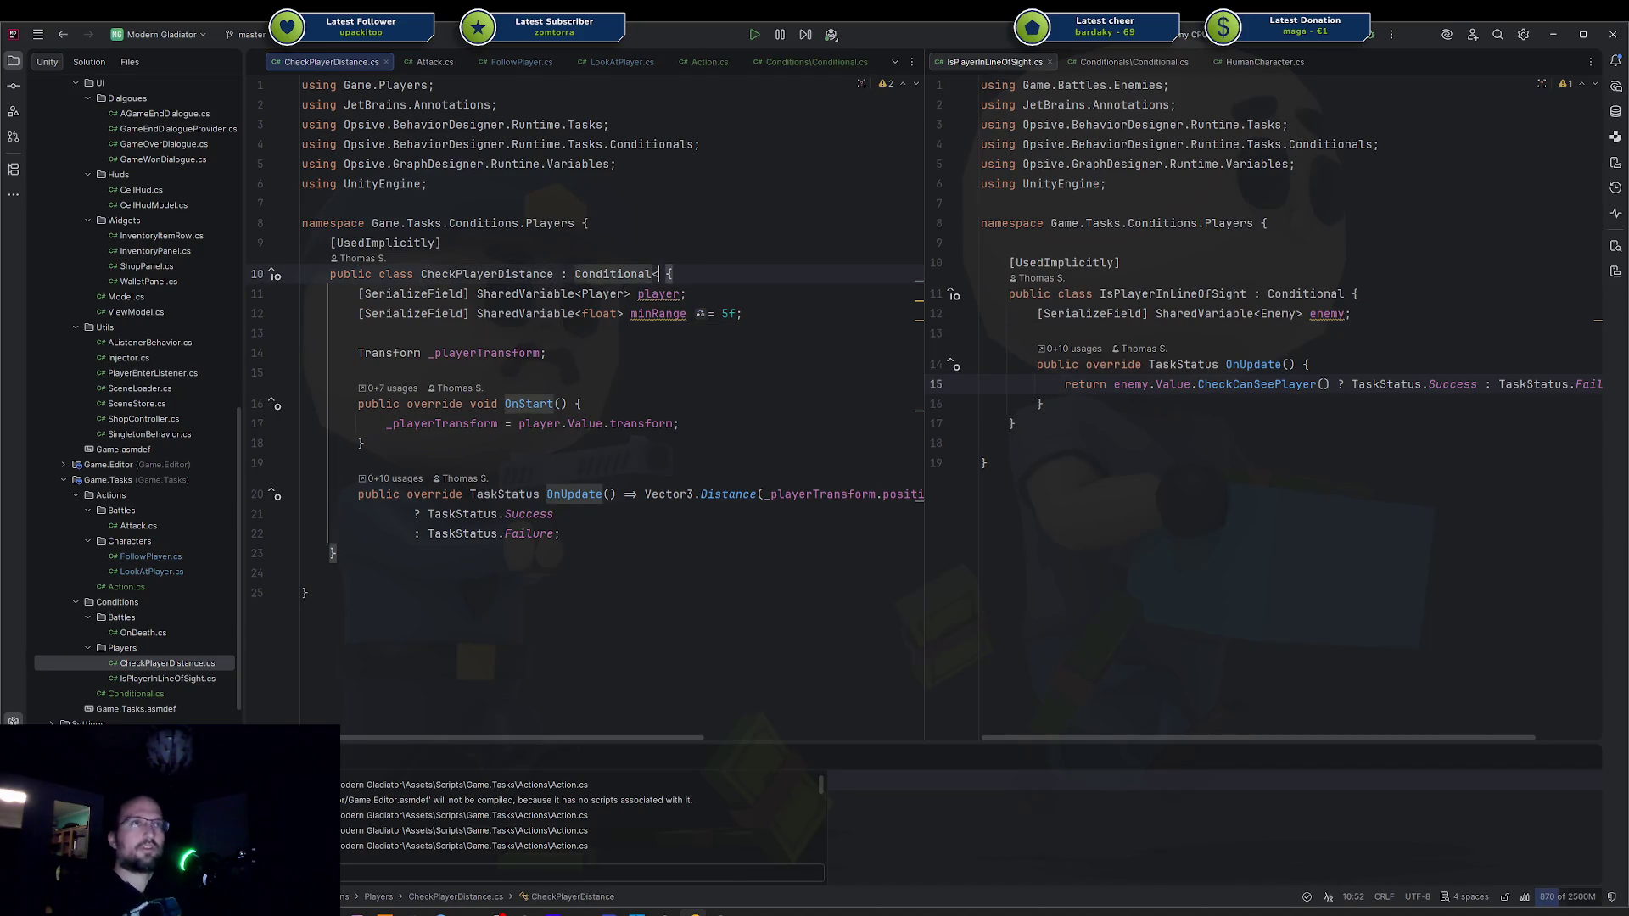
text(<Player>)
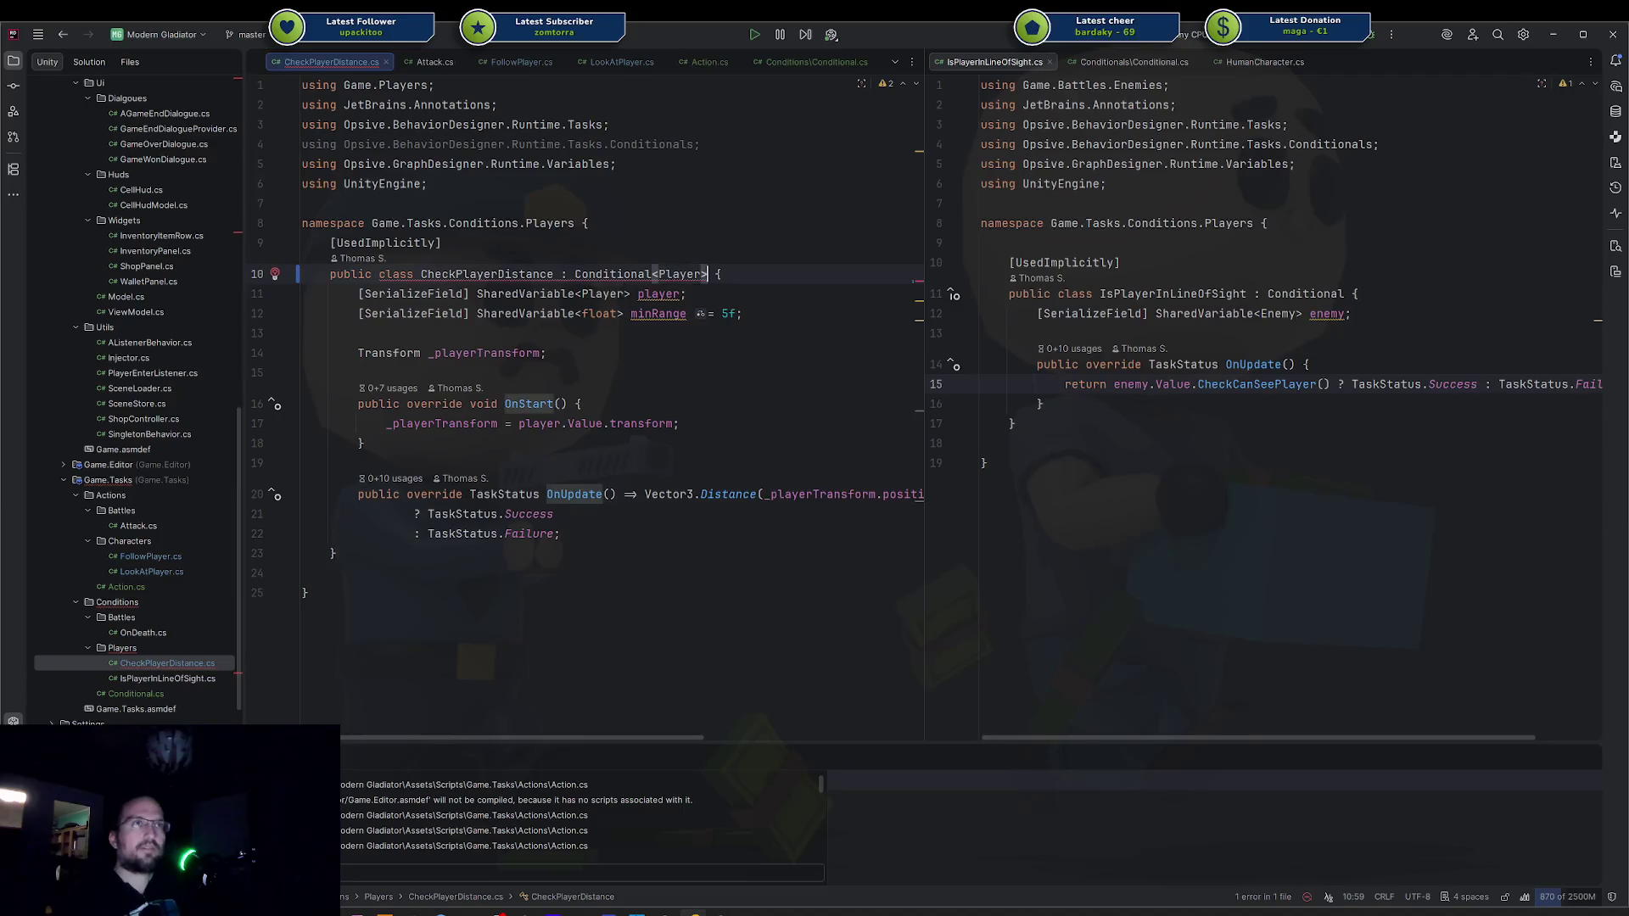
key(alt+Return)
key(Escape)
key(Down)
key(Down)
key(Return)
key(Return)
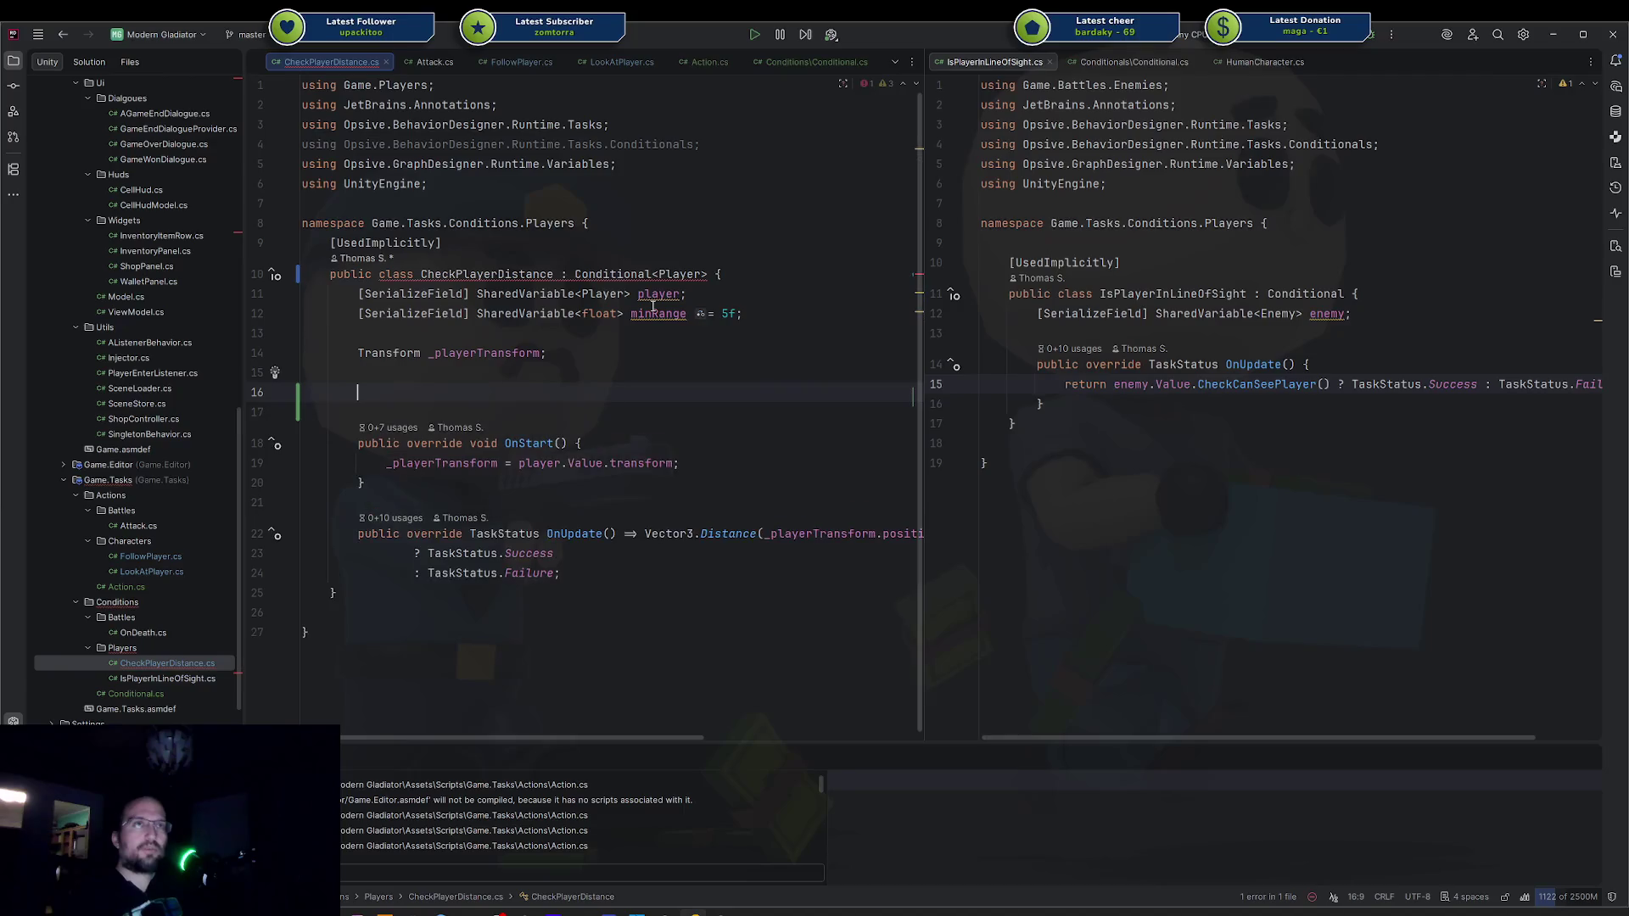
key(alt+Insert)
key(Return)
key(BackSpace)
Rename the Init parameter to player and set _playerTransform = player.transform.
click(650, 392)
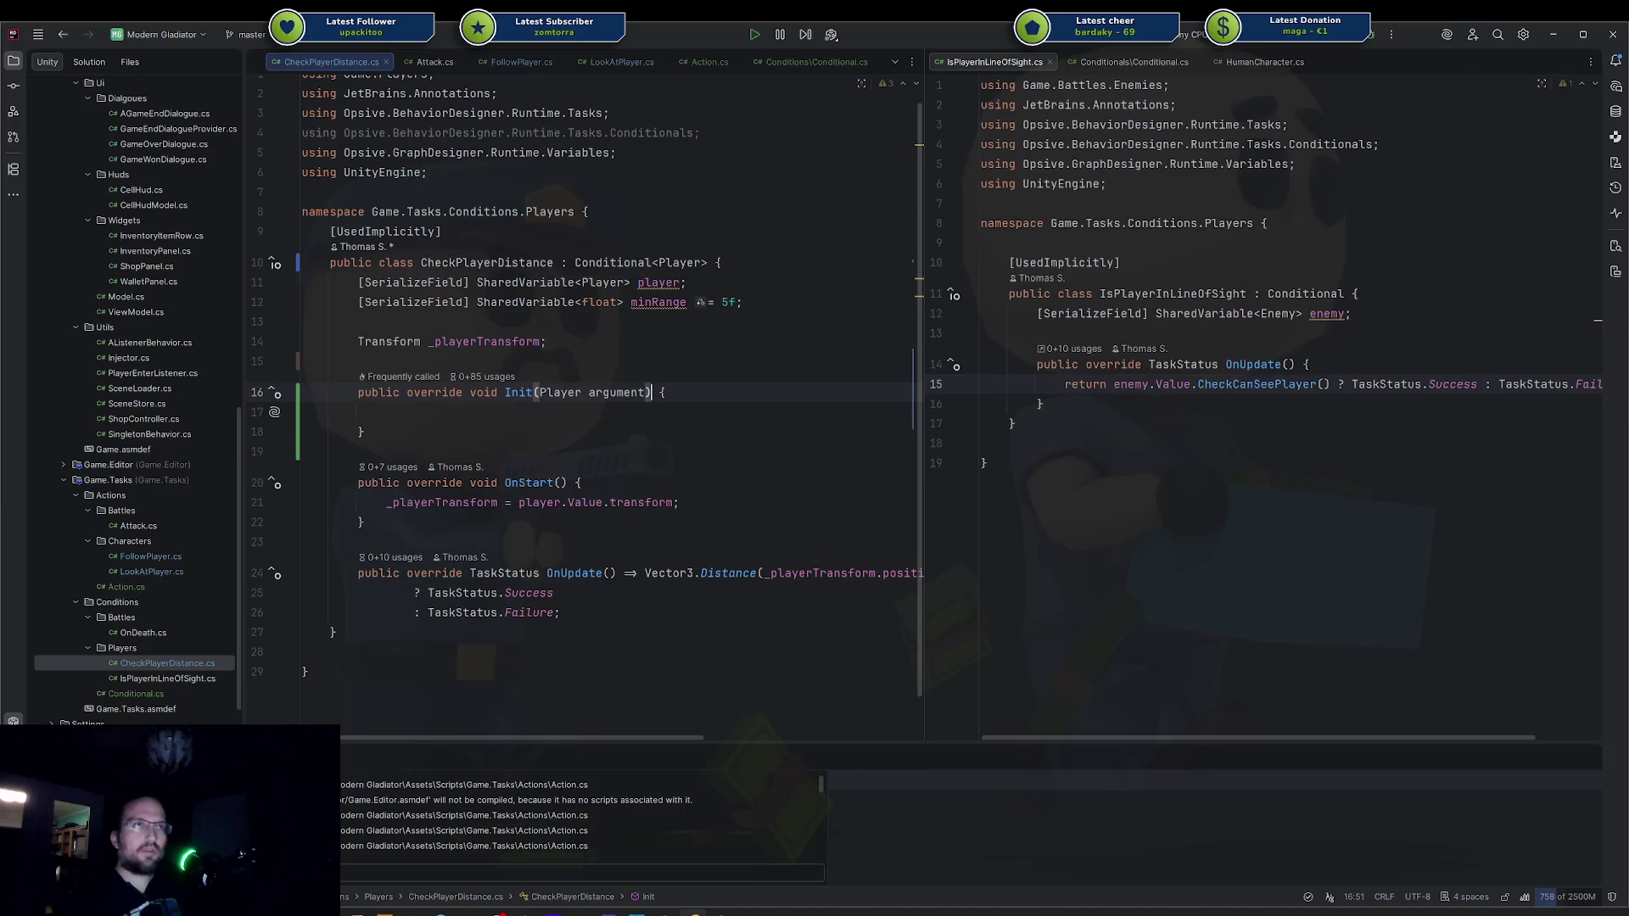
text(layer)
key(Escape)
key(Down)
text(_p)
key(Return)
text(= pla)
key(Return)
text(.tr)
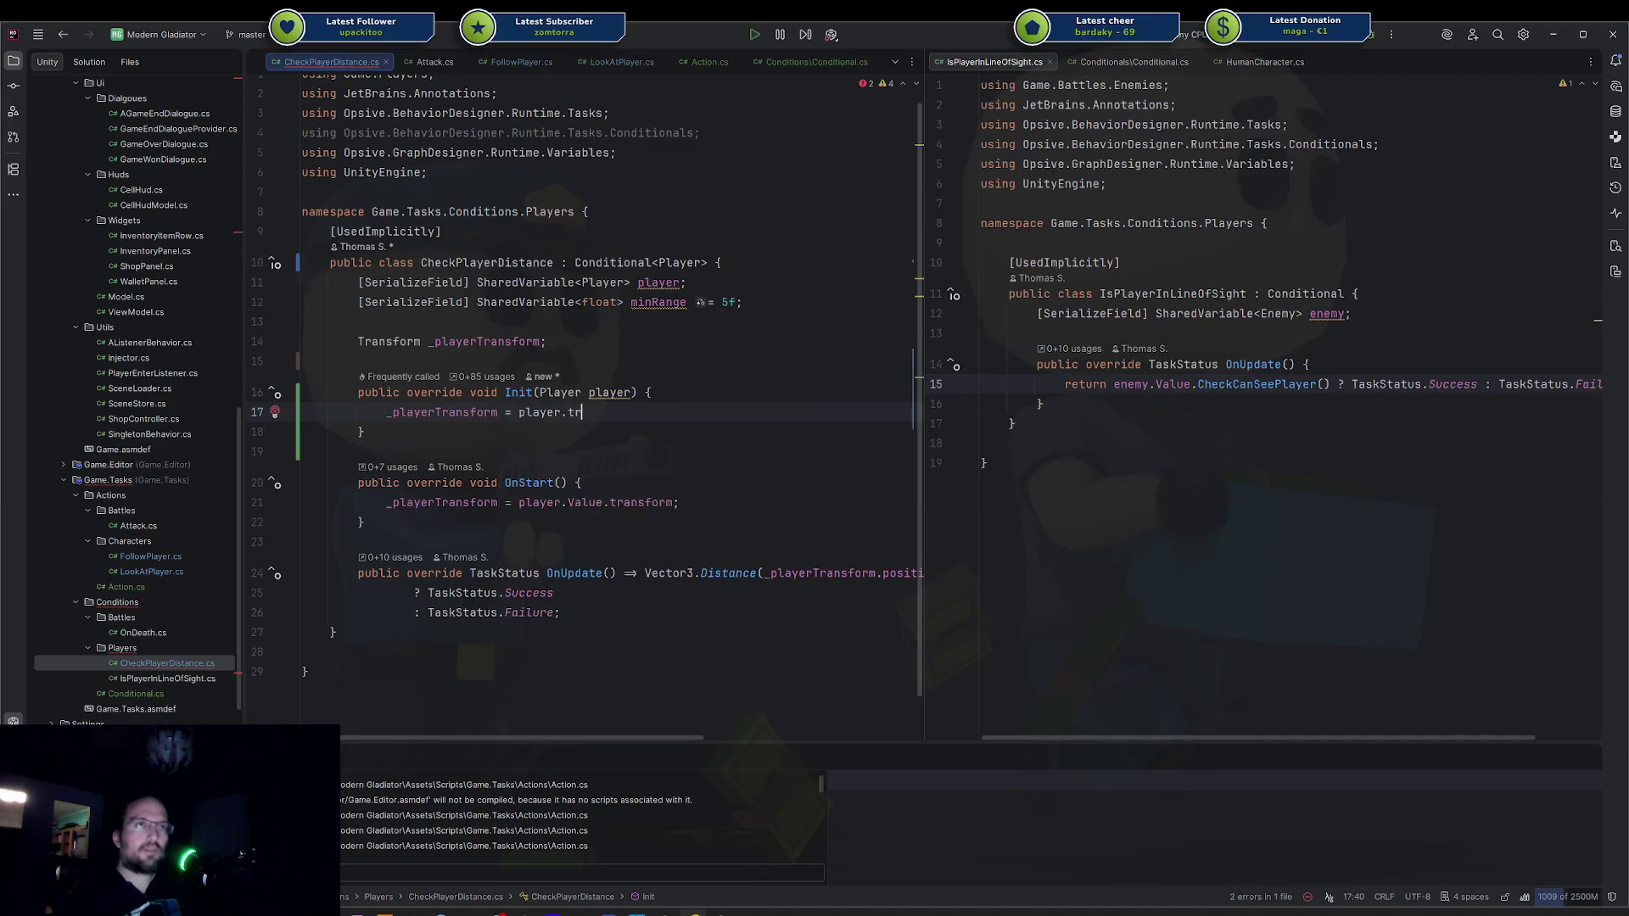
key(Return)
text(;)
Delete the player field, the OnStart method and the unused Conditionals import.
click(302, 360)
click(657, 283)
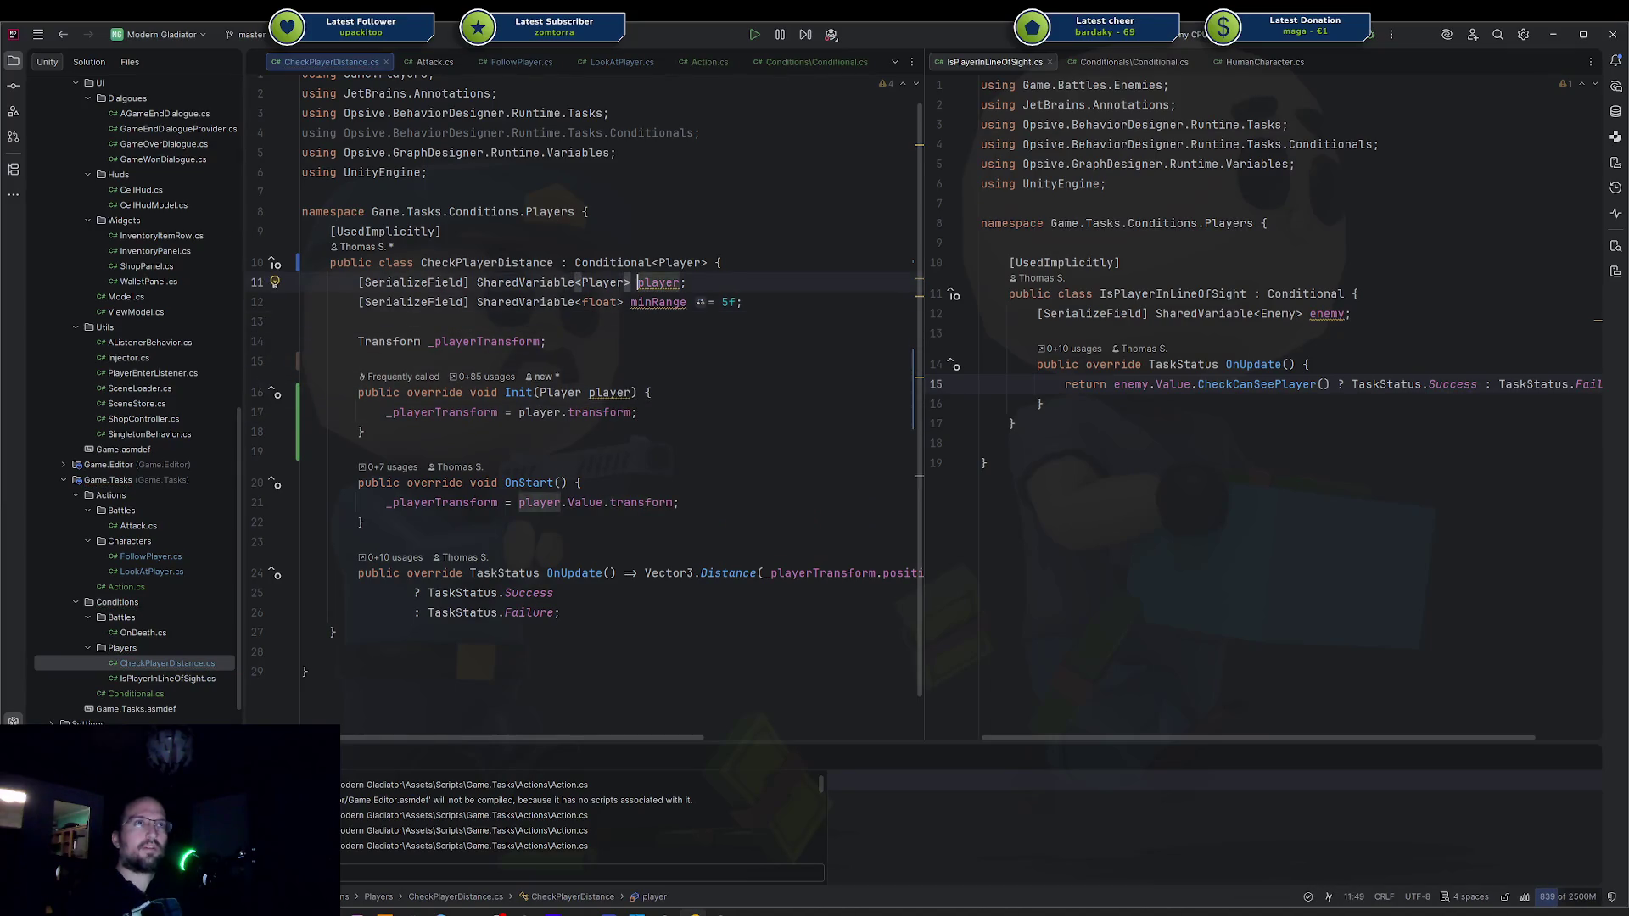
key(ctrl+y)
click(302, 321)
key(ctrl+y)
key(ctrl+y)
key(ctrl+y)
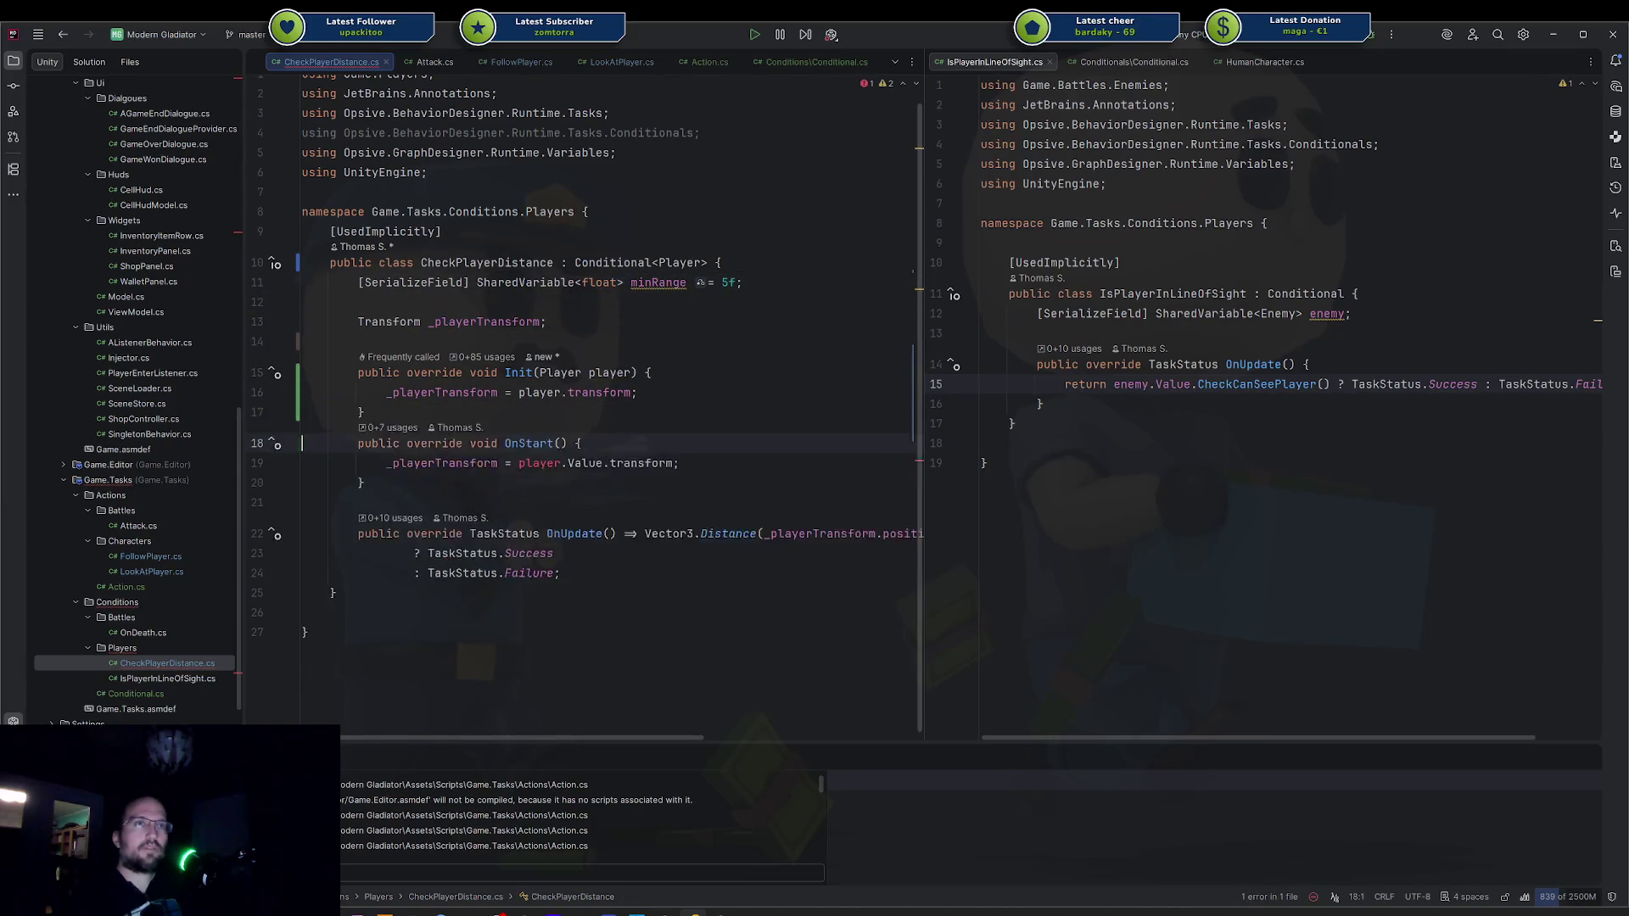
key(ctrl+alt+o)
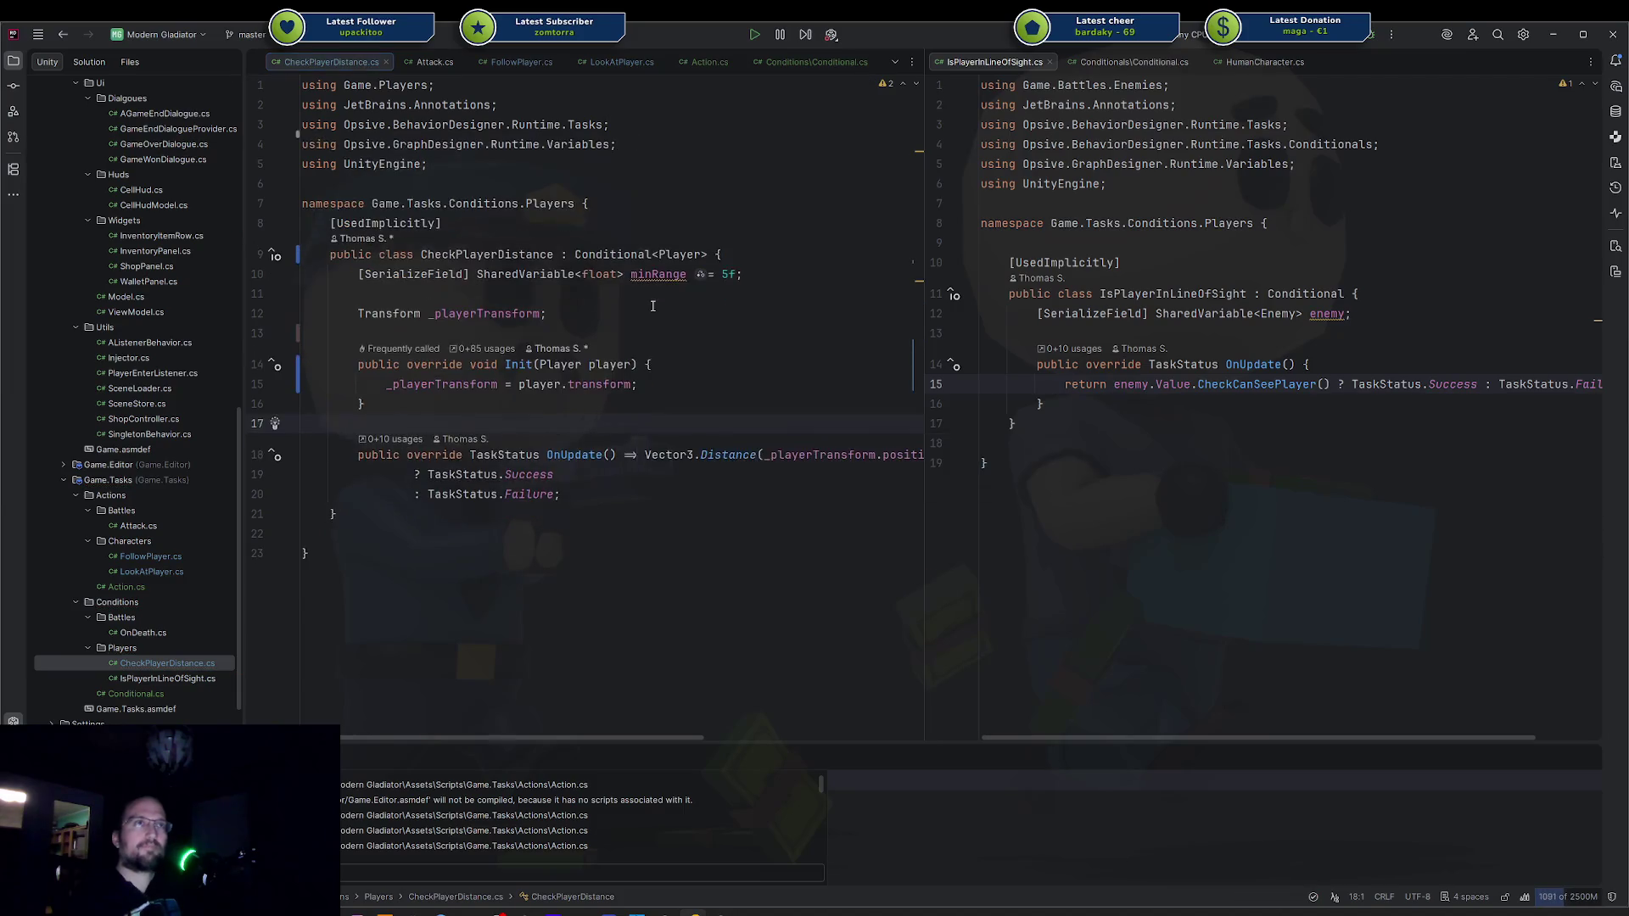
click(650, 392)
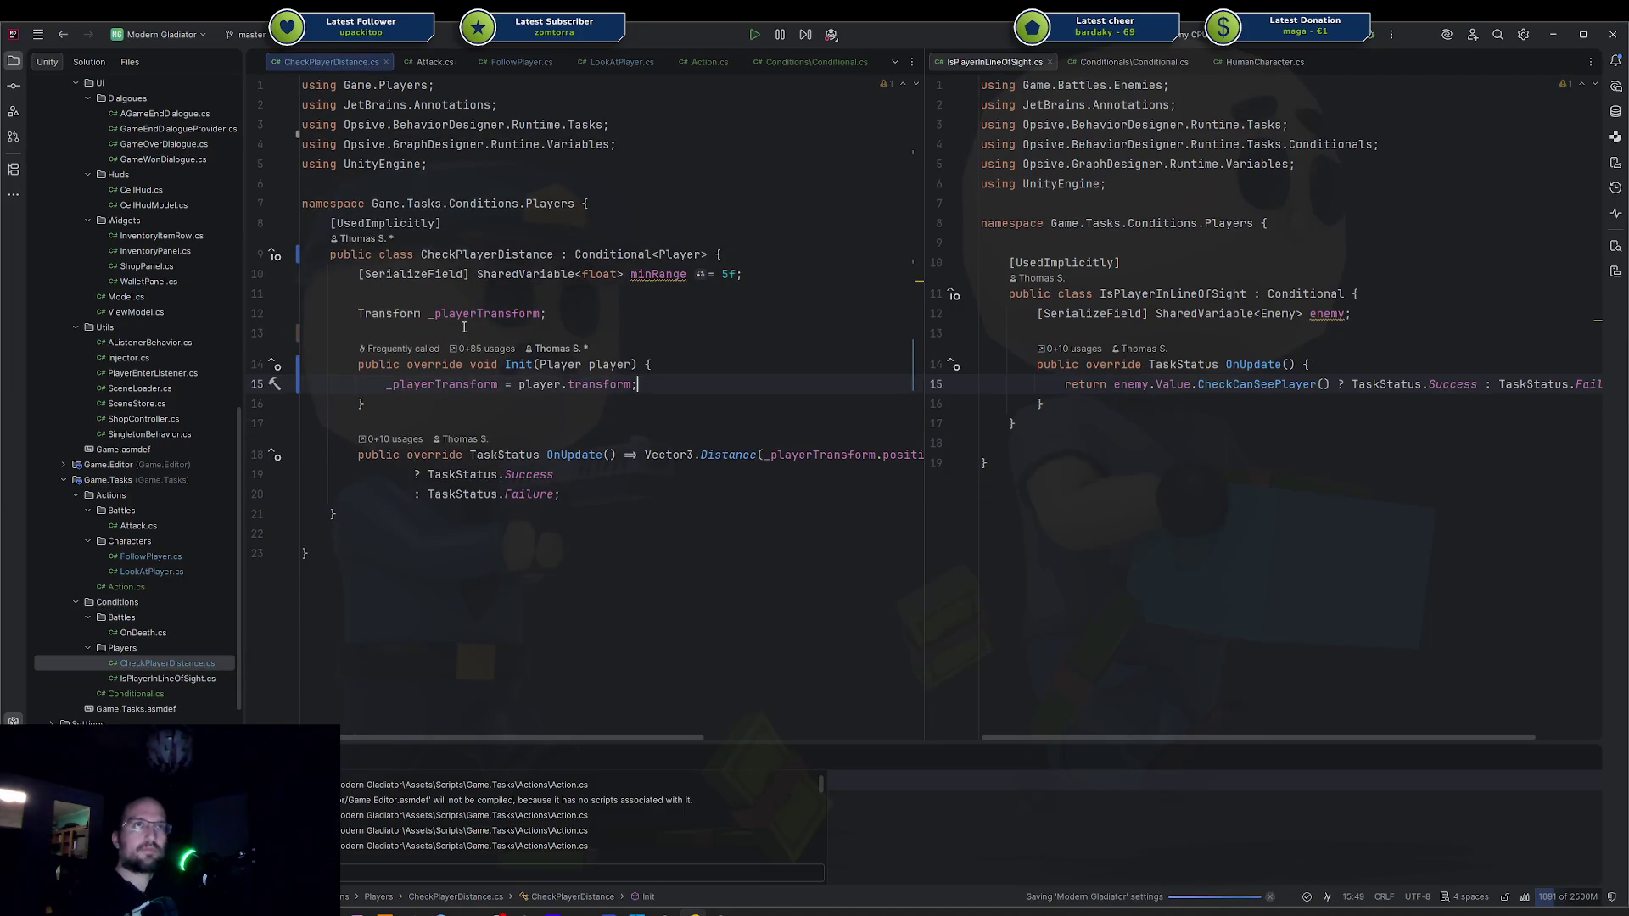
key(Tab)
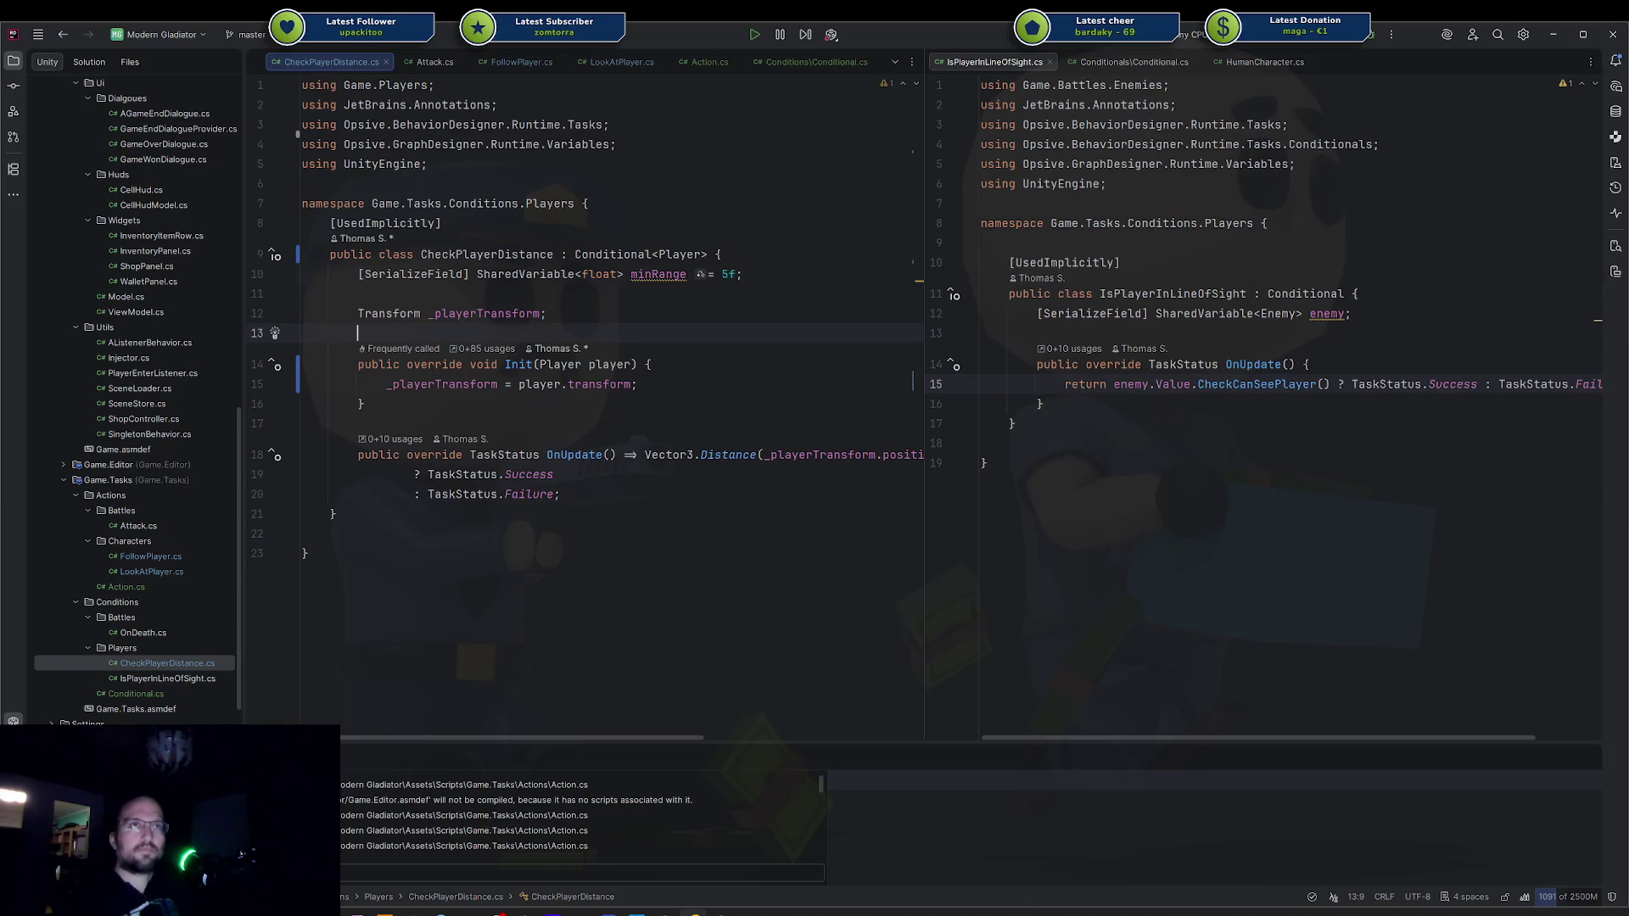
double_click(151, 678)
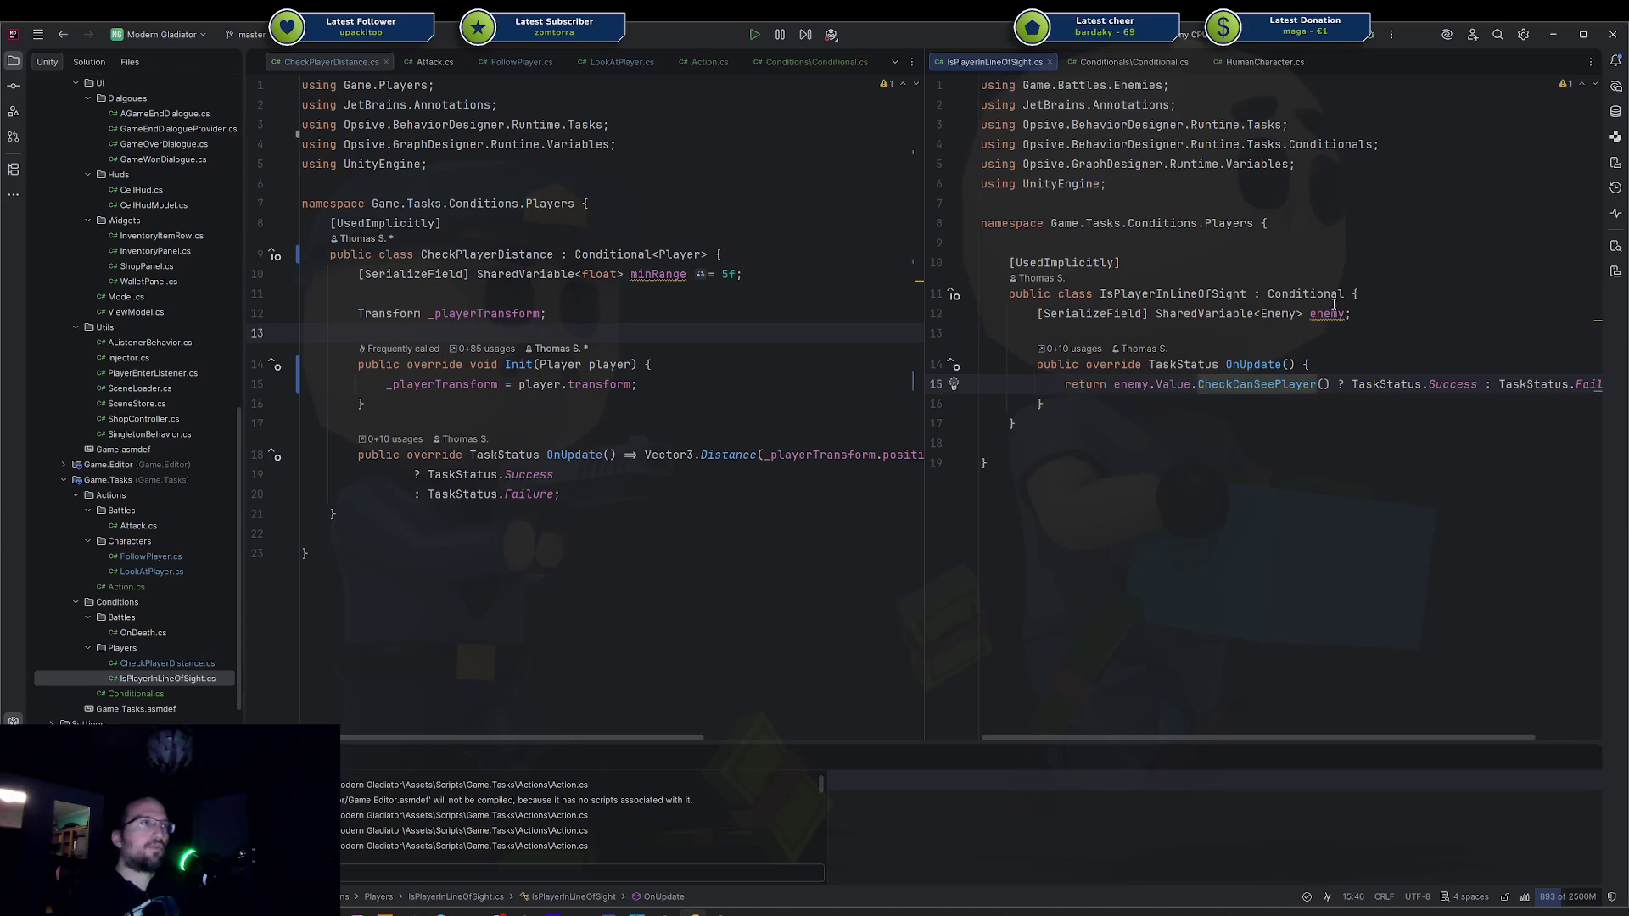
text(<C)
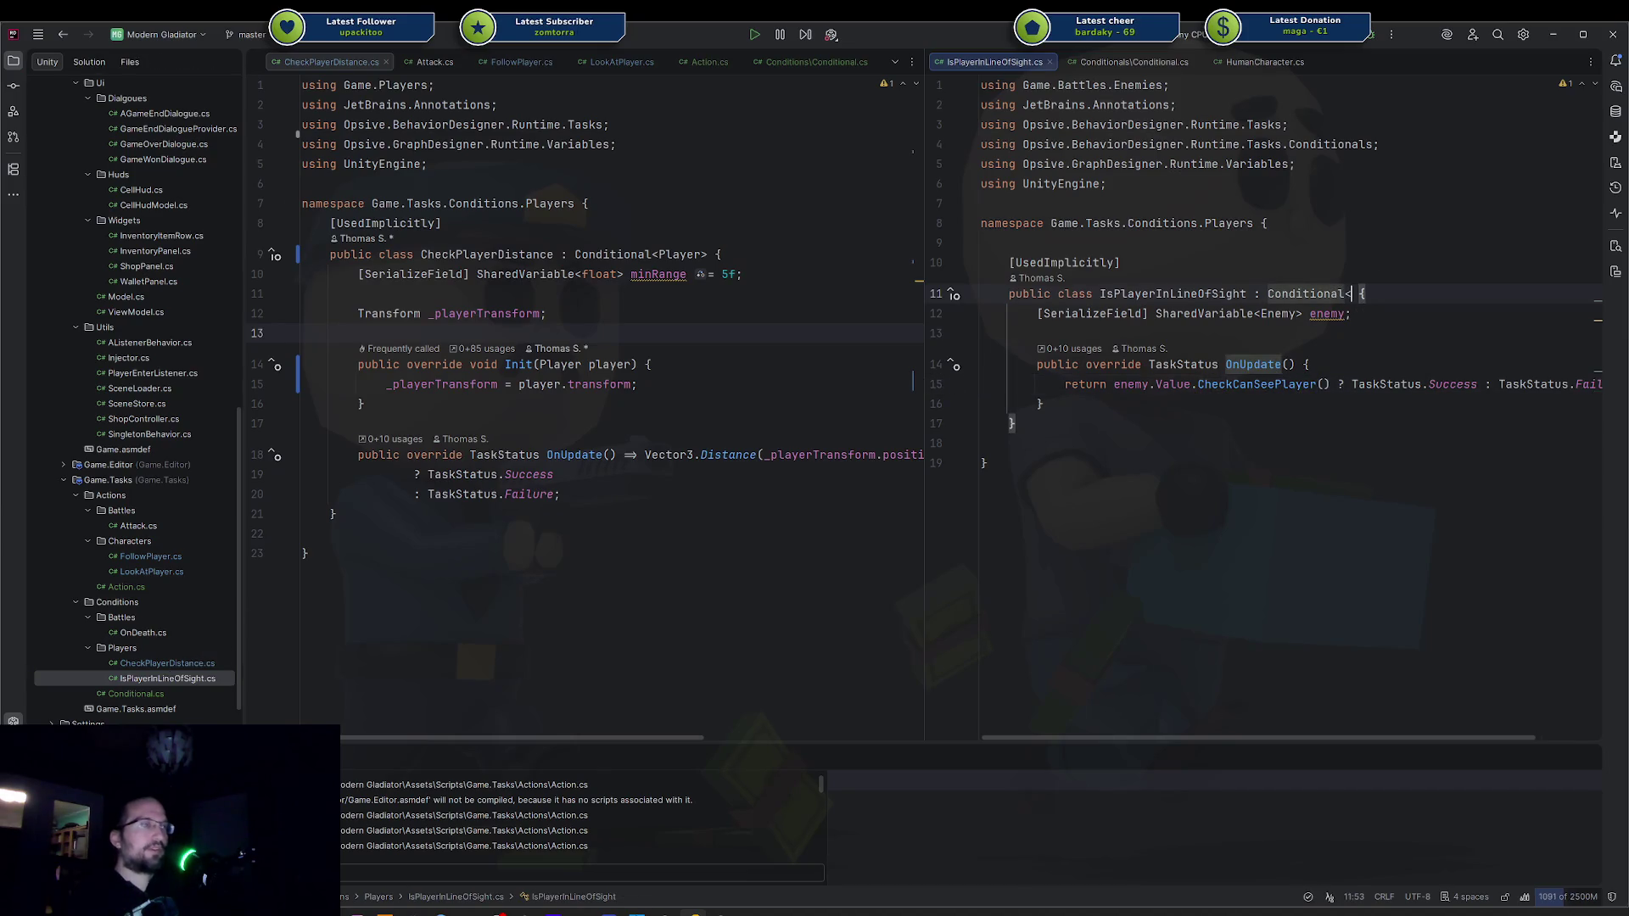
text(Player)
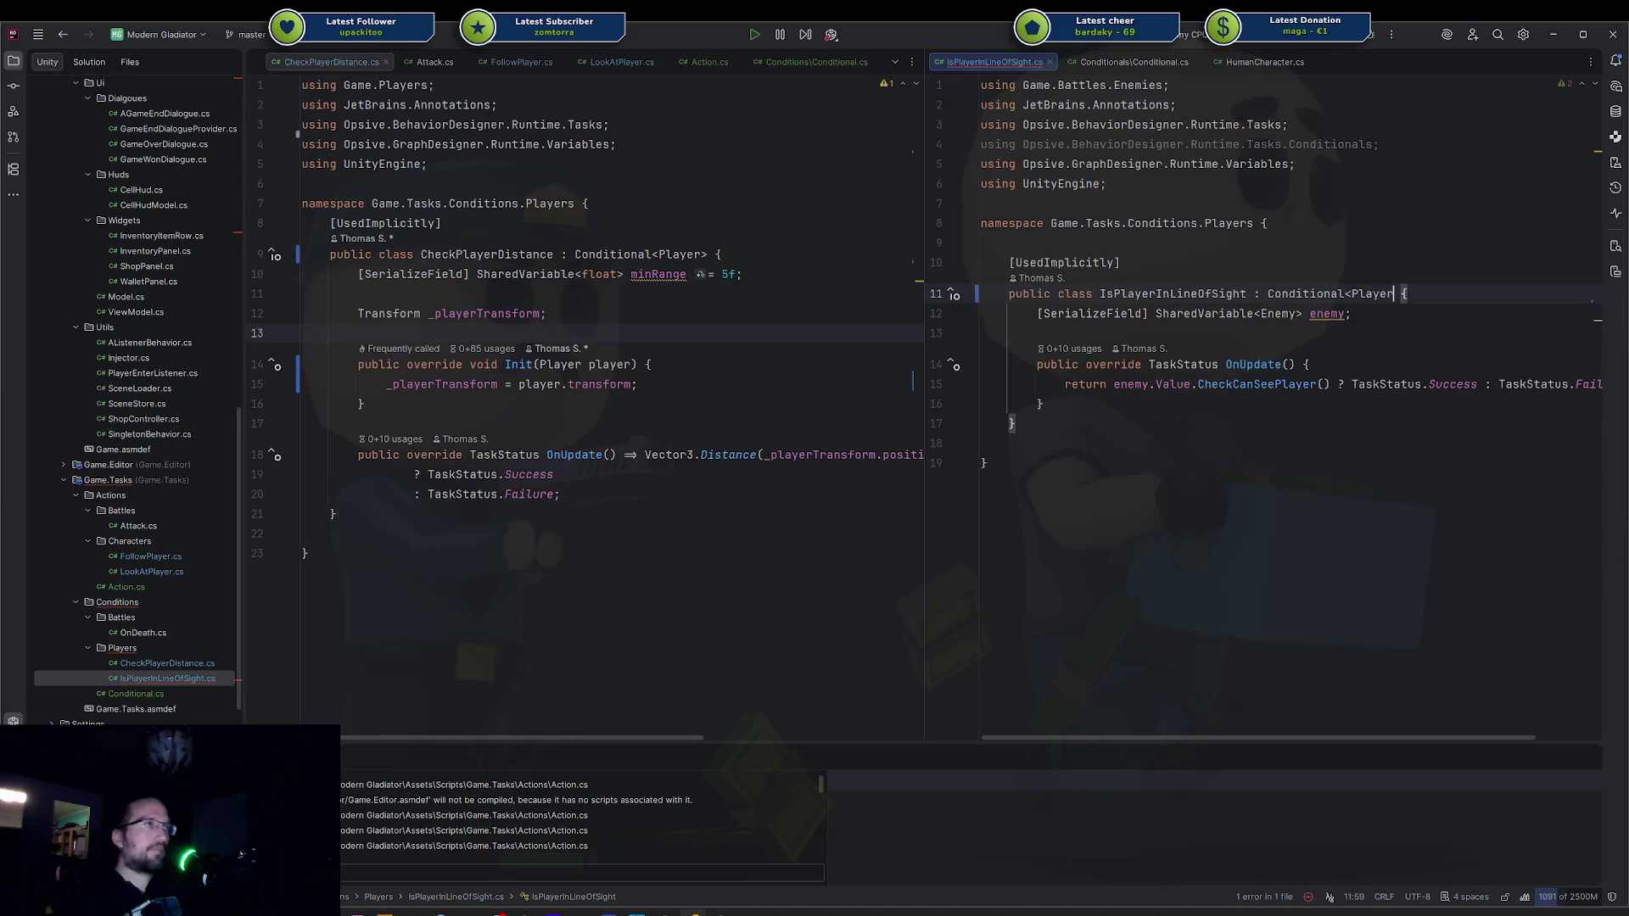
key(Return)
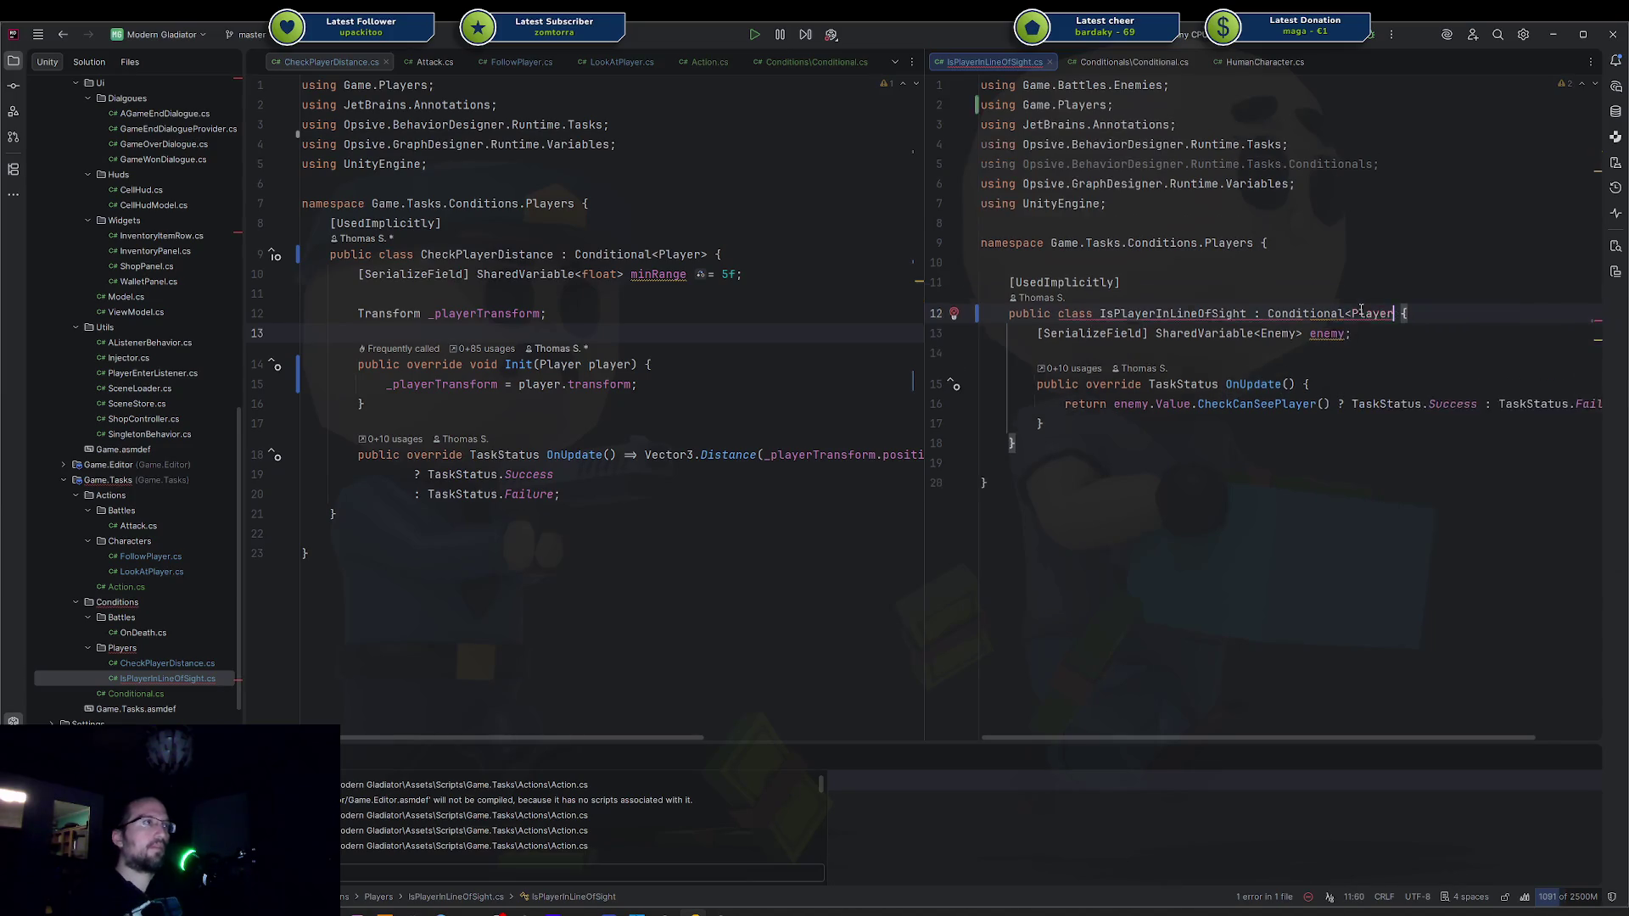
text(>)
key(Down)
key(Return)
key(Return)
key(ctrl+i)
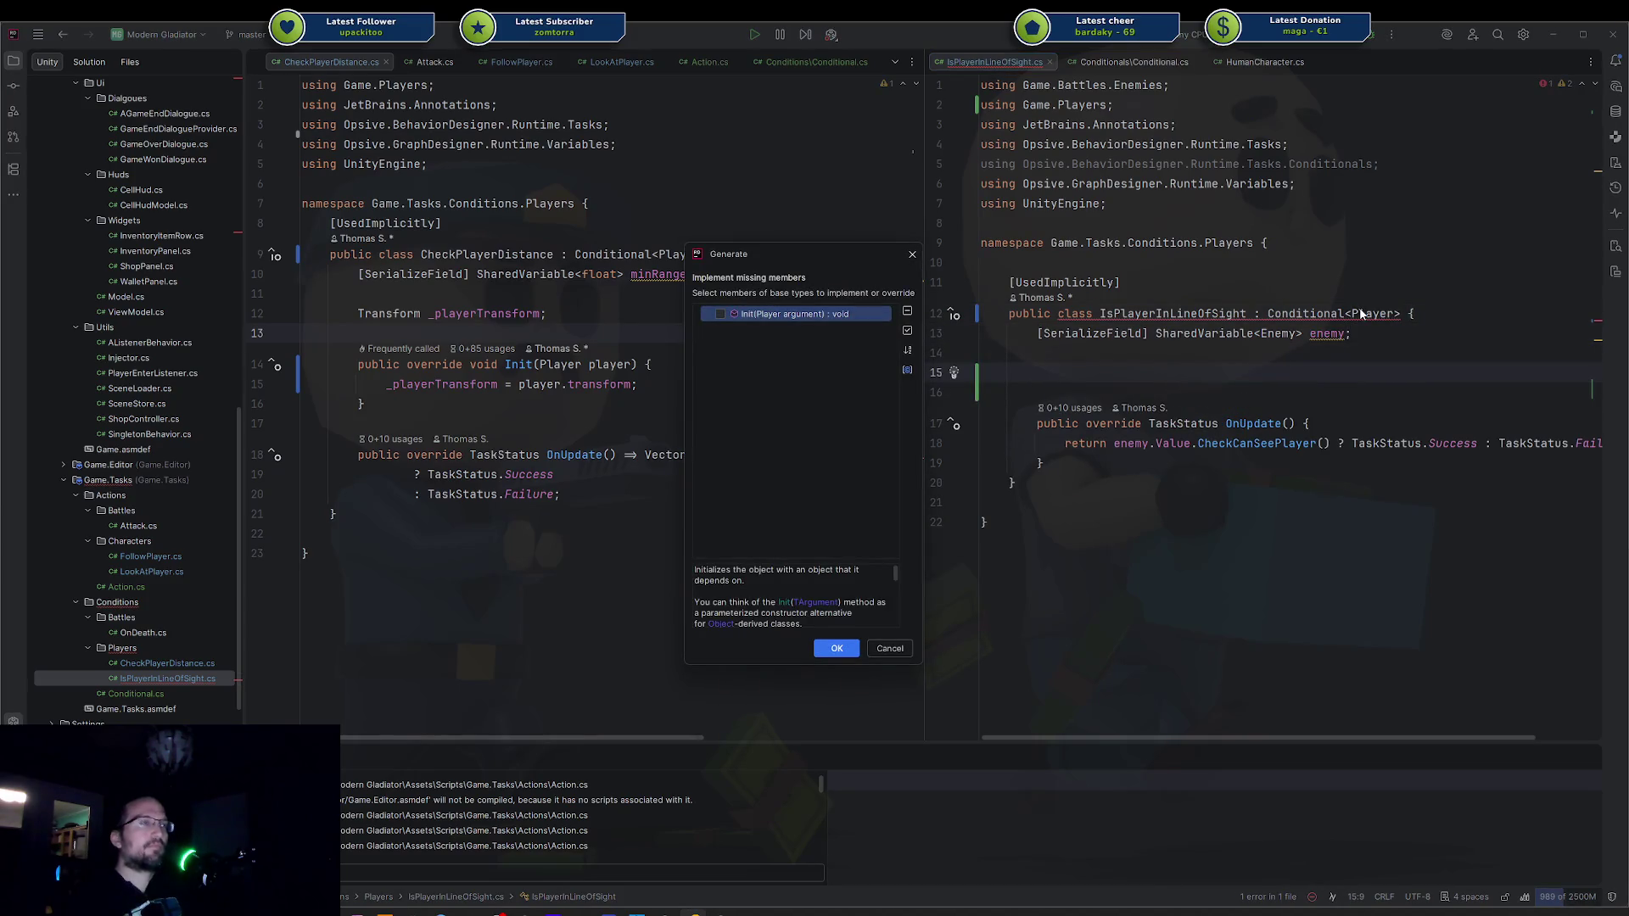
key(Escape)
key(ctrl+z)
key(ctrl+z)
key(ctrl+z)
key(ctrl+z)
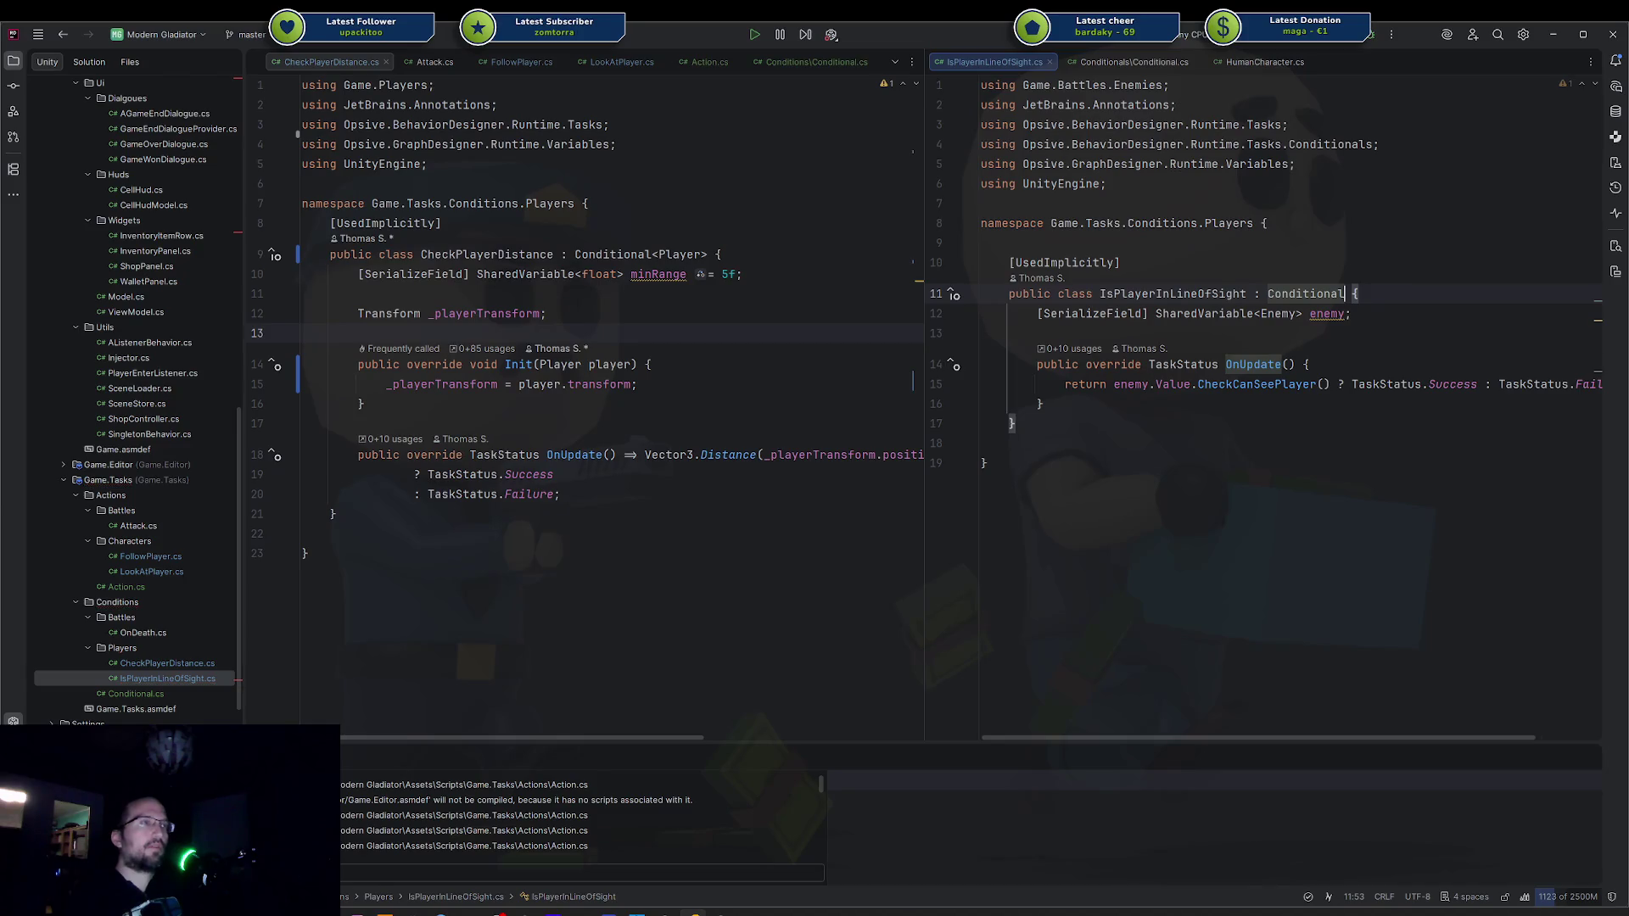
key(ctrl+End)
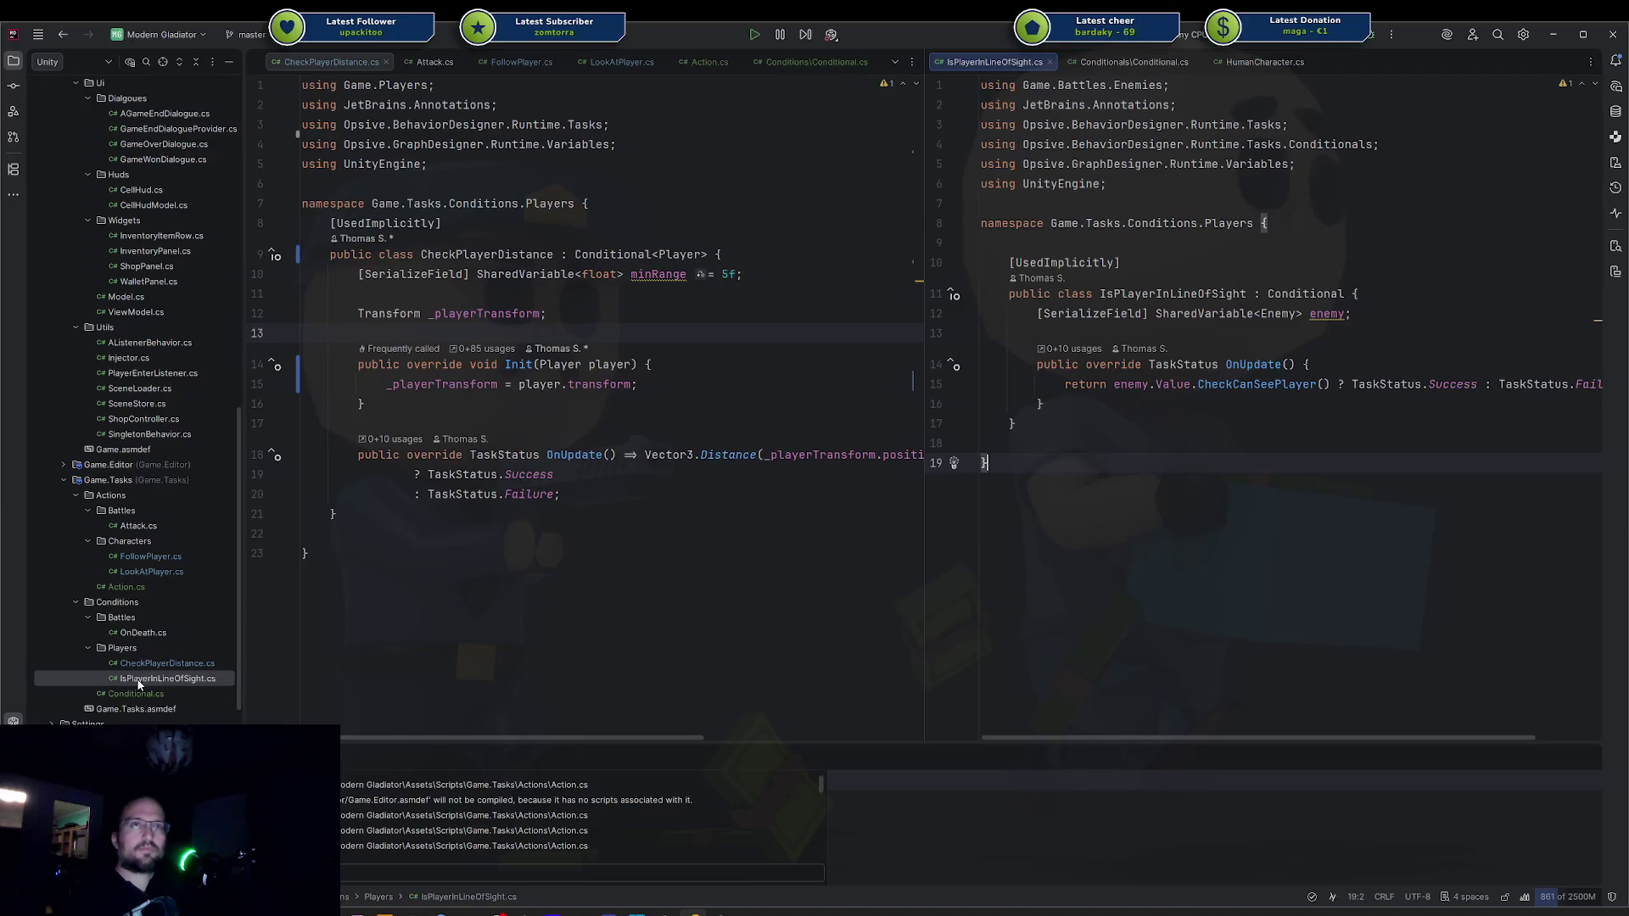
Preview OnDeath.cs in the right editor beside CheckPlayerDistance.cs, then return to the left editor.
click(146, 634)
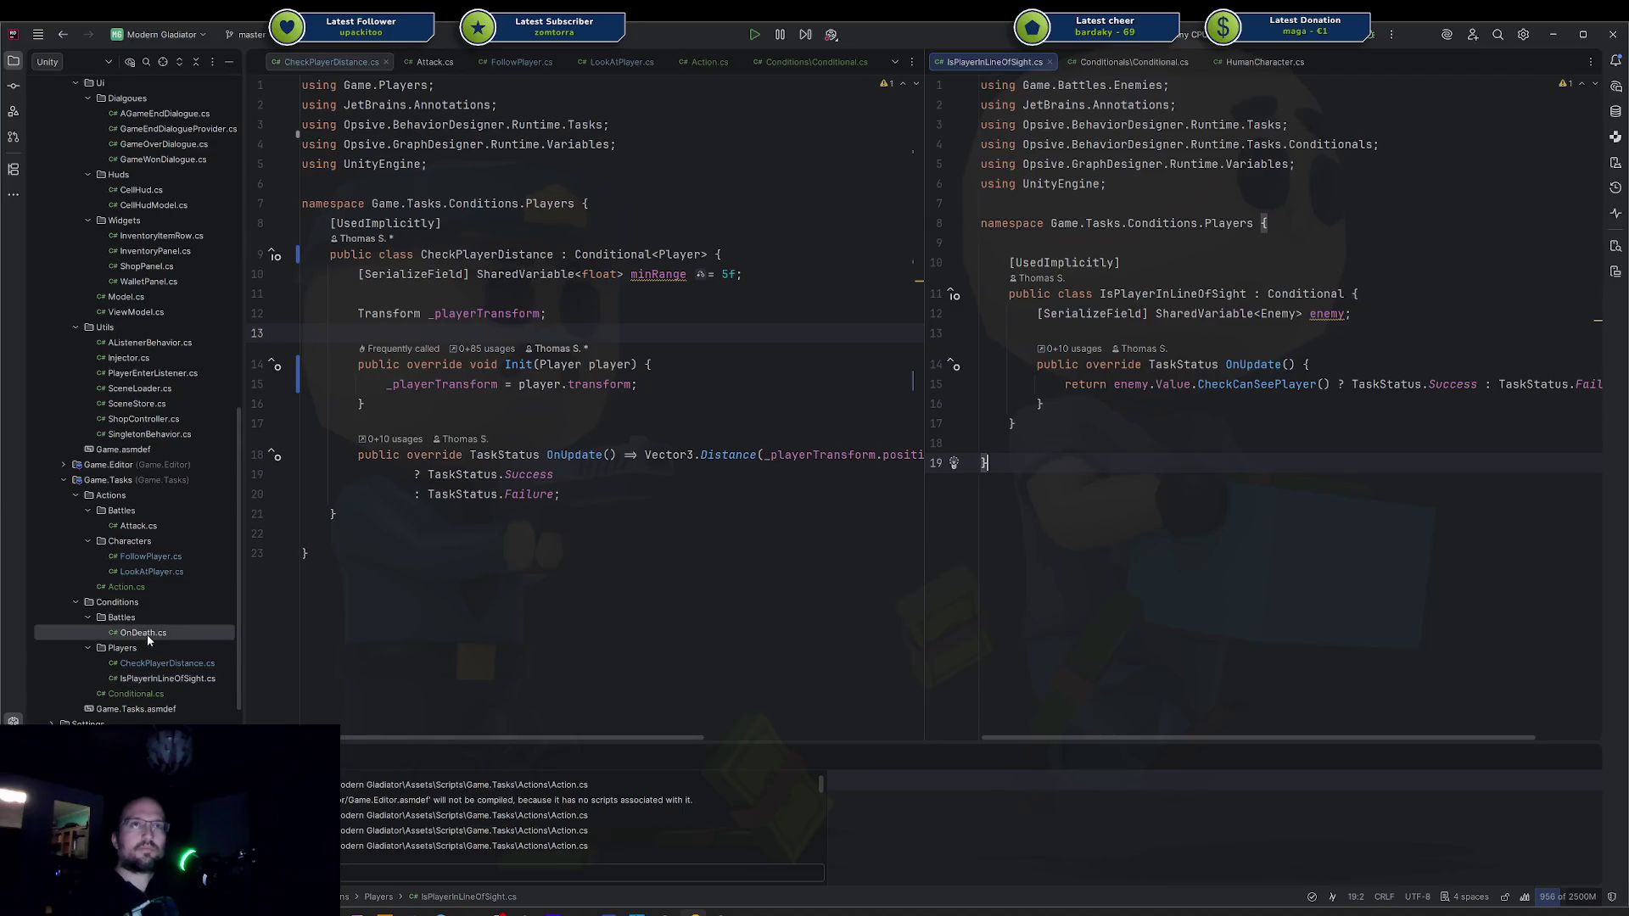
click(1180, 458)
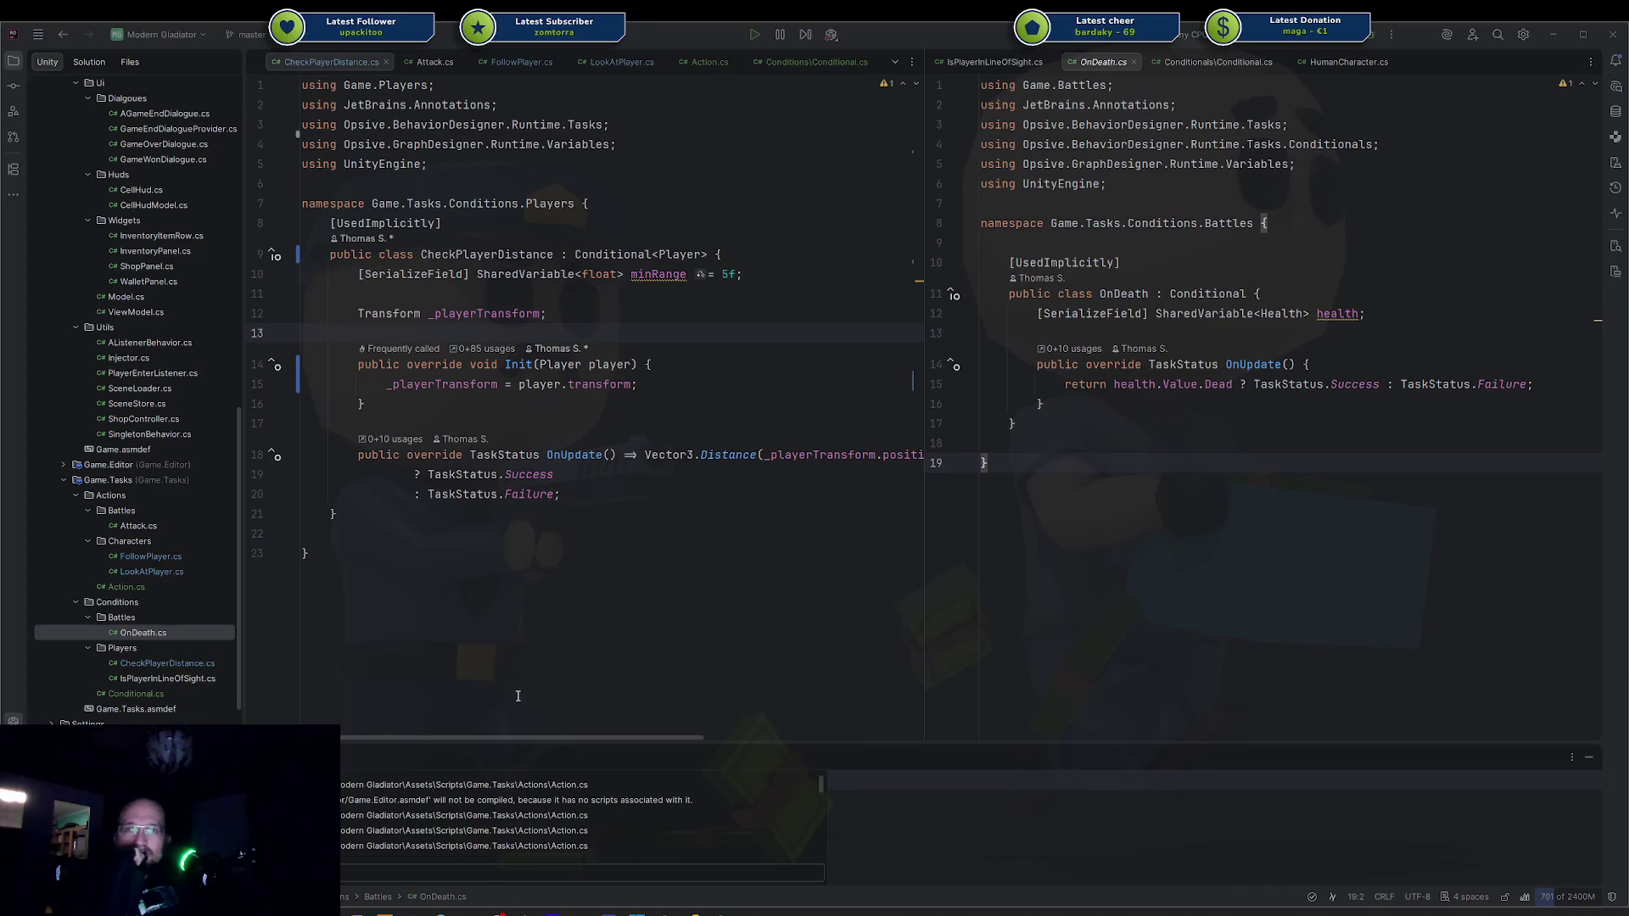
click(601, 516)
mouse_move(683, 912)
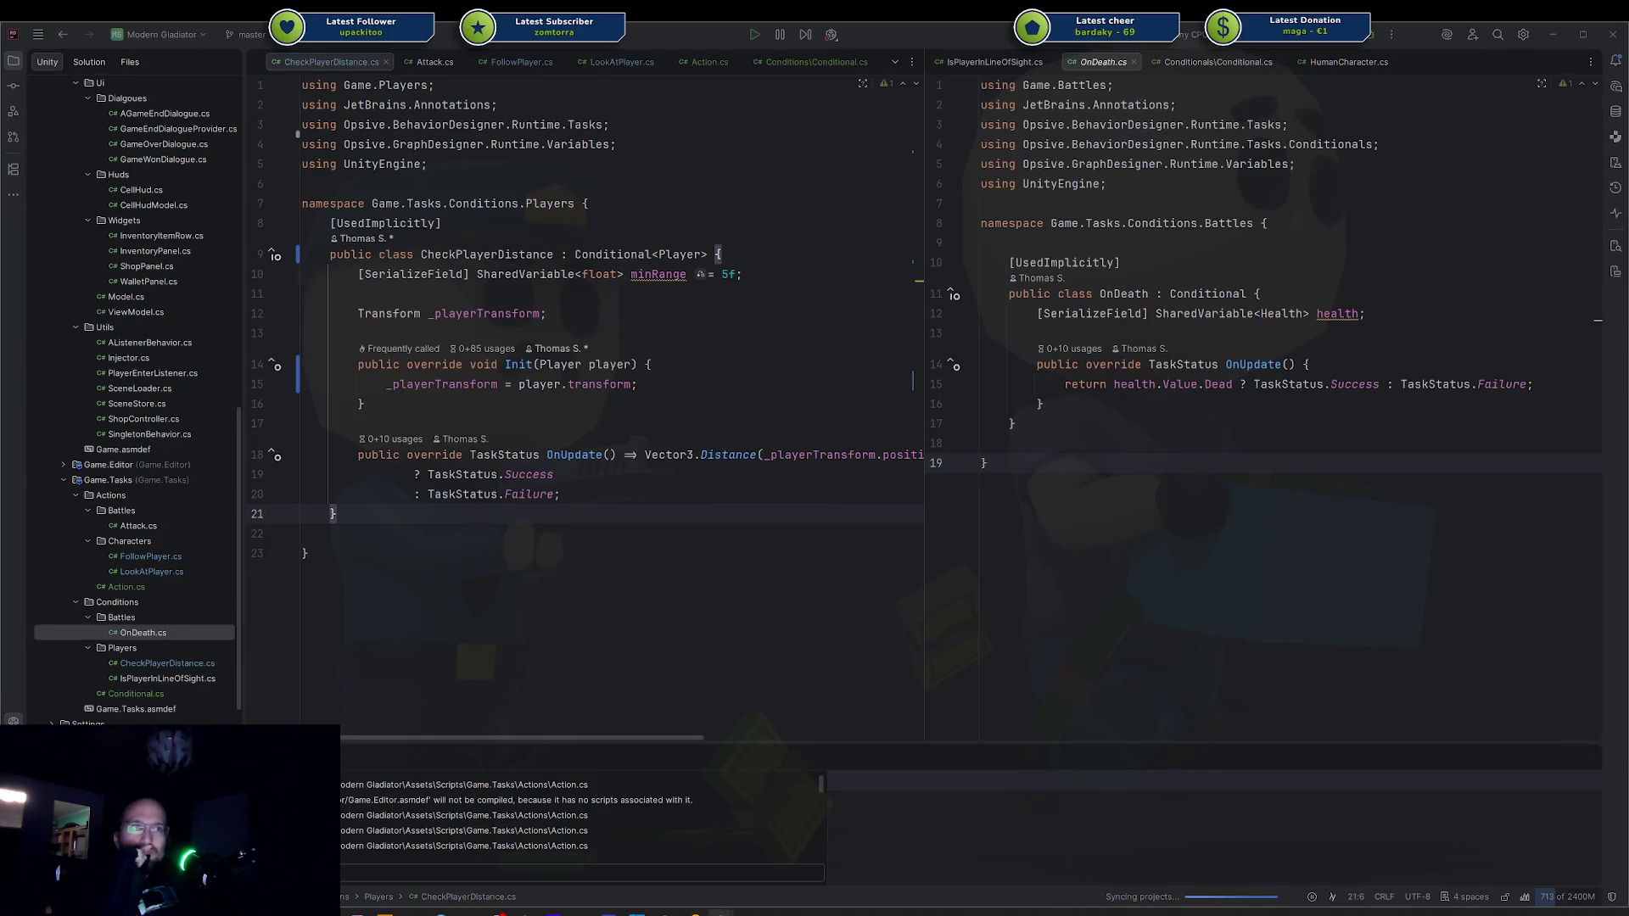
click(750, 887)
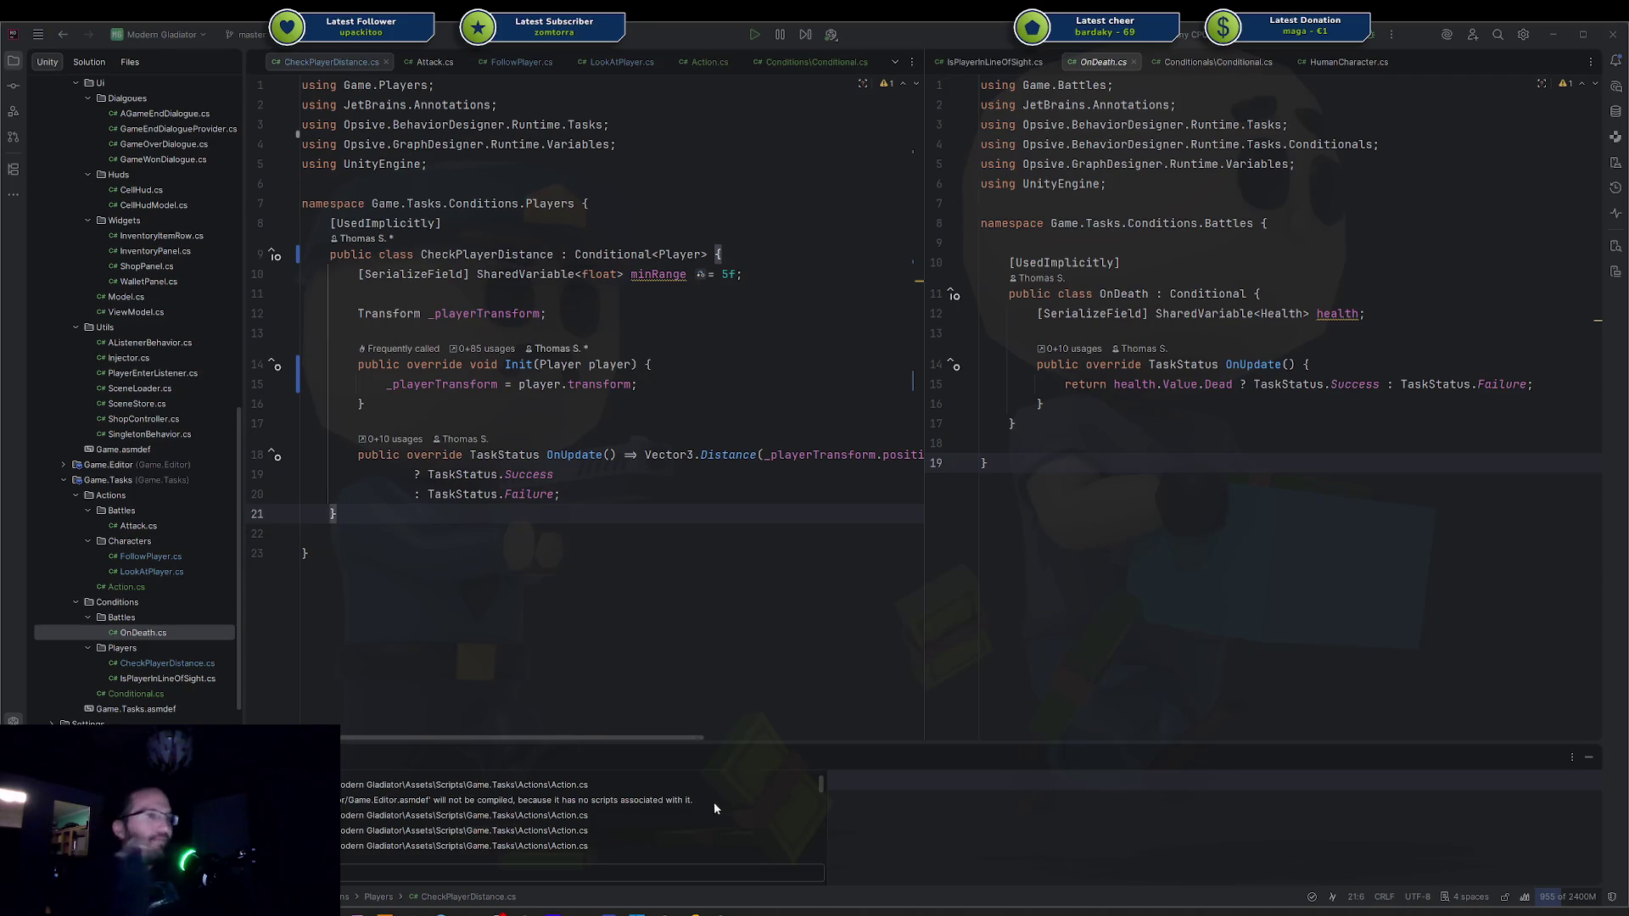
Switch to Unity and back to Rider while the edited task scripts recompile.
key(alt+Tab)
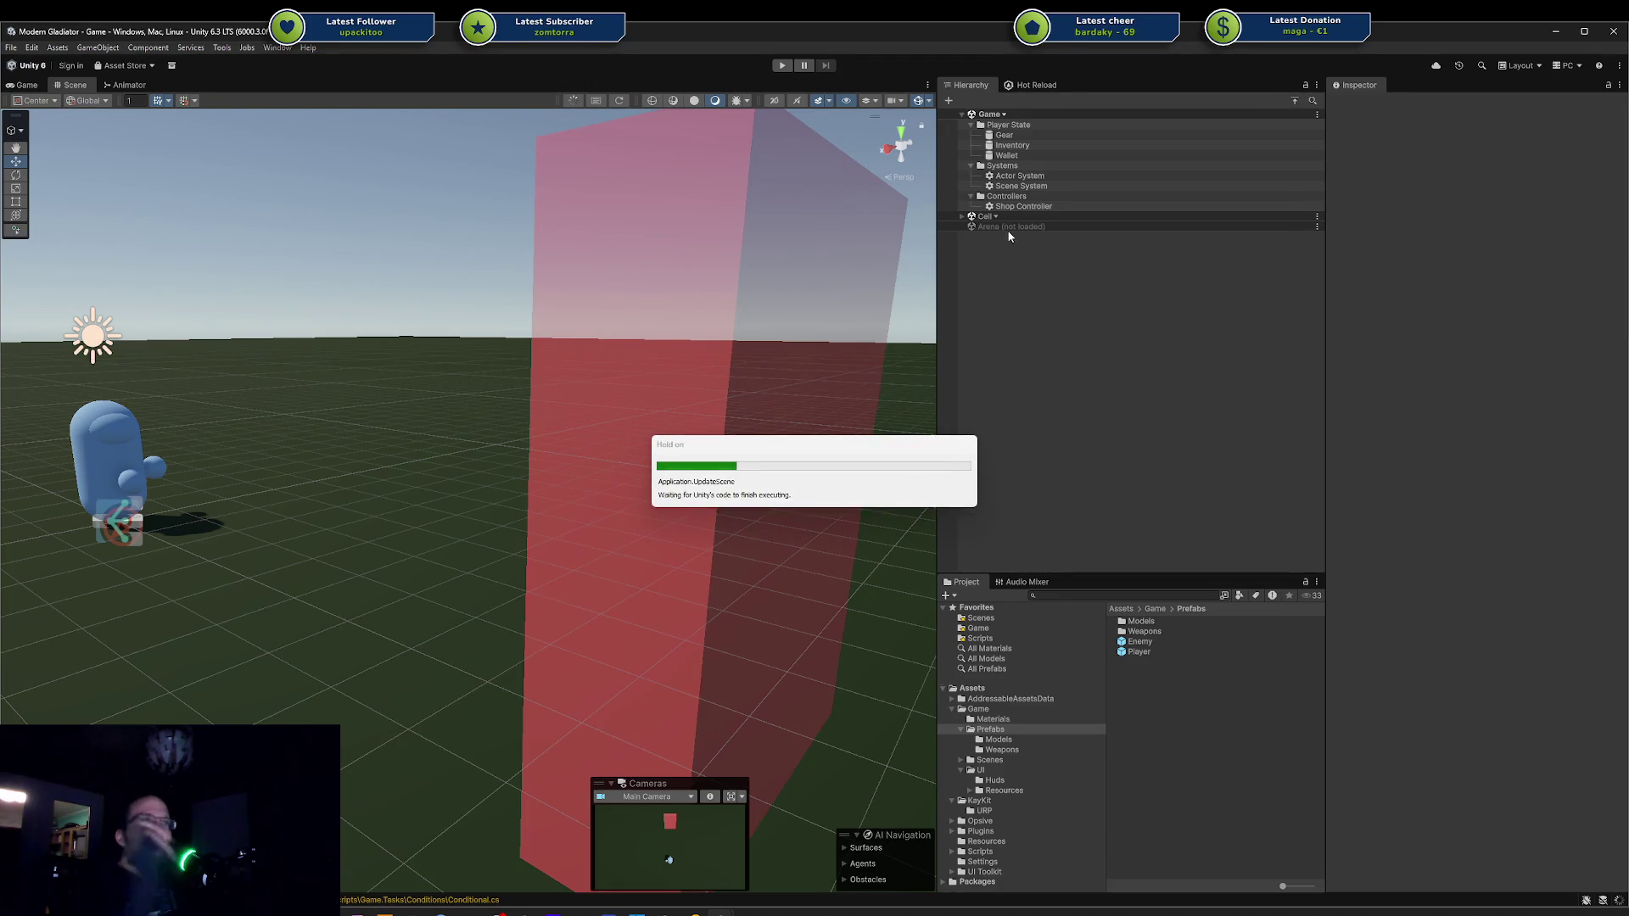
key(alt+Tab)
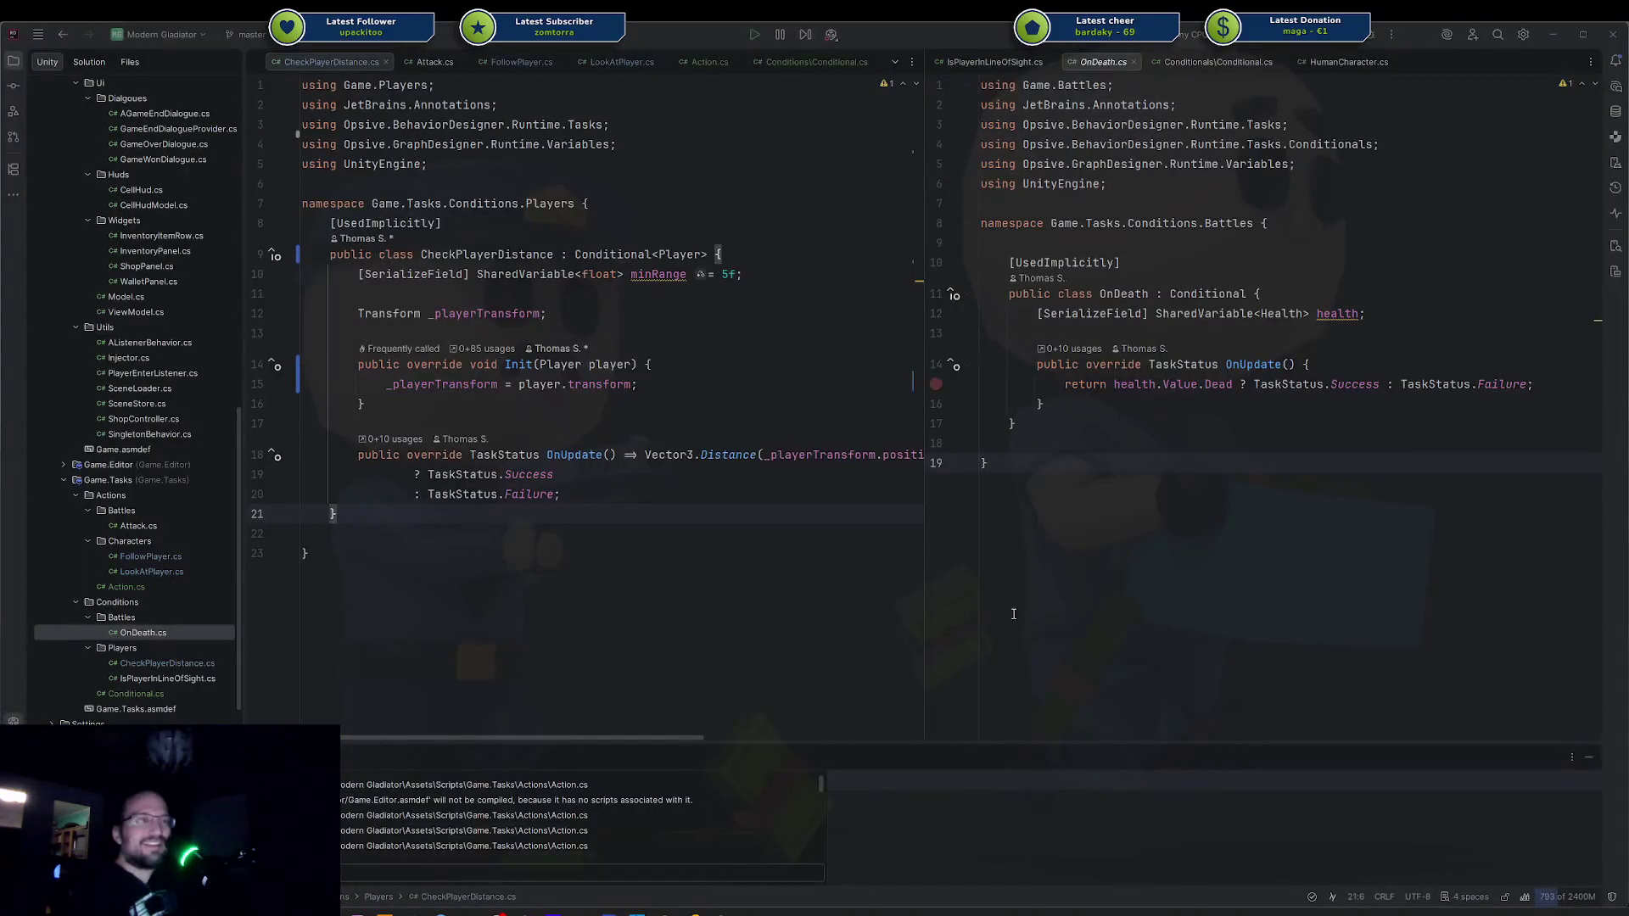
click(1014, 612)
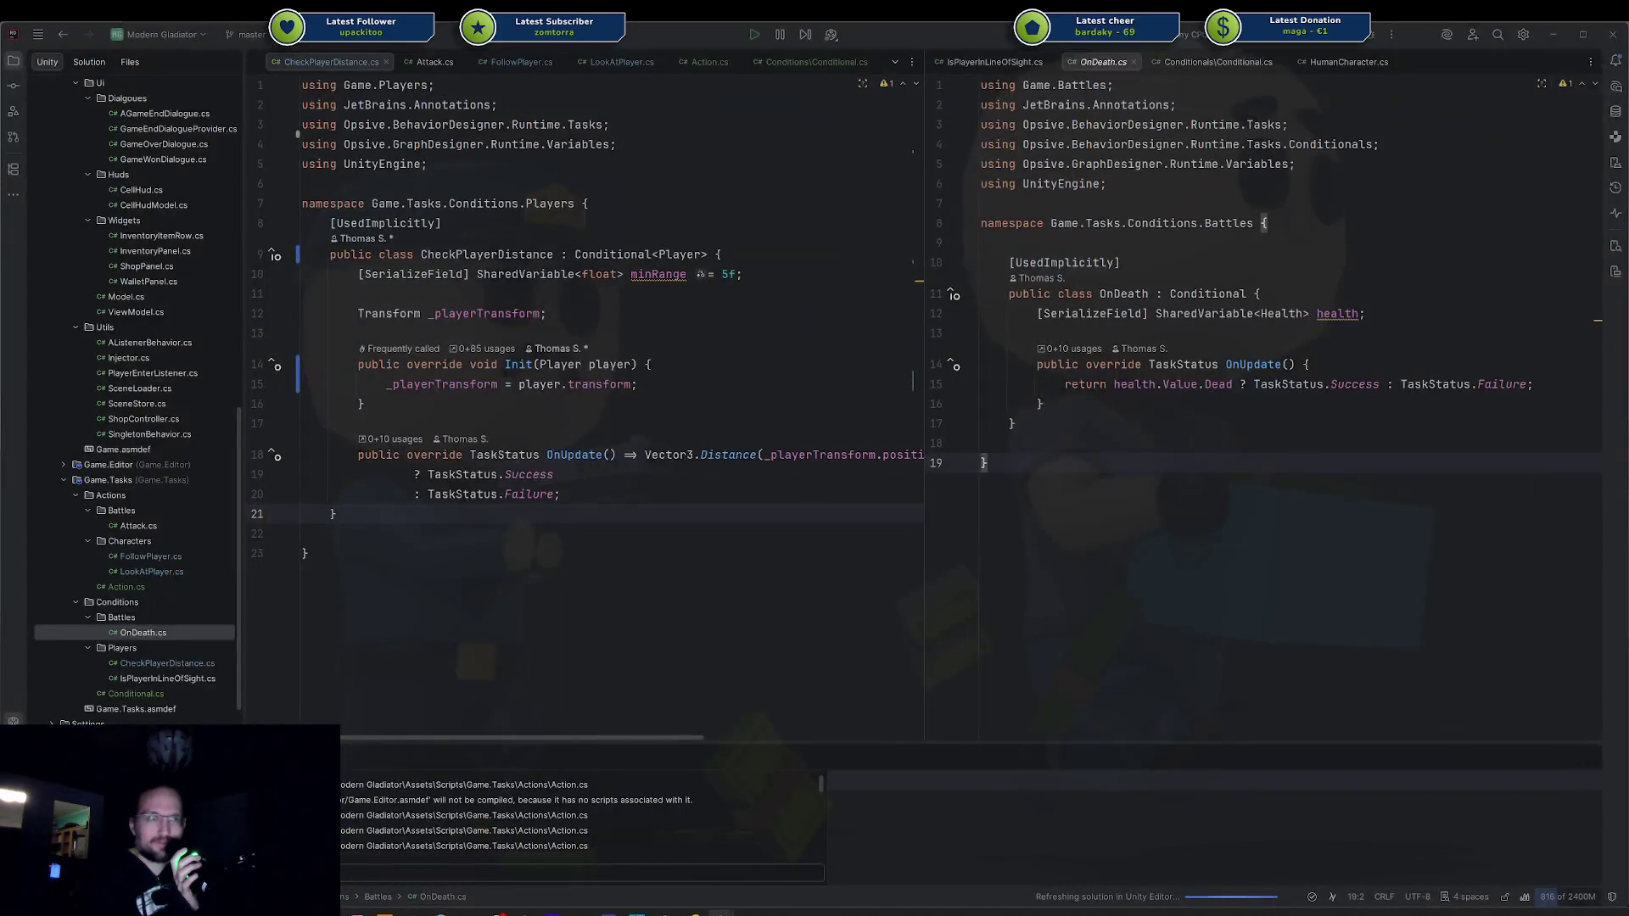
Load the Arena scene, delete Level's BT Blackboard object, and save the scene.
mouse_move(720, 911)
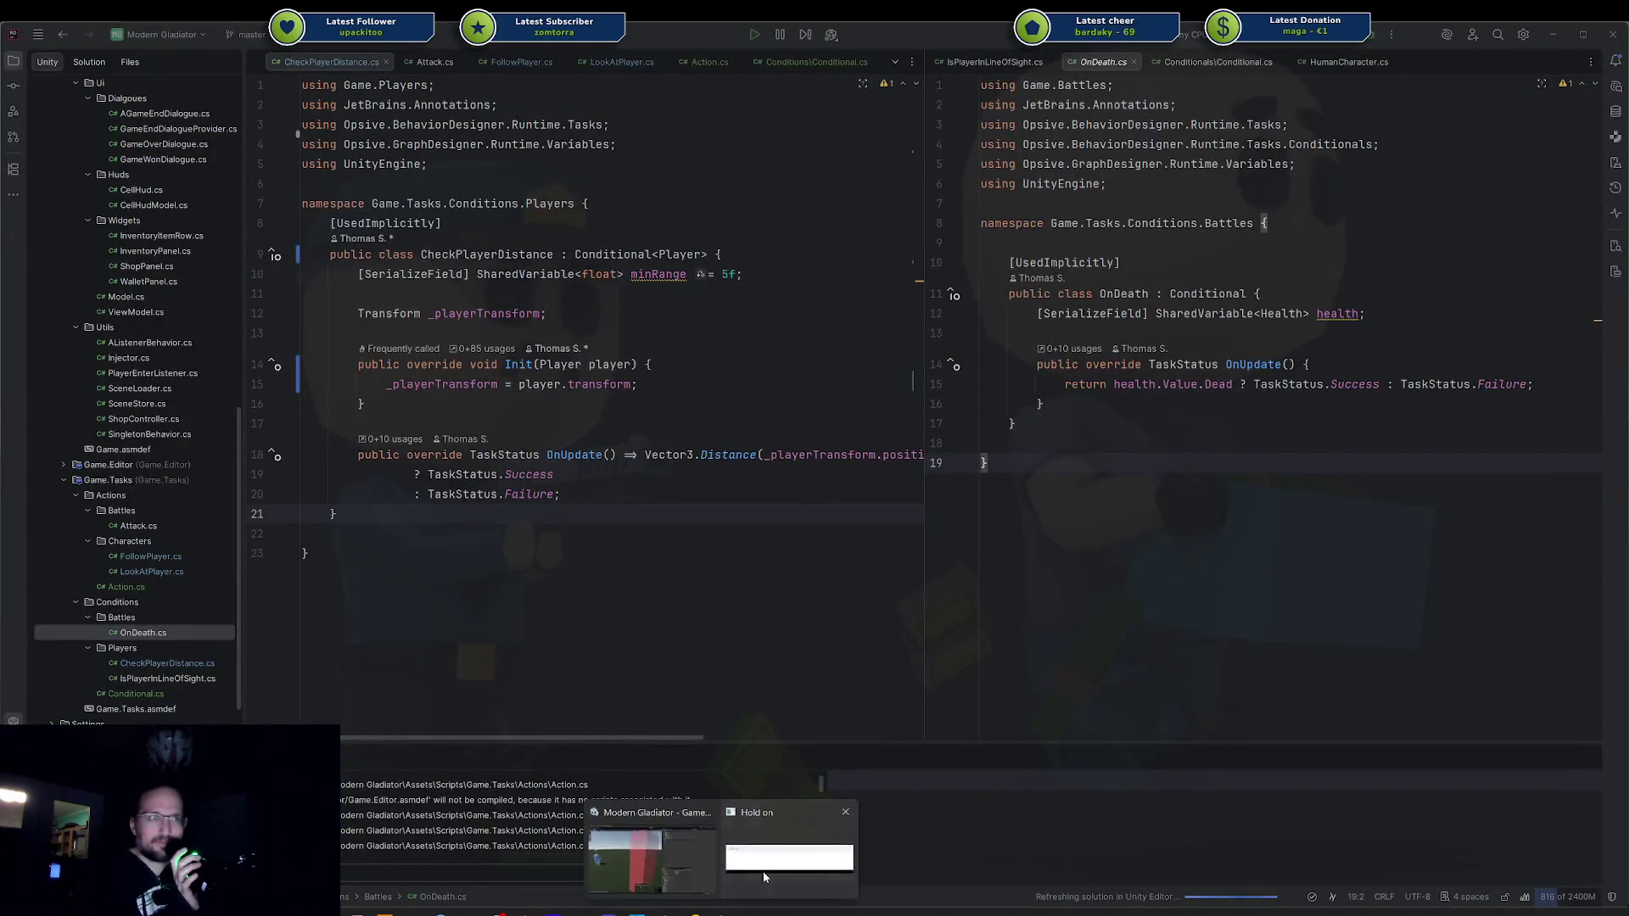
click(763, 869)
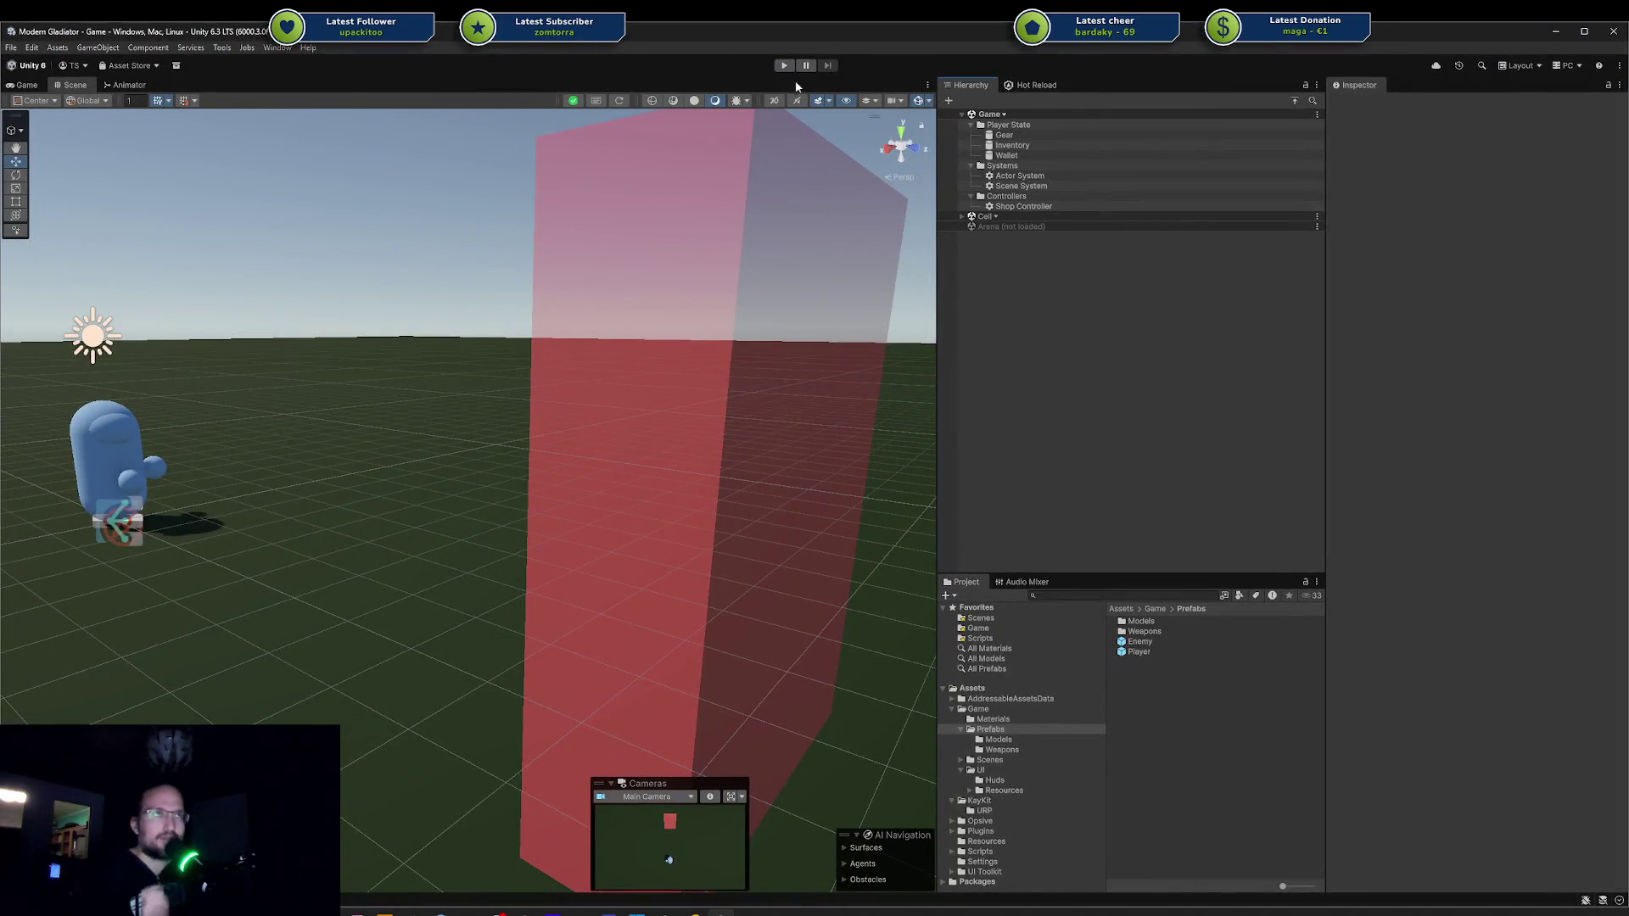
right_click(988, 227)
click(1031, 231)
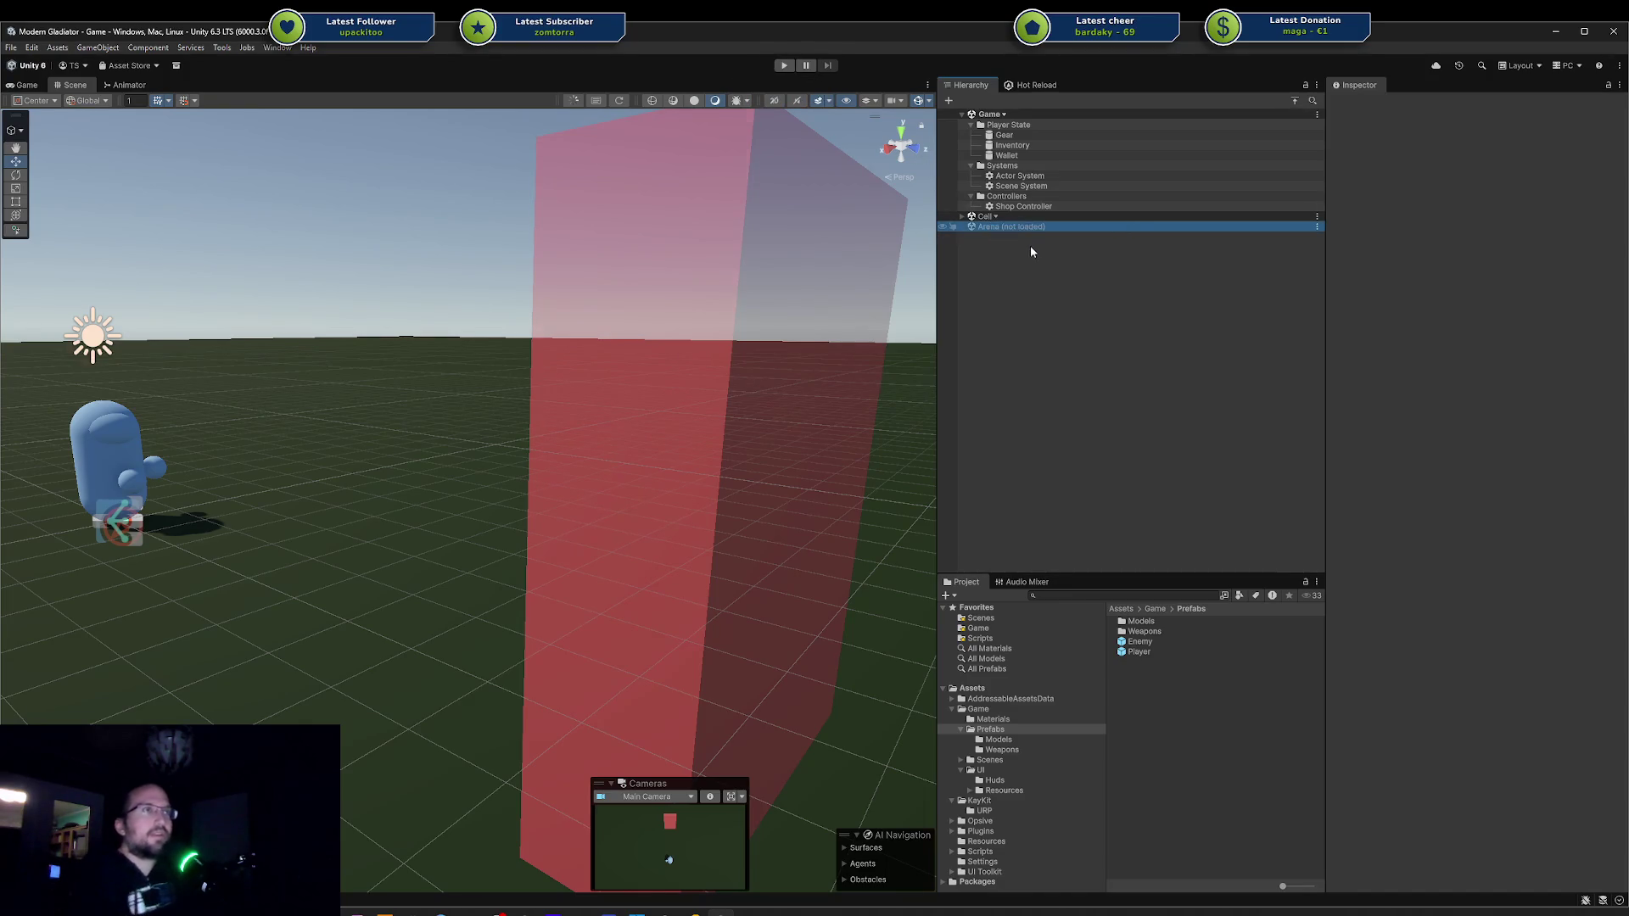
click(971, 247)
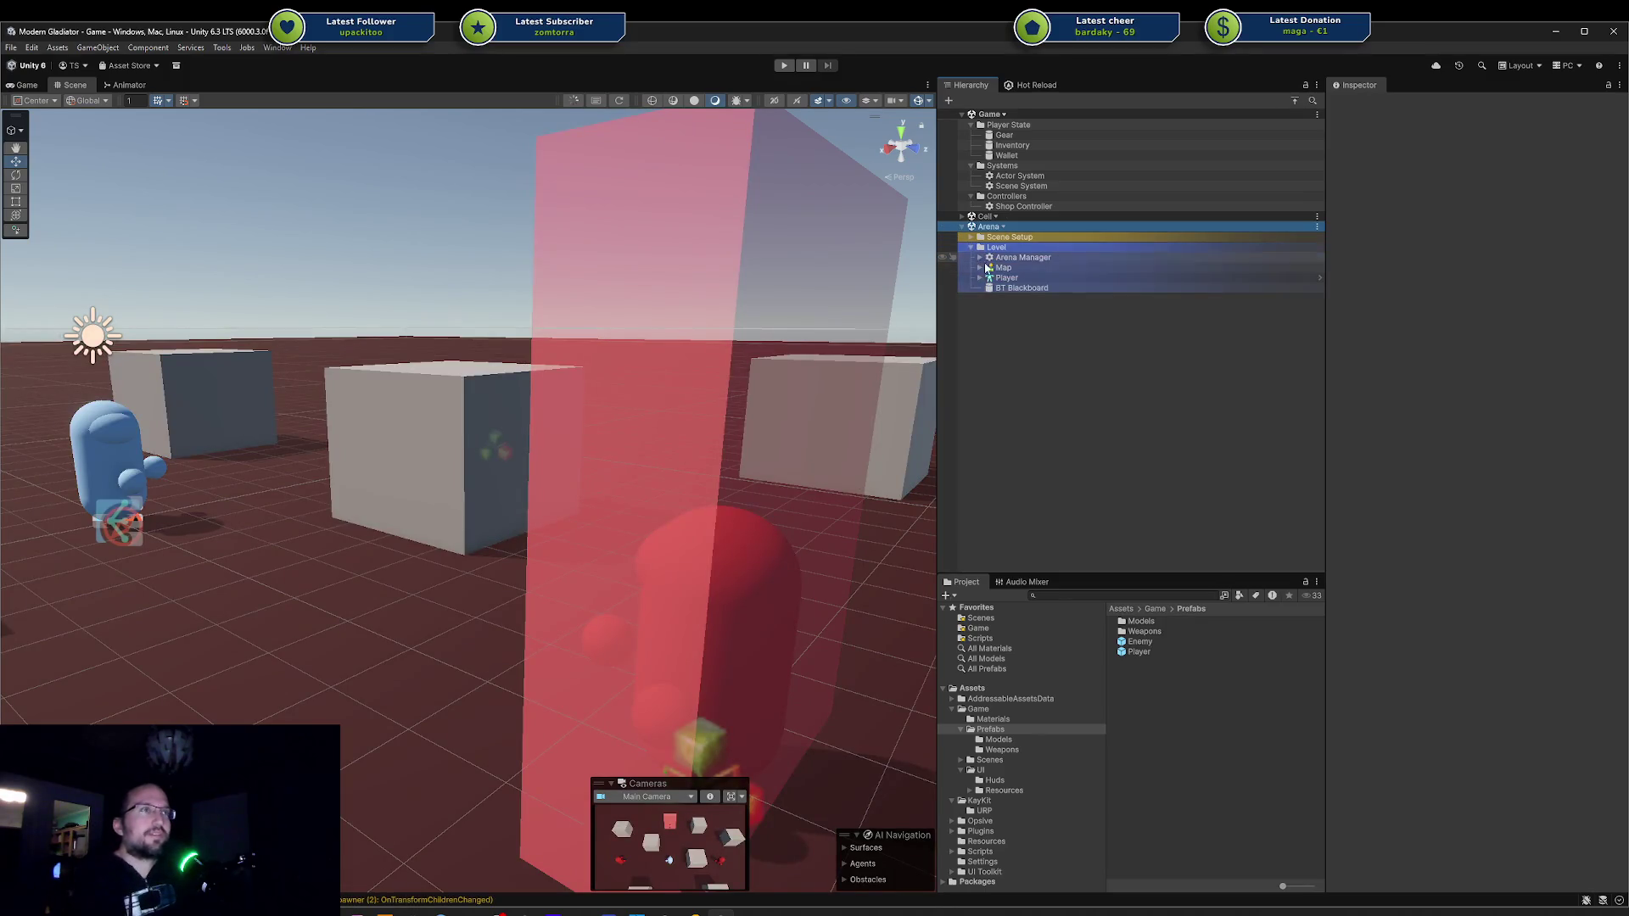
click(1002, 289)
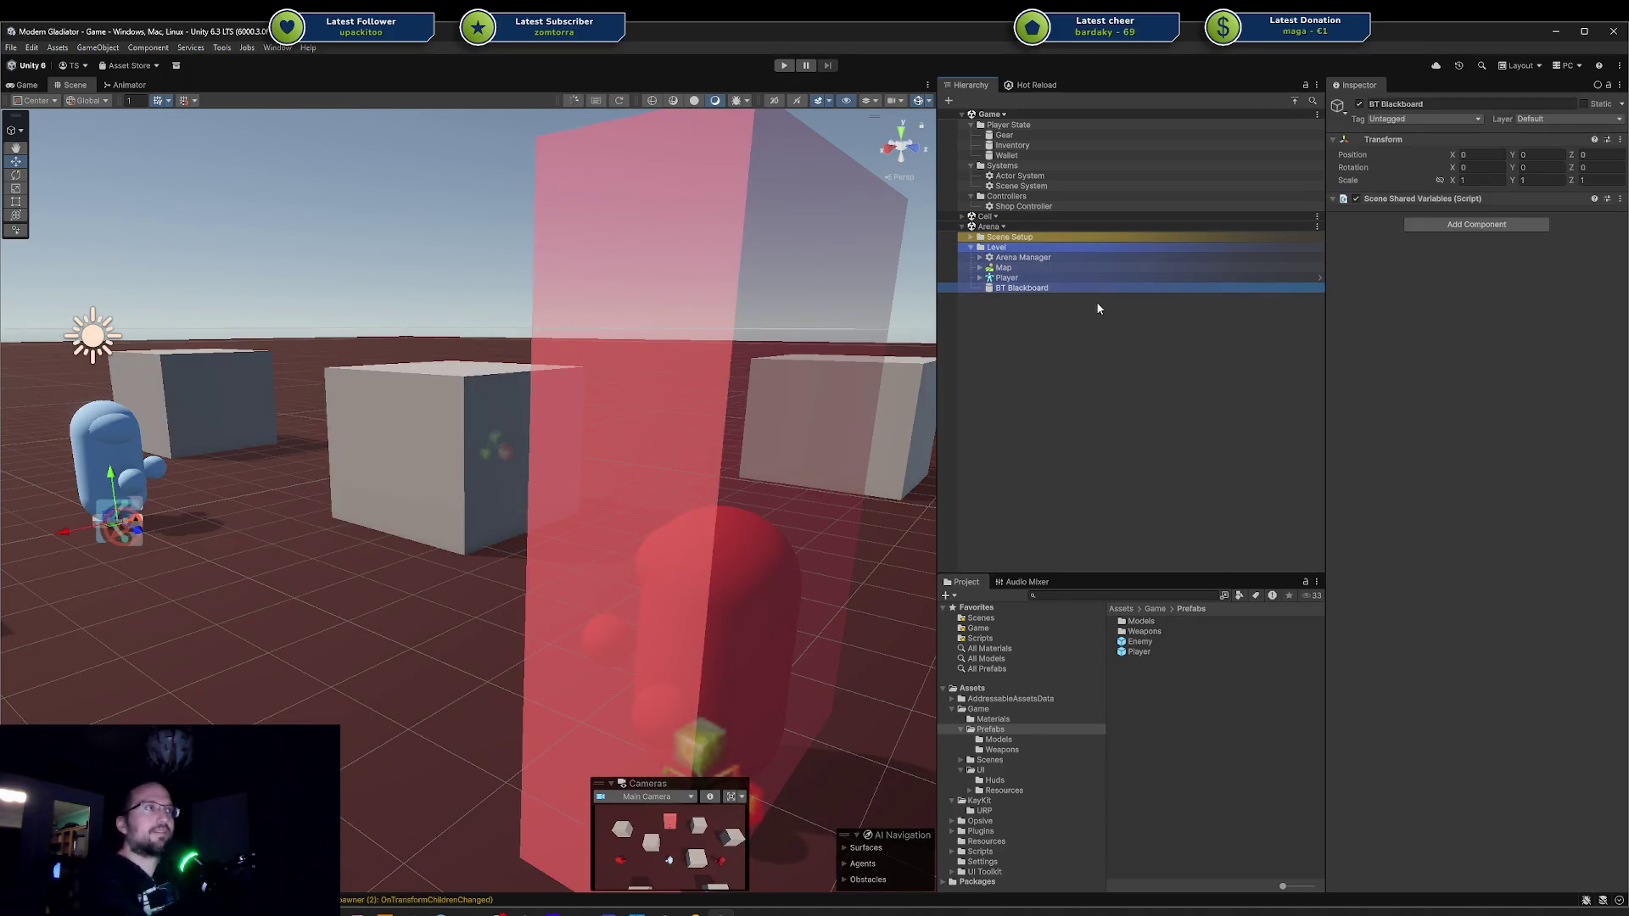
key(Delete)
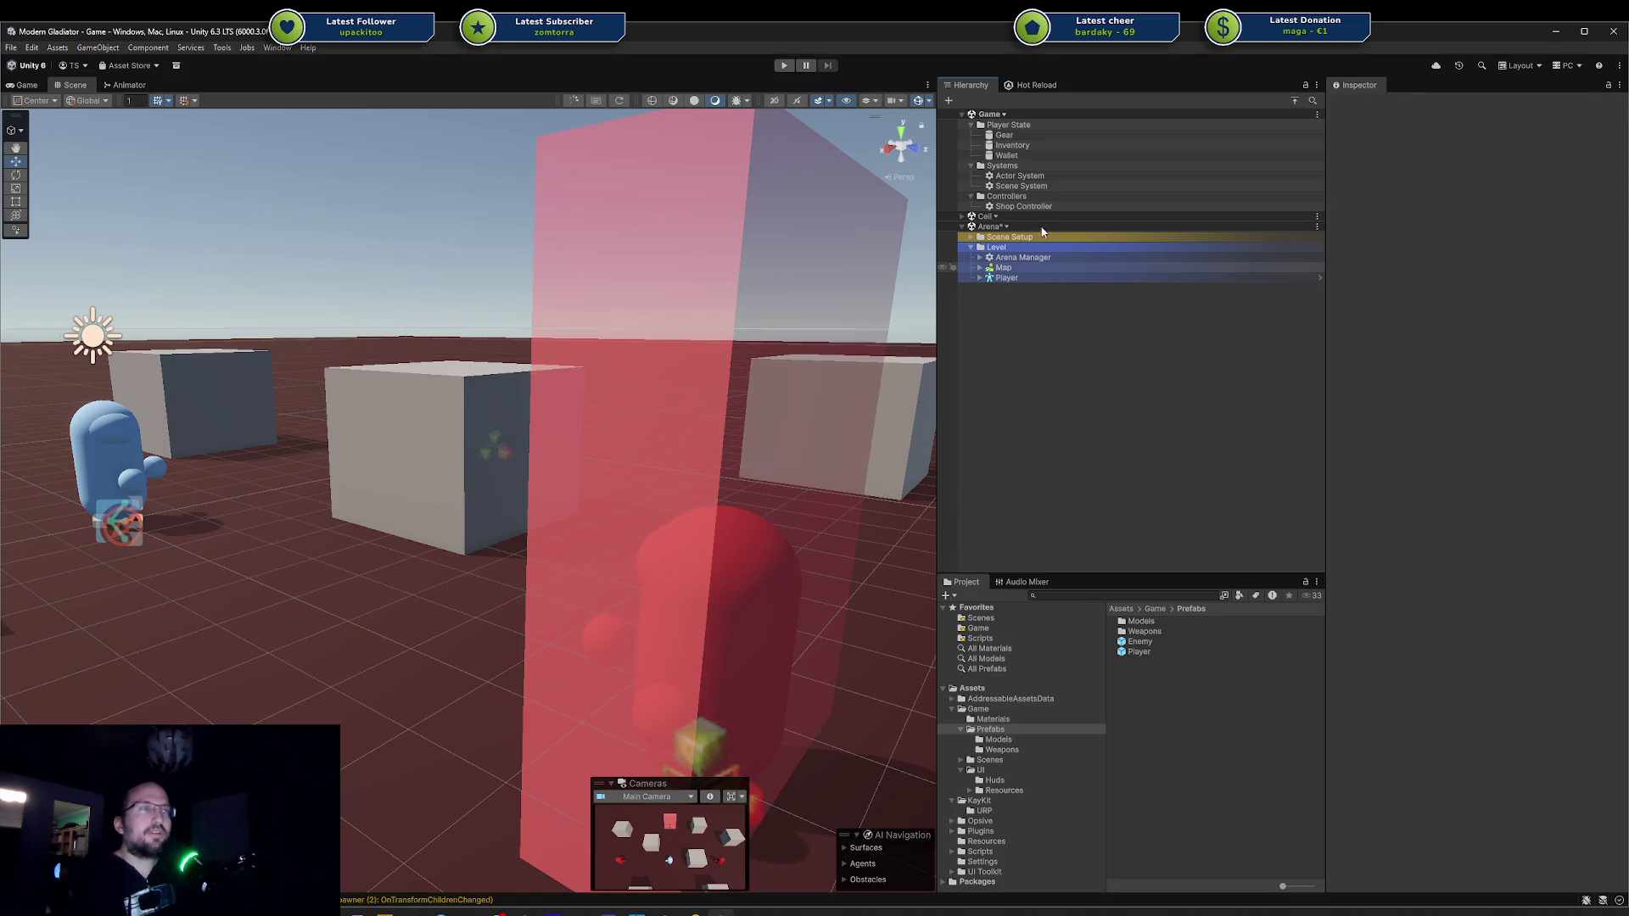
key(ctrl+s)
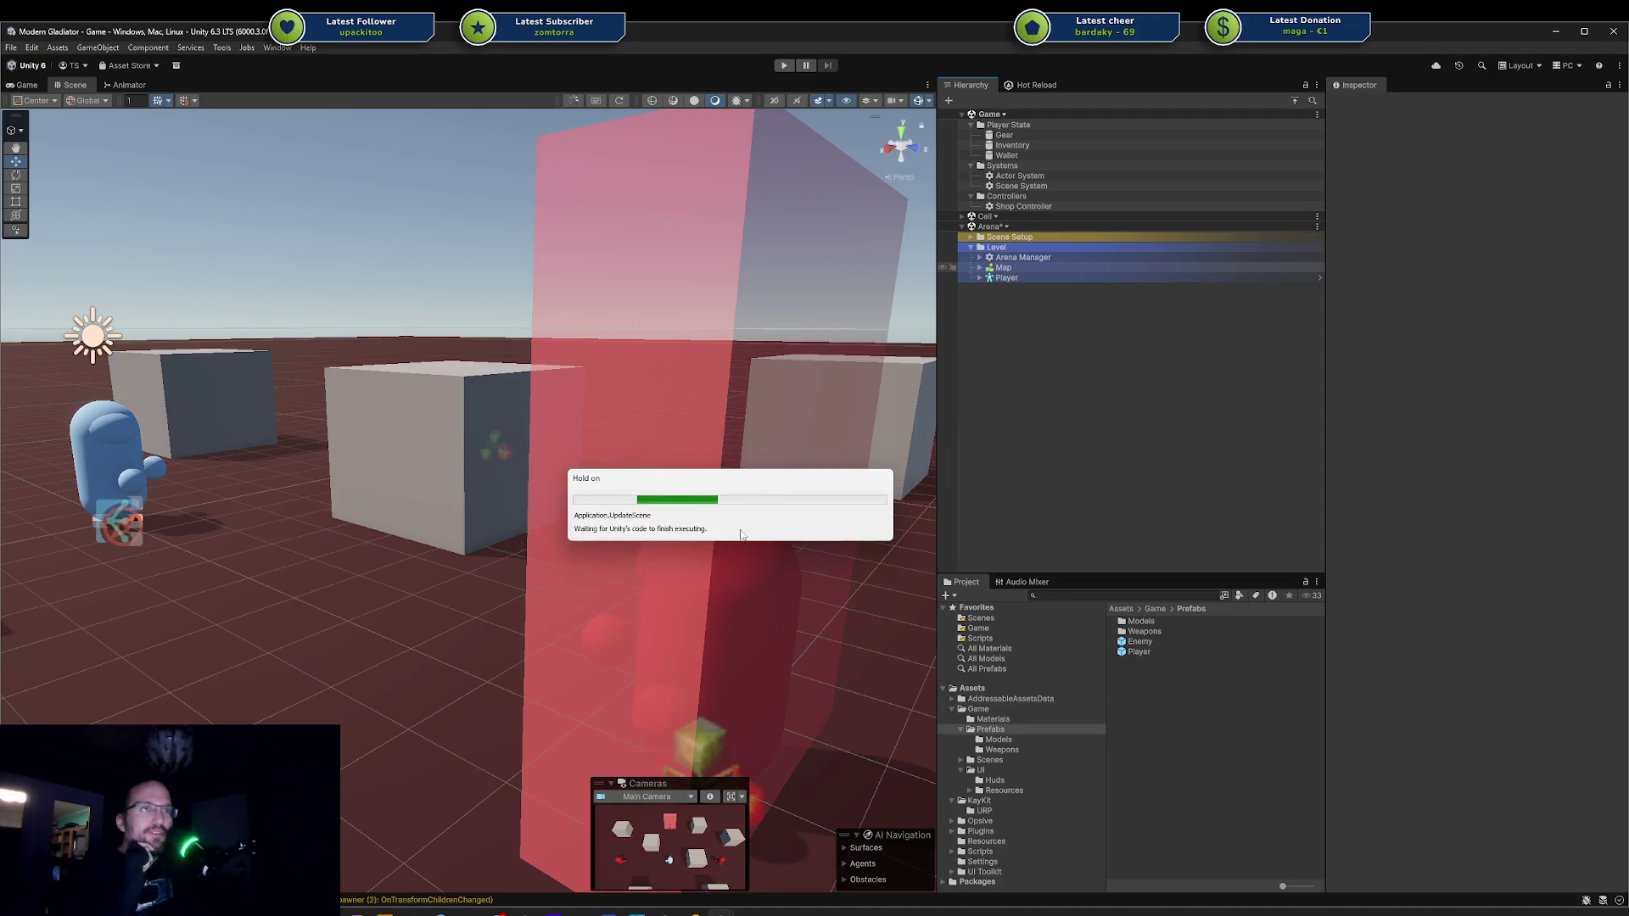
Unload the Arena scene from the Hierarchy.
right_click(1029, 227)
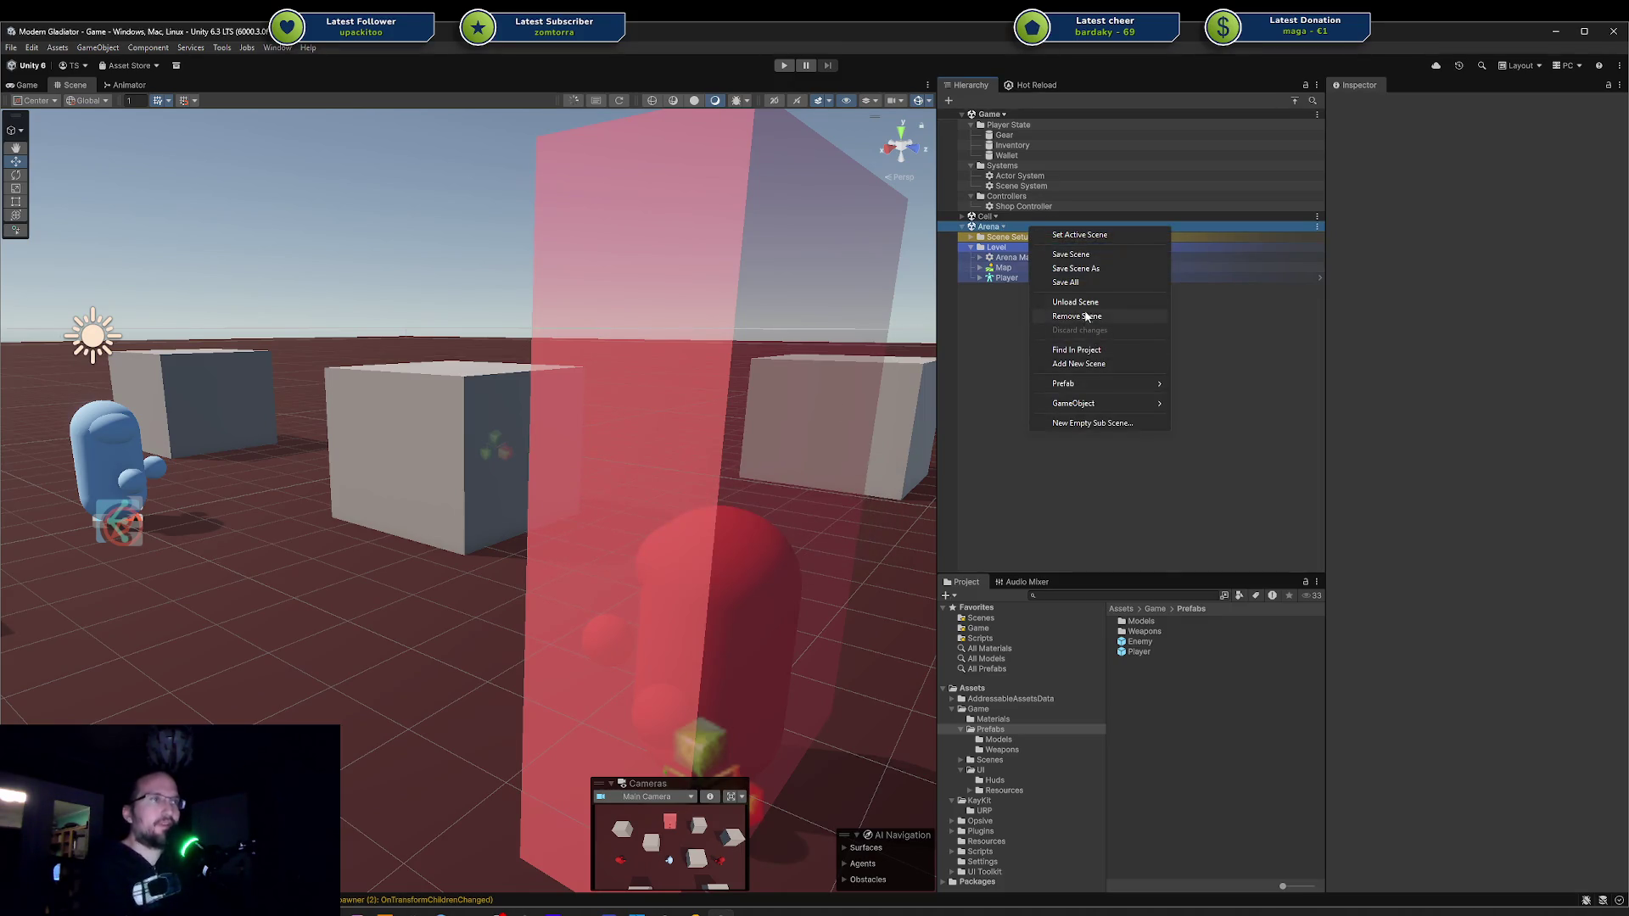
click(1086, 303)
click(783, 66)
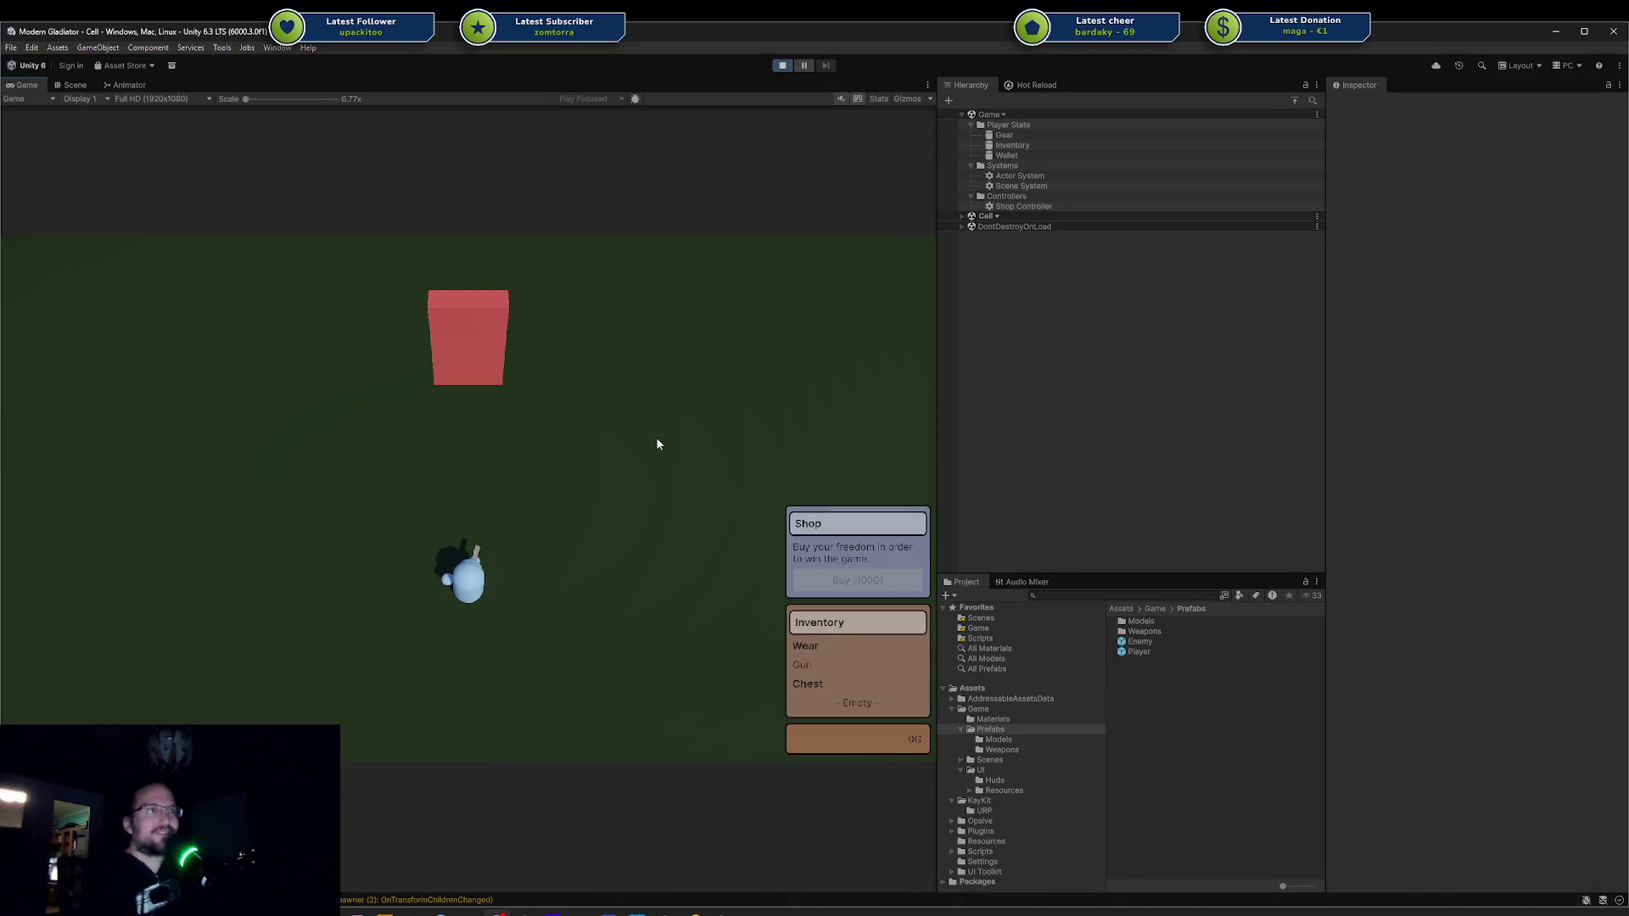
Walk into the red box, fight and evade the Arena enemies, then stop Play mode.
key(a)
key(w)
click(546, 435)
key(d)
key(w)
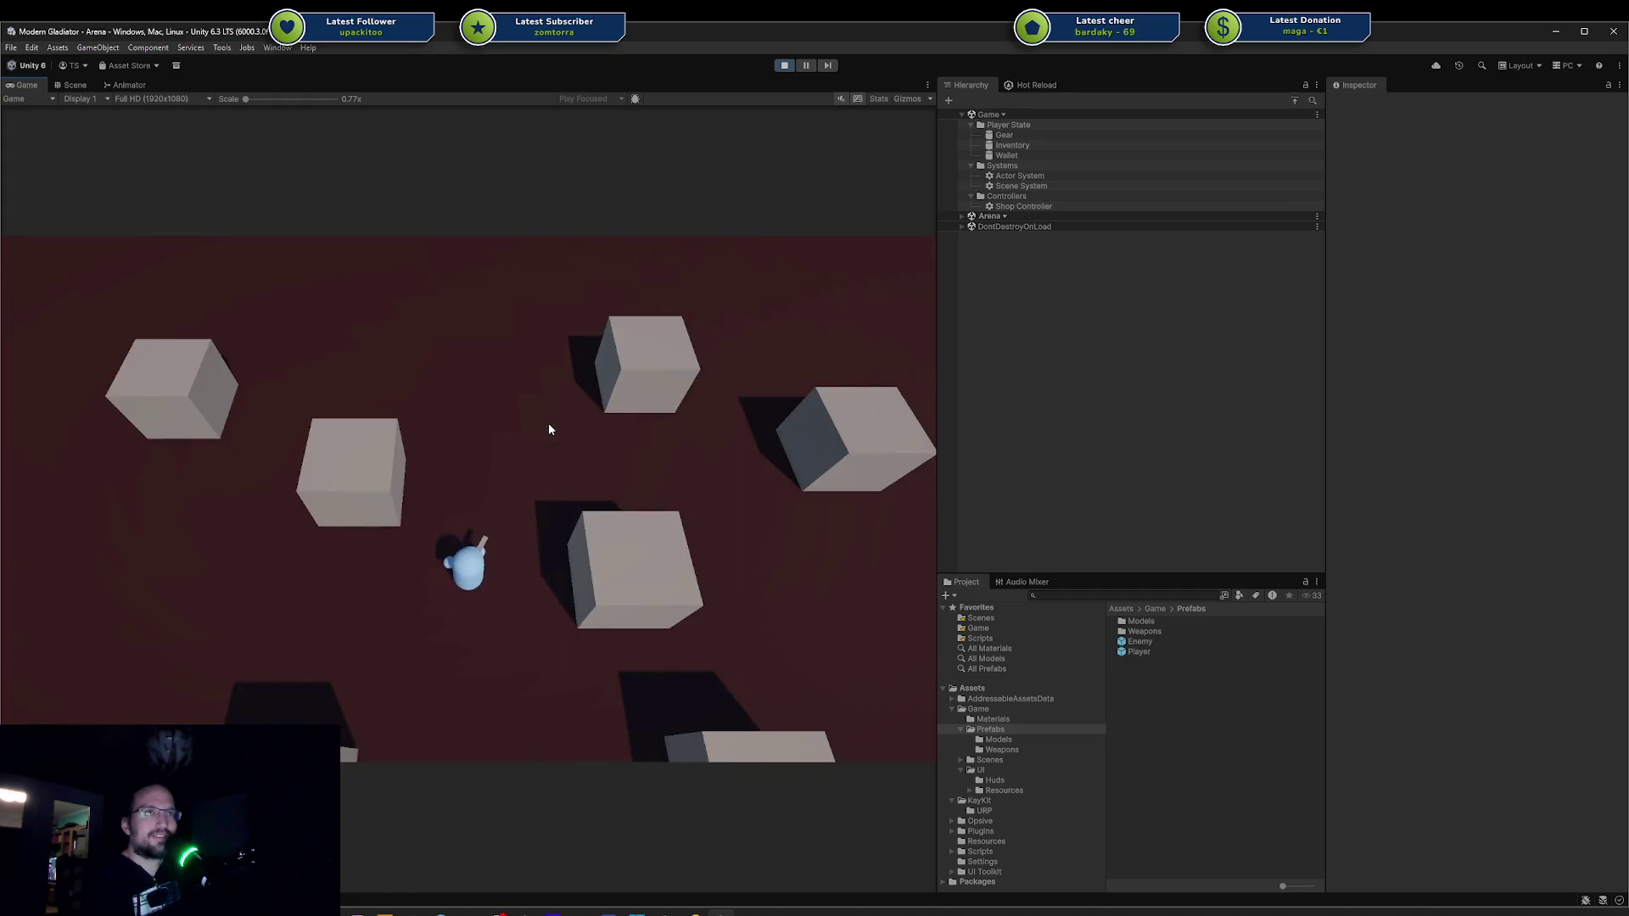
key(s)
key(a)
key(w)
key(d)
key(w)
key(s)
key(w)
key(d)
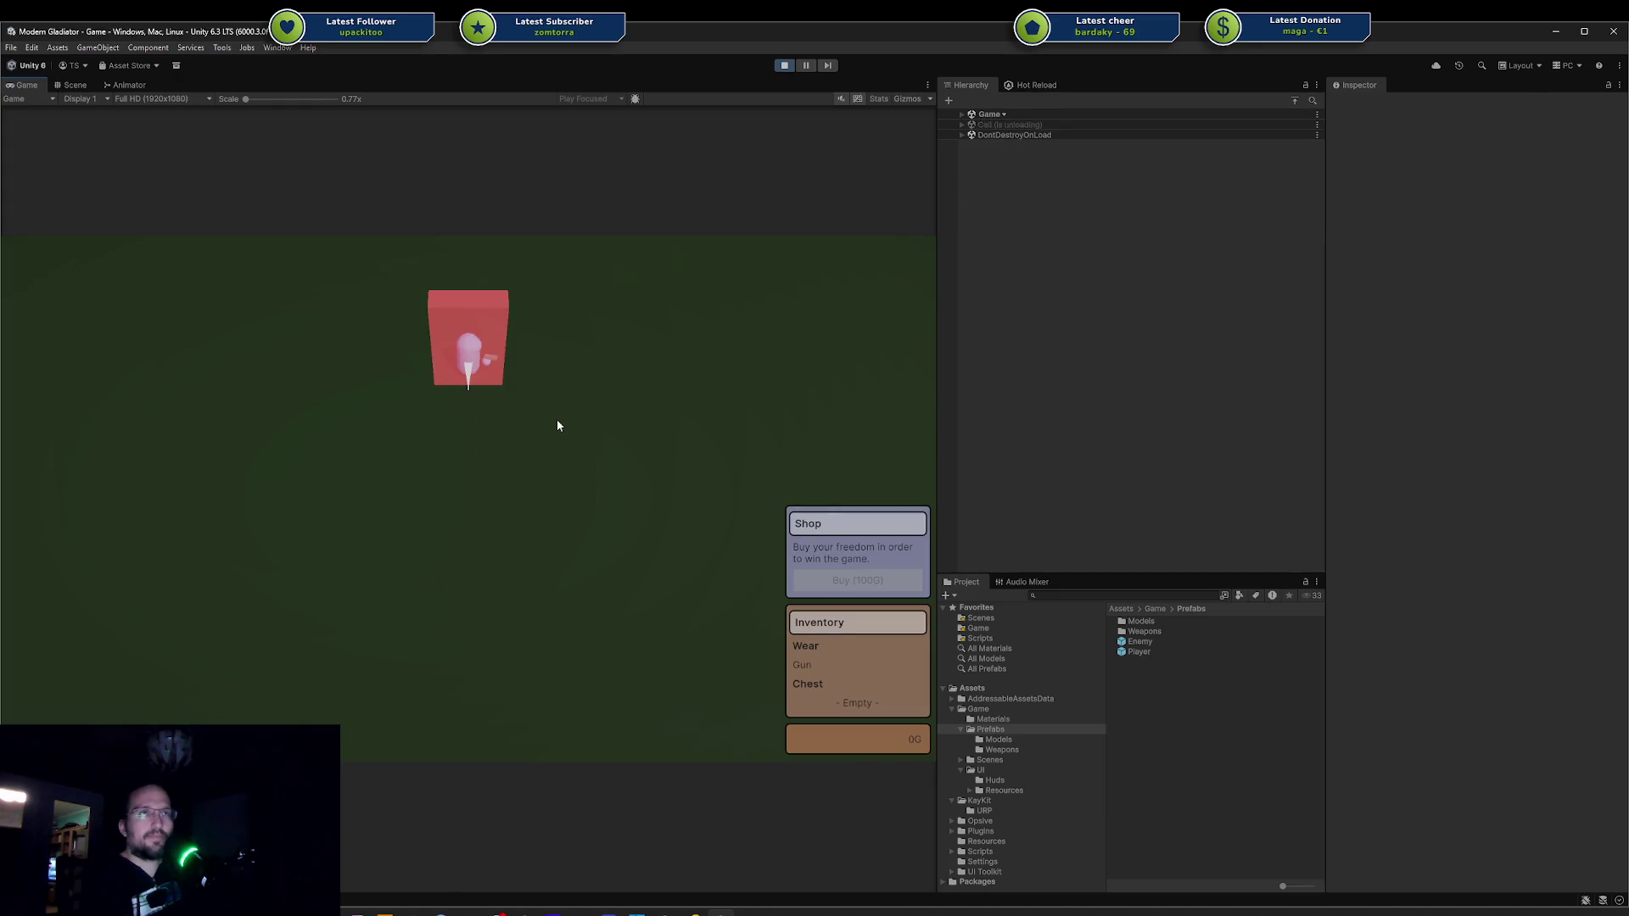
key(d)
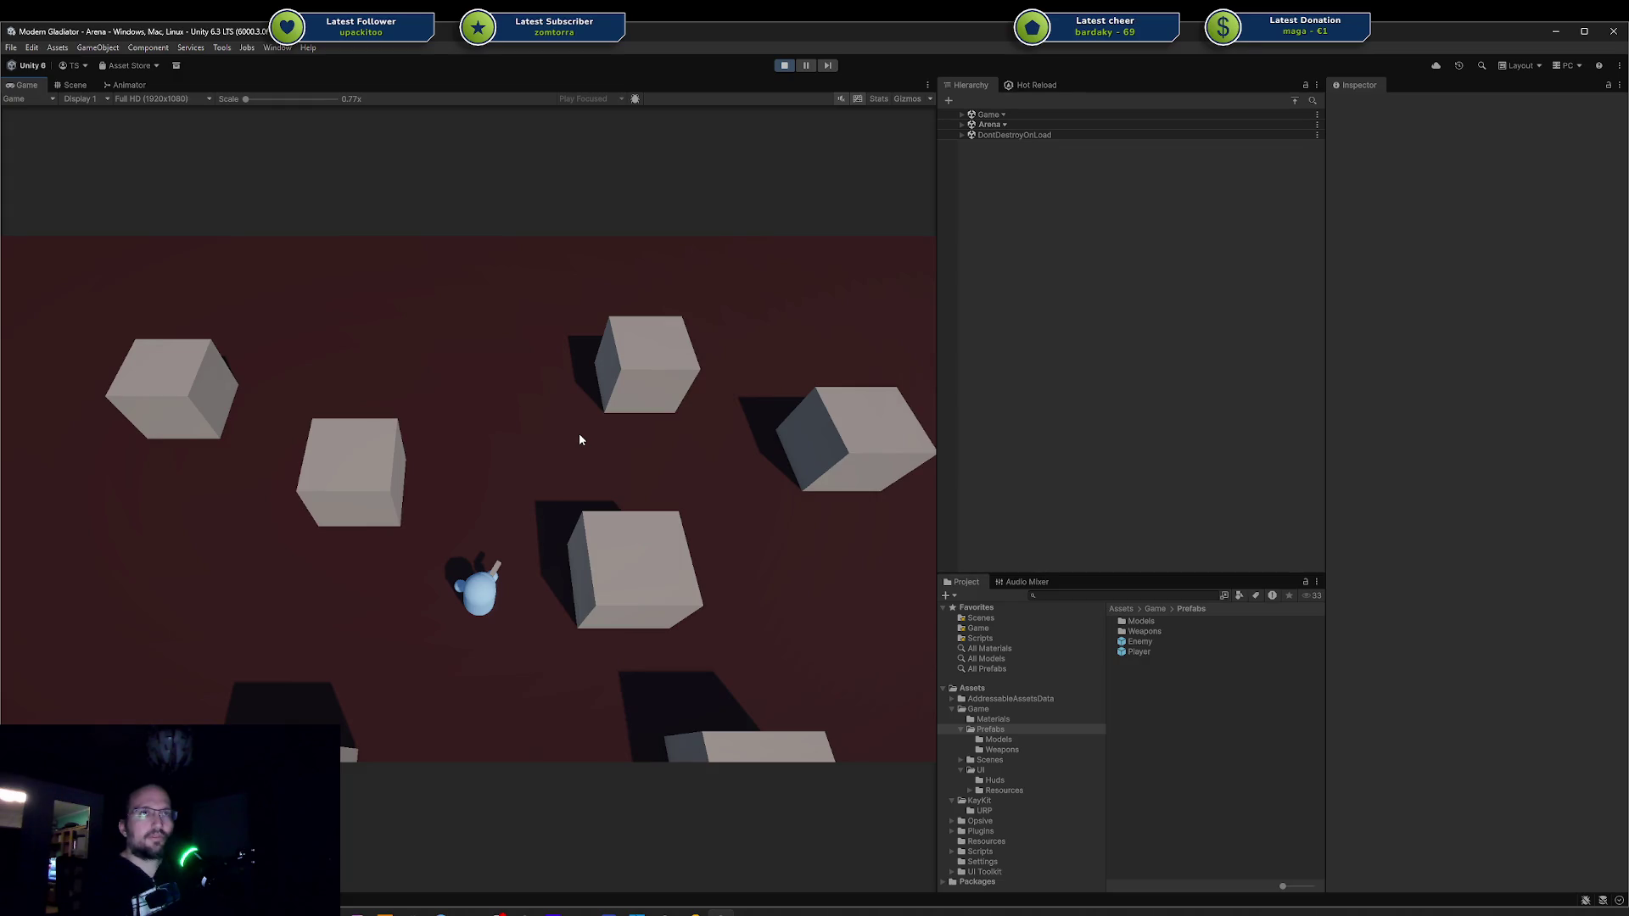
key(d)
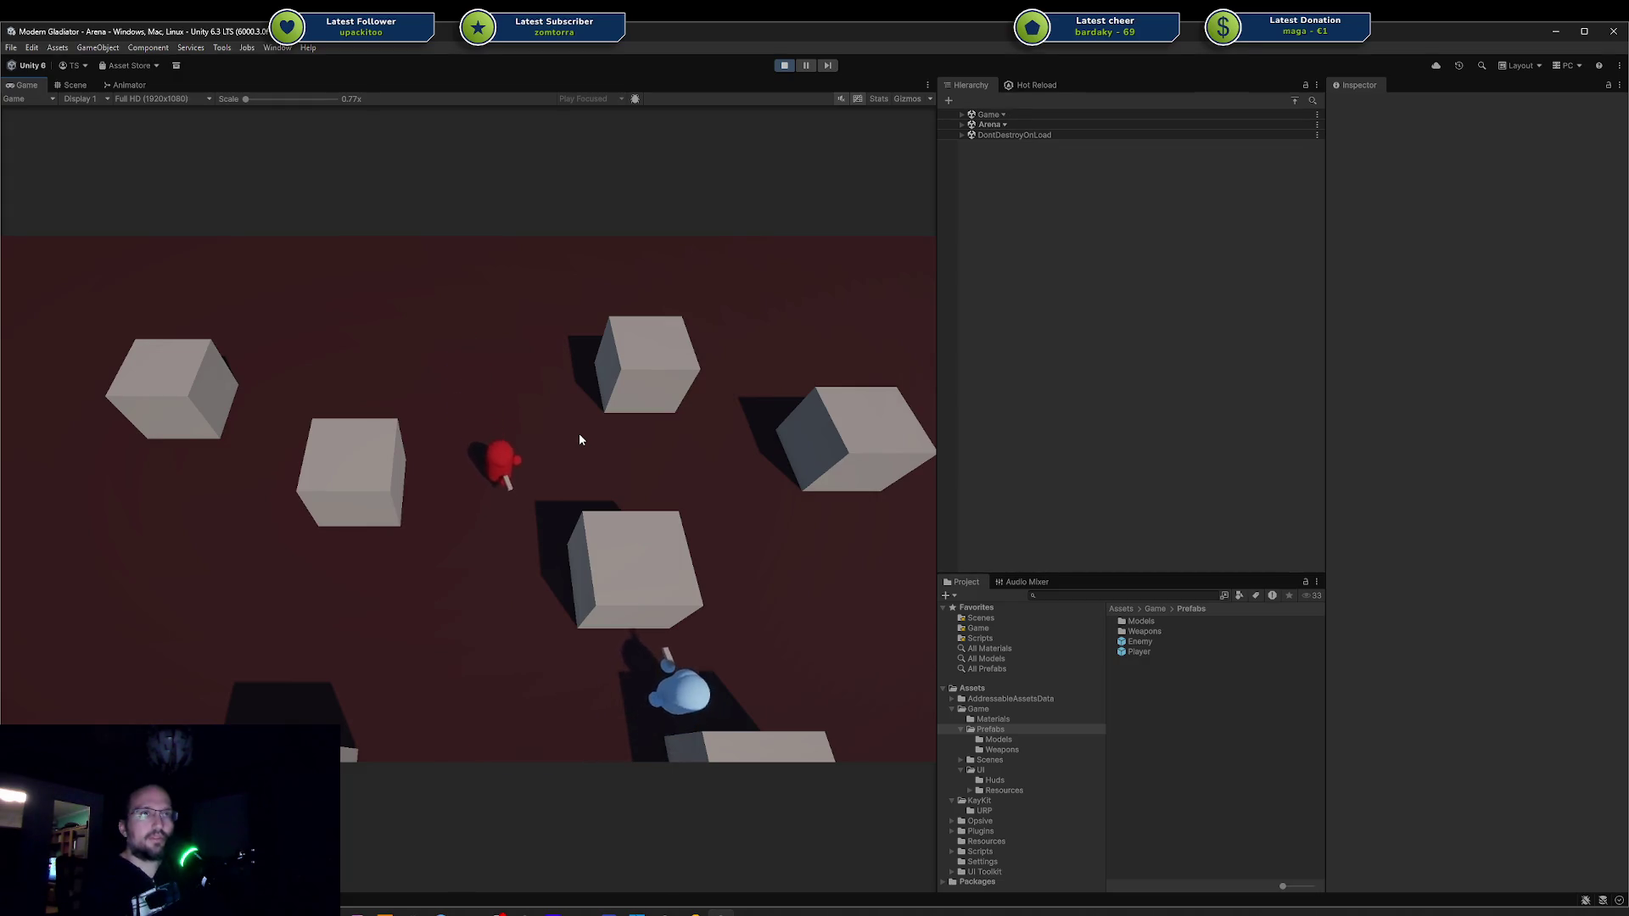
key(a)
key(a)
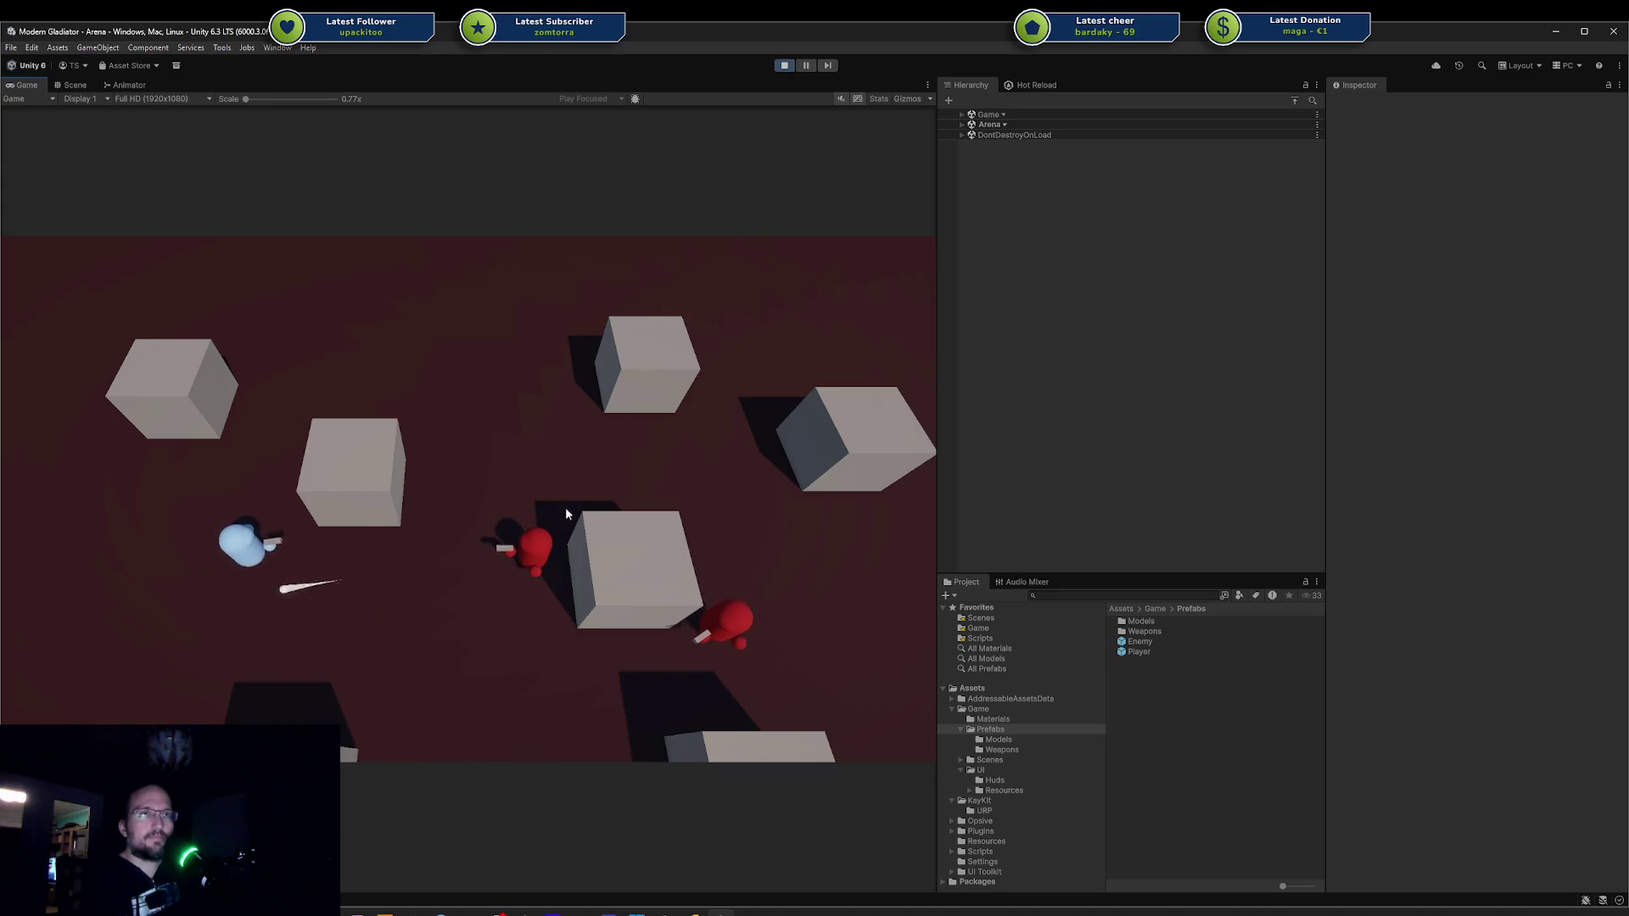
key(w)
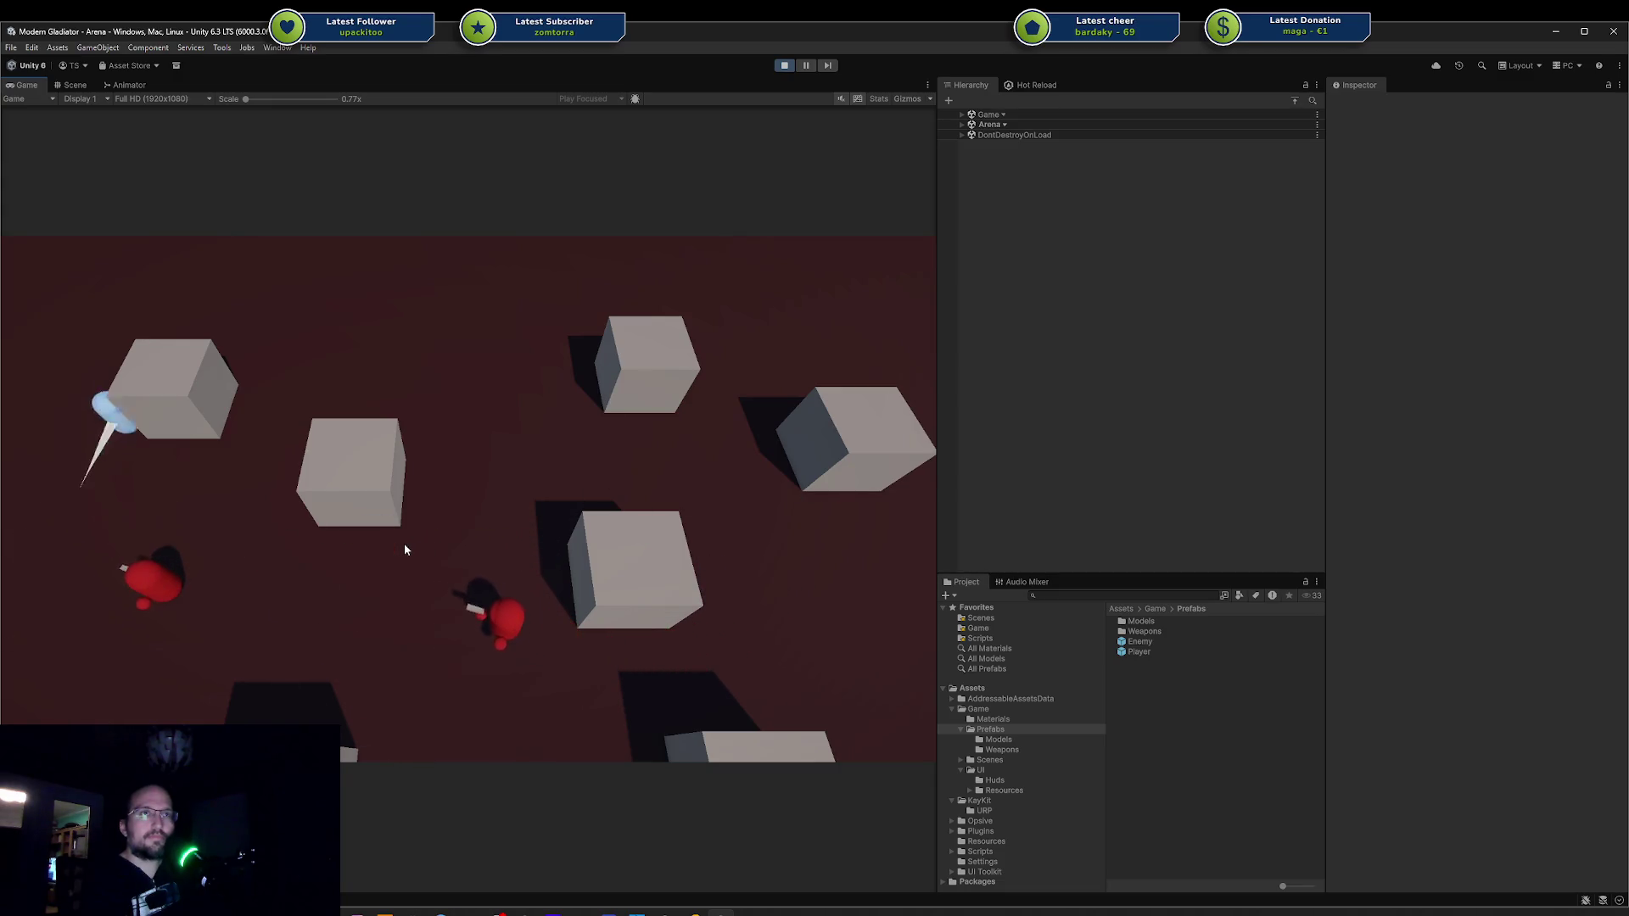
key(d)
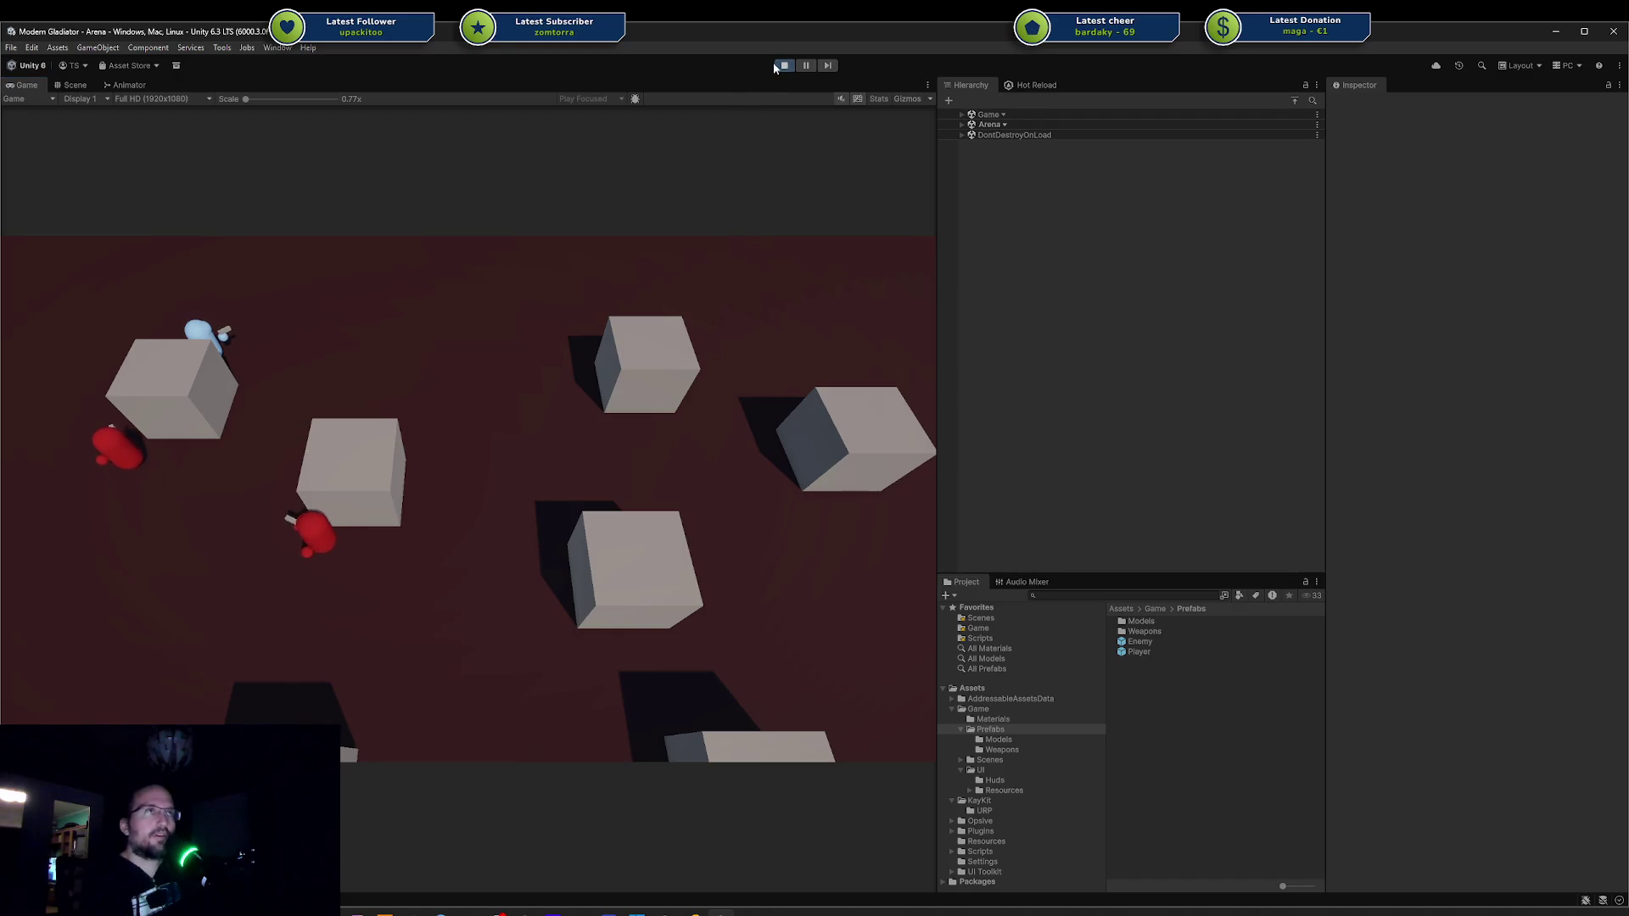
click(783, 68)
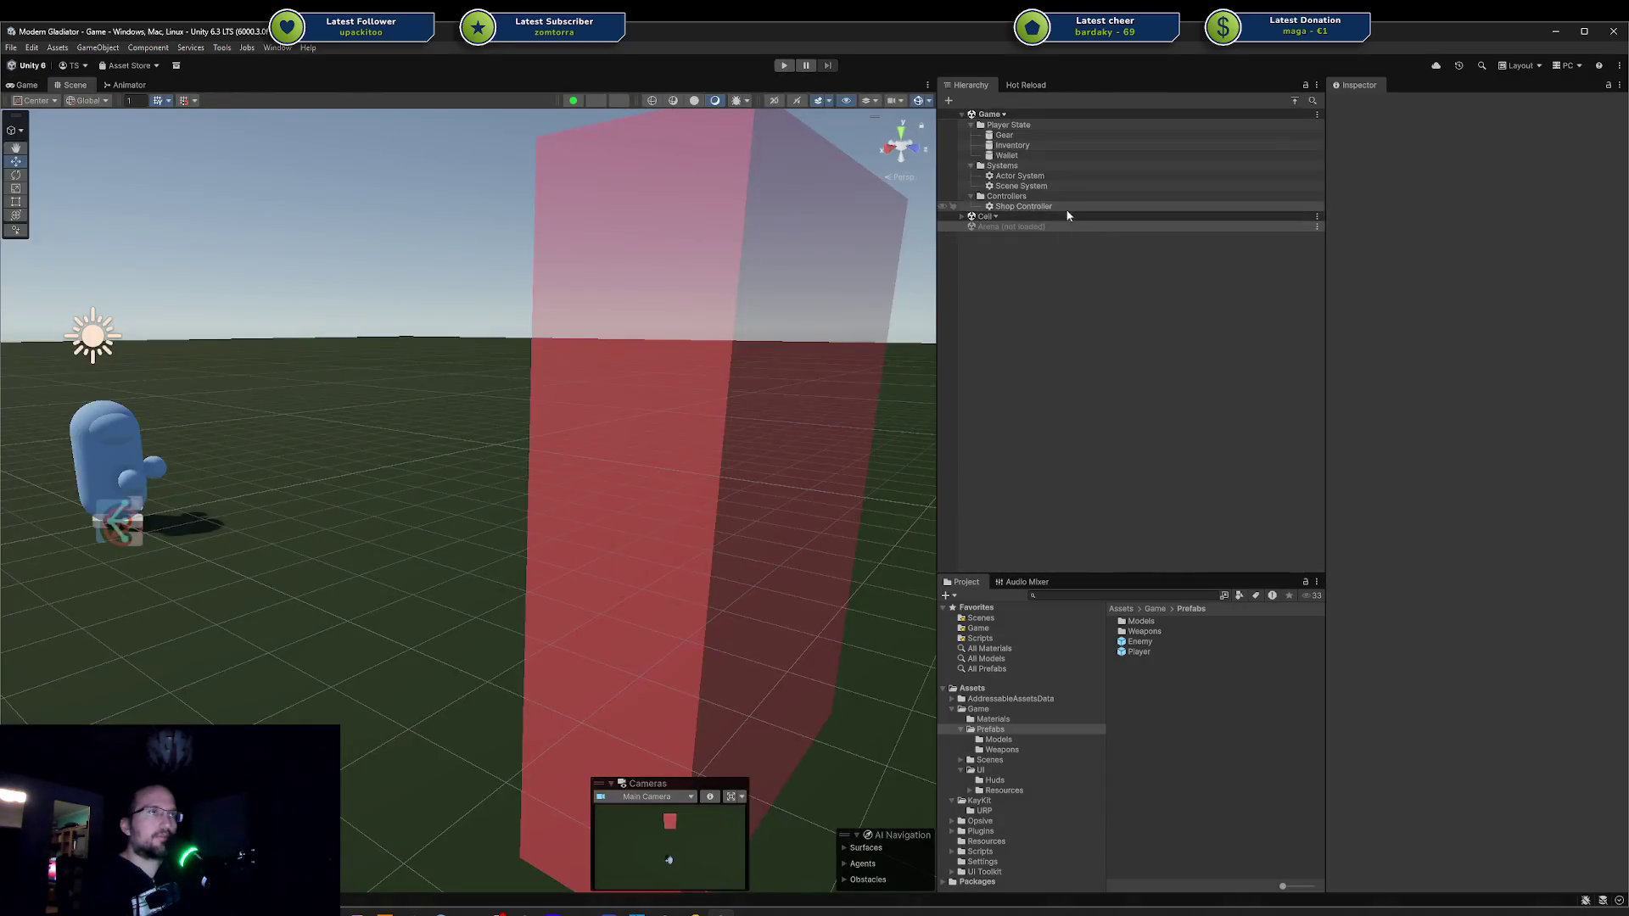
Inspect the Check Attack Range node in the Enemy prefab's AI Controller behaviour tree, then close Behavior Designer.
click(1139, 643)
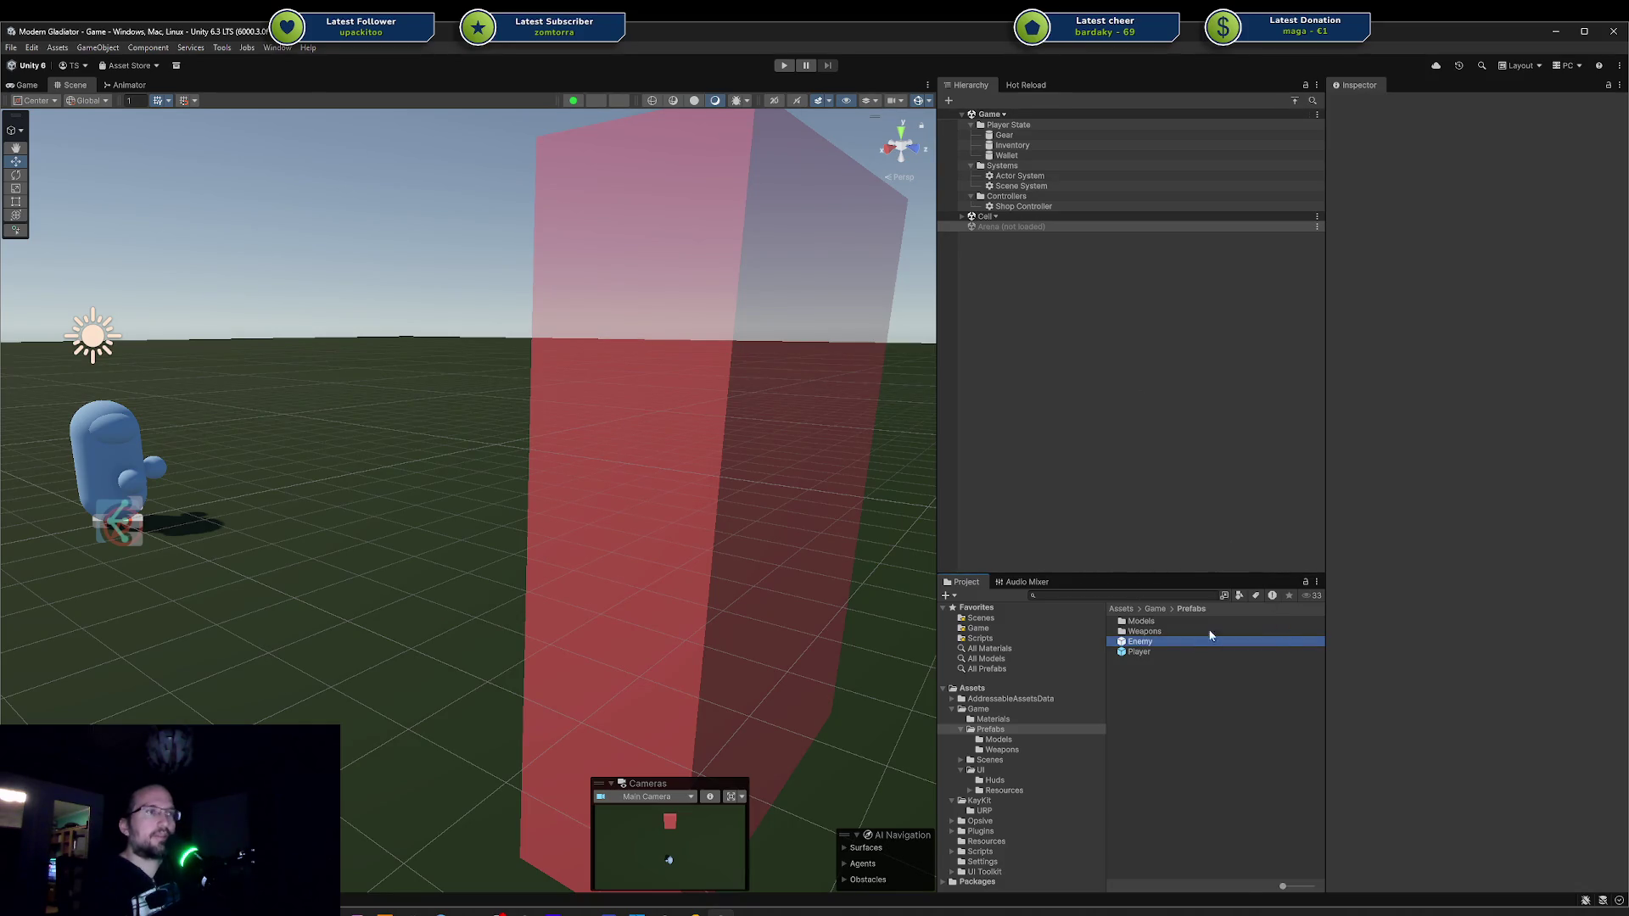
double_click(1139, 641)
click(1273, 151)
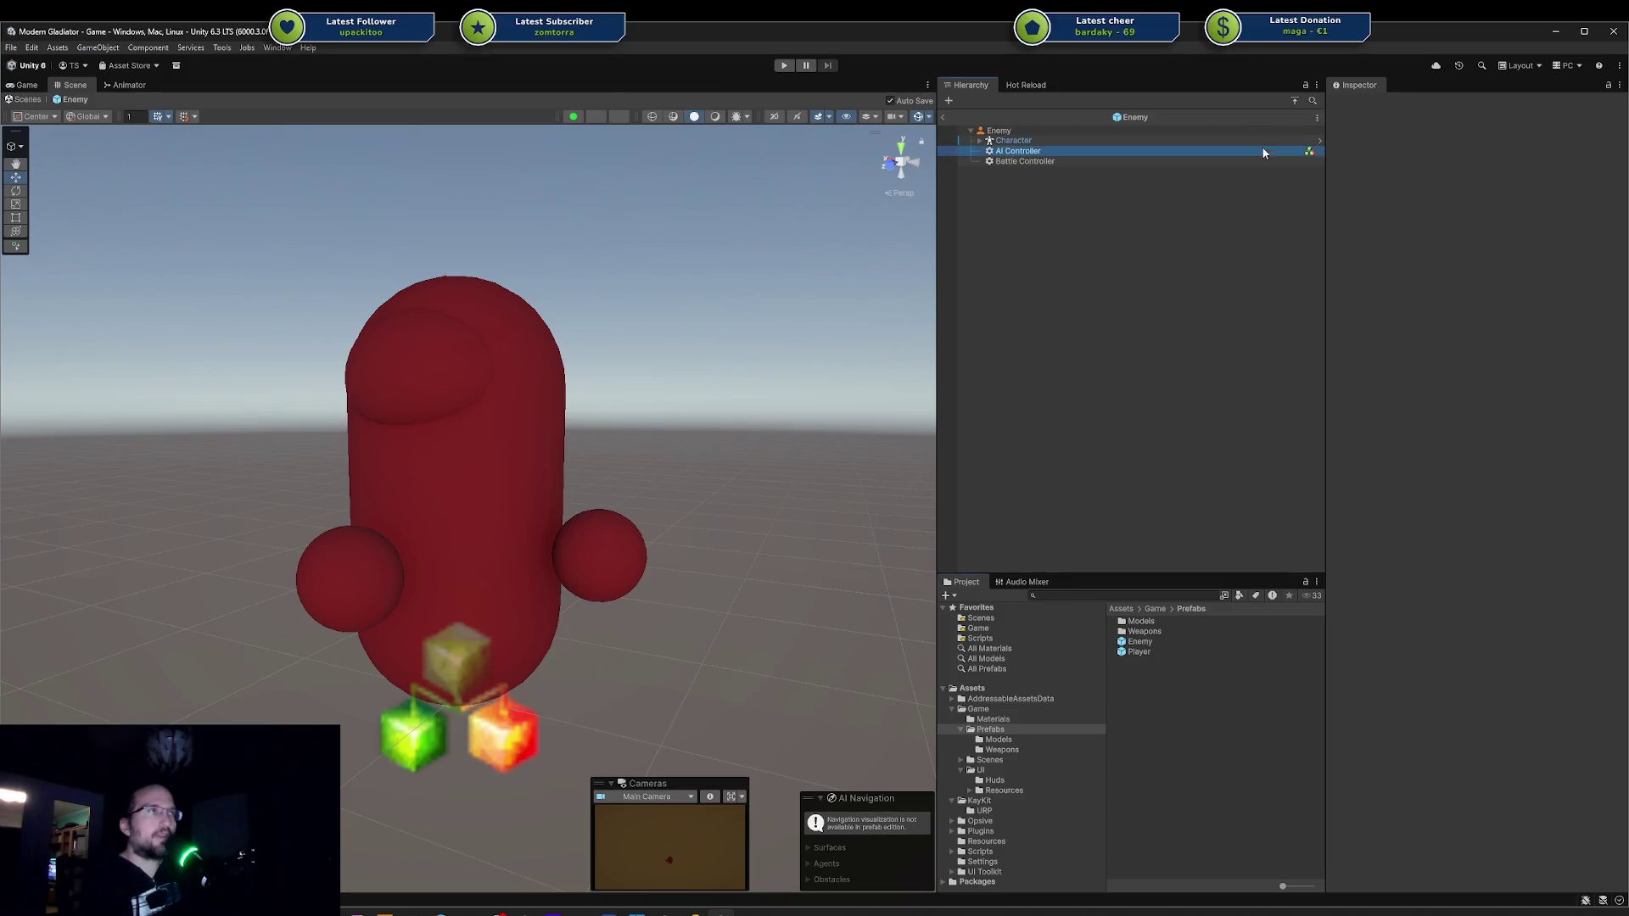
click(1600, 213)
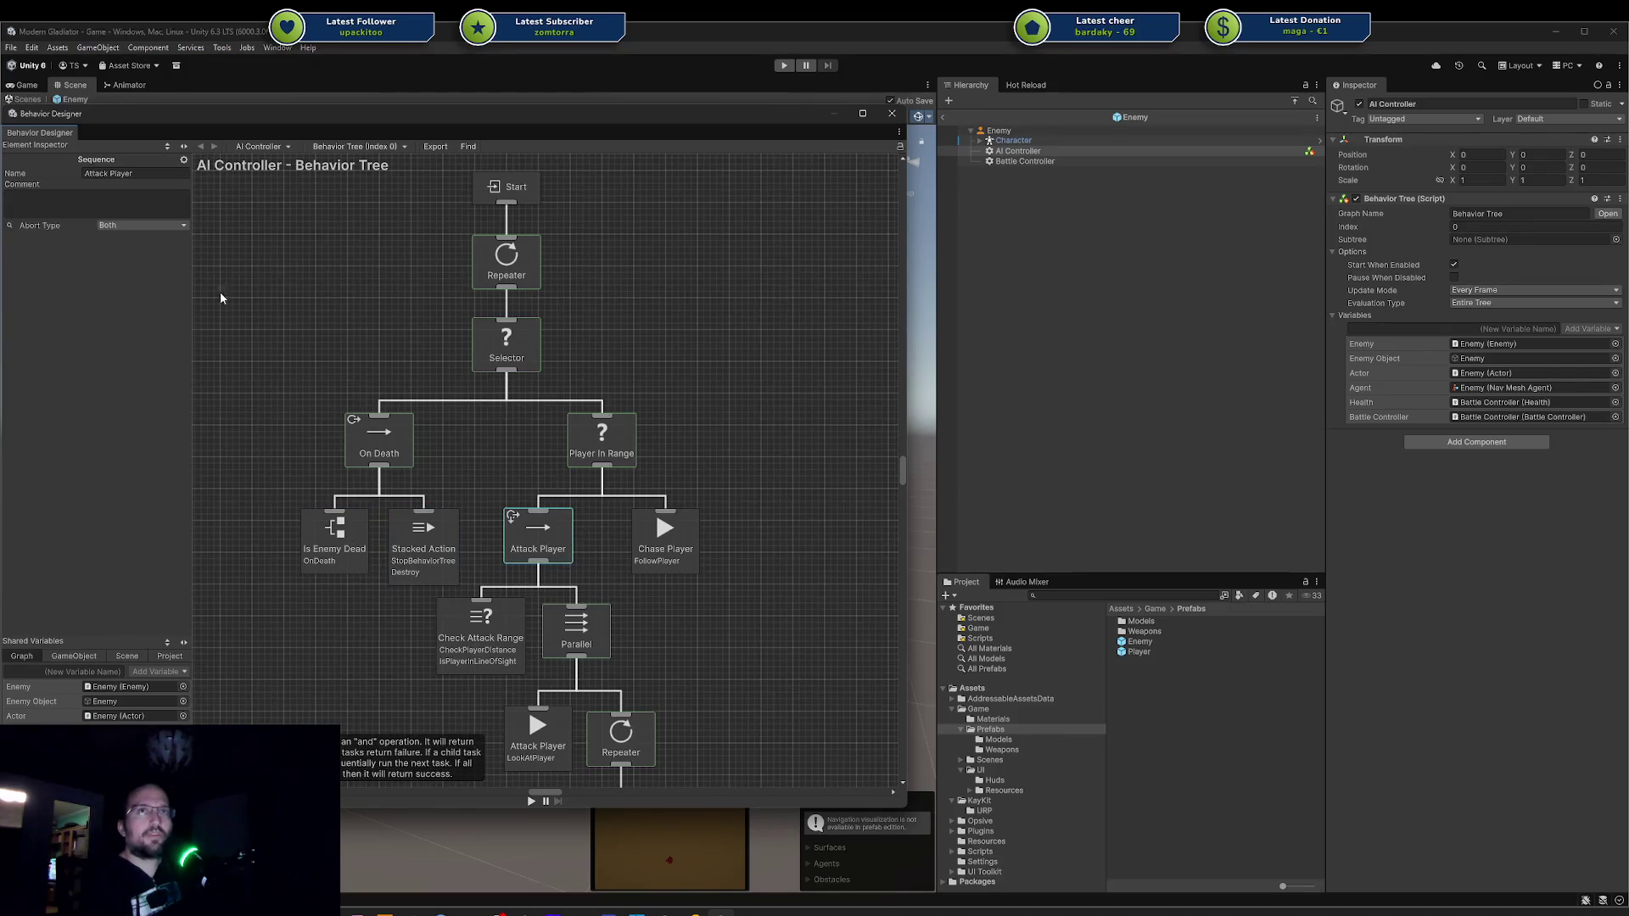
click(489, 625)
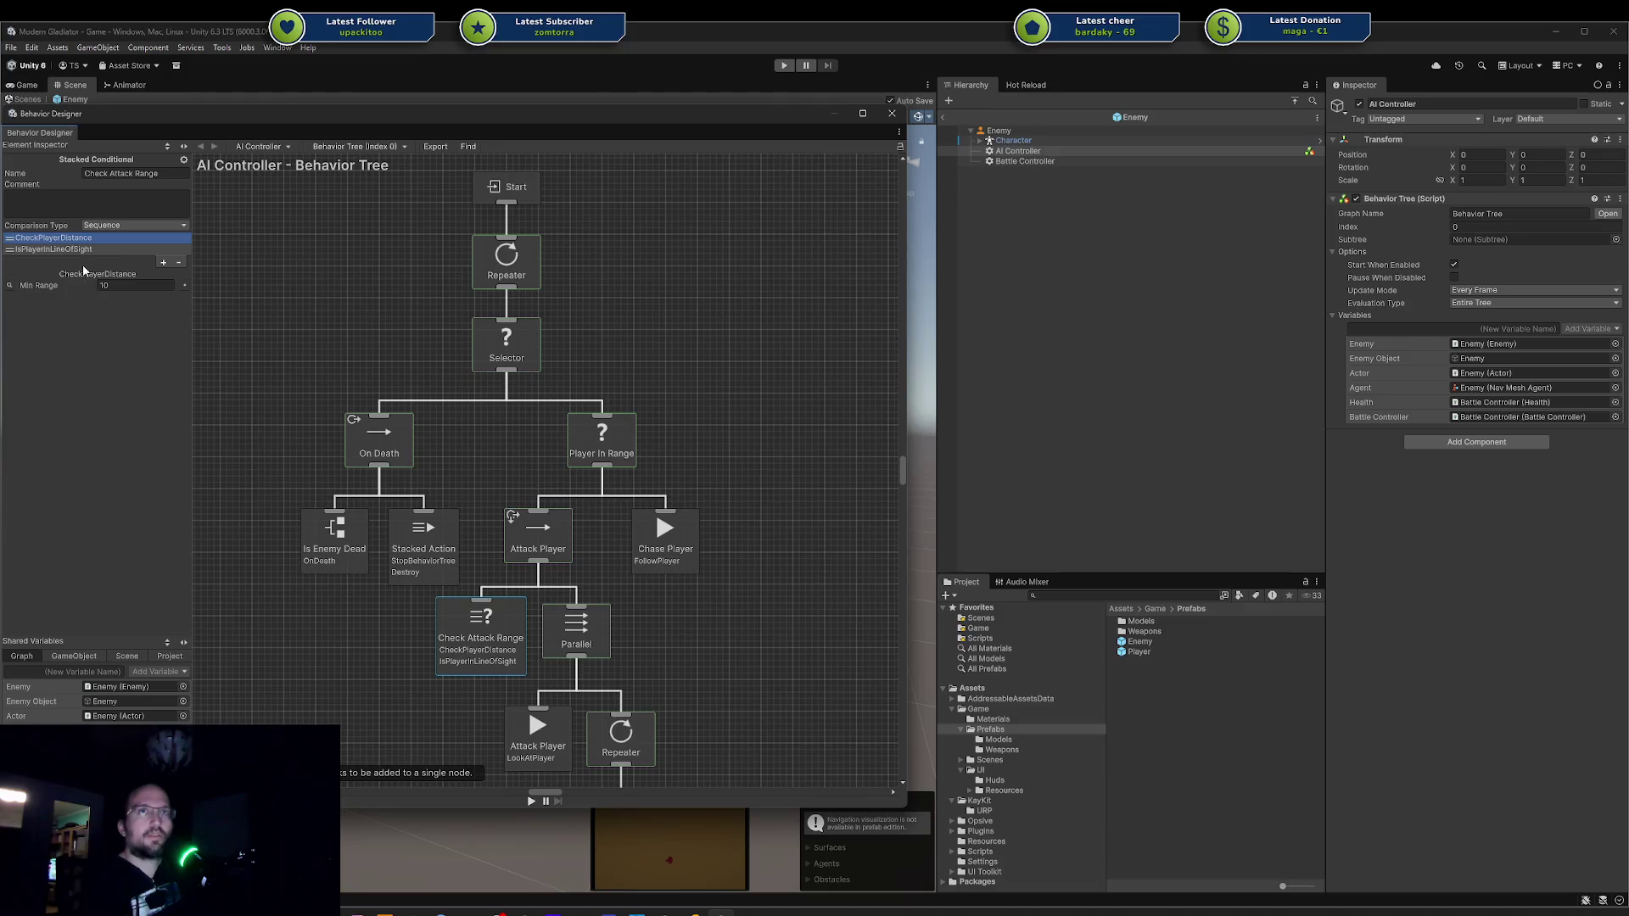
click(894, 111)
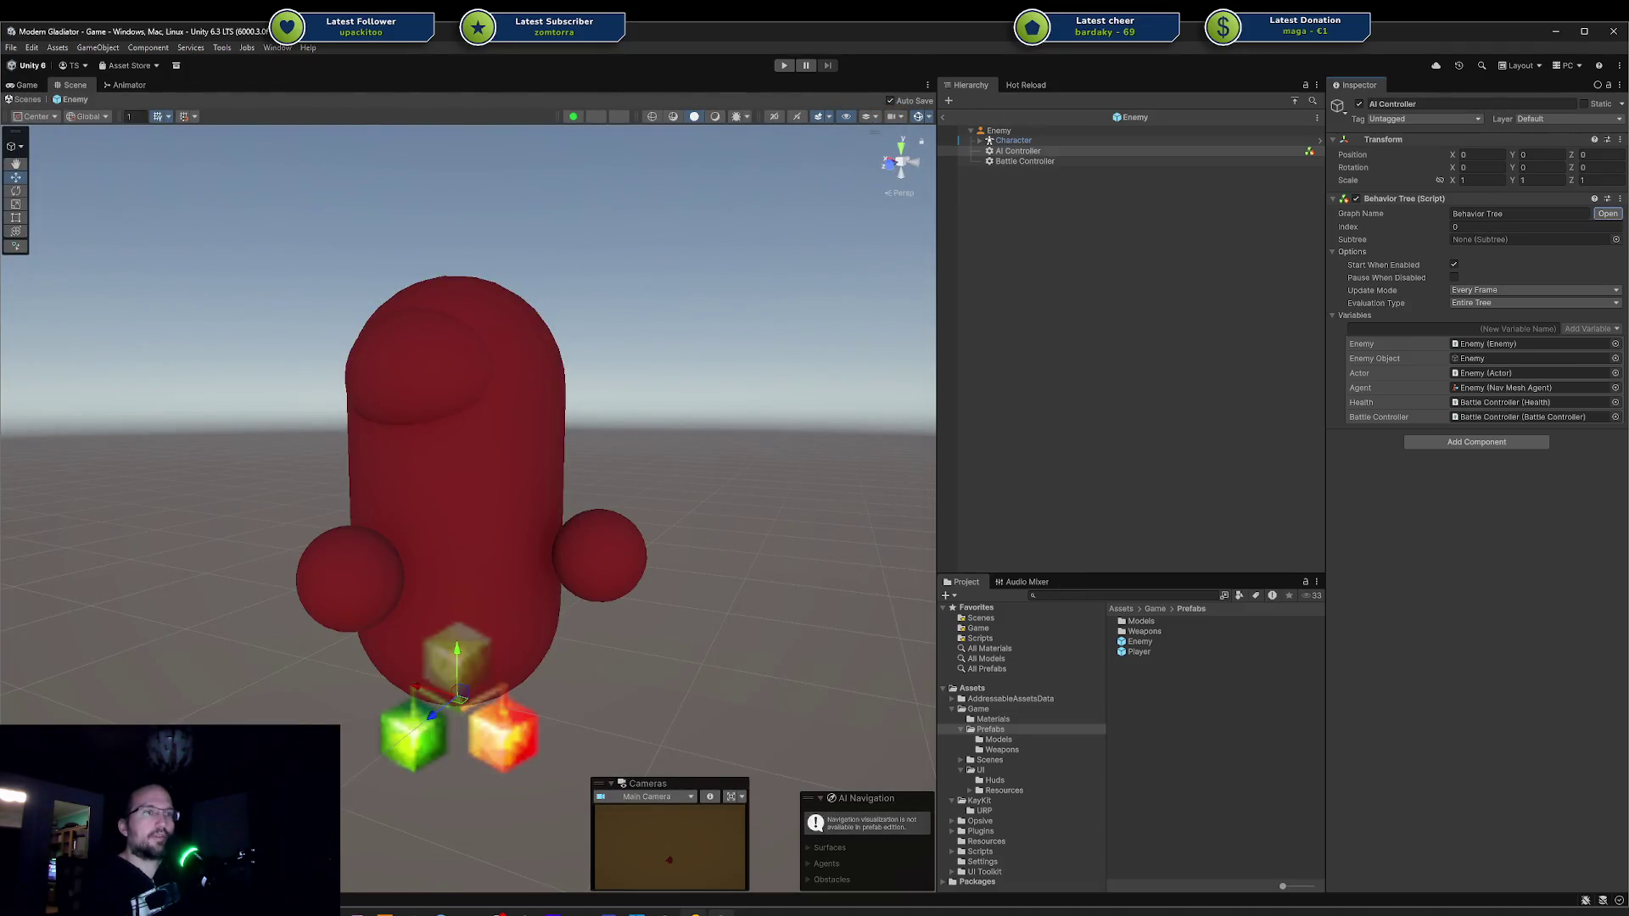
key(alt+Tab)
key(ctrl+k)
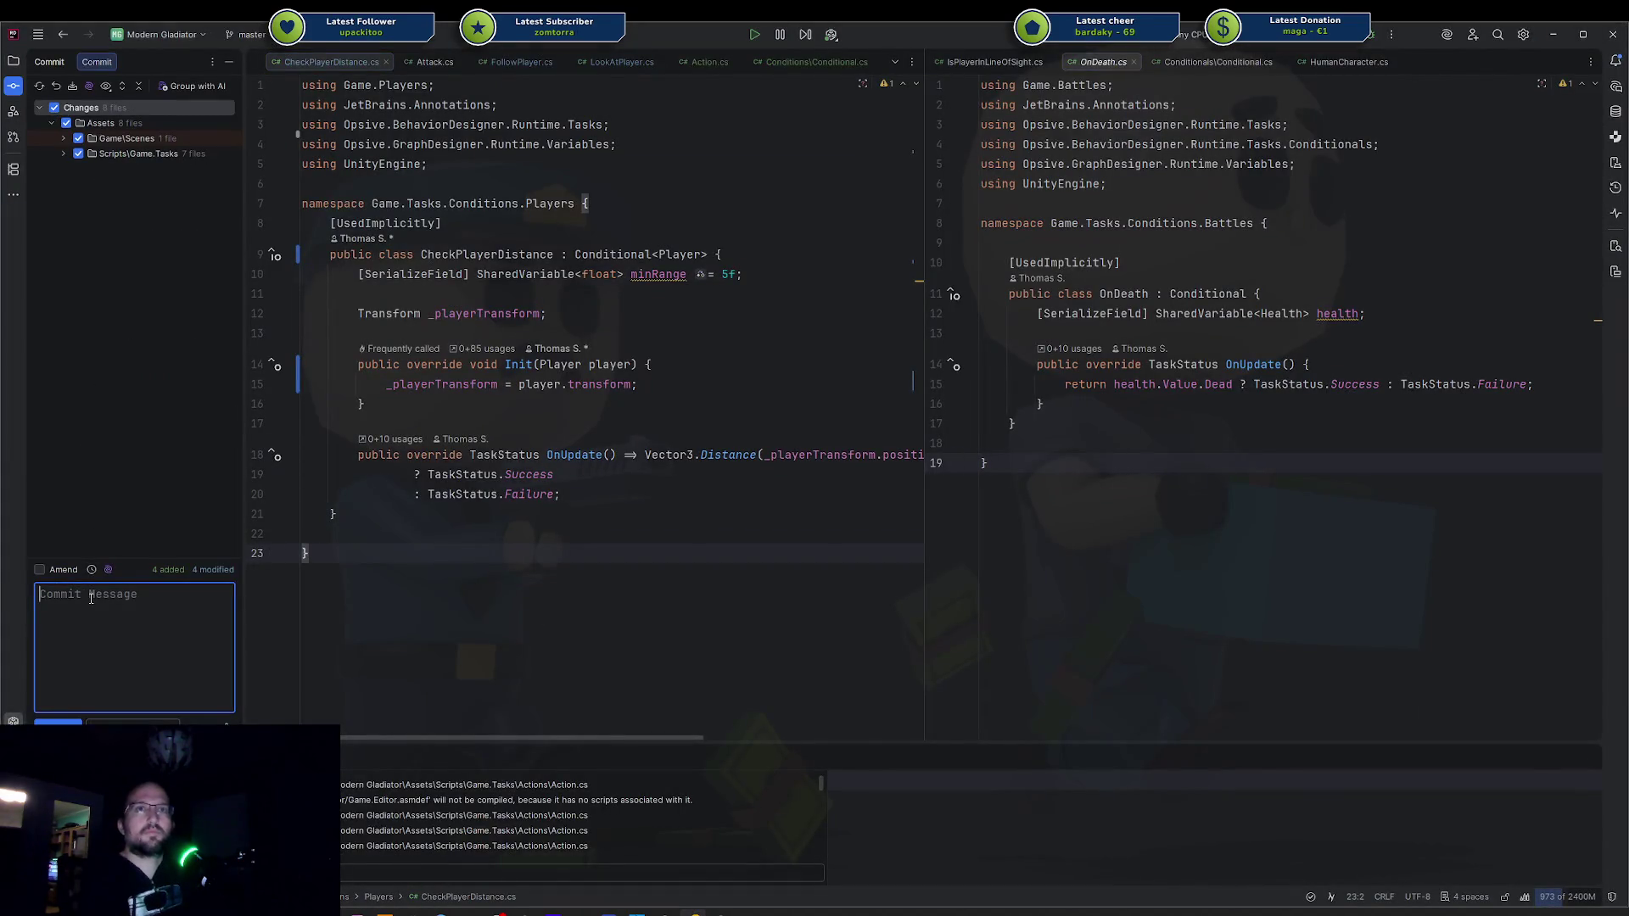
Enter the commit message "Inject player into actions/conditions of BTree" for the 8 changed files.
text(Inject player into)
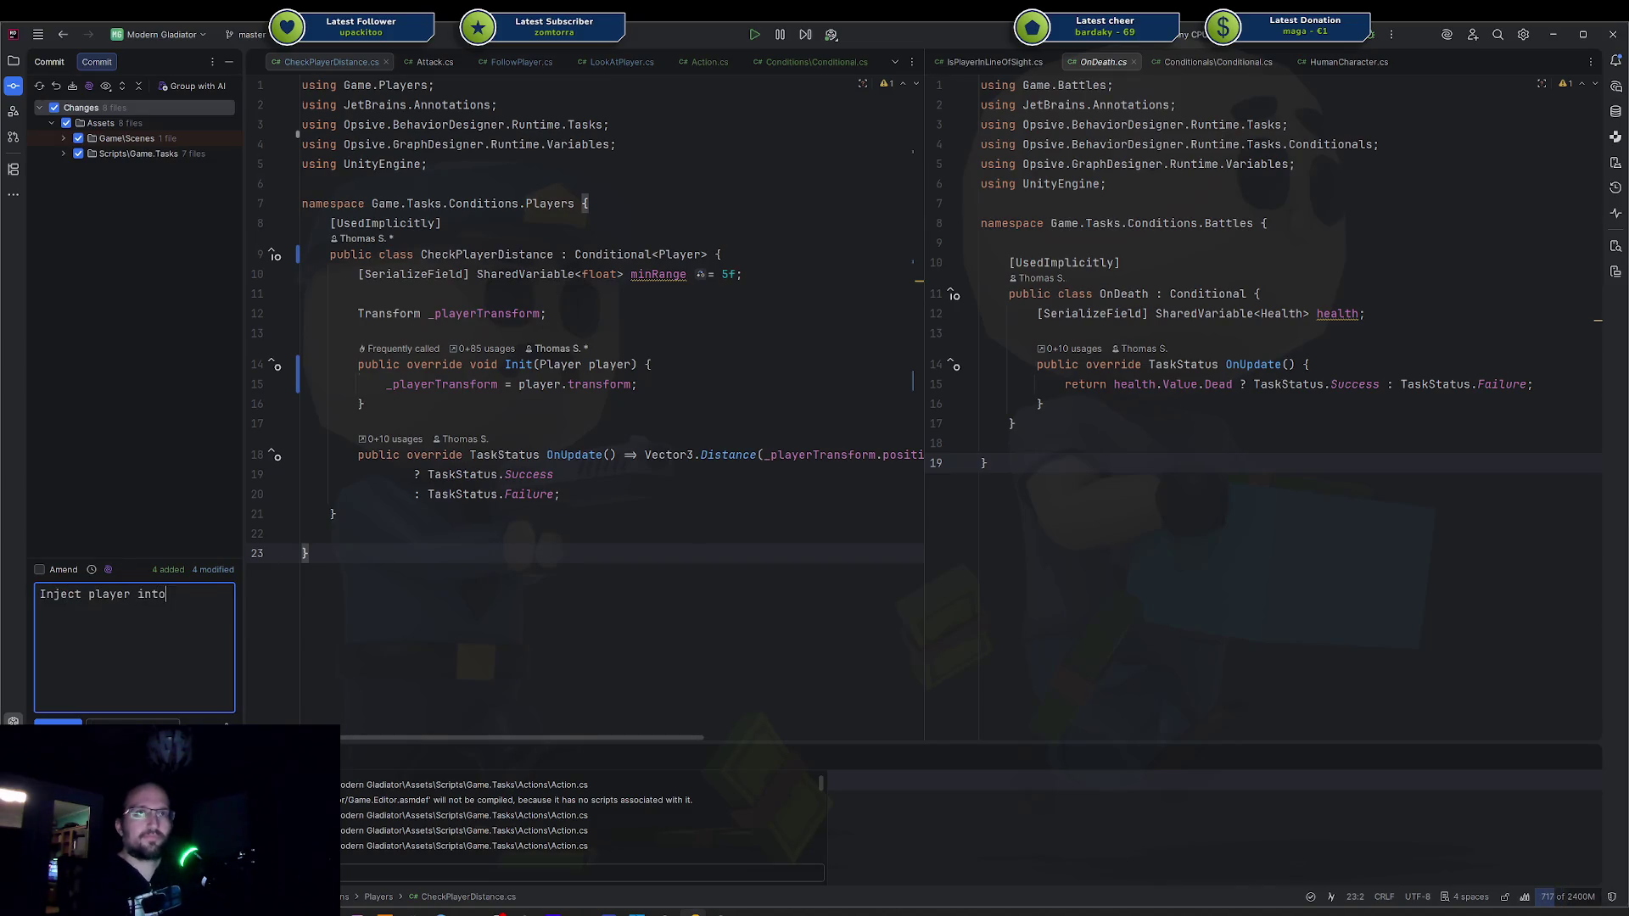
text(ask)
key(BackSpace)
key(BackSpace)
key(BackSpace)
text(act)
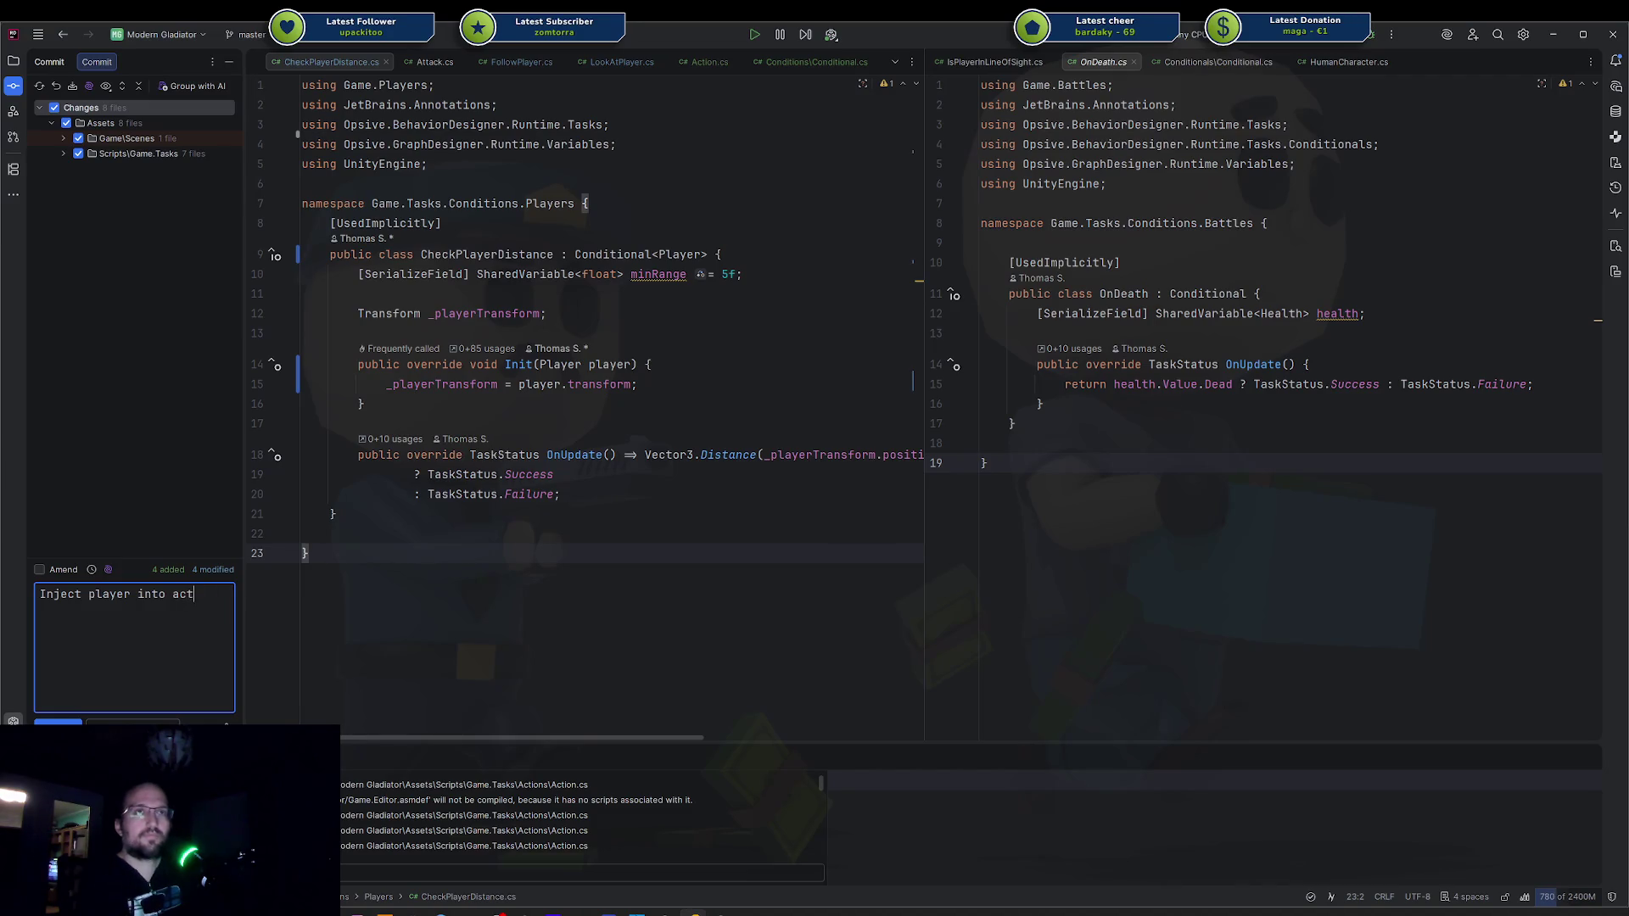
text(ions/conditions of BT)
text(ree)
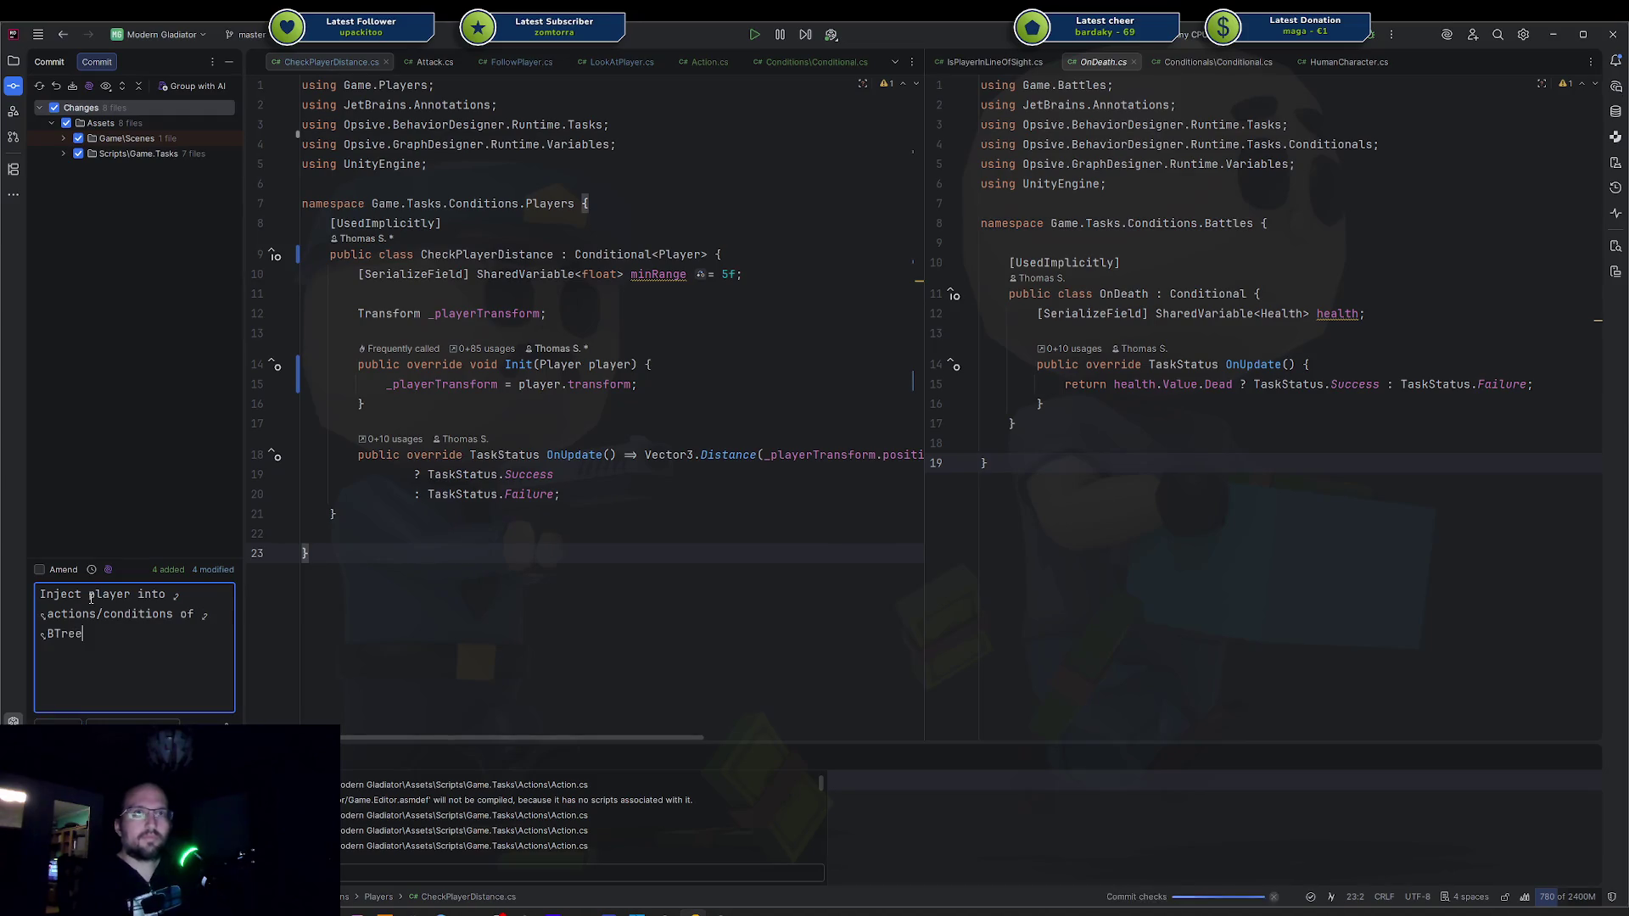